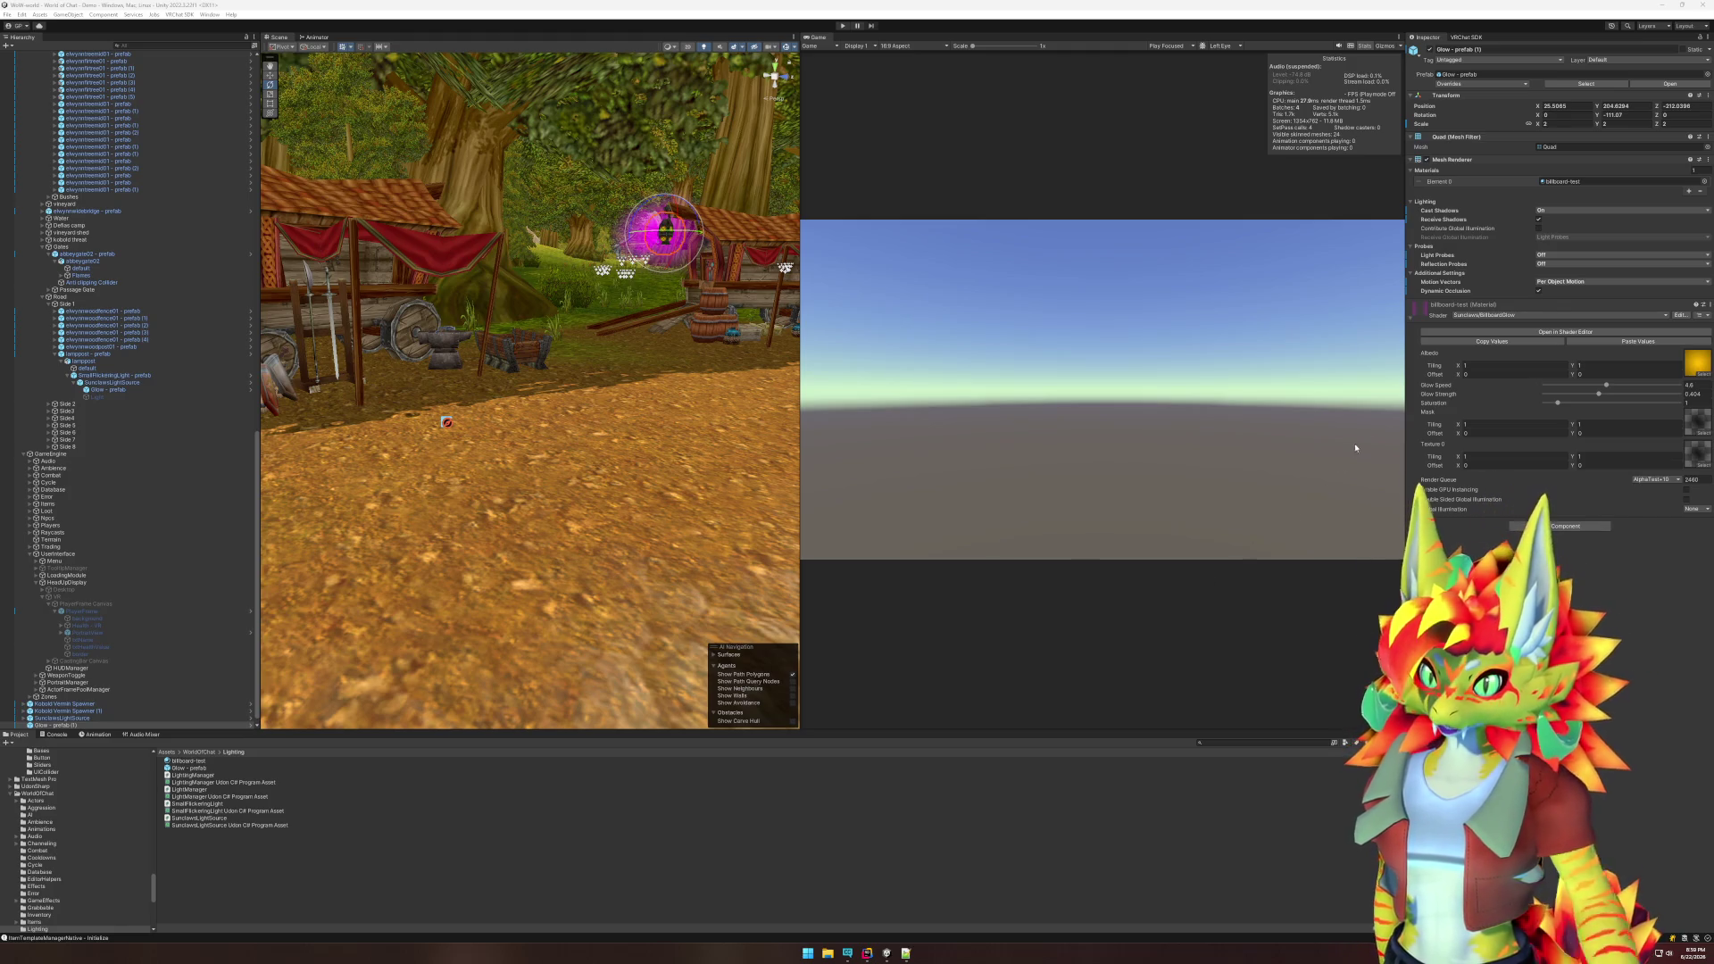
- Replace the magenta Color 0 node by wiring Register Local Var into Emission
{"action": "left_click", "coordinate": [890, 954]}
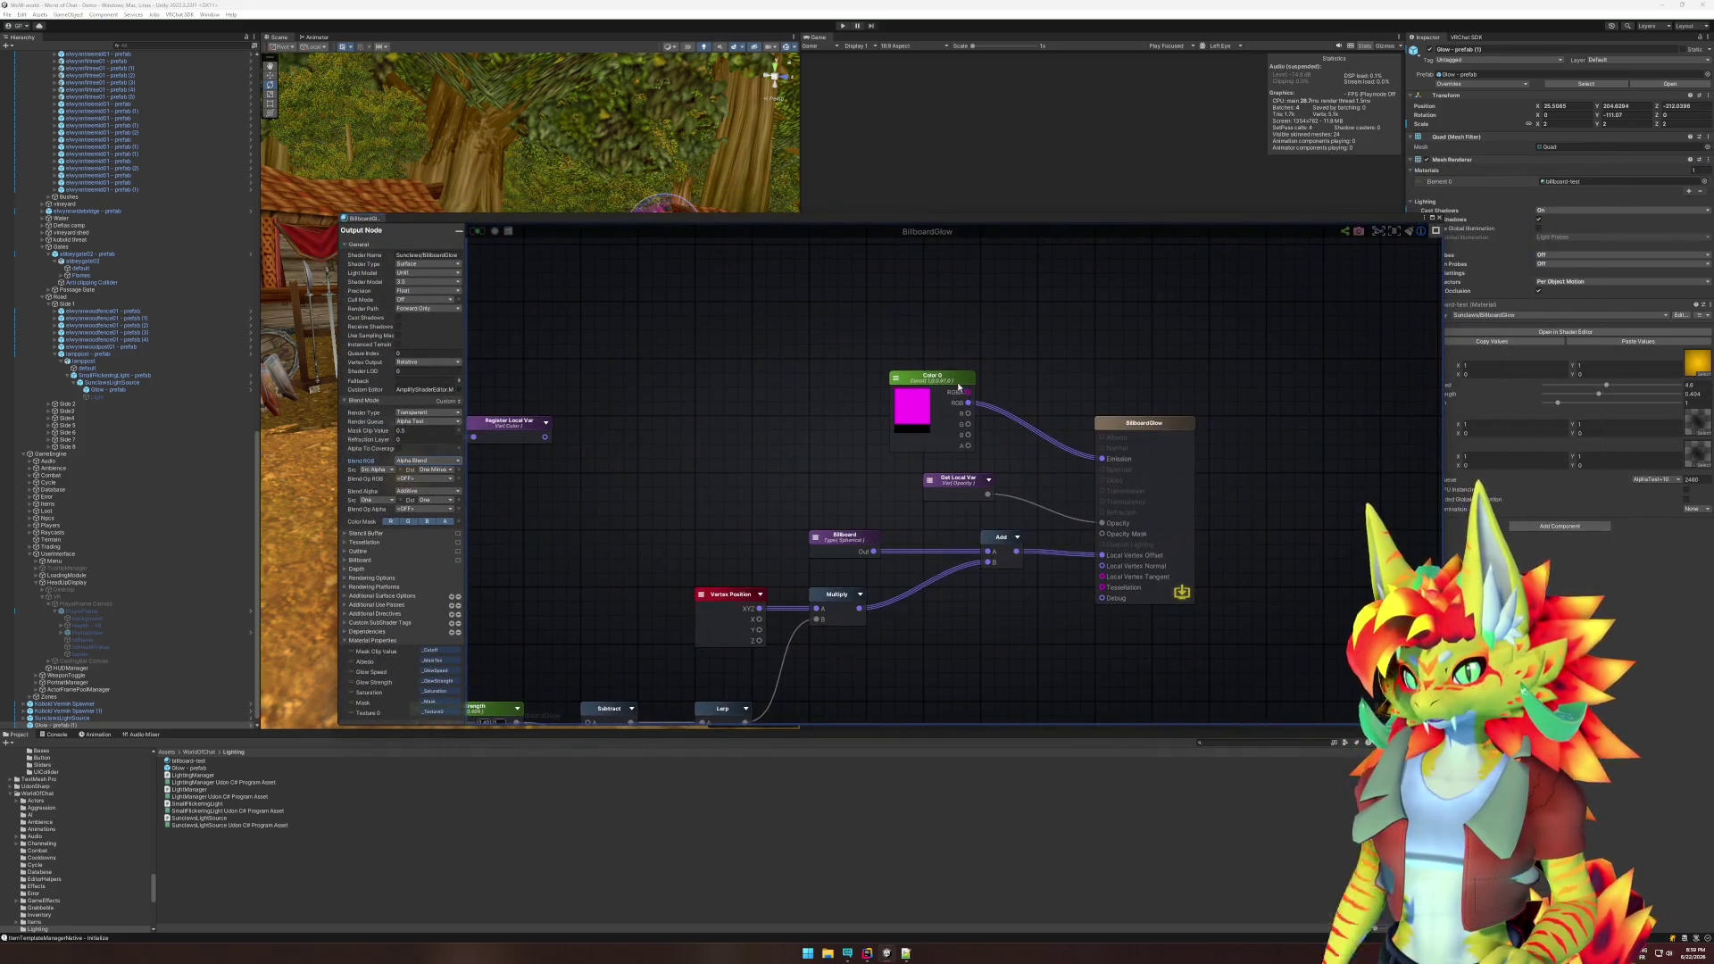
{"action": "key", "text": "Delete"}
{"action": "left_click_drag", "start_coordinate": [545, 437], "coordinate": [1102, 458]}
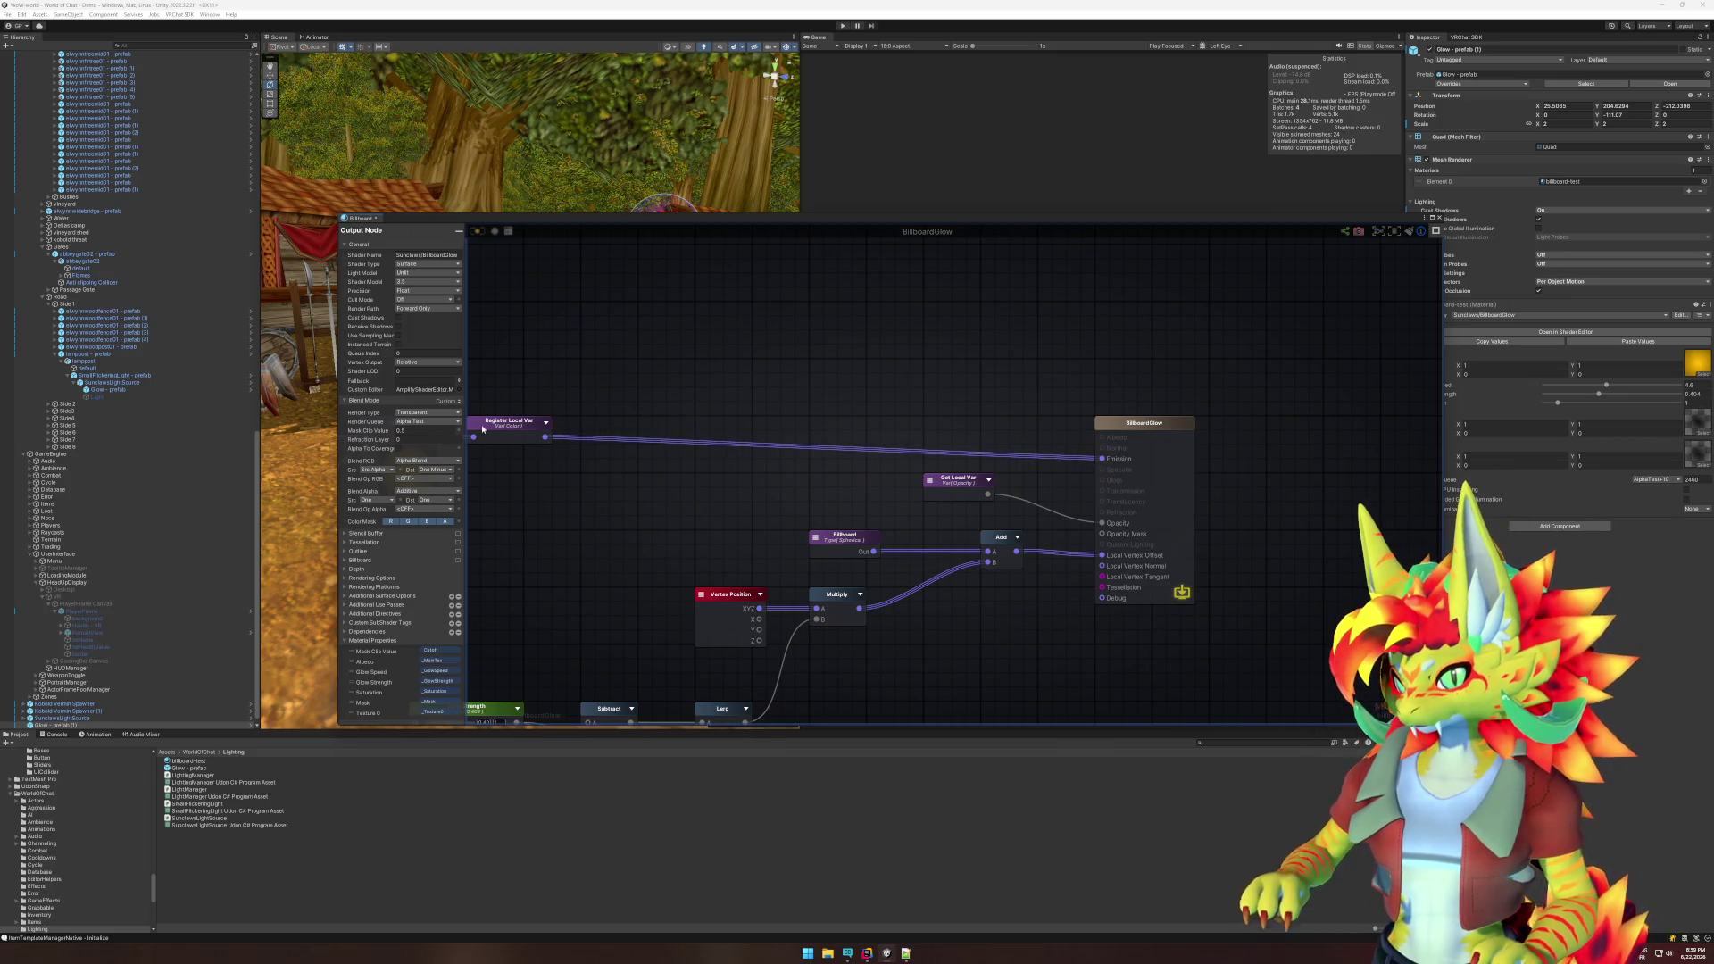
- Set the render queue to Transparent, check the Depth settings, and return to Unity
{"action": "left_click", "coordinate": [425, 421]}
{"action": "left_click", "coordinate": [430, 462]}
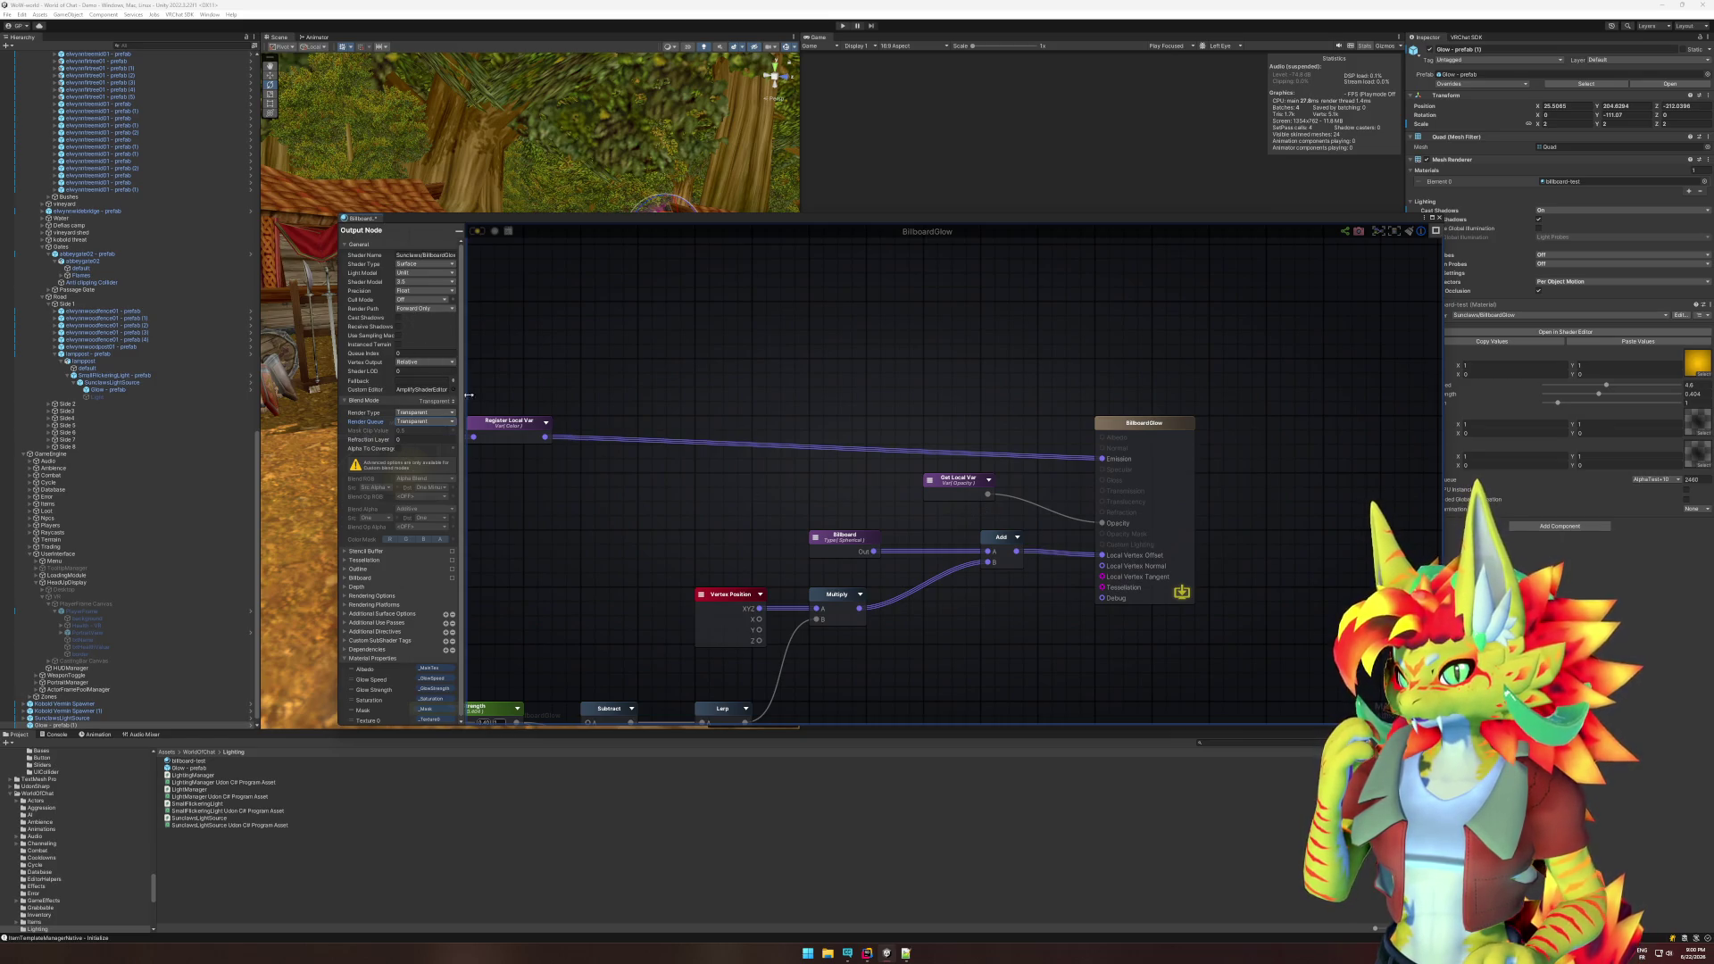
{"action": "scroll", "coordinate": [398, 516], "scroll_direction": "down", "scroll_amount": 1}
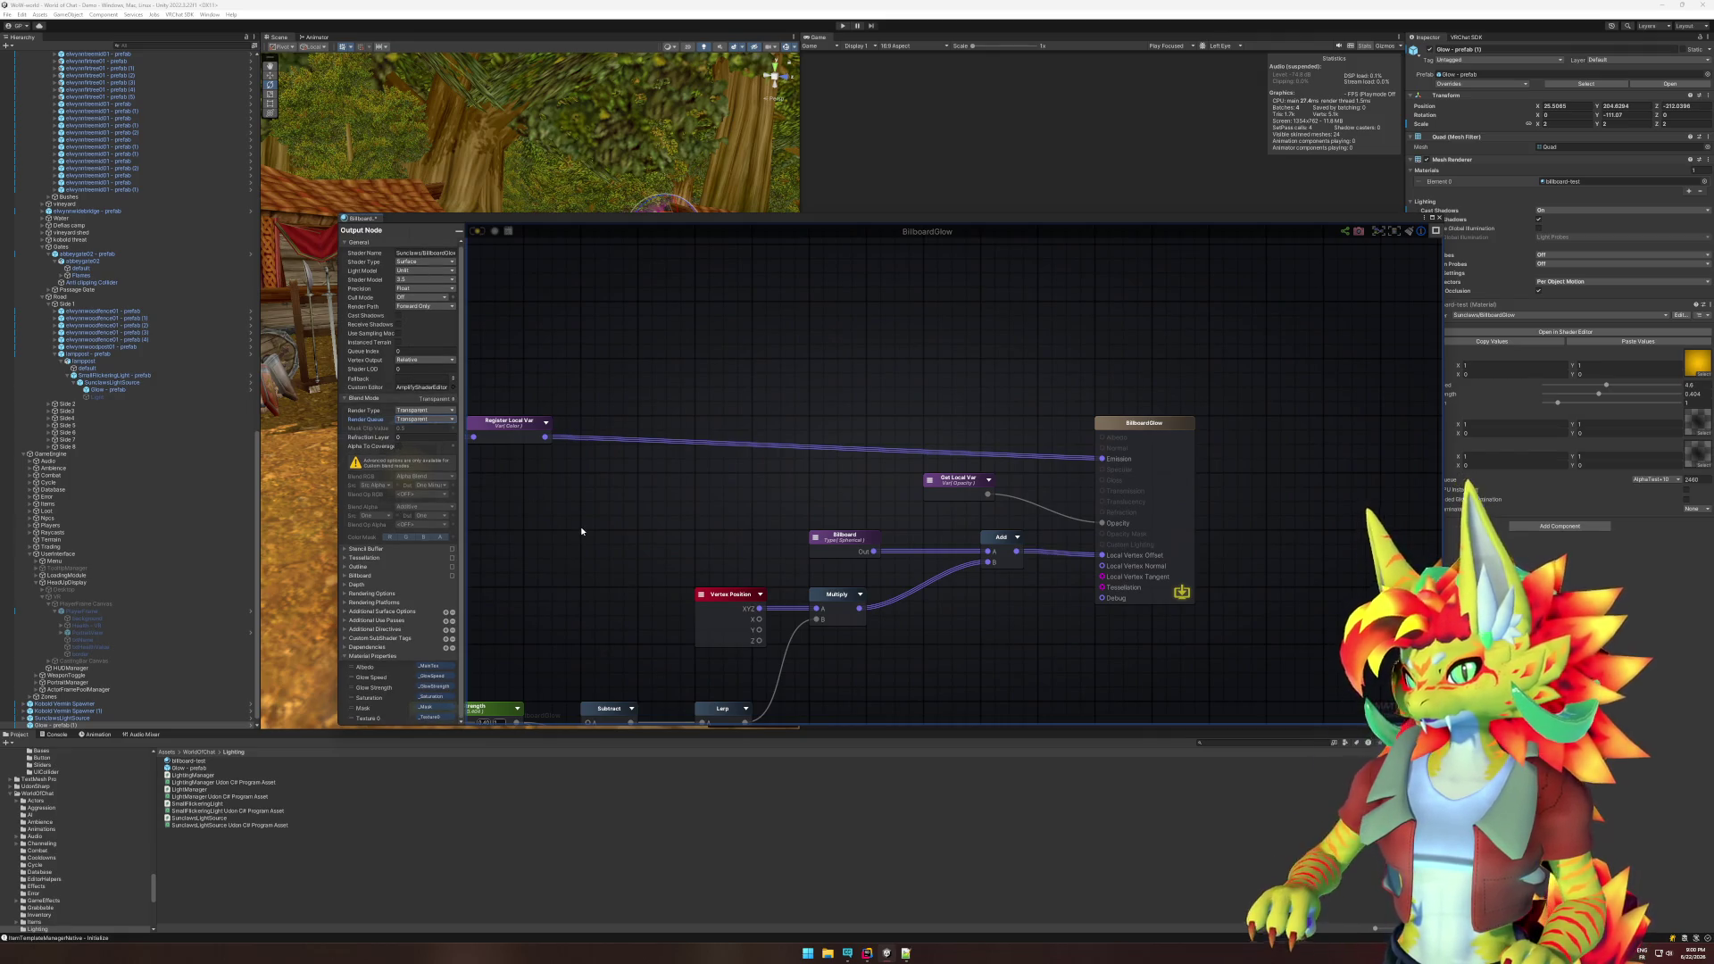
{"action": "left_click", "coordinate": [341, 576]}
{"action": "left_click", "coordinate": [342, 576]}
{"action": "left_click", "coordinate": [345, 585]}
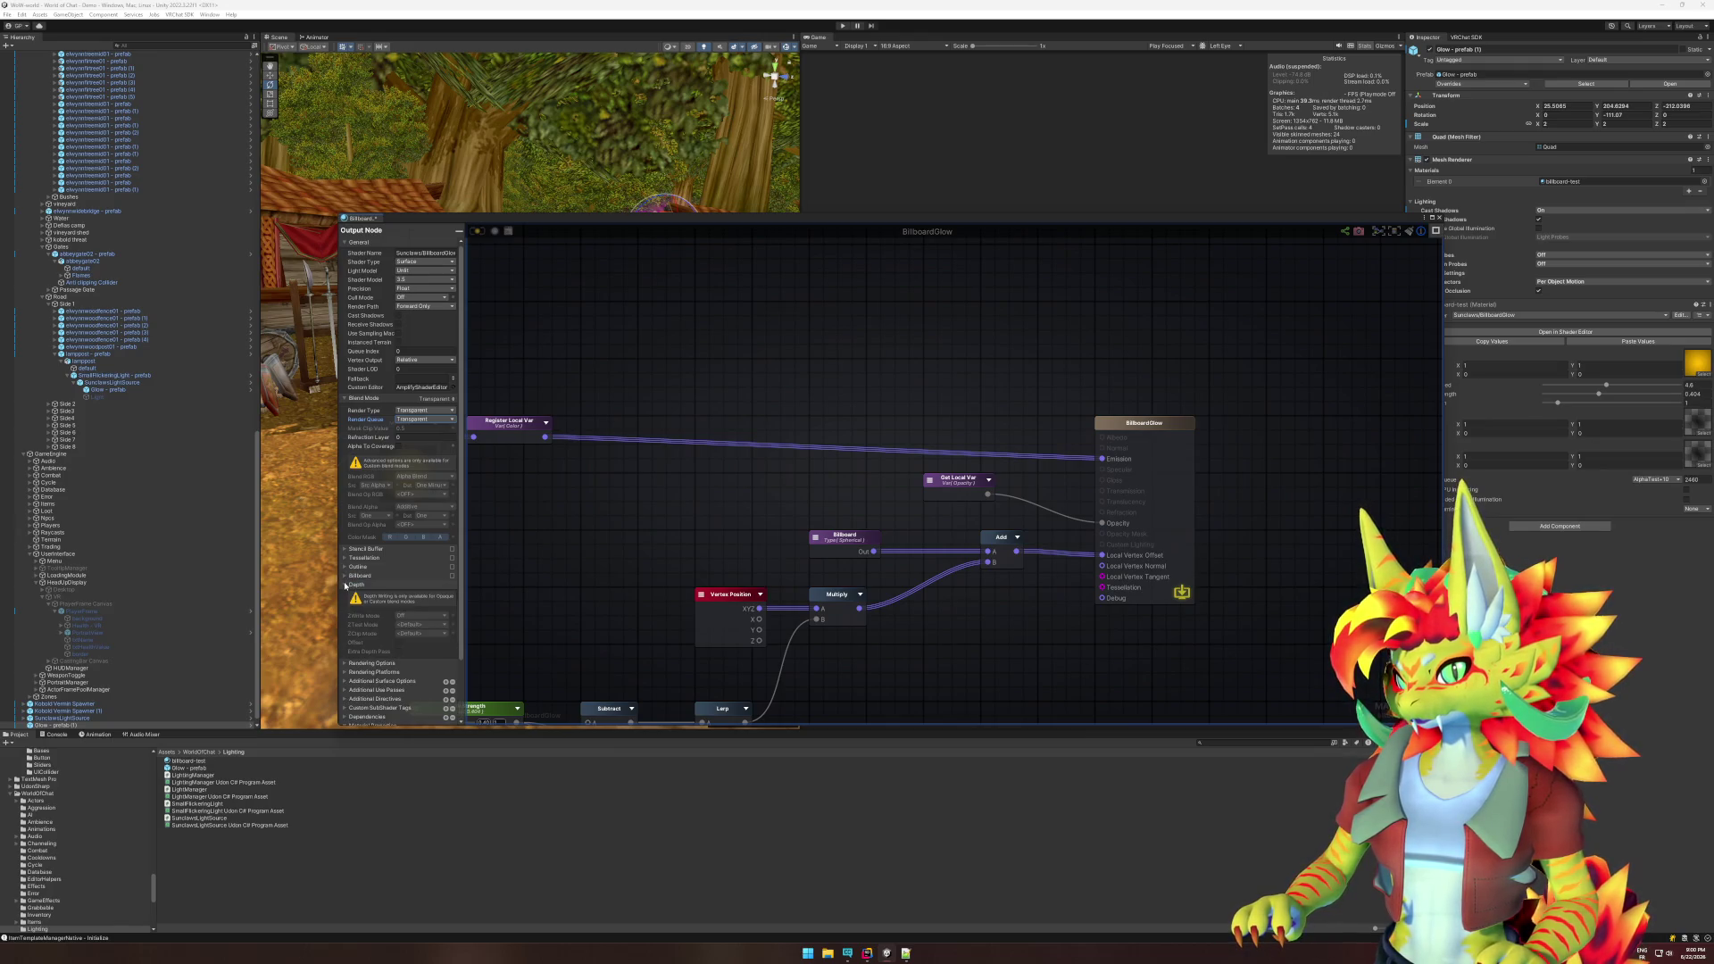
{"action": "left_click", "coordinate": [345, 585]}
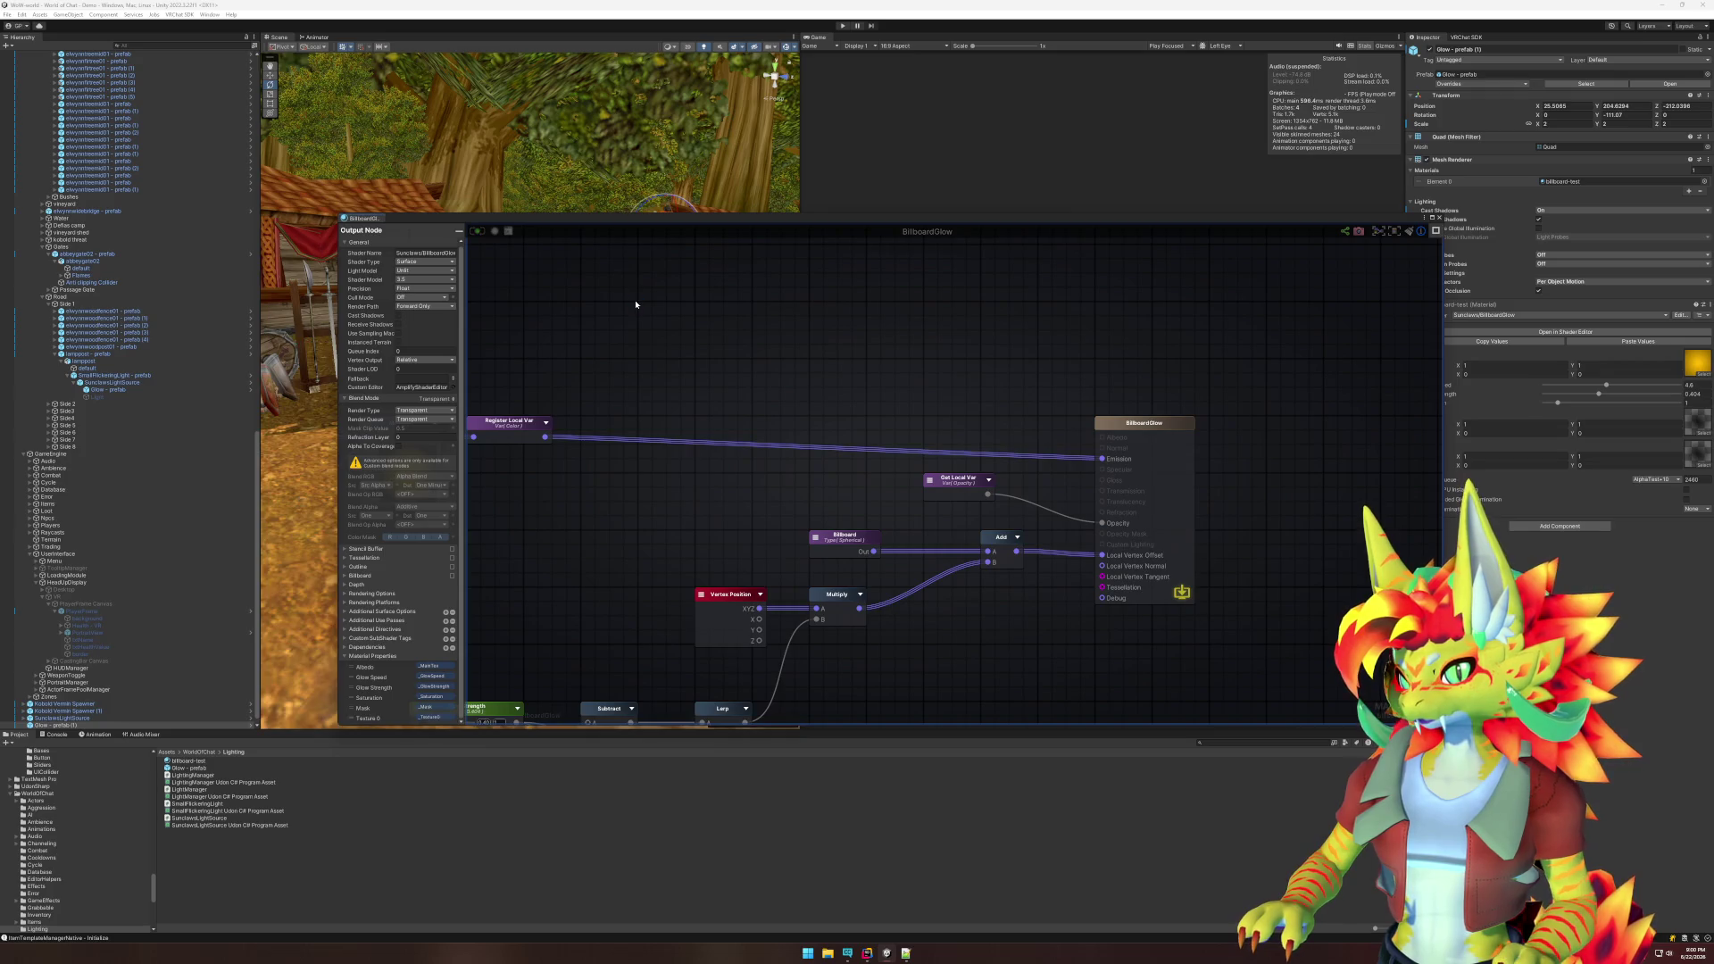
{"action": "left_click", "coordinate": [432, 728]}
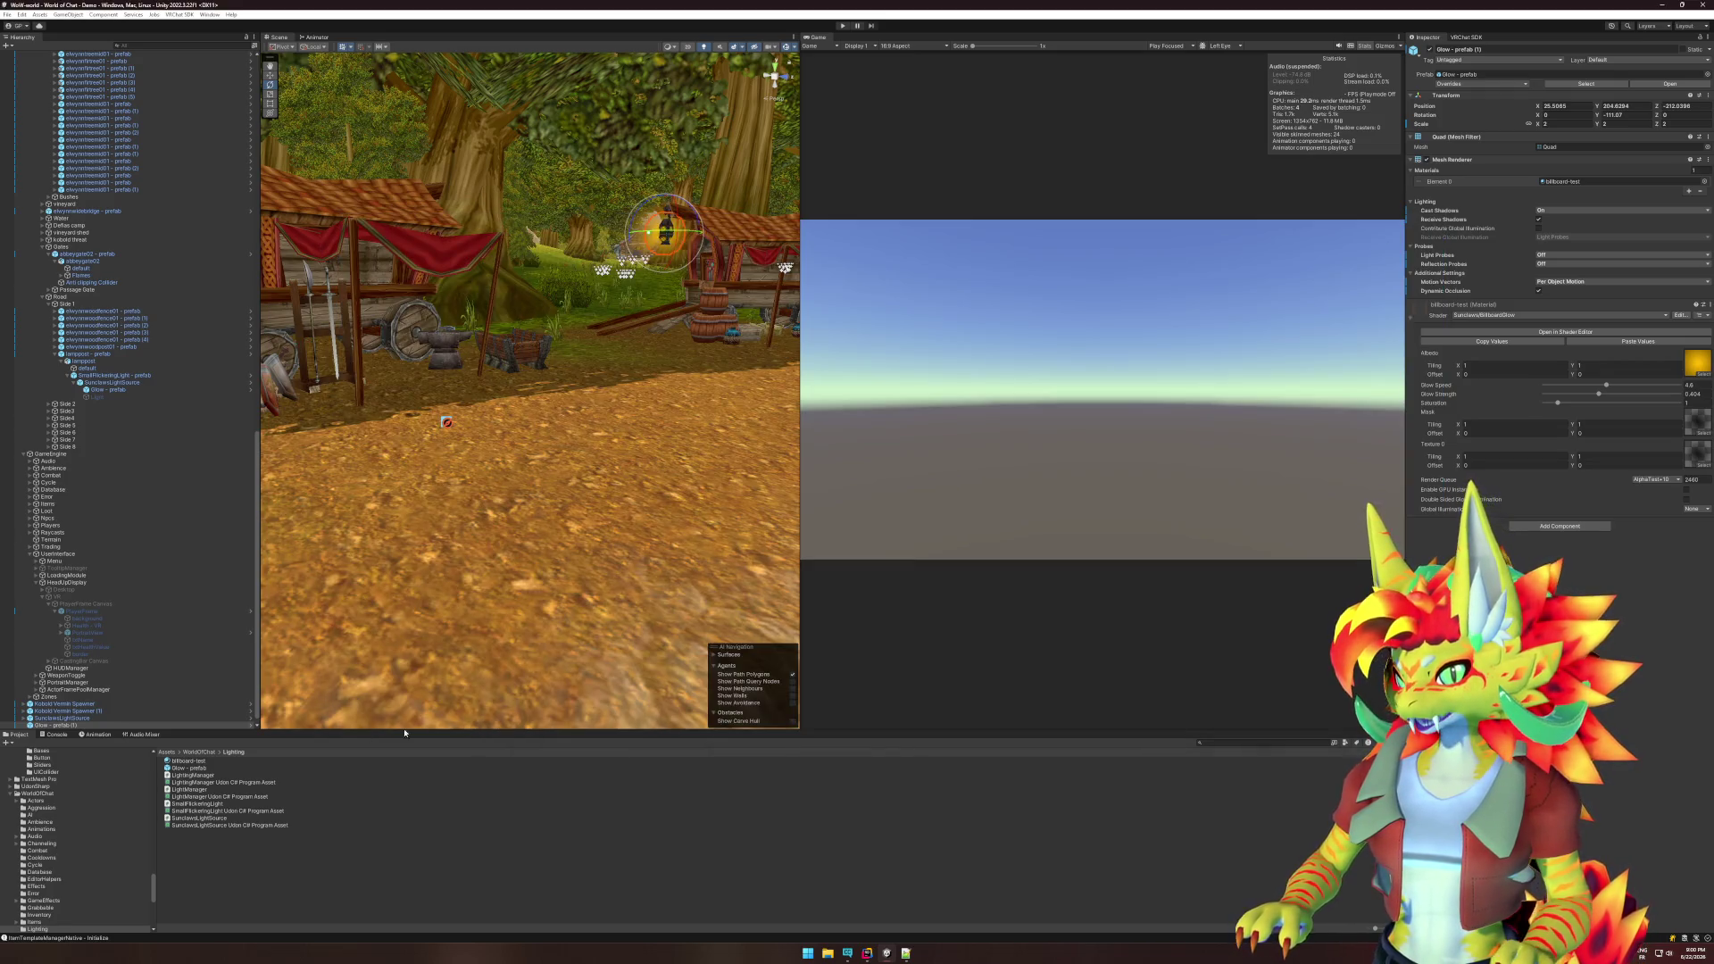
- Show the BillboardGlow shader from Assets > Custom shaders in Explorer
{"action": "scroll", "coordinate": [95, 815], "scroll_direction": "down", "scroll_amount": 10}
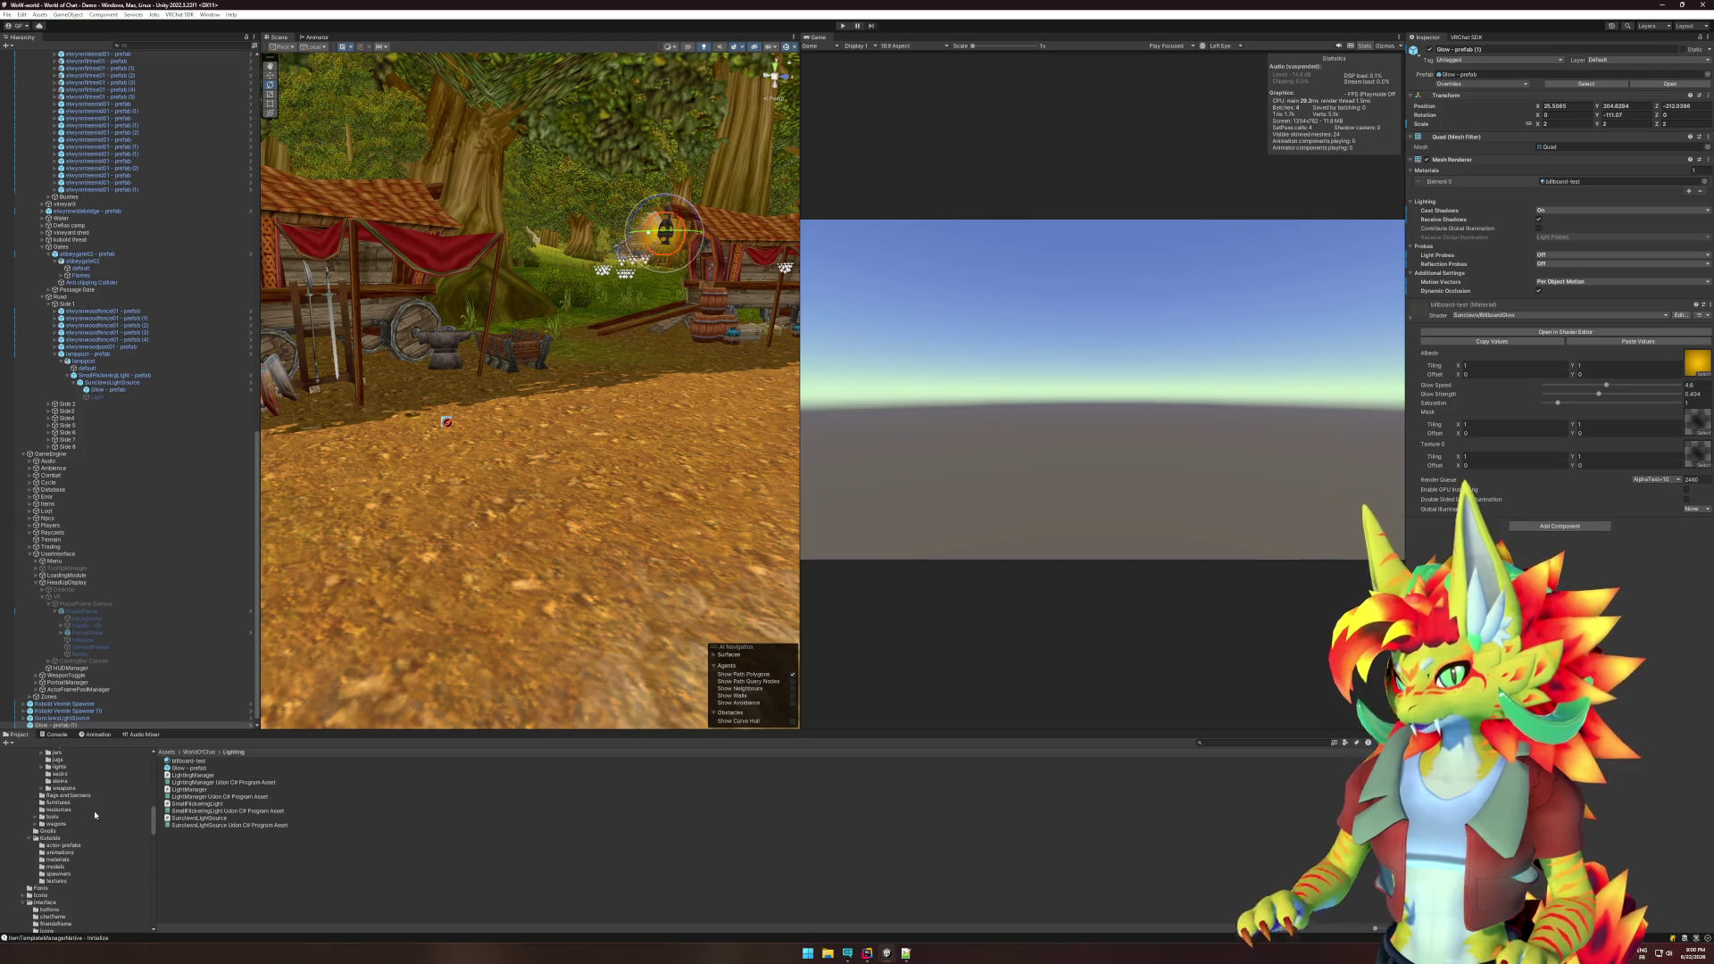
{"action": "scroll", "coordinate": [96, 813], "scroll_direction": "up", "scroll_amount": 5}
{"action": "scroll", "coordinate": [94, 807], "scroll_direction": "up", "scroll_amount": 10}
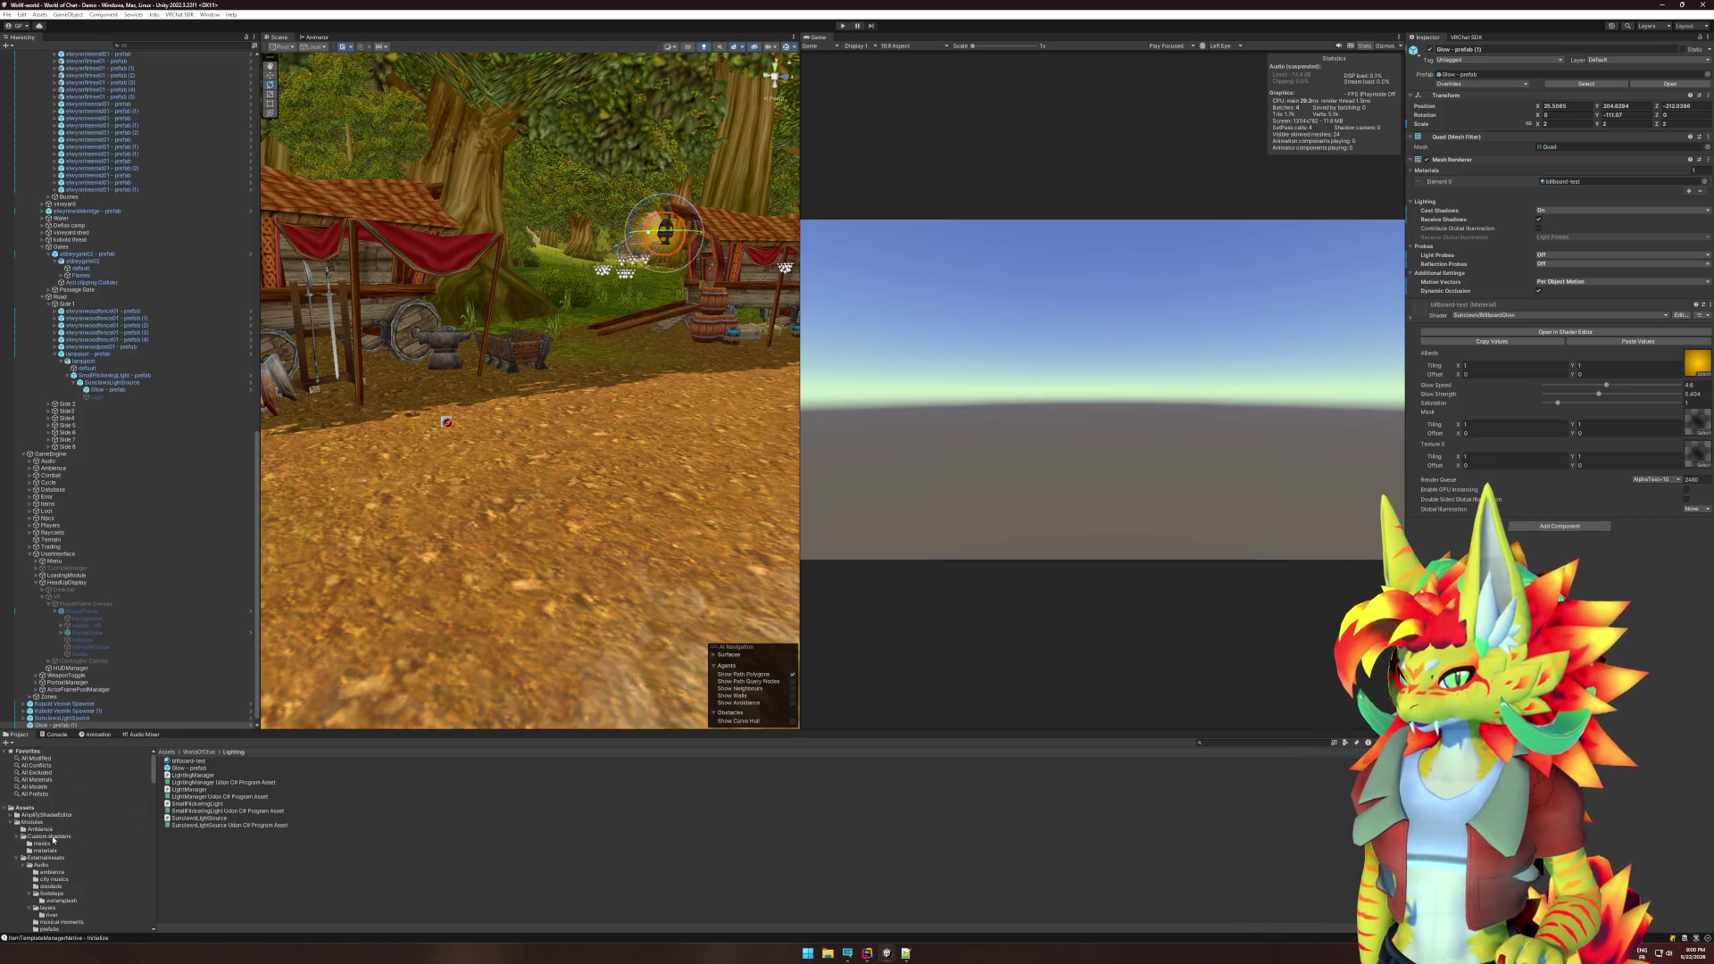
{"action": "left_click", "coordinate": [49, 836]}
{"action": "right_click", "coordinate": [200, 789]}
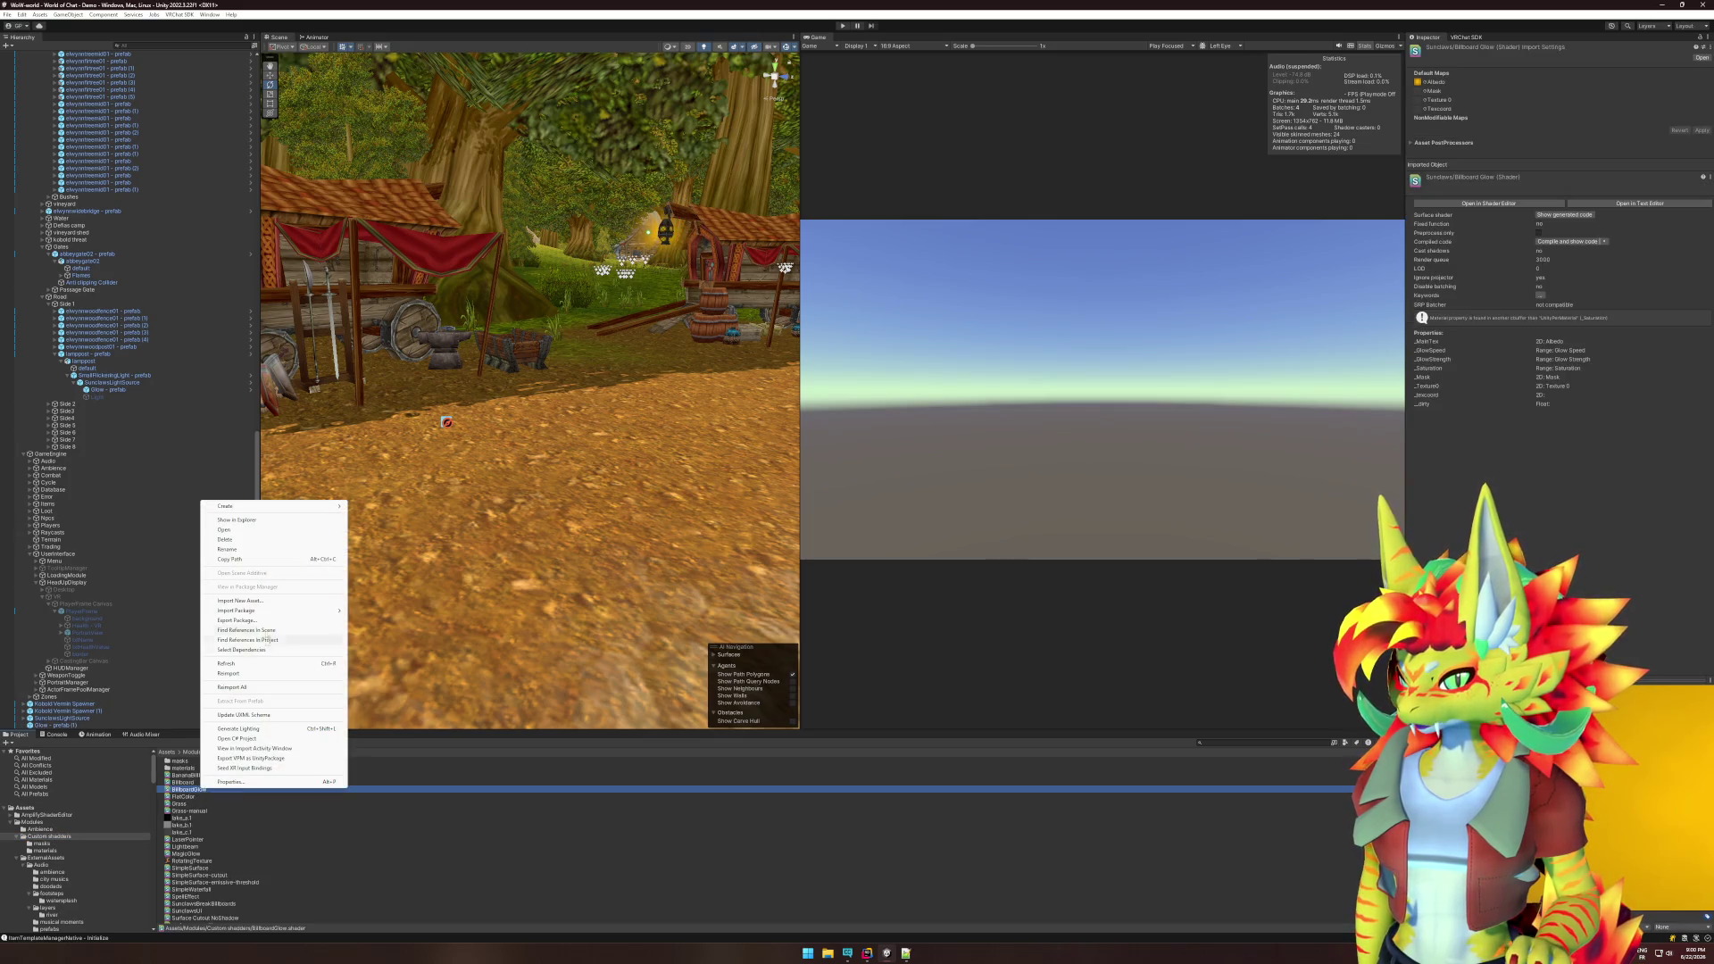
{"action": "left_click", "coordinate": [268, 520]}
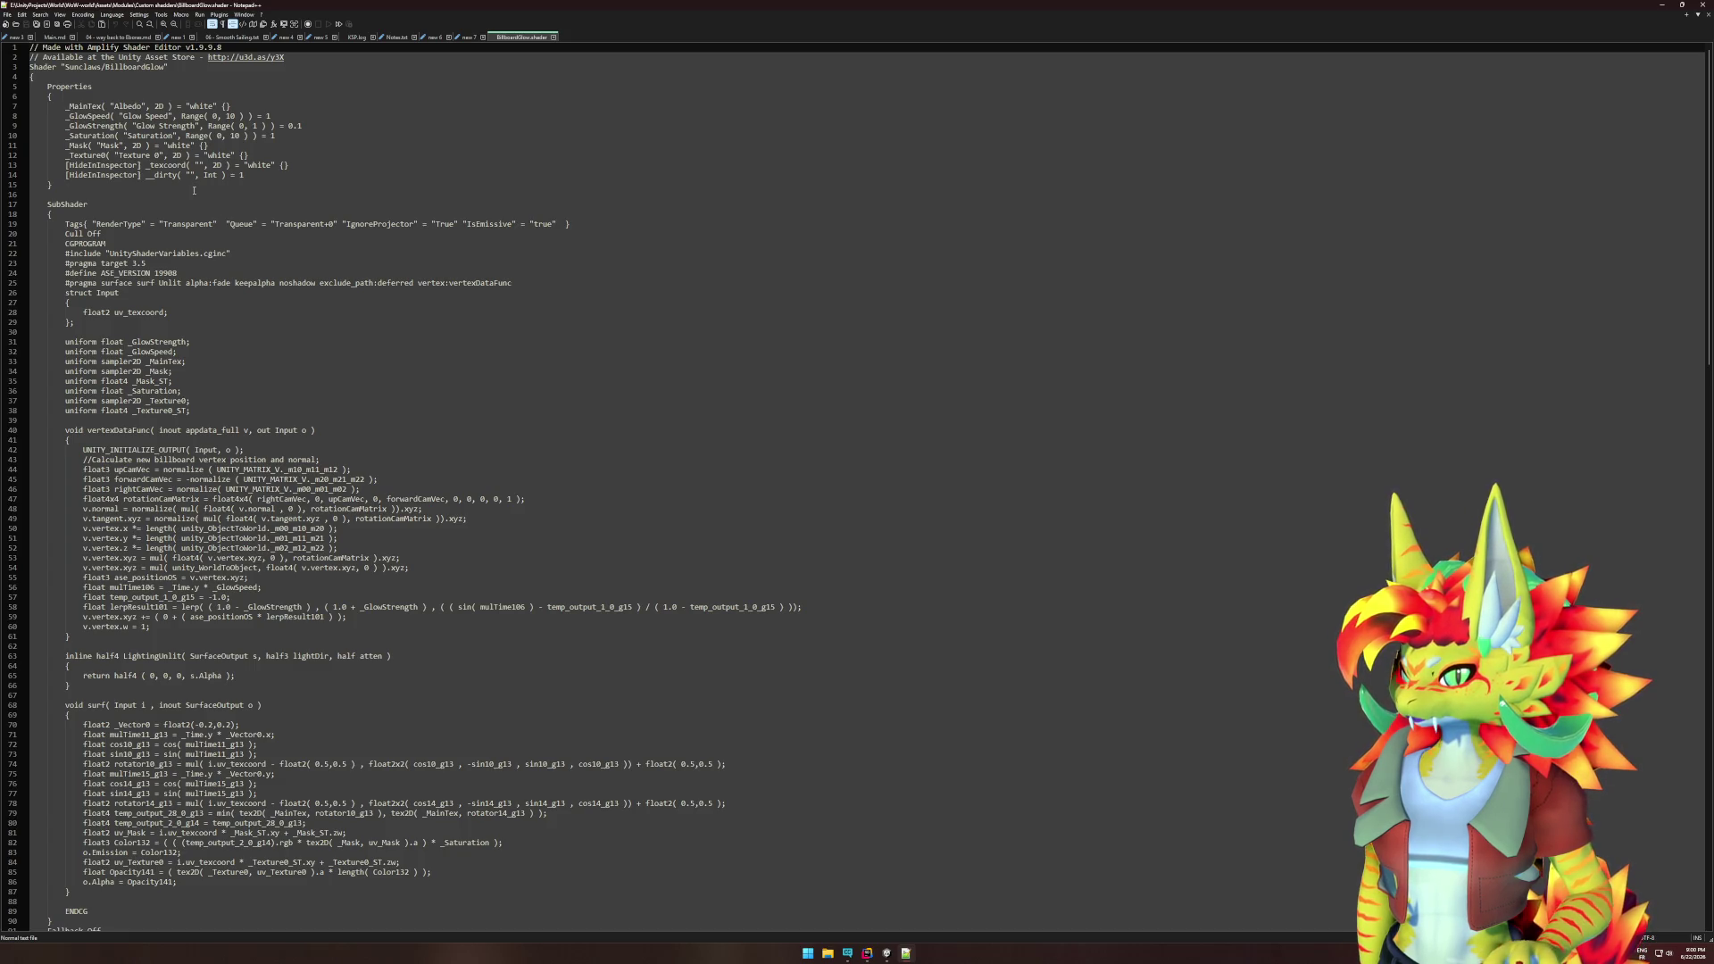
- Select Mask on line 11 and step through all its occurrences with Find
{"action": "left_click", "coordinate": [125, 156]}
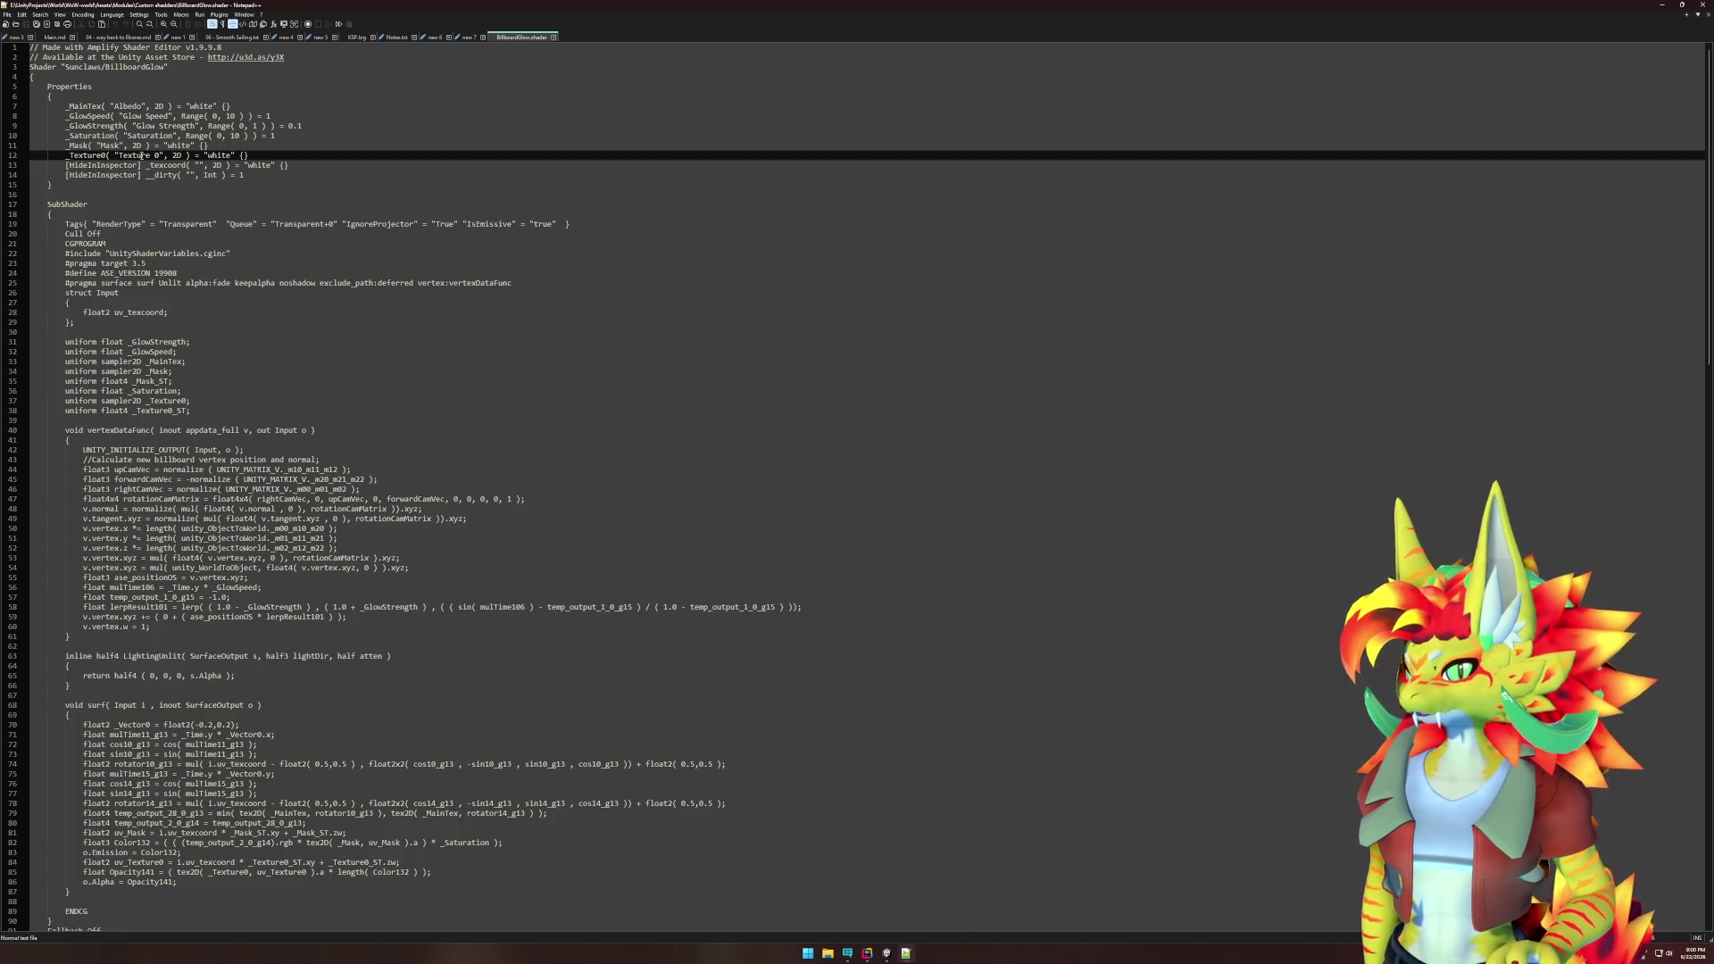
{"action": "key", "text": "Up"}
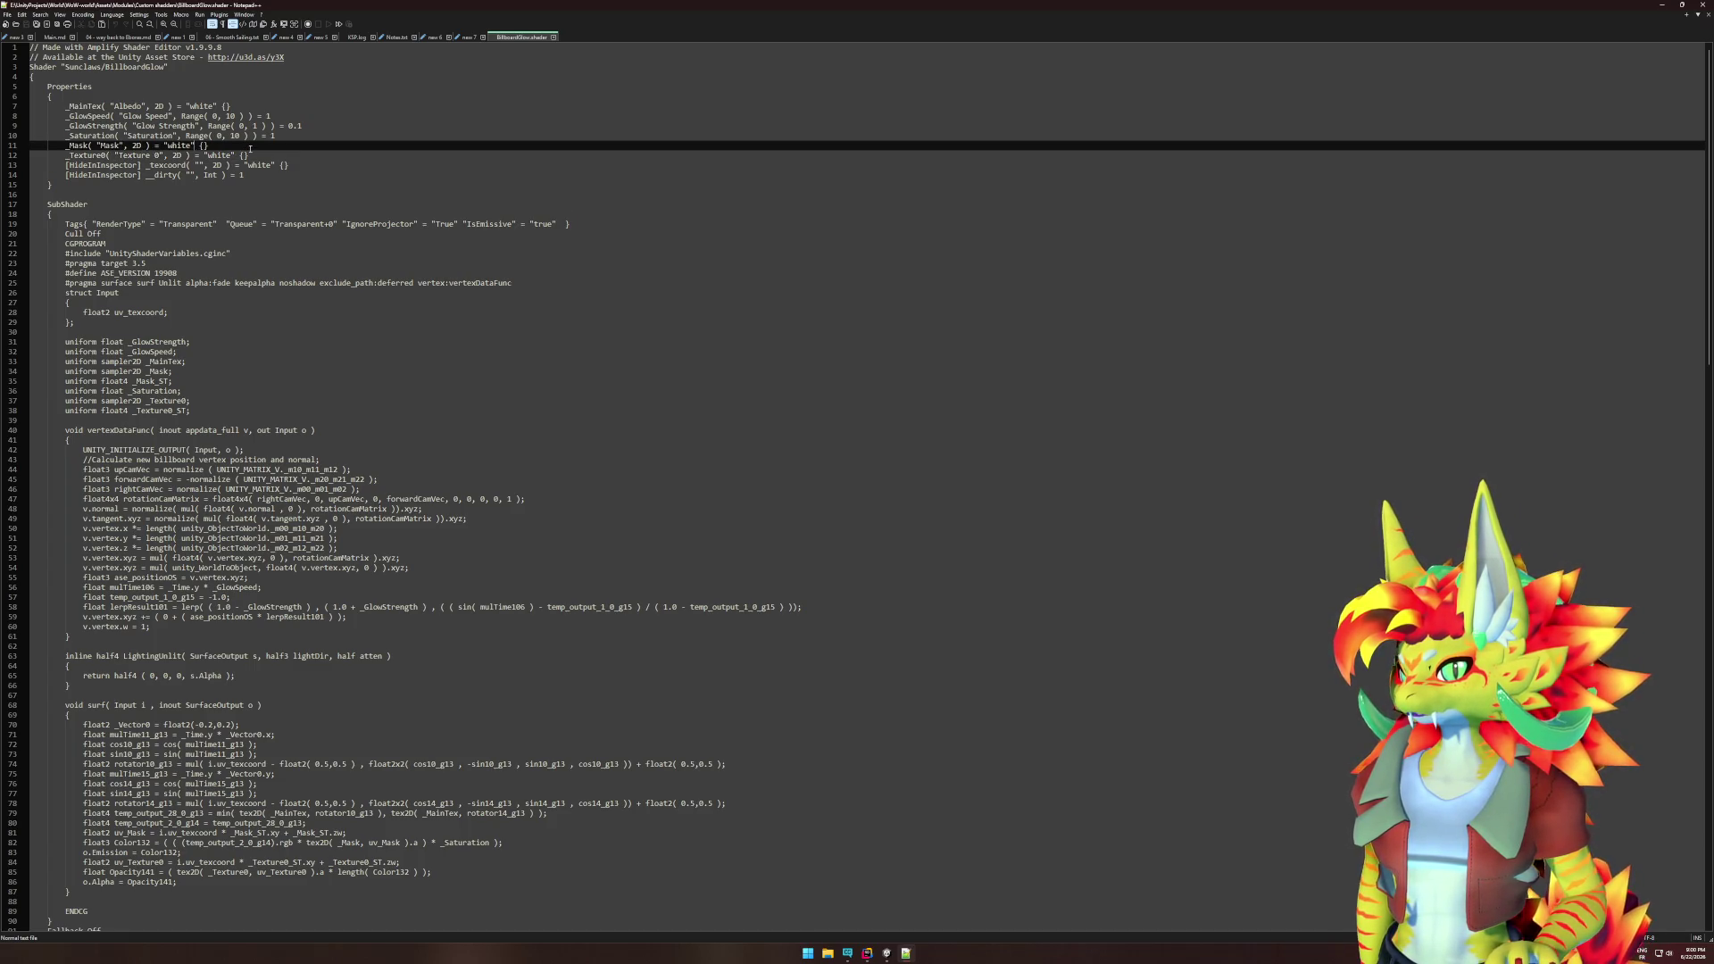
{"action": "key", "text": "End"}
{"action": "left_click", "coordinate": [100, 146]}
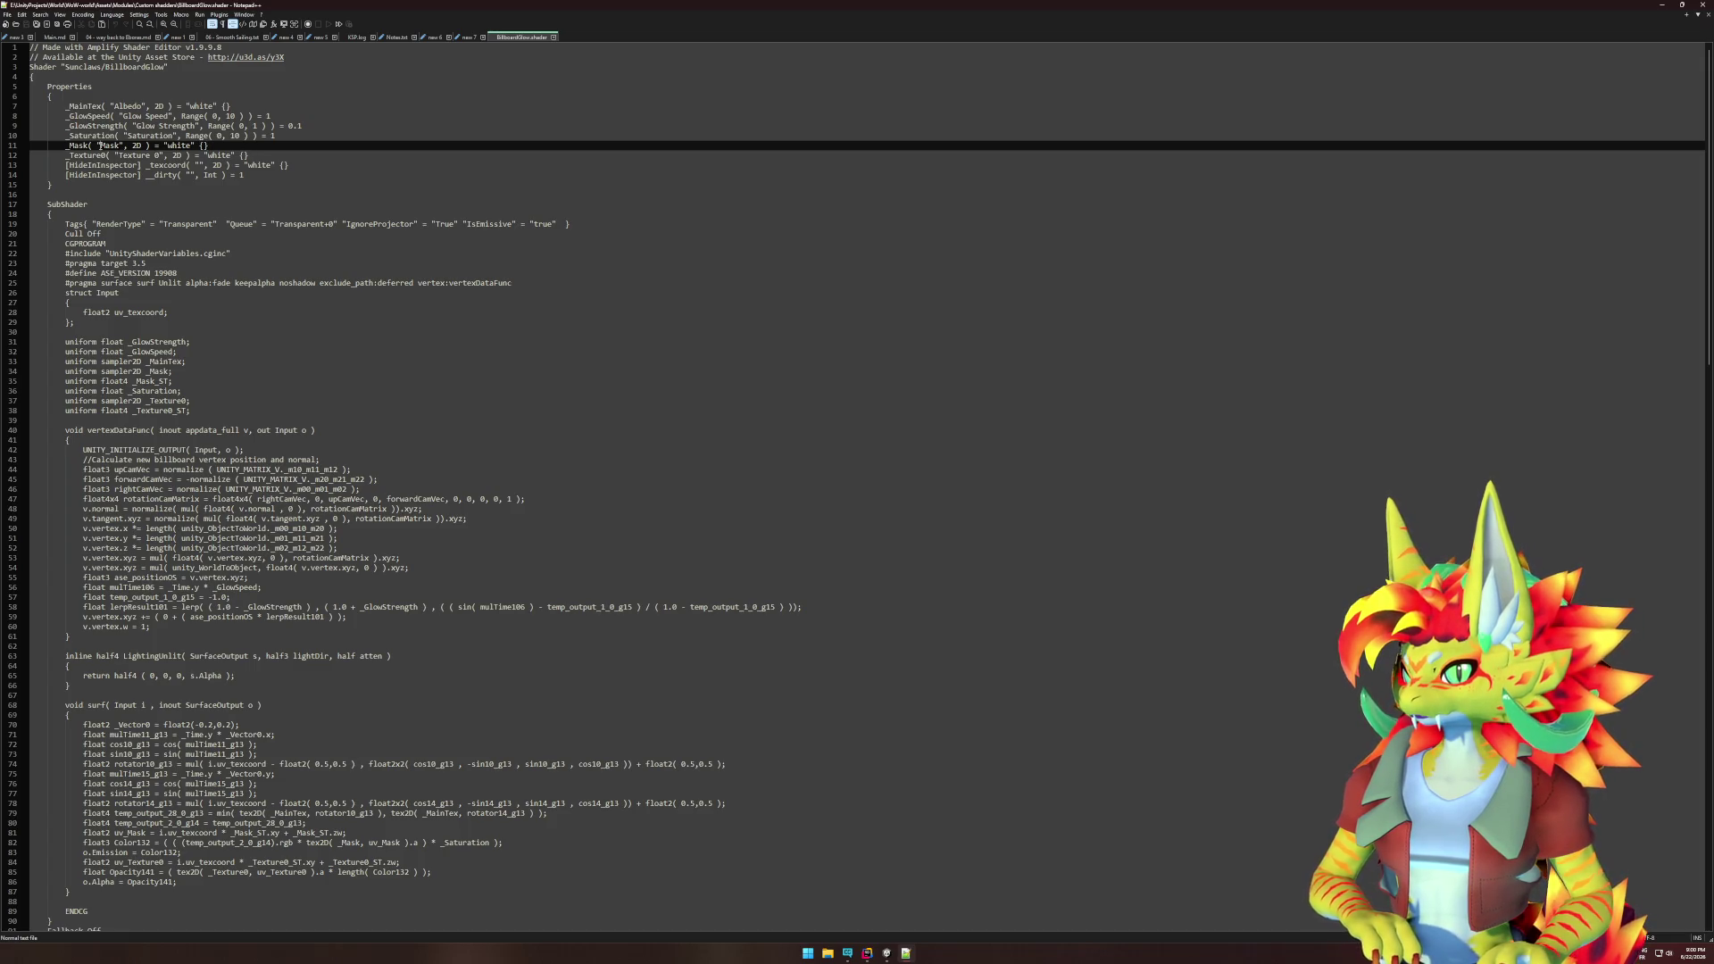
{"action": "double_click", "coordinate": [109, 147]}
{"action": "key", "text": "ctrl+f"}
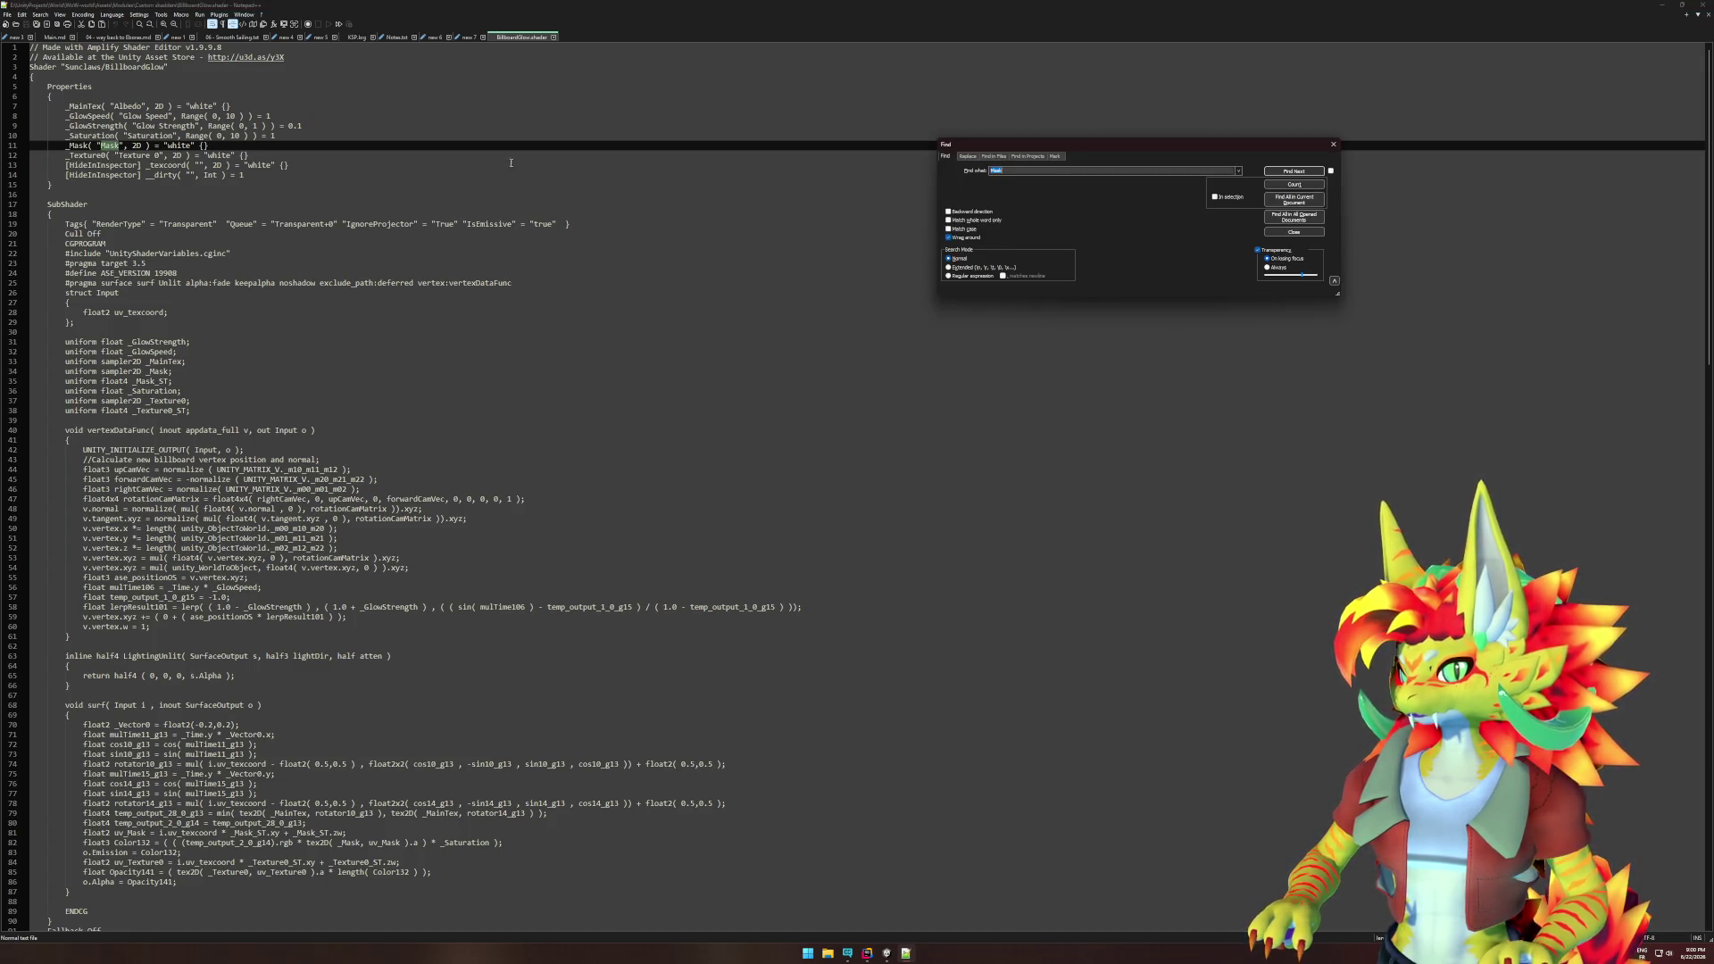
{"action": "left_click", "coordinate": [1283, 171]}
{"action": "left_click", "coordinate": [1283, 171]}
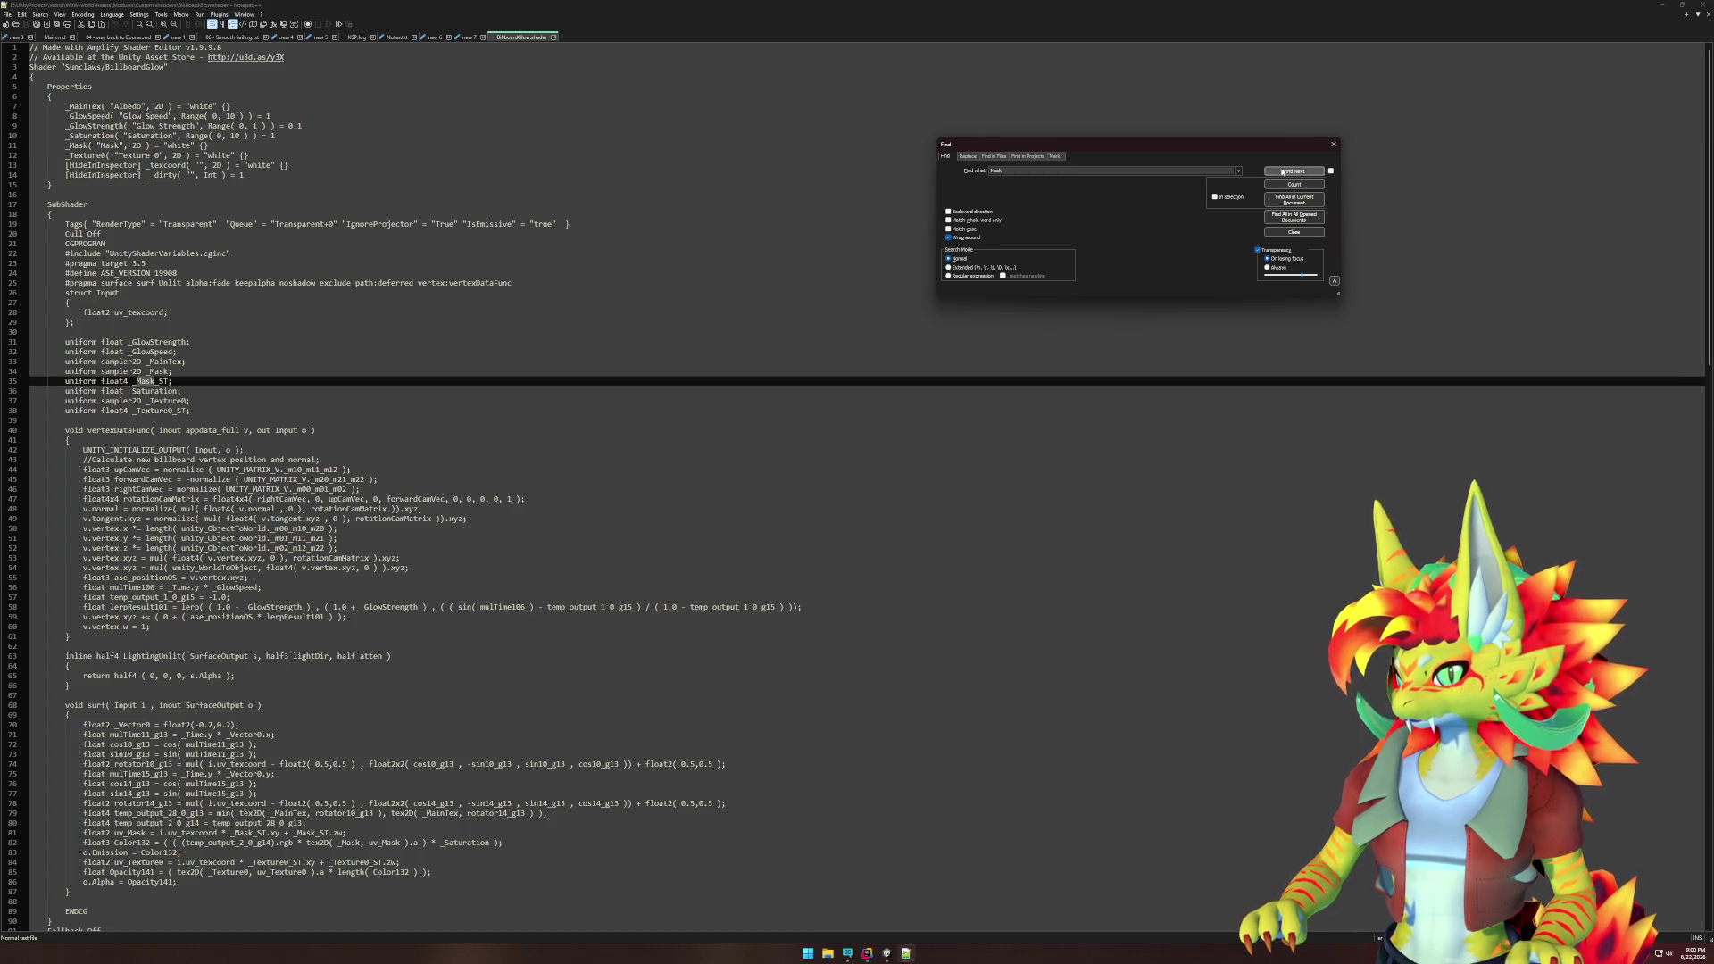
{"action": "left_click", "coordinate": [1284, 172]}
{"action": "left_click", "coordinate": [1283, 171]}
{"action": "left_click", "coordinate": [1283, 172]}
{"action": "left_click", "coordinate": [1283, 172]}
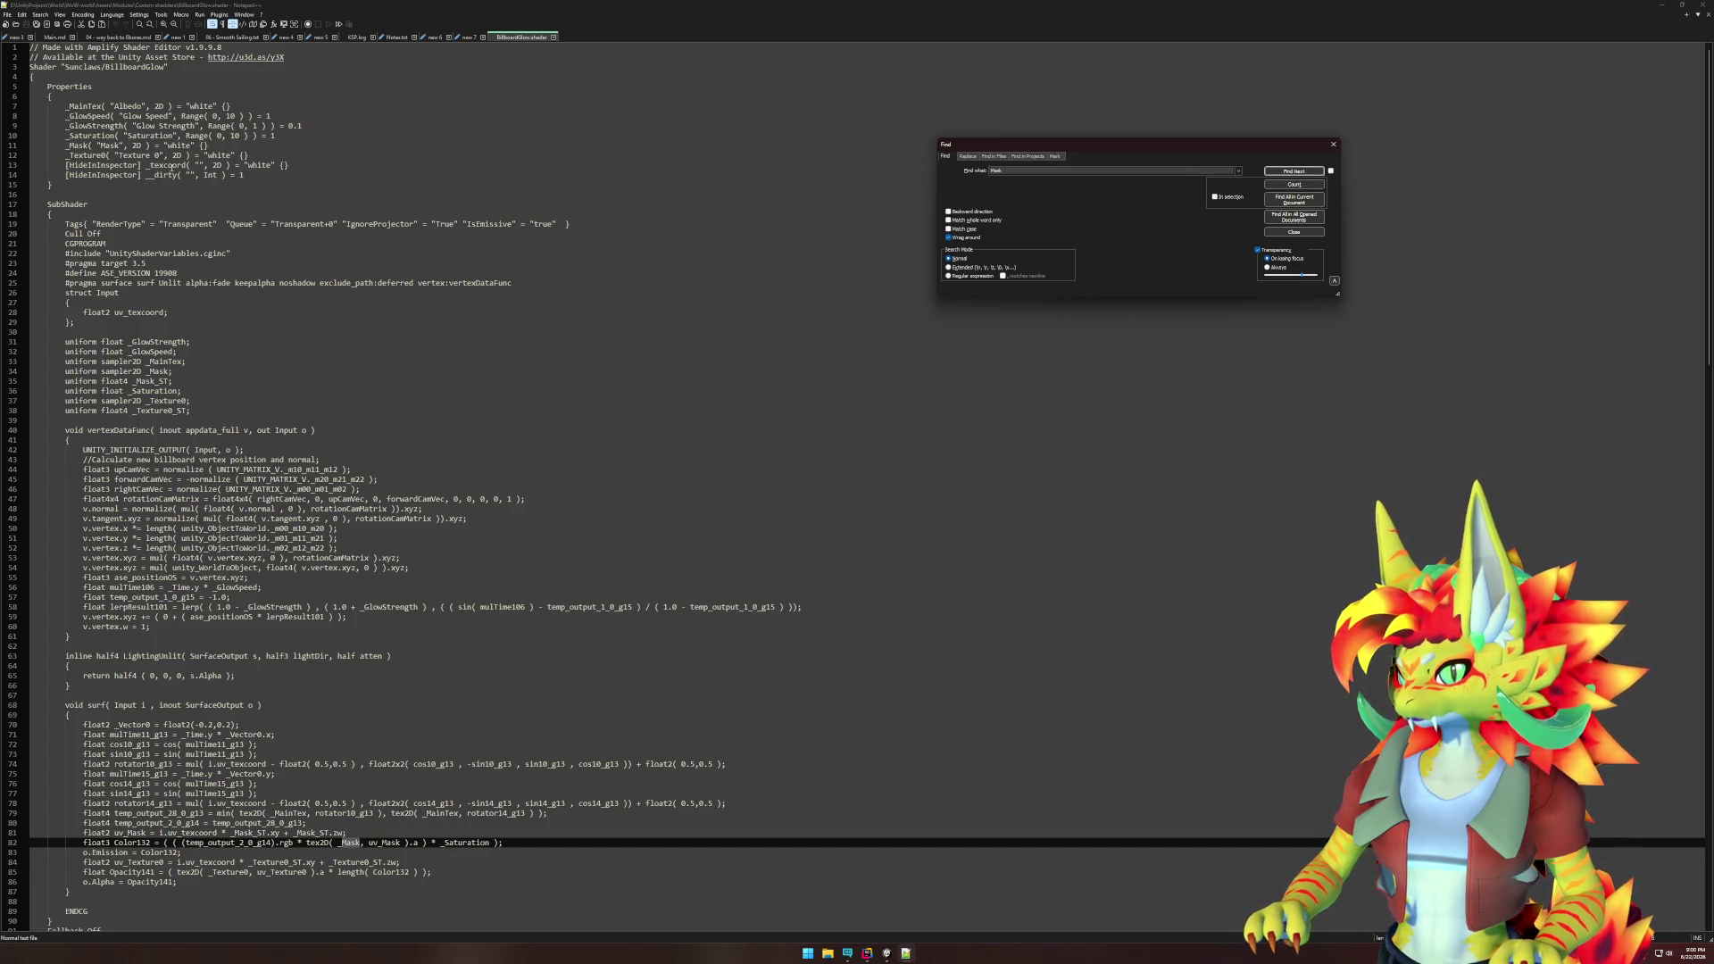
- Search for _Texture0 and step through its matches, wrapping back to line 12
{"action": "double_click", "coordinate": [90, 155]}
{"action": "key", "text": "ctrl+f"}
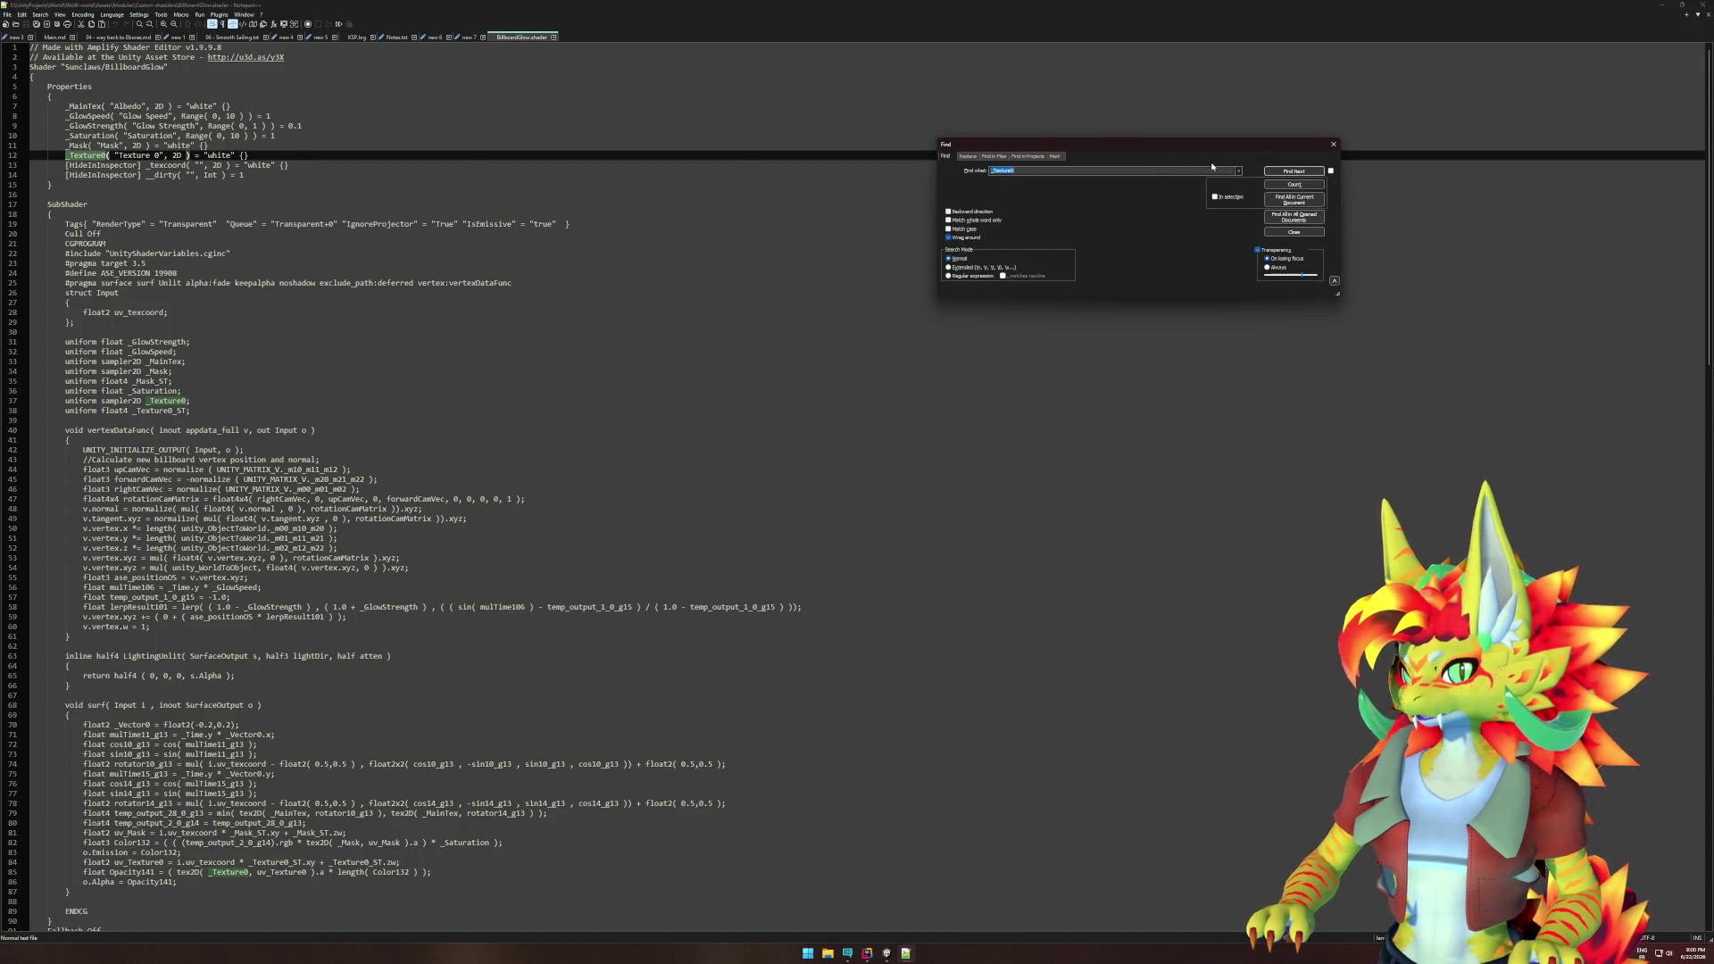
{"action": "left_click", "coordinate": [1303, 174]}
{"action": "left_click", "coordinate": [1303, 174]}
{"action": "left_click", "coordinate": [1303, 174]}
{"action": "left_click", "coordinate": [1303, 175]}
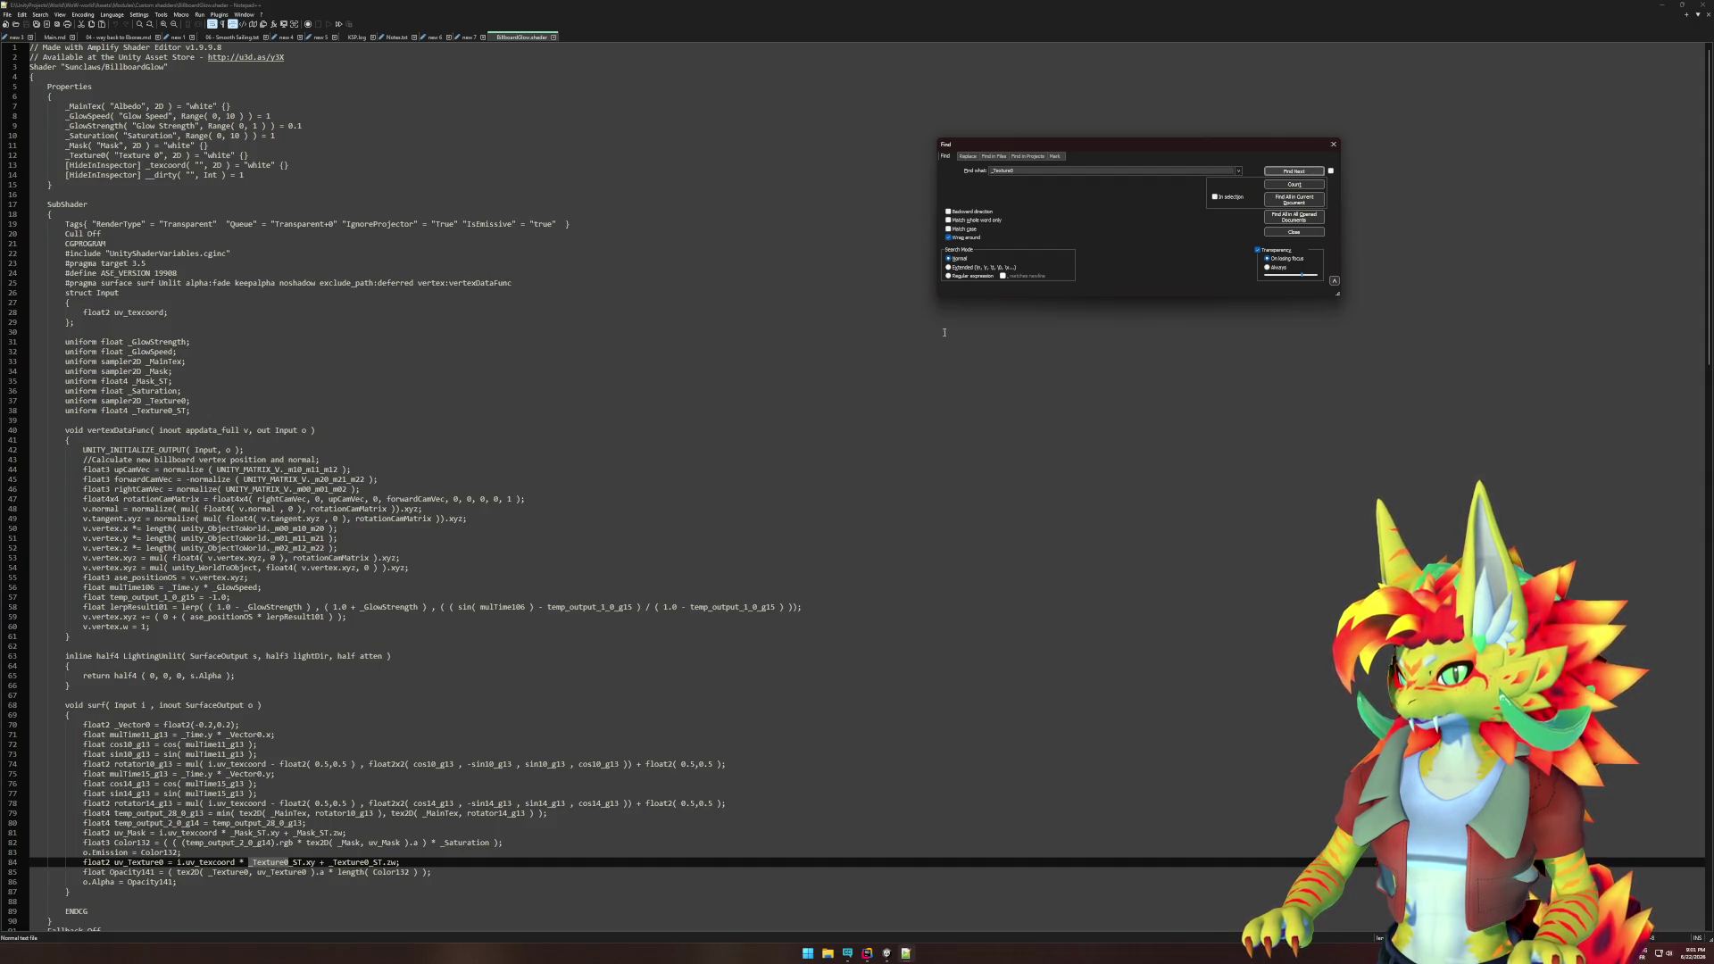
{"action": "left_click", "coordinate": [83, 833]}
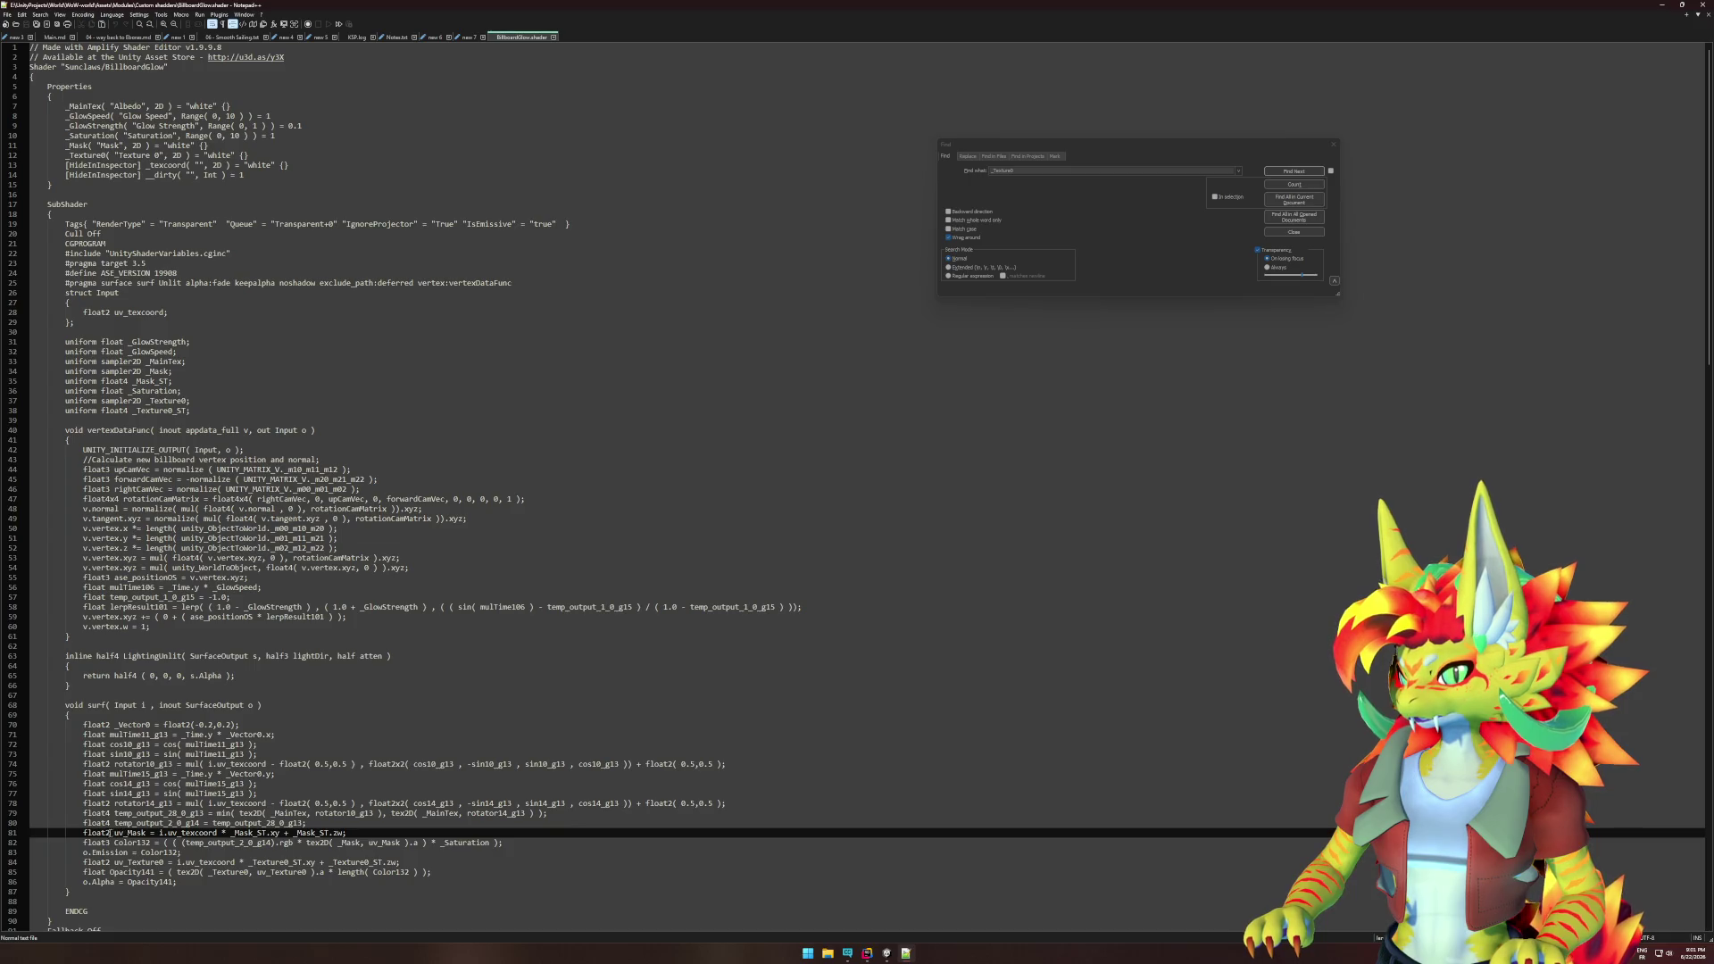
{"action": "left_click_drag", "start_coordinate": [83, 833], "coordinate": [346, 833]}
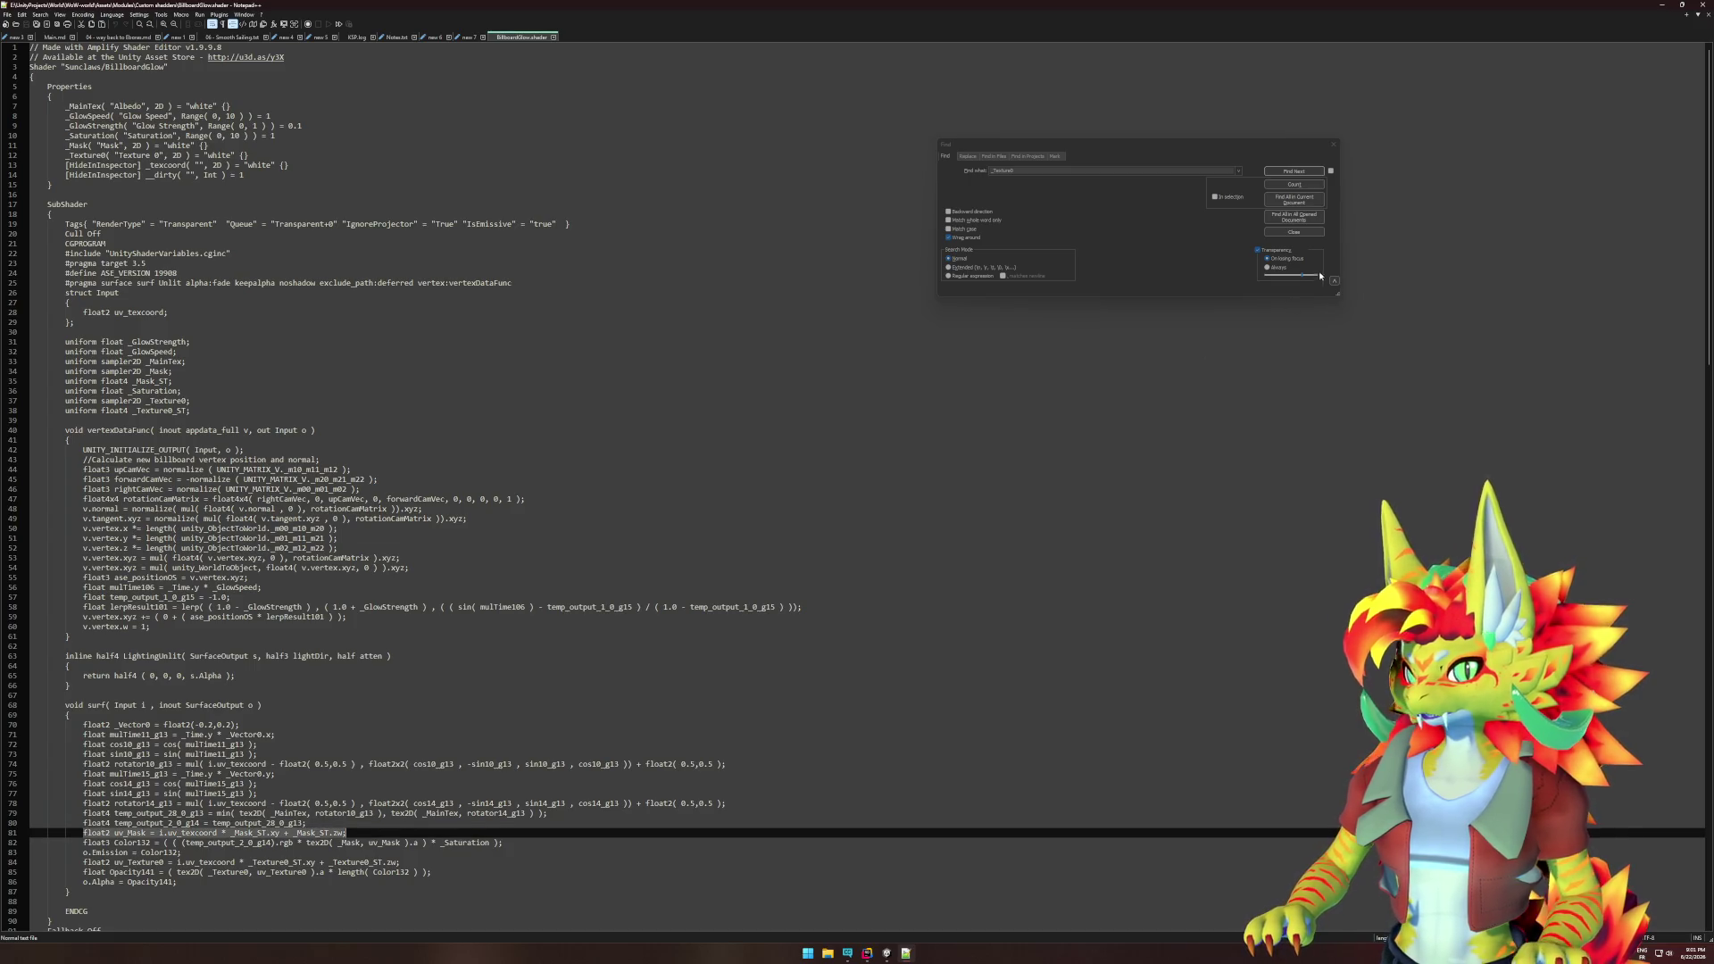
{"action": "left_click", "coordinate": [1295, 172]}
{"action": "left_click", "coordinate": [1295, 171]}
{"action": "left_click", "coordinate": [1296, 173]}
{"action": "left_click", "coordinate": [1299, 175]}
{"action": "left_click", "coordinate": [1297, 173]}
{"action": "left_click", "coordinate": [1297, 173]}
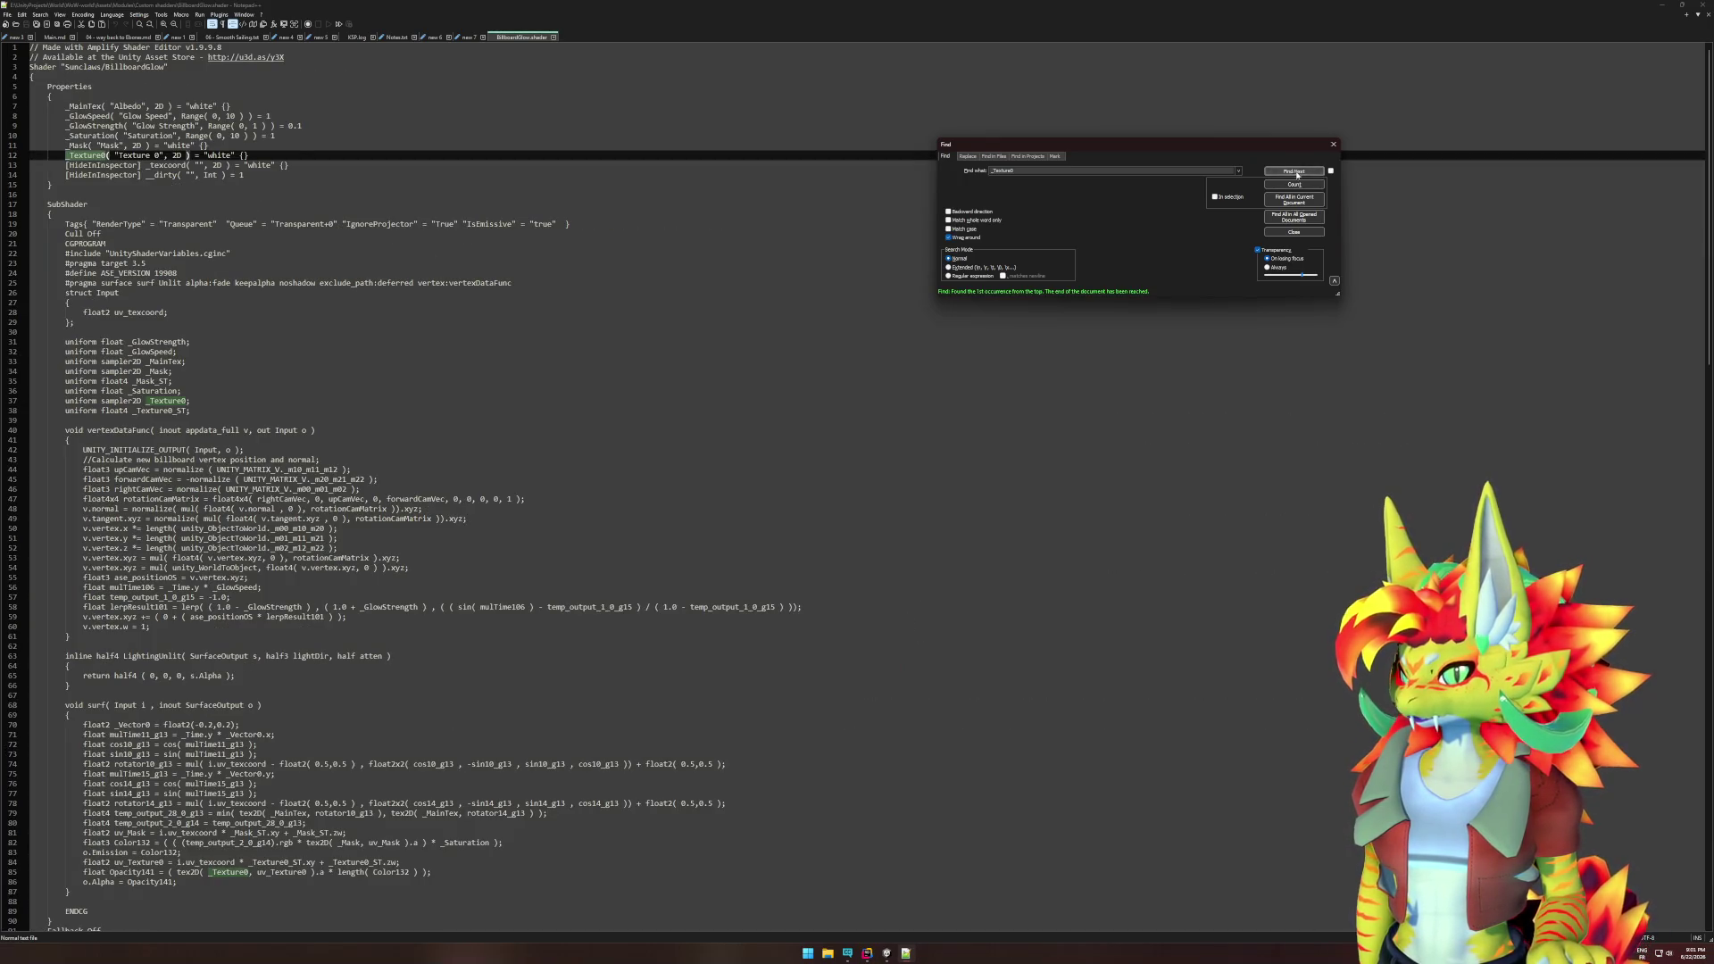
- Locate _Texture0 in the serialized ASE graph data and close the Find dialog
{"action": "scroll", "coordinate": [739, 574], "scroll_direction": "down", "scroll_amount": 20}
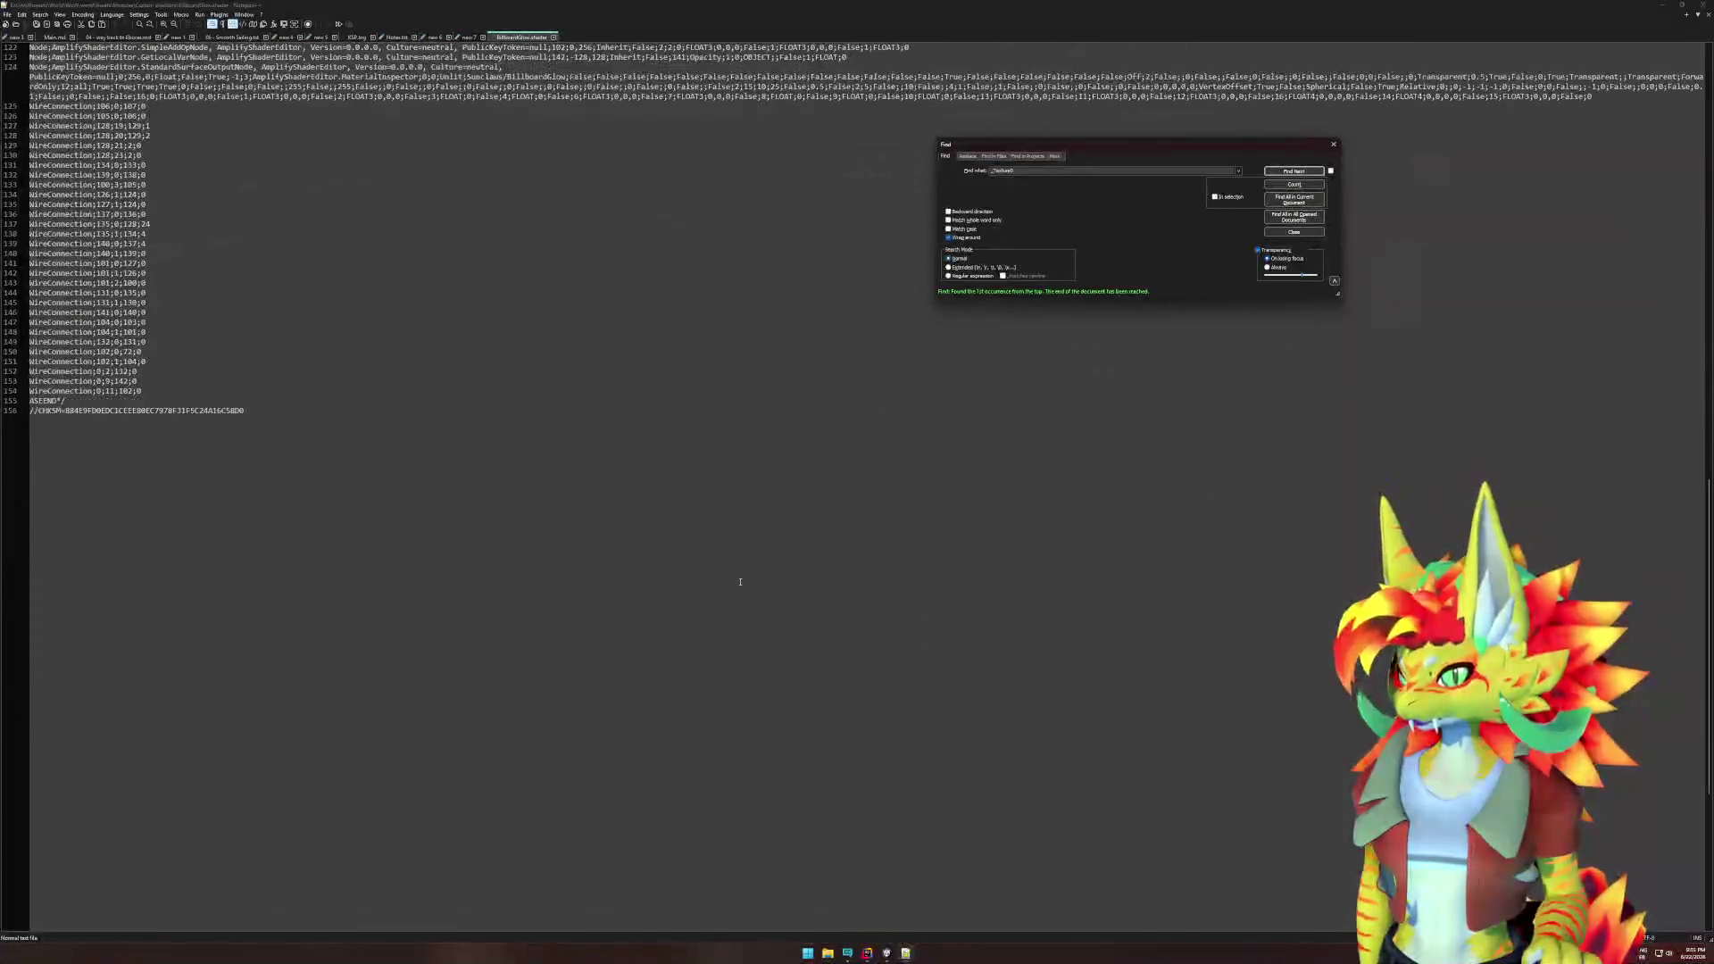
{"action": "scroll", "coordinate": [741, 589], "scroll_direction": "up", "scroll_amount": 16}
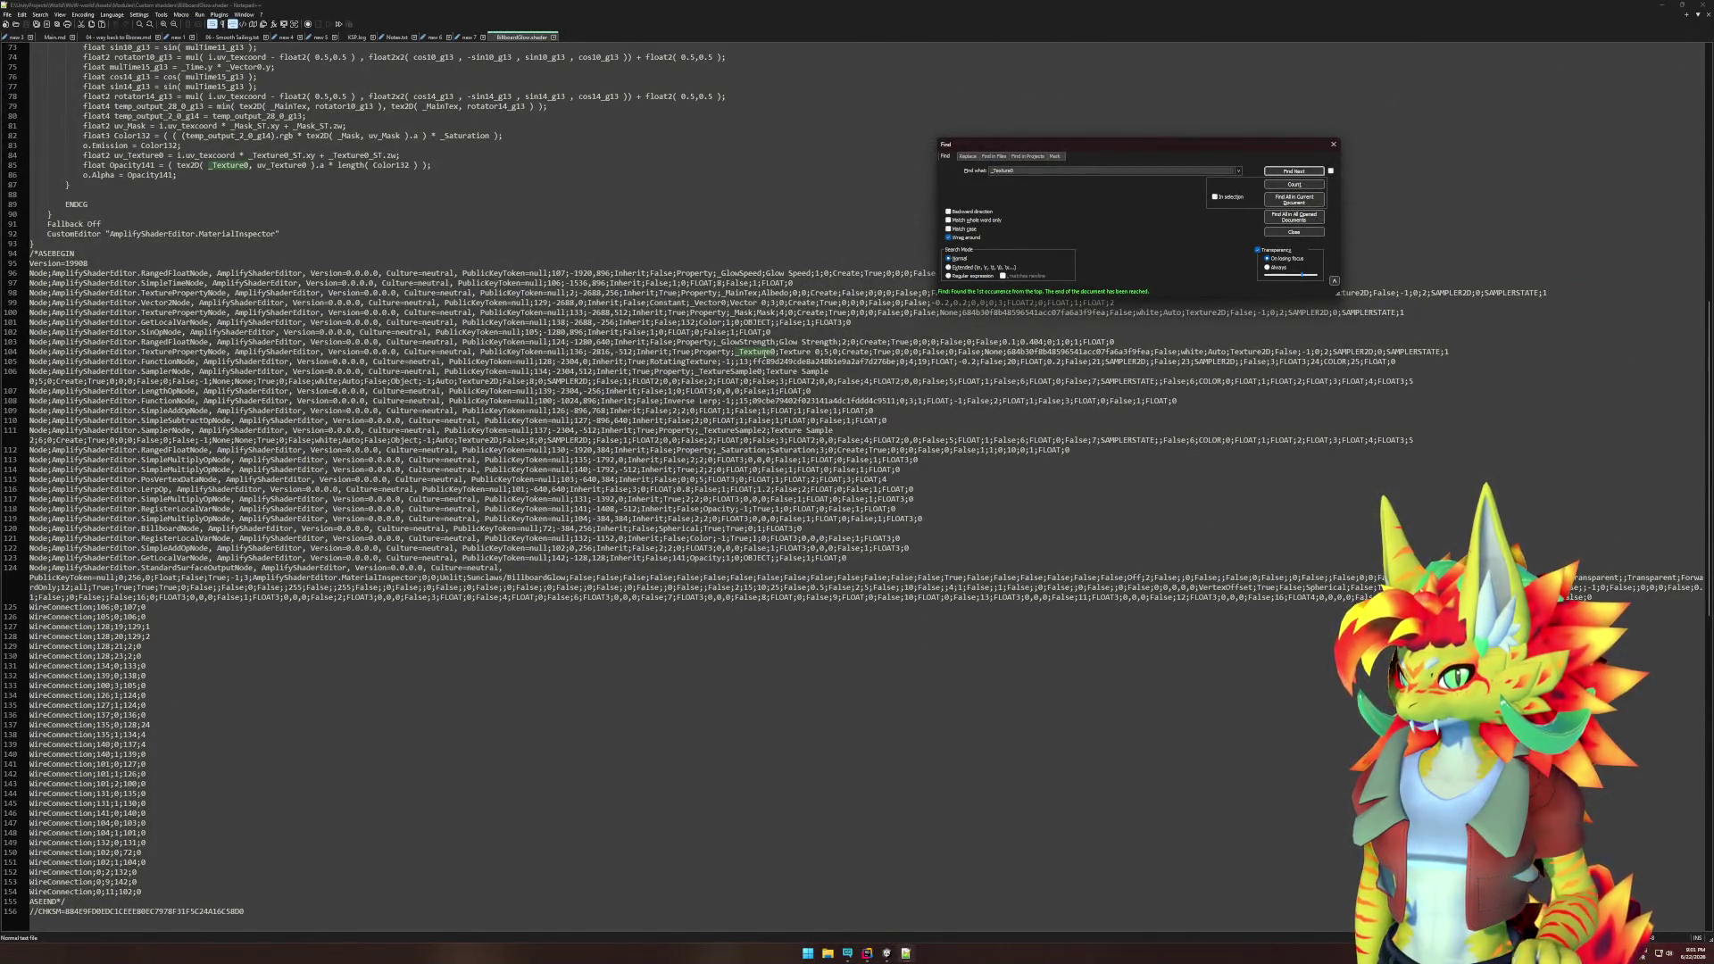
{"action": "double_click", "coordinate": [757, 352]}
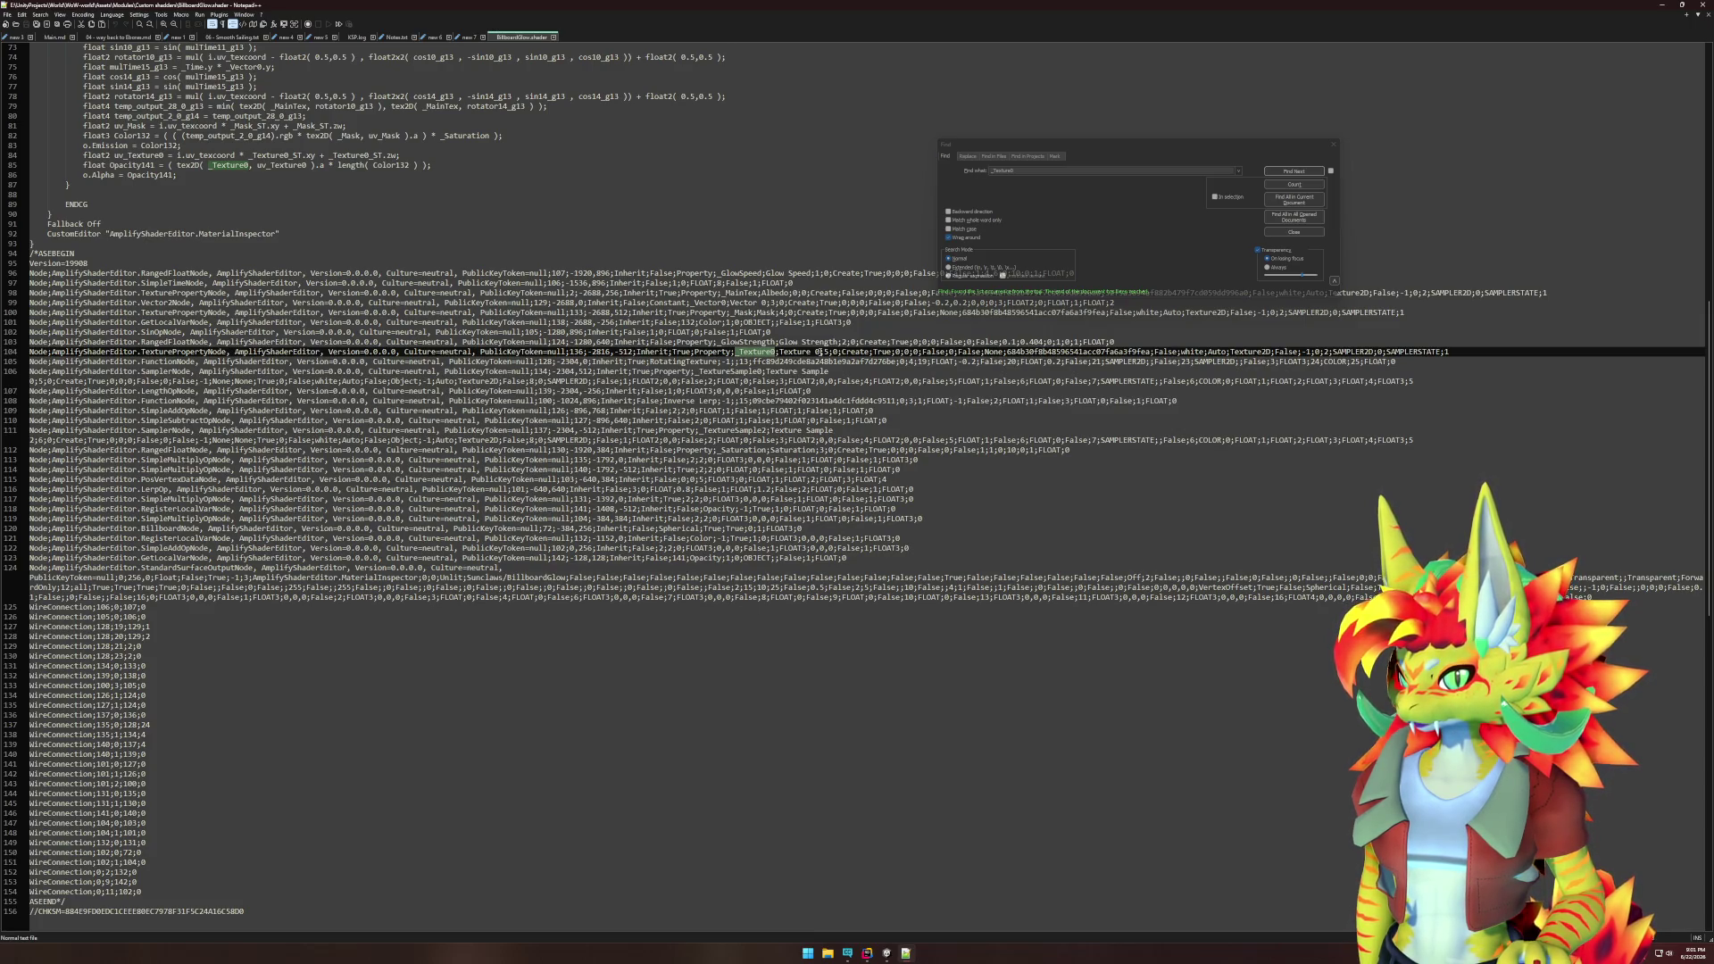
{"action": "left_click", "coordinate": [1334, 144]}
- Close the BillboardGlow.shader tab and switch back to Unity
{"action": "scroll", "coordinate": [879, 486], "scroll_direction": "up", "scroll_amount": 15}
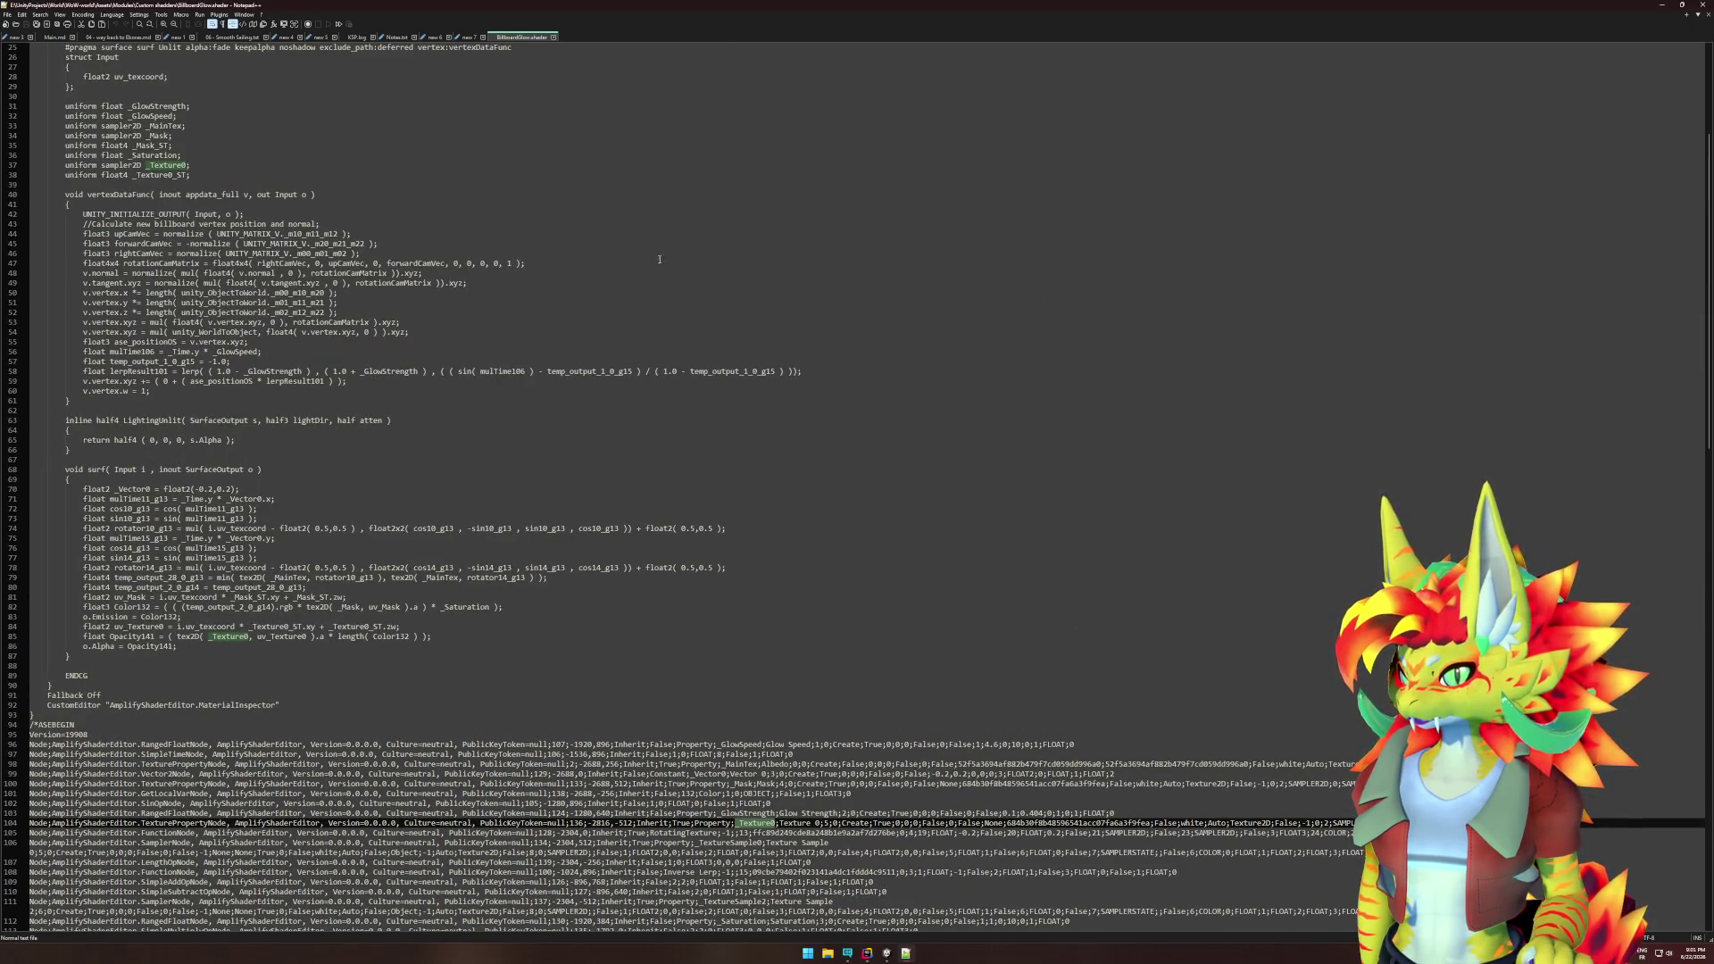
{"action": "middle_click", "coordinate": [534, 38]}
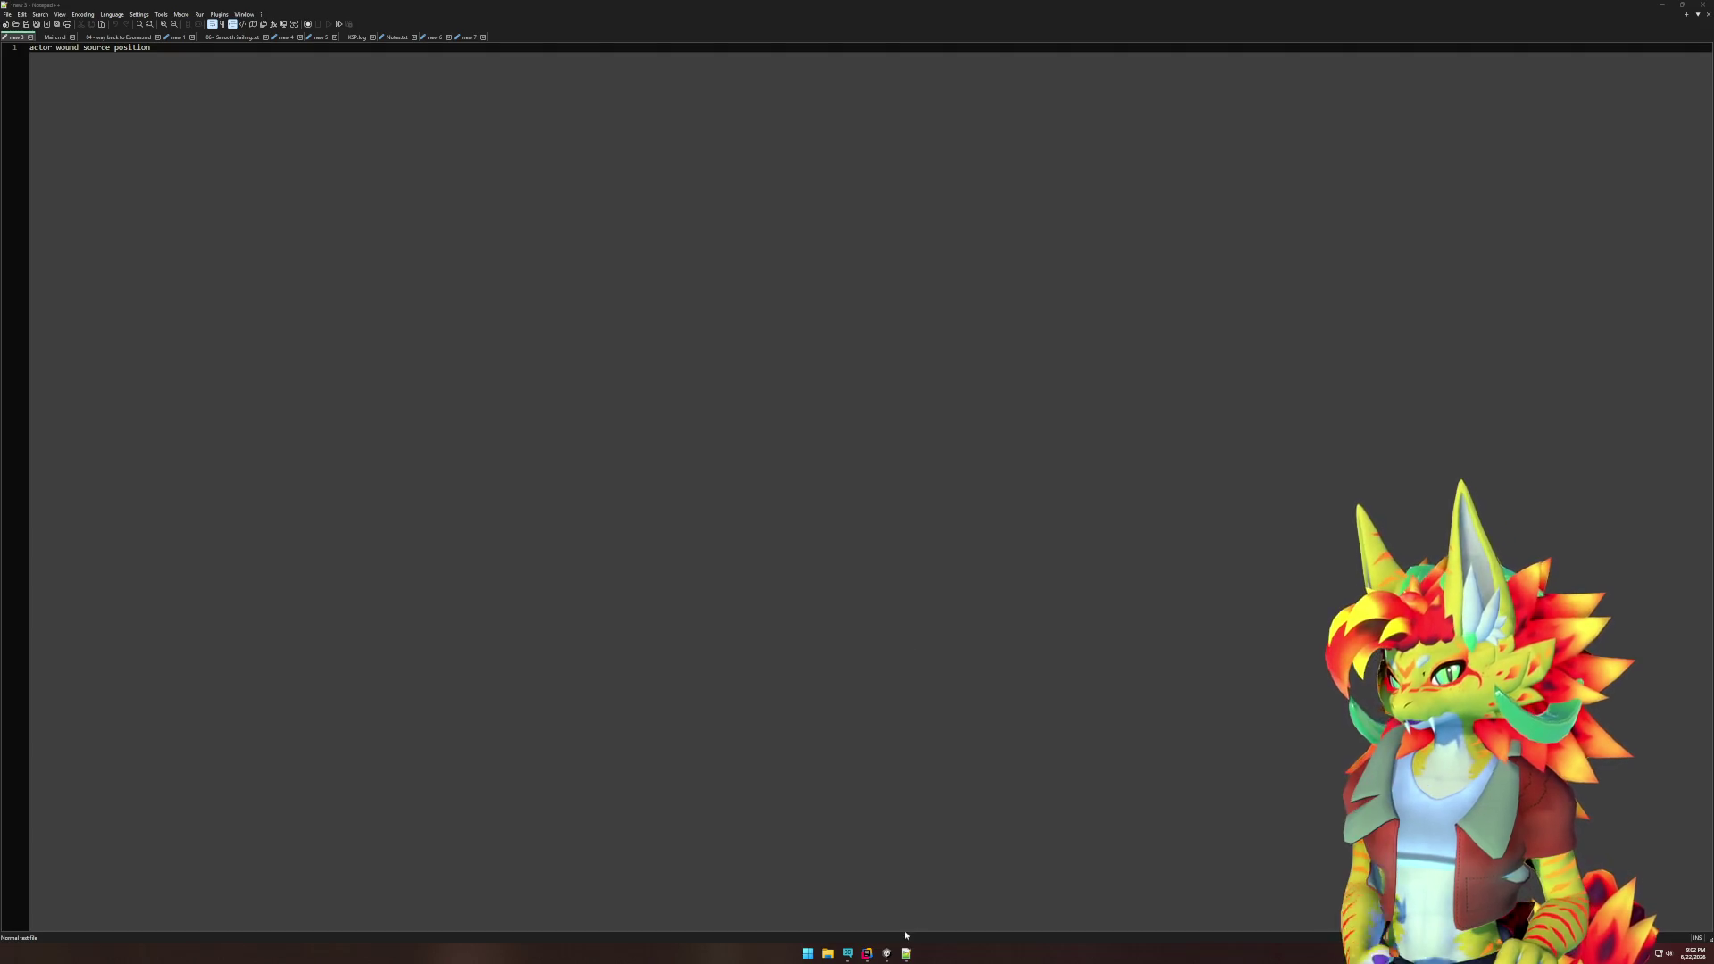
{"action": "left_click", "coordinate": [886, 953]}
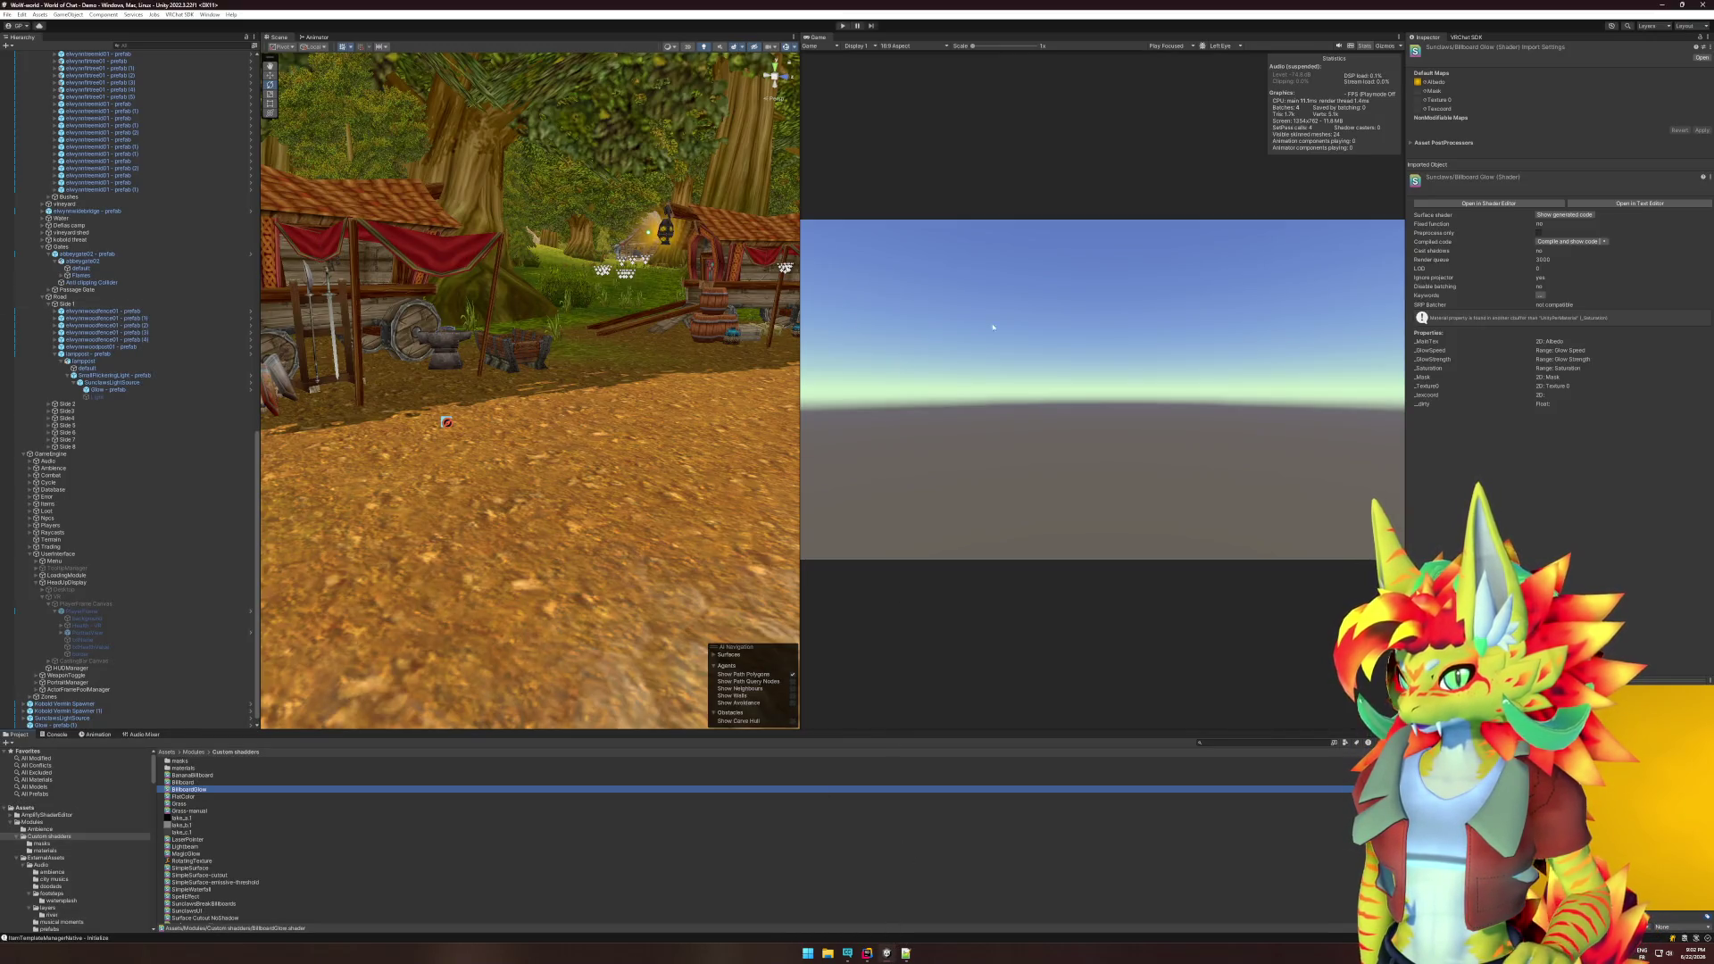
{"action": "left_click", "coordinate": [1416, 375]}
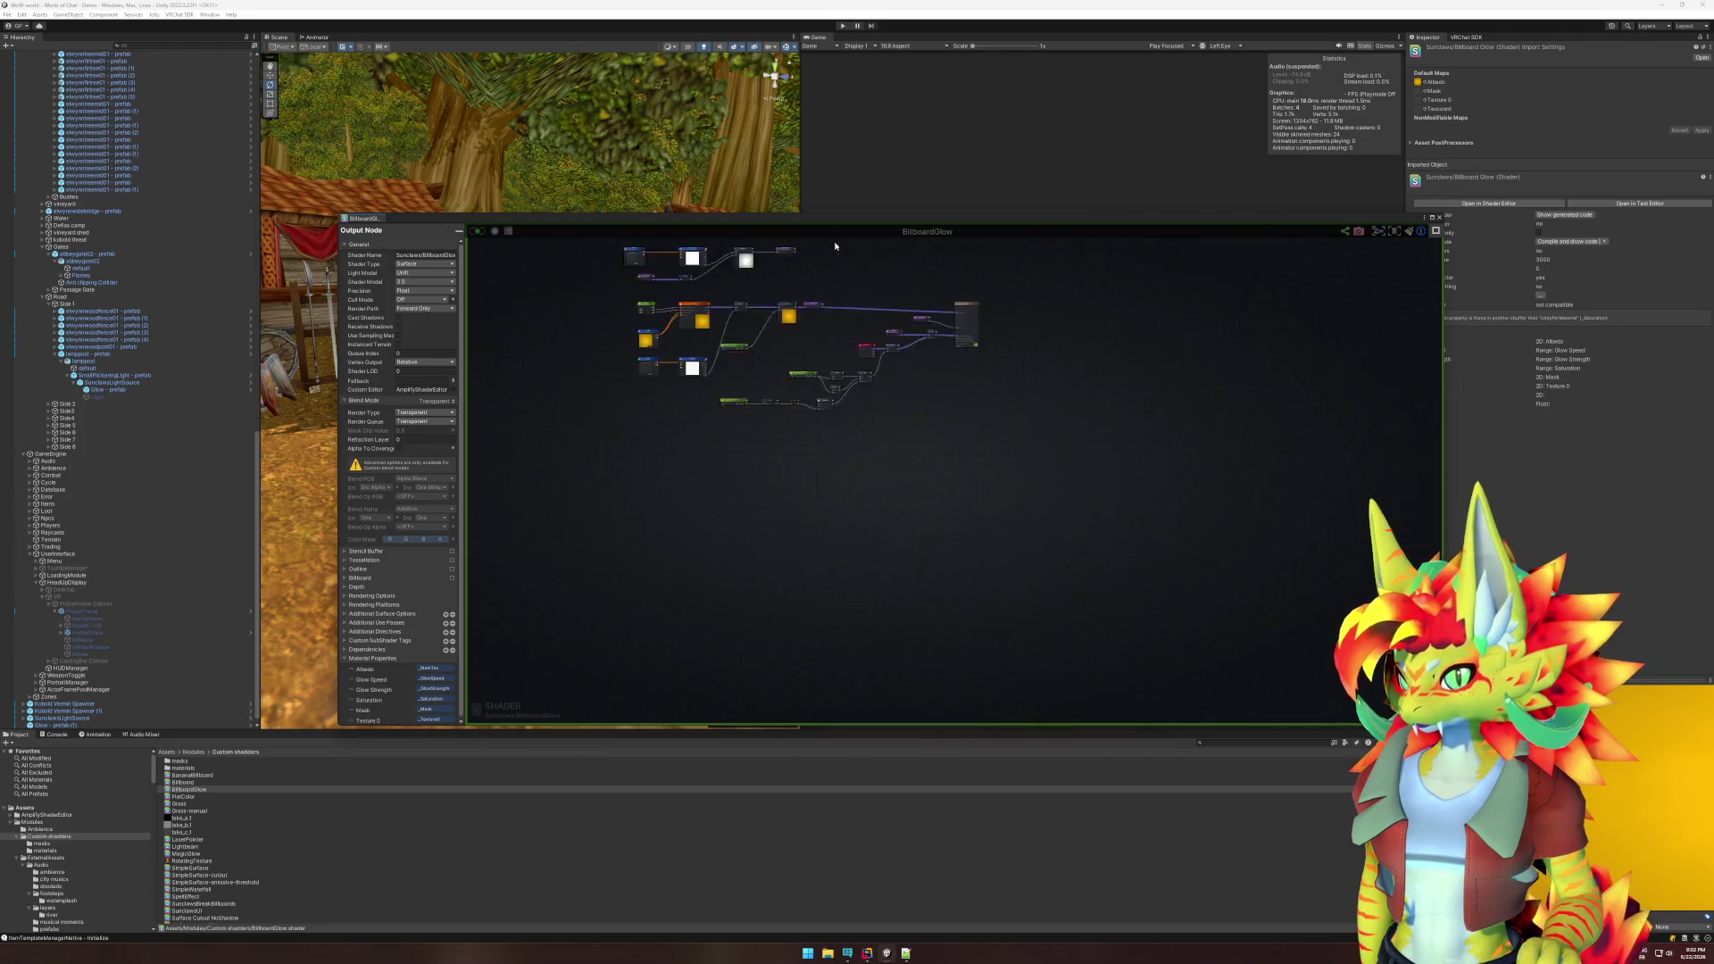
{"action": "scroll", "coordinate": [1250, 348], "scroll_direction": "up", "scroll_amount": 5}
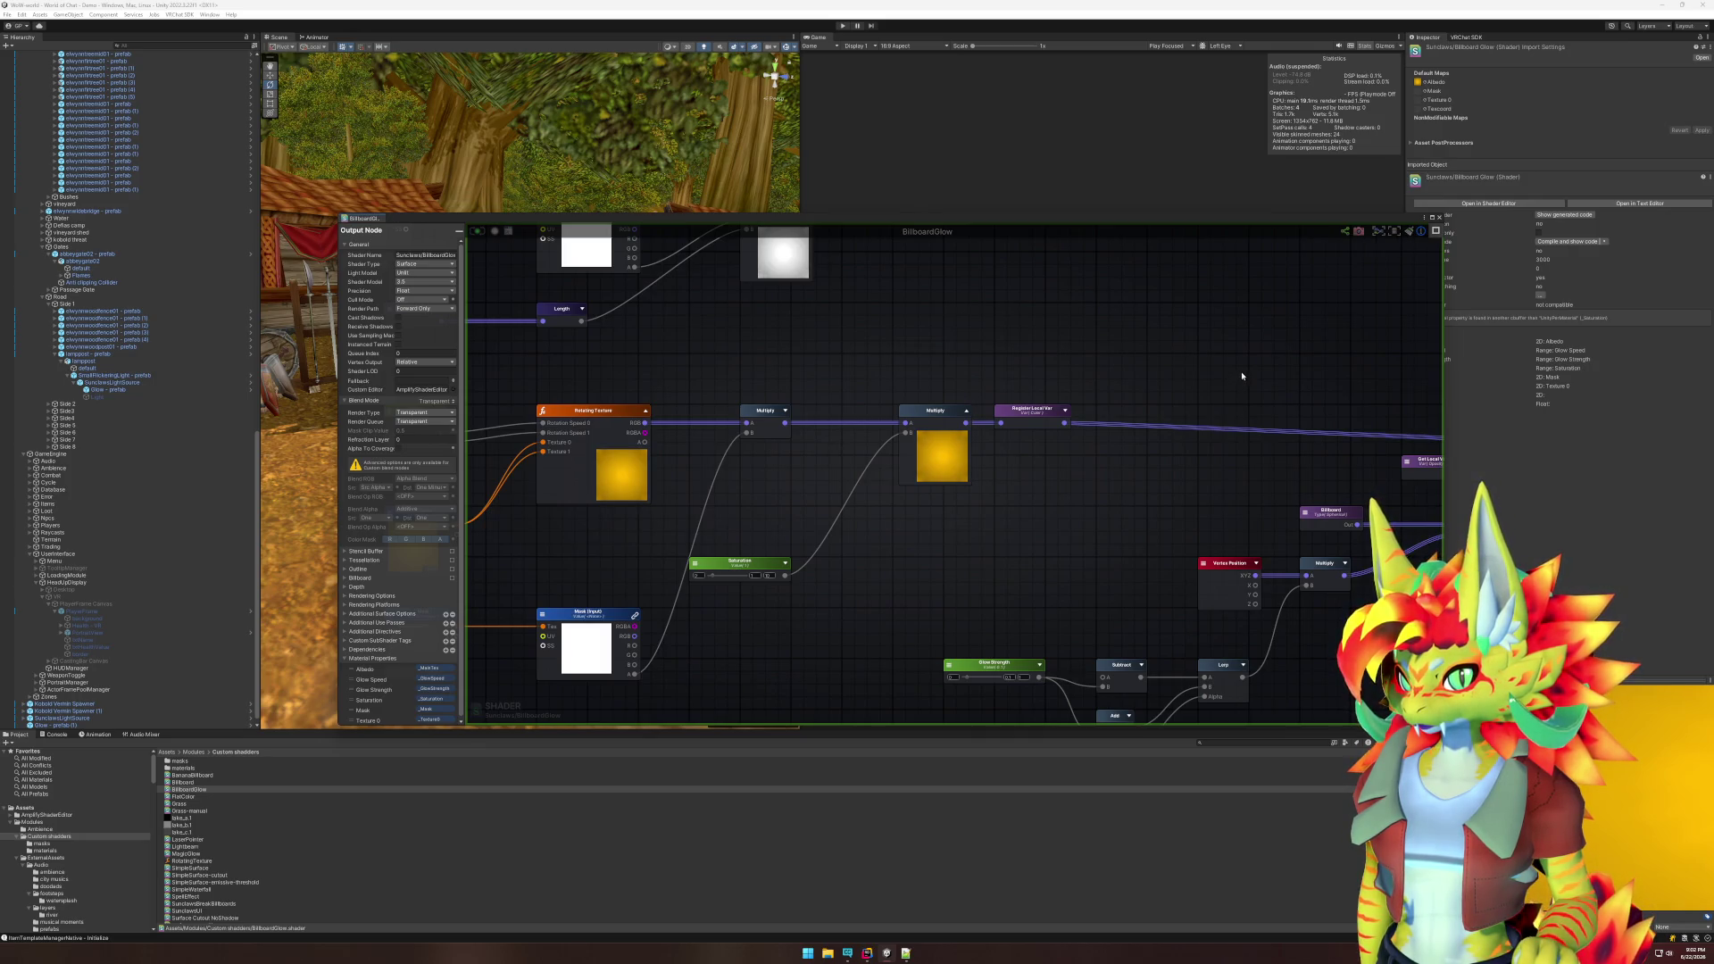
{"action": "scroll", "coordinate": [1241, 378], "scroll_direction": "down", "scroll_amount": 5}
{"action": "scroll", "coordinate": [1224, 371], "scroll_direction": "up", "scroll_amount": 5}
{"action": "mouse_move", "coordinate": [1005, 382]}
{"action": "left_mouse_down"}
{"action": "mouse_move", "coordinate": [815, 378]}
{"action": "mouse_move", "coordinate": [1155, 399]}
{"action": "left_mouse_up"}
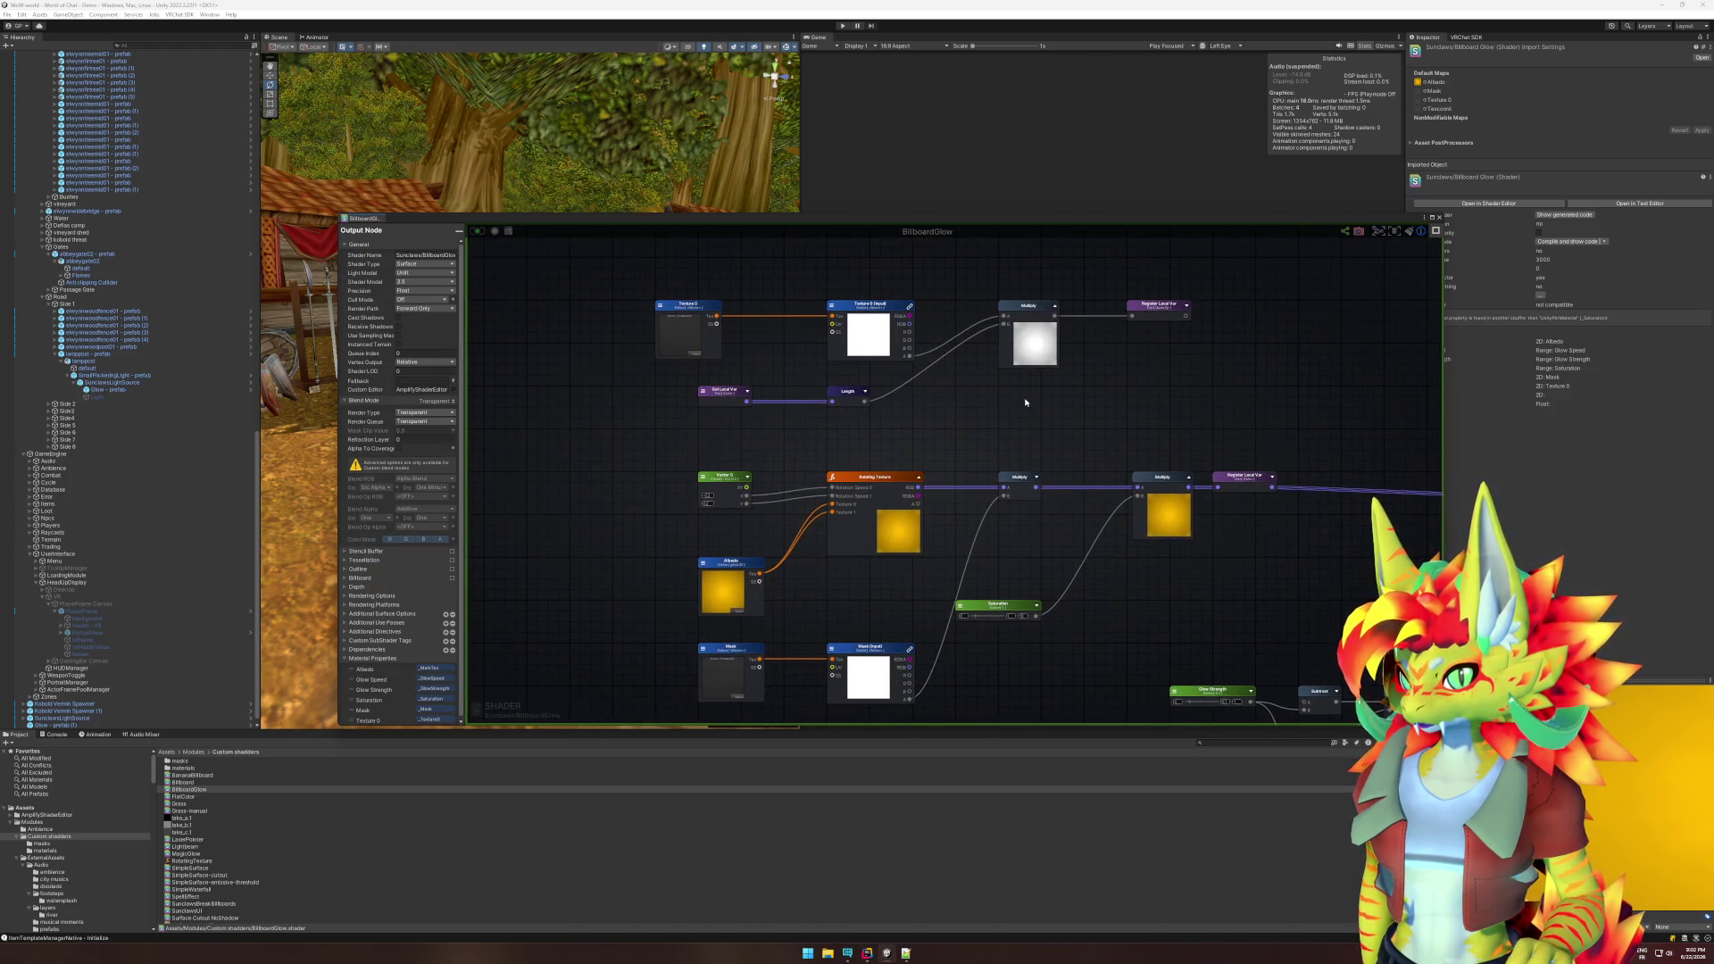
{"action": "left_click", "coordinate": [687, 328]}
{"action": "double_click", "coordinate": [427, 261]}
{"action": "type", "text": "Mask"}
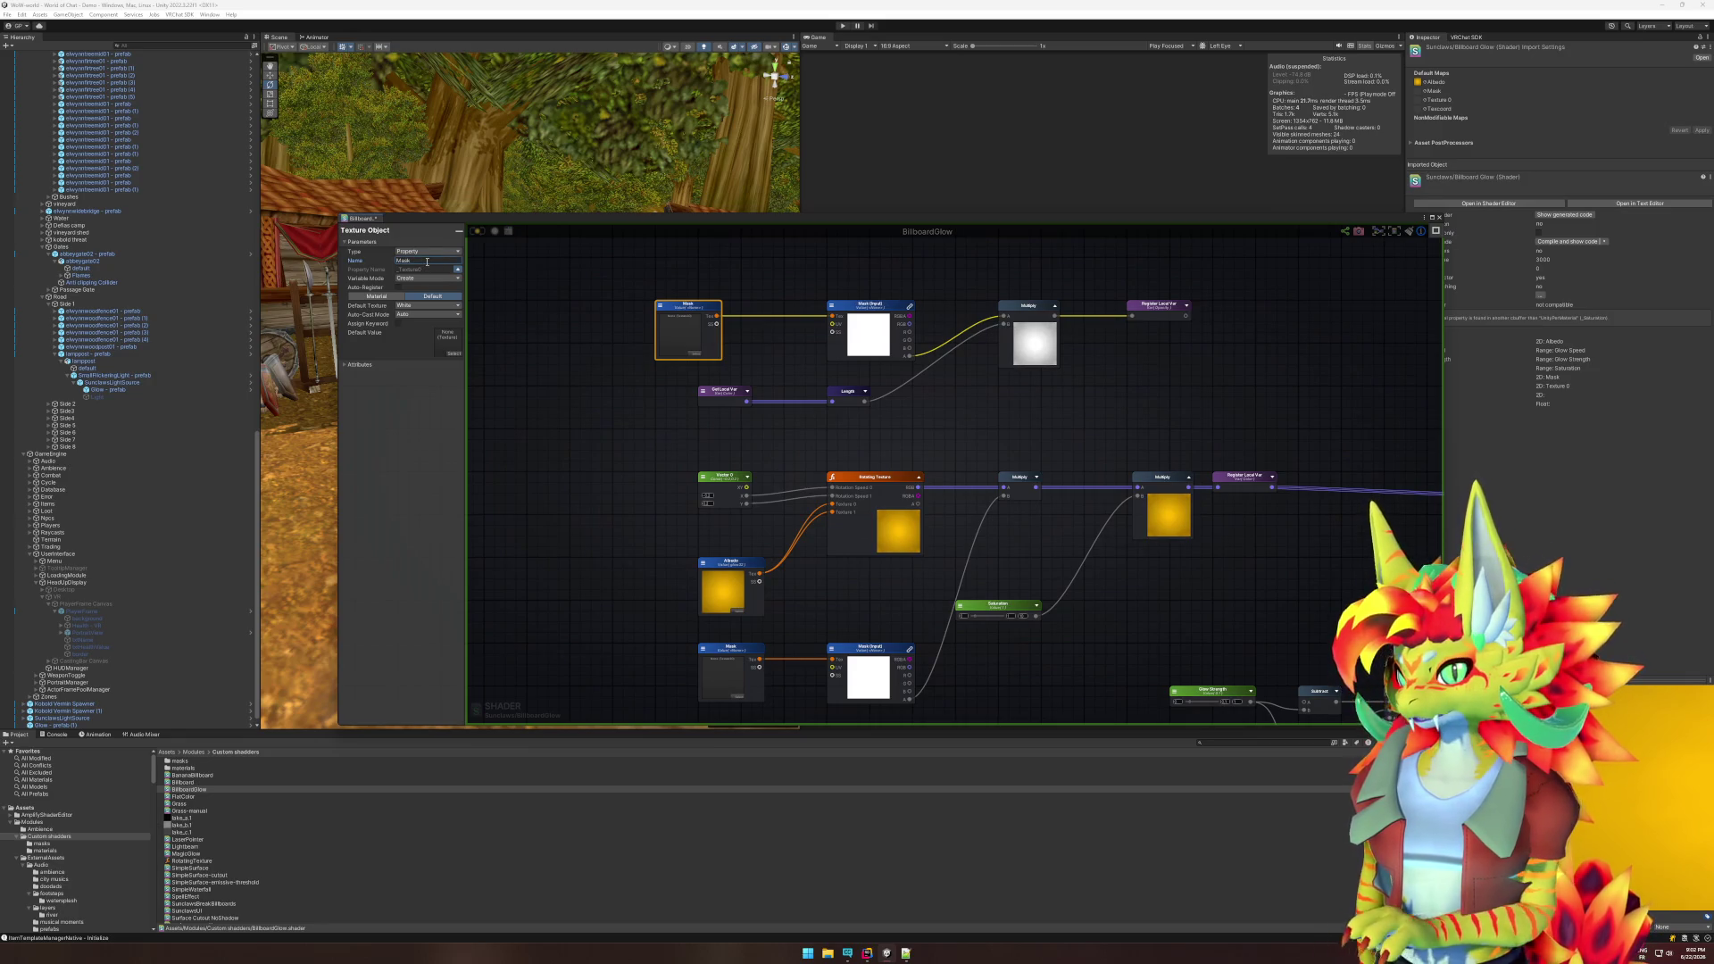
{"action": "left_click", "coordinate": [571, 361]}
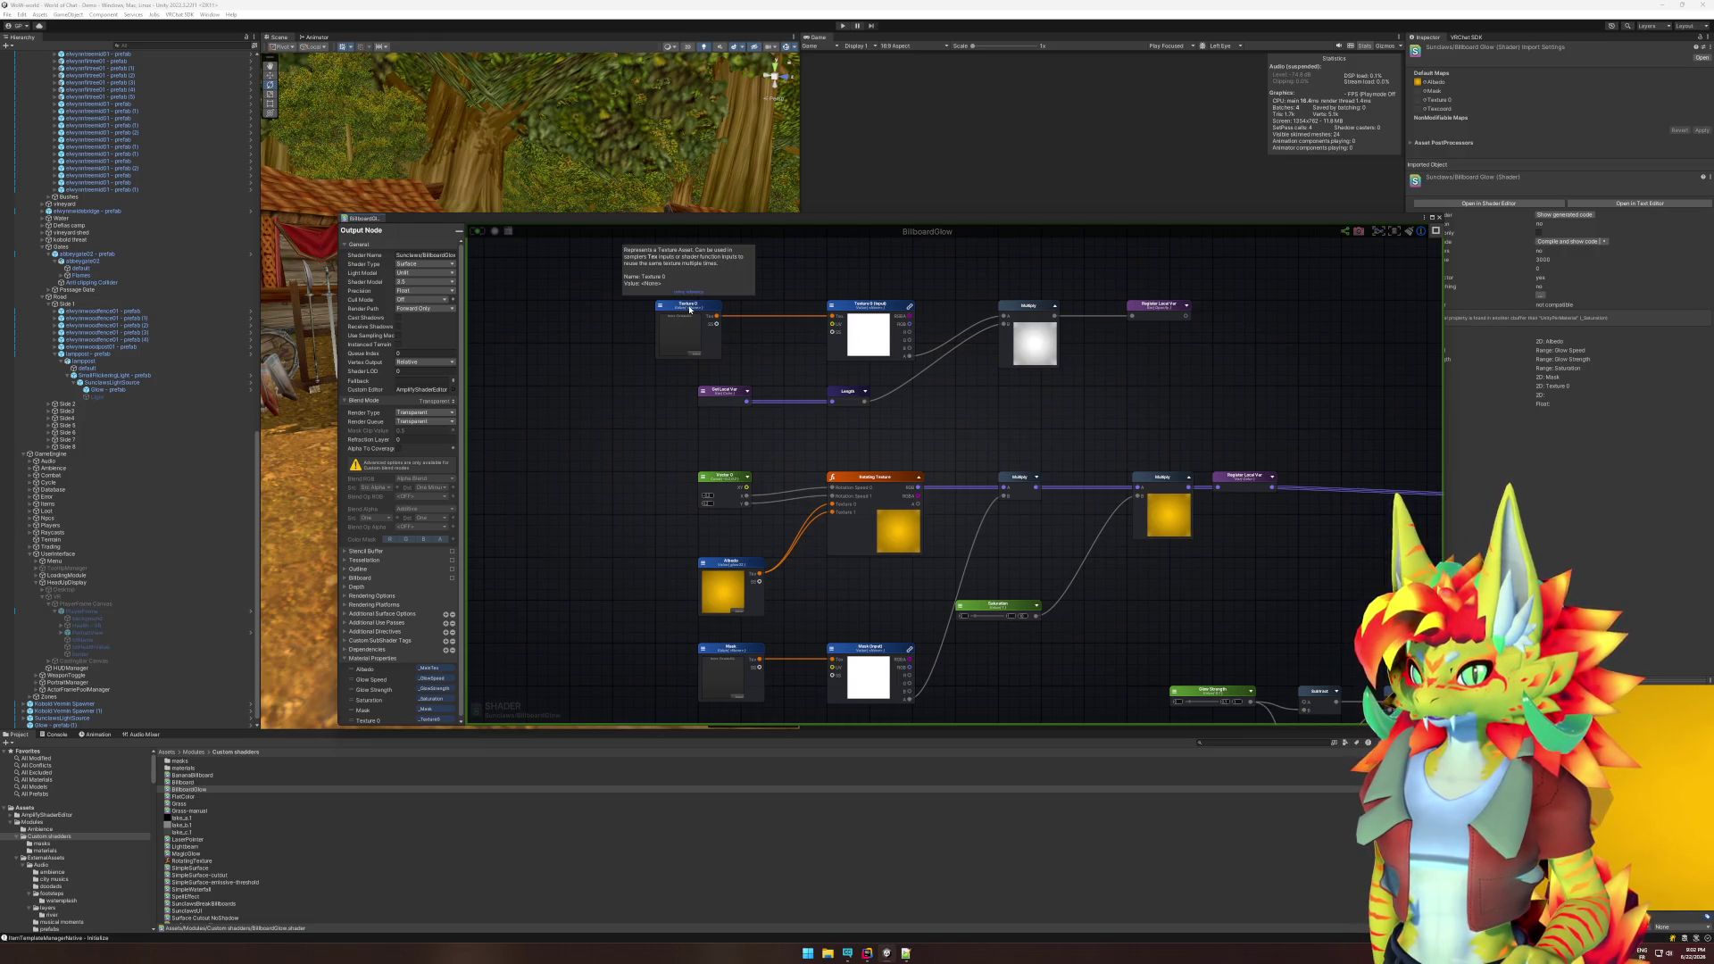
{"action": "left_click", "coordinate": [689, 309]}
{"action": "left_click", "coordinate": [425, 260]}
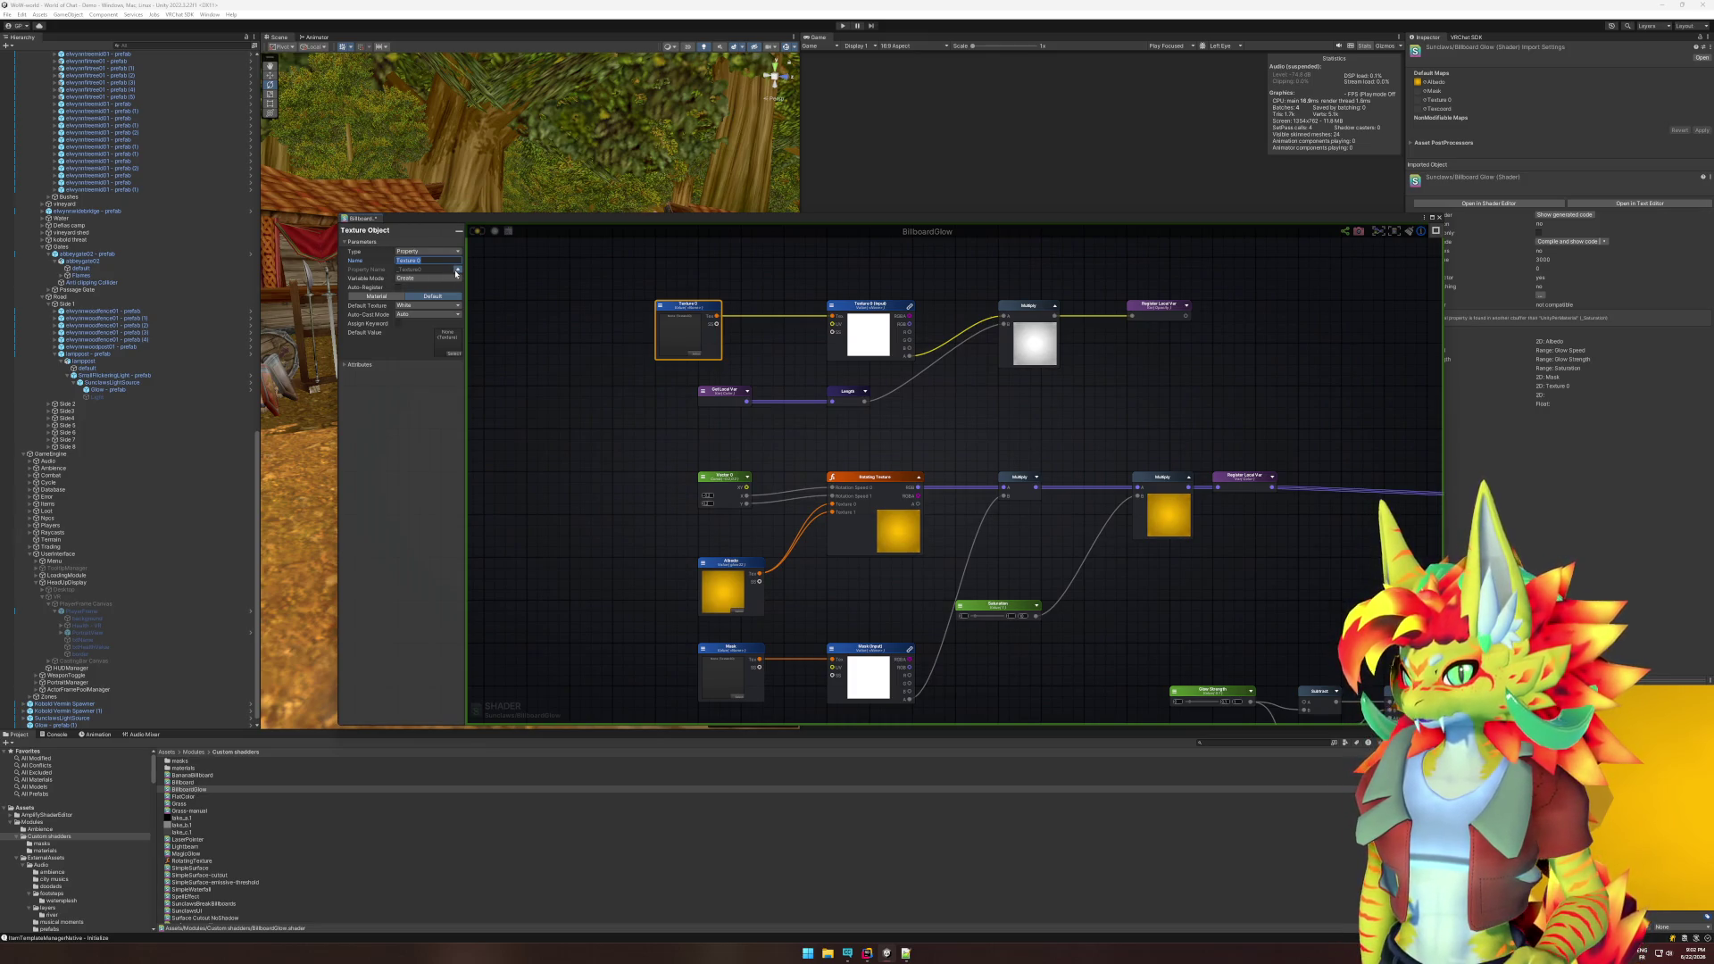
{"action": "left_click", "coordinate": [437, 261]}
{"action": "left_click_drag", "start_coordinate": [437, 261], "coordinate": [392, 261]}
{"action": "type", "text": "Mask"}
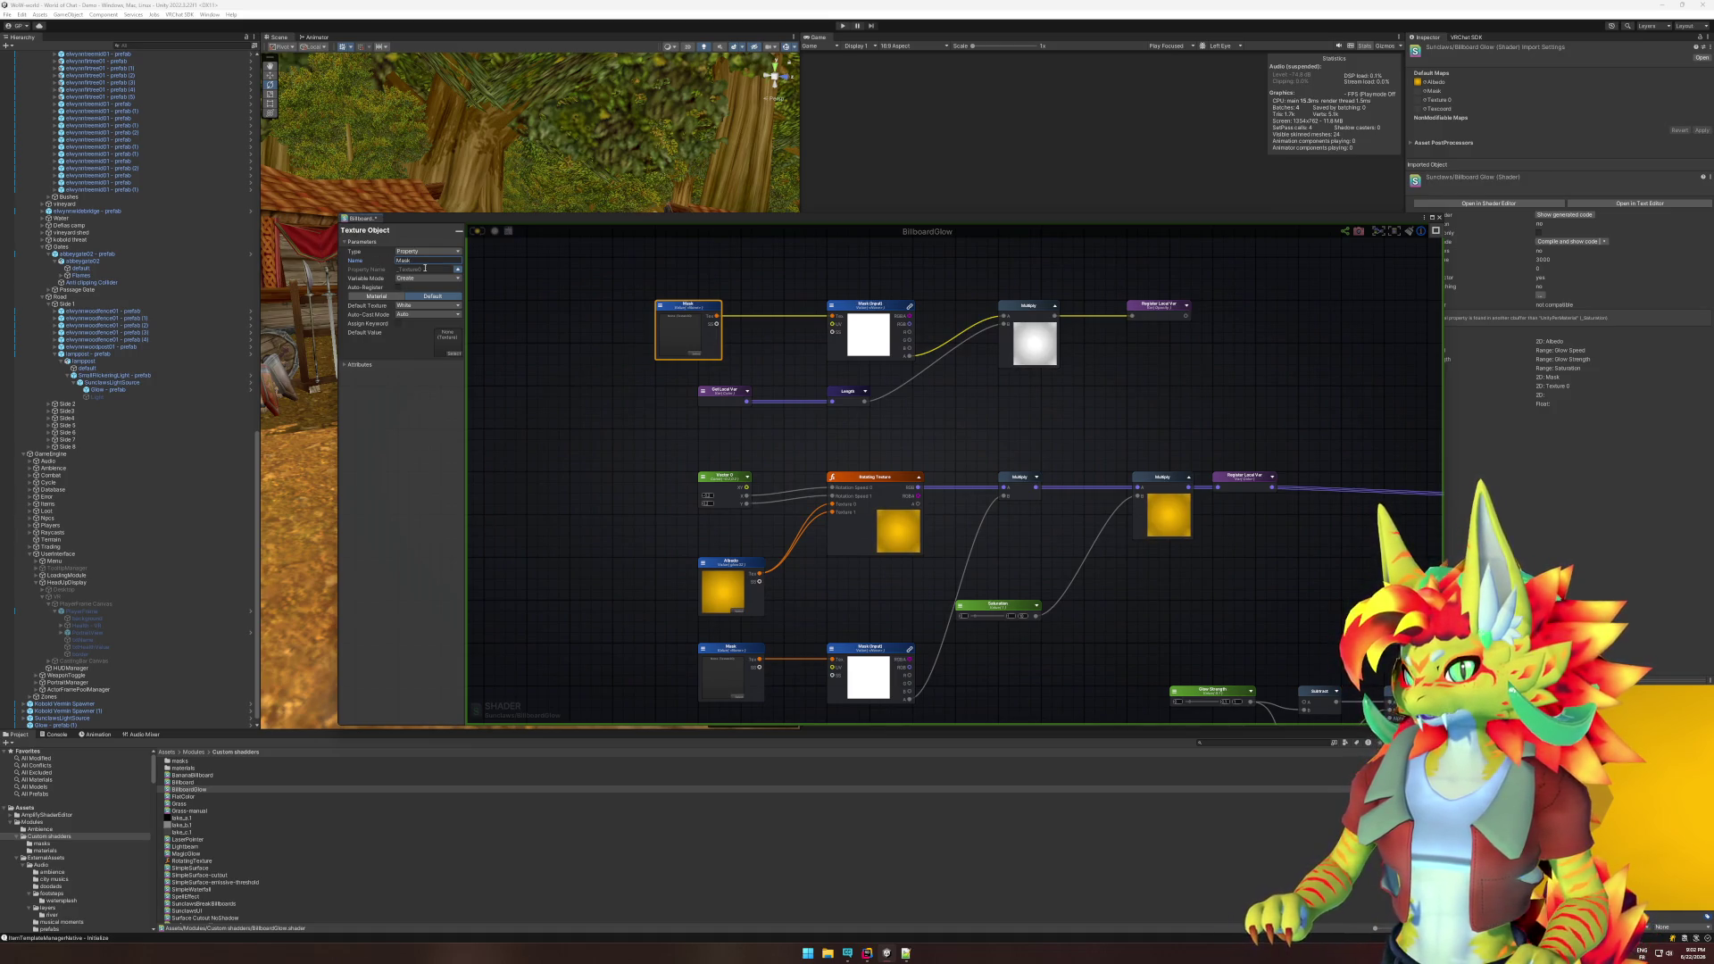
{"action": "key", "text": "Return"}
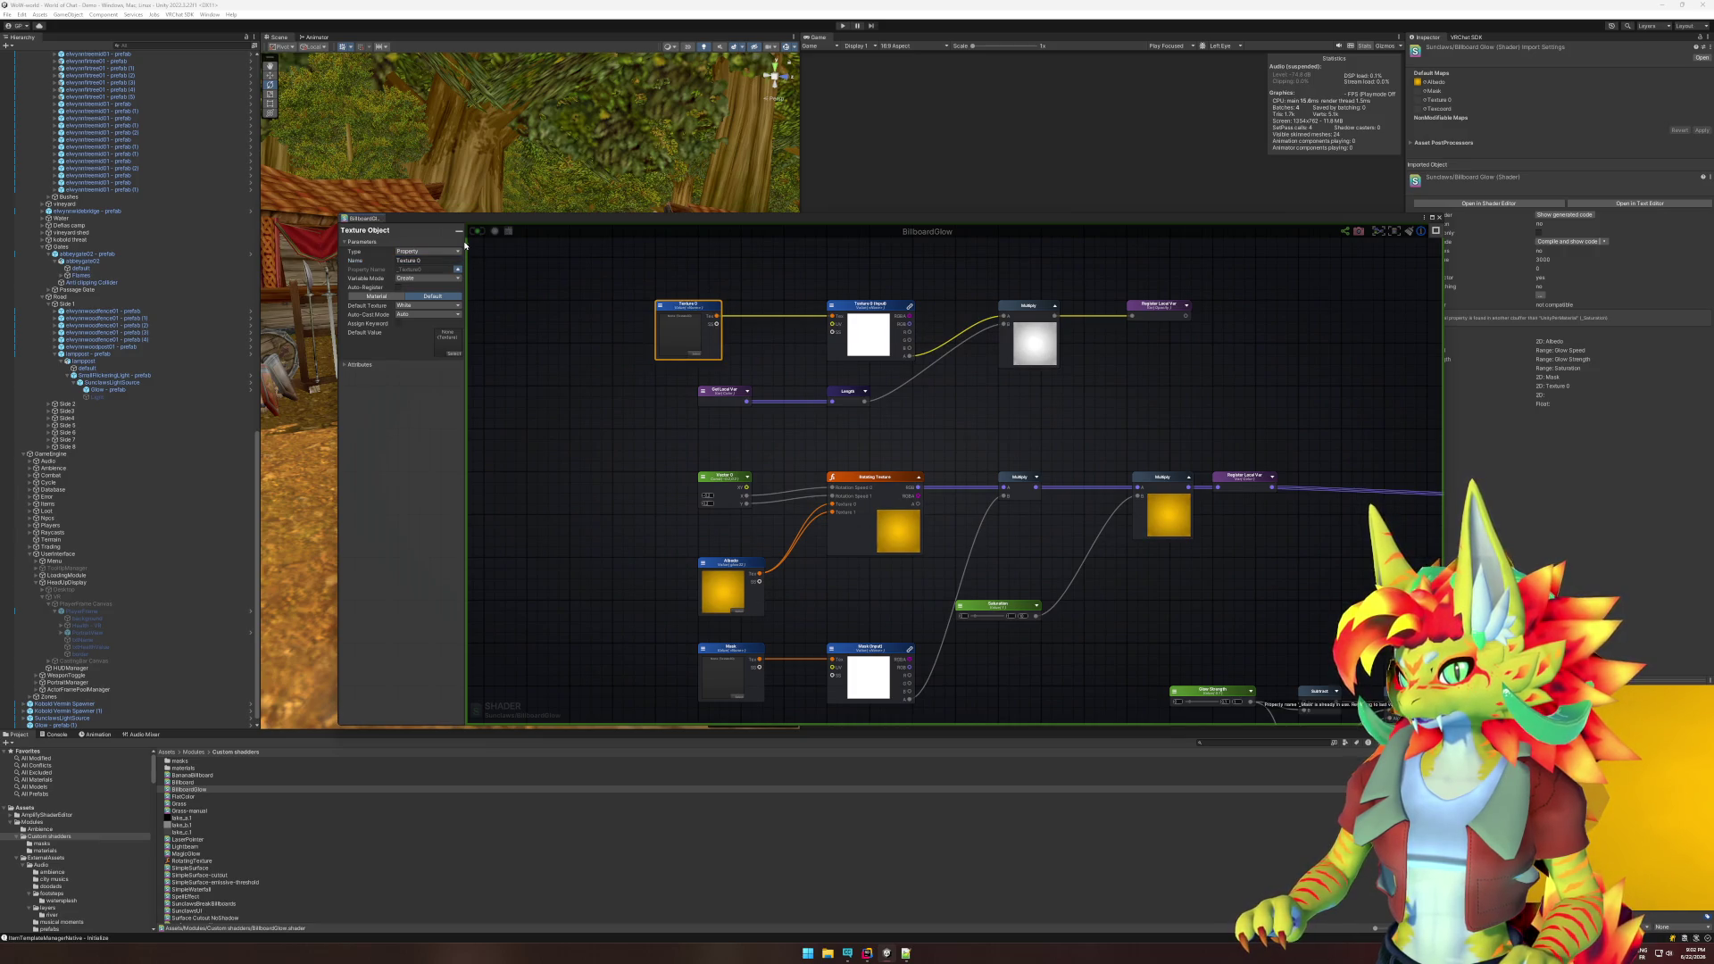
{"action": "left_click", "coordinate": [475, 367]}
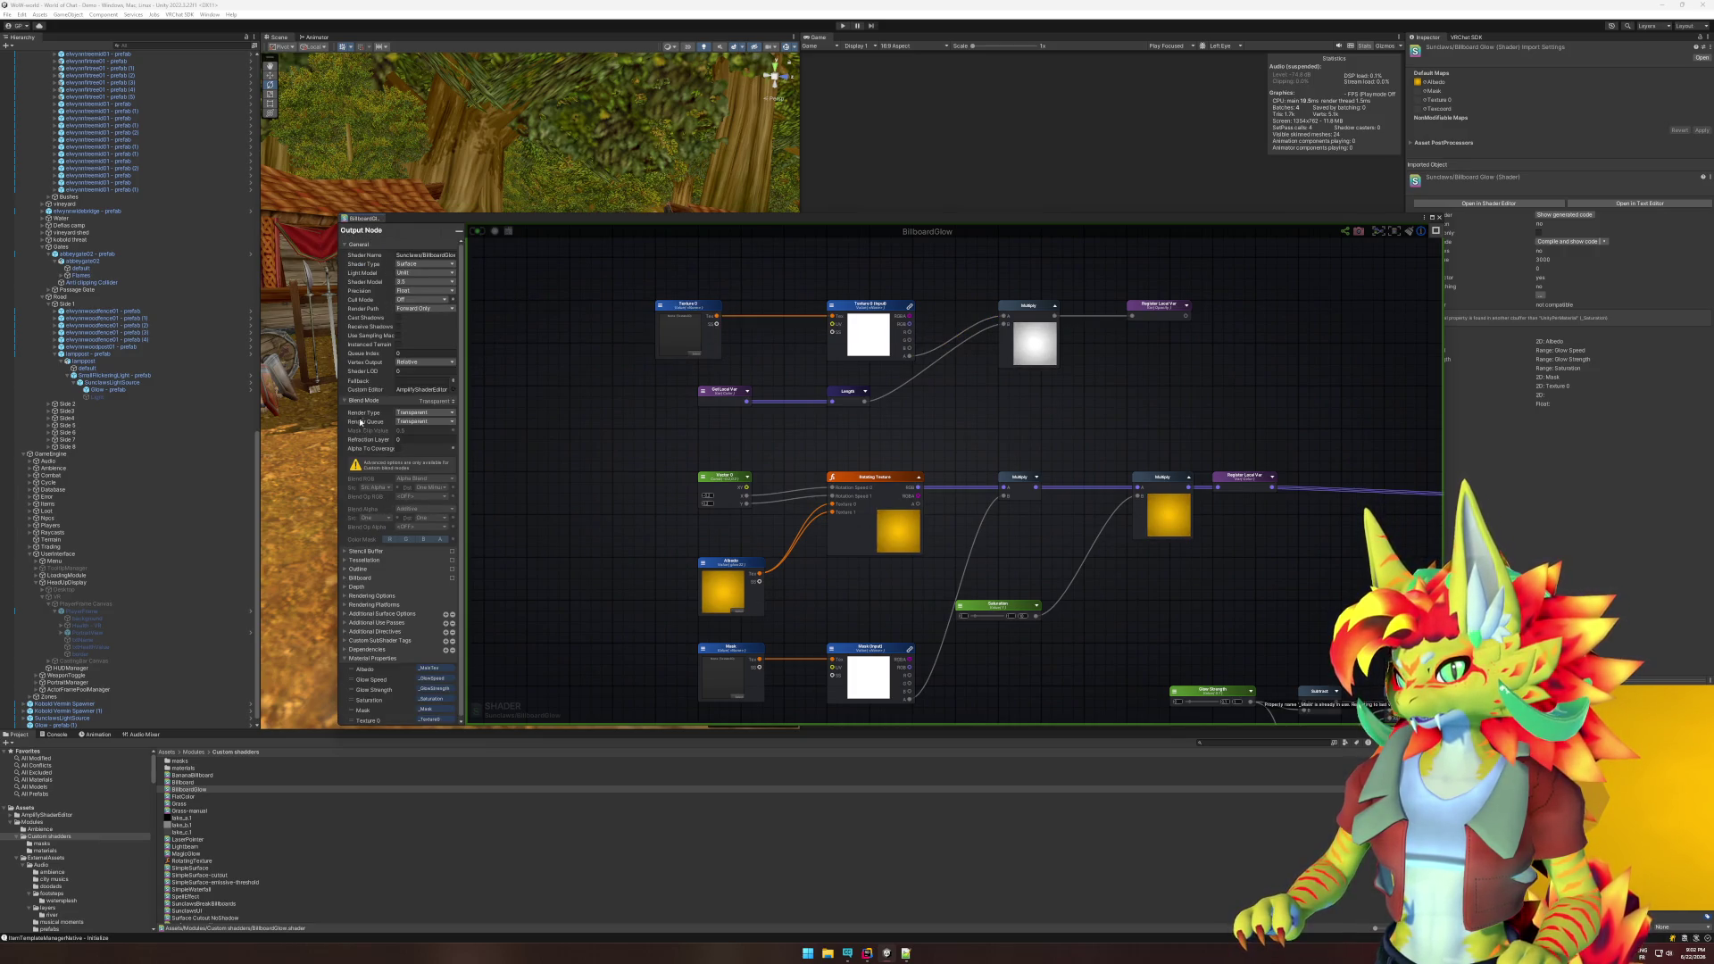
{"action": "left_click", "coordinate": [347, 400]}
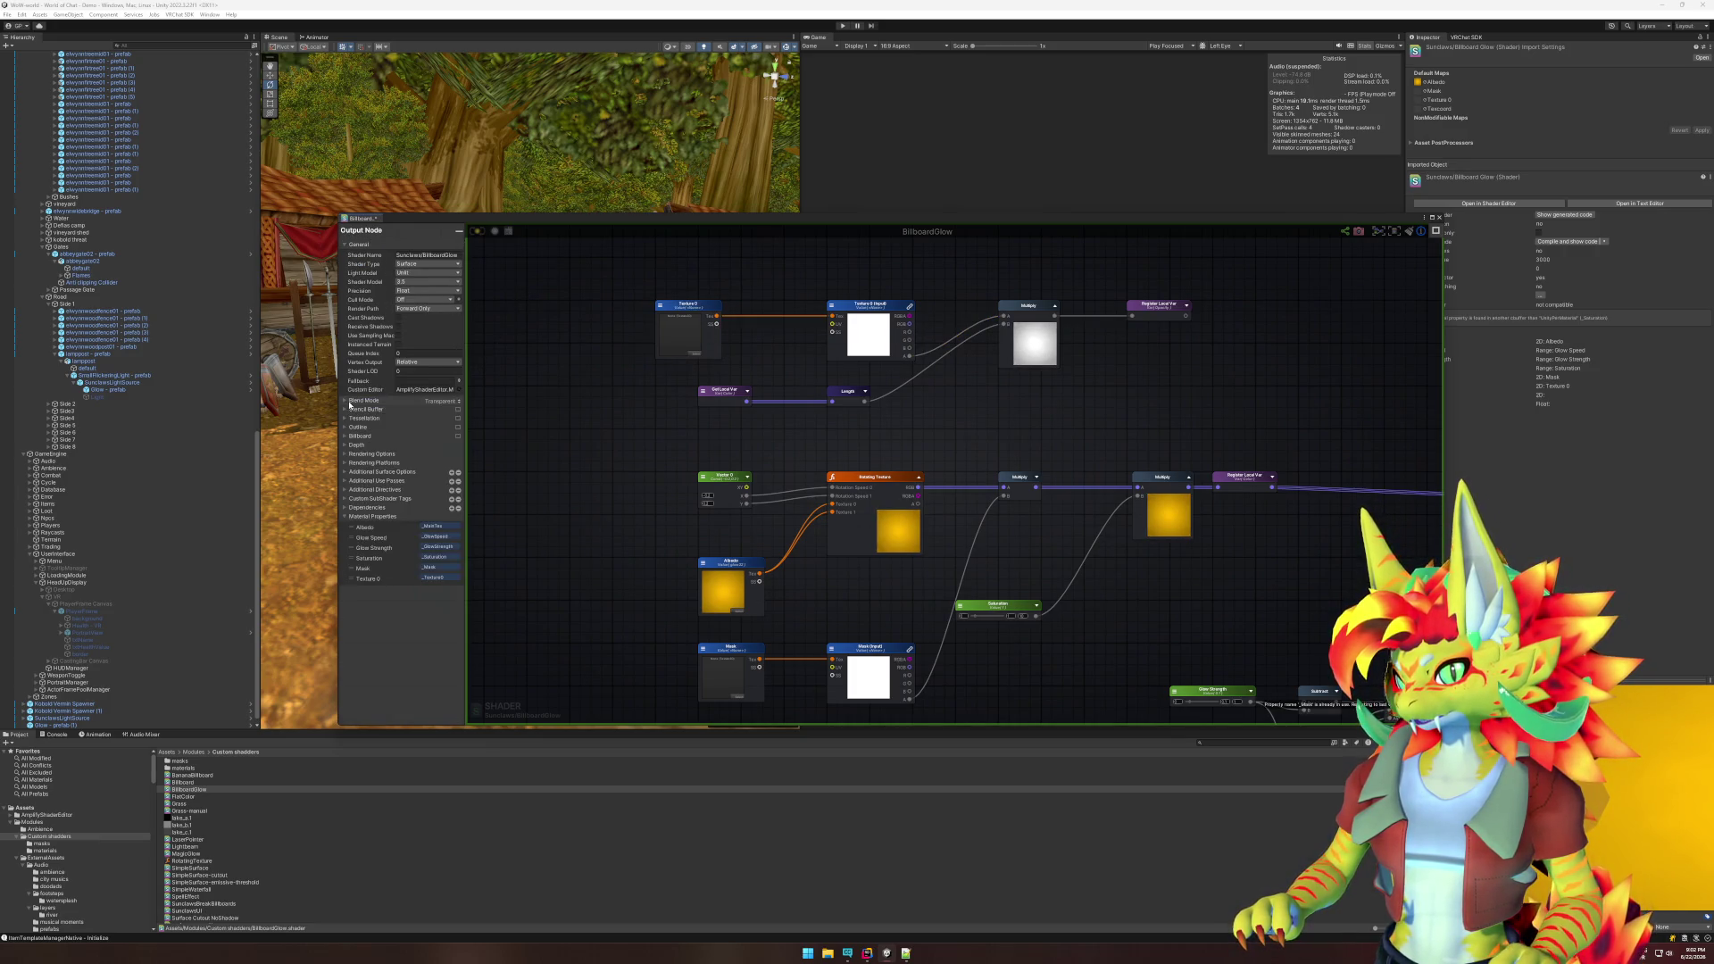
{"action": "left_click", "coordinate": [374, 570]}
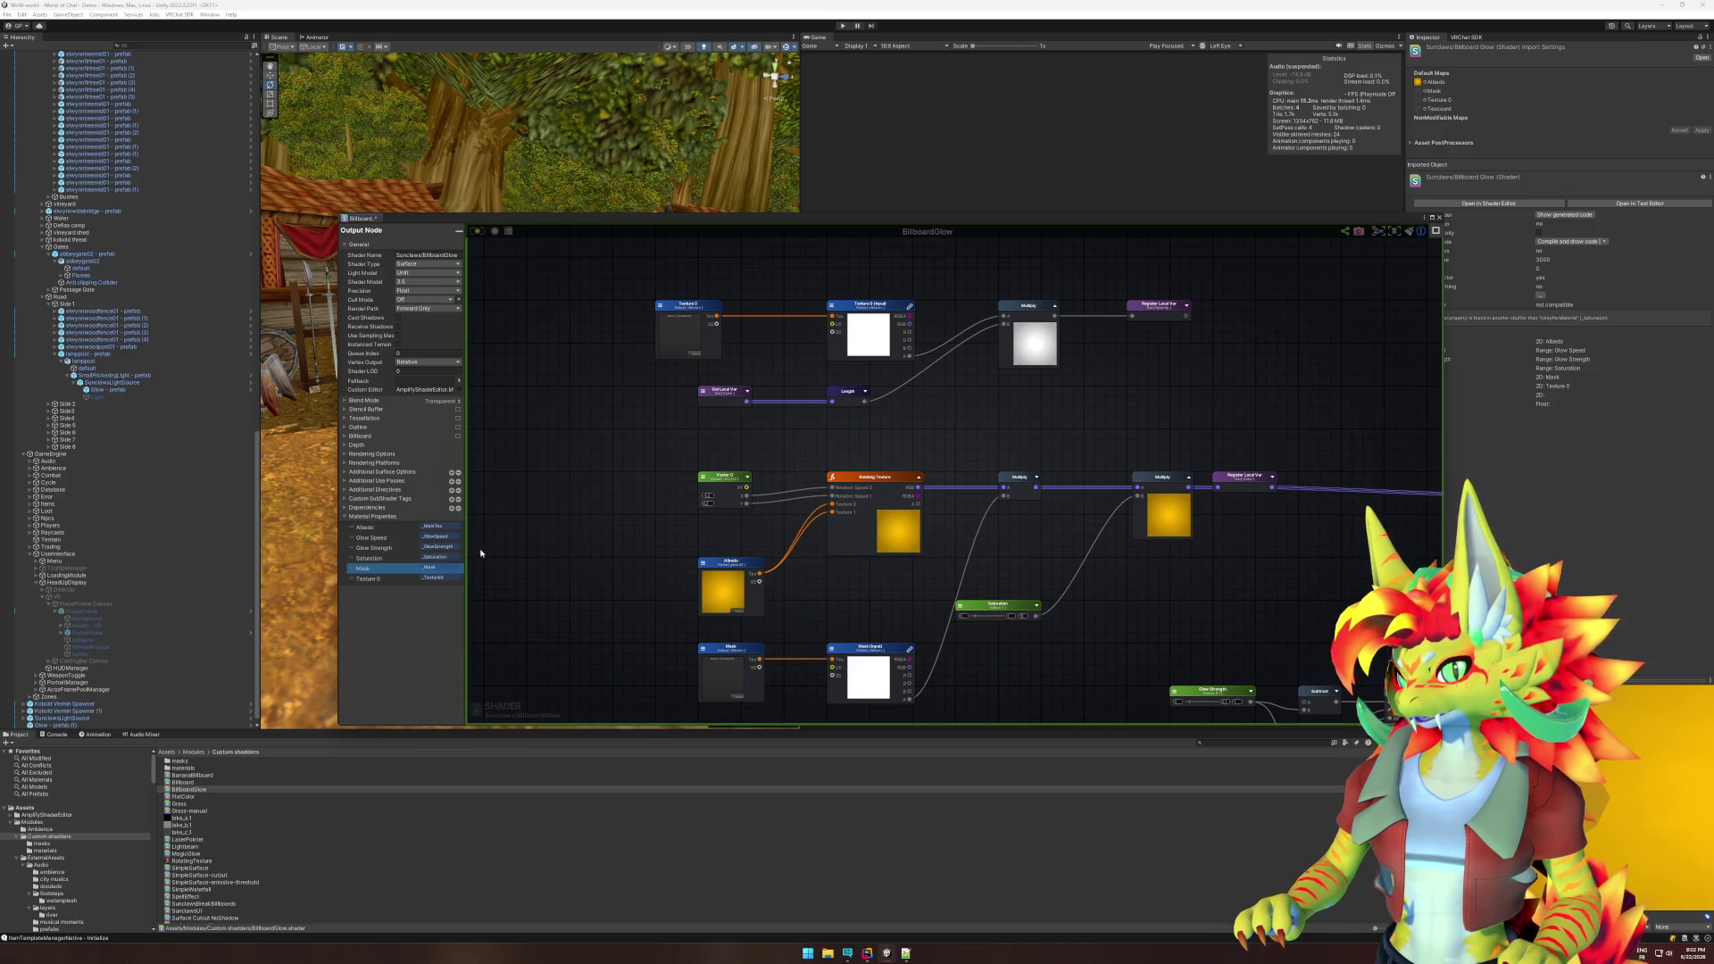
{"action": "scroll", "coordinate": [641, 502], "scroll_direction": "up", "scroll_amount": 3}
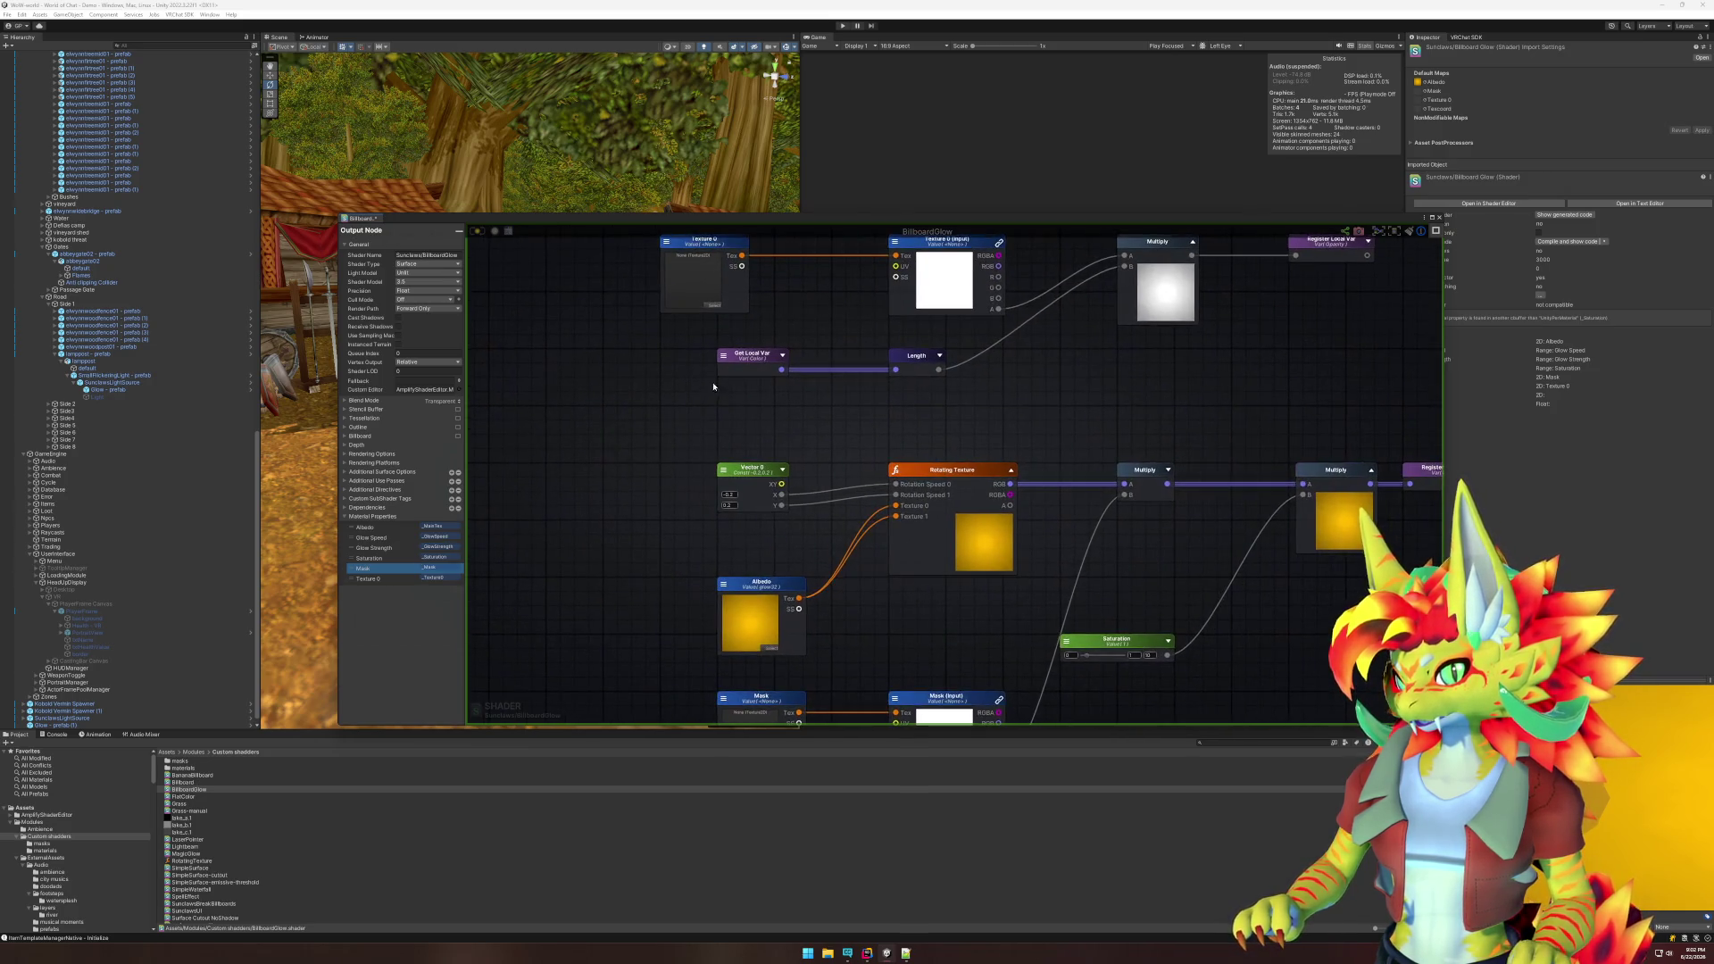
{"action": "left_click", "coordinate": [669, 245]}
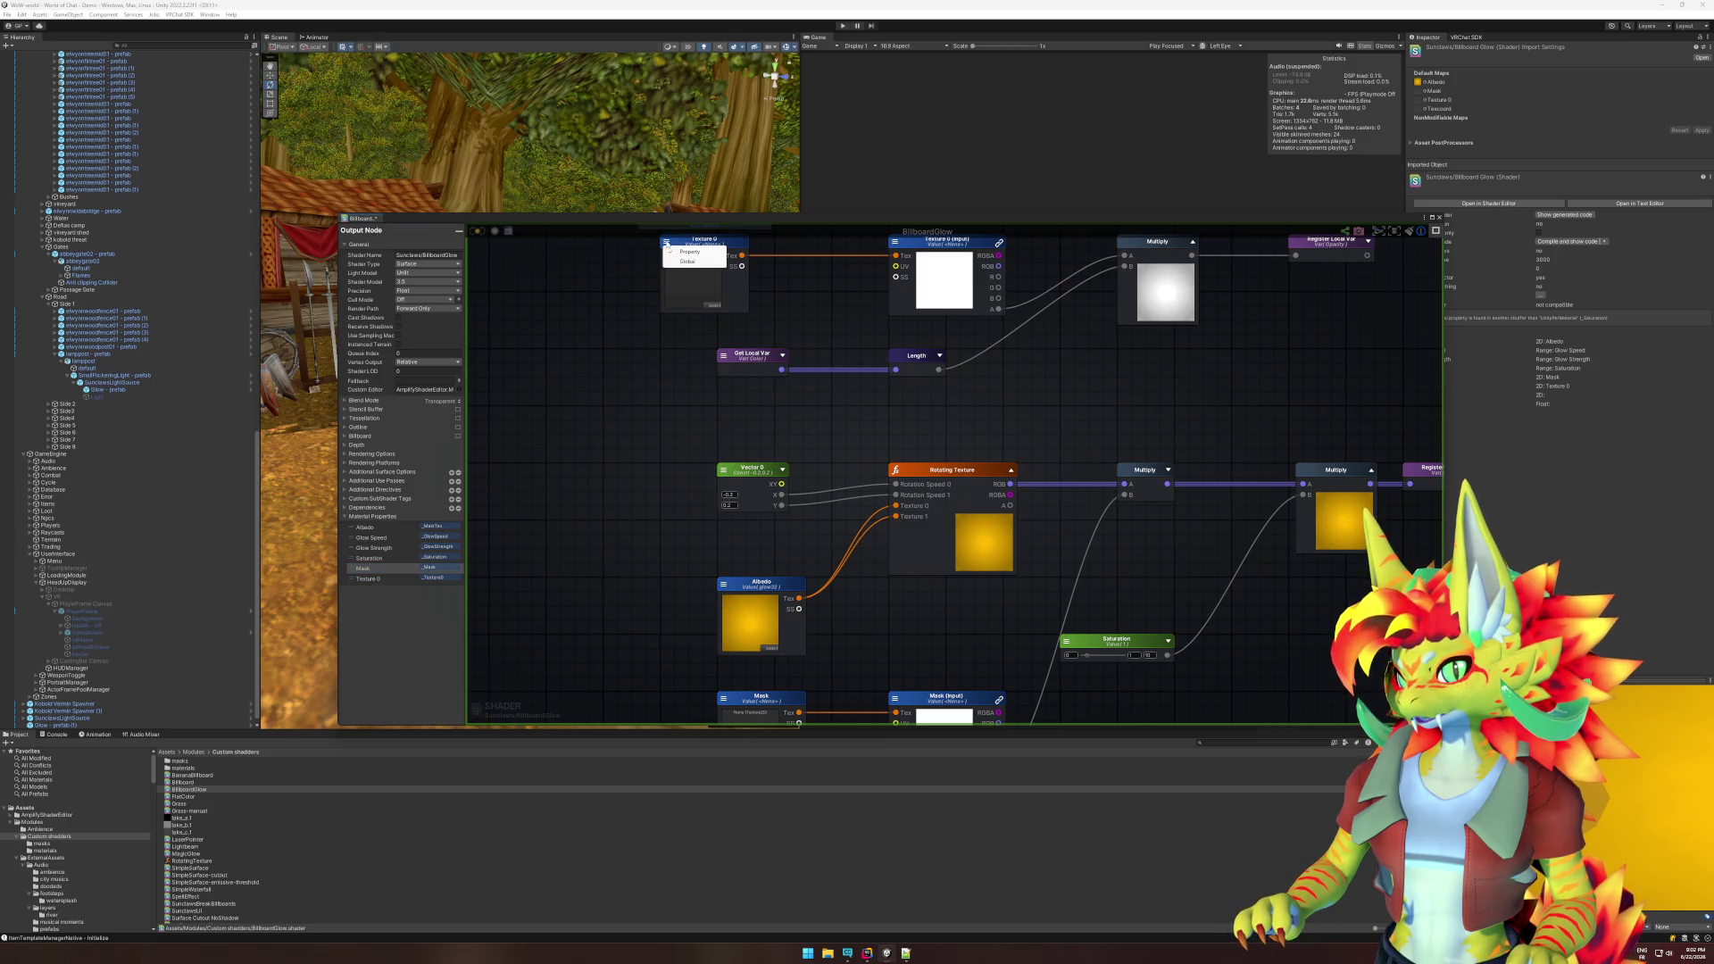
{"action": "left_click", "coordinate": [615, 296]}
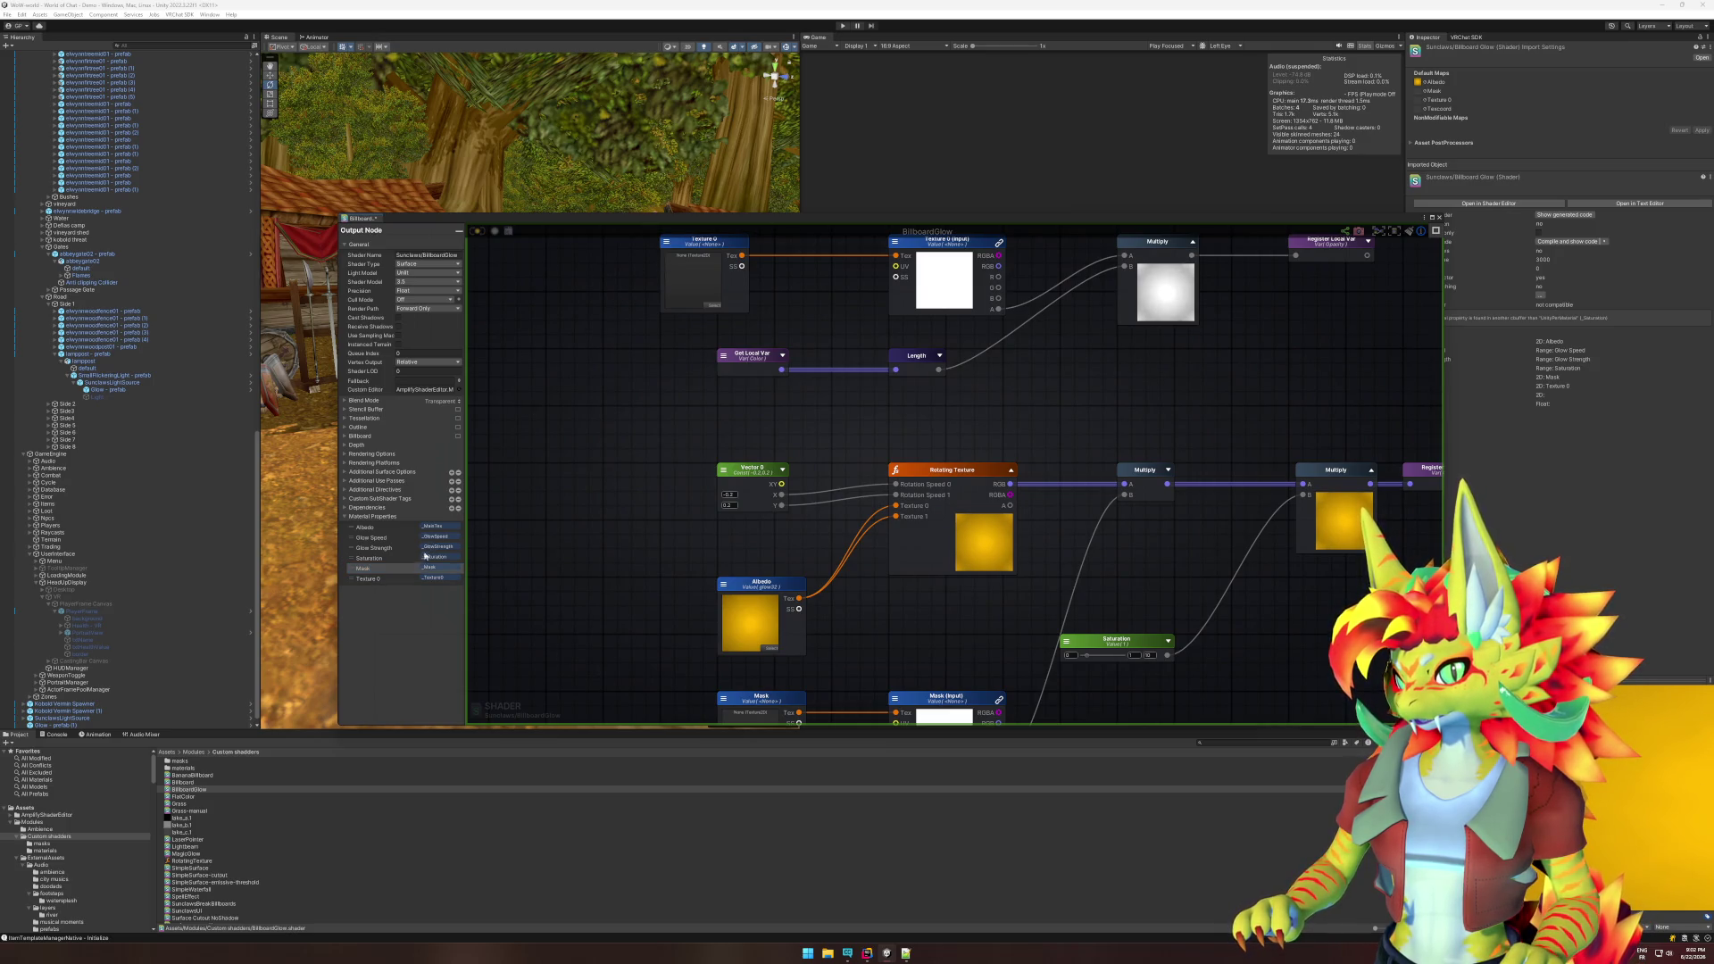
{"action": "left_click_drag", "start_coordinate": [661, 404], "coordinate": [617, 490]}
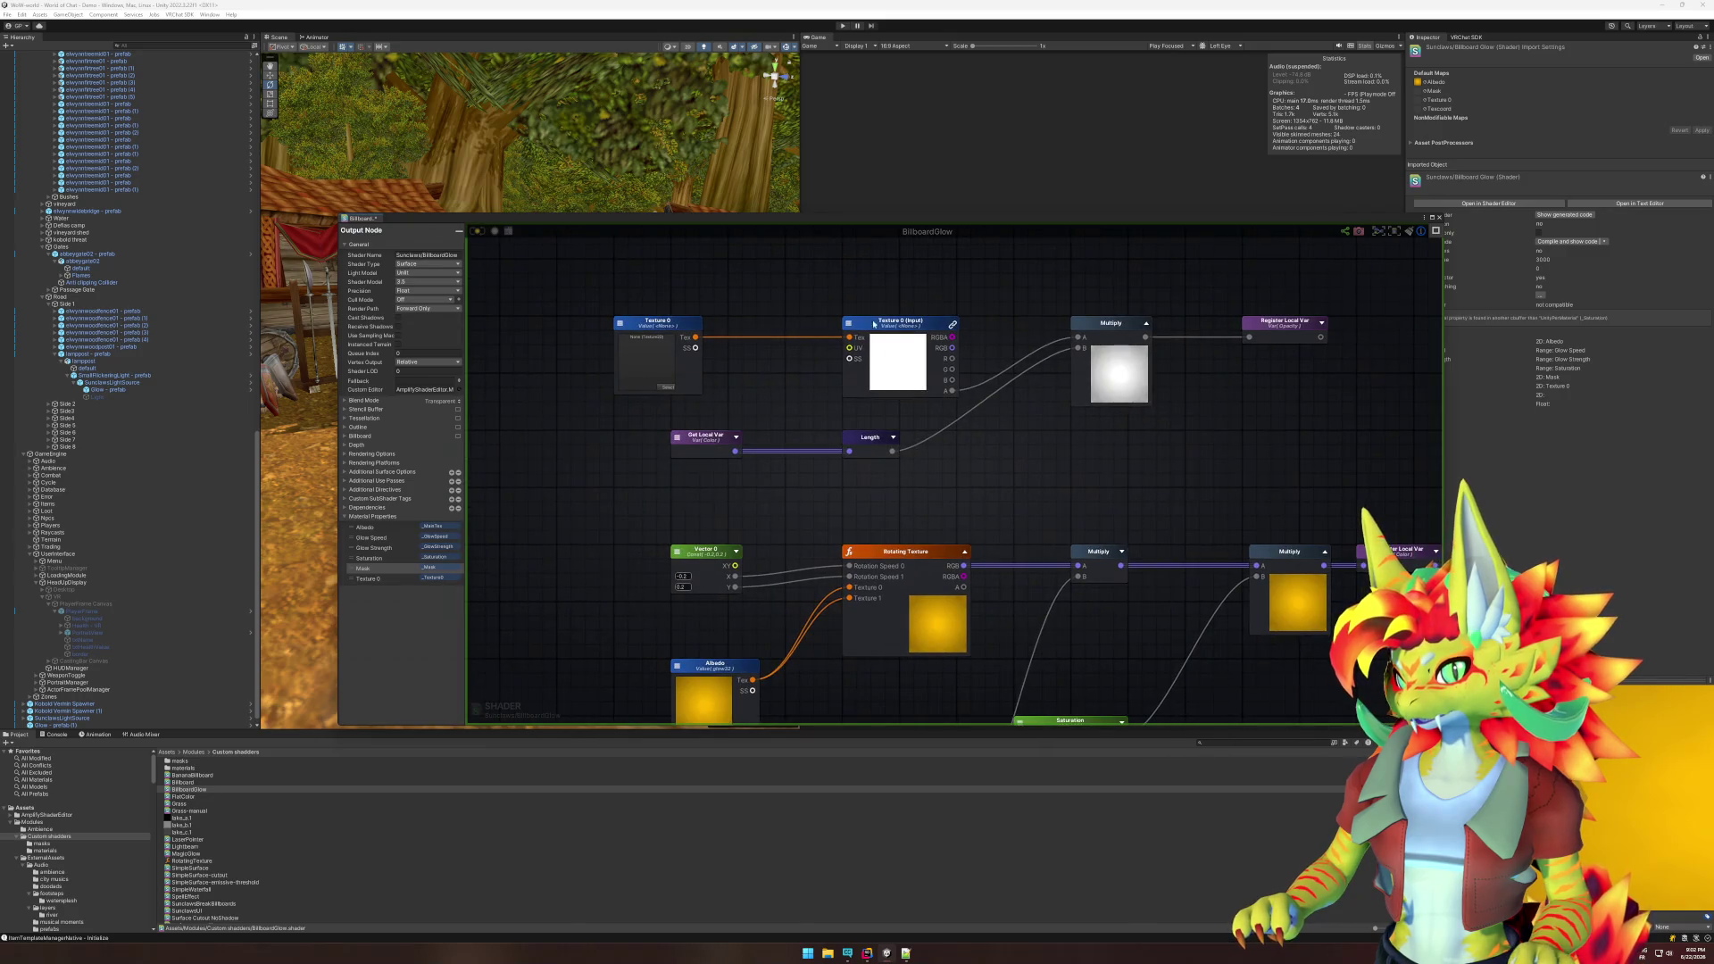
{"action": "scroll", "coordinate": [875, 382], "scroll_direction": "down", "scroll_amount": 8}
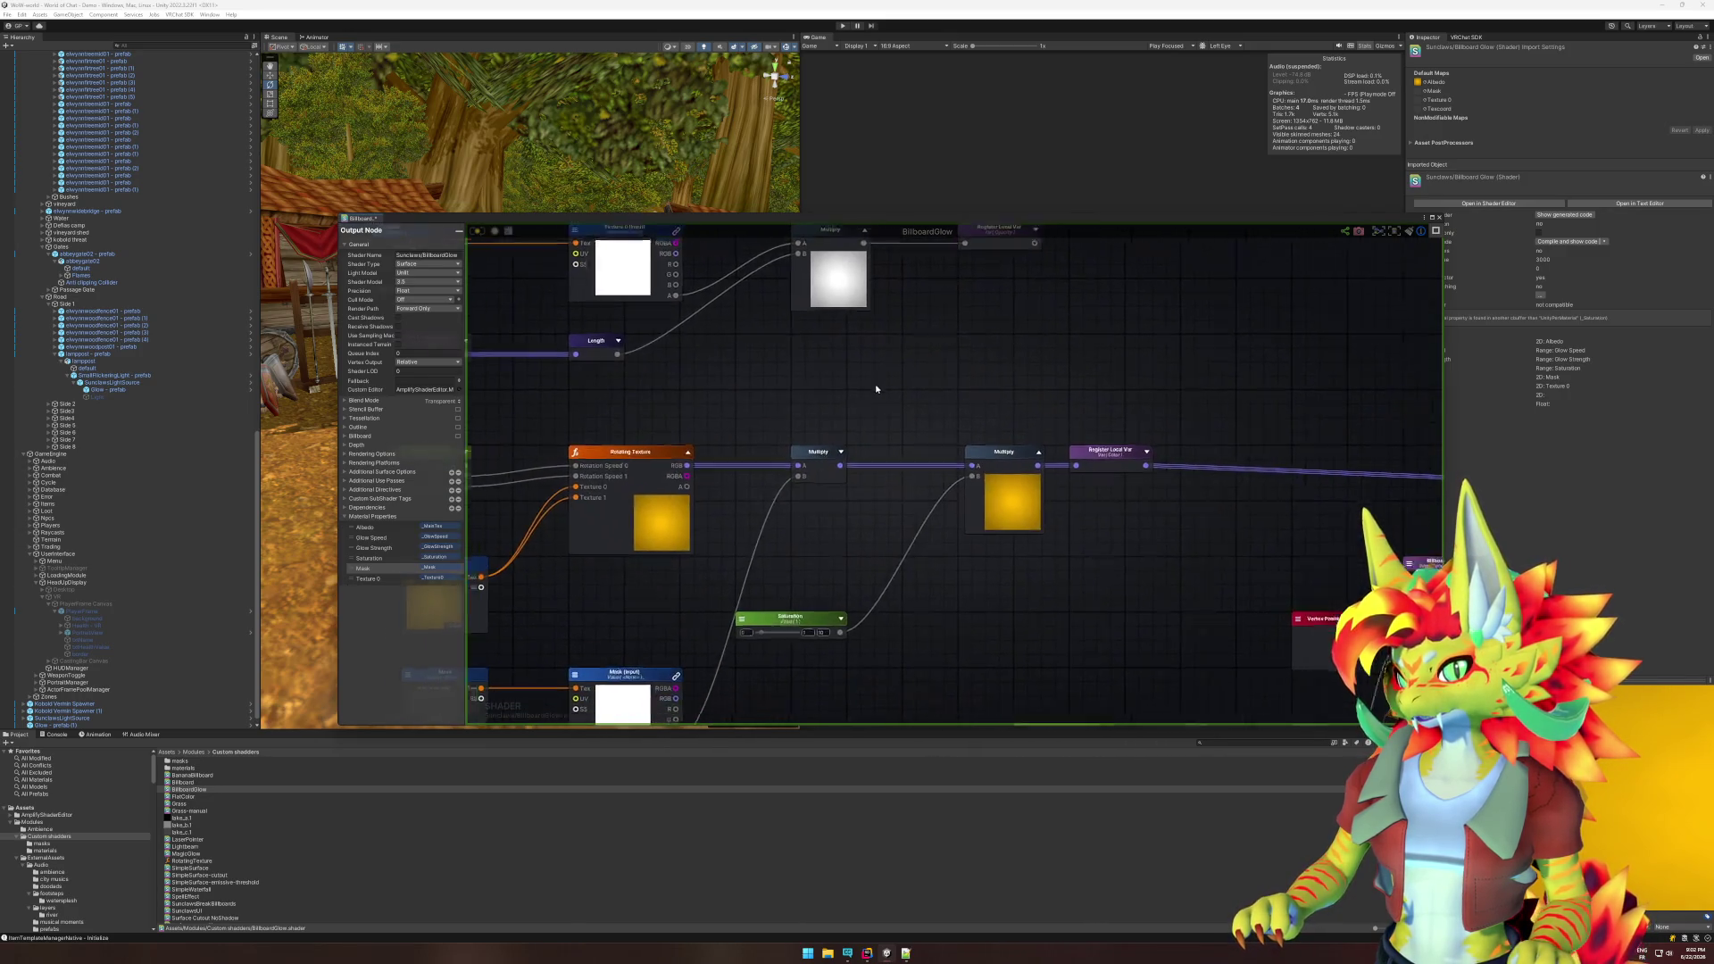
{"action": "mouse_move", "coordinate": [996, 376]}
{"action": "left_mouse_down"}
{"action": "mouse_move", "coordinate": [988, 619]}
{"action": "mouse_move", "coordinate": [1073, 562]}
{"action": "mouse_move", "coordinate": [1182, 248]}
{"action": "left_mouse_up"}
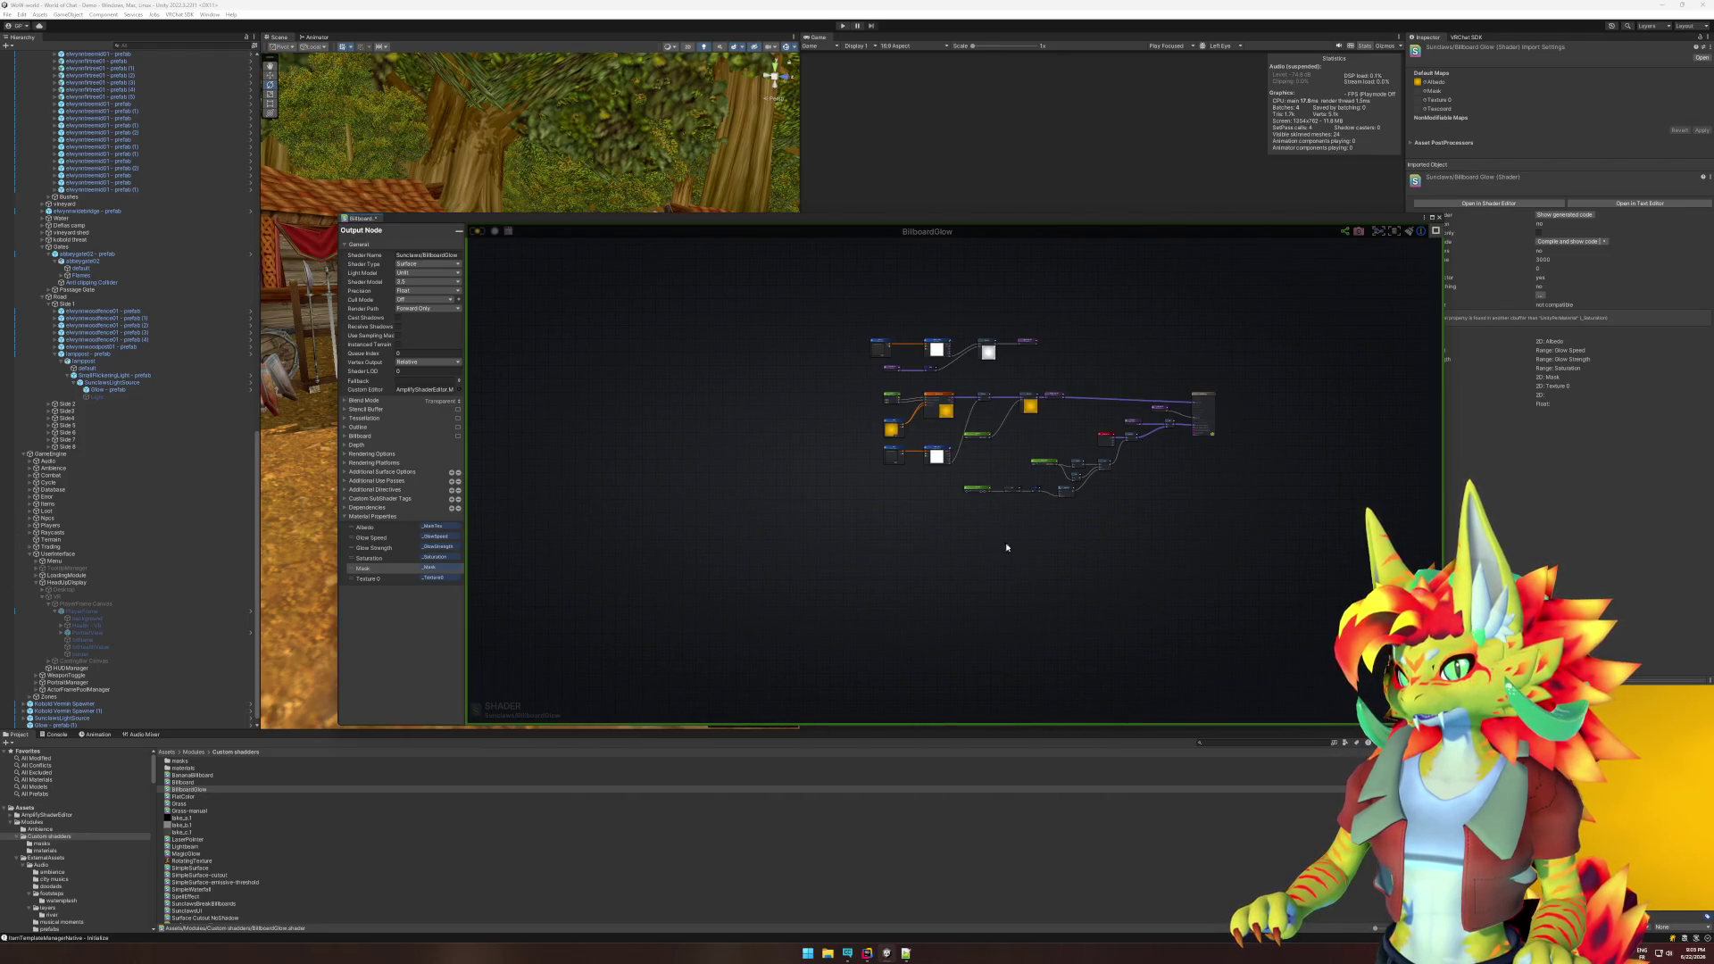
{"action": "scroll", "coordinate": [1006, 410], "scroll_direction": "up", "scroll_amount": 4}
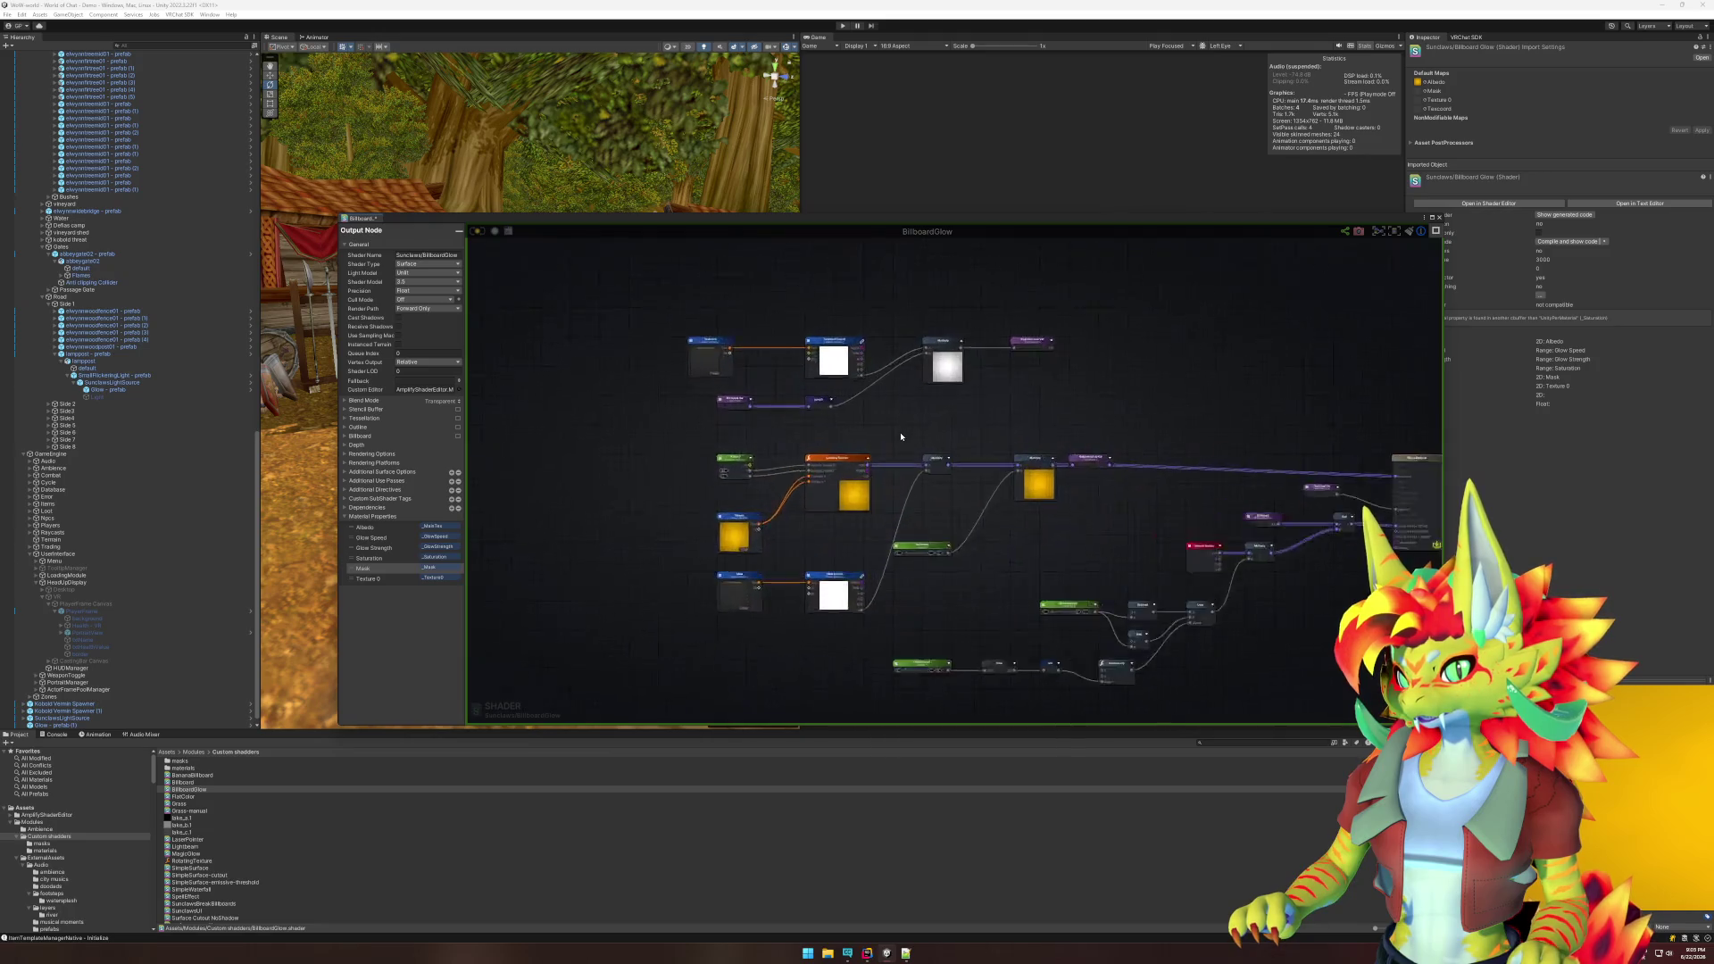
{"action": "scroll", "coordinate": [901, 437], "scroll_direction": "up", "scroll_amount": 4}
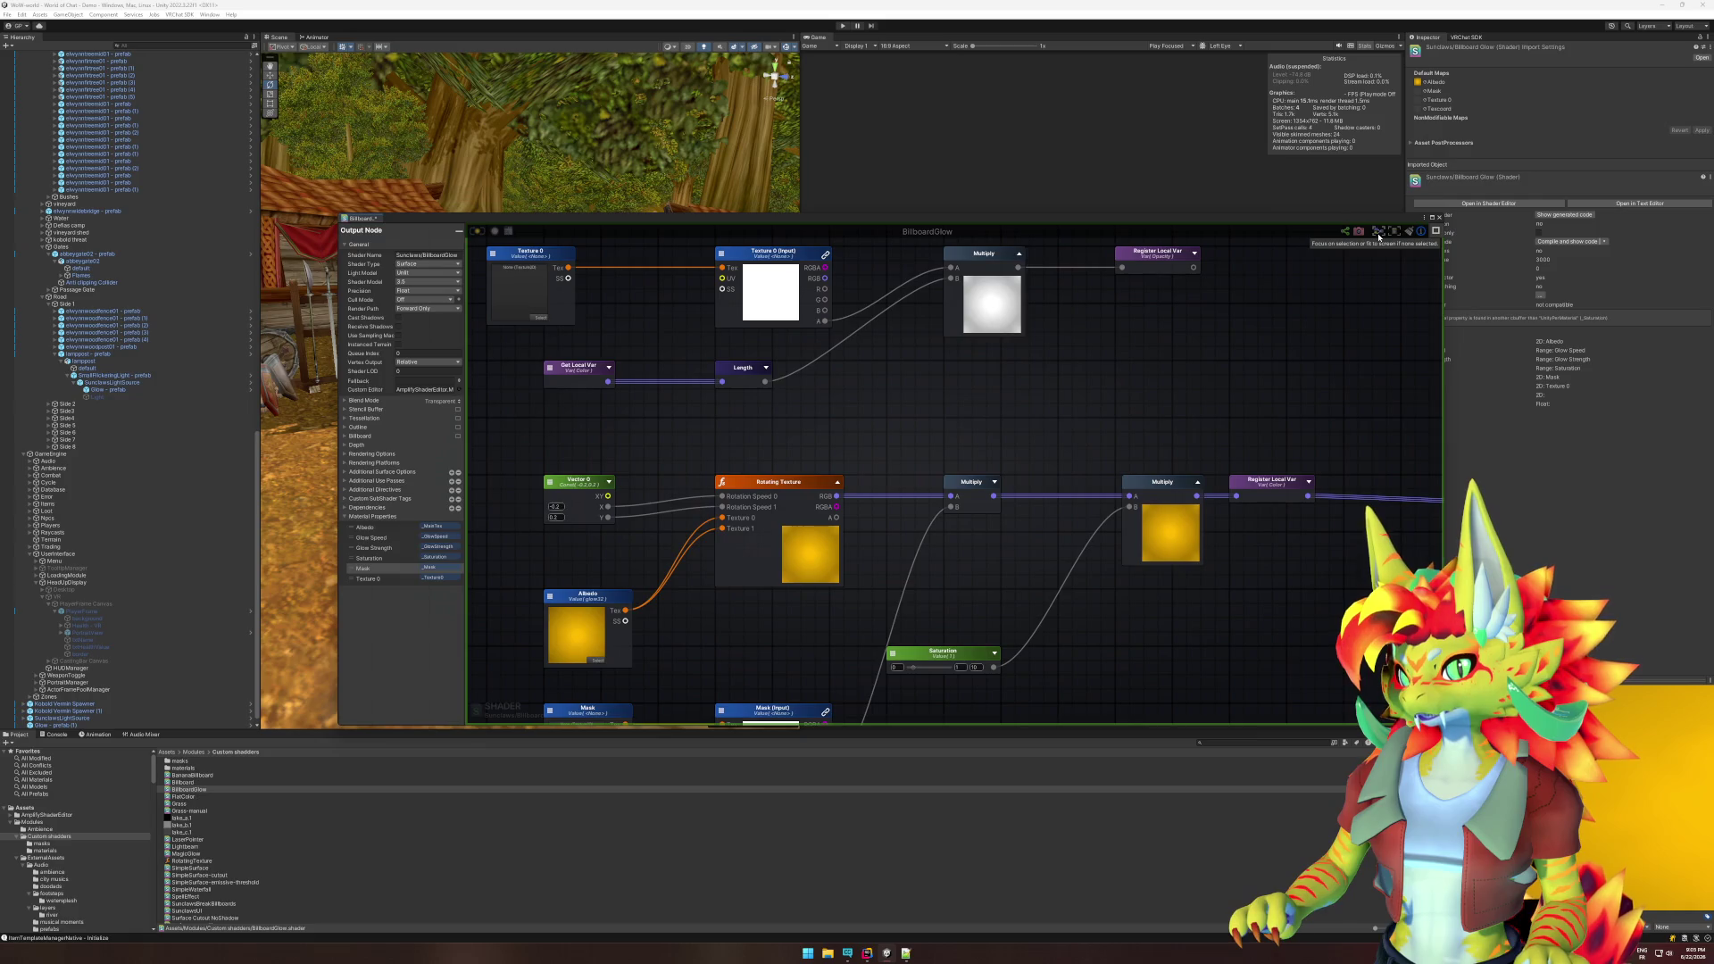
{"action": "left_click", "coordinate": [1379, 234]}
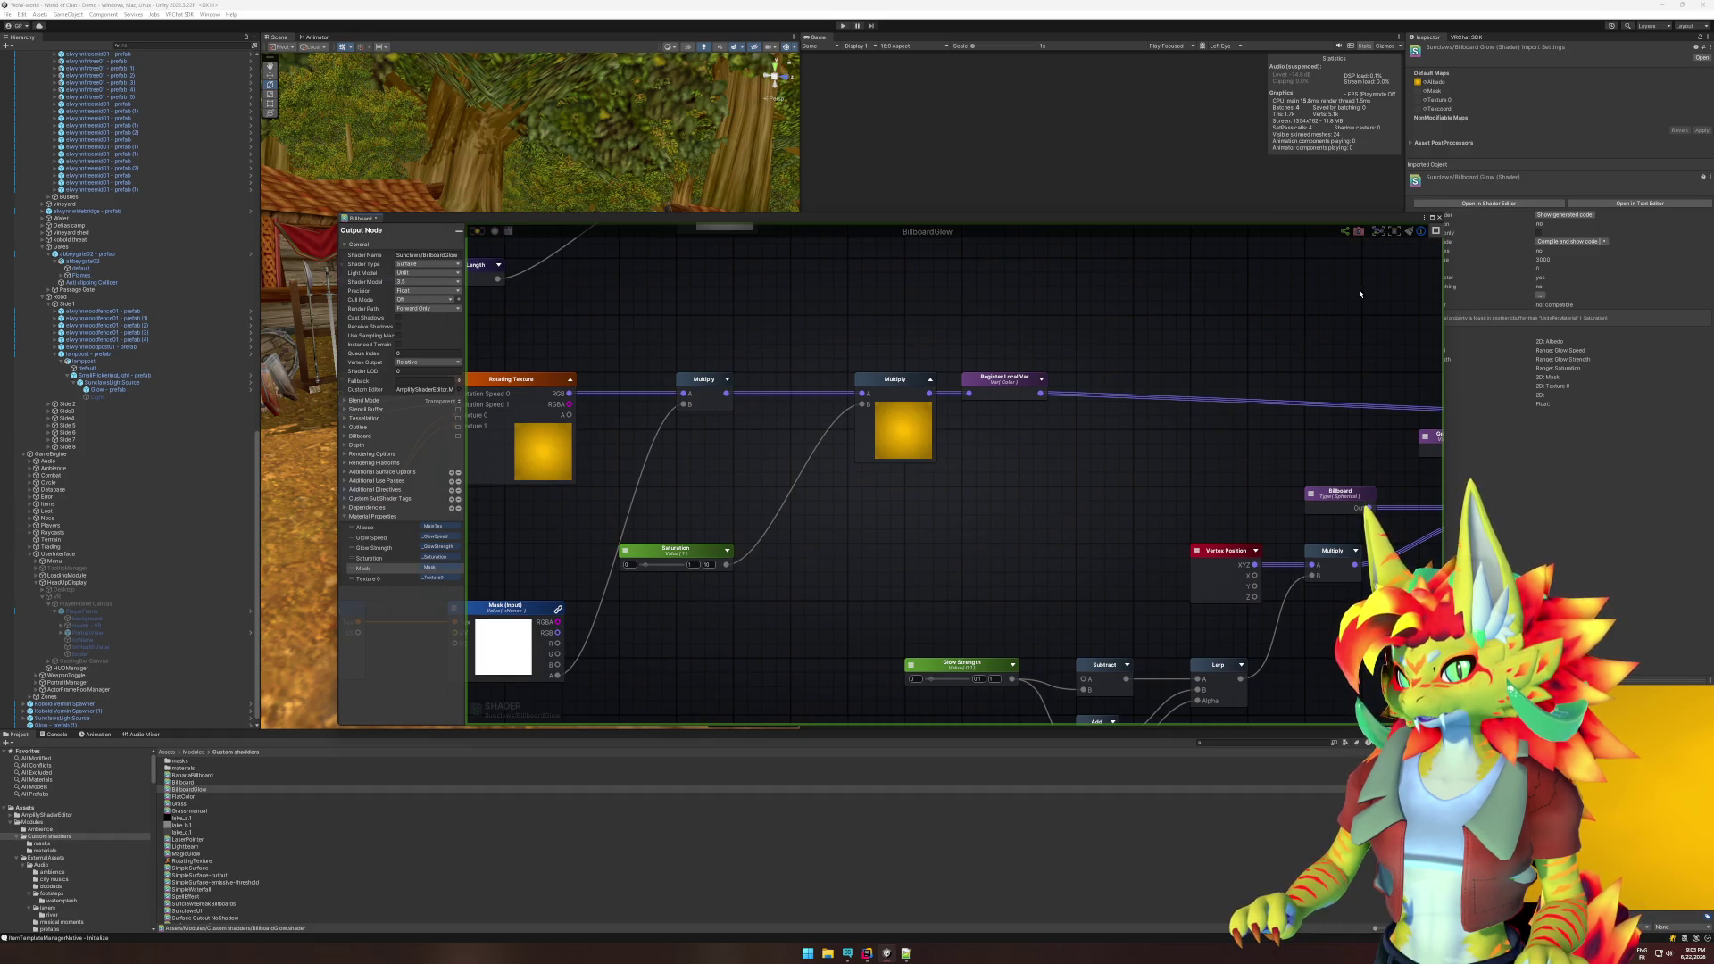
{"action": "left_click", "coordinate": [1396, 237]}
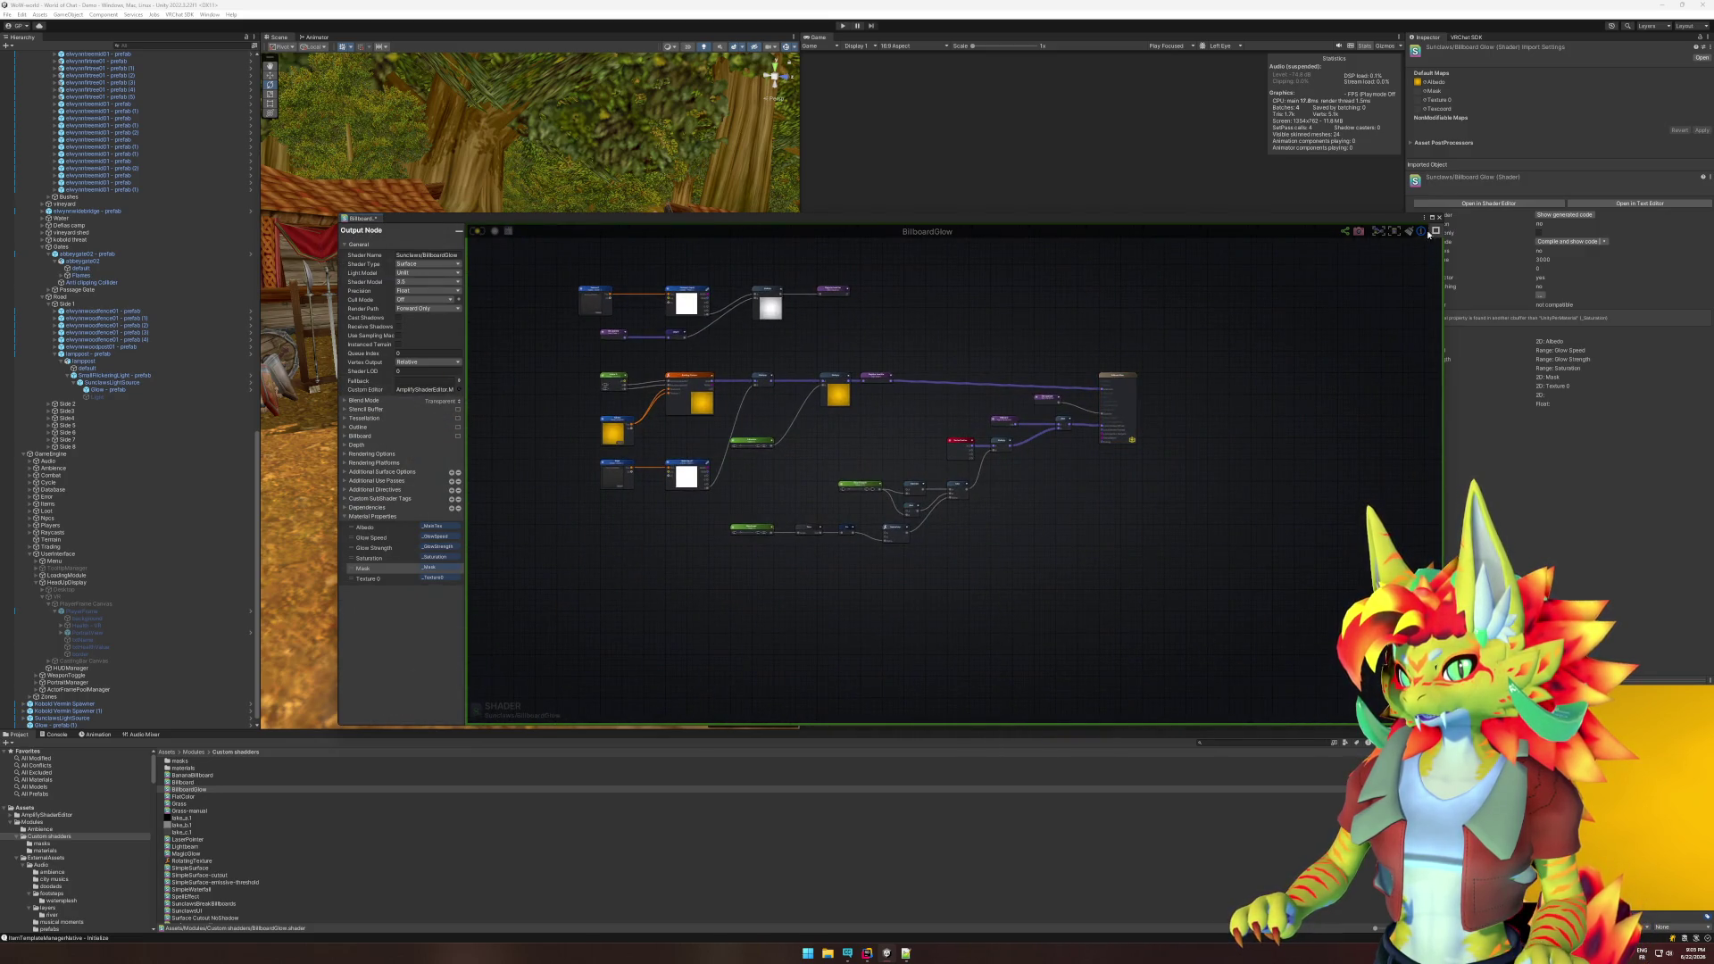
{"action": "left_click", "coordinate": [1422, 232]}
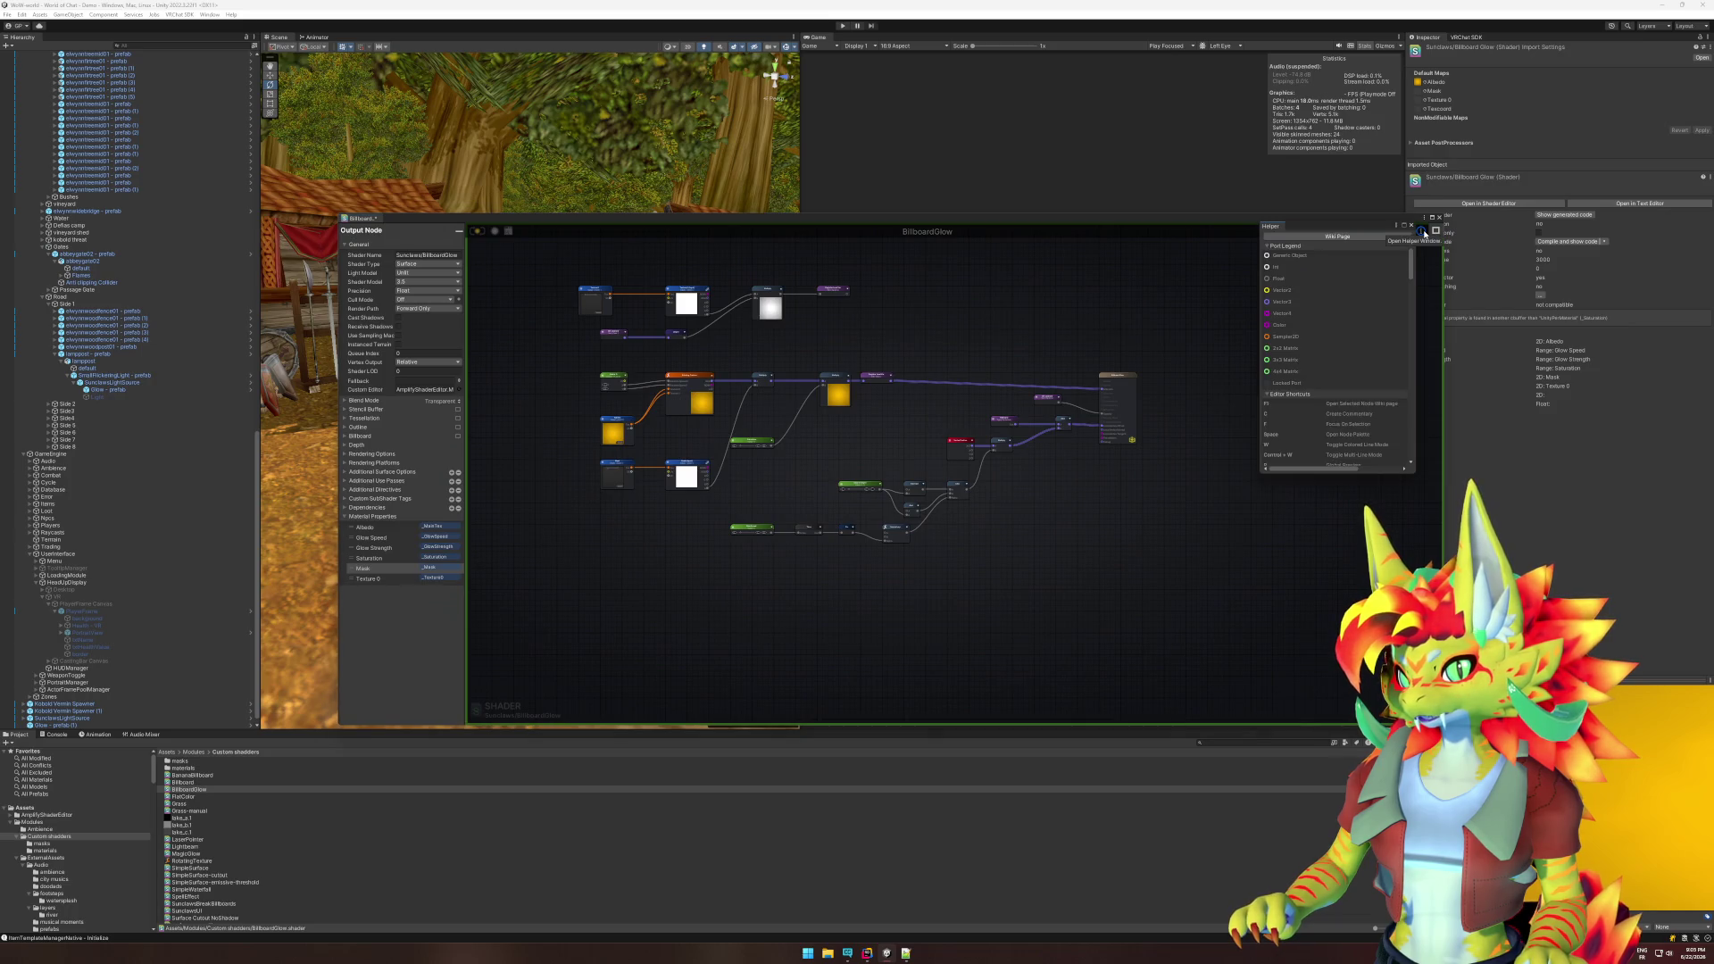
{"action": "left_click", "coordinate": [1137, 332]}
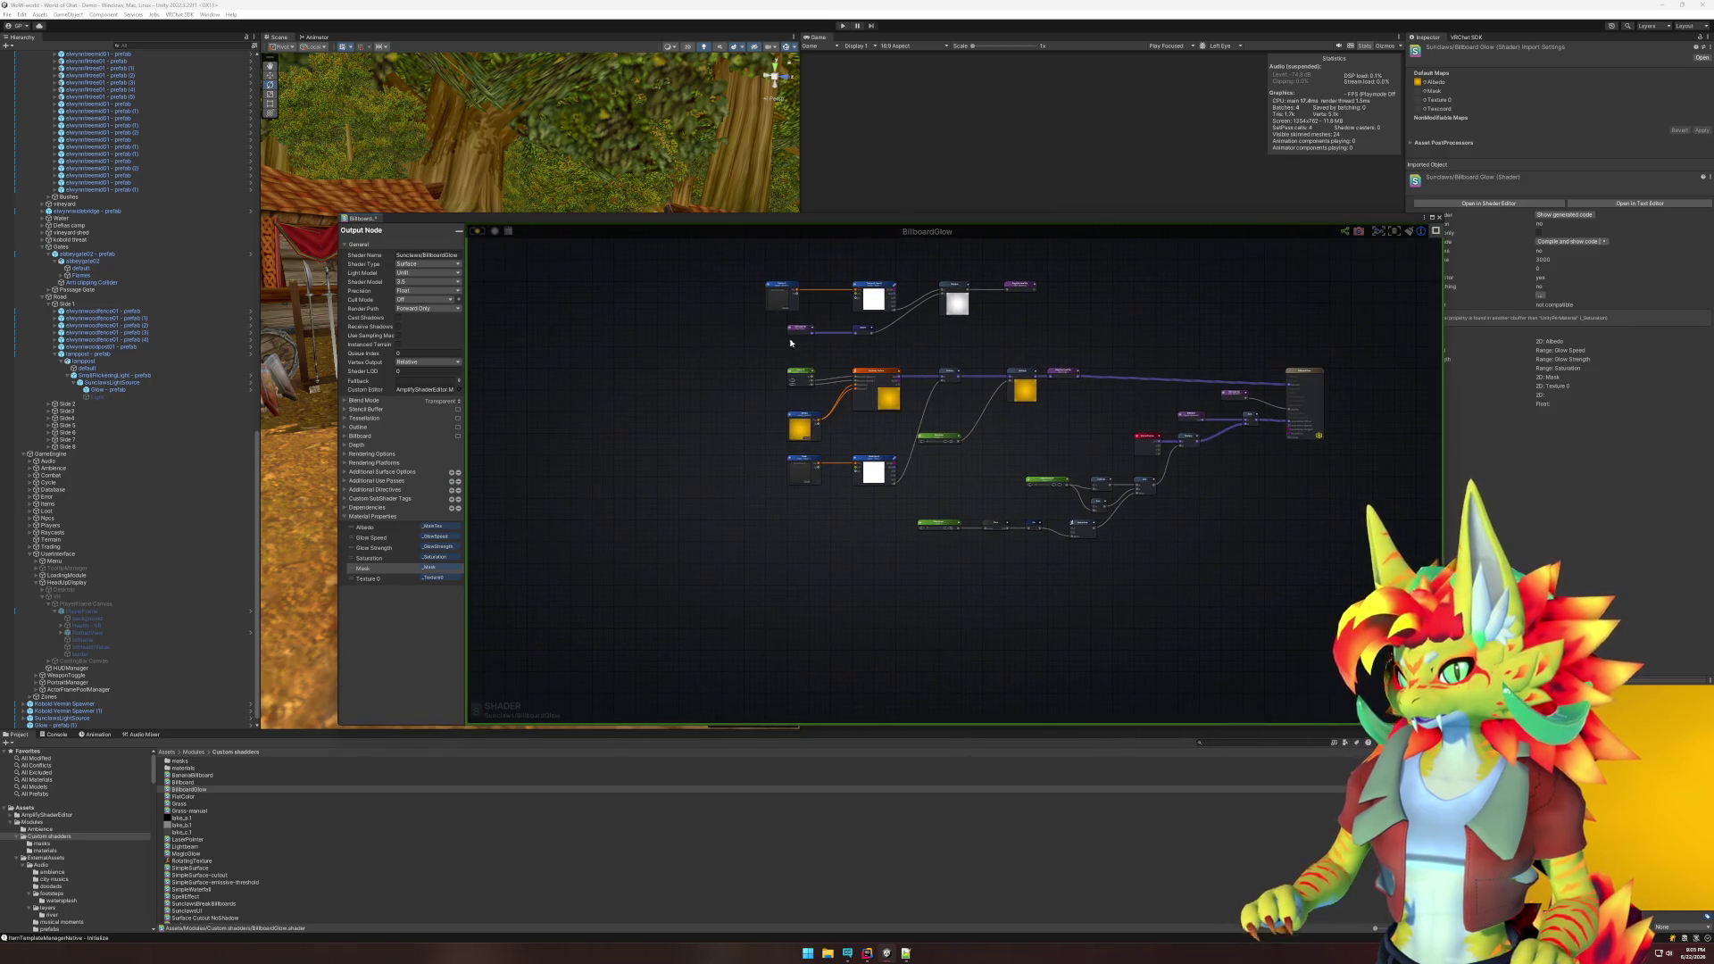
{"action": "scroll", "coordinate": [922, 354], "scroll_direction": "up", "scroll_amount": 5}
{"action": "left_click_drag", "start_coordinate": [857, 335], "coordinate": [850, 414]}
{"action": "left_click", "coordinate": [921, 374]}
{"action": "left_click", "coordinate": [923, 375]}
{"action": "left_click", "coordinate": [819, 337]}
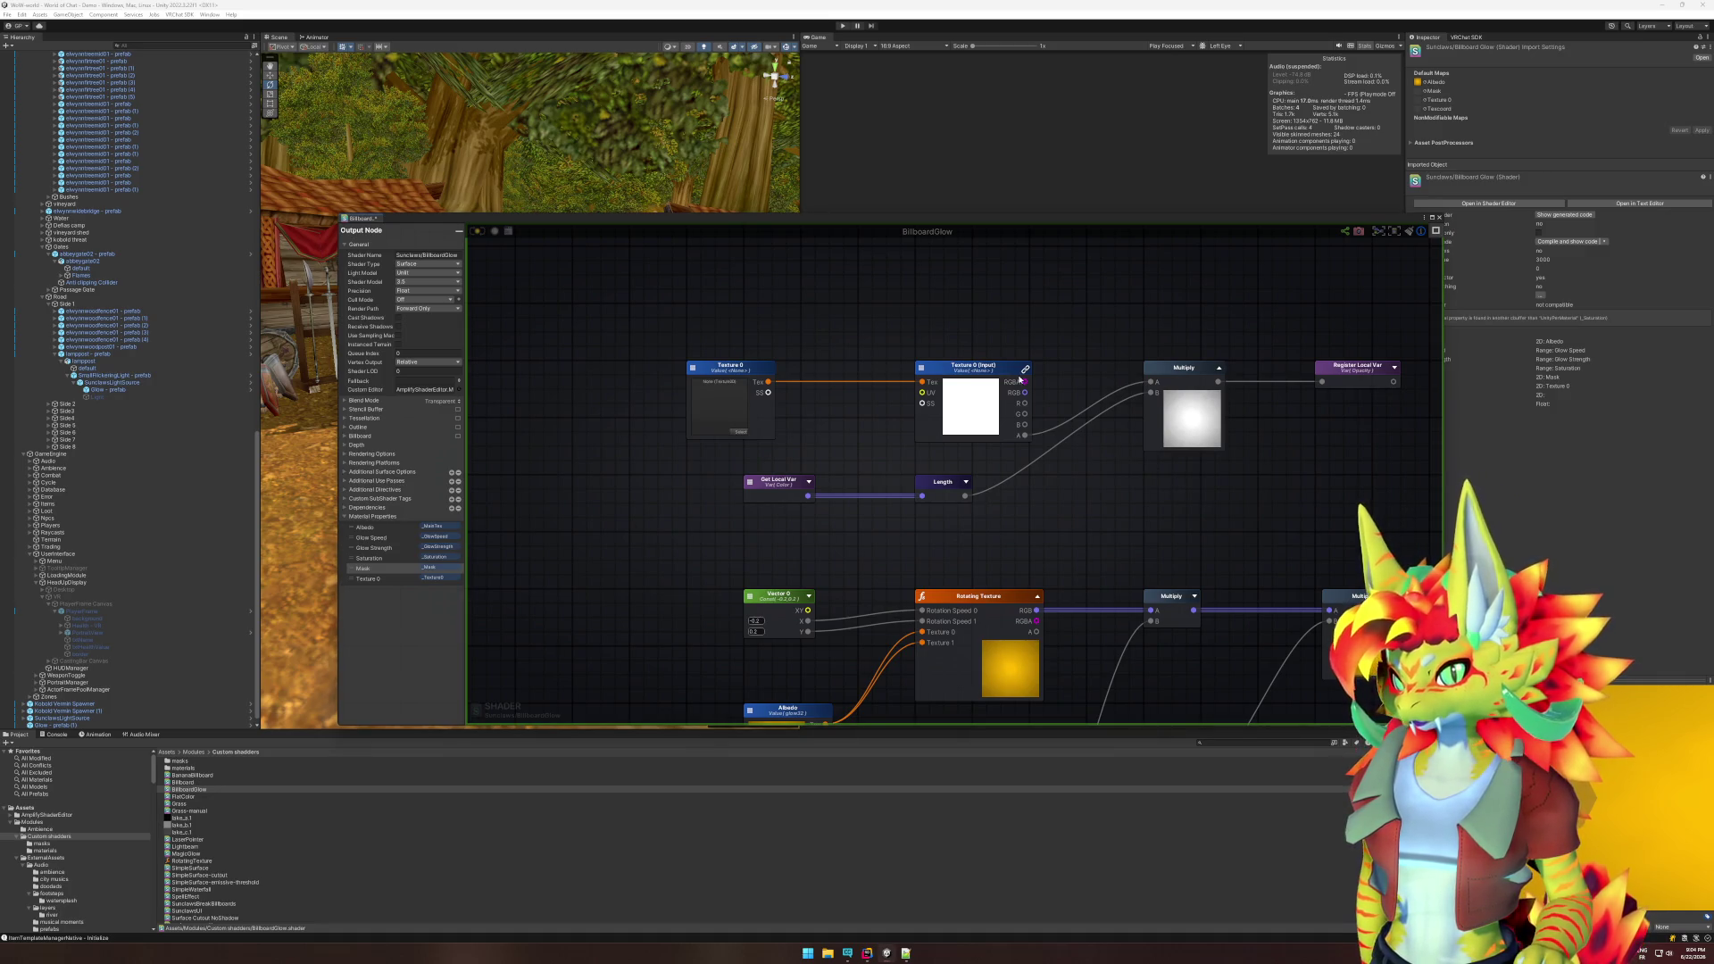
{"action": "left_click", "coordinate": [740, 432]}
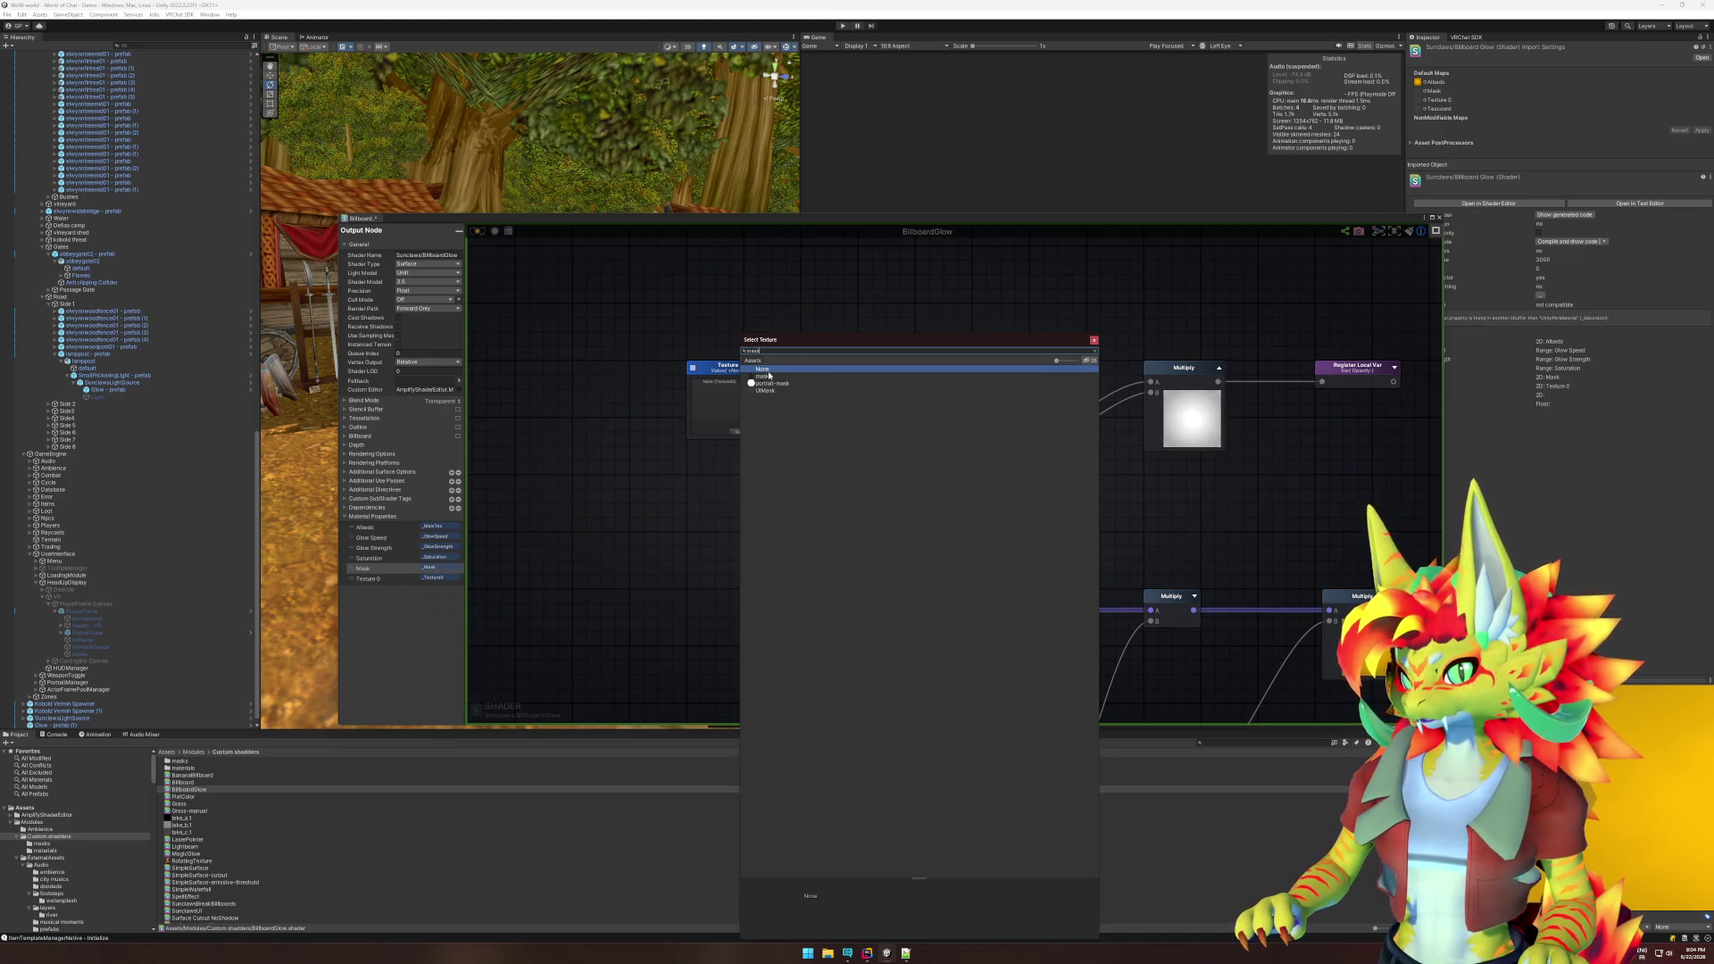
- Assign the mask texture to Texture 0 and select that node
{"action": "double_click", "coordinate": [768, 372]}
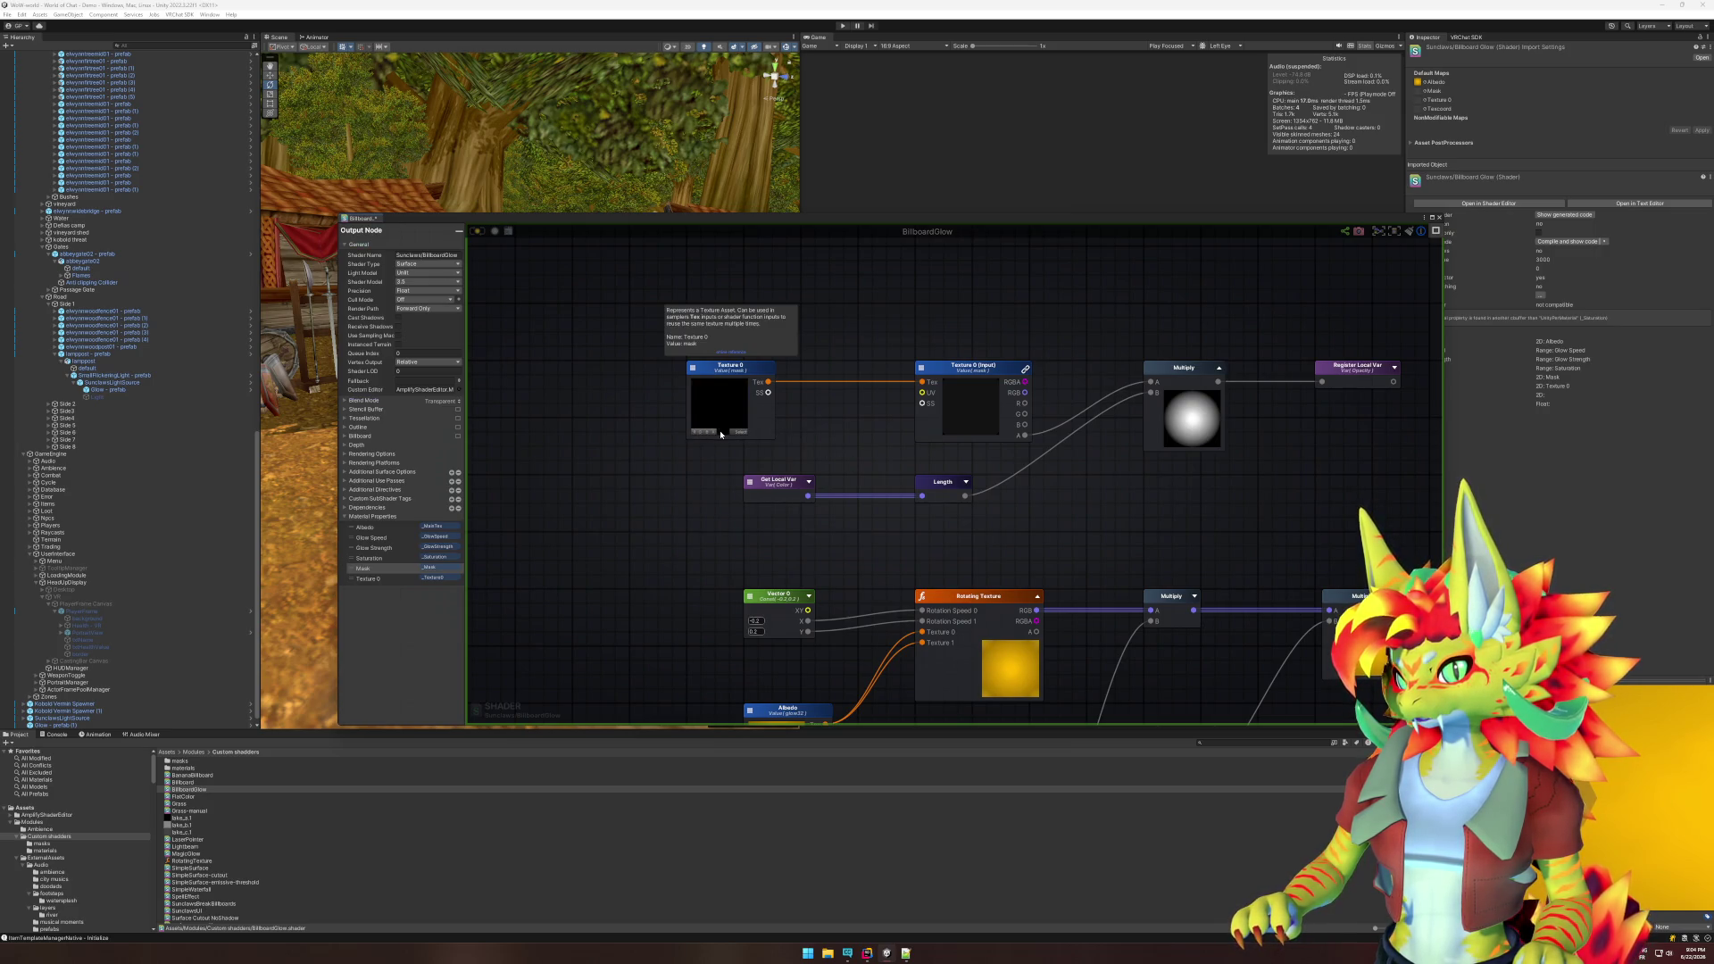
{"action": "left_click", "coordinate": [721, 435]}
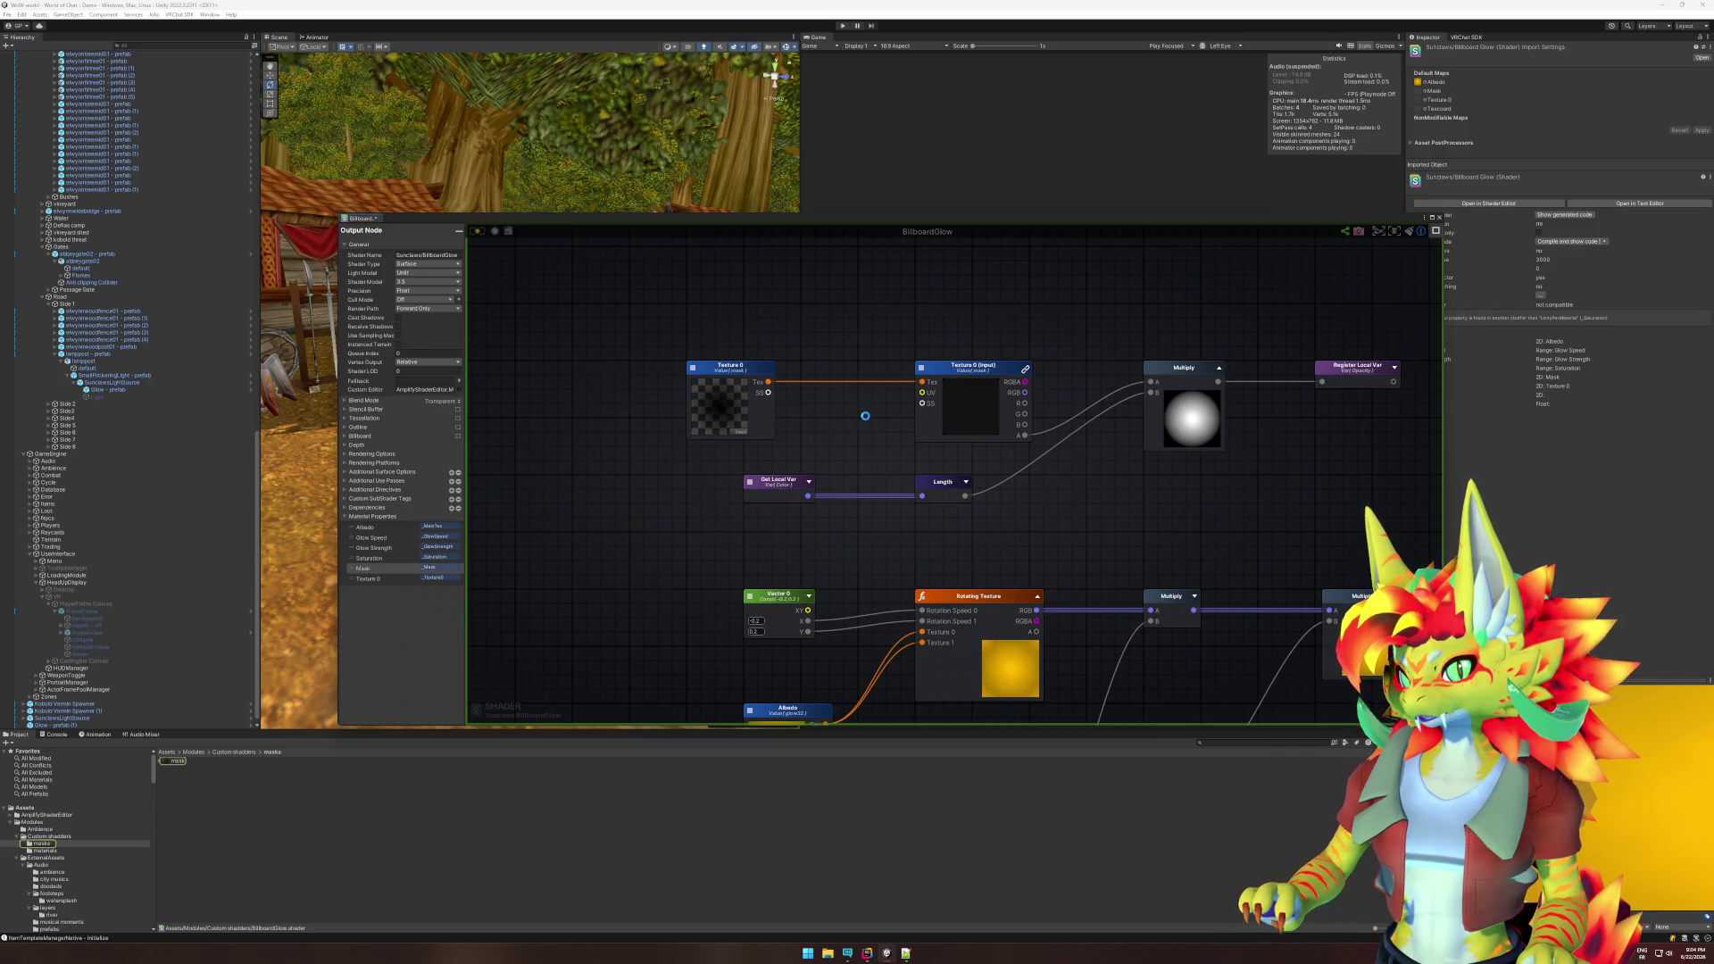
{"action": "left_click", "coordinate": [717, 395]}
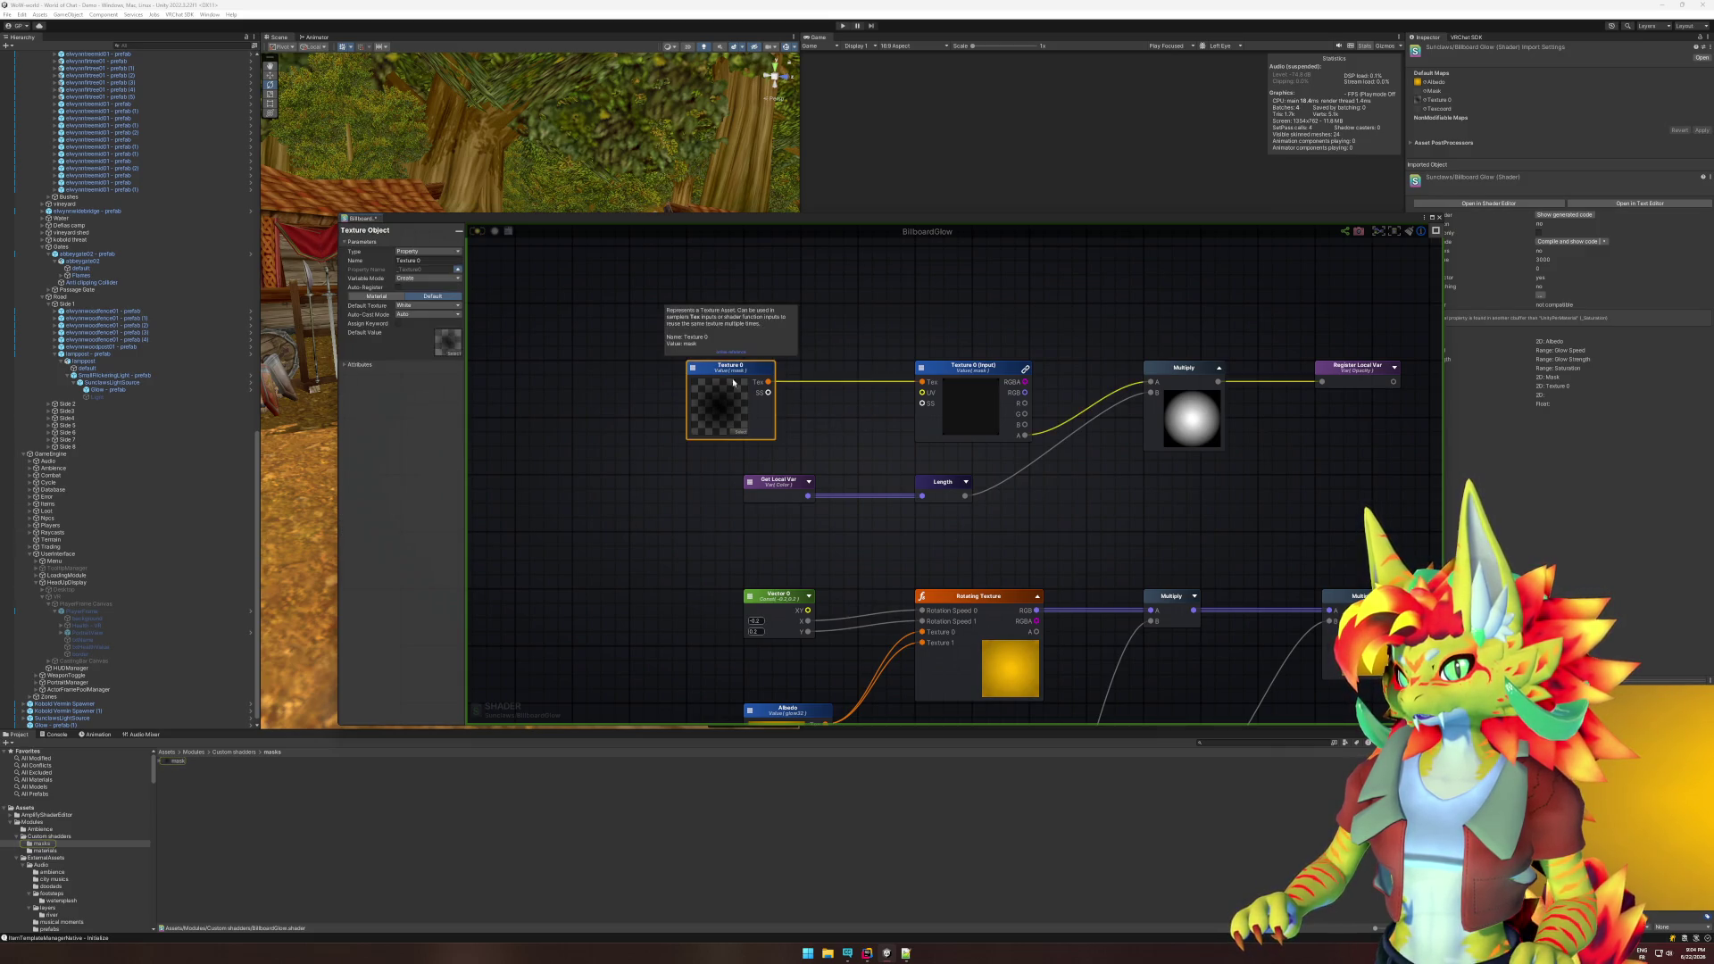
- Name the texture property Mask so it becomes _Mask, then deselect the node
{"action": "left_click", "coordinate": [433, 261]}
{"action": "type", "text": "Mask"}
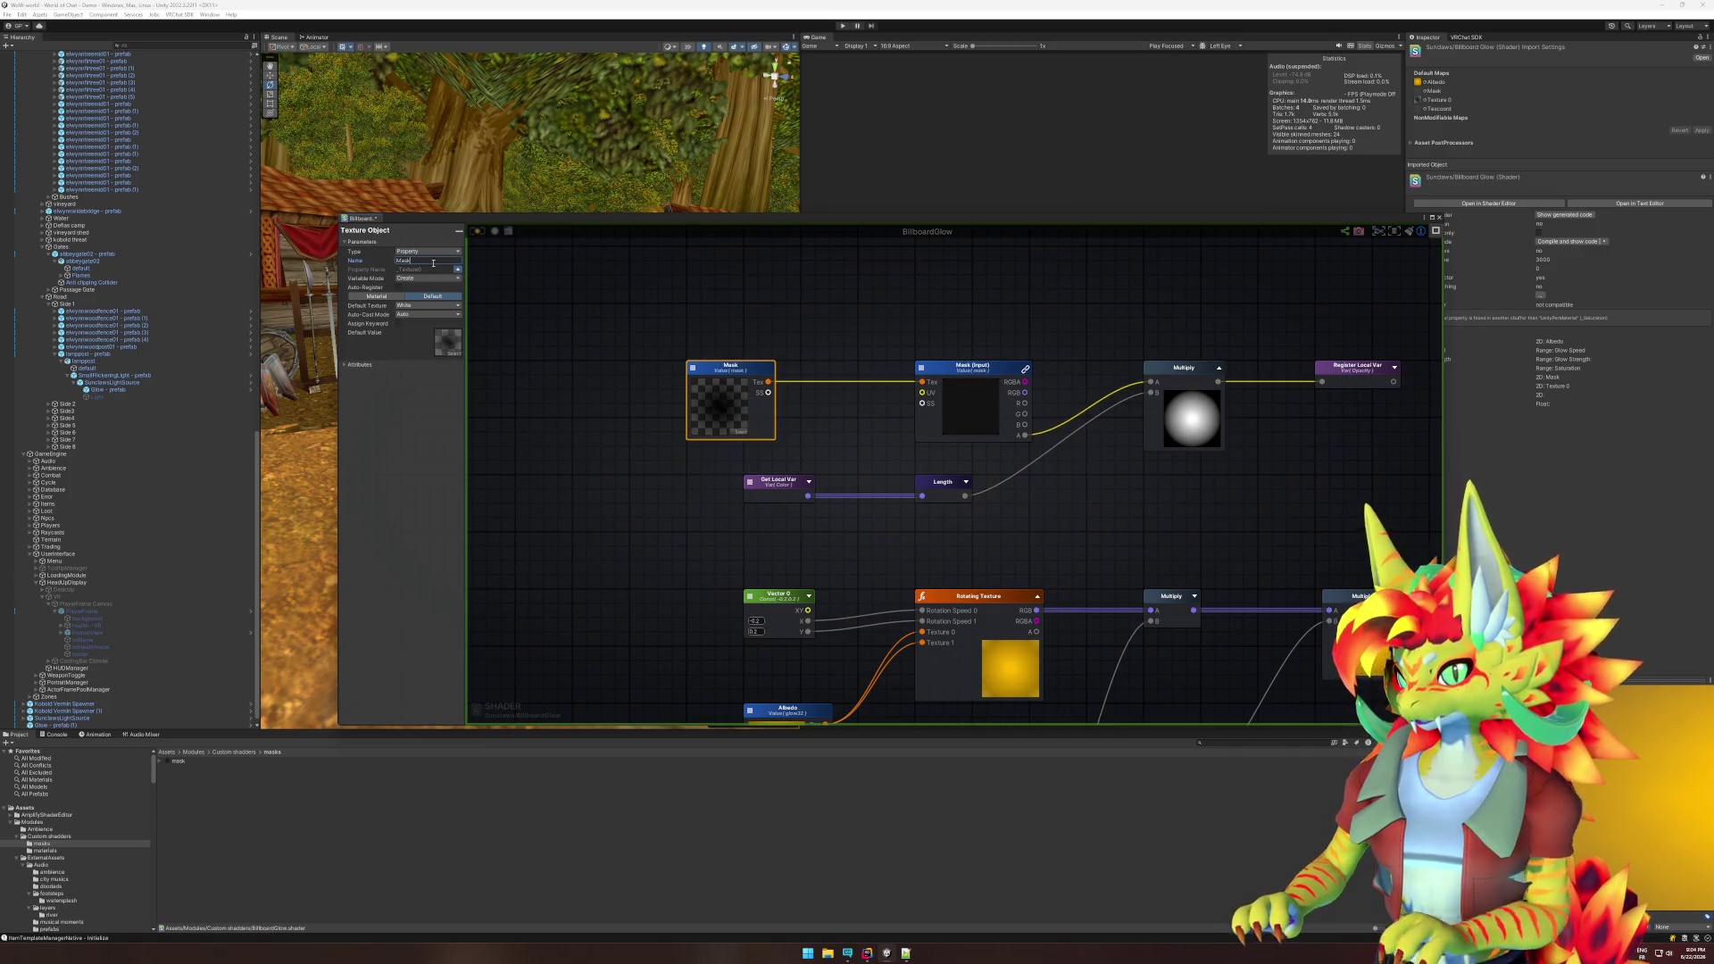
{"action": "key", "text": "Return"}
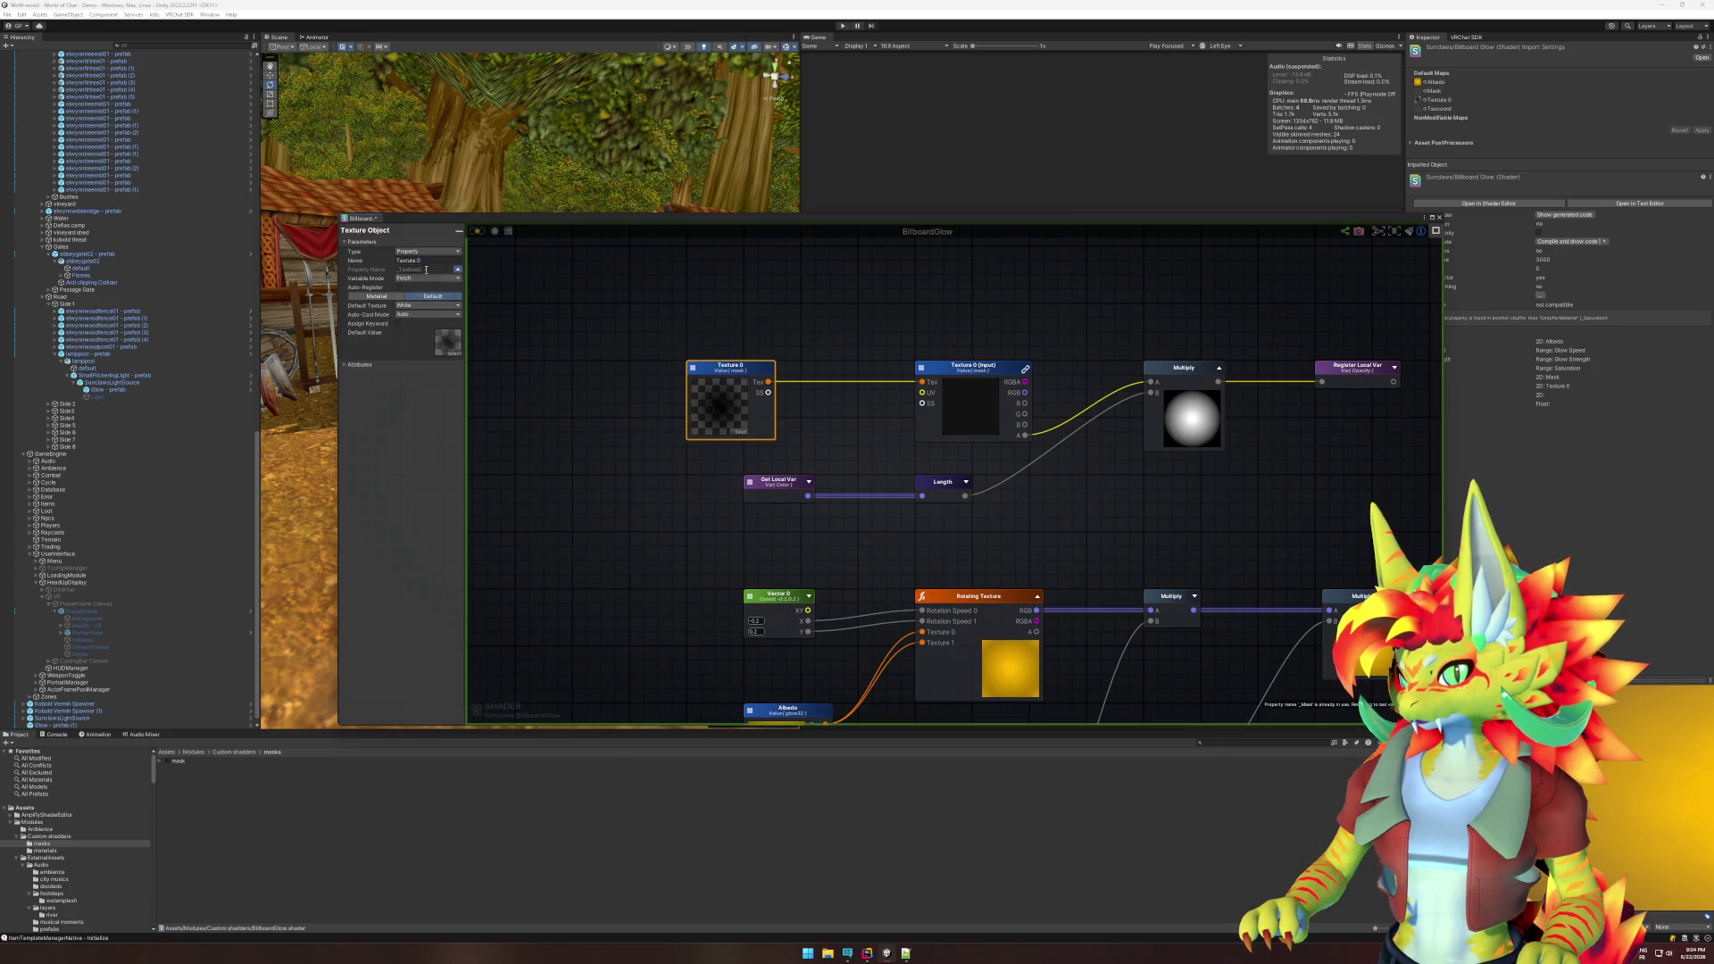
{"action": "type", "text": "Mask"}
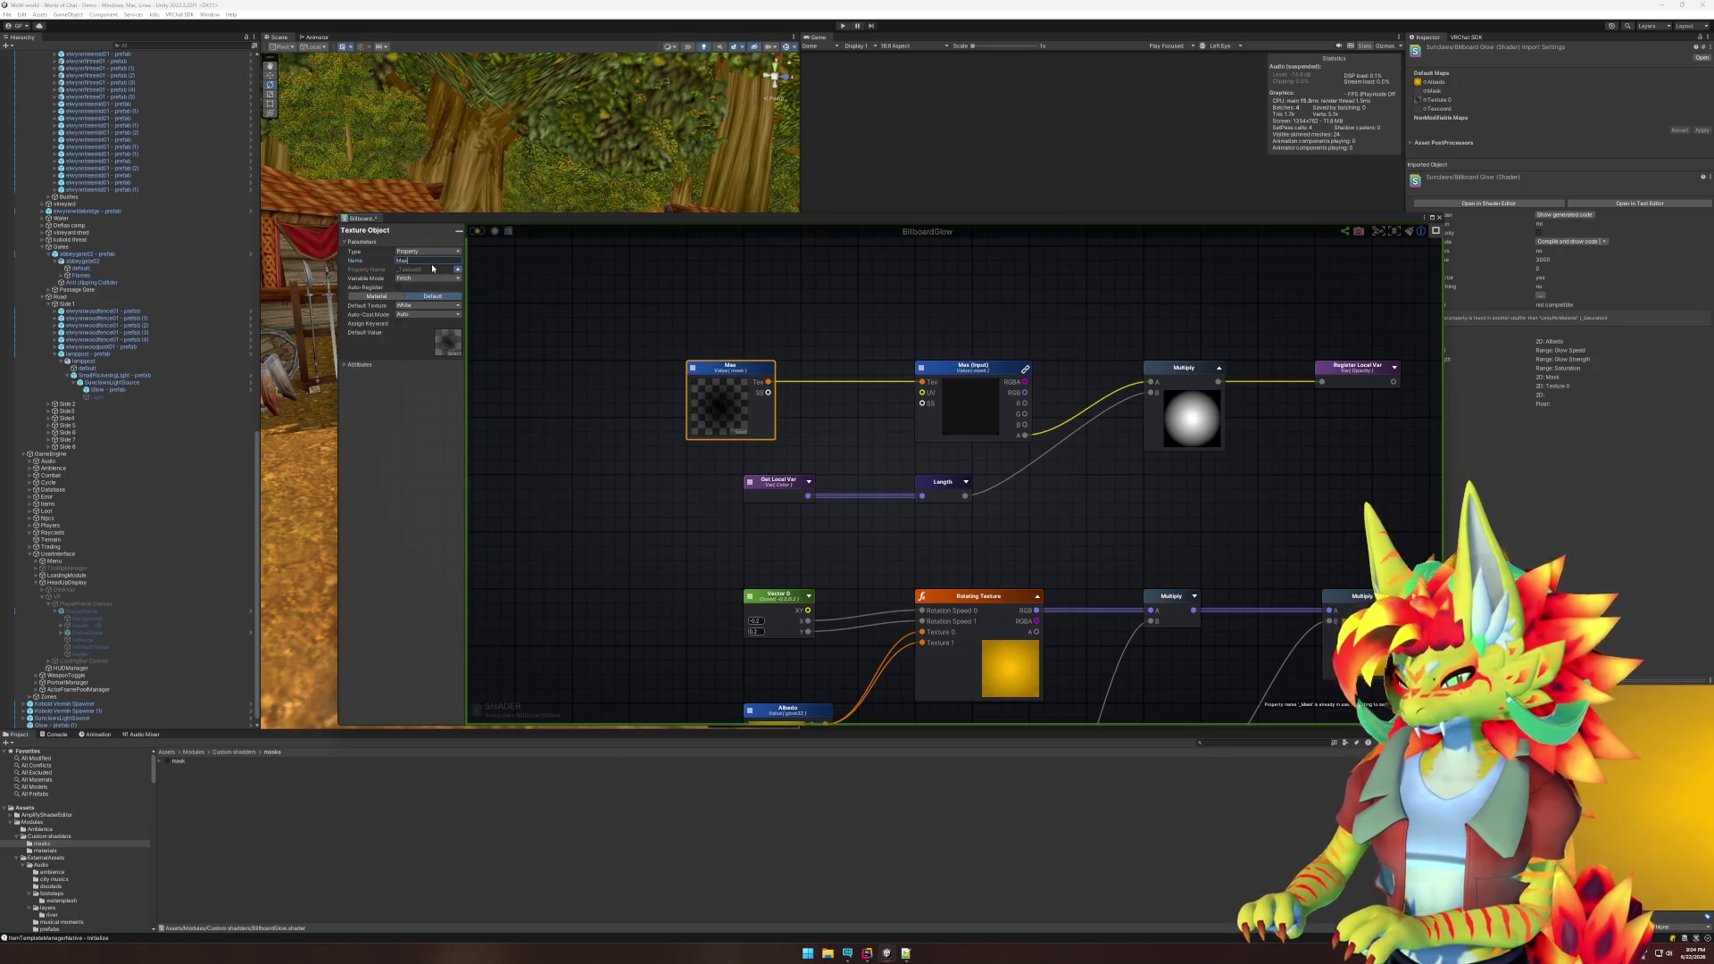
{"action": "key", "text": "Return"}
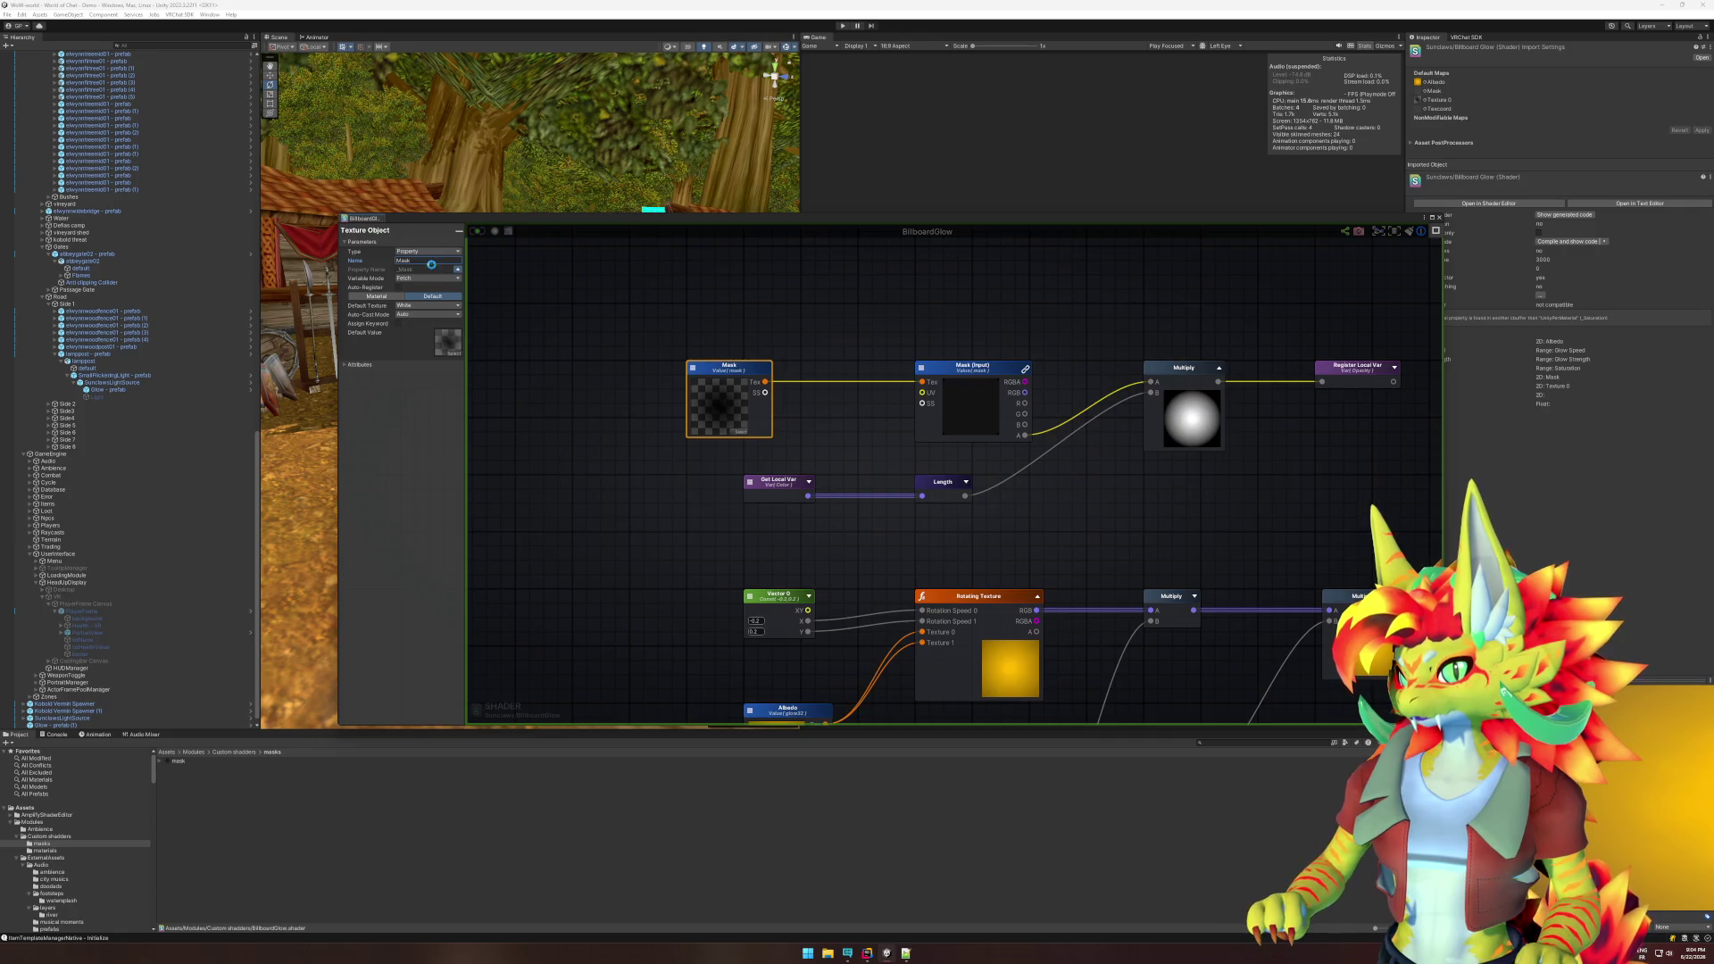
{"action": "left_click", "coordinate": [599, 339]}
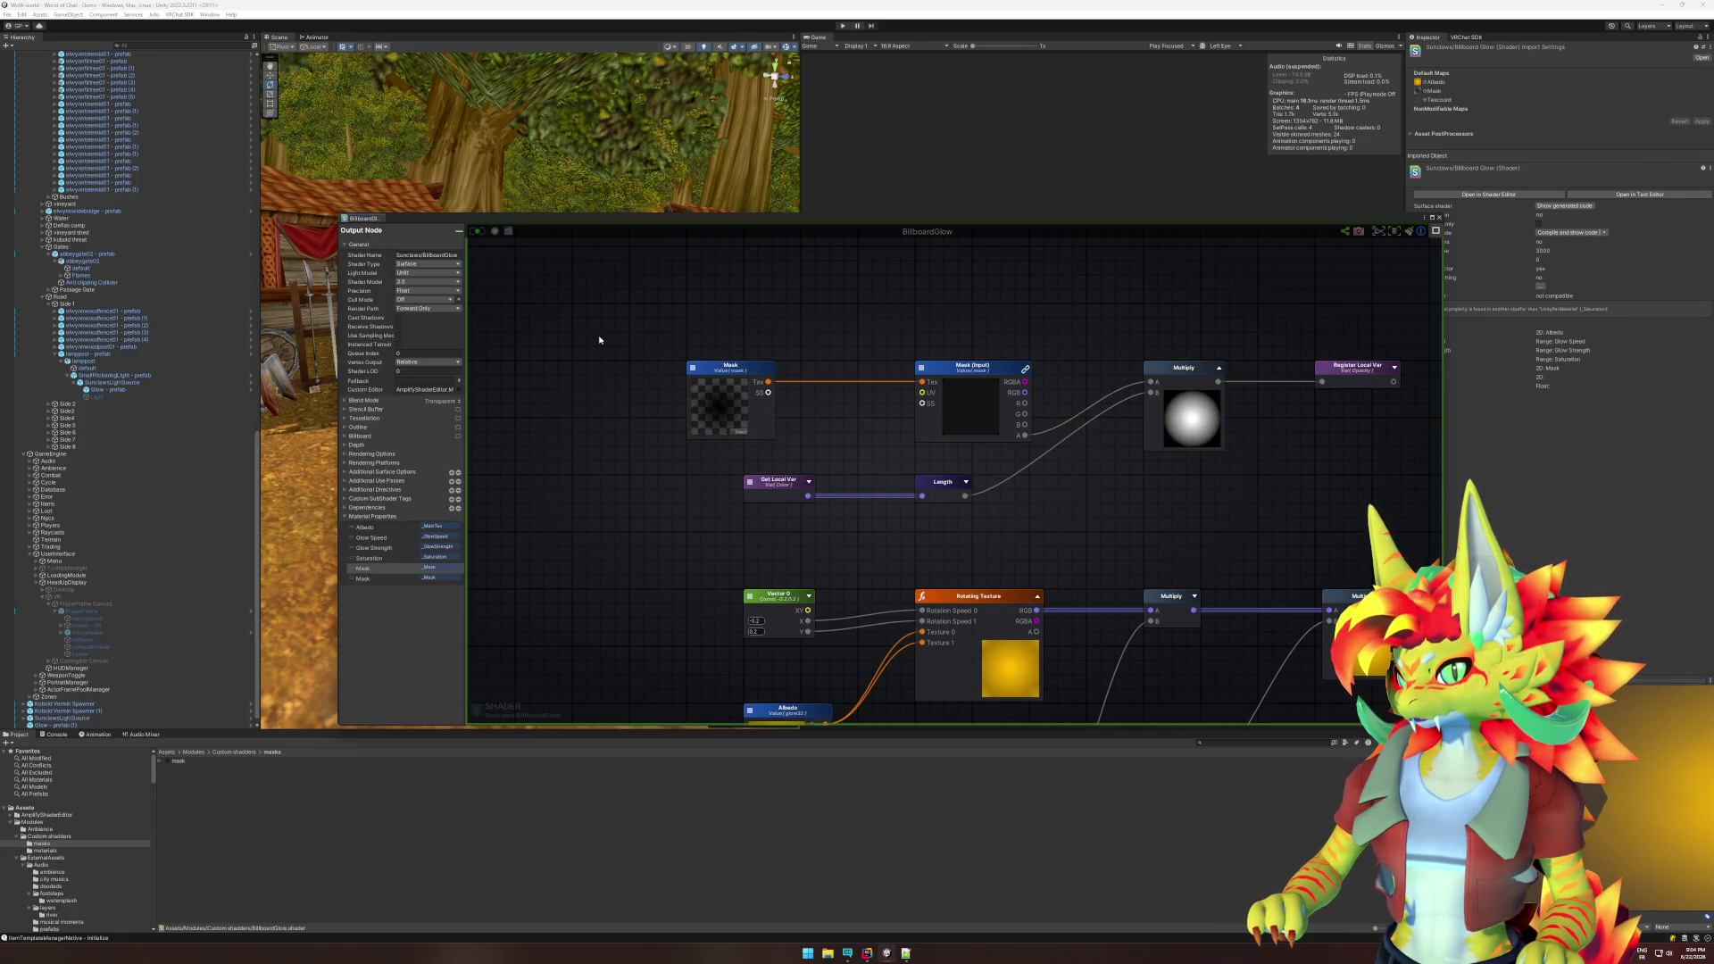
- Close the shader editor, select the Glow prefab (1) quad, and dismiss the helper panel
{"action": "left_click", "coordinate": [1439, 217]}
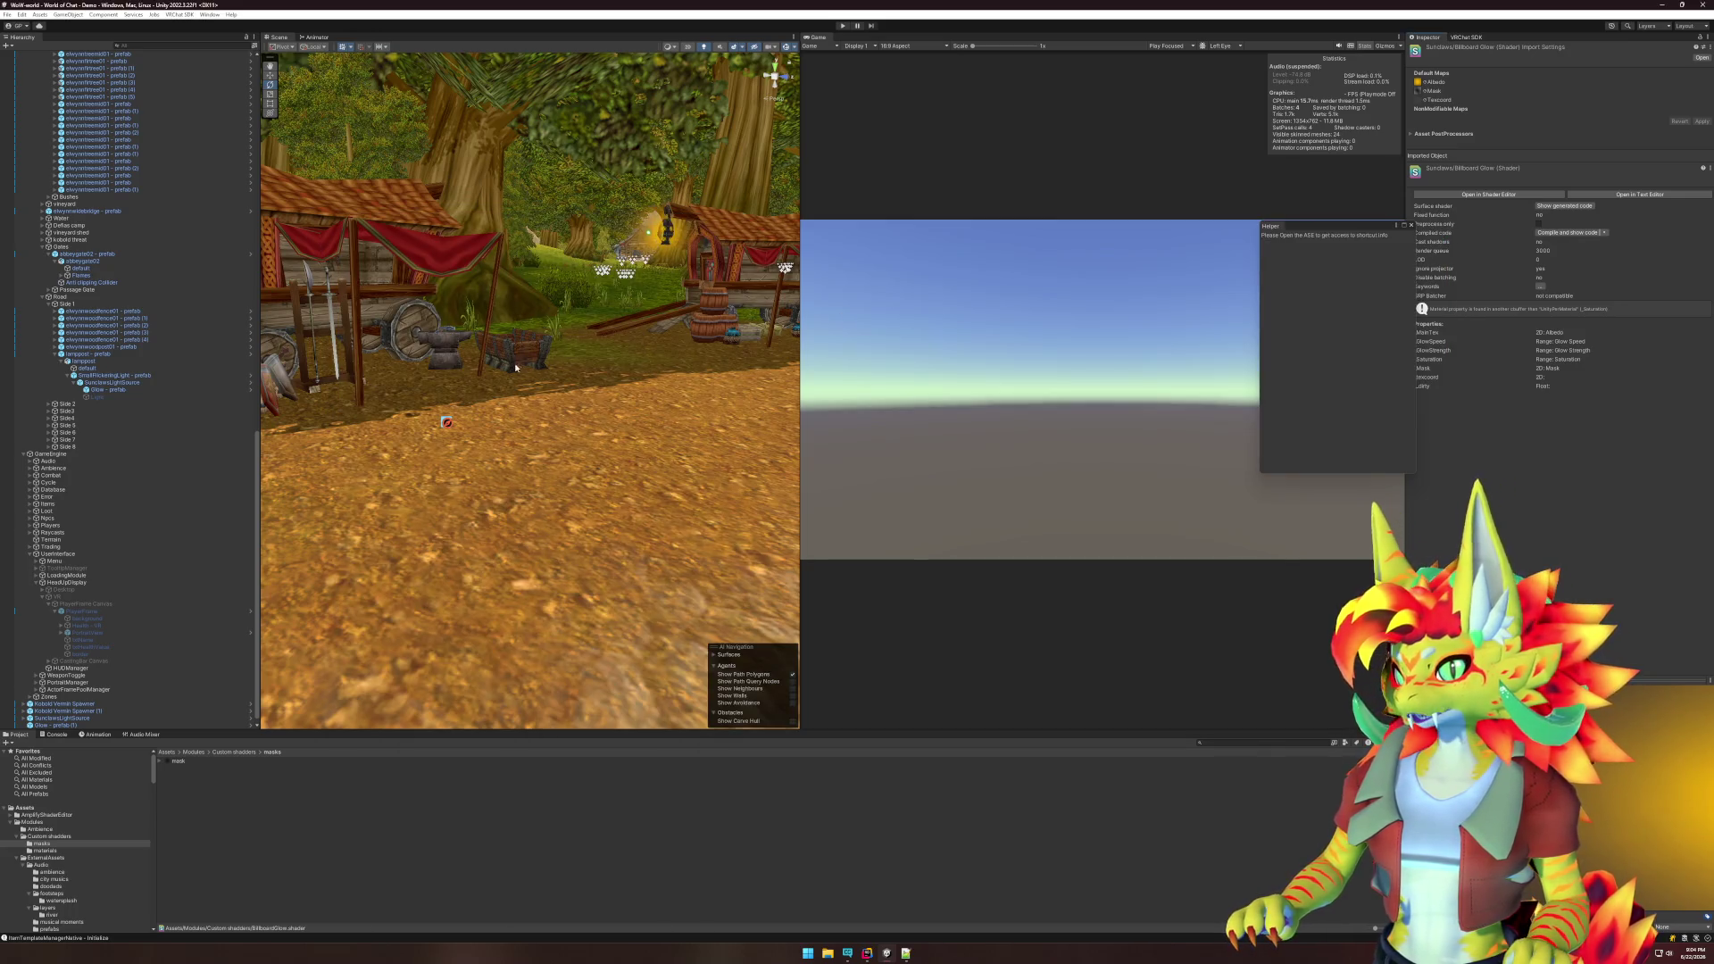
{"action": "left_click", "coordinate": [682, 241]}
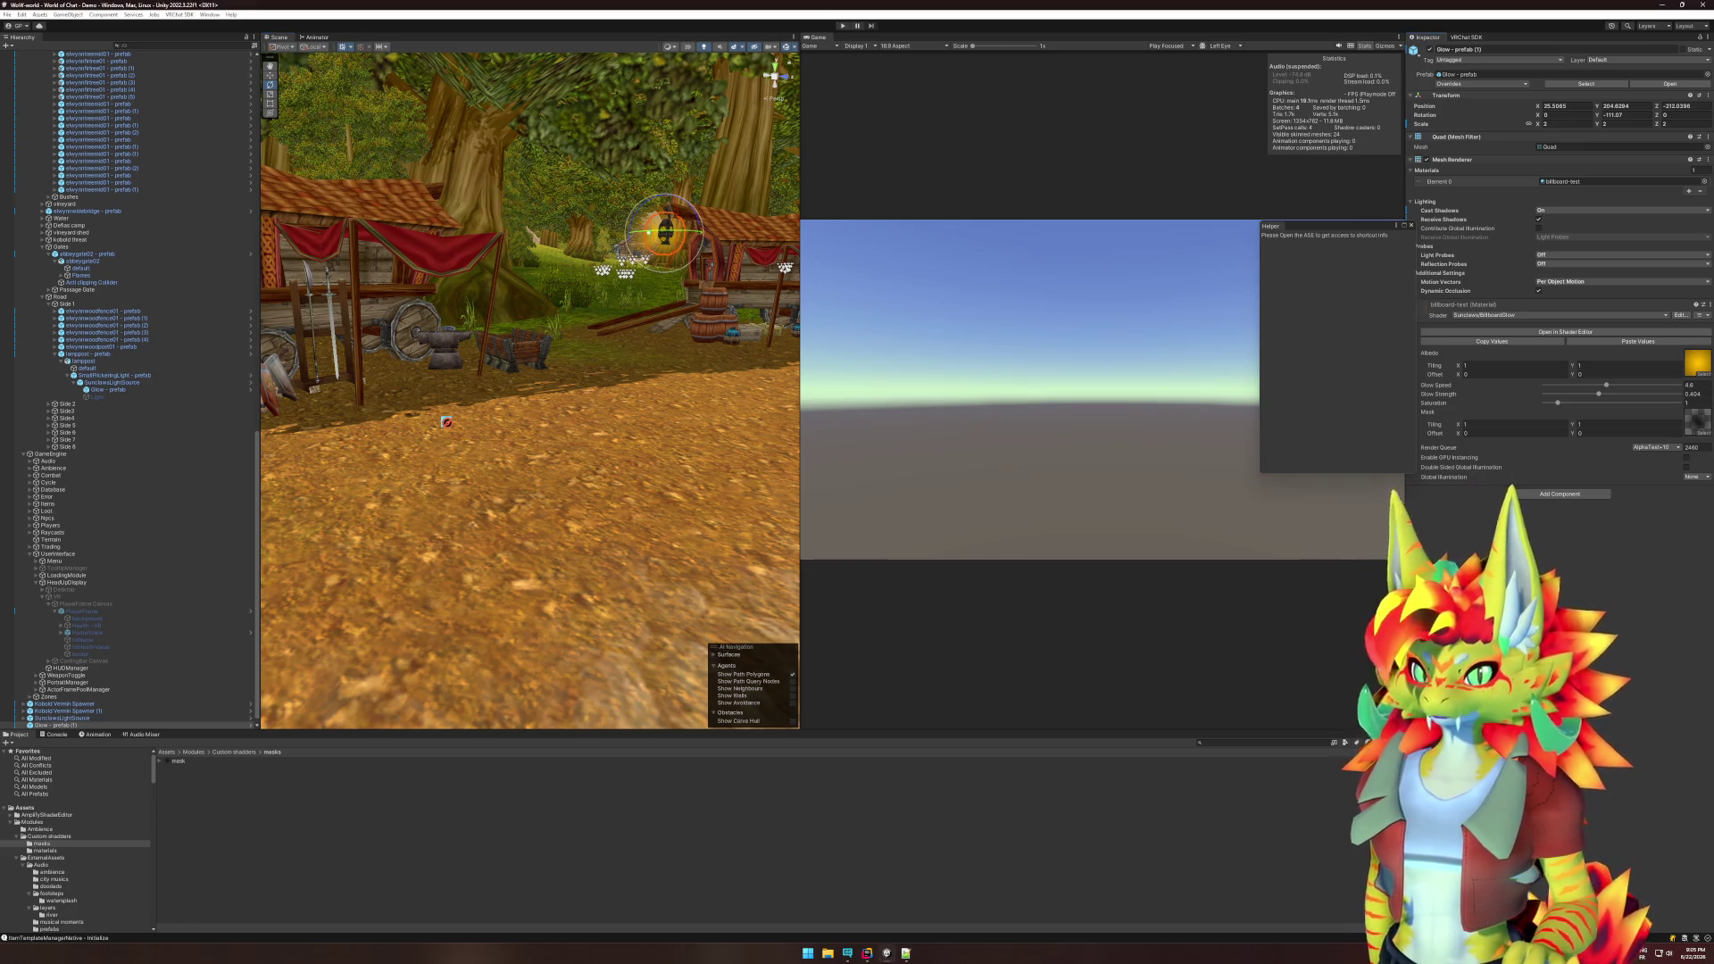
{"action": "left_click", "coordinate": [1411, 225]}
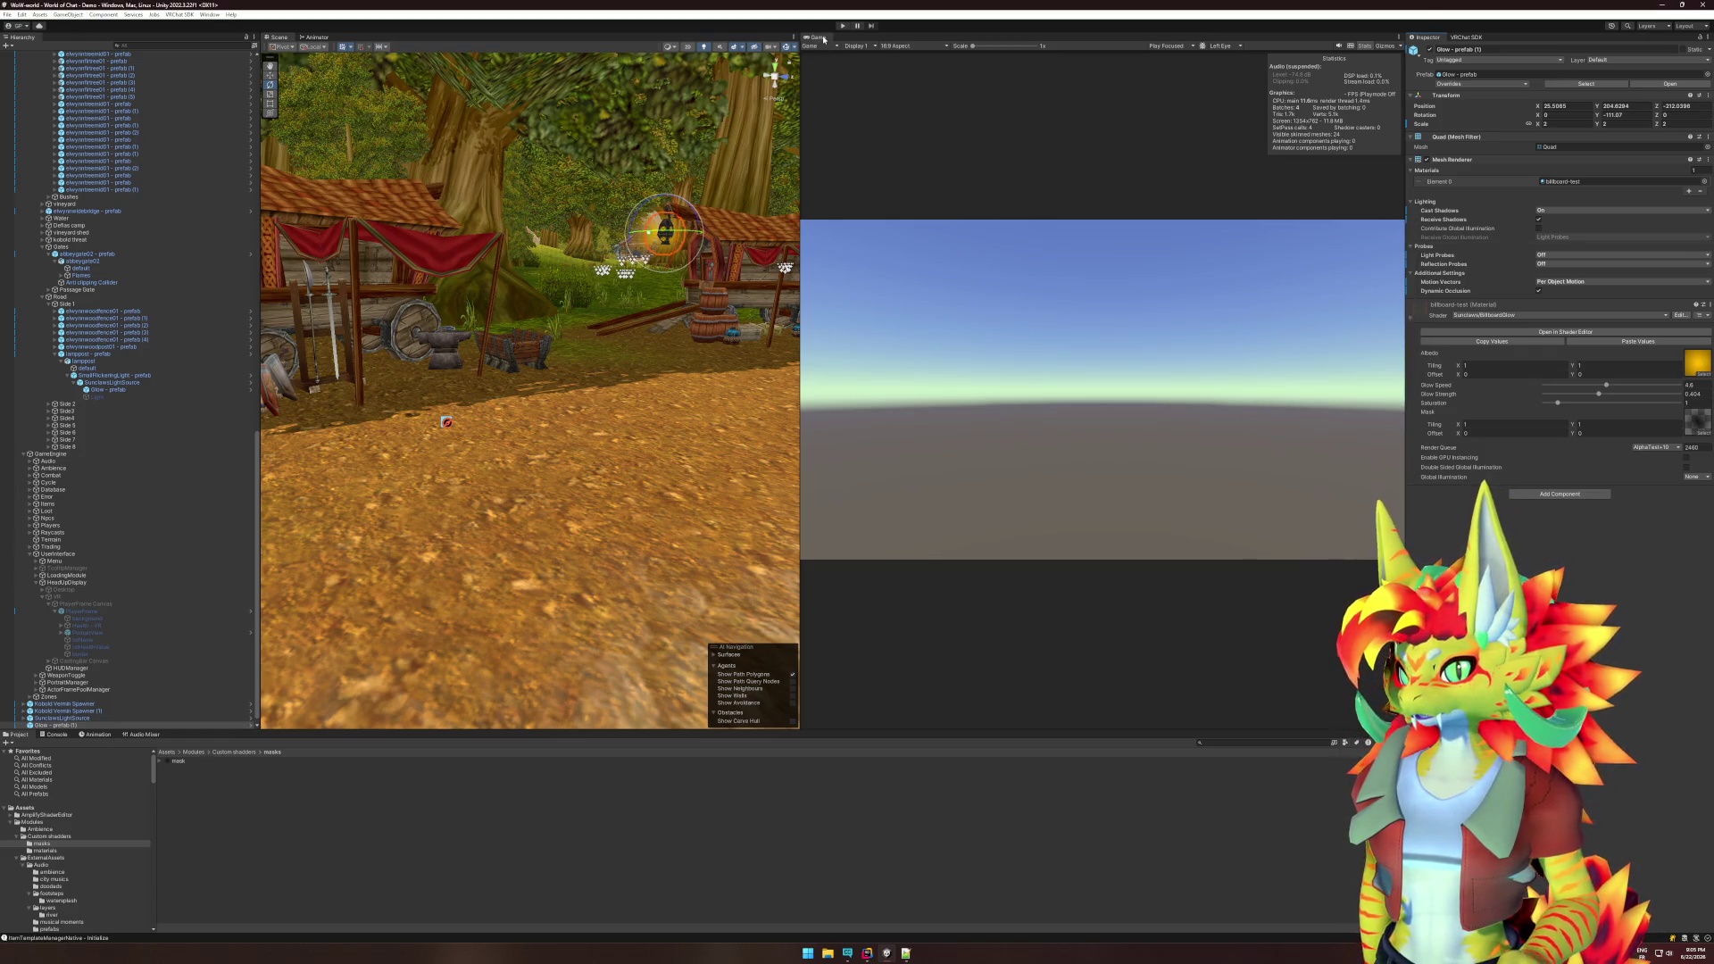
- Dock the Game view in the central area, then switch to the code editor
{"action": "left_click_drag", "start_coordinate": [355, 46], "coordinate": [353, 39]}
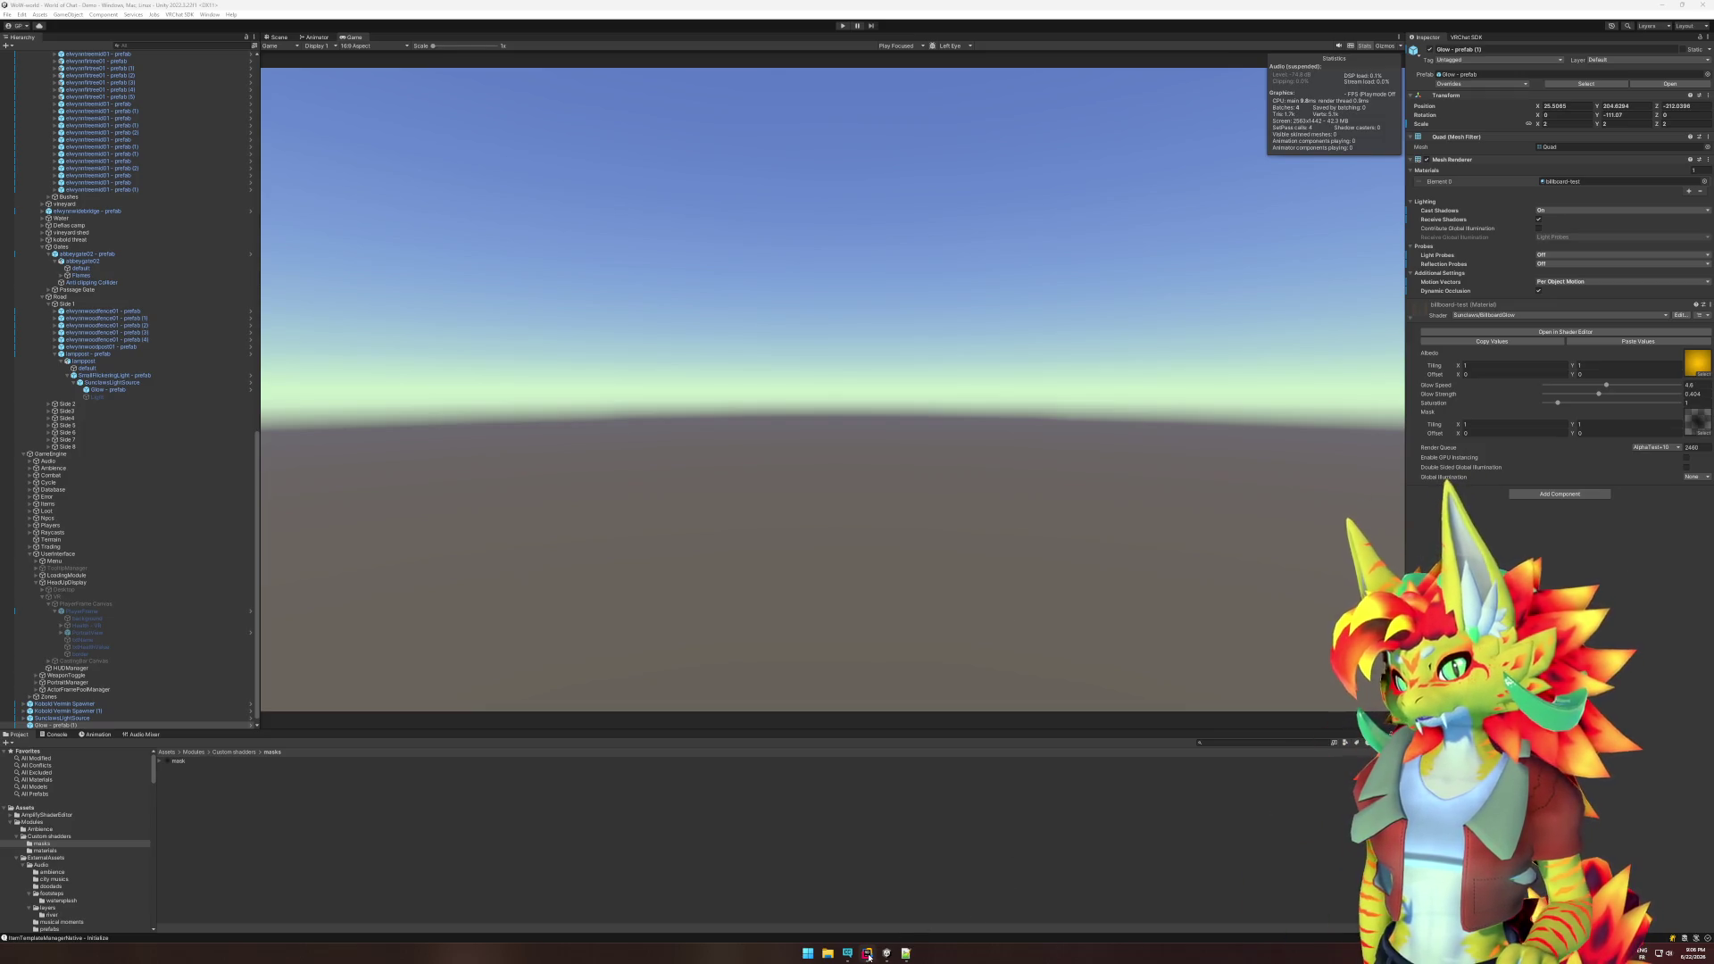
{"action": "mouse_move", "coordinate": [868, 956]}
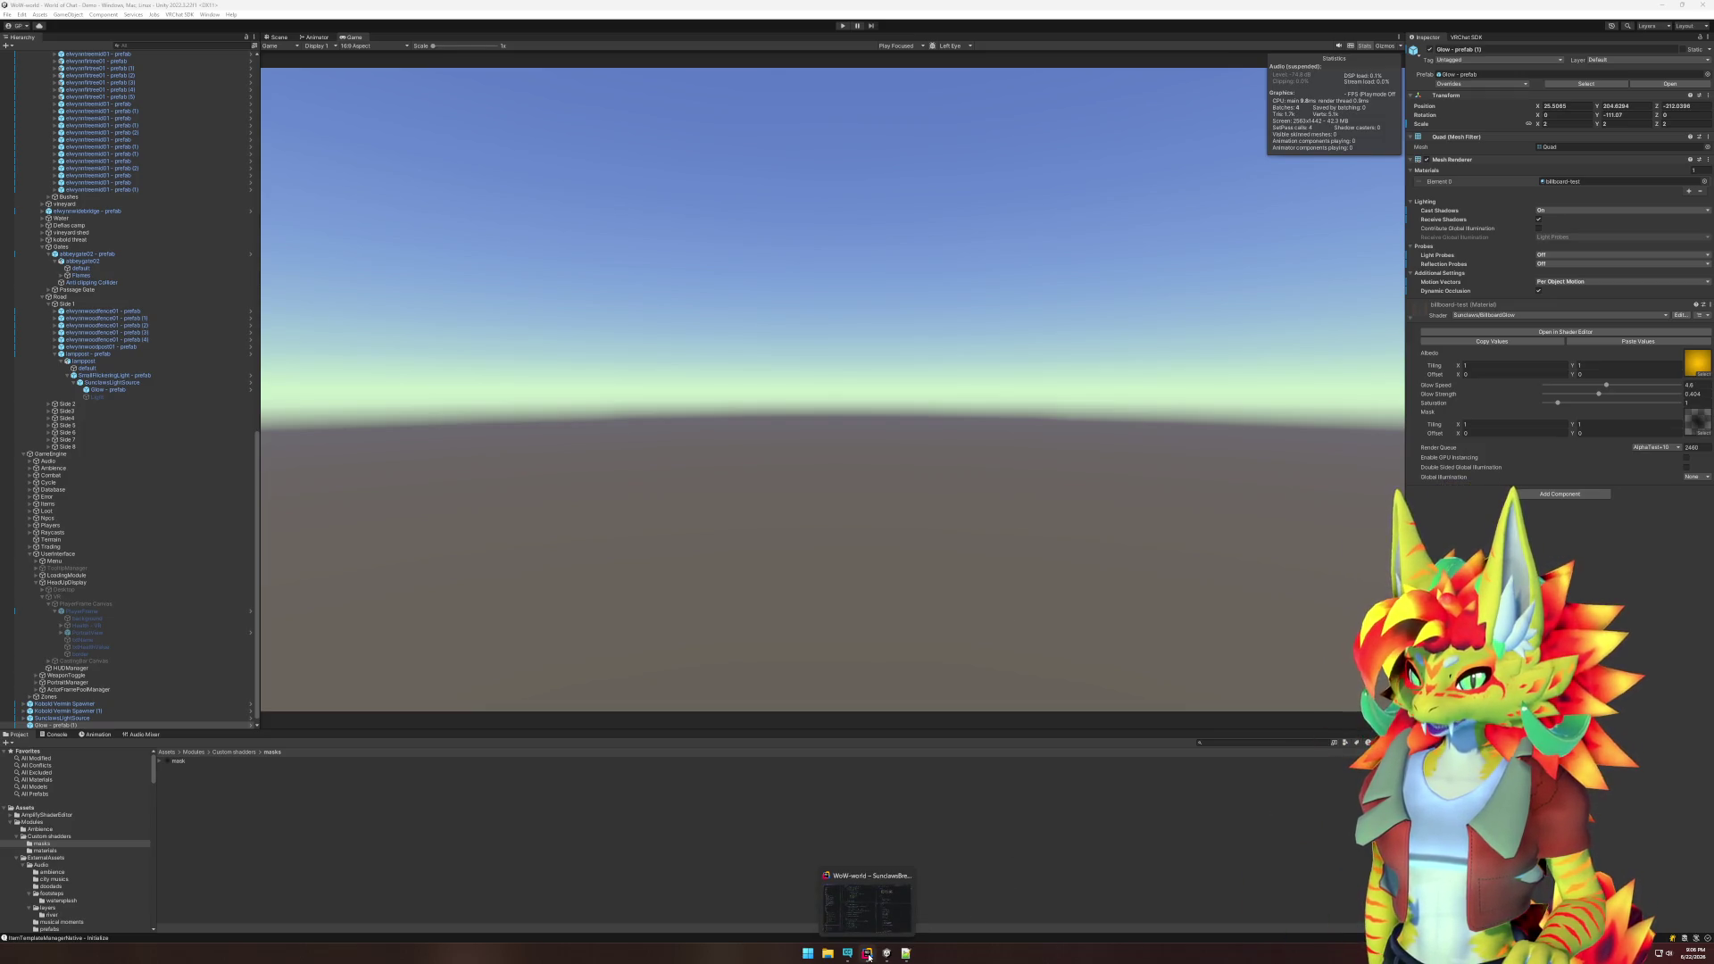
{"action": "left_click", "coordinate": [869, 957]}
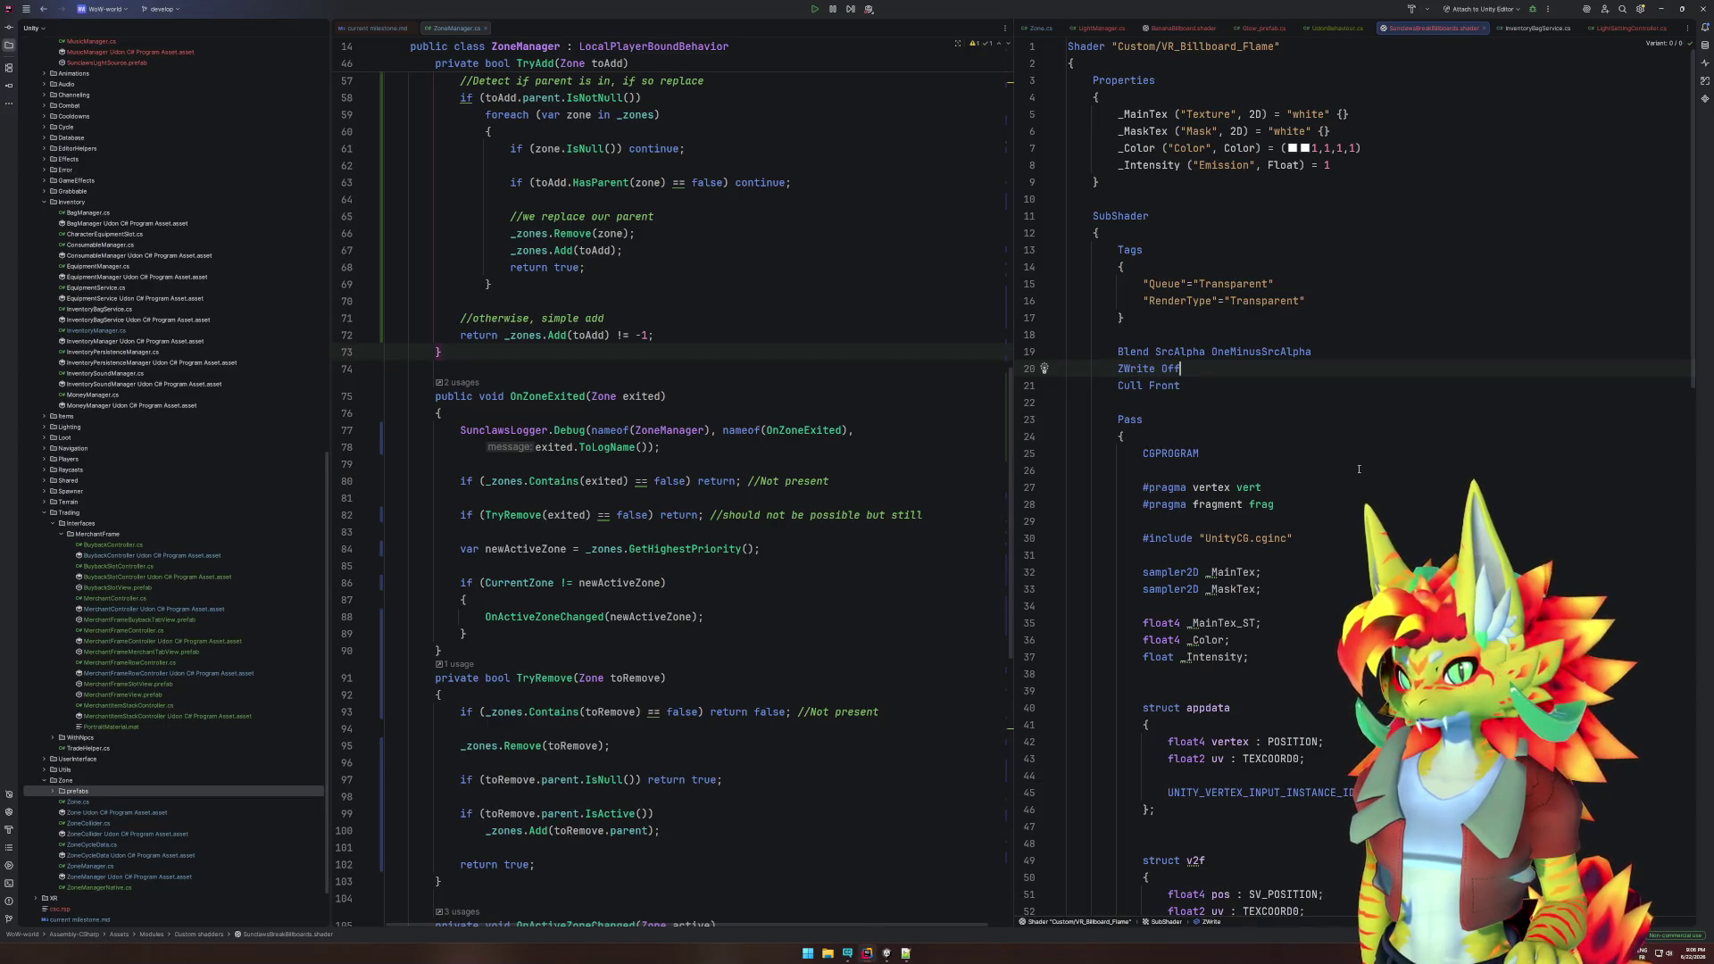
- Rename the Glow_prefab class to Billboard and clear its old methods
{"action": "left_click", "coordinate": [1245, 29]}
{"action": "left_click", "coordinate": [1188, 108]}
{"action": "double_click", "coordinate": [1187, 108]}
{"action": "type", "text": "Billb"}
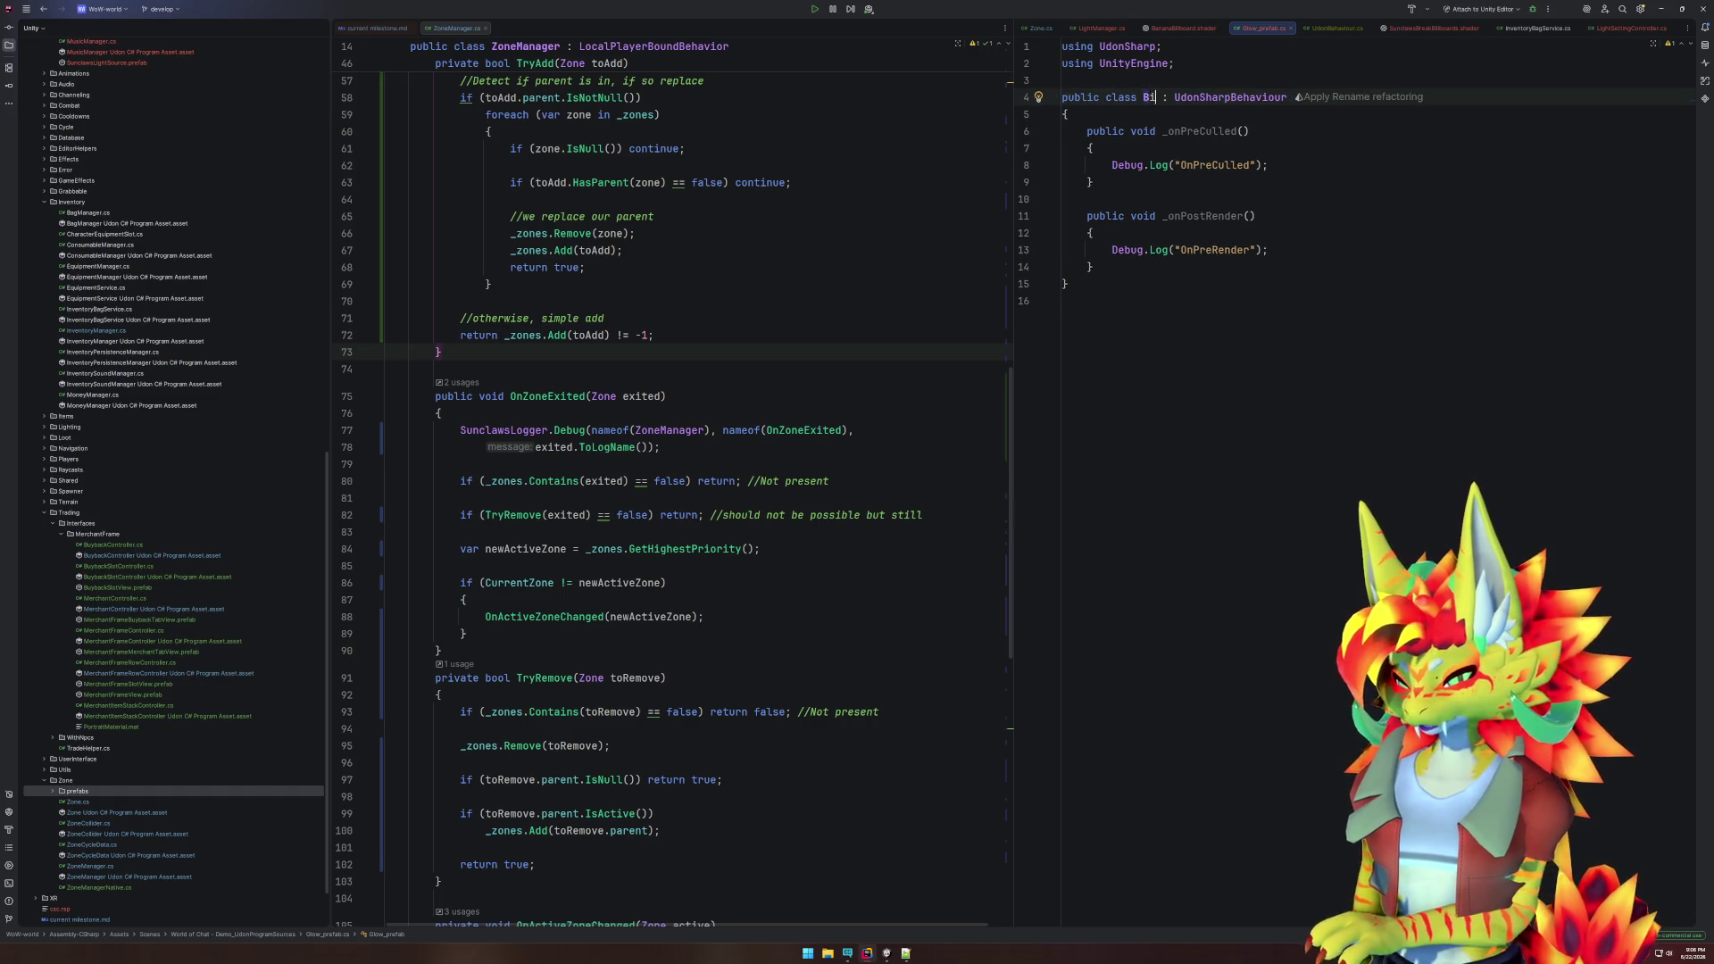
{"action": "type", "text": "oard"}
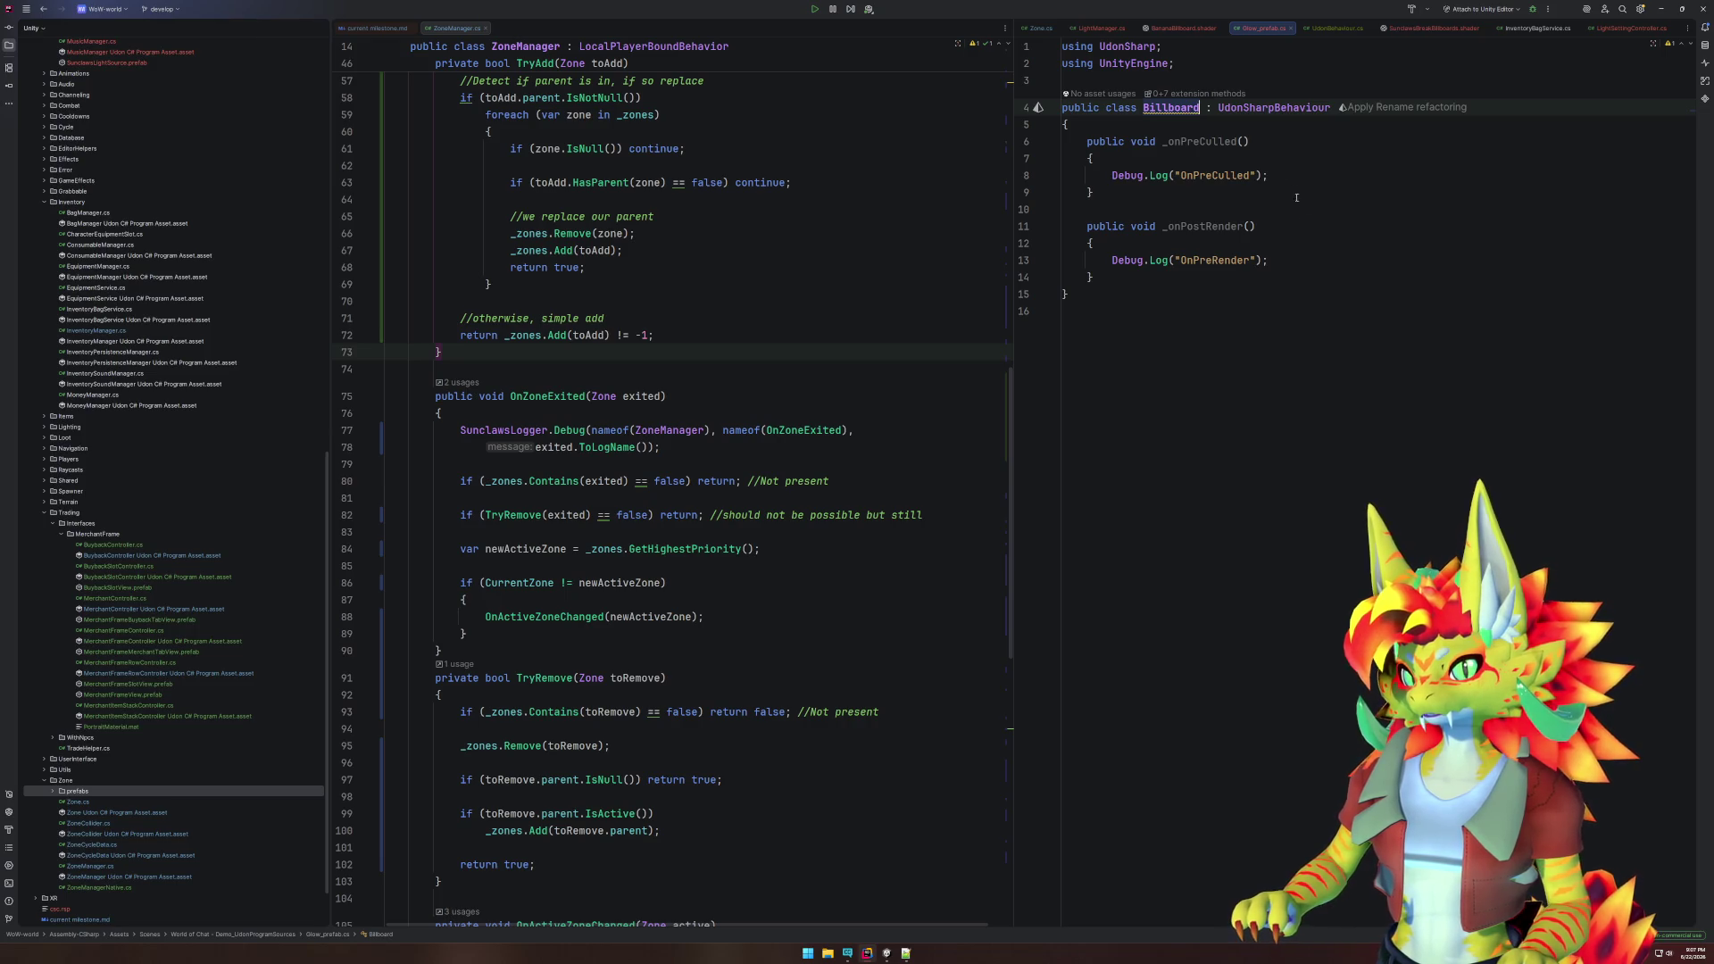
{"action": "key", "text": "Left"}
{"action": "key", "text": "Left"}
{"action": "key", "text": "Left"}
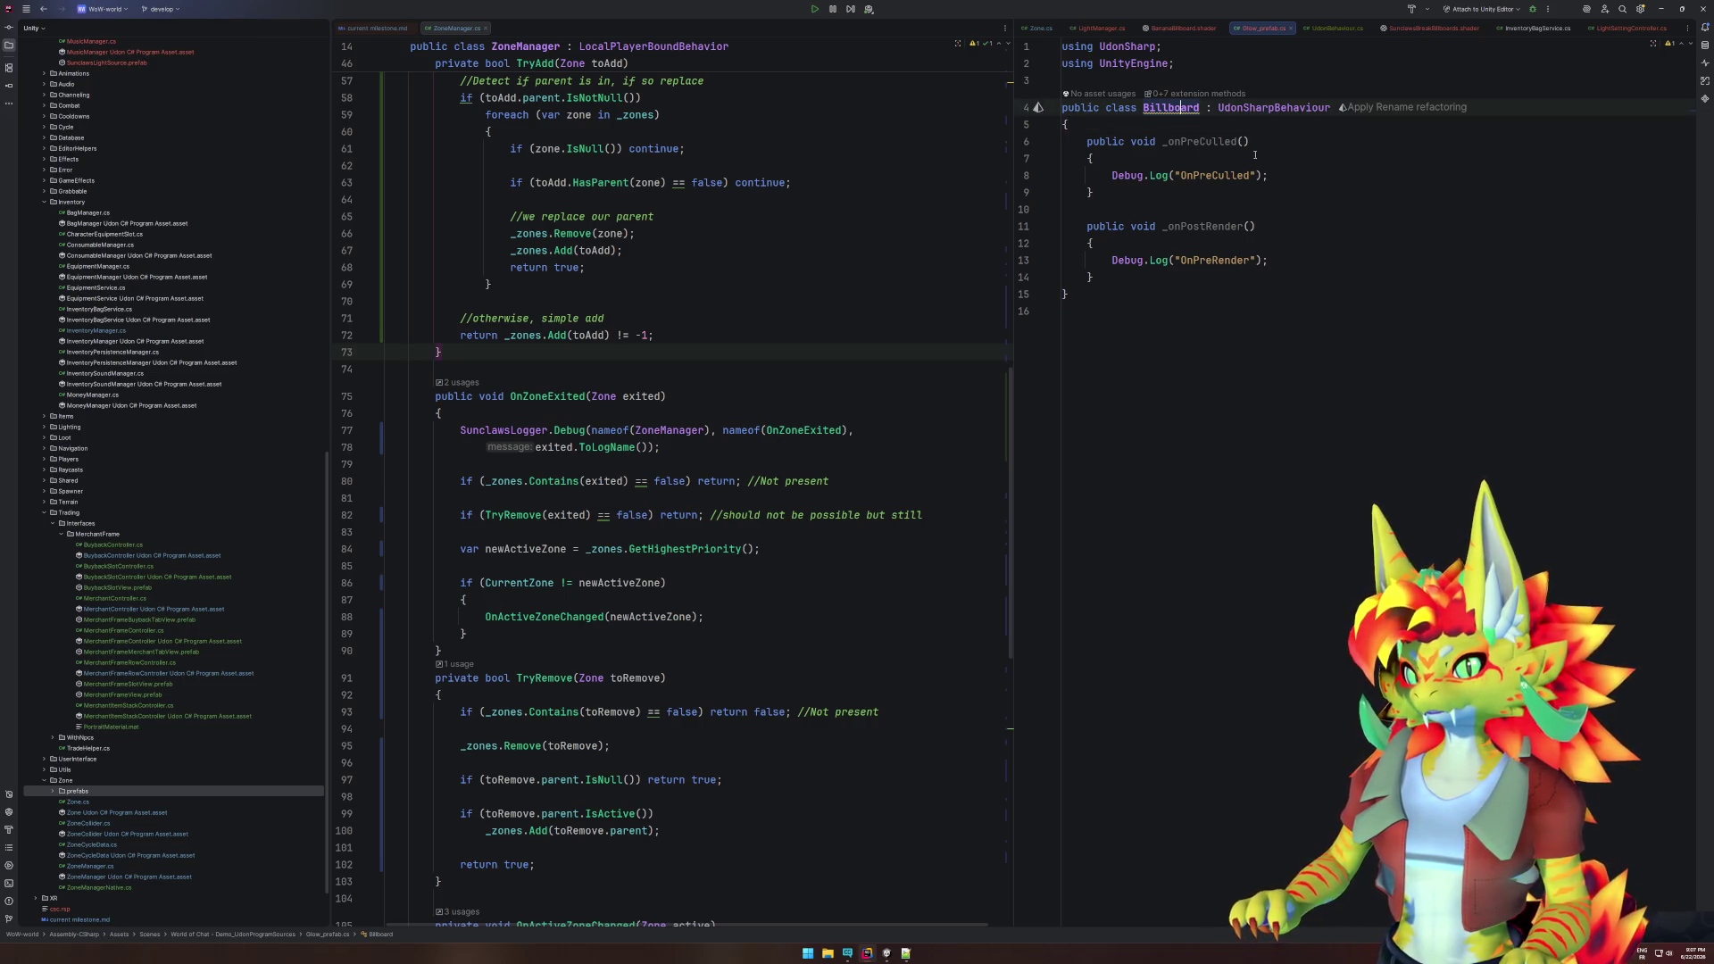
{"action": "left_click_drag", "start_coordinate": [1152, 129], "coordinate": [1221, 269]}
{"action": "key", "text": "BackSpace"}
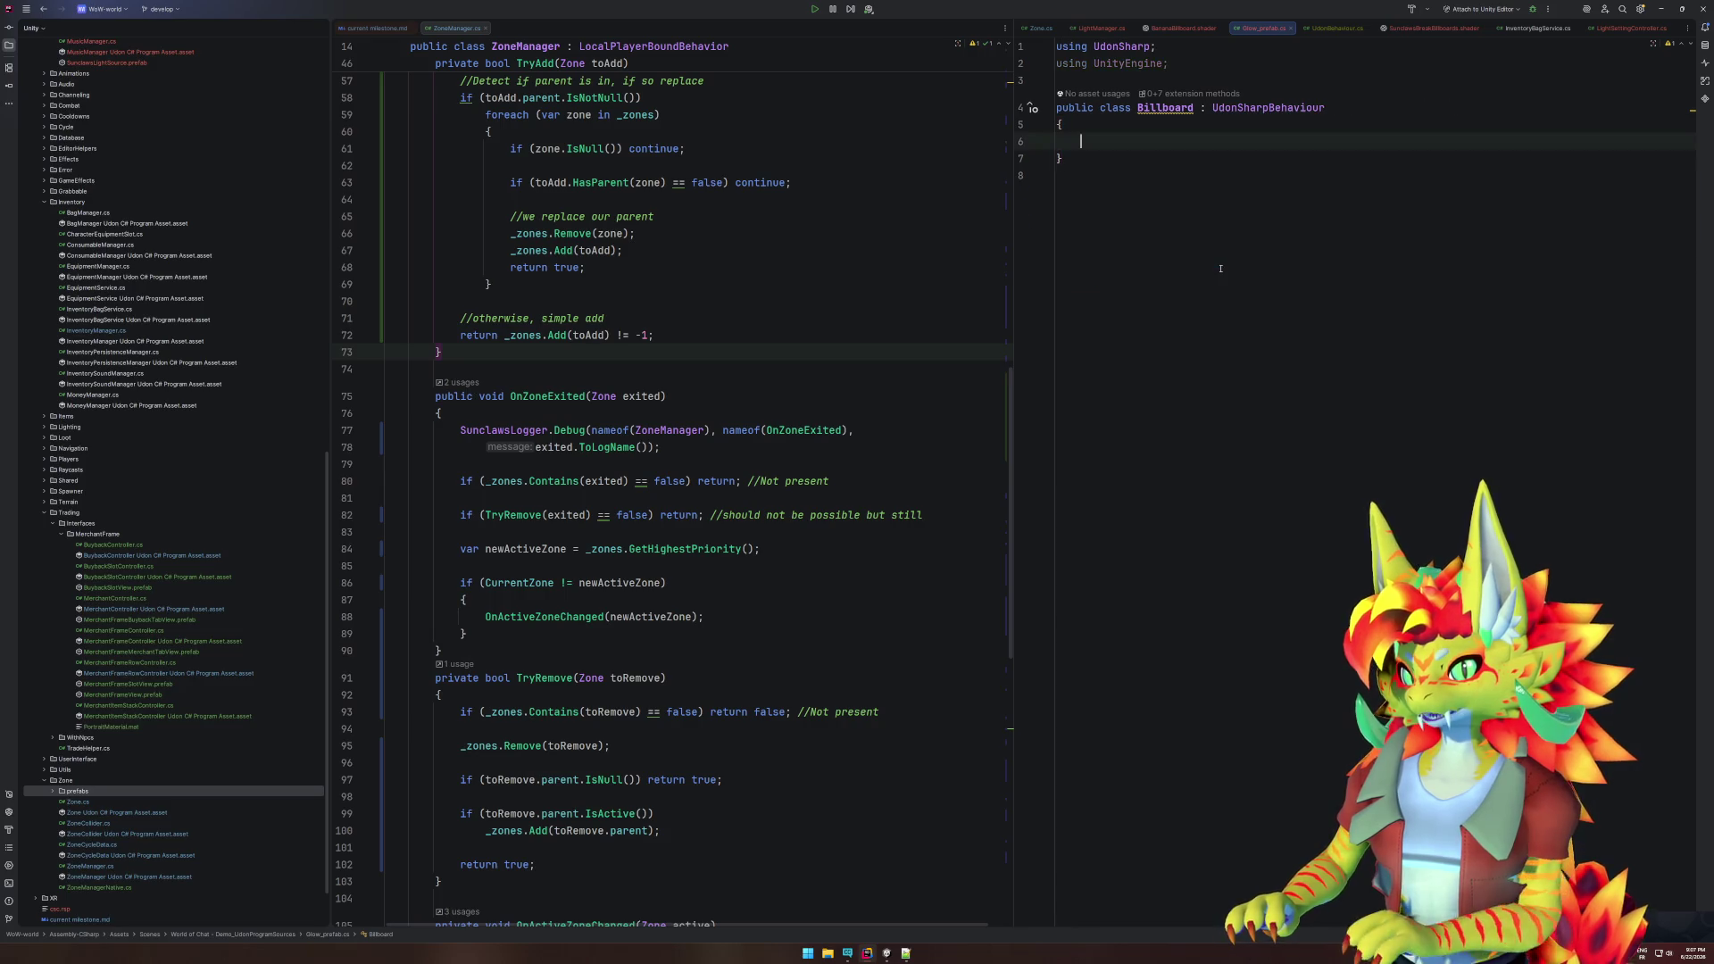
- Add a public PlayerManager playerManager field
{"action": "type", "text": "publi"}
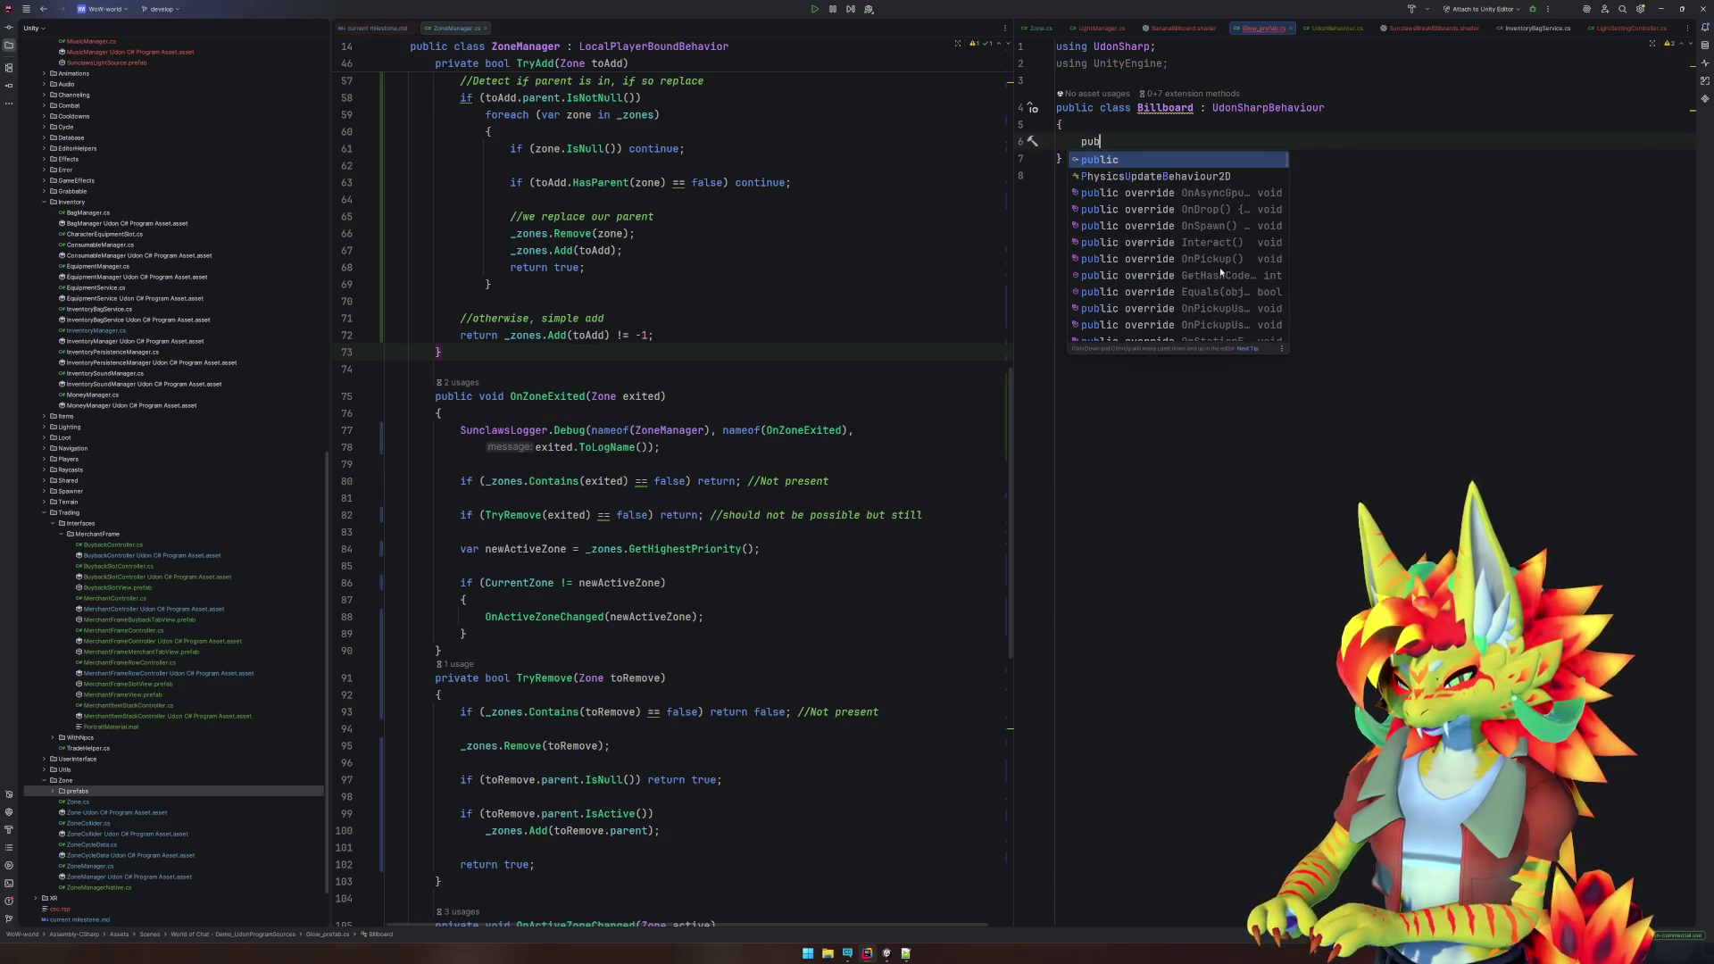
{"action": "key", "text": "Return"}
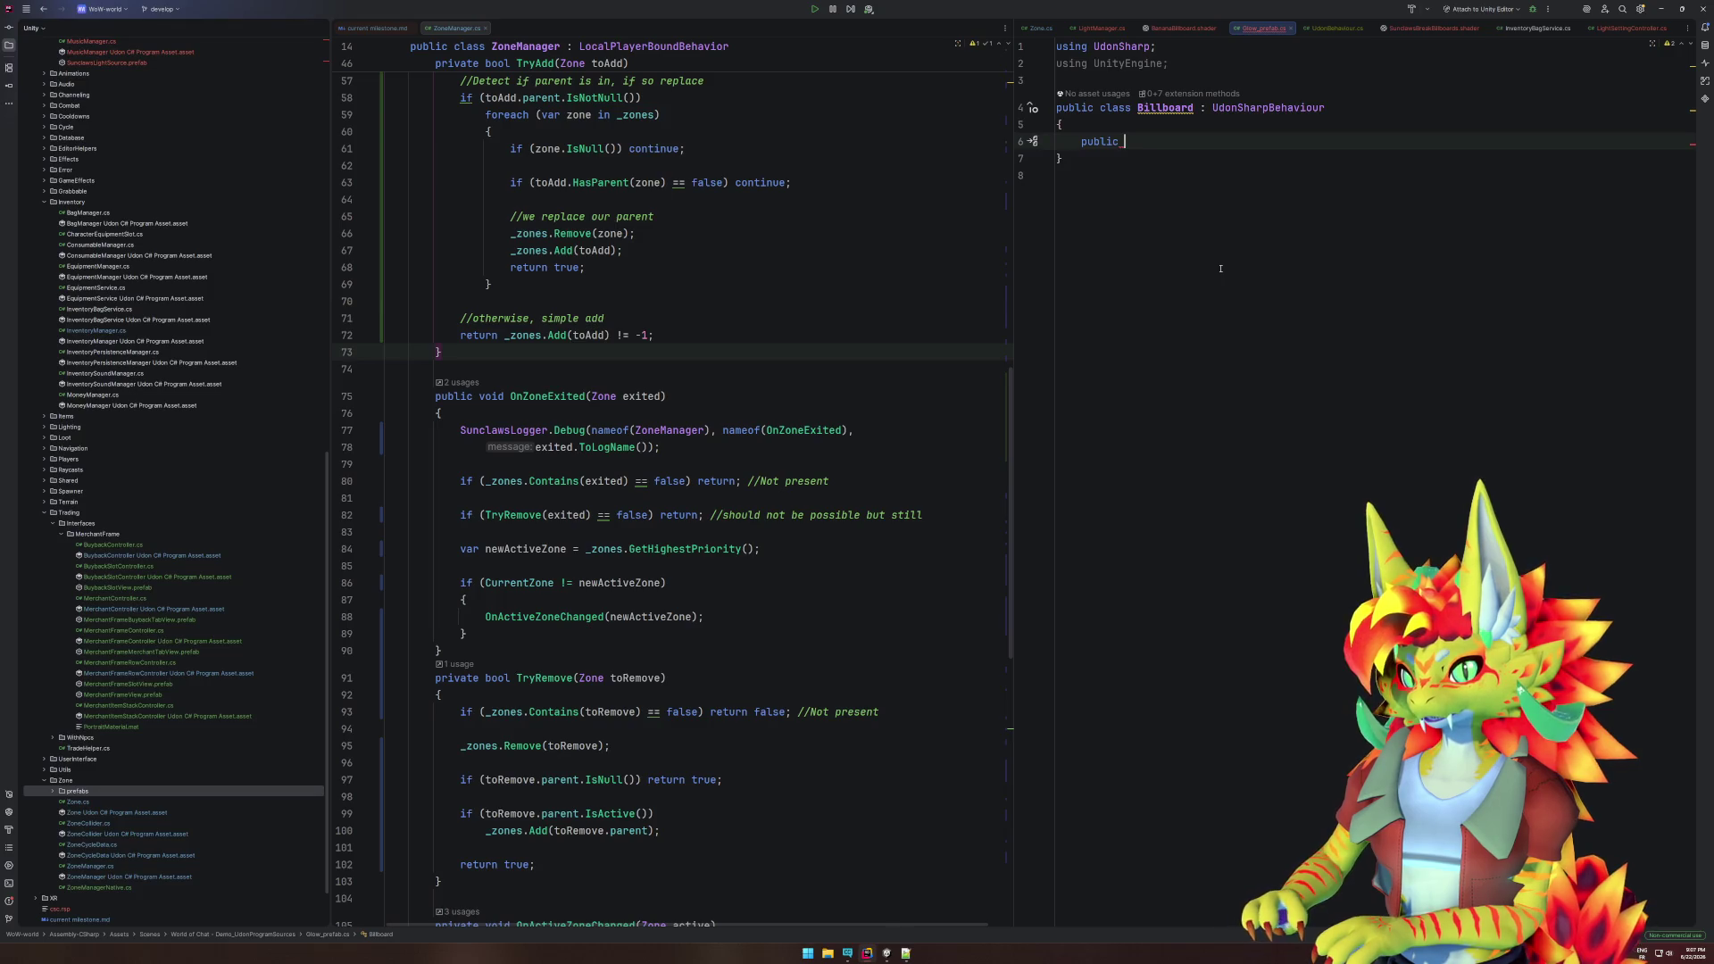
{"action": "type", "text": "PlayerMan"}
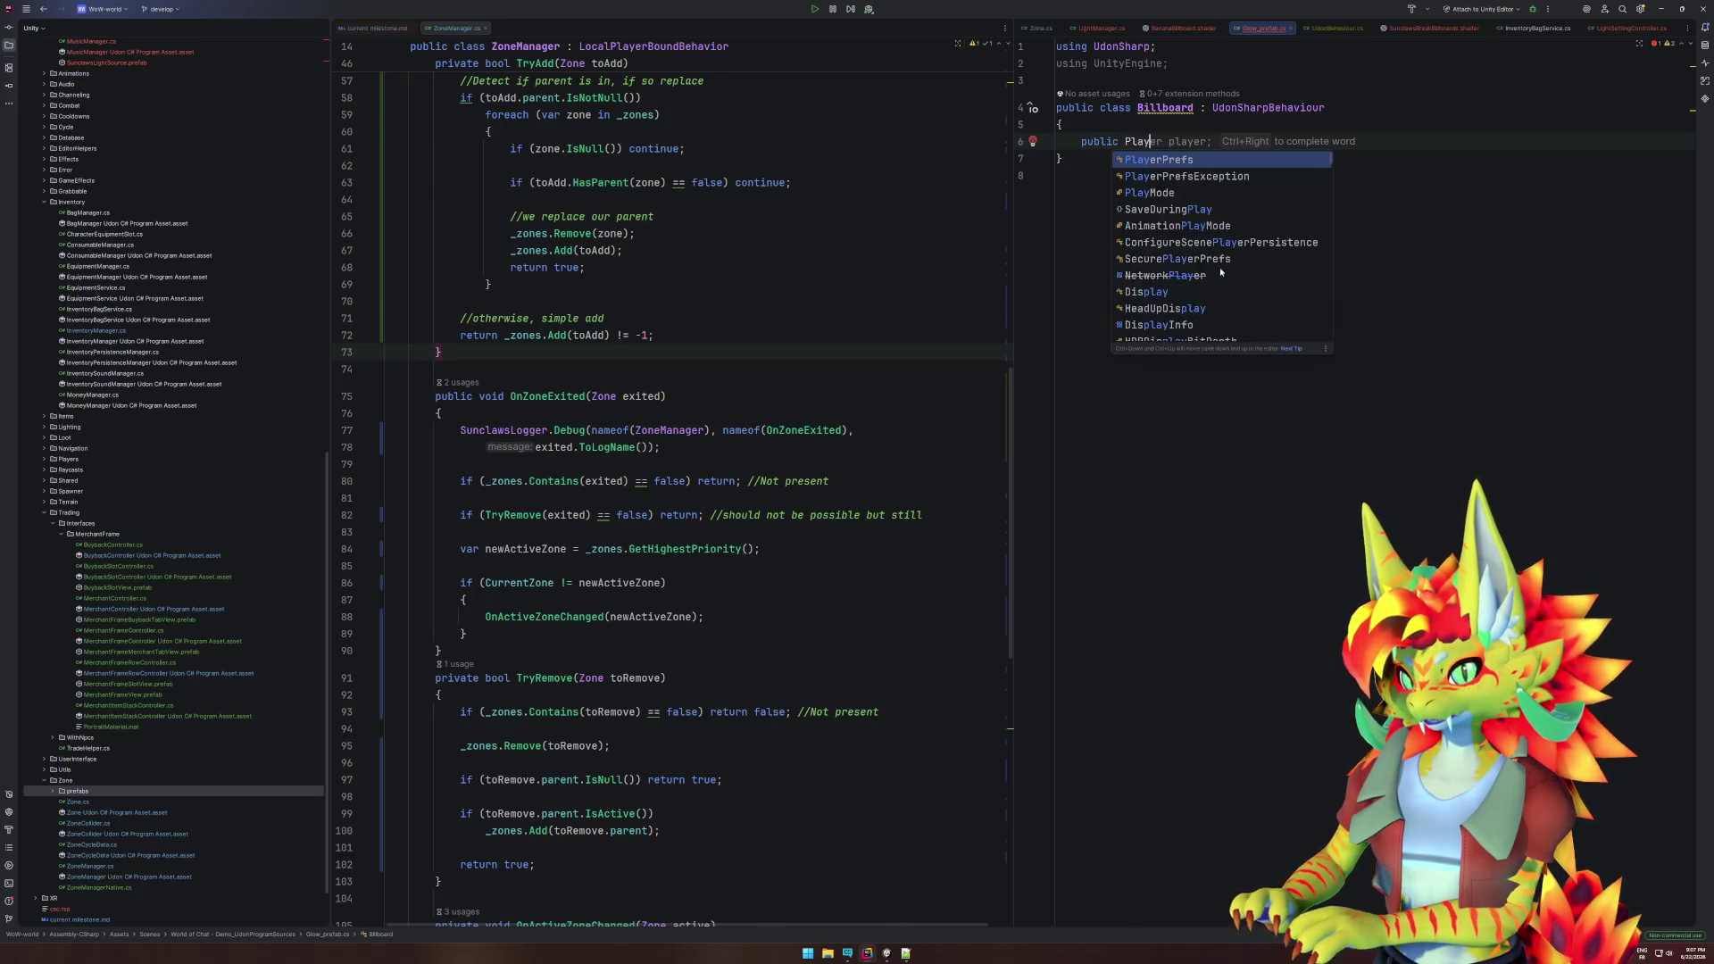
{"action": "key", "text": "Return"}
{"action": "key", "text": "Return"}
{"action": "type", "text": ";"}
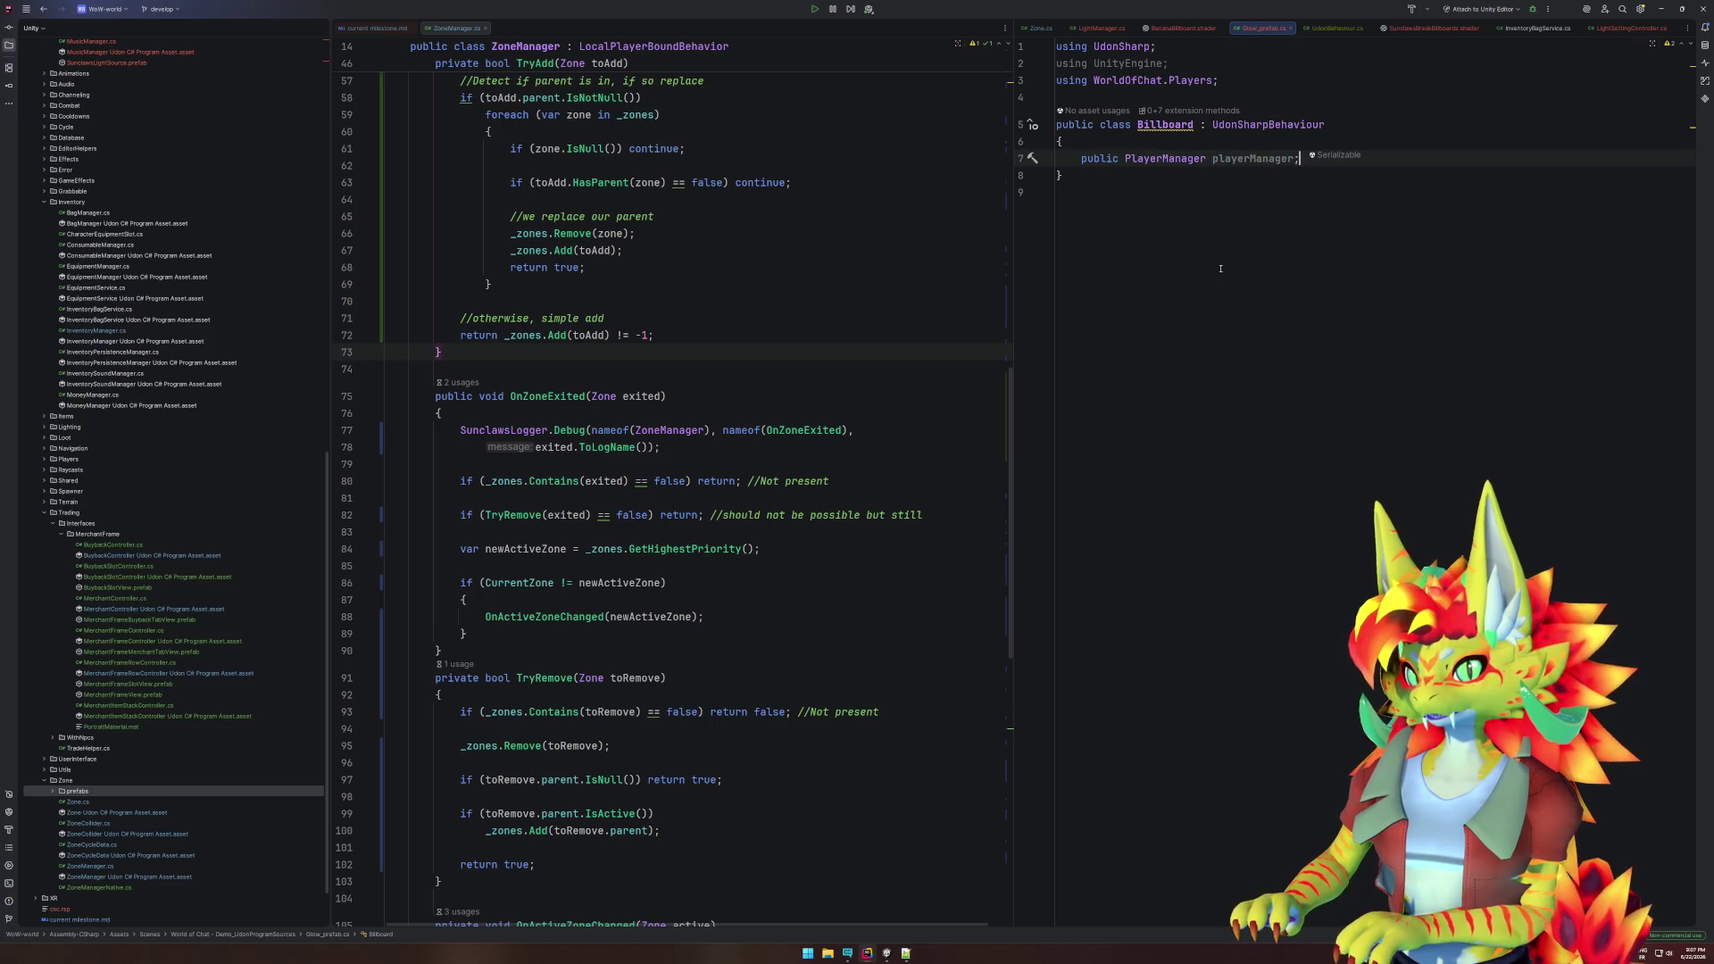
{"action": "key", "text": "Return"}
{"action": "key", "text": "Return"}
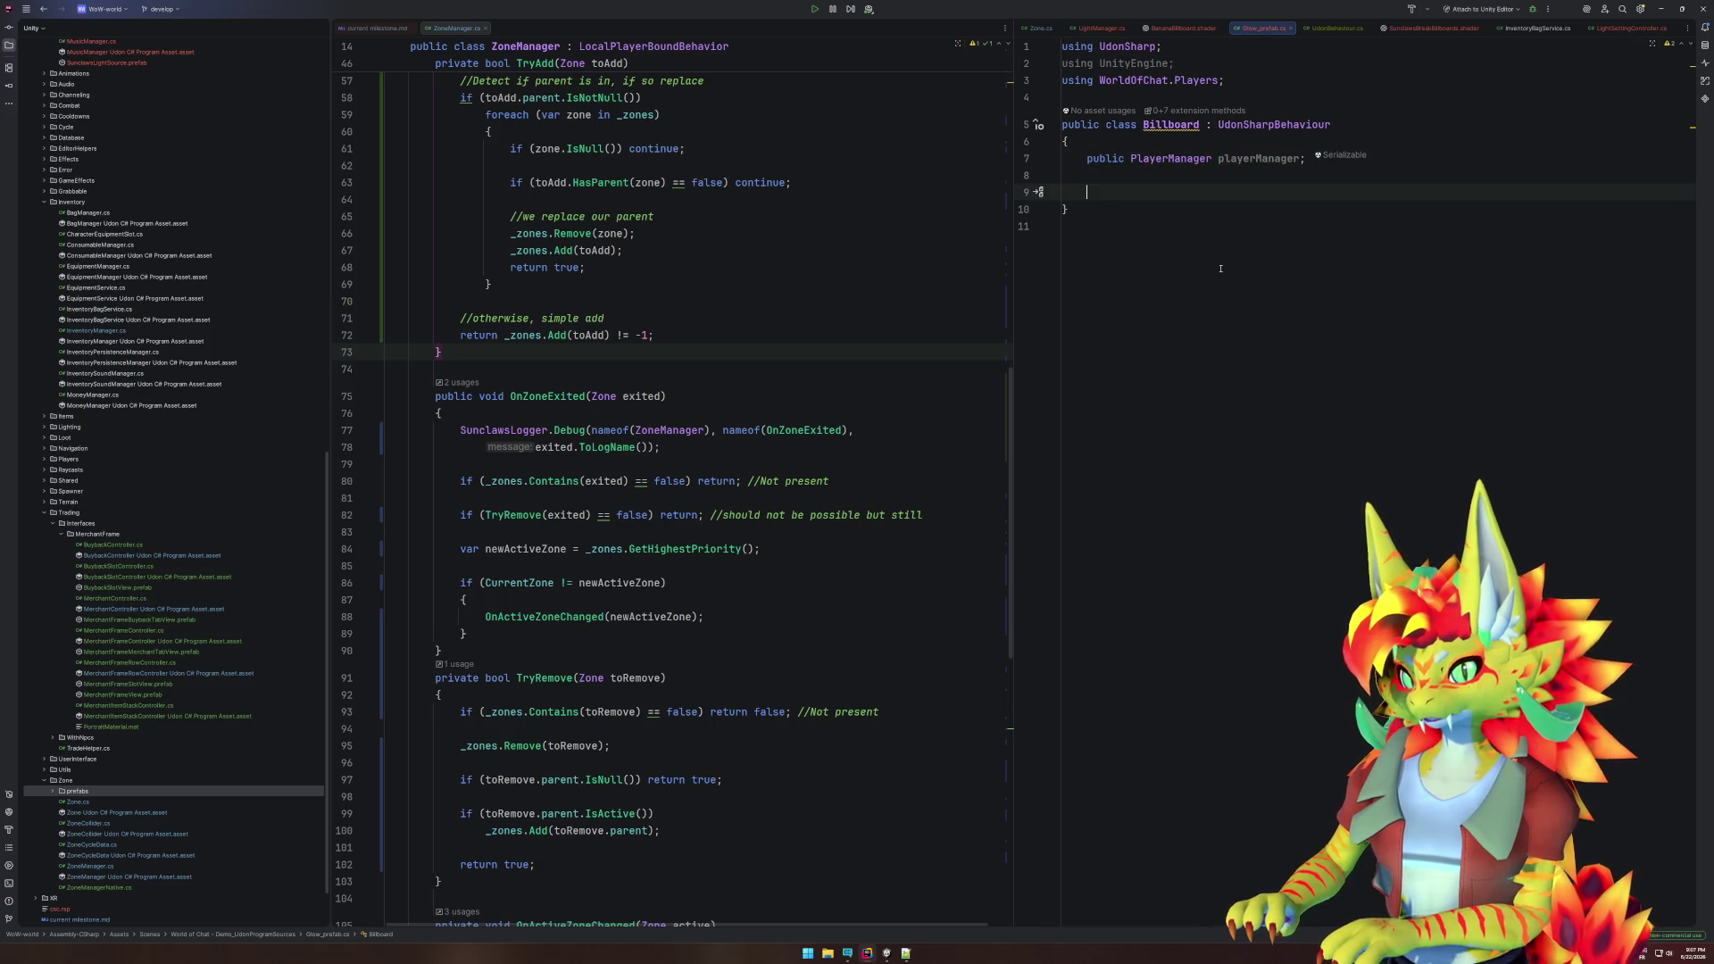
- Add a public Update() method with its placeholder exception removed
{"action": "type", "text": "update"}
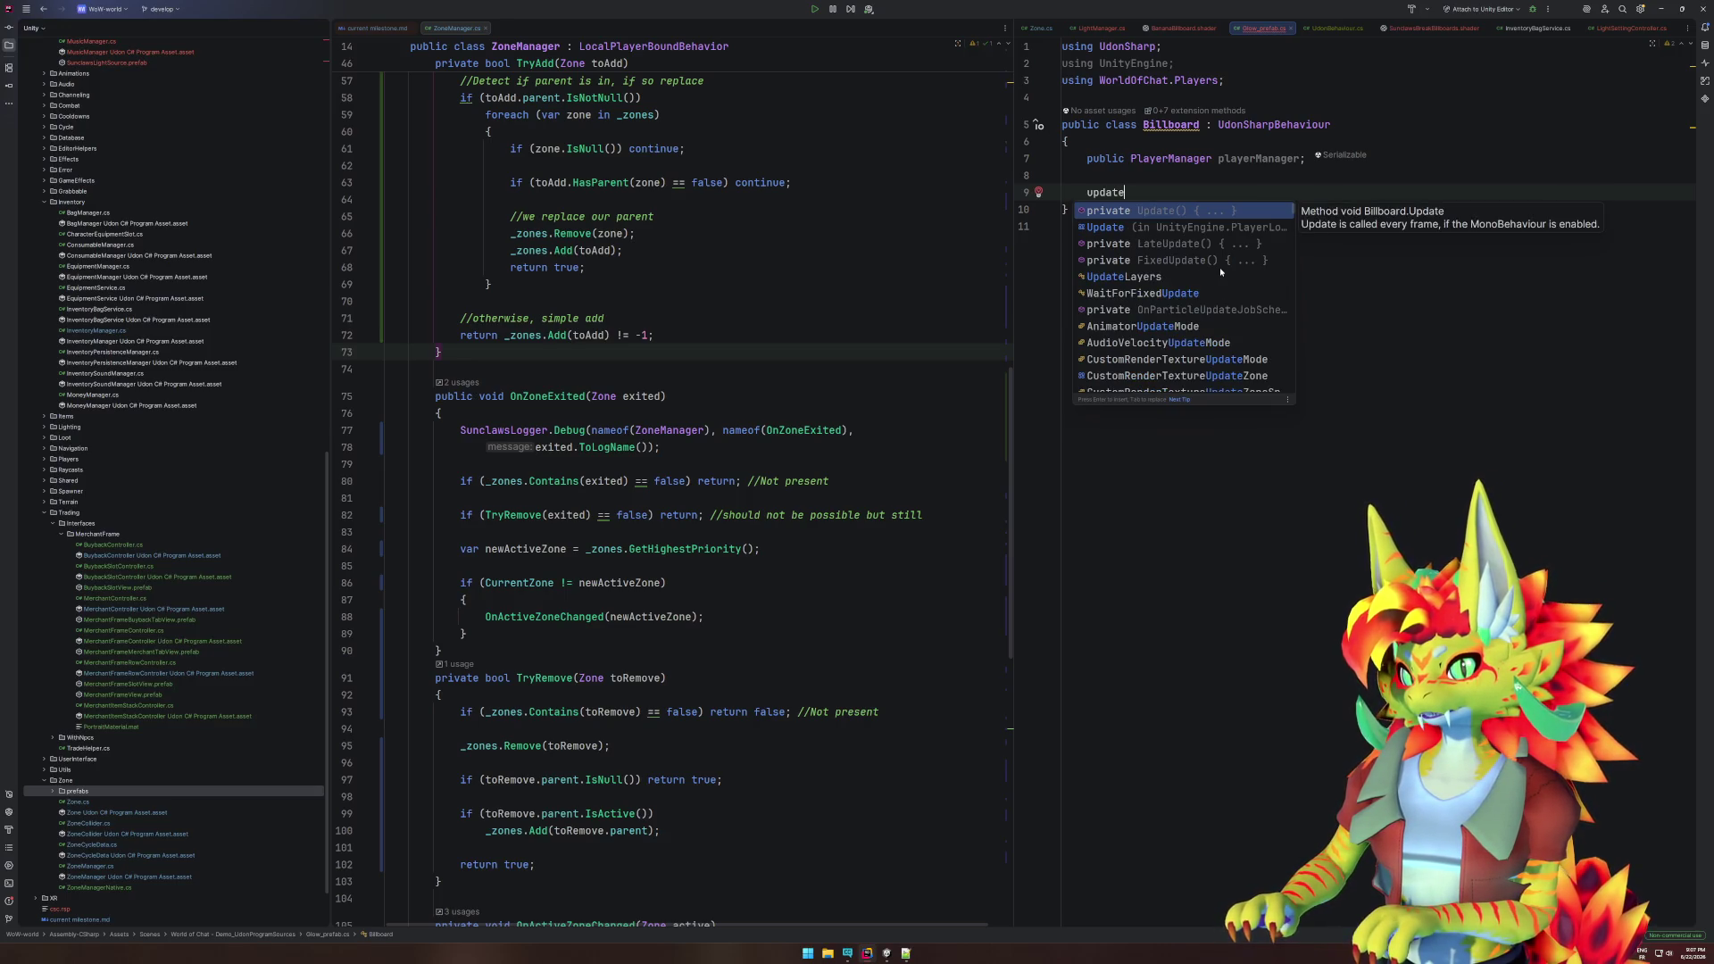
{"action": "key", "text": "Return"}
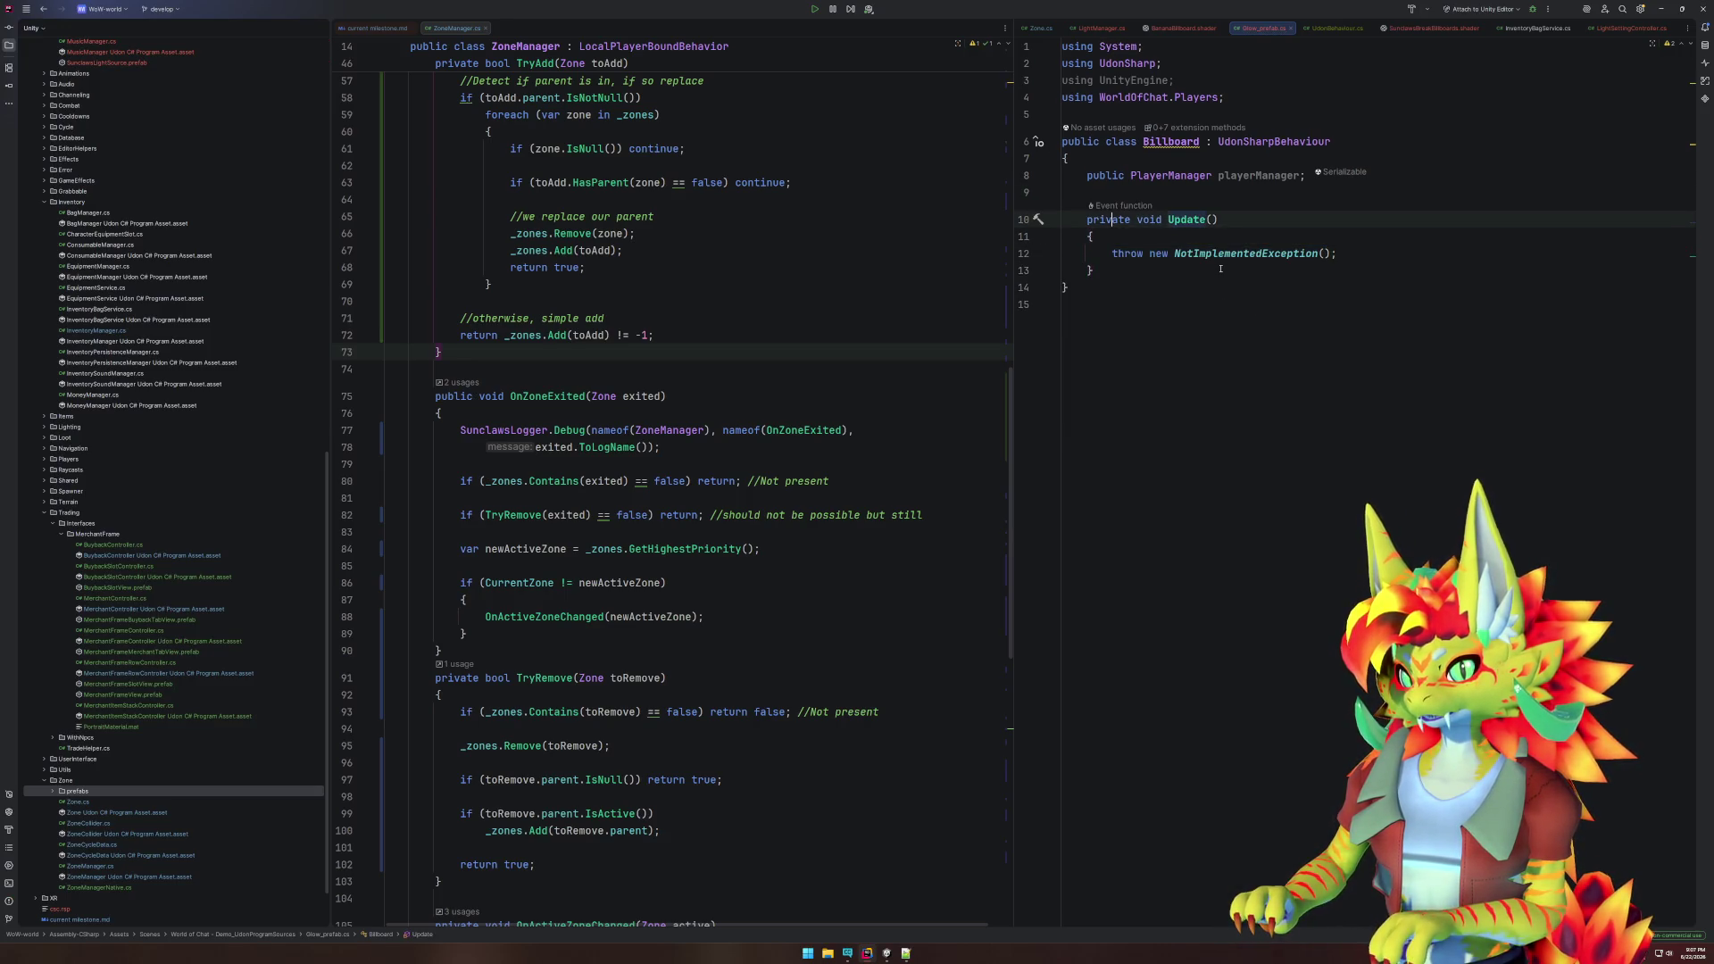
{"action": "key", "text": "ctrl+shift+Right"}
{"action": "key", "text": "Delete"}
{"action": "key", "text": "Down"}
{"action": "key", "text": "Down"}
{"action": "key", "text": "shift+End"}
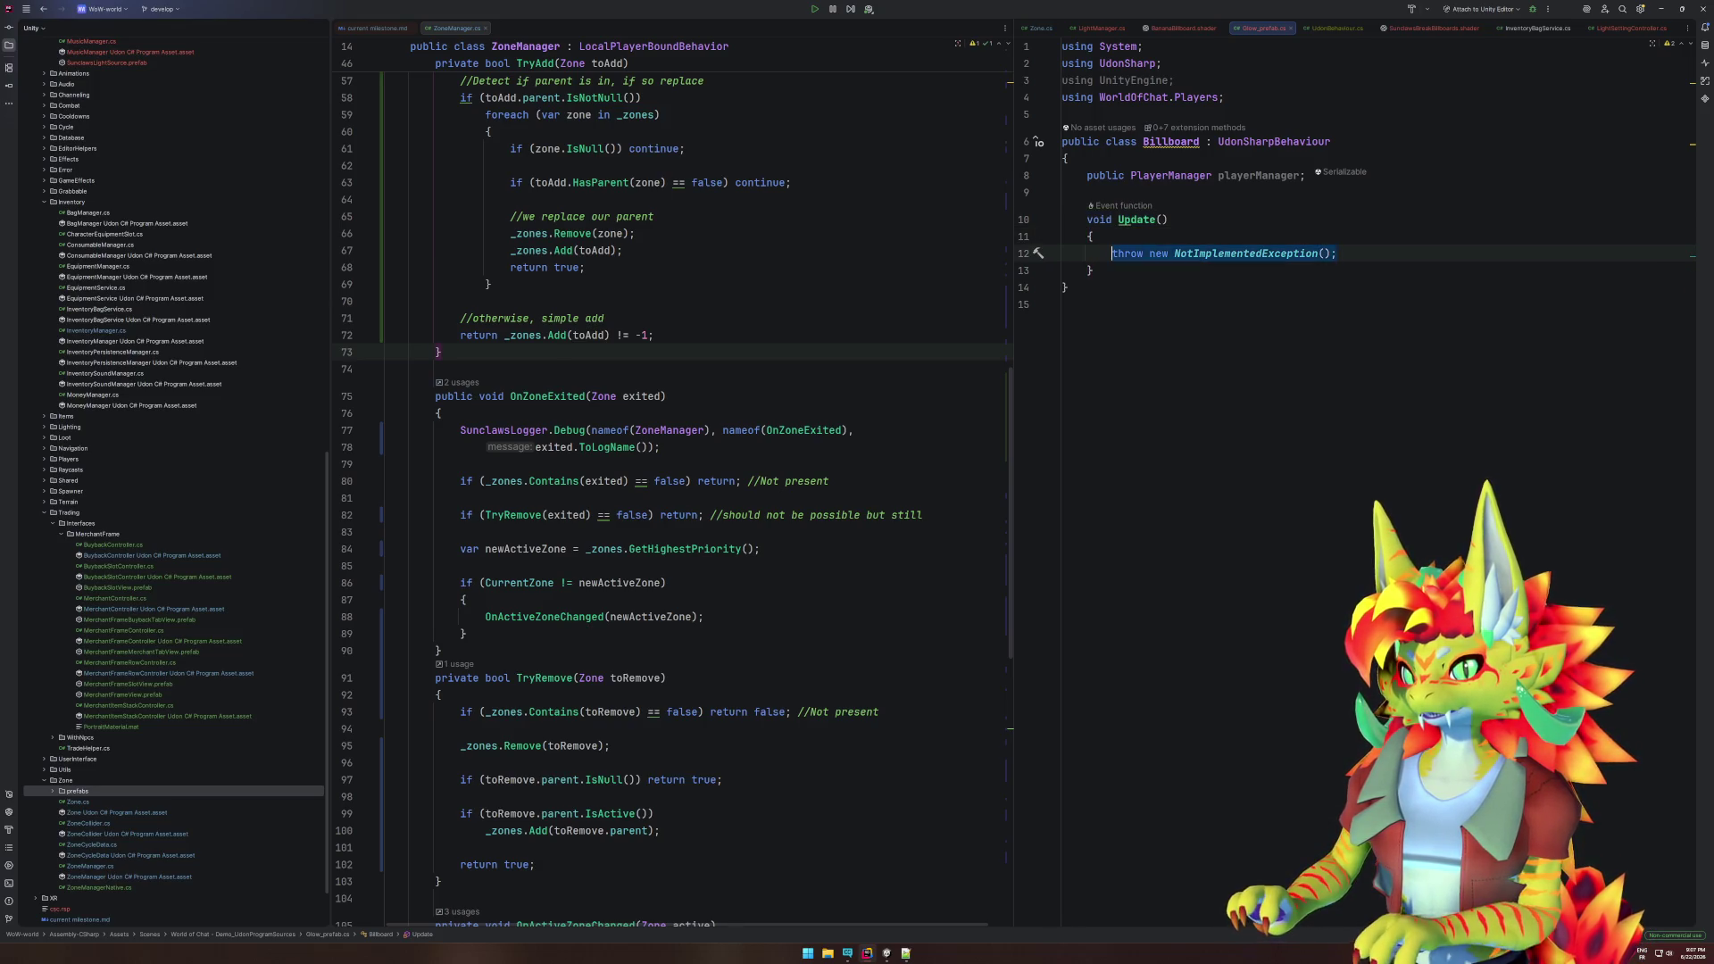
{"action": "key", "text": "Delete"}
- Start an if(playerManager.IsReady()) check in Update and open PlayerManager's definition
{"action": "type", "text": "if(playerManager."}
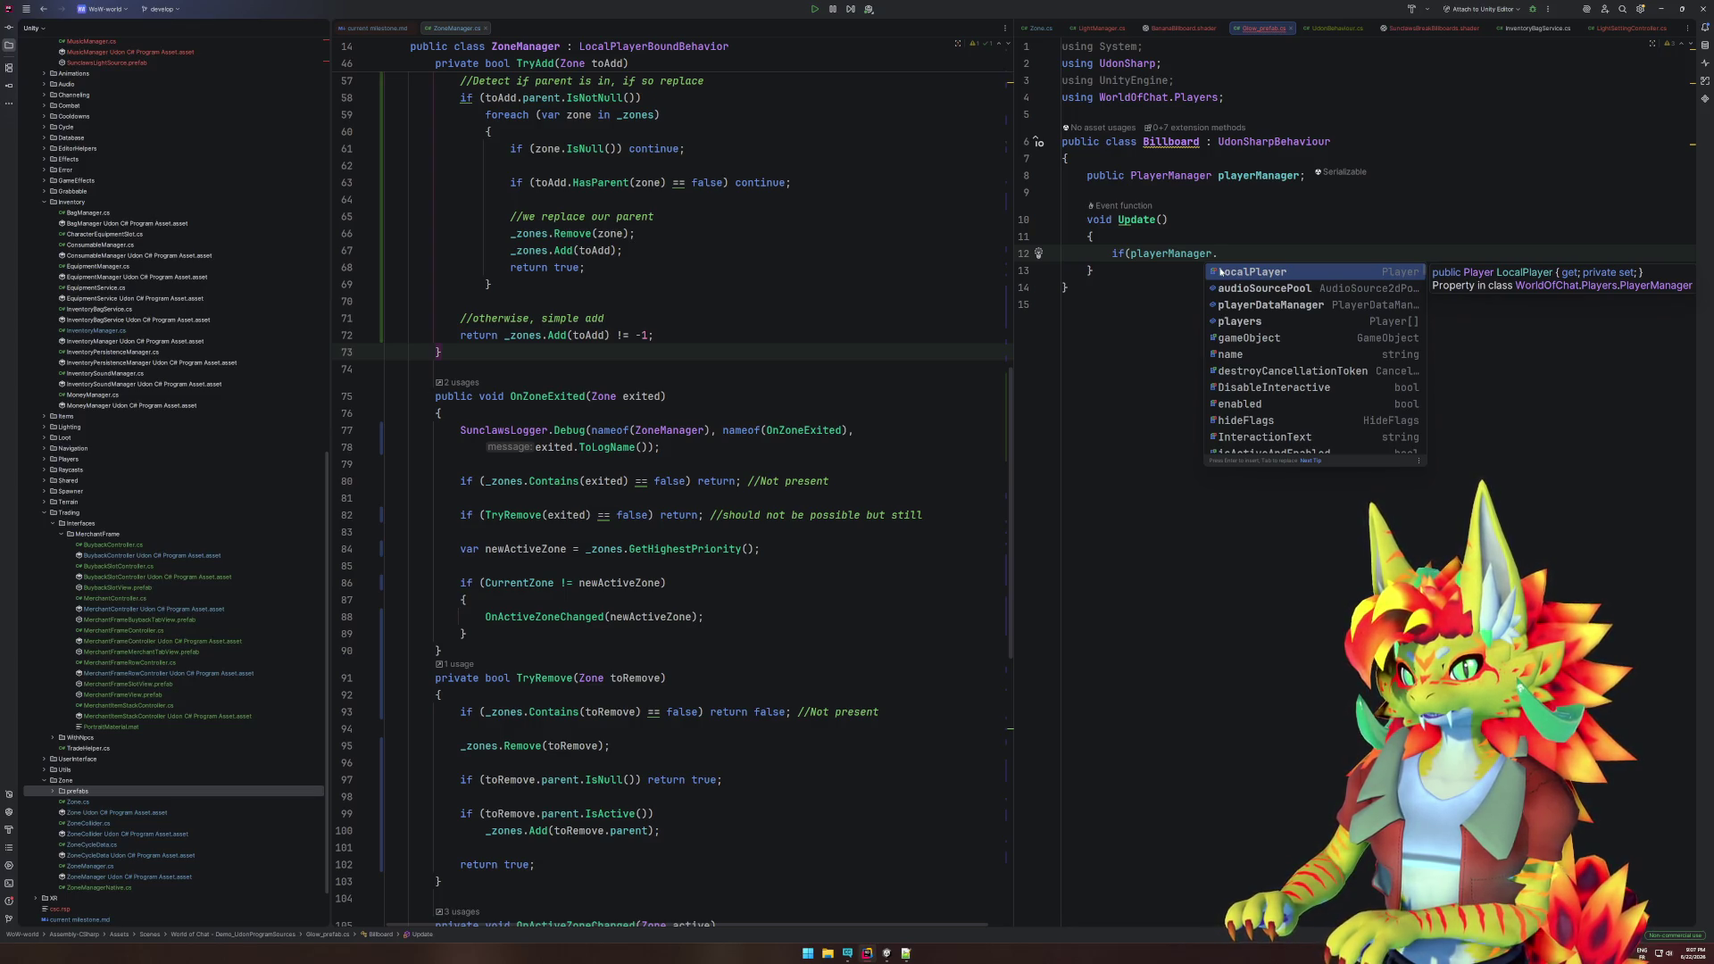
{"action": "scroll", "coordinate": [1288, 321], "scroll_direction": "down", "scroll_amount": 2}
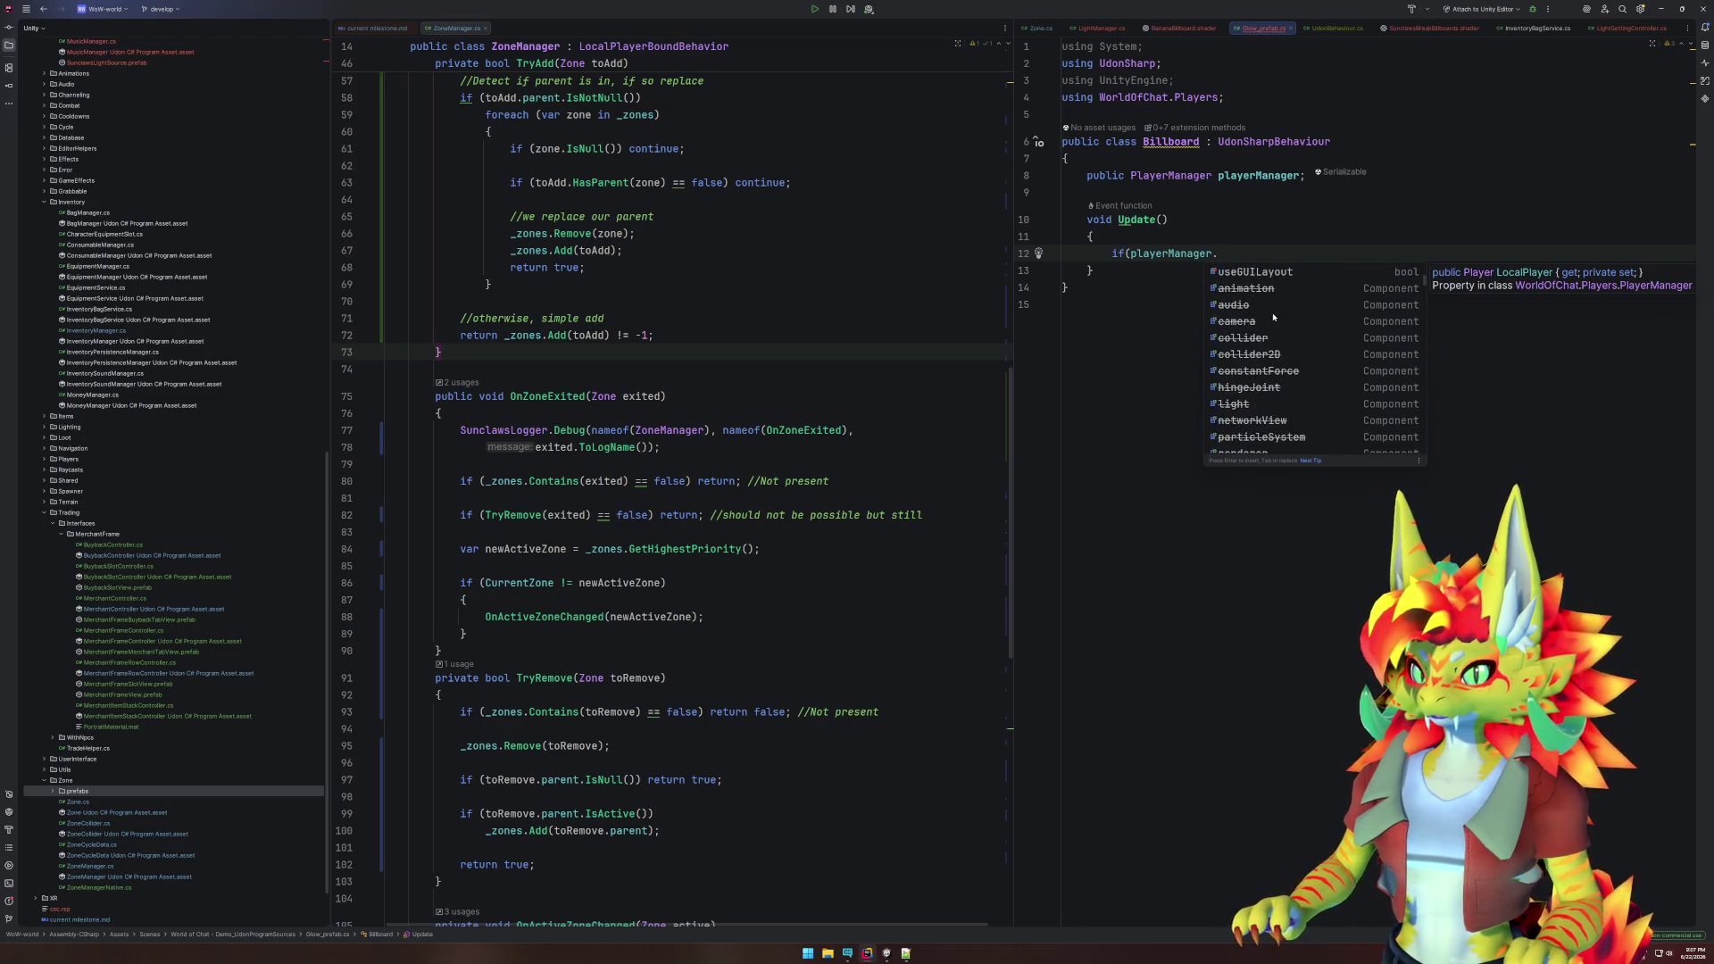
{"action": "scroll", "coordinate": [1288, 321], "scroll_direction": "up", "scroll_amount": 2}
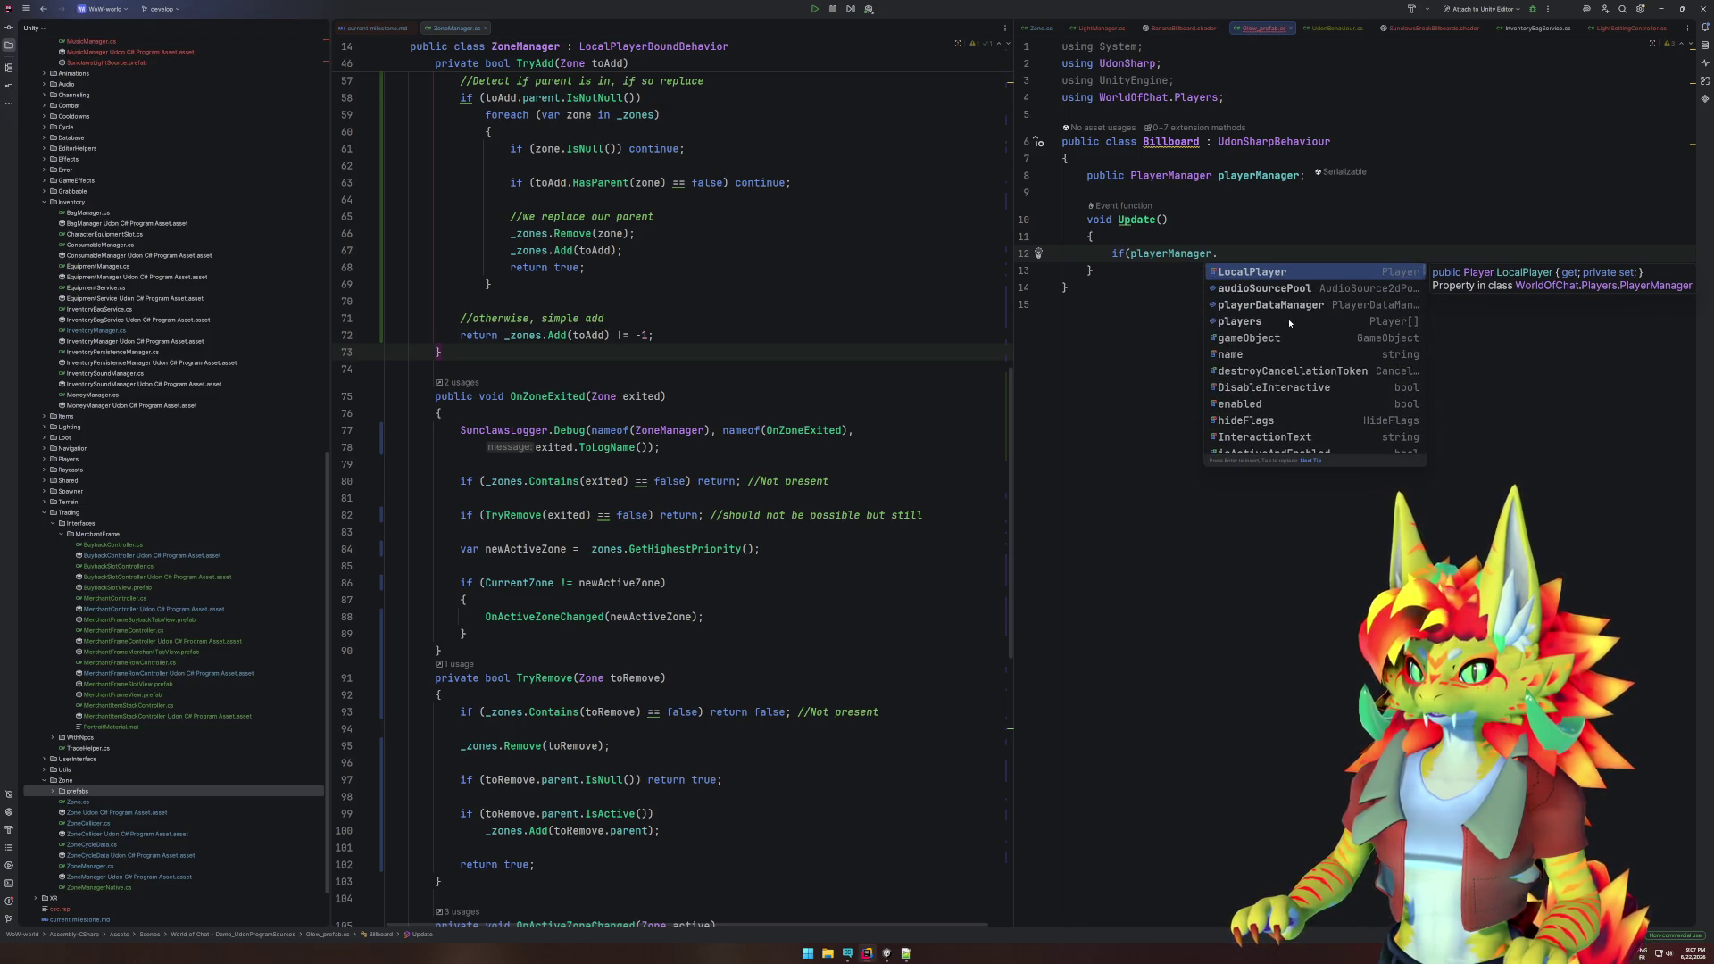
{"action": "type", "text": "IsRea"}
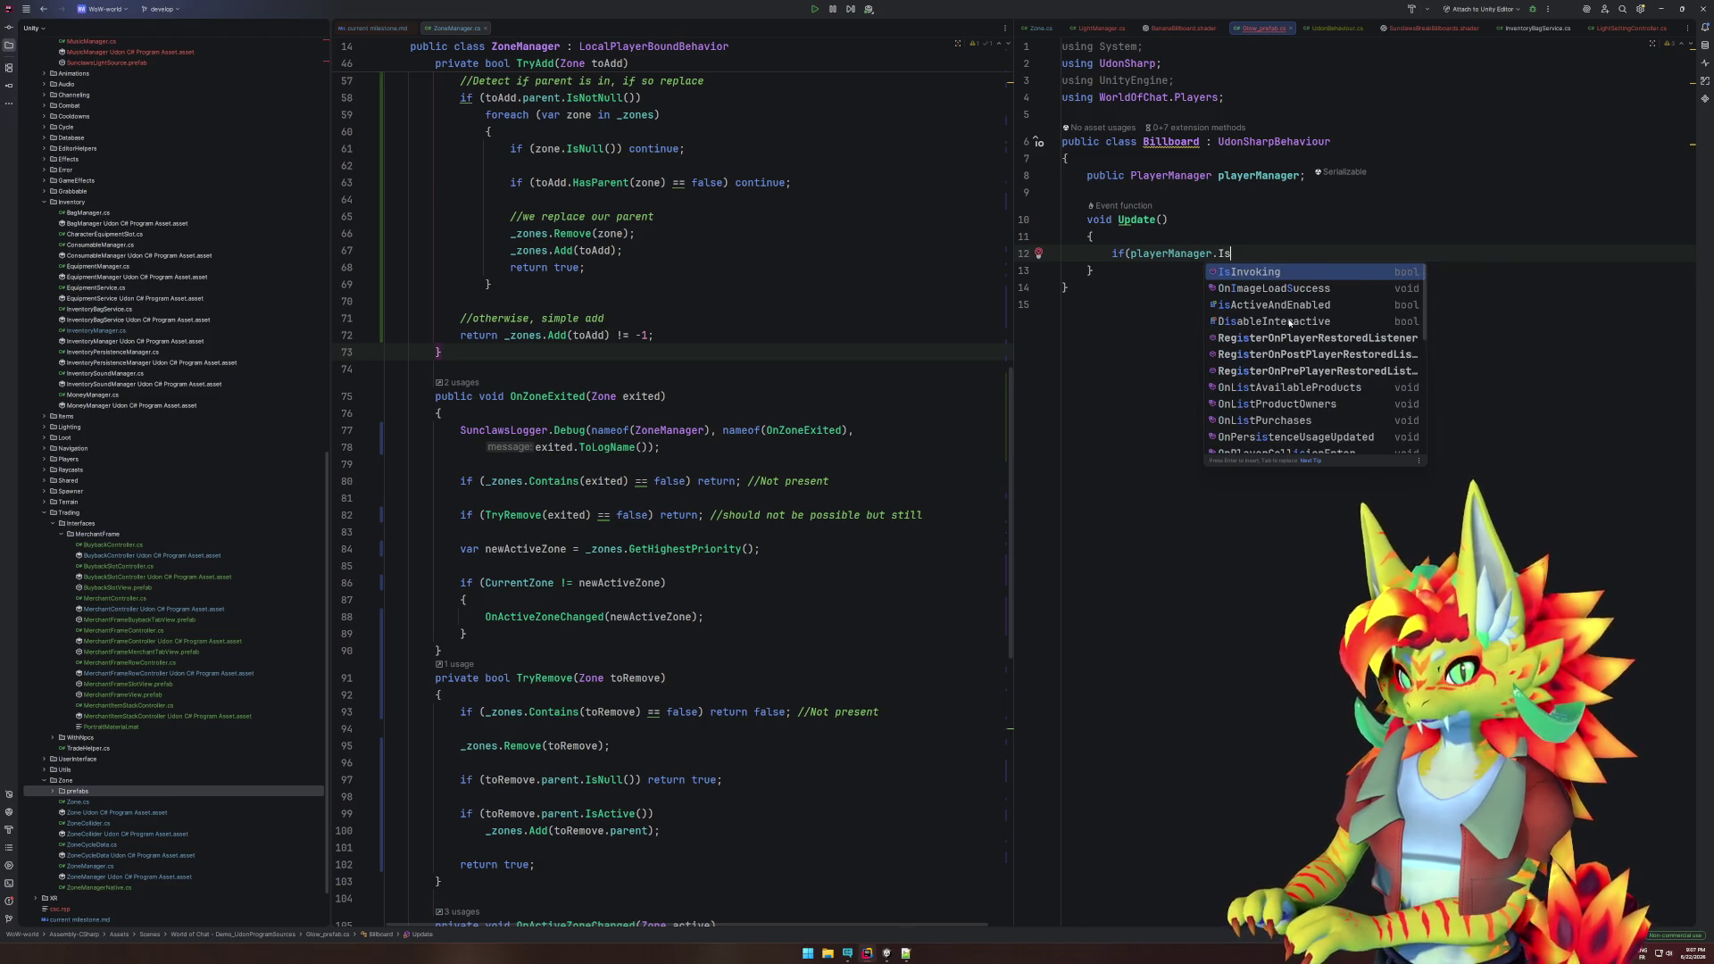
{"action": "type", "text": "dy();"}
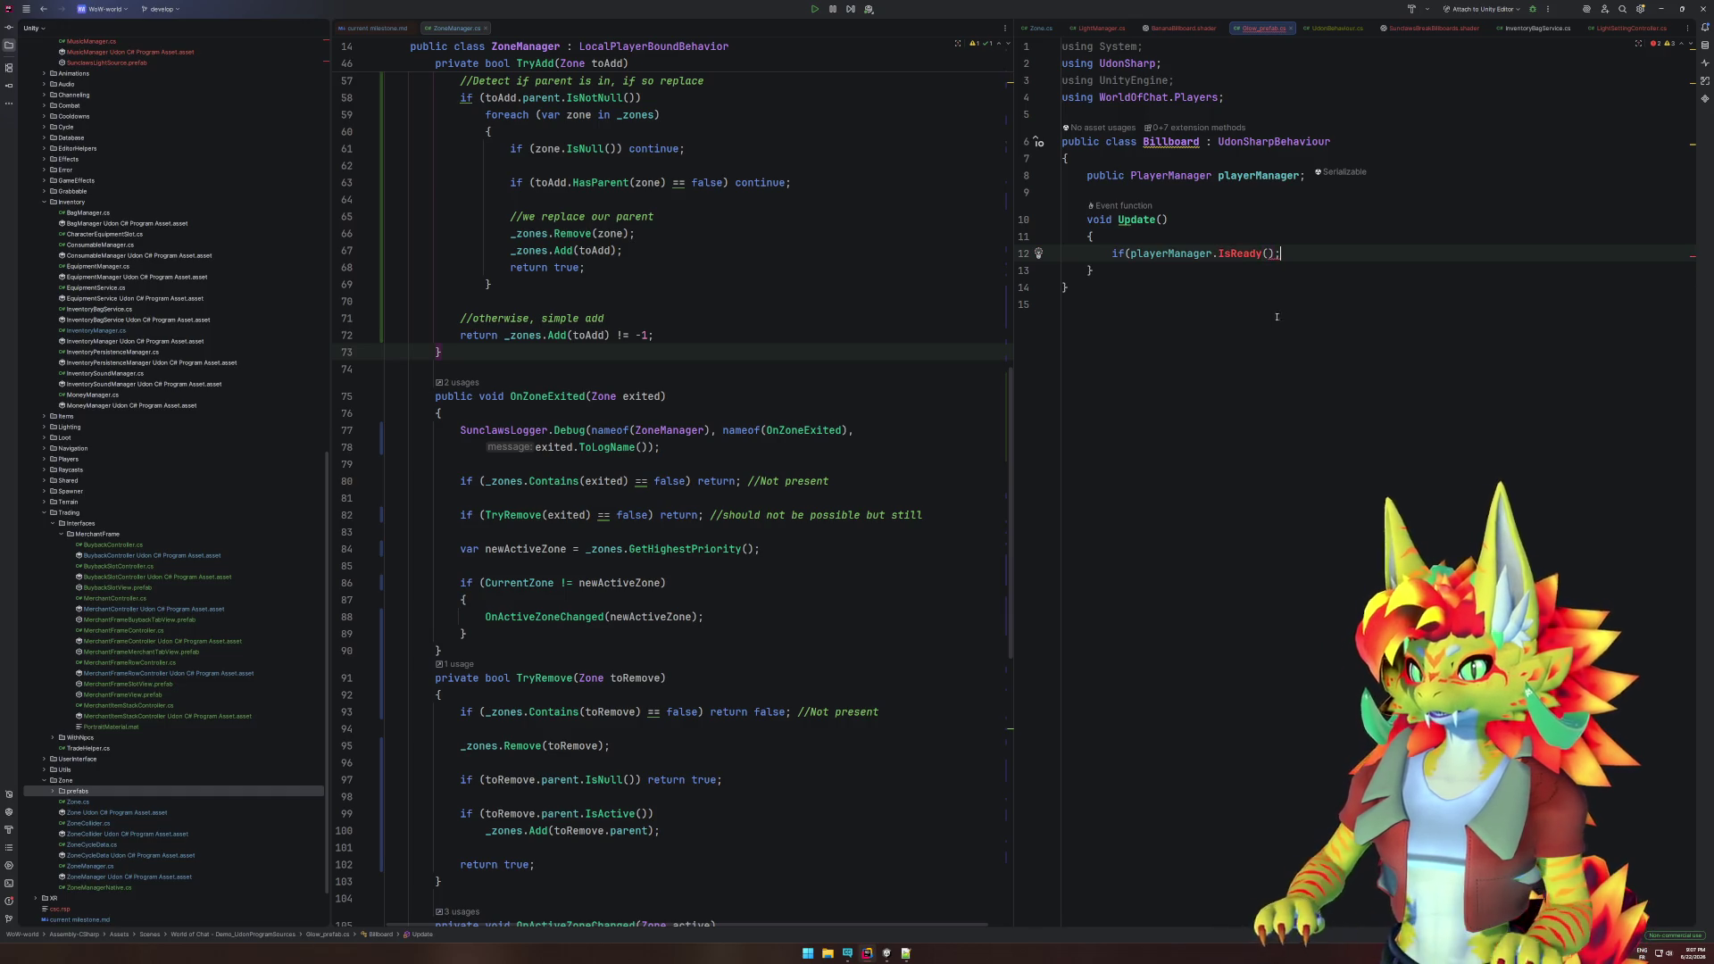
{"action": "left_click", "coordinate": [1161, 175], "text": "ctrl"}
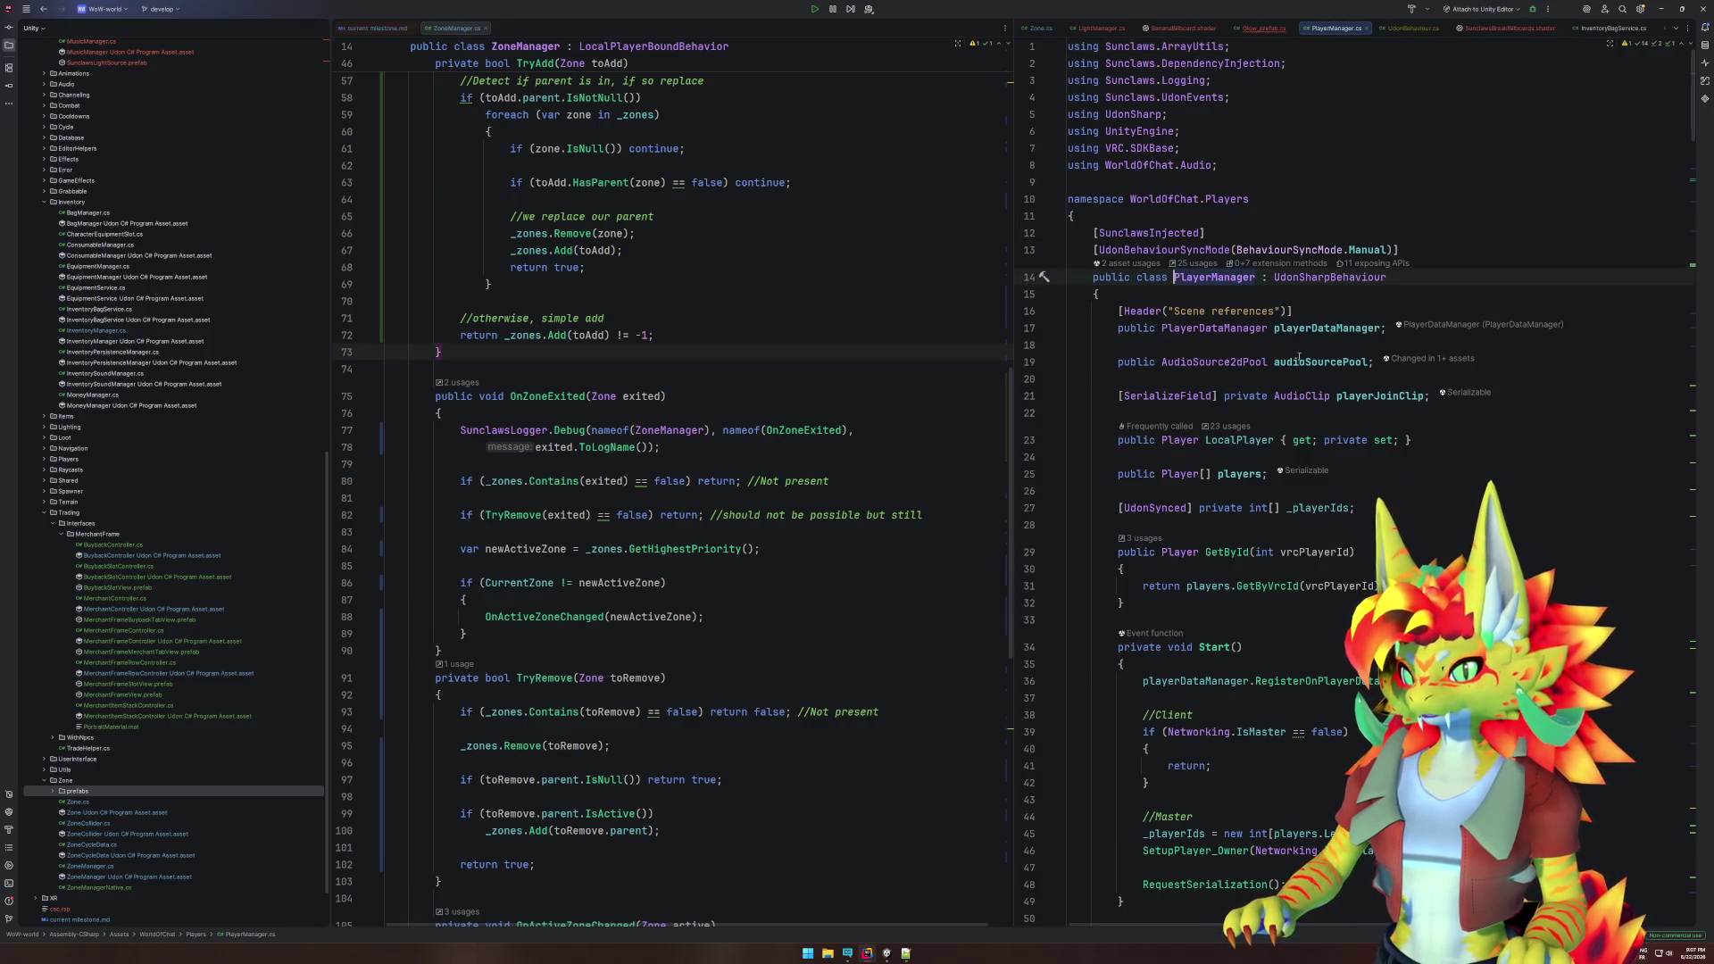
{"action": "left_click", "coordinate": [1374, 457]}
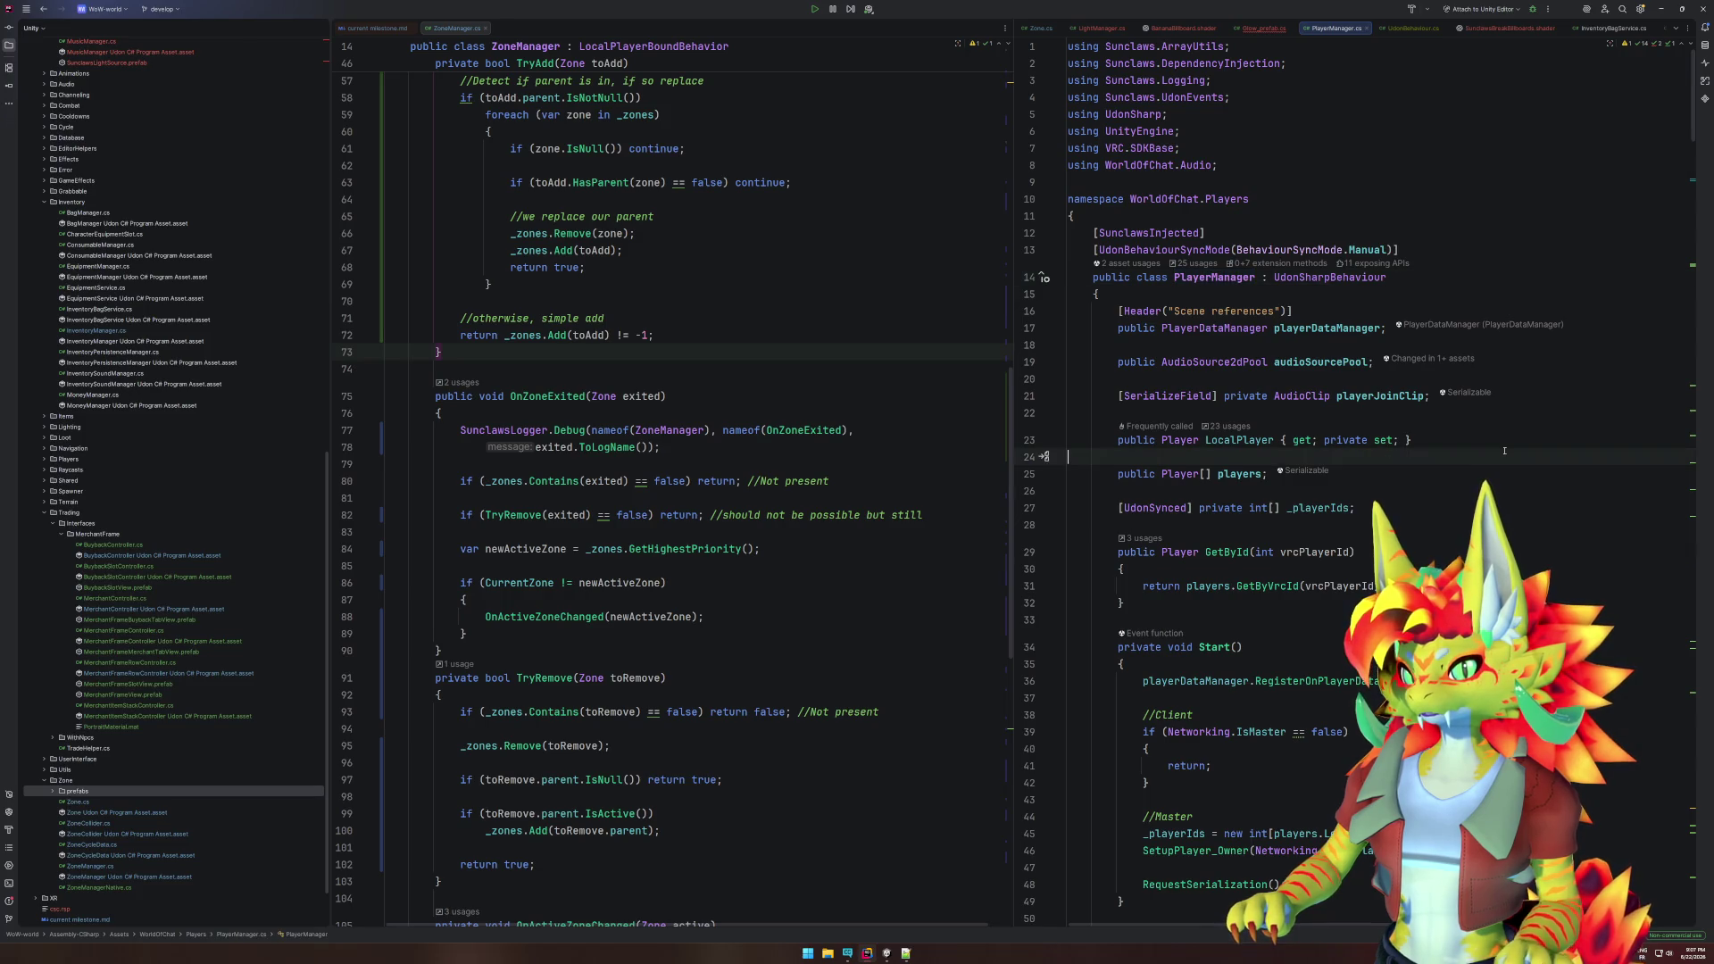
- Start a 'public bool IsReady => LocalPlayer.IsNotNull()' property in PlayerManager
{"action": "key", "text": "Return"}
{"action": "key", "text": "Return"}
{"action": "key", "text": "Up"}
{"action": "type", "text": "publi"}
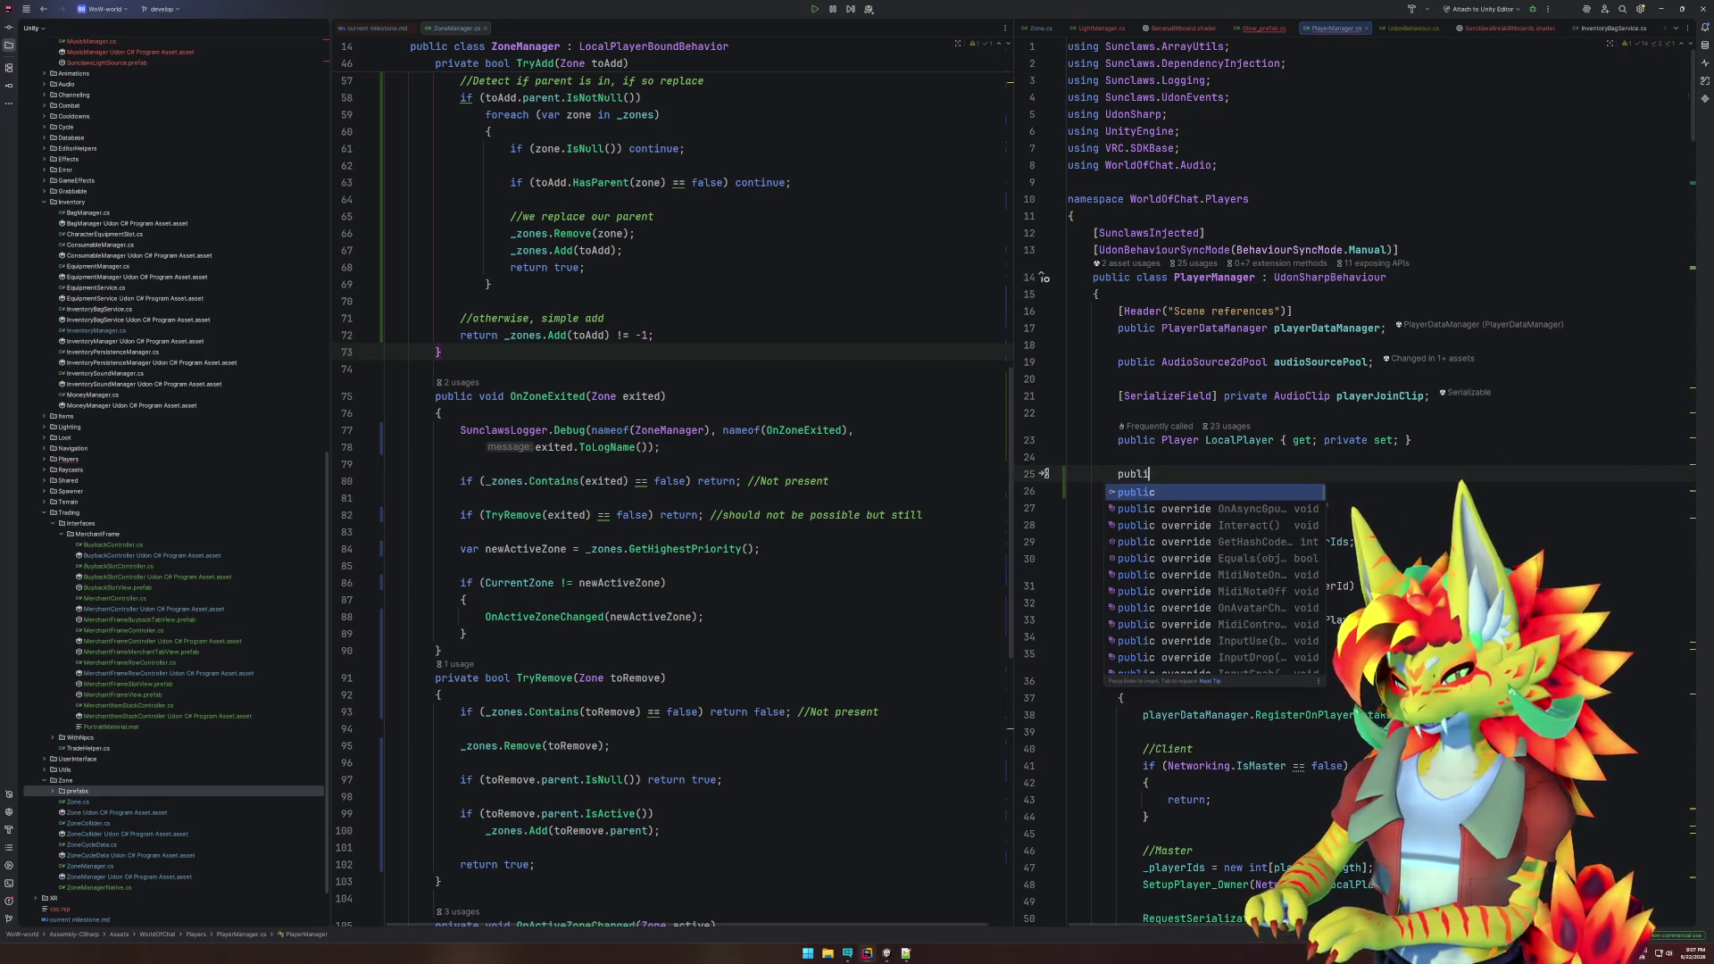
{"action": "type", "text": "c bool "}
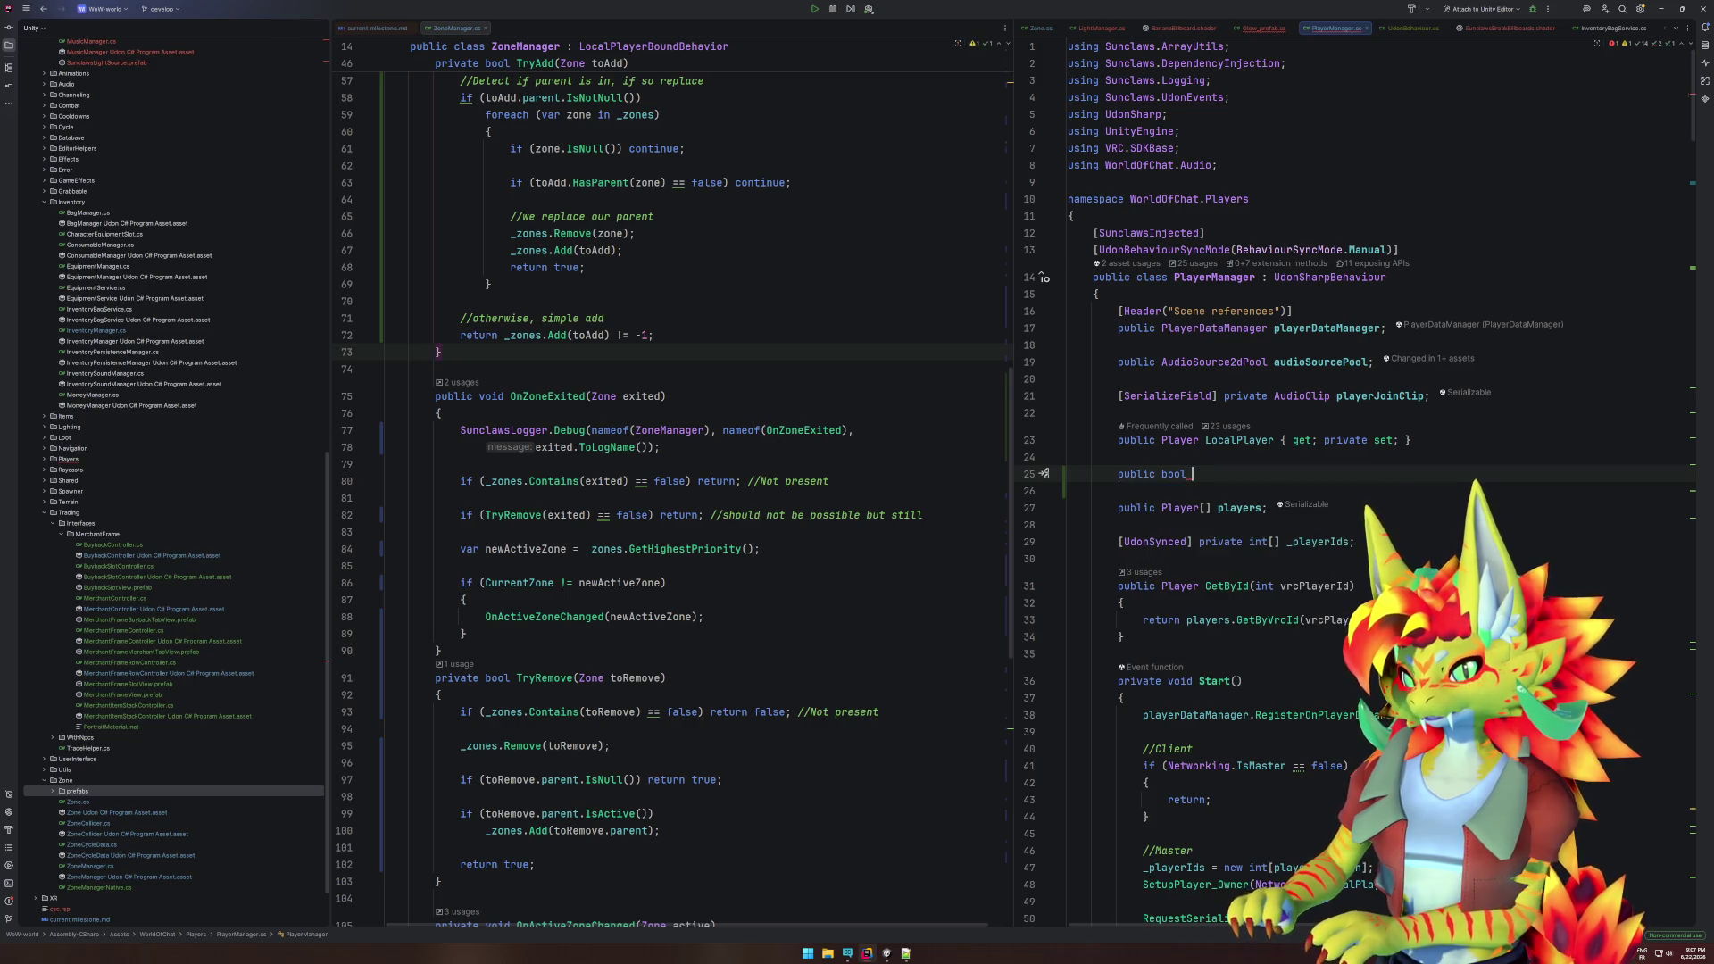
{"action": "type", "text": "IsRead"}
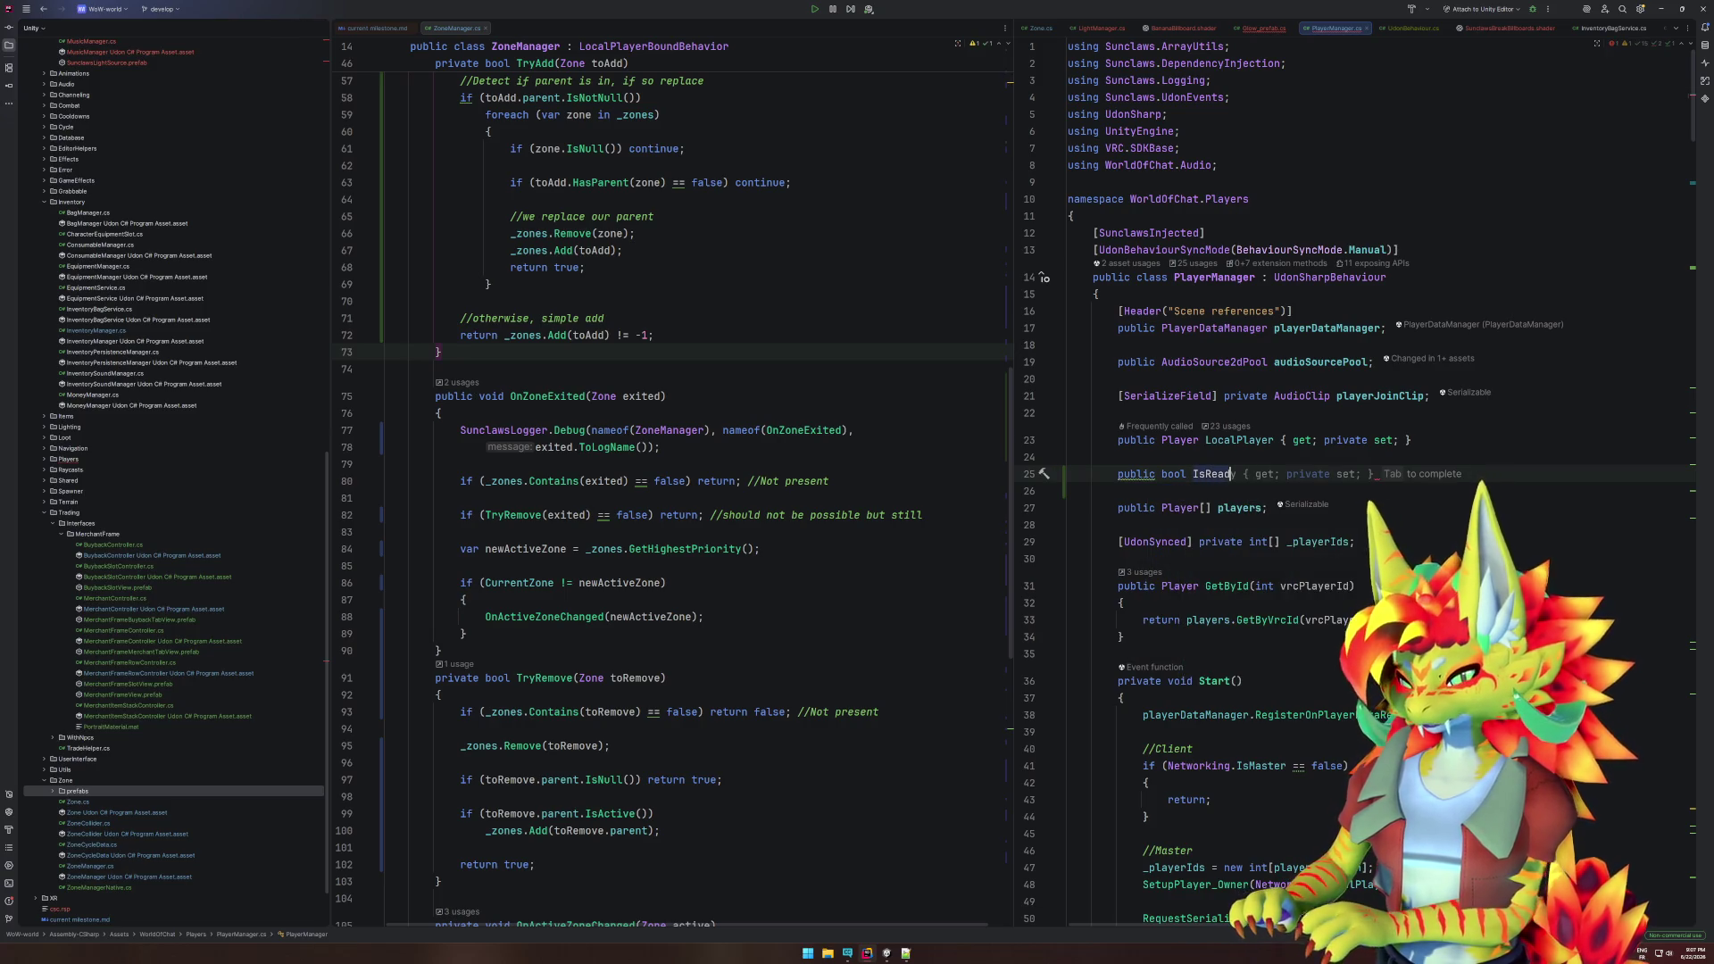
{"action": "type", "text": "y => l"}
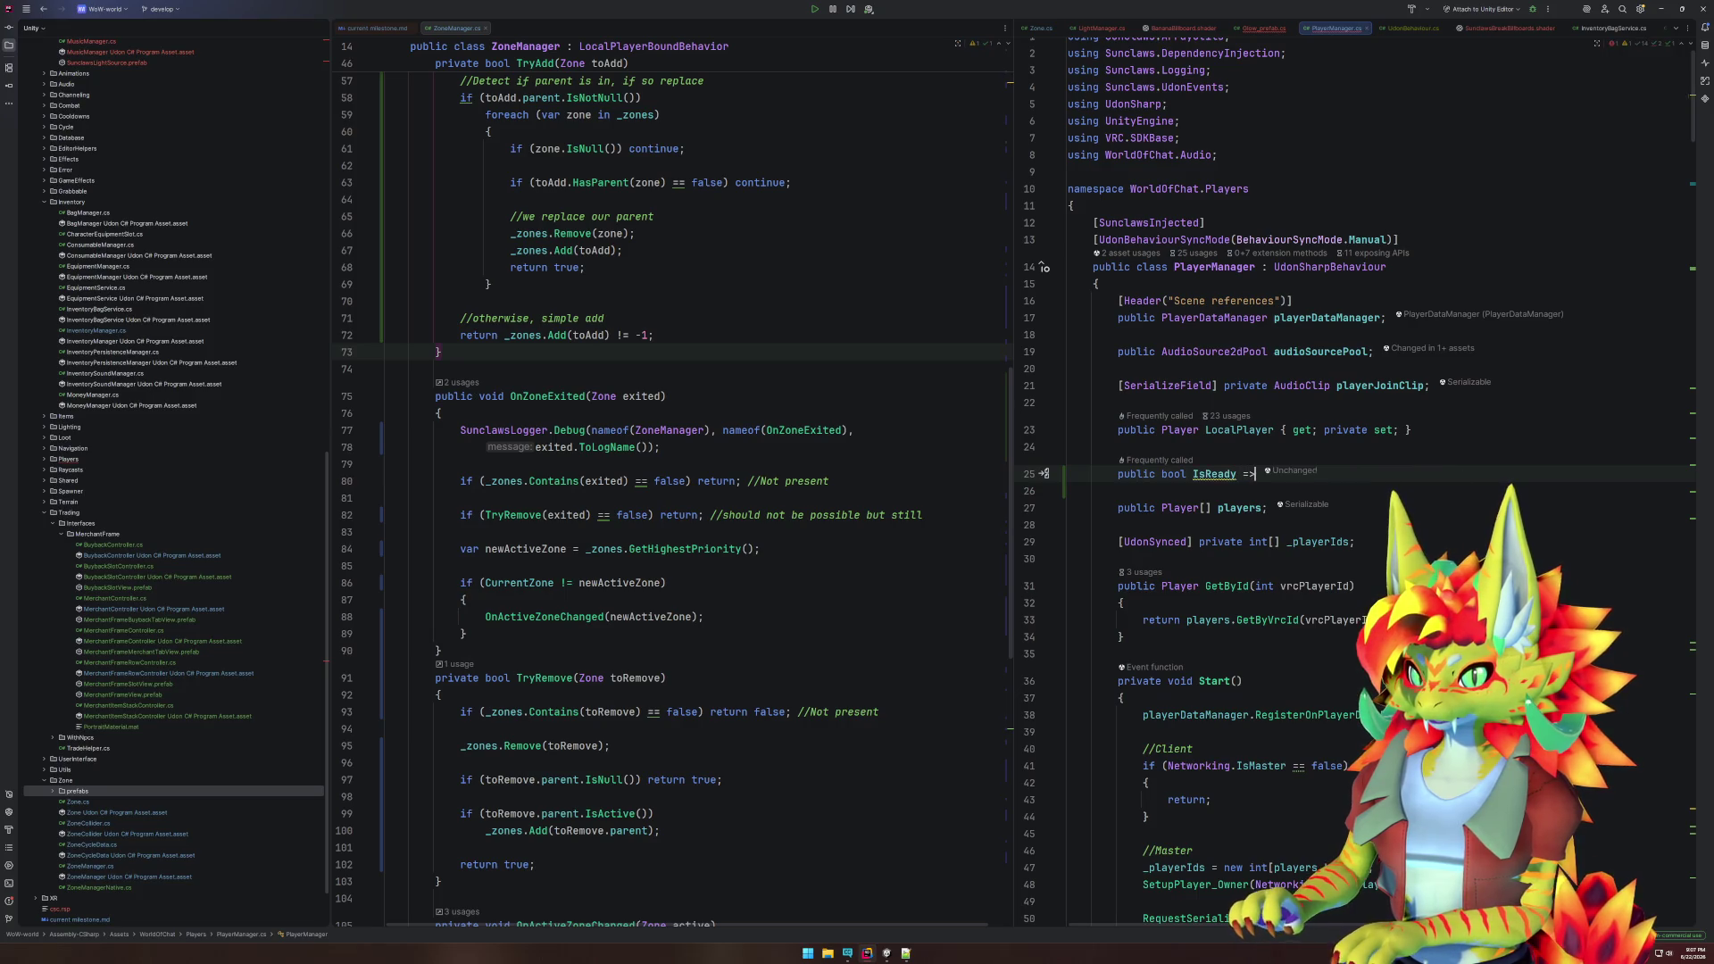
{"action": "type", "text": "oca"}
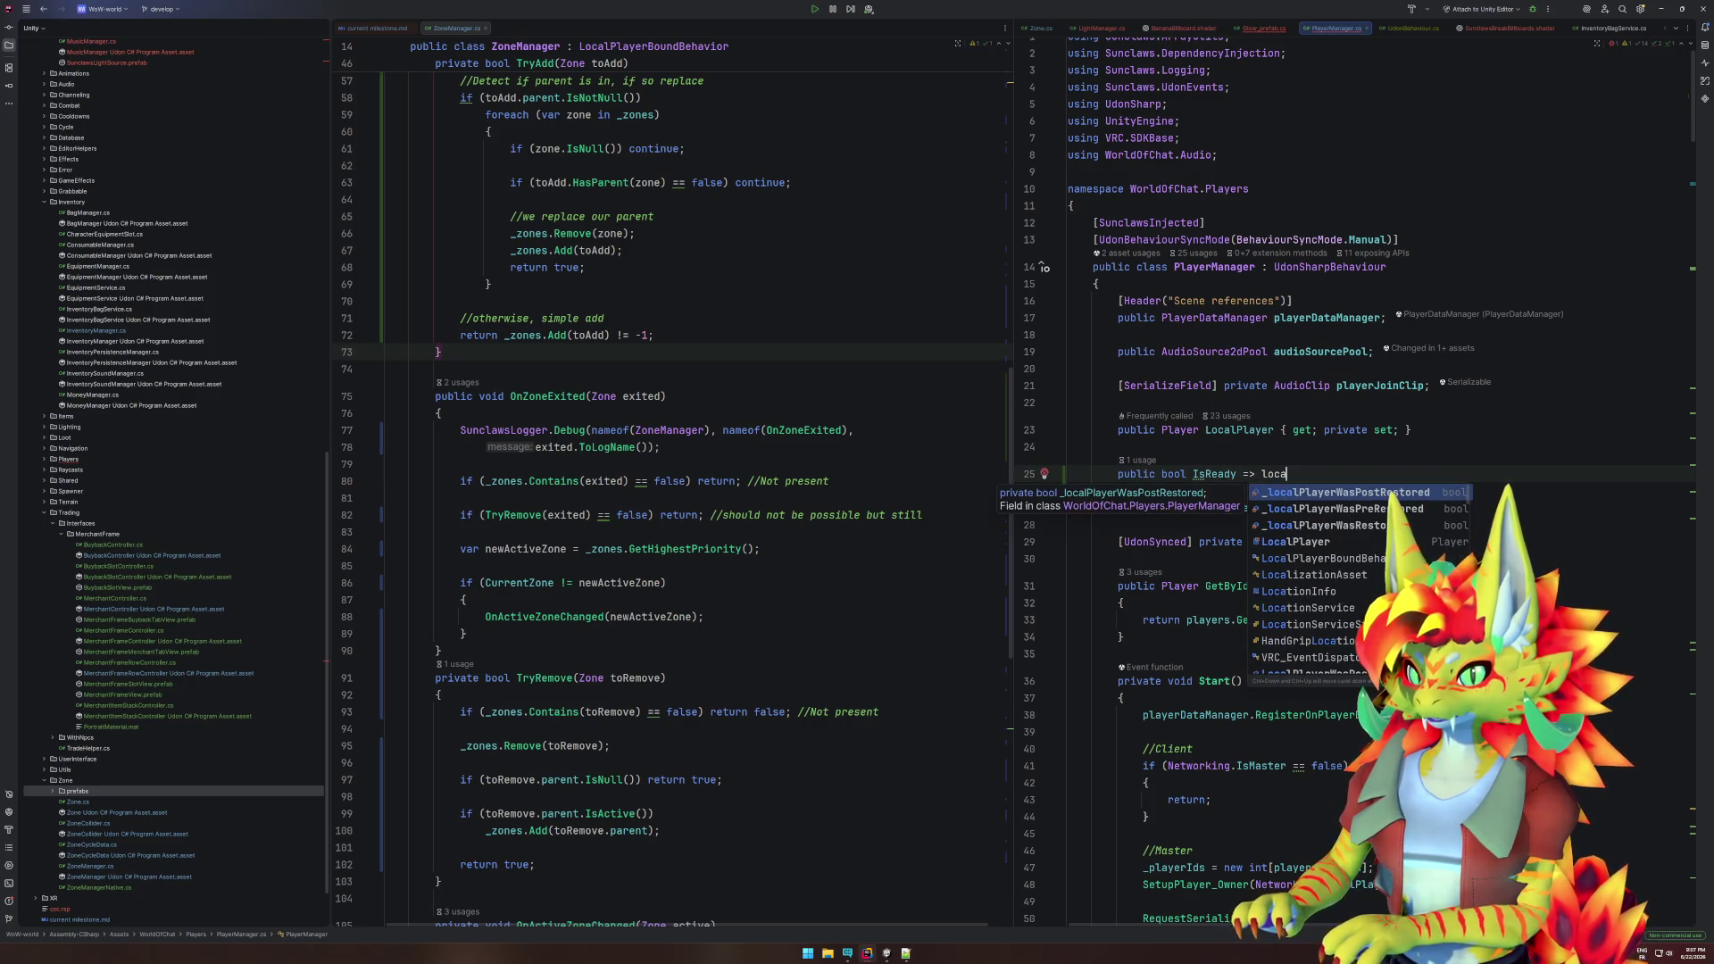
{"action": "type", "text": "lpla"}
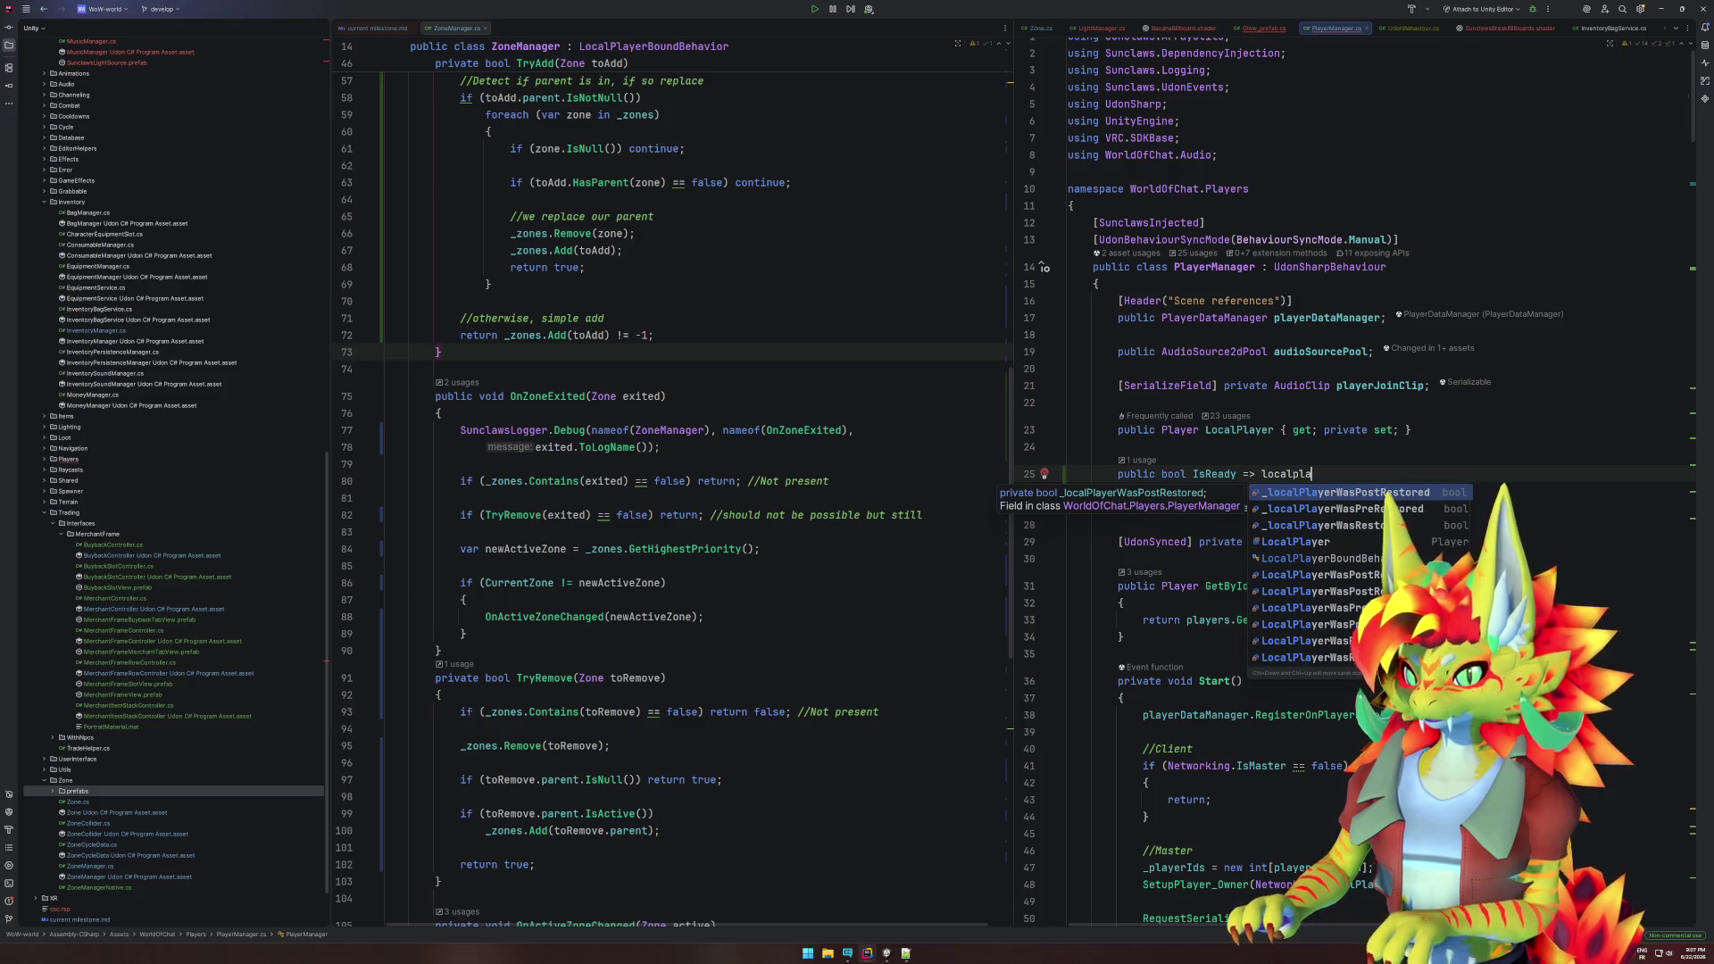
{"action": "key", "text": "Return"}
{"action": "type", "text": "."}
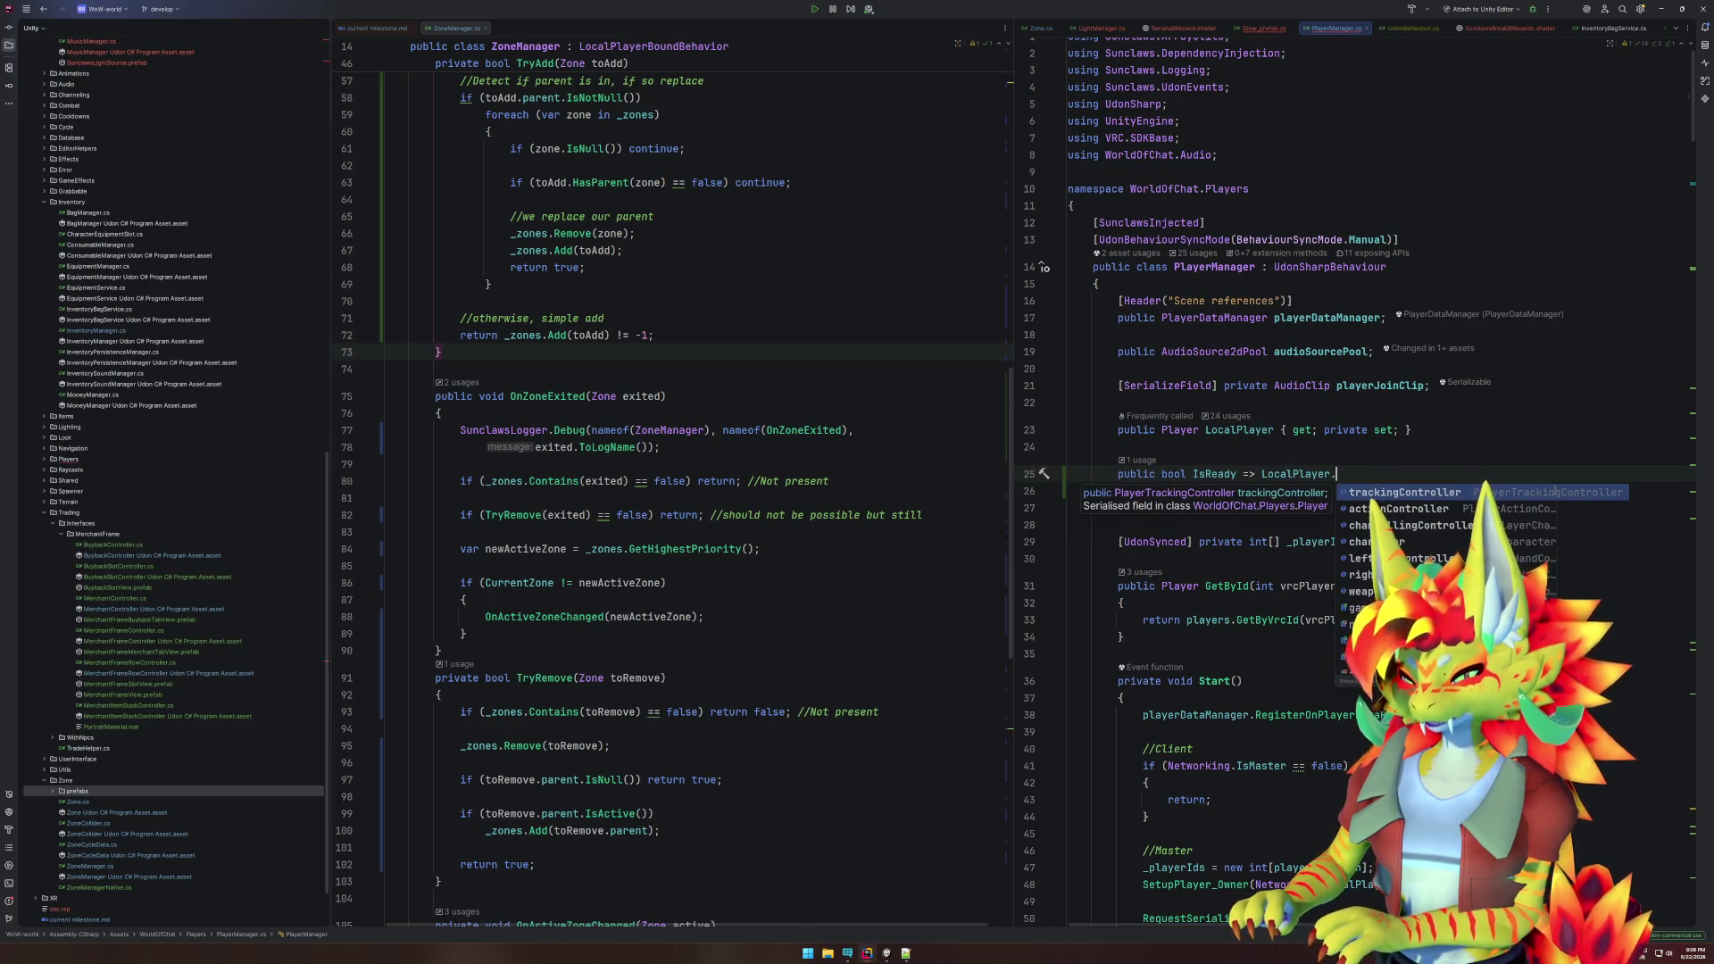
{"action": "type", "text": "Isnot"}
{"action": "key", "text": "Return"}
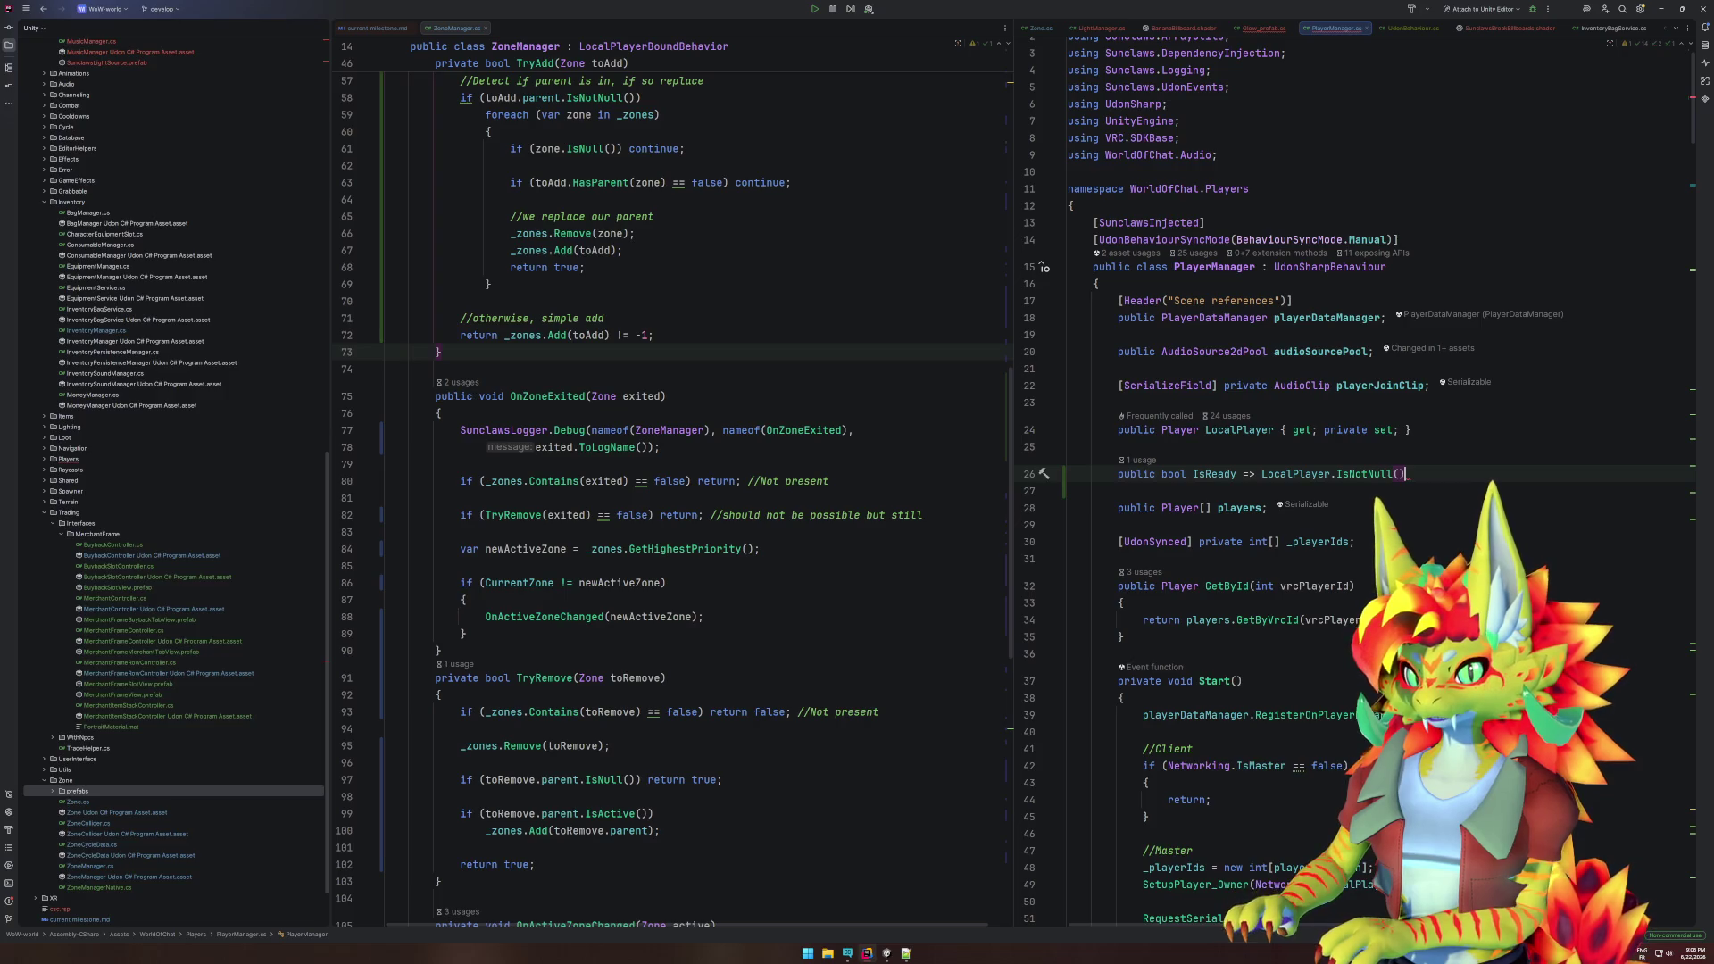
- Append the LocalPlayer.IsReady condition and close PlayerManager.cs
{"action": "type", "text": "local"}
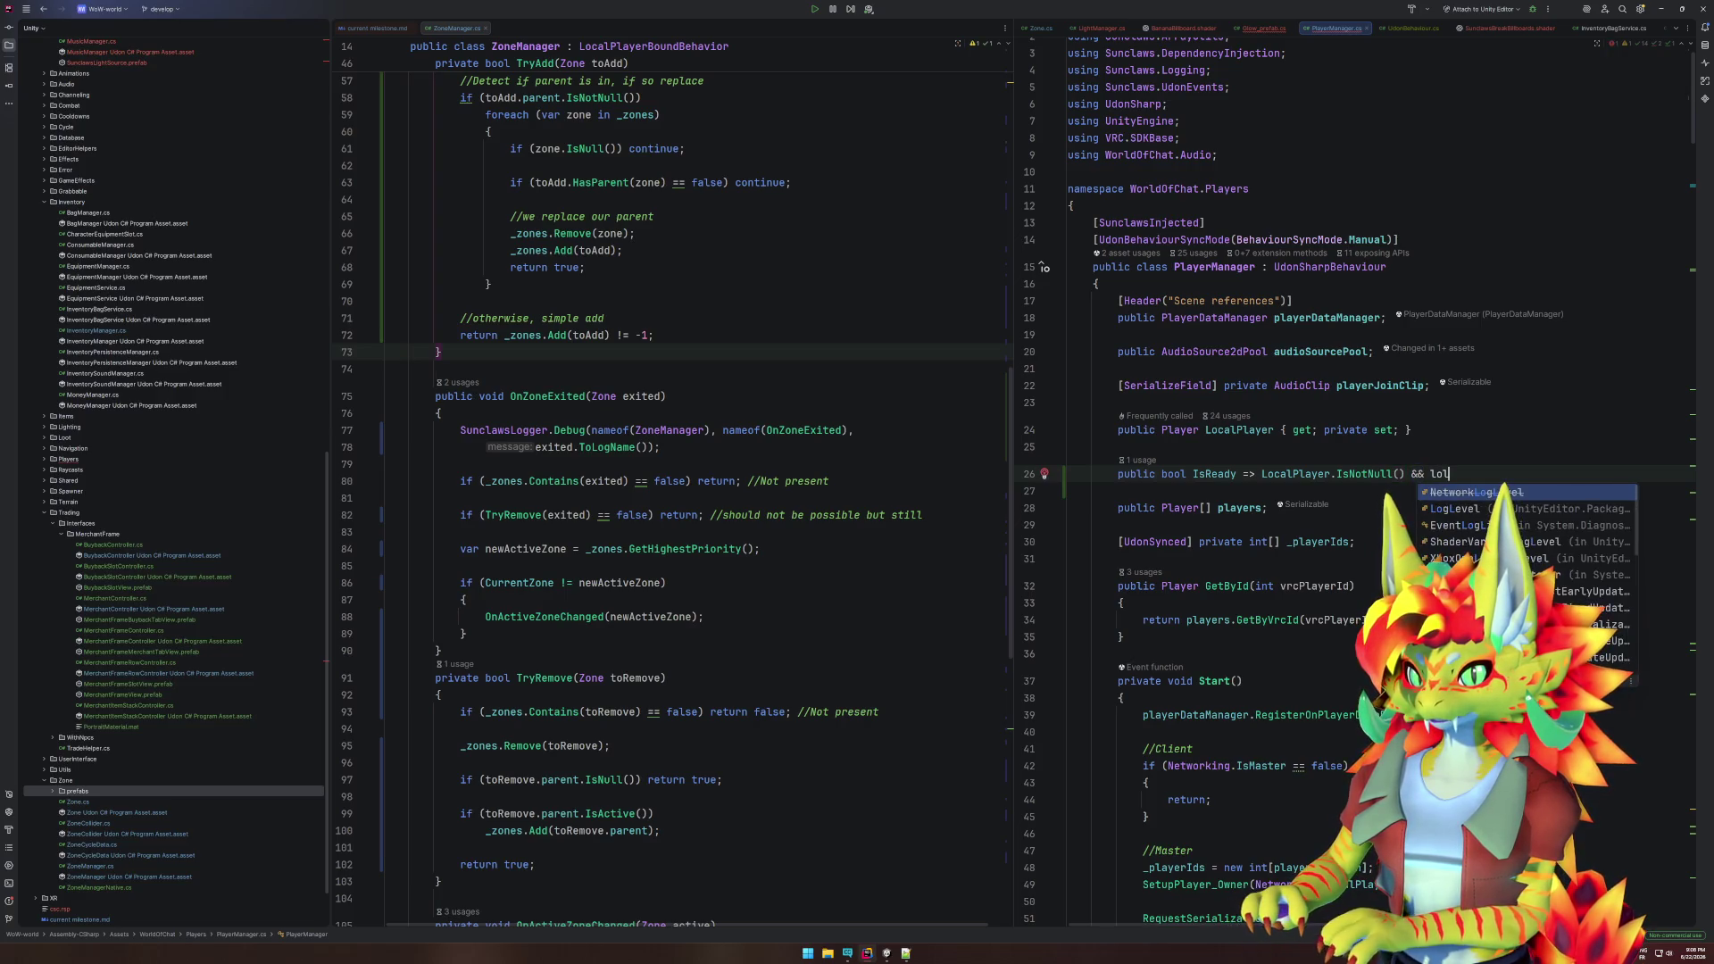
{"action": "type", "text": "pla"}
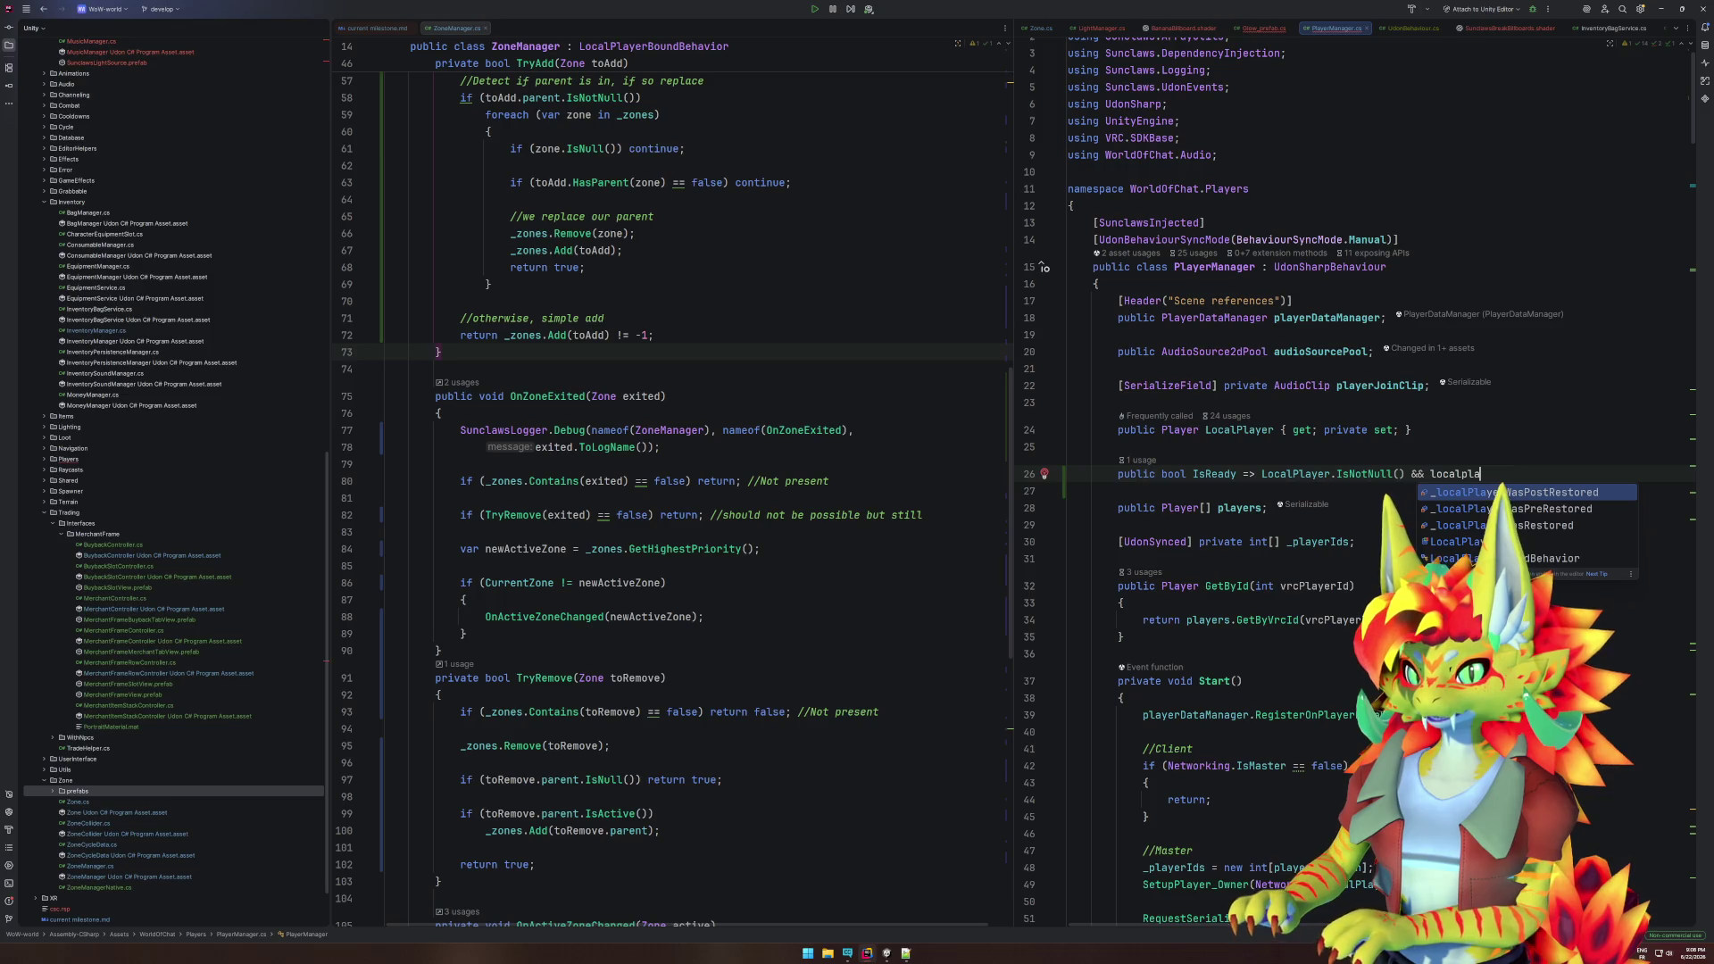
{"action": "type", "text": "y"}
{"action": "key", "text": "Return"}
{"action": "type", "text": ".Is"}
{"action": "key", "text": "Down"}
{"action": "key", "text": "Return"}
{"action": "key", "text": "ctrl+Left"}
{"action": "key", "text": "ctrl+BackSpace"}
{"action": "type", "text": "I"}
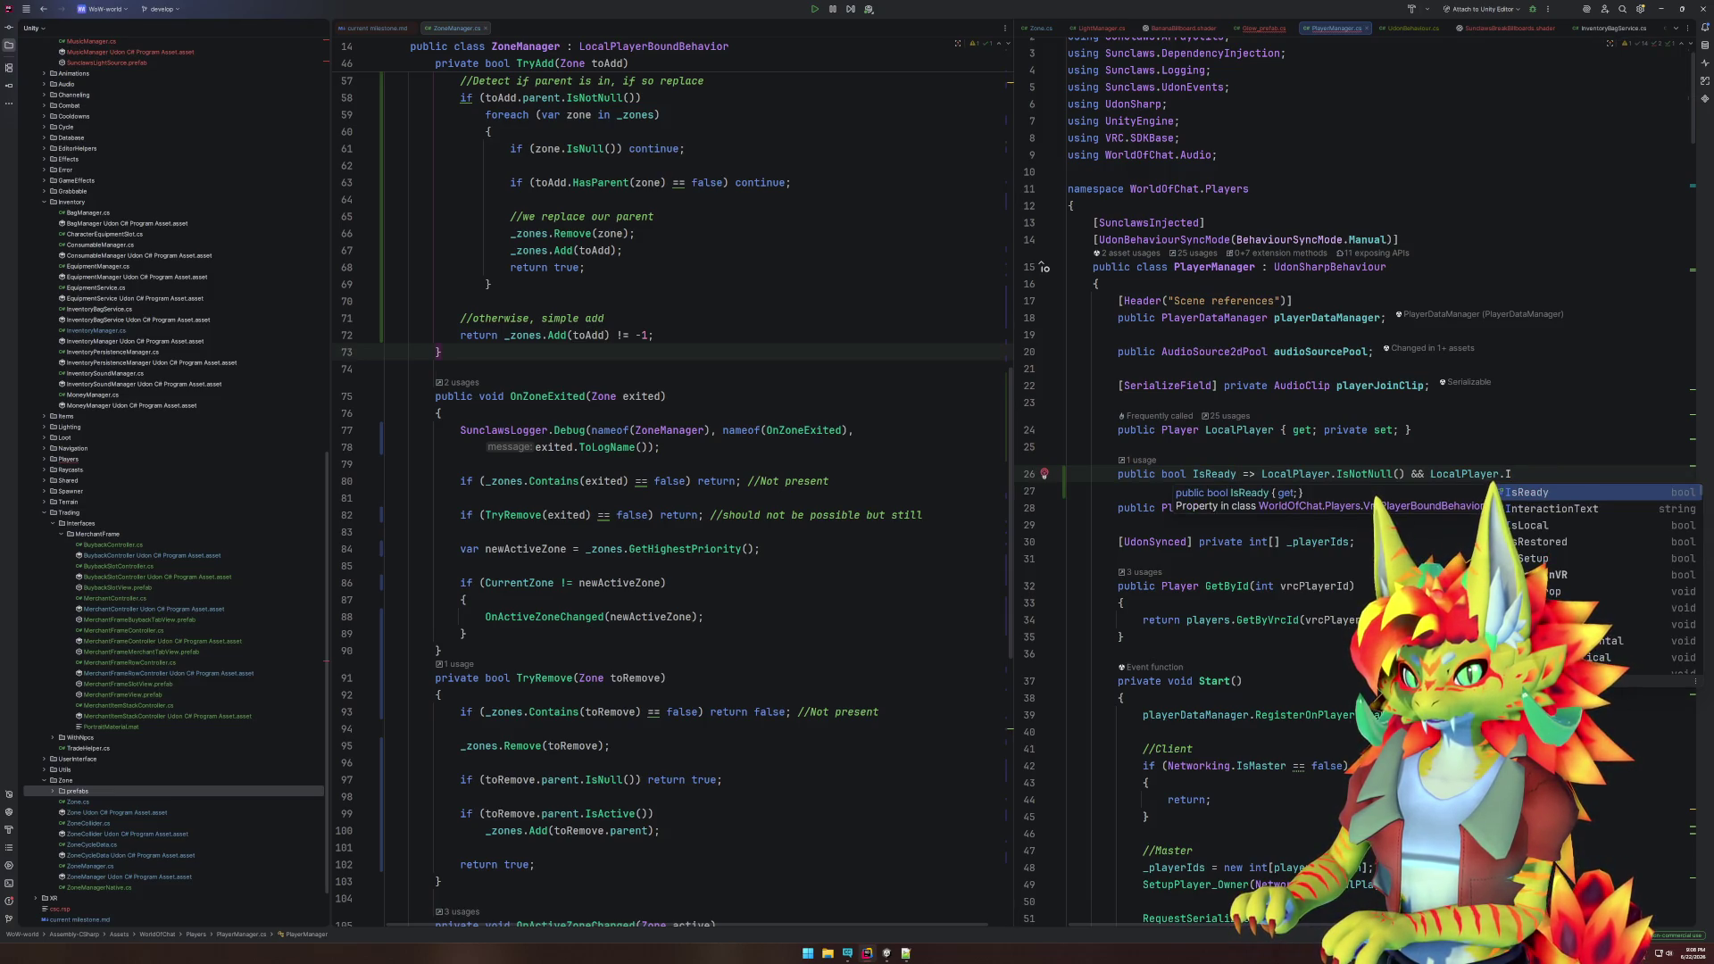
{"action": "key", "text": "Return"}
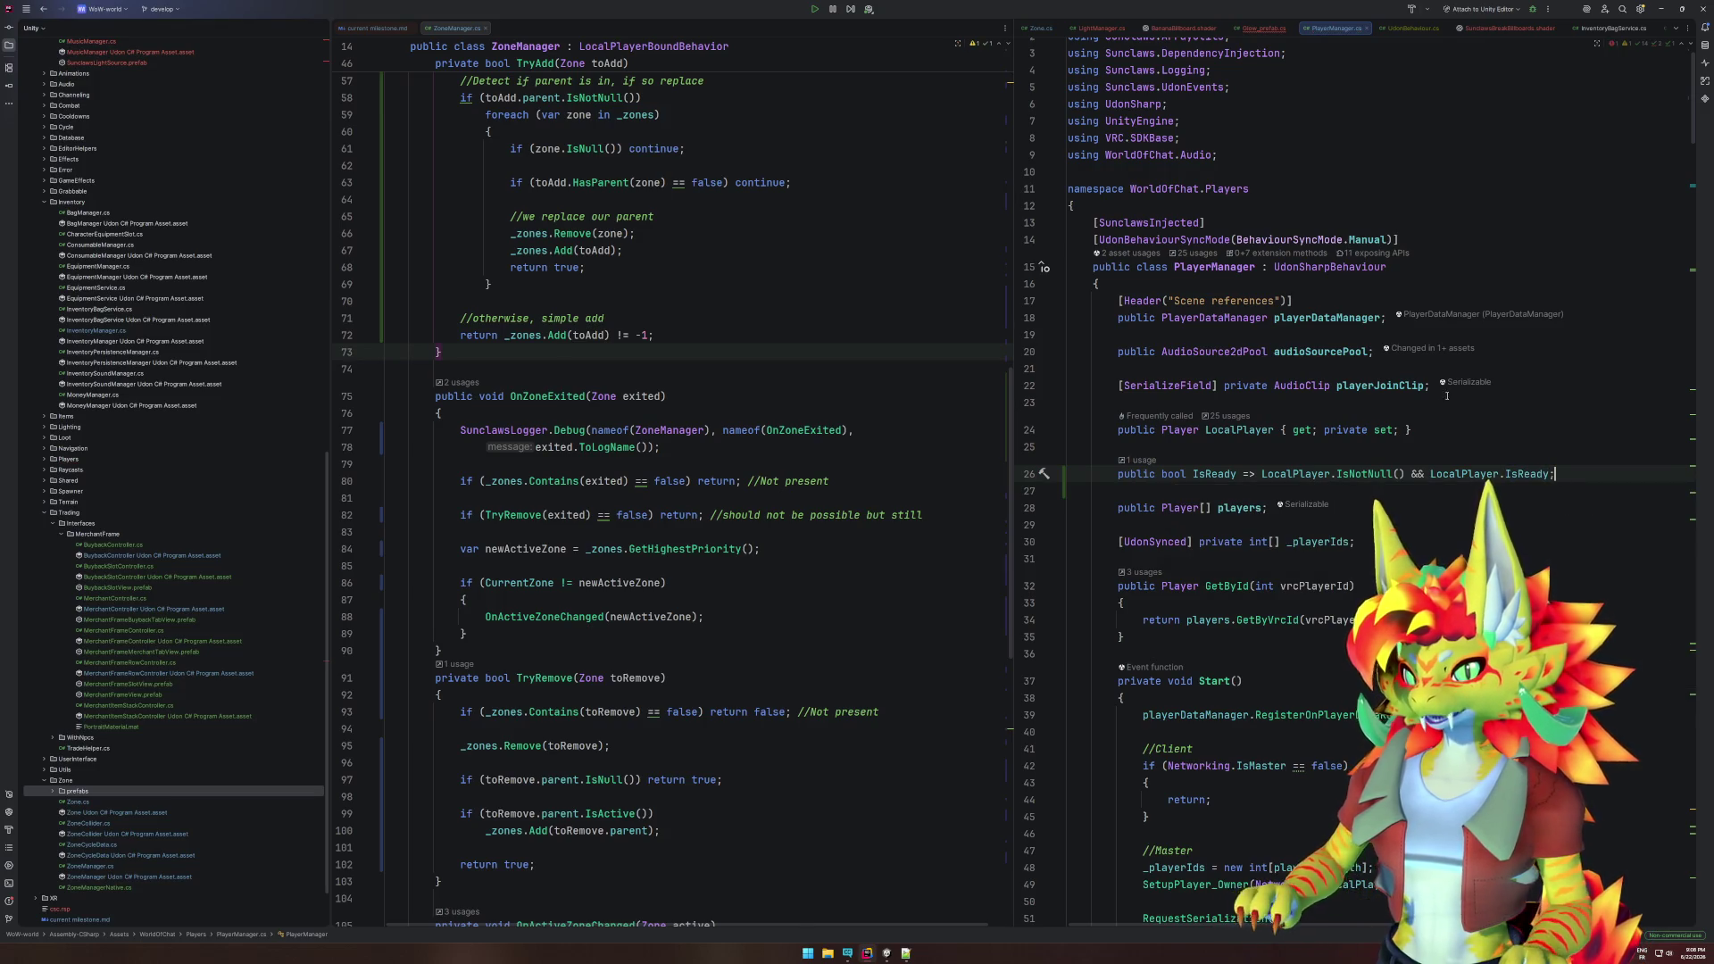
{"action": "middle_click", "coordinate": [1339, 29]}
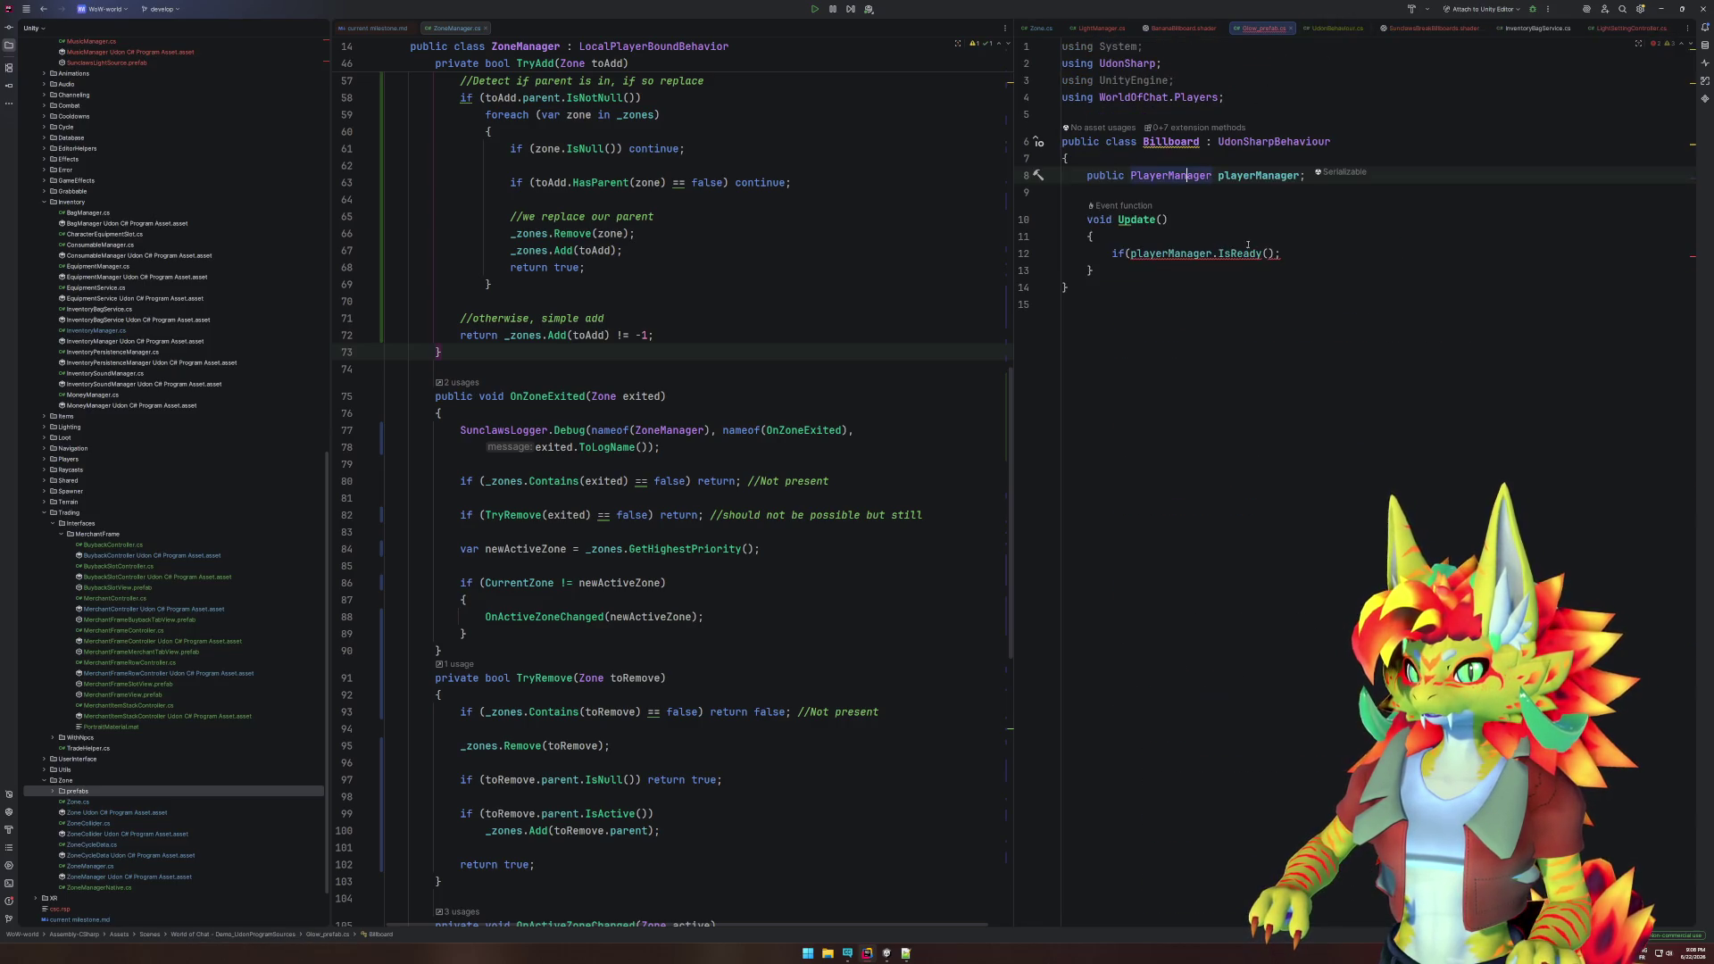
- Make Update return early when playerManager.IsReady == false
{"action": "left_click", "coordinate": [1279, 254]}
{"action": "key", "text": "BackSpace"}
{"action": "key", "text": "BackSpace"}
{"action": "type", "text": ") == false"}
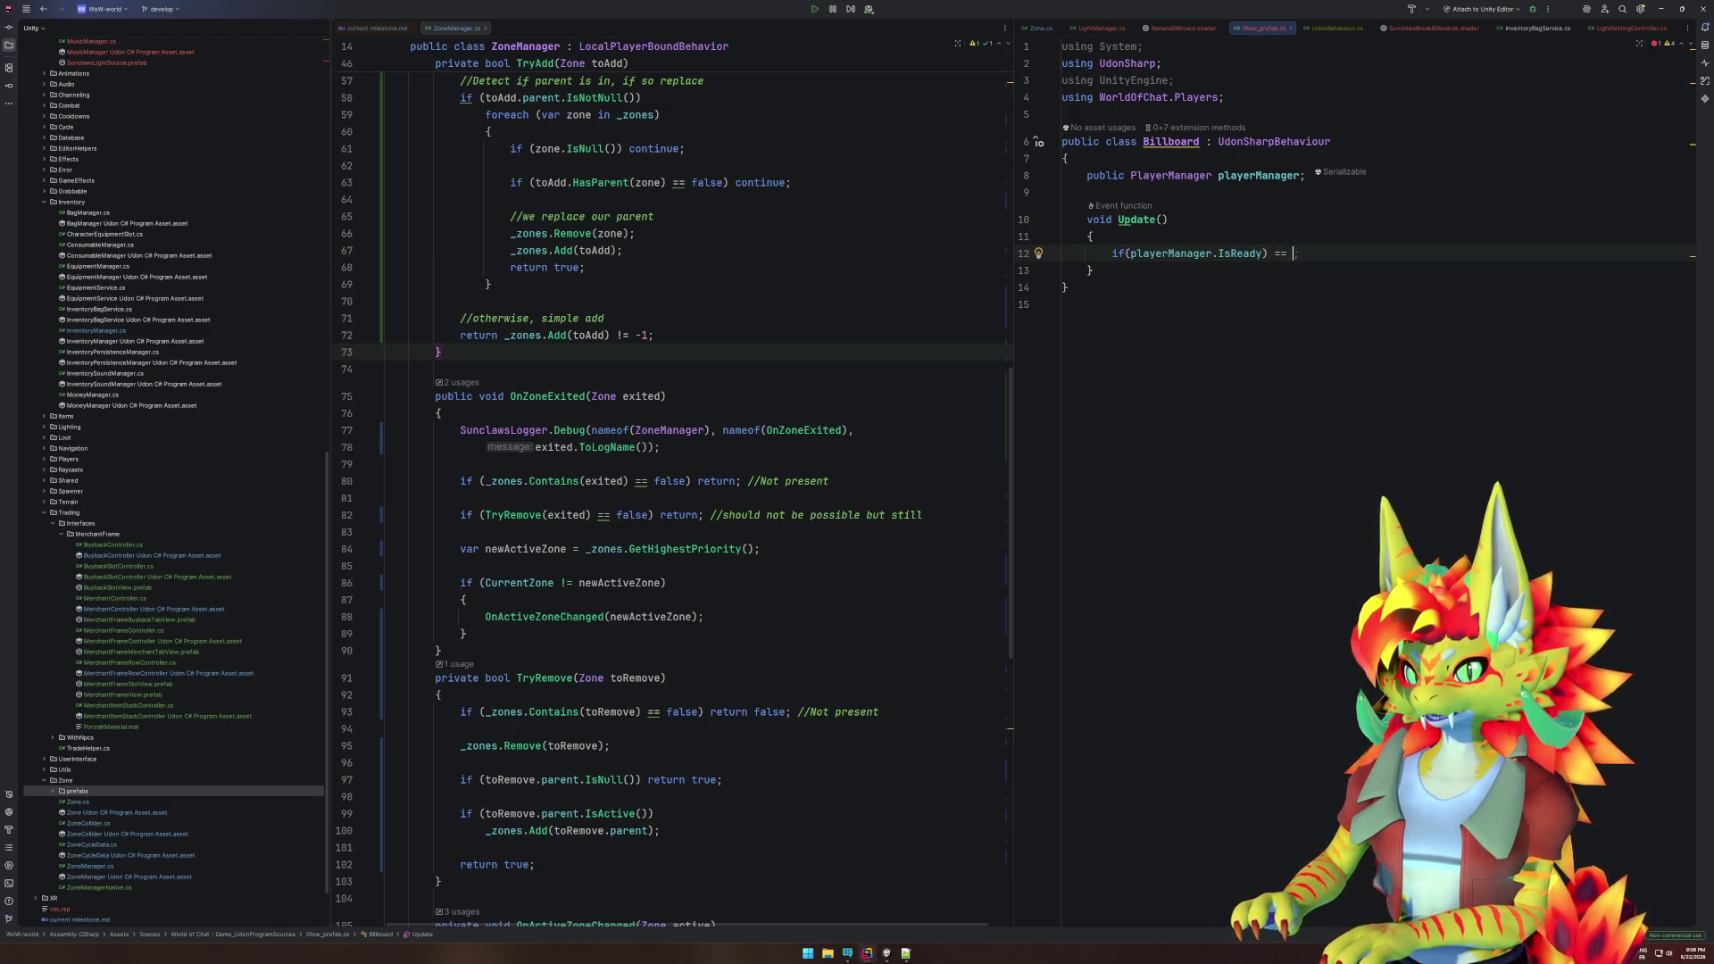
{"action": "key", "text": "BackSpace"}
{"action": "key", "text": "BackSpace"}
{"action": "key", "text": "BackSpace"}
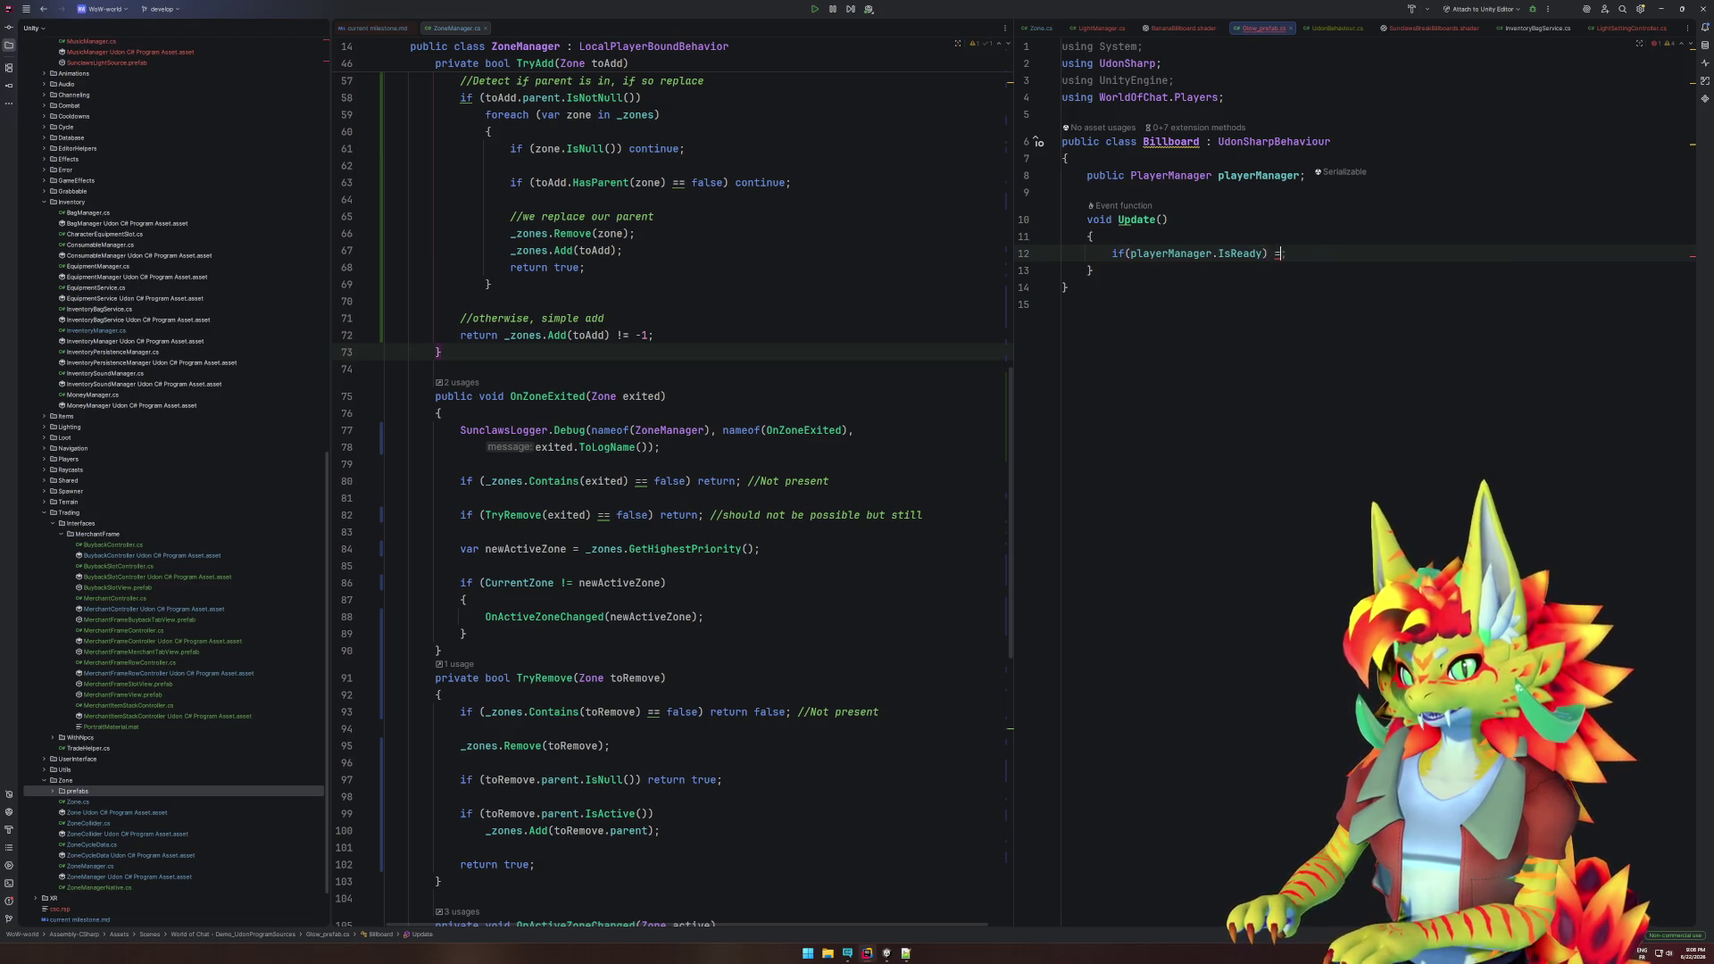
{"action": "type", "text": "== false)"}
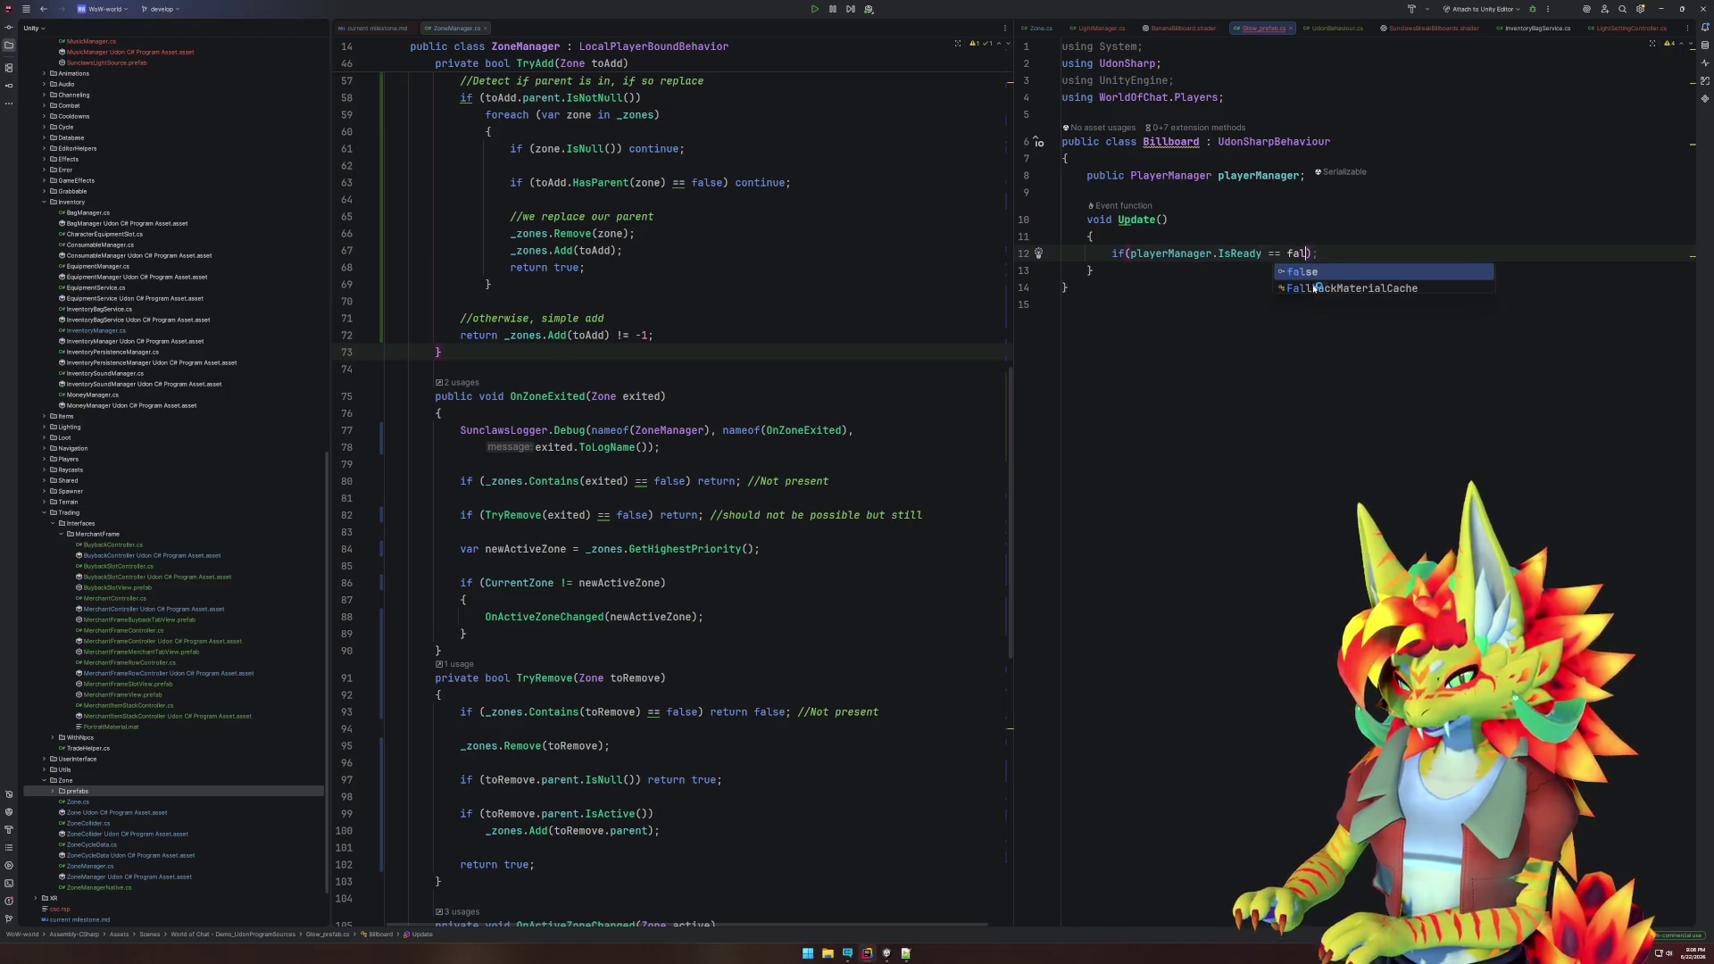
{"action": "key", "text": "Delete"}
{"action": "type", "text": "return;"}
{"action": "key", "text": "Return"}
{"action": "key", "text": "Return"}
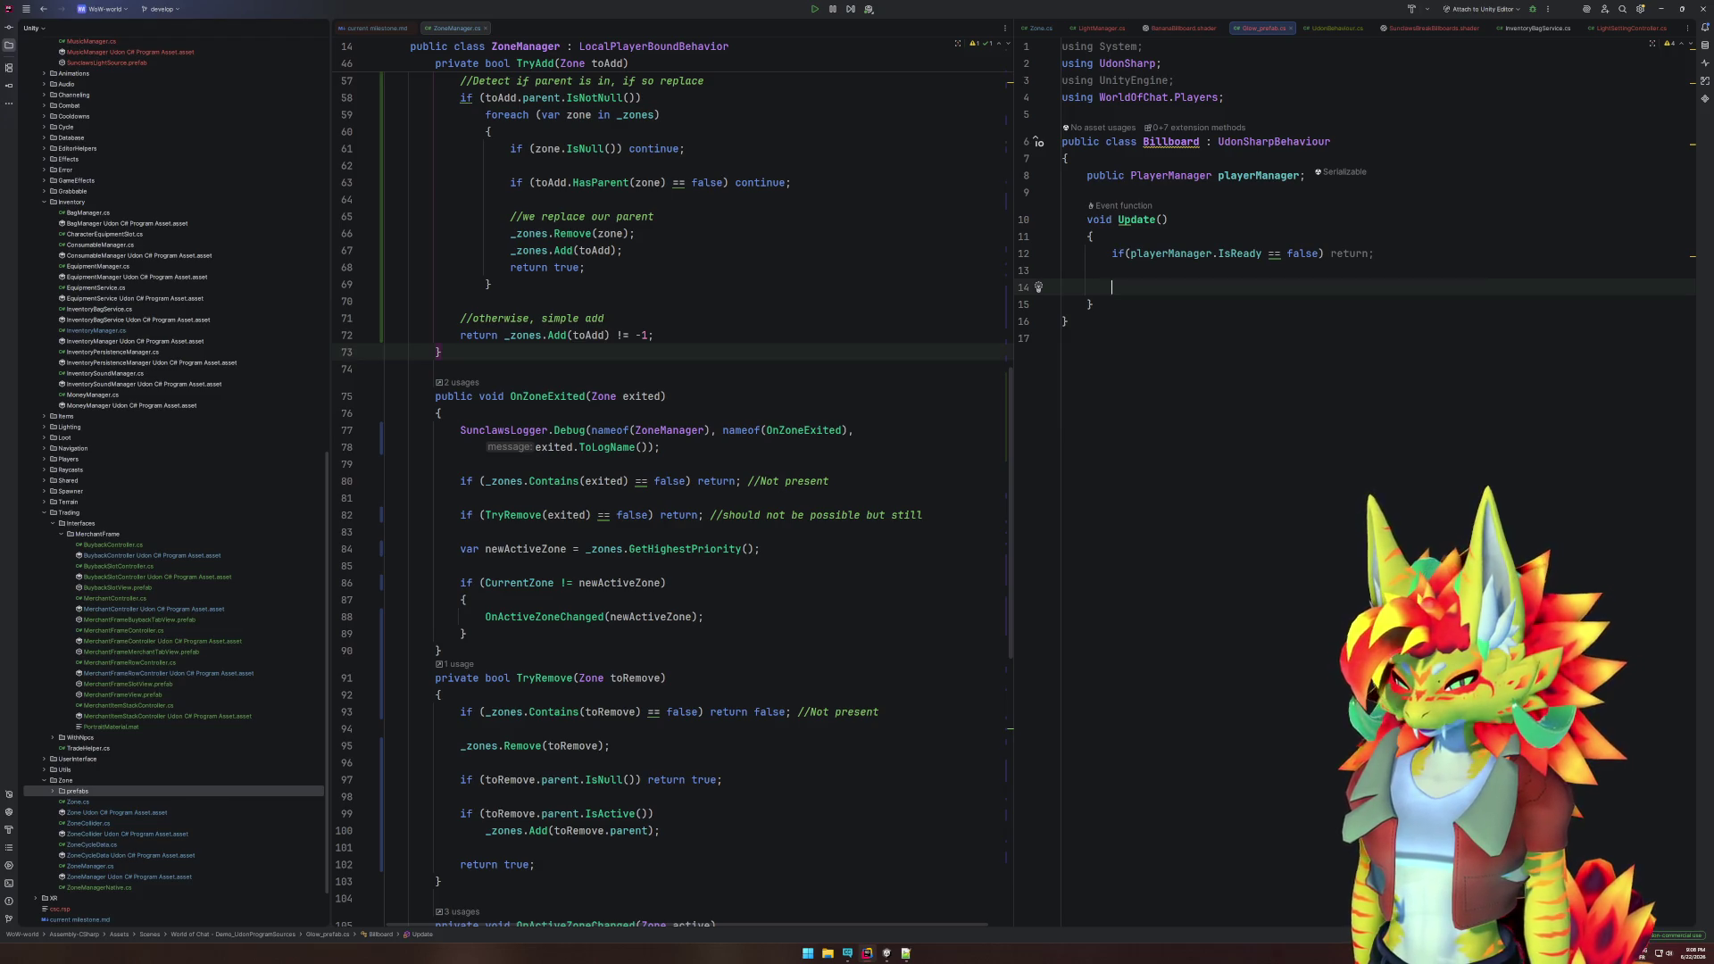
- Set transform.rotation to Quaternion.LookRotation, starting its argument with playerManager.LocalPlayer
{"action": "type", "text": "transform.rot"}
{"action": "key", "text": "Tab"}
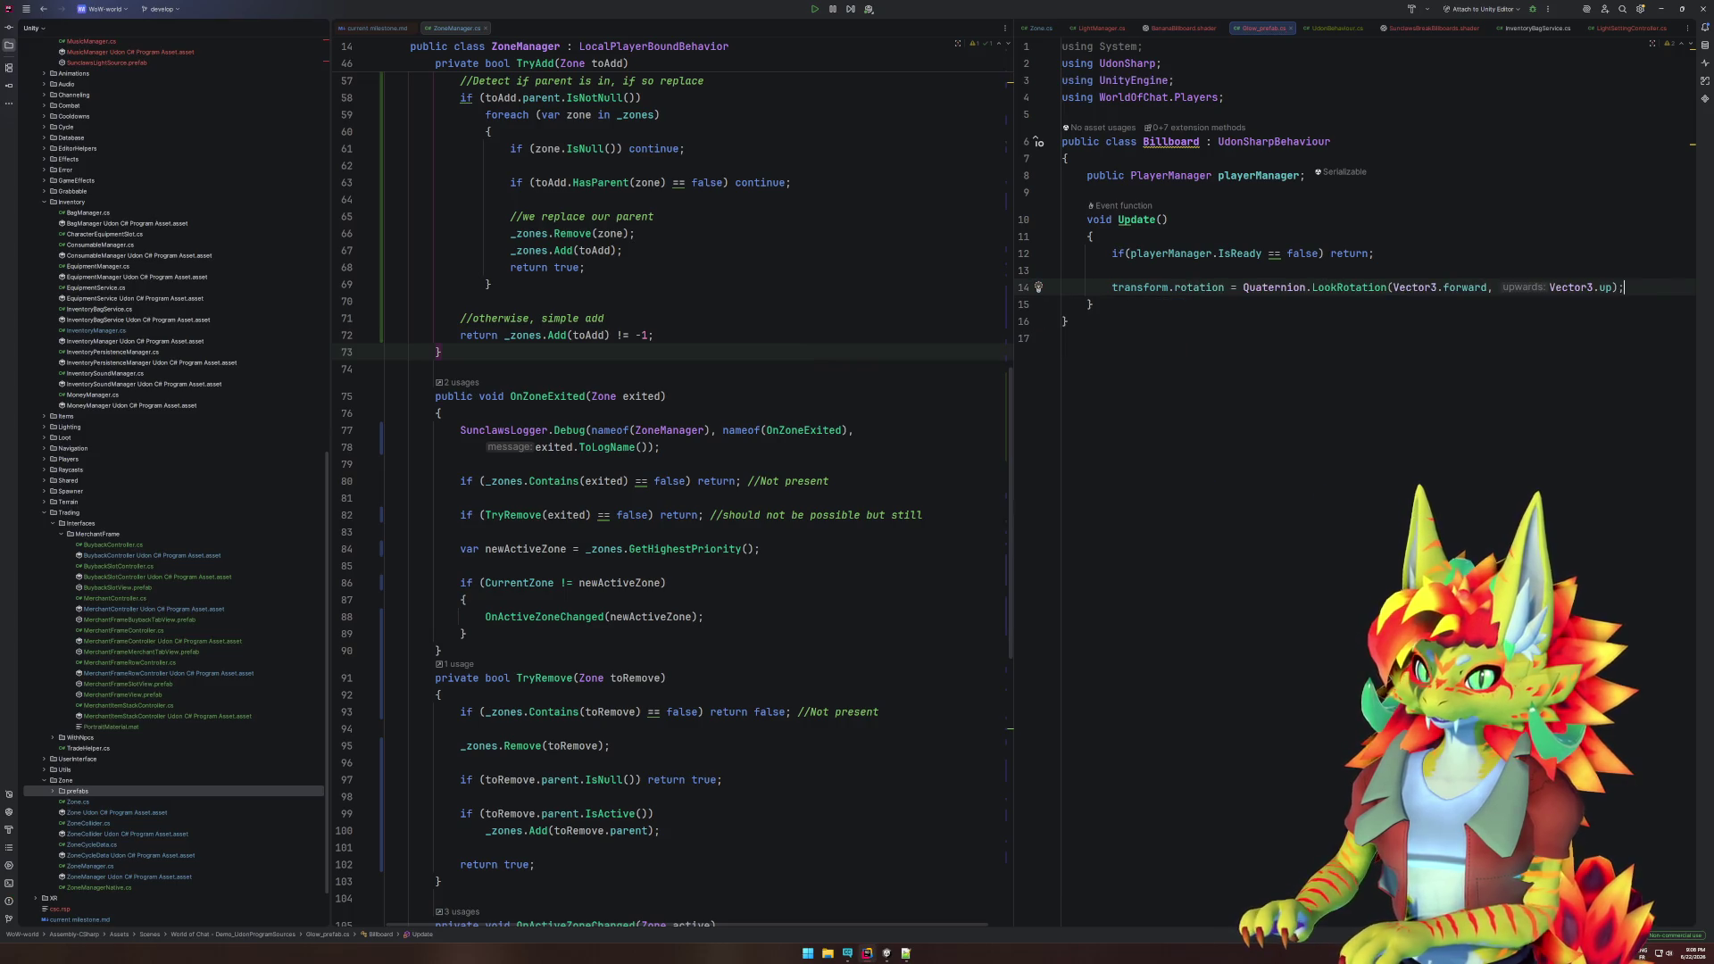
{"action": "key", "text": "Left"}
{"action": "key", "text": "Left"}
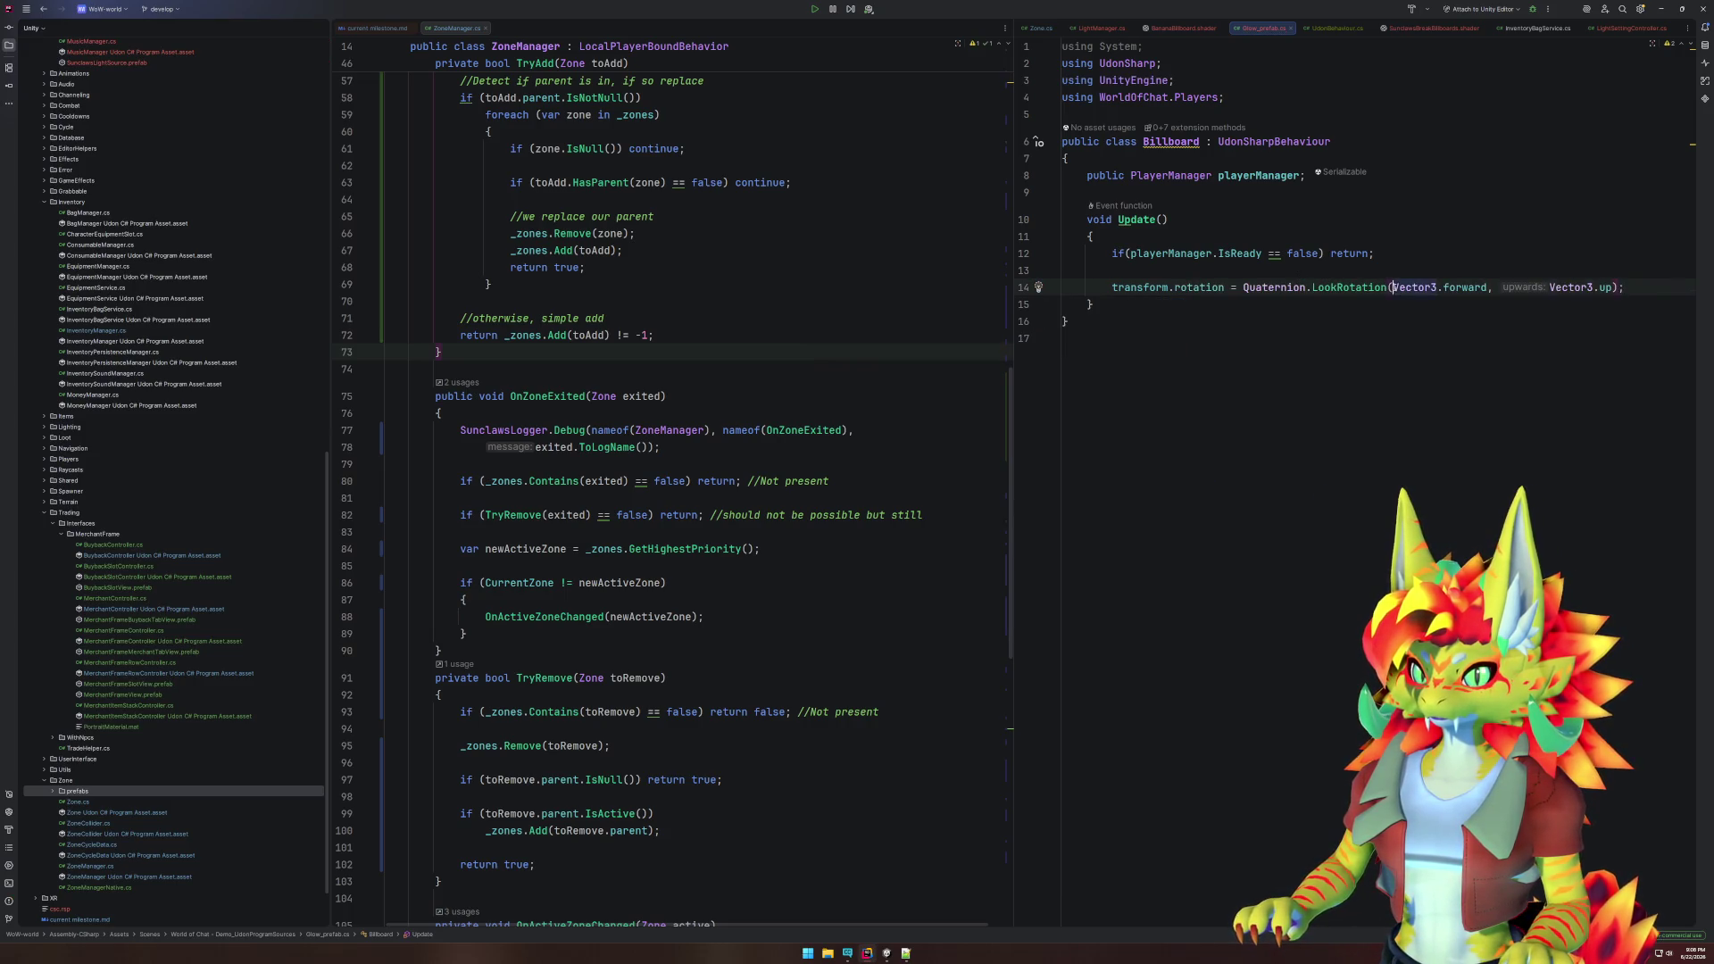
{"action": "key", "text": "ctrl+BackSpace"}
{"action": "key", "text": "ctrl+BackSpace"}
{"action": "key", "text": "ctrl+BackSpace"}
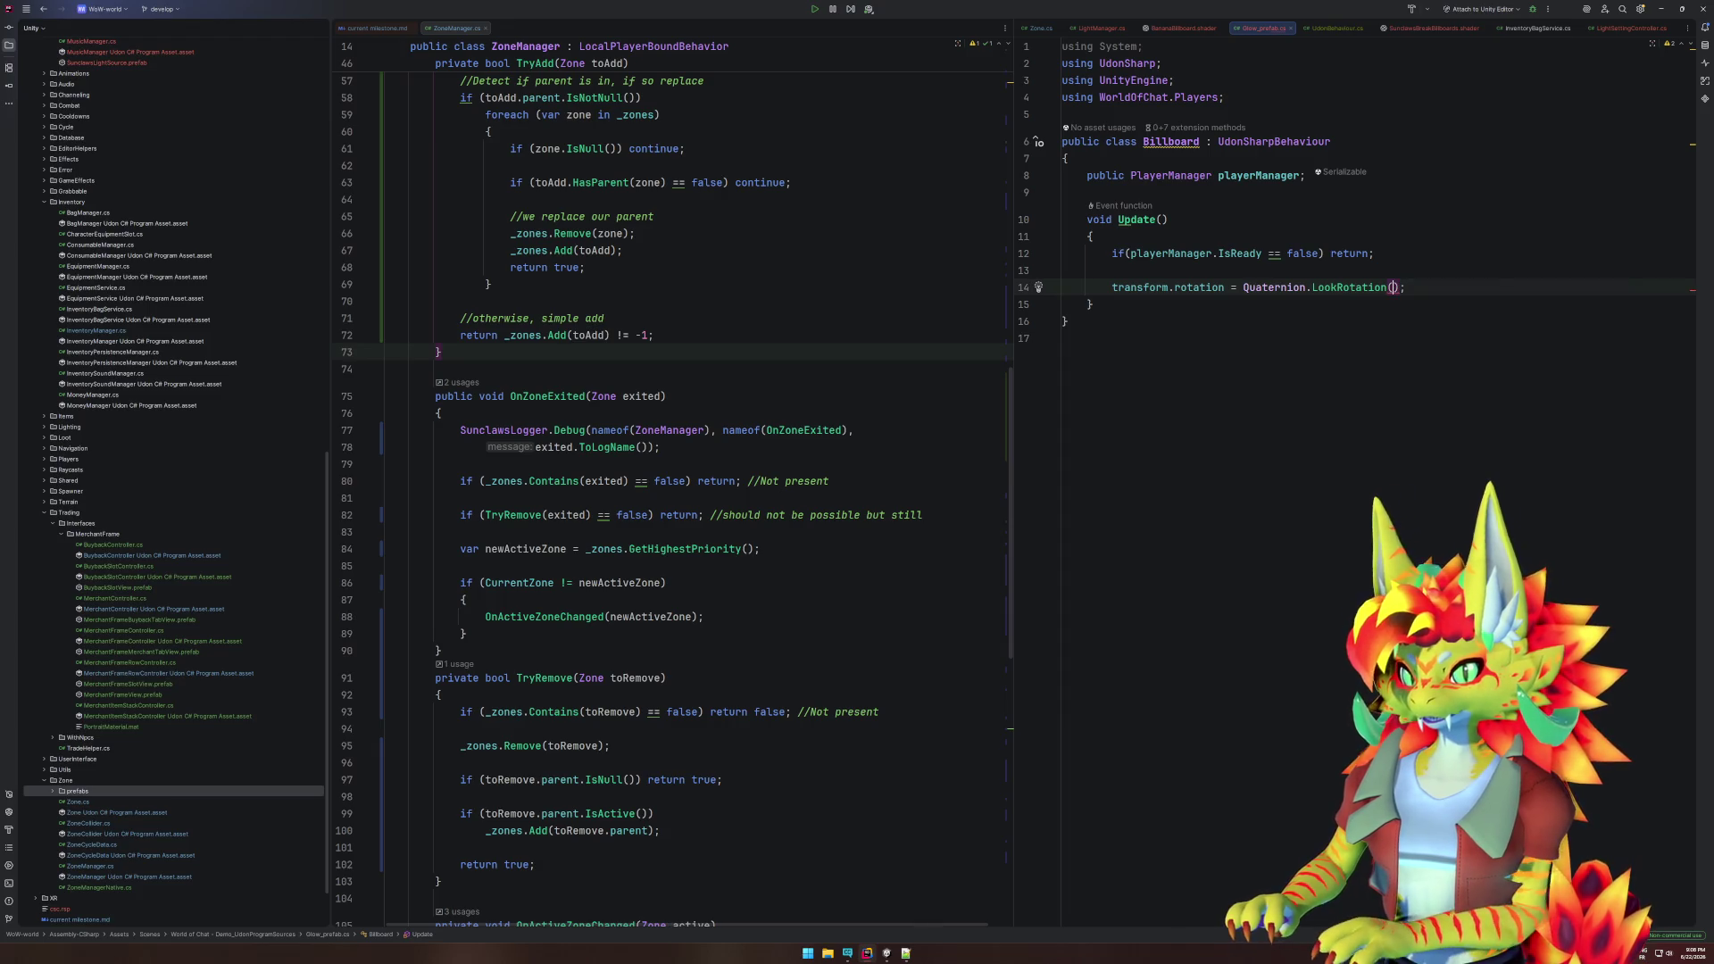
{"action": "type", "text": "playerManager"}
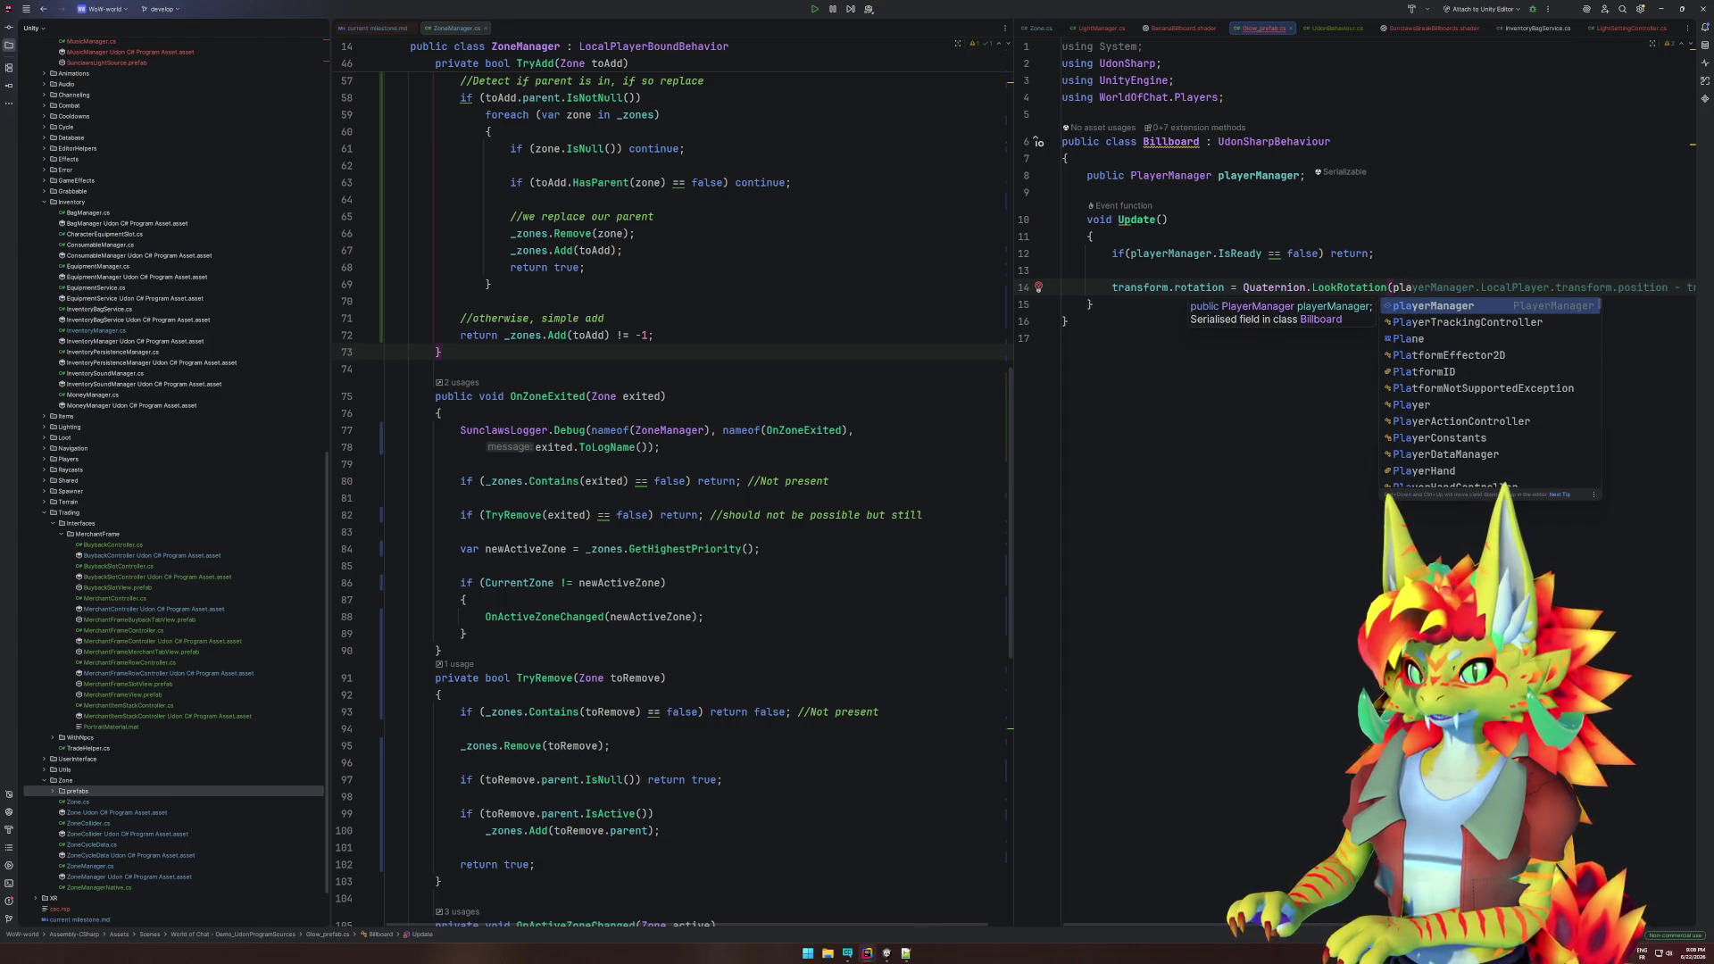
{"action": "key", "text": "Return"}
{"action": "type", "text": ".lo);"}
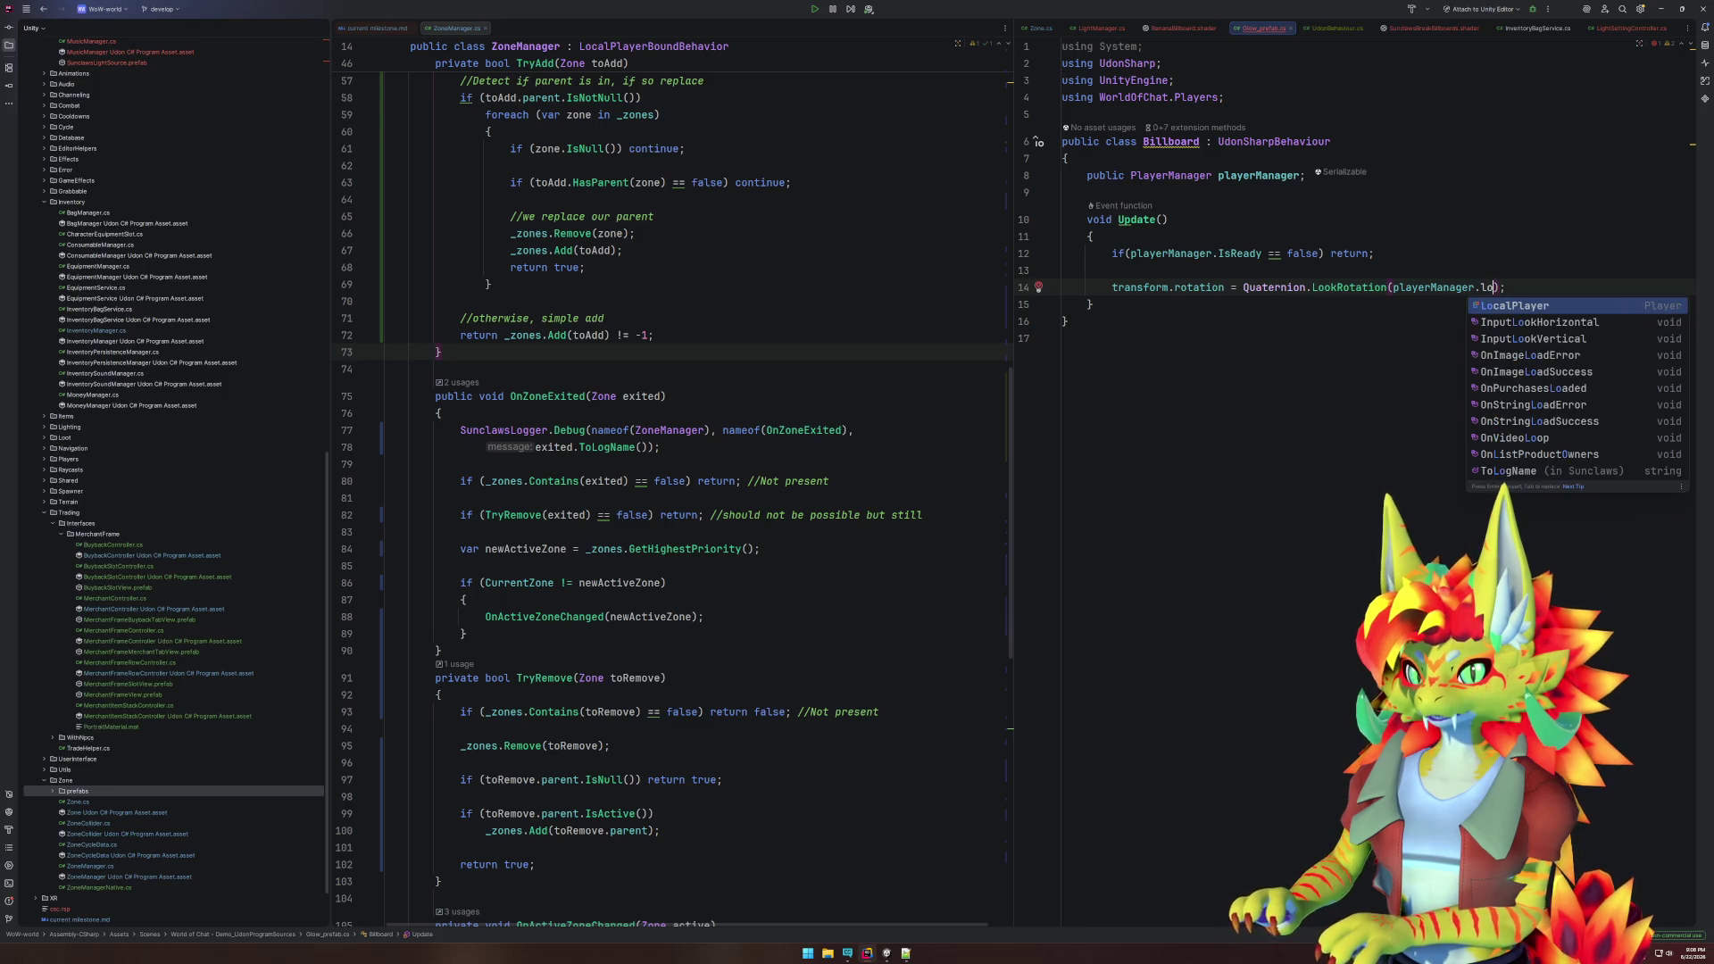
{"action": "key", "text": "Return"}
- Complete the direction as trackingController GetPosition minus transform.position
{"action": "type", "text": ".tra"}
{"action": "key", "text": "Up"}
{"action": "key", "text": "Return"}
{"action": "type", "text": ".getpos"}
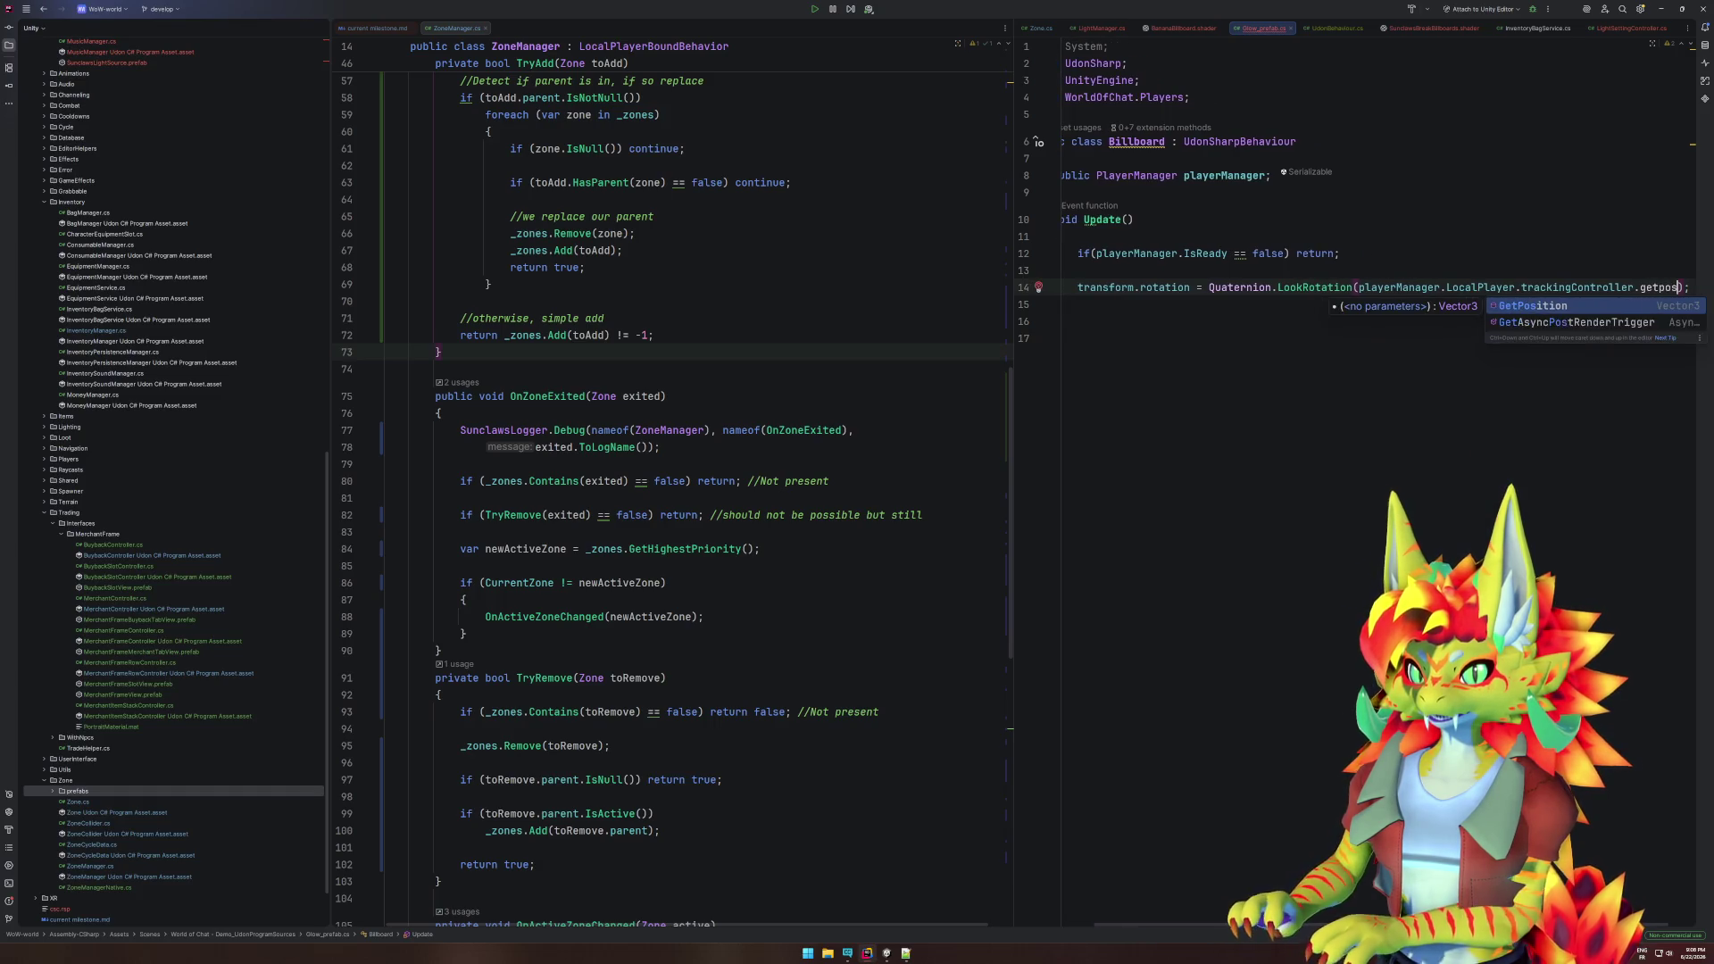
{"action": "key", "text": "Return"}
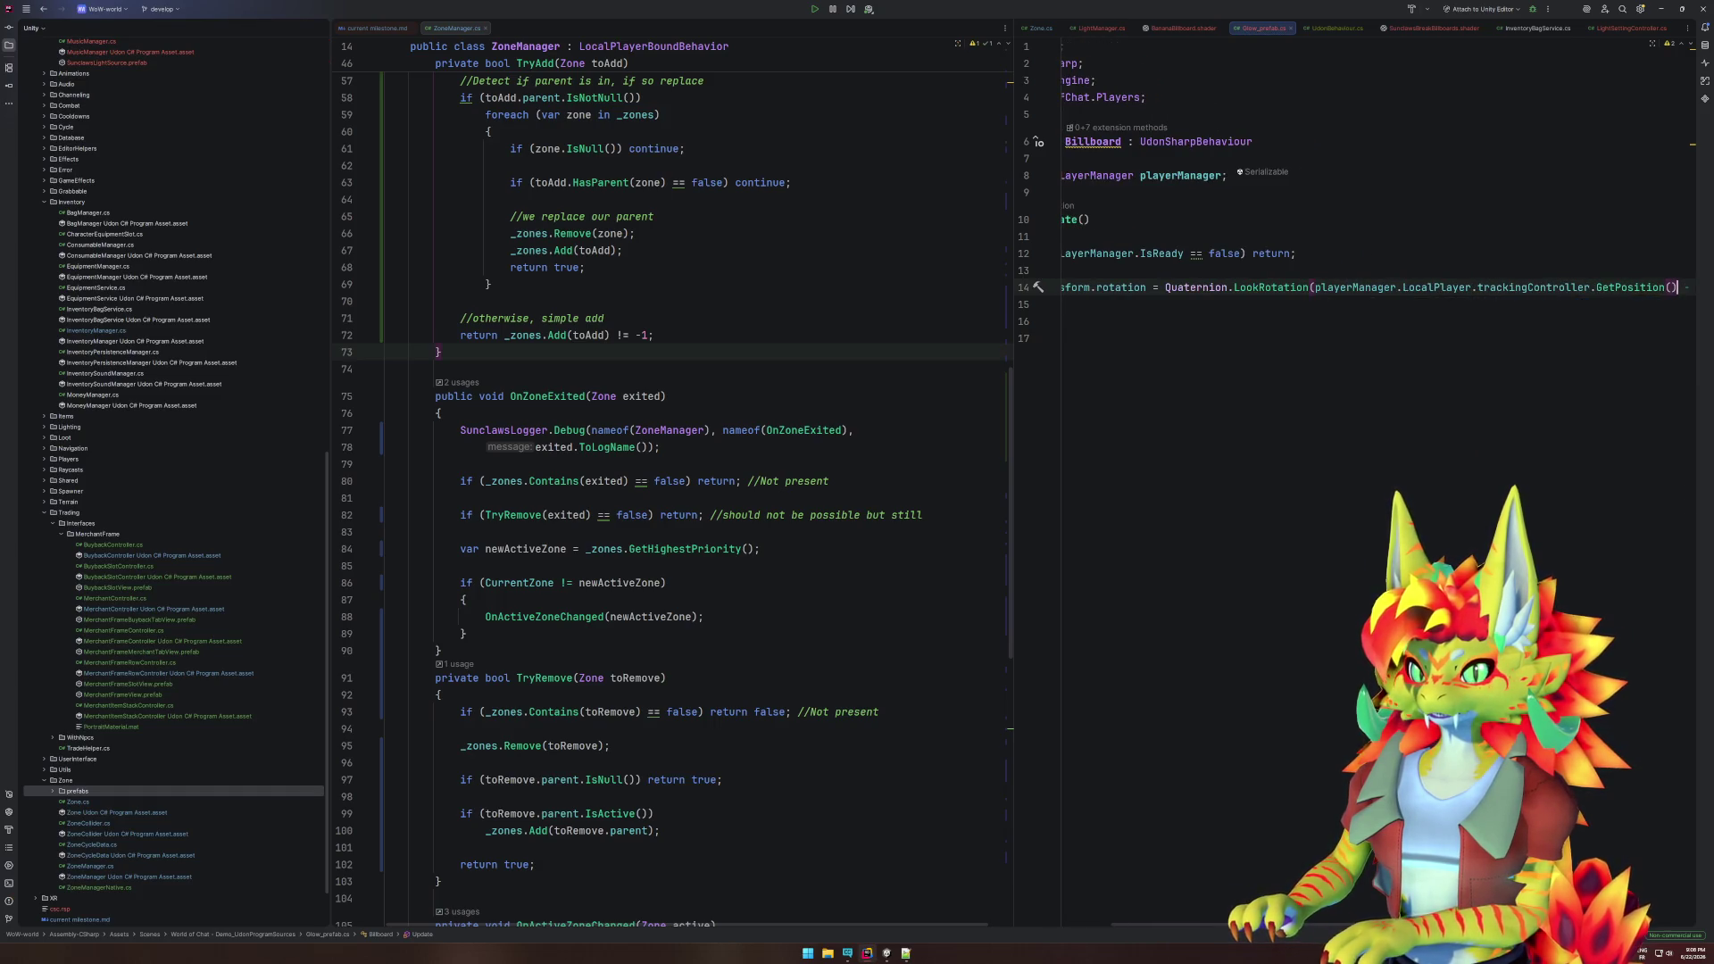
{"action": "type", "text": "transform.position);"}
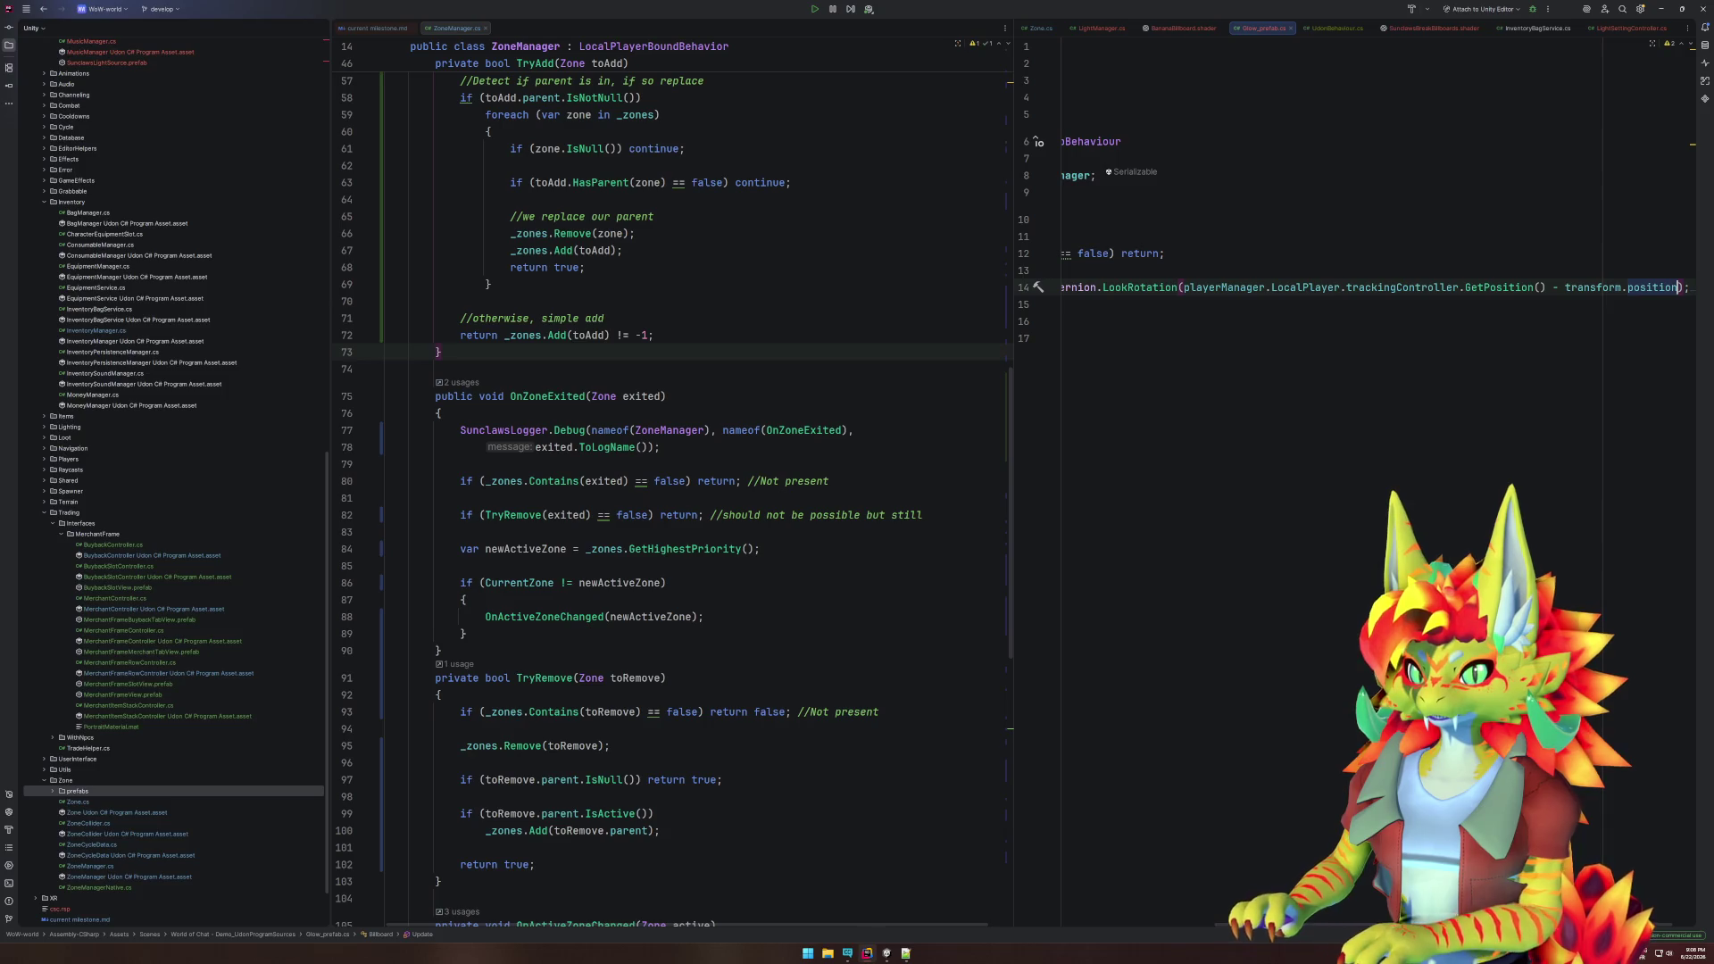
{"action": "key", "text": "End"}
{"action": "key", "text": "Home"}
{"action": "key", "text": "Home"}
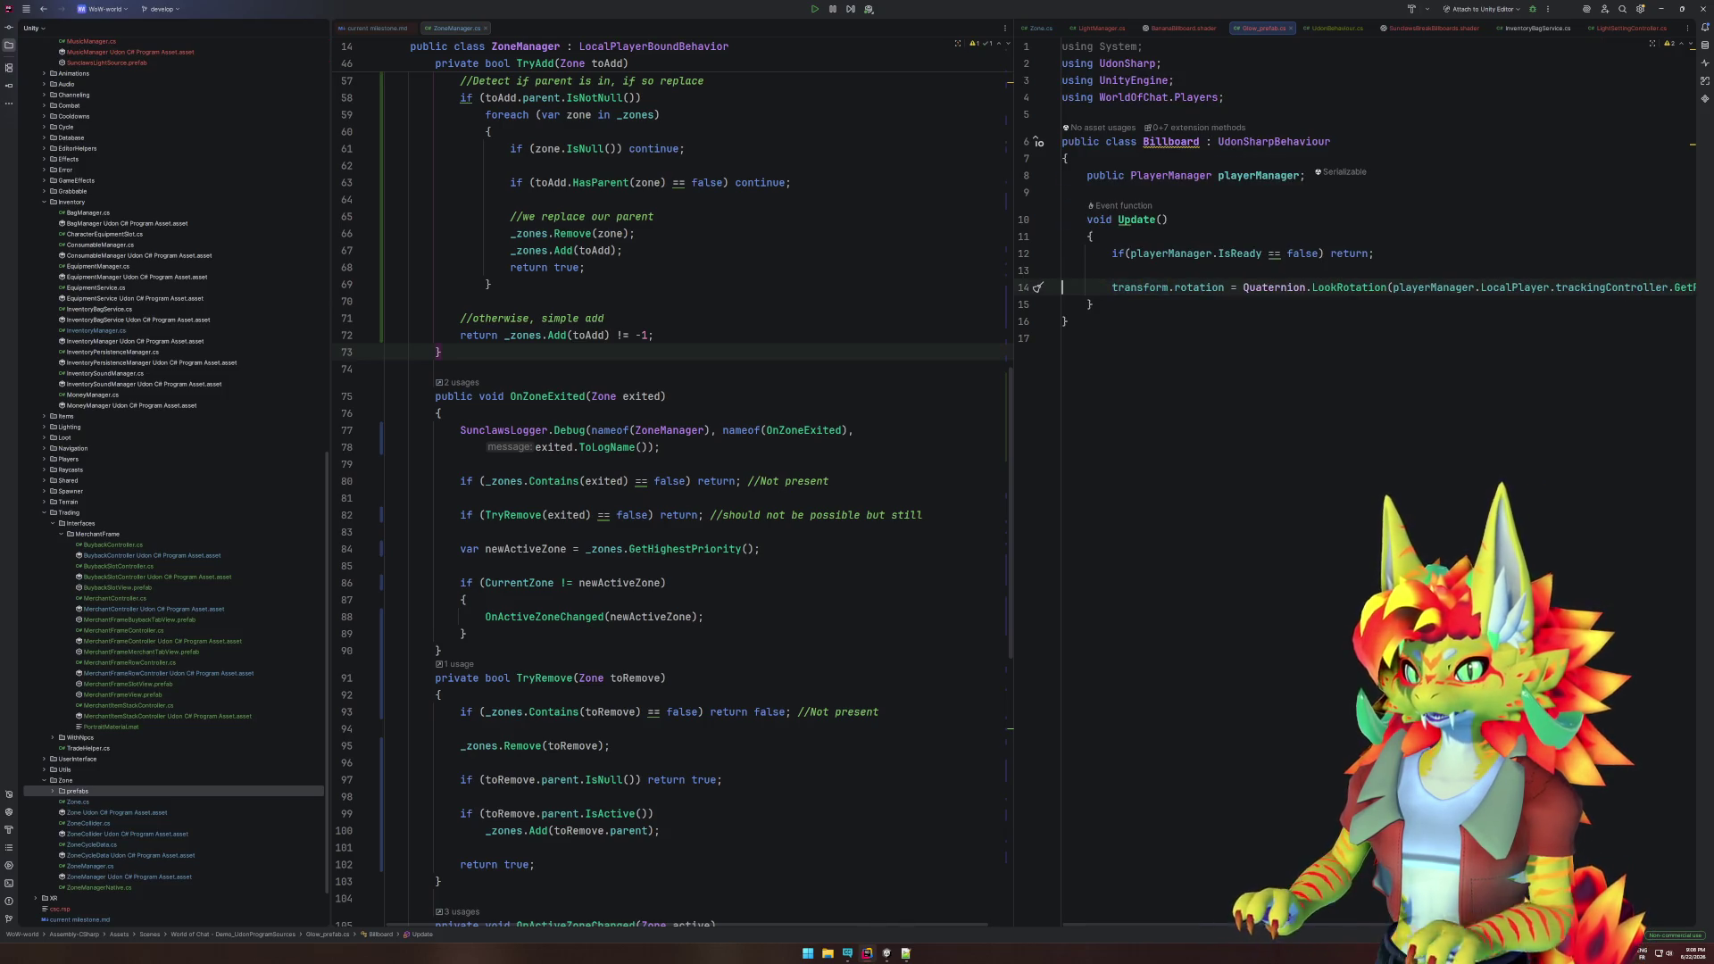
- Remove the unused using System import
{"action": "left_click", "coordinate": [1186, 51]}
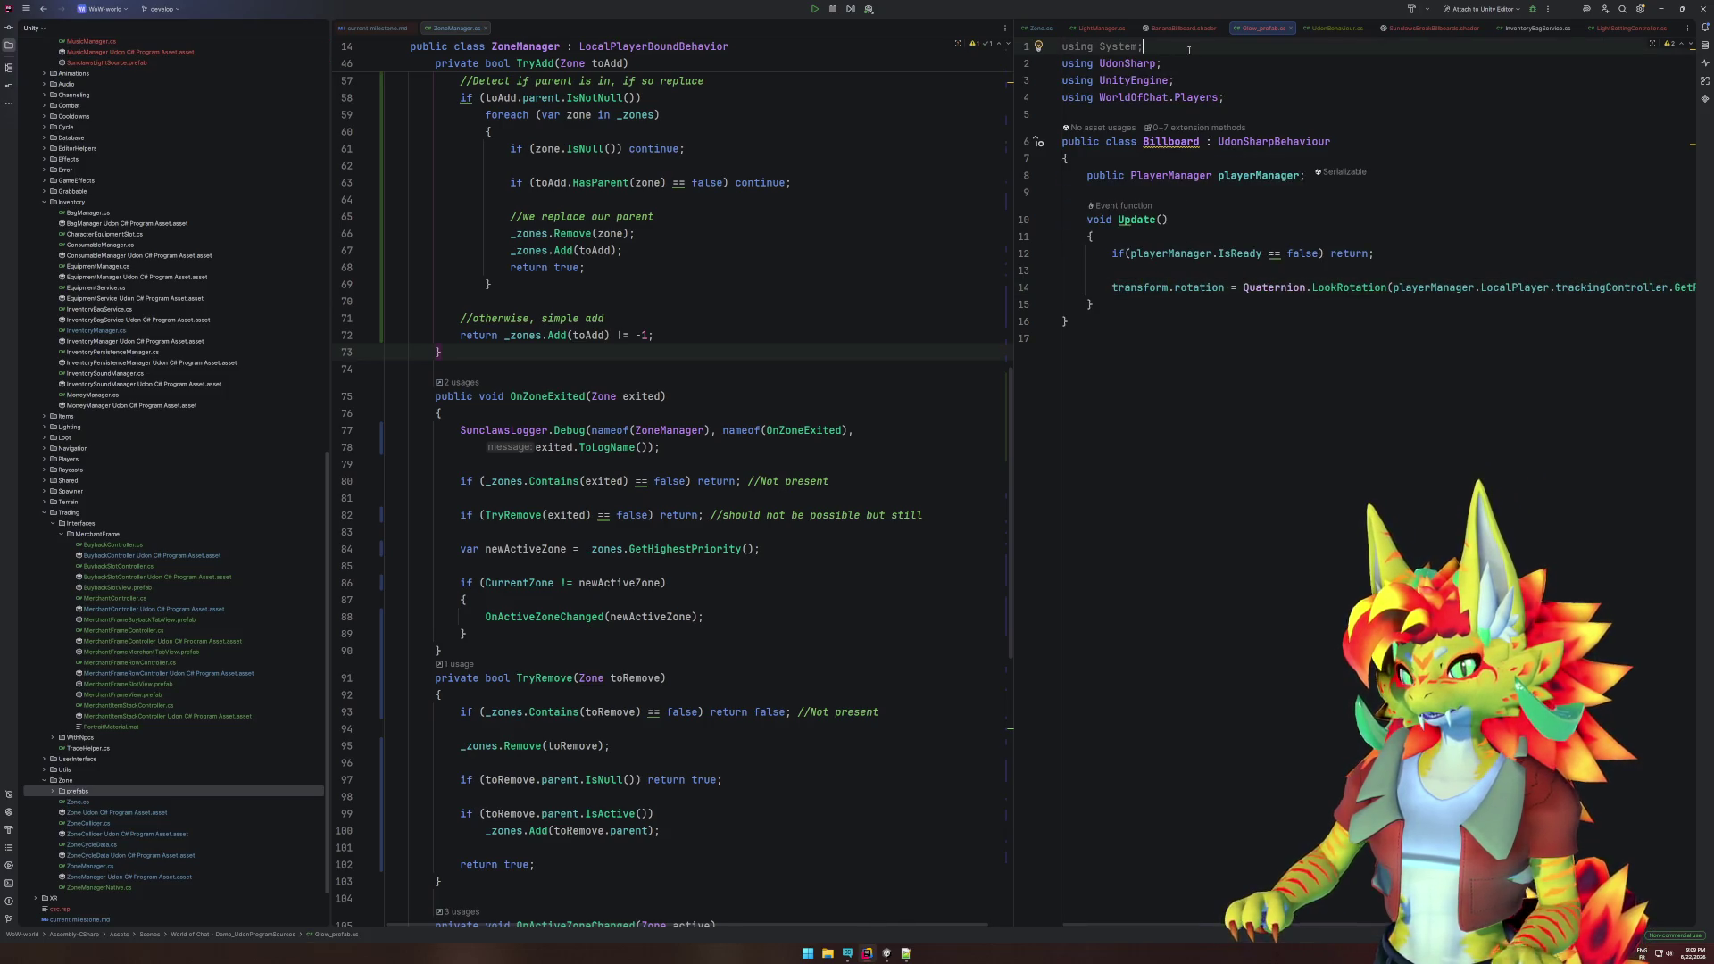
{"action": "key", "text": "alt+Return"}
{"action": "key", "text": "Return"}
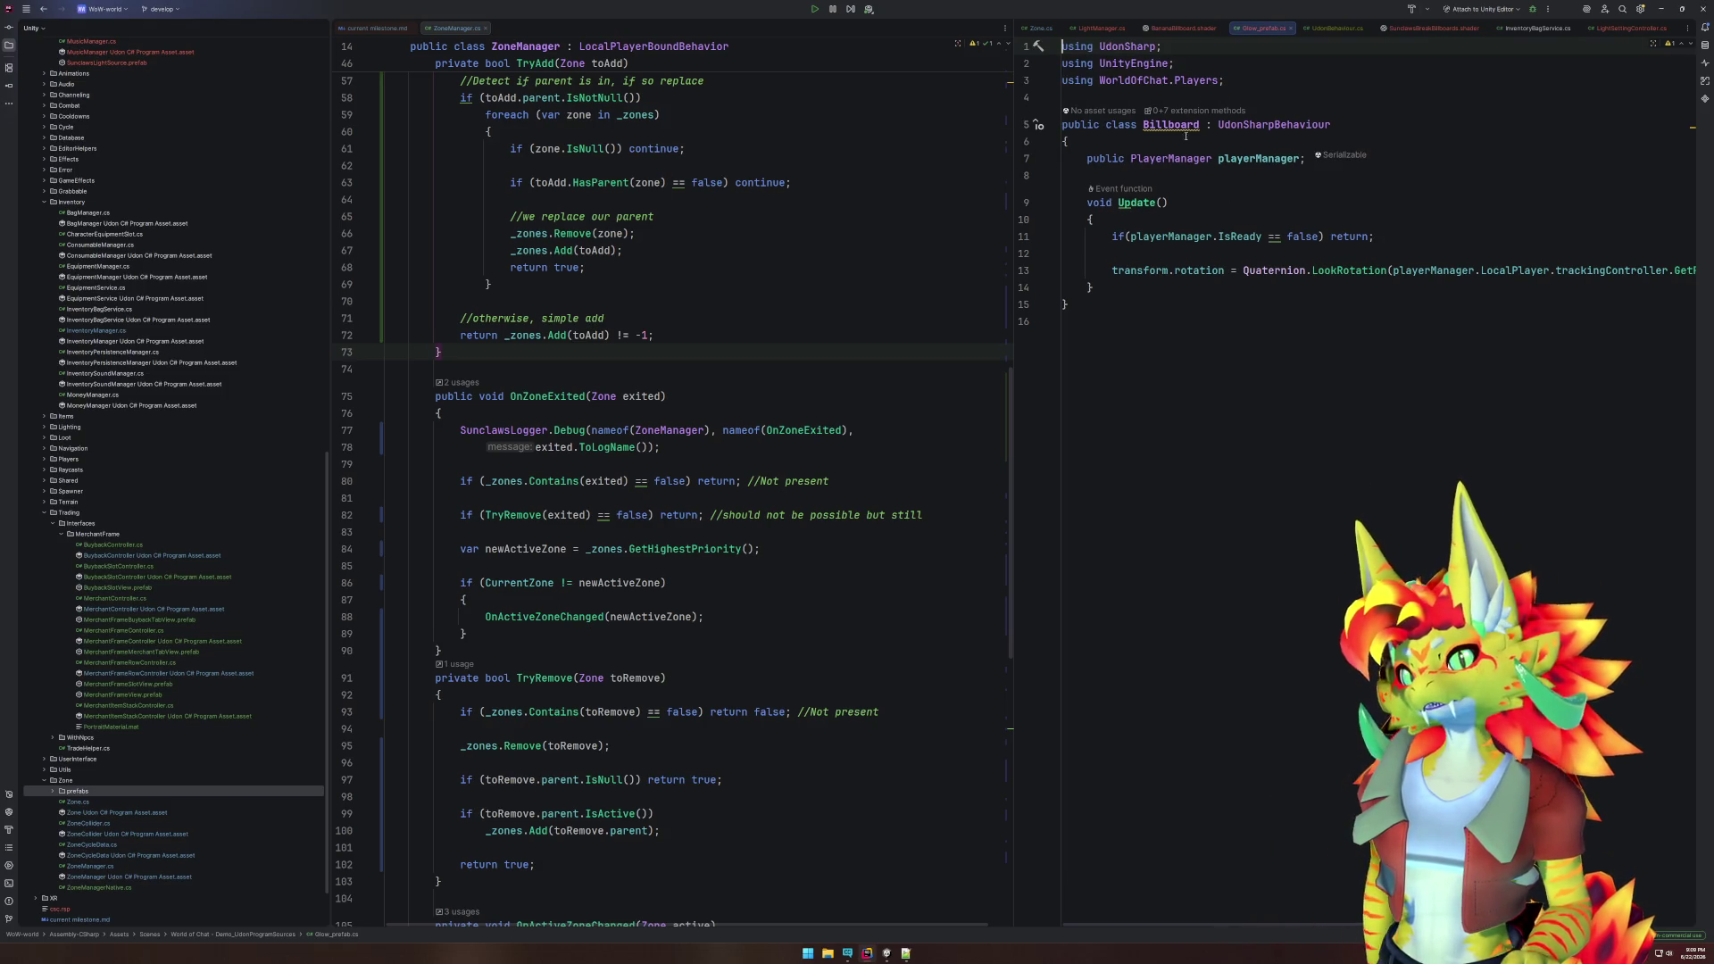
{"action": "mouse_move", "coordinate": [1184, 126]}
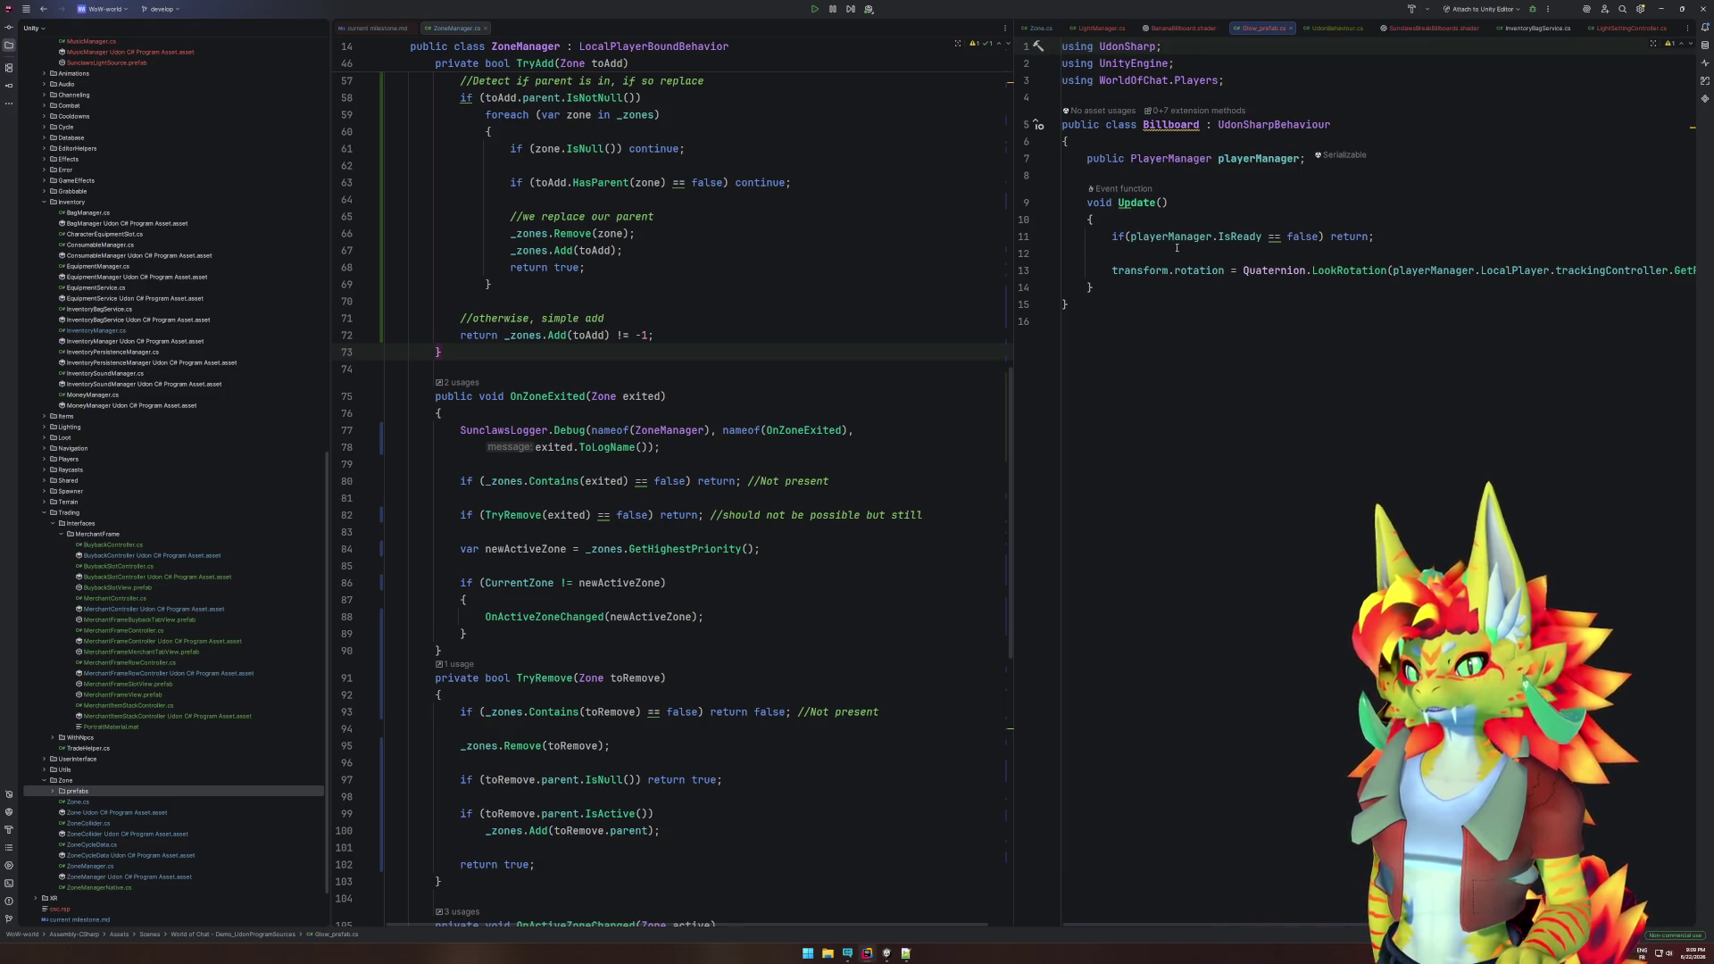
{"action": "left_click", "coordinate": [262, 27]}
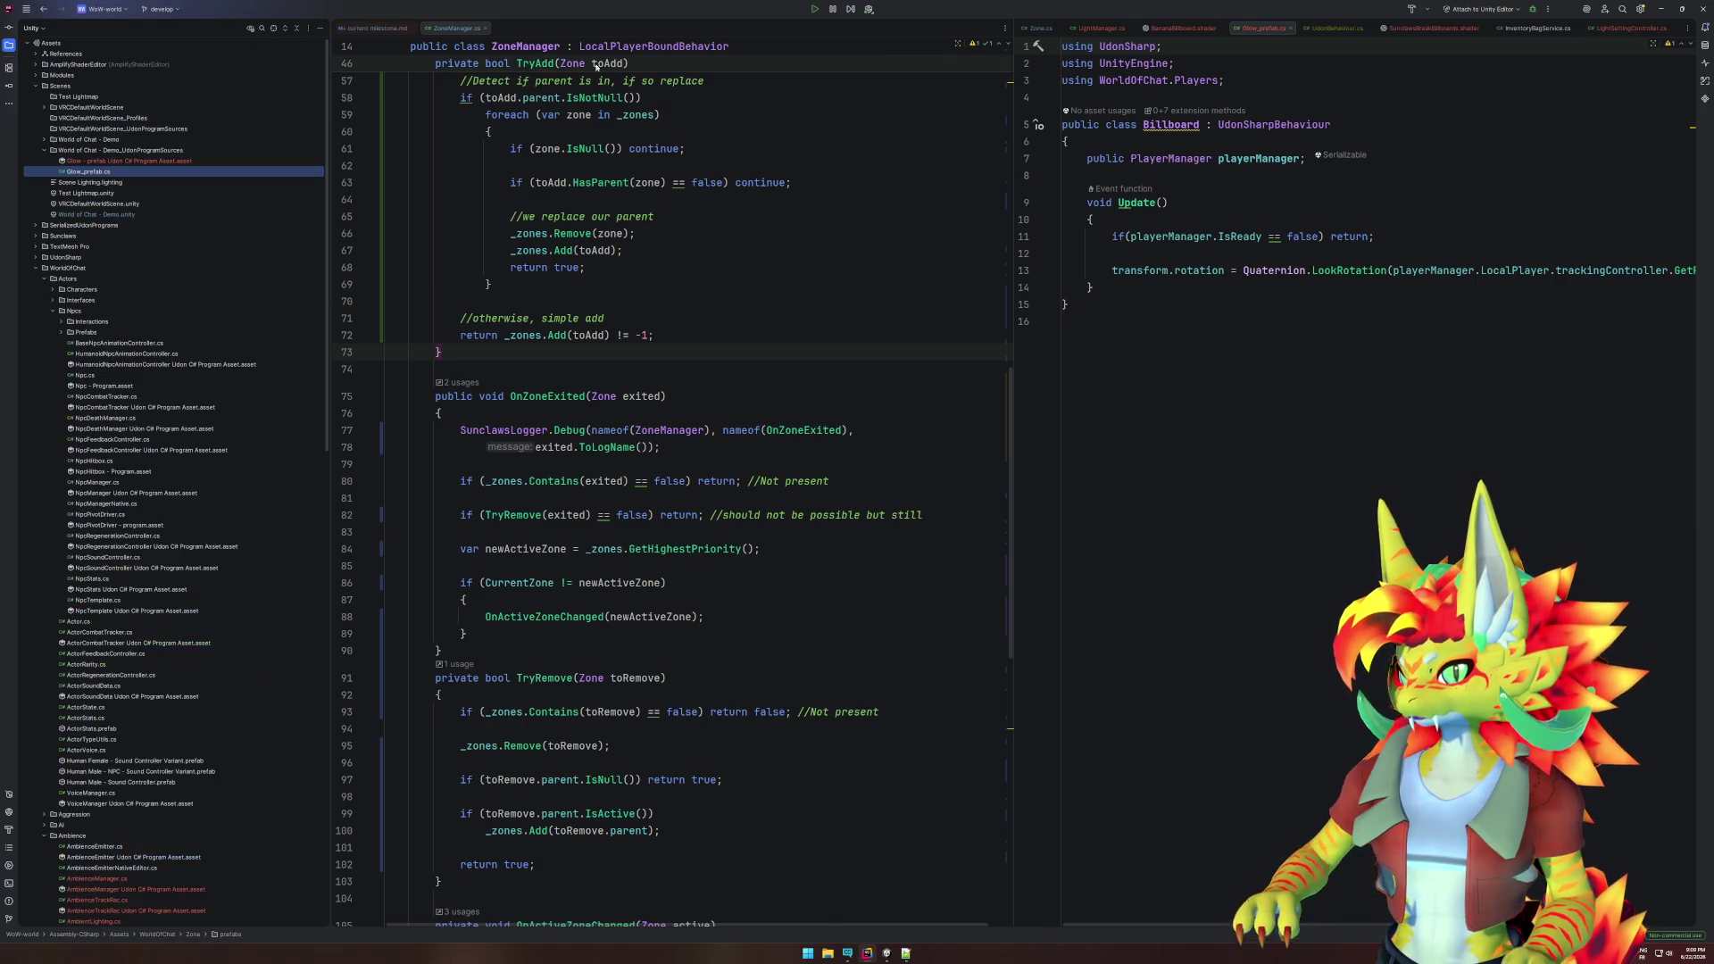
- Rename the 'Glow - prefab' Udon program asset to Billboard, confirm m_Name updated, and close its file
{"action": "left_click", "coordinate": [1177, 125]}
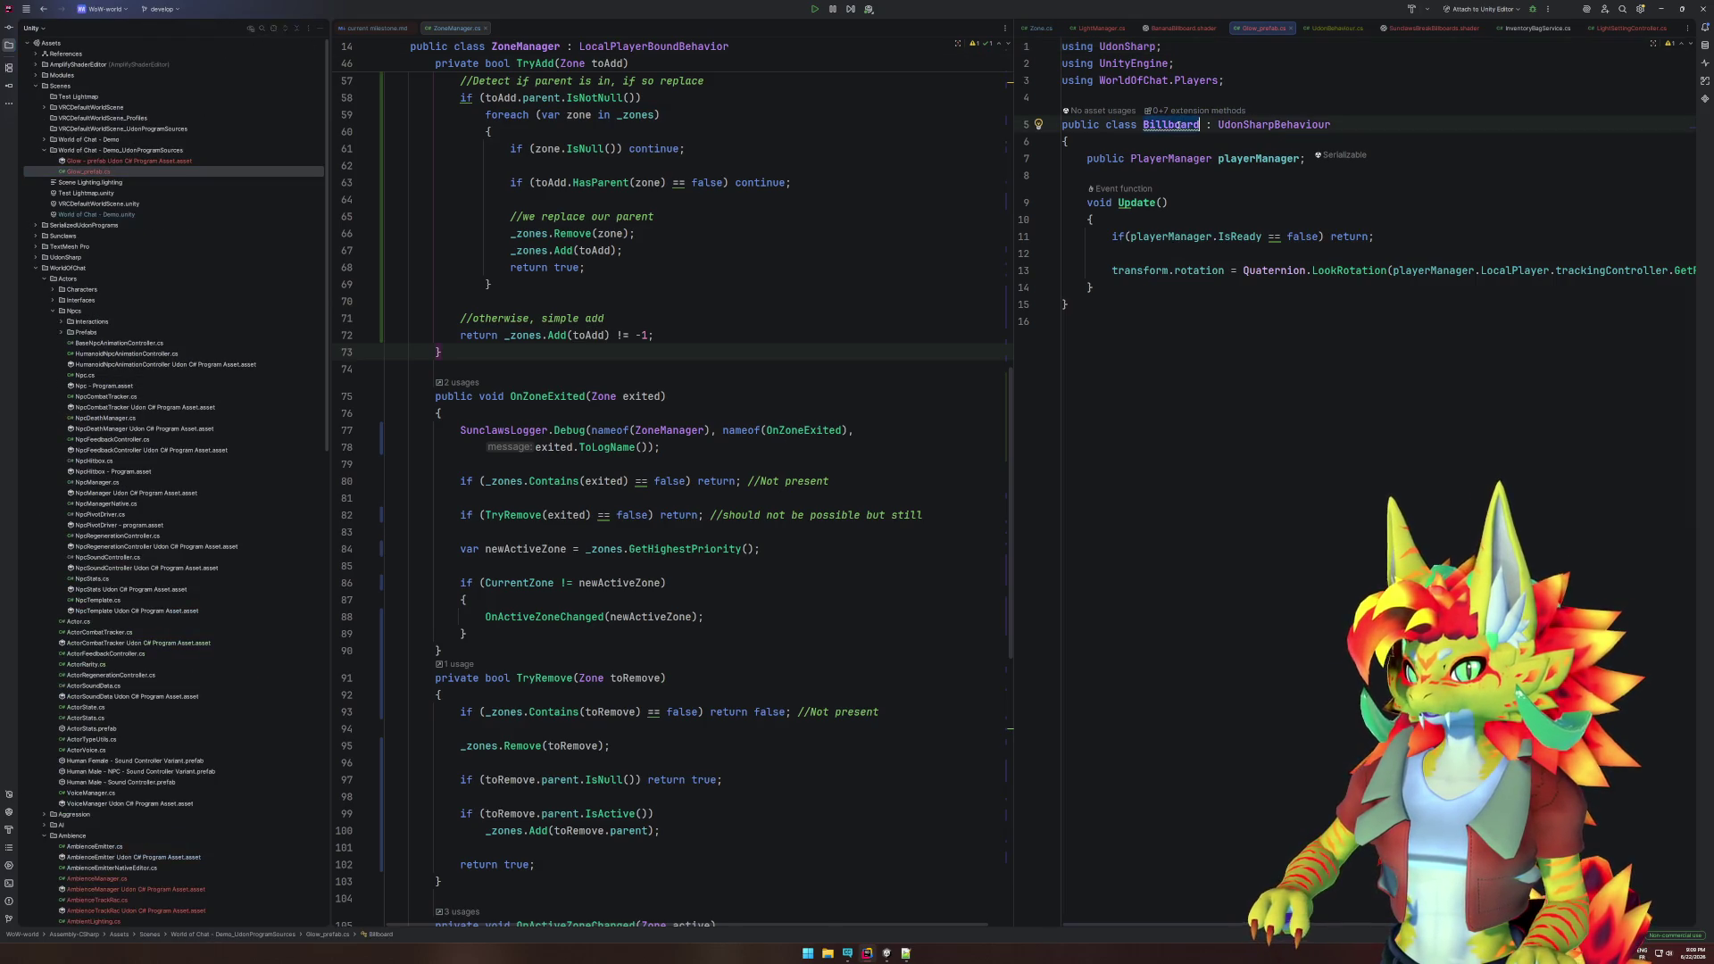
{"action": "left_click", "coordinate": [116, 161]}
{"action": "key", "text": "F2"}
{"action": "key", "text": "ctrl+shift+Right"}
{"action": "key", "text": "ctrl+shift+Right"}
{"action": "key", "text": "ctrl+shift+Right"}
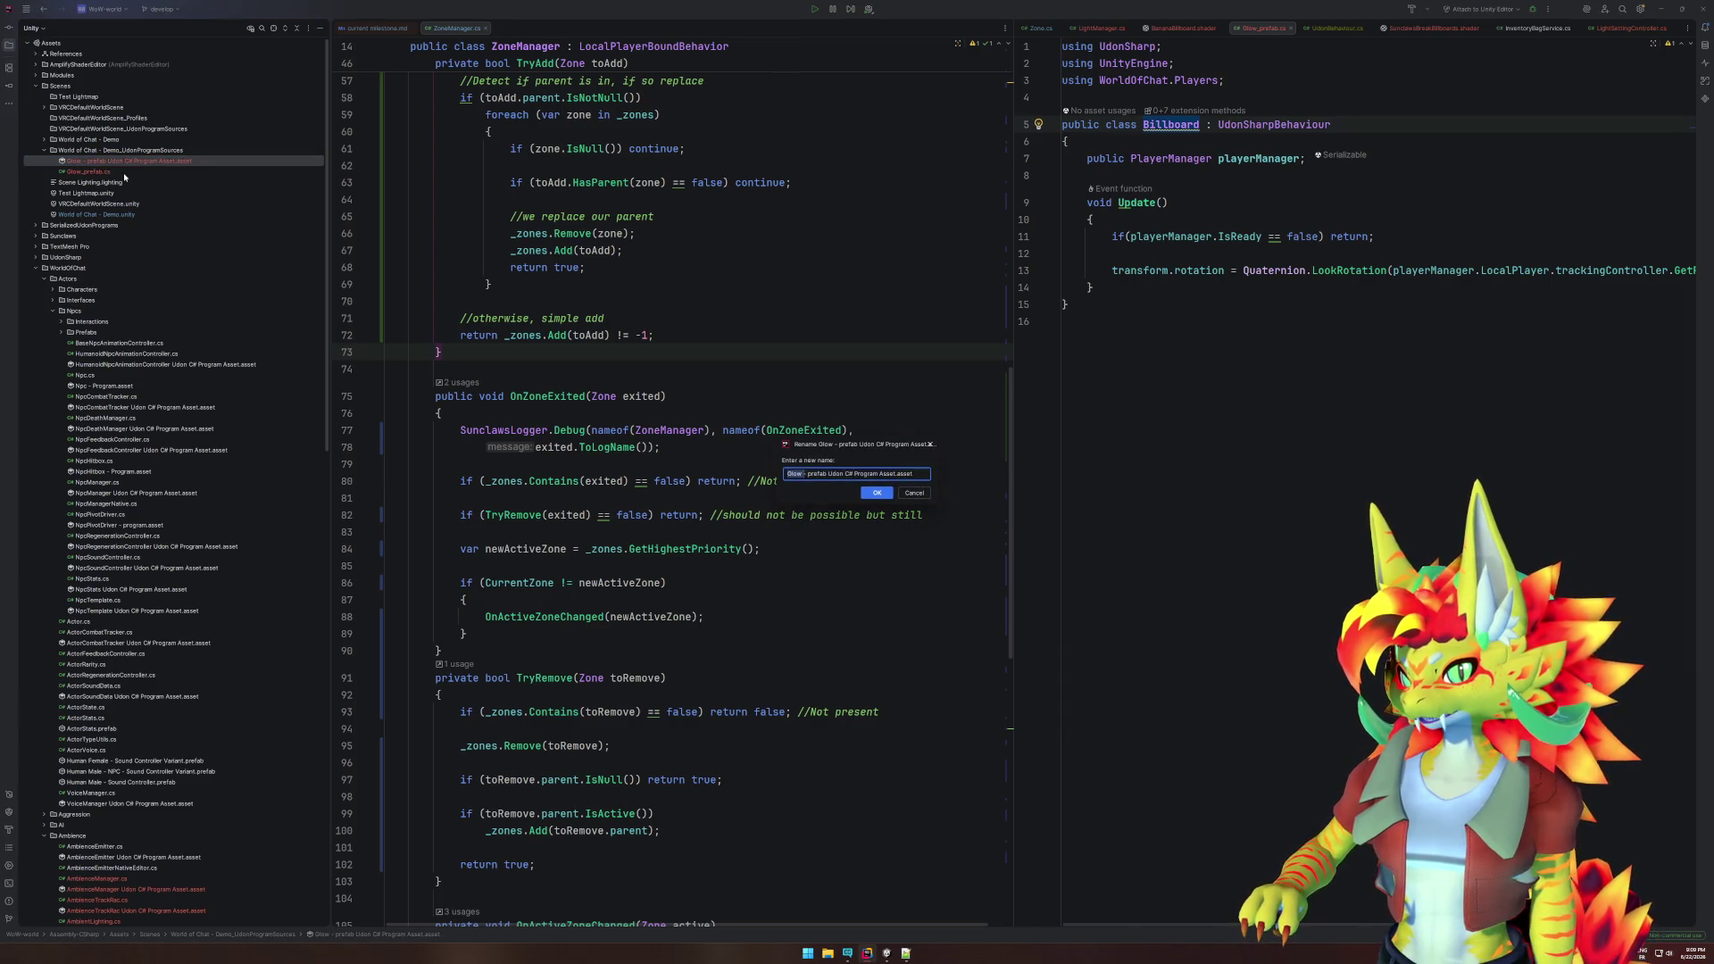
{"action": "type", "text": "Billboard"}
{"action": "key", "text": "Return"}
{"action": "key", "text": "Return"}
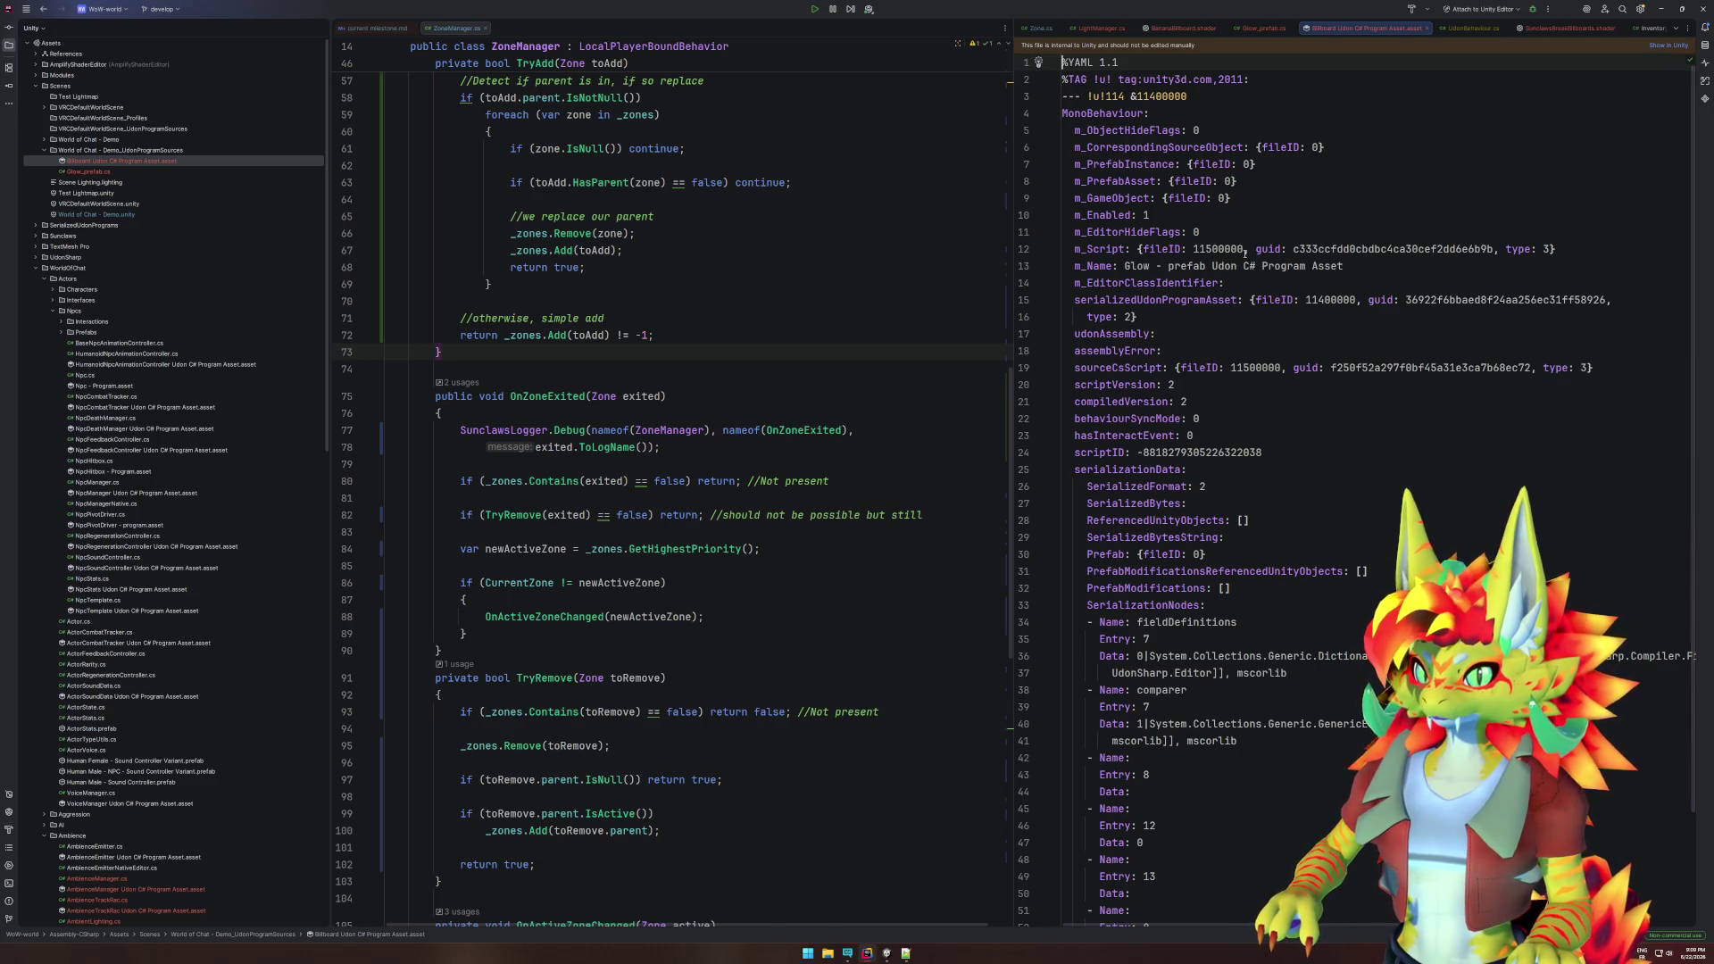
{"action": "left_click", "coordinate": [1215, 266]}
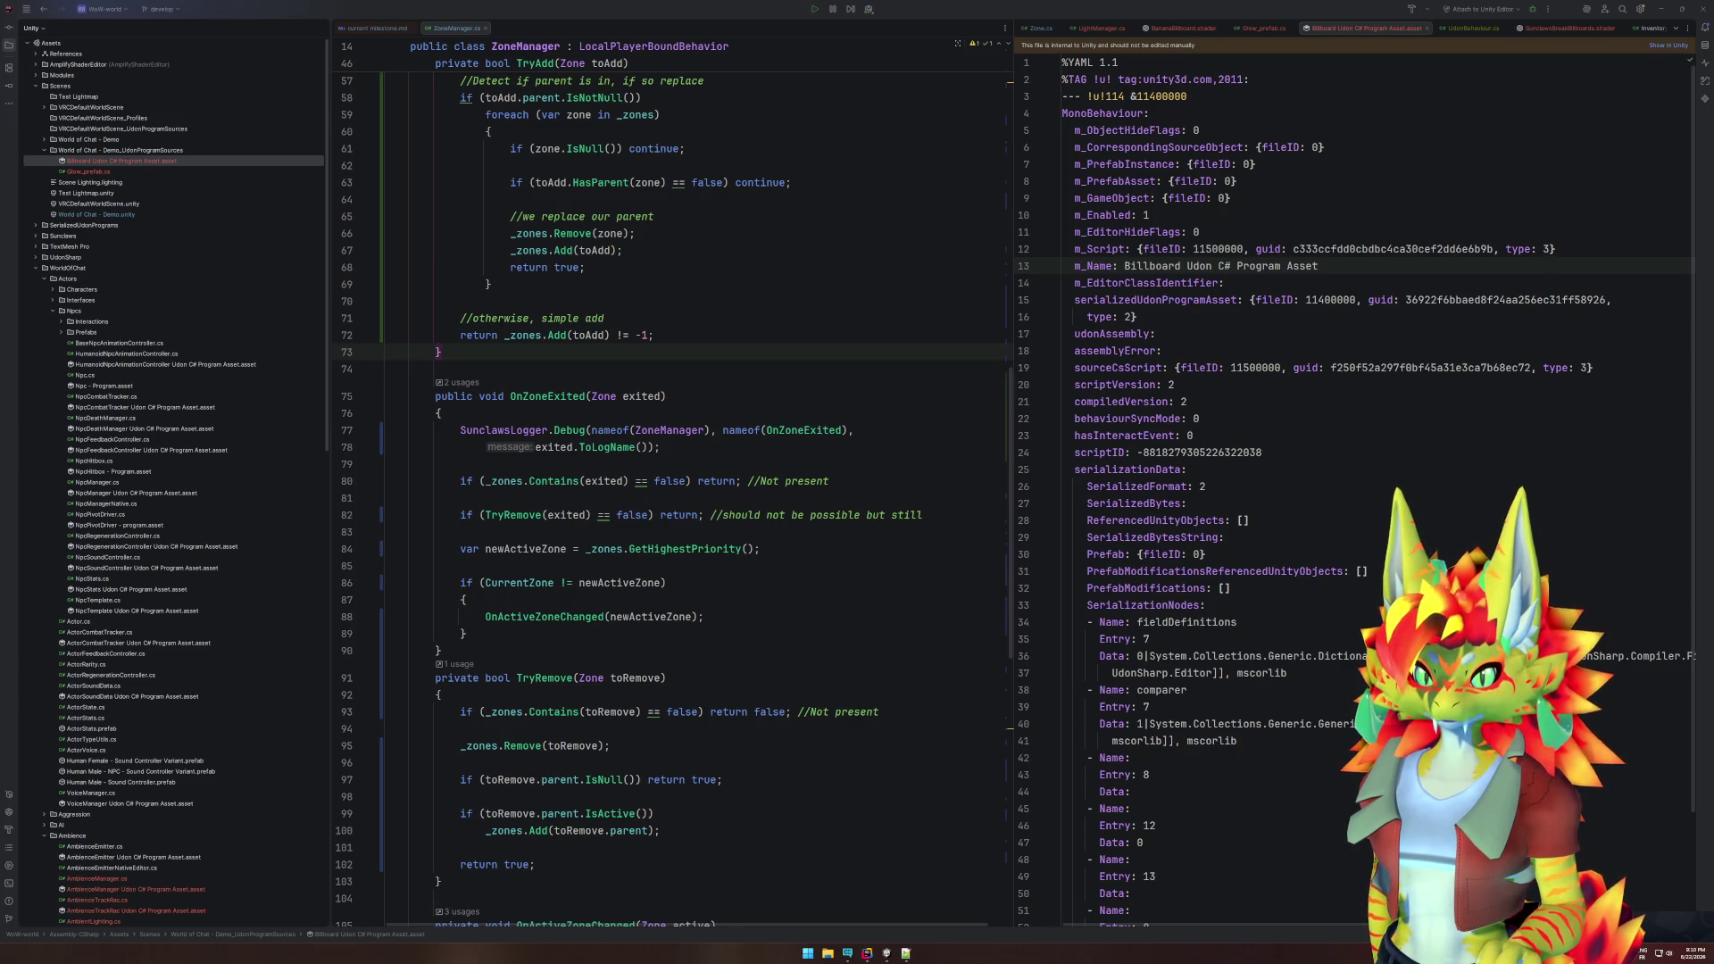
{"action": "left_click", "coordinate": [1207, 555]}
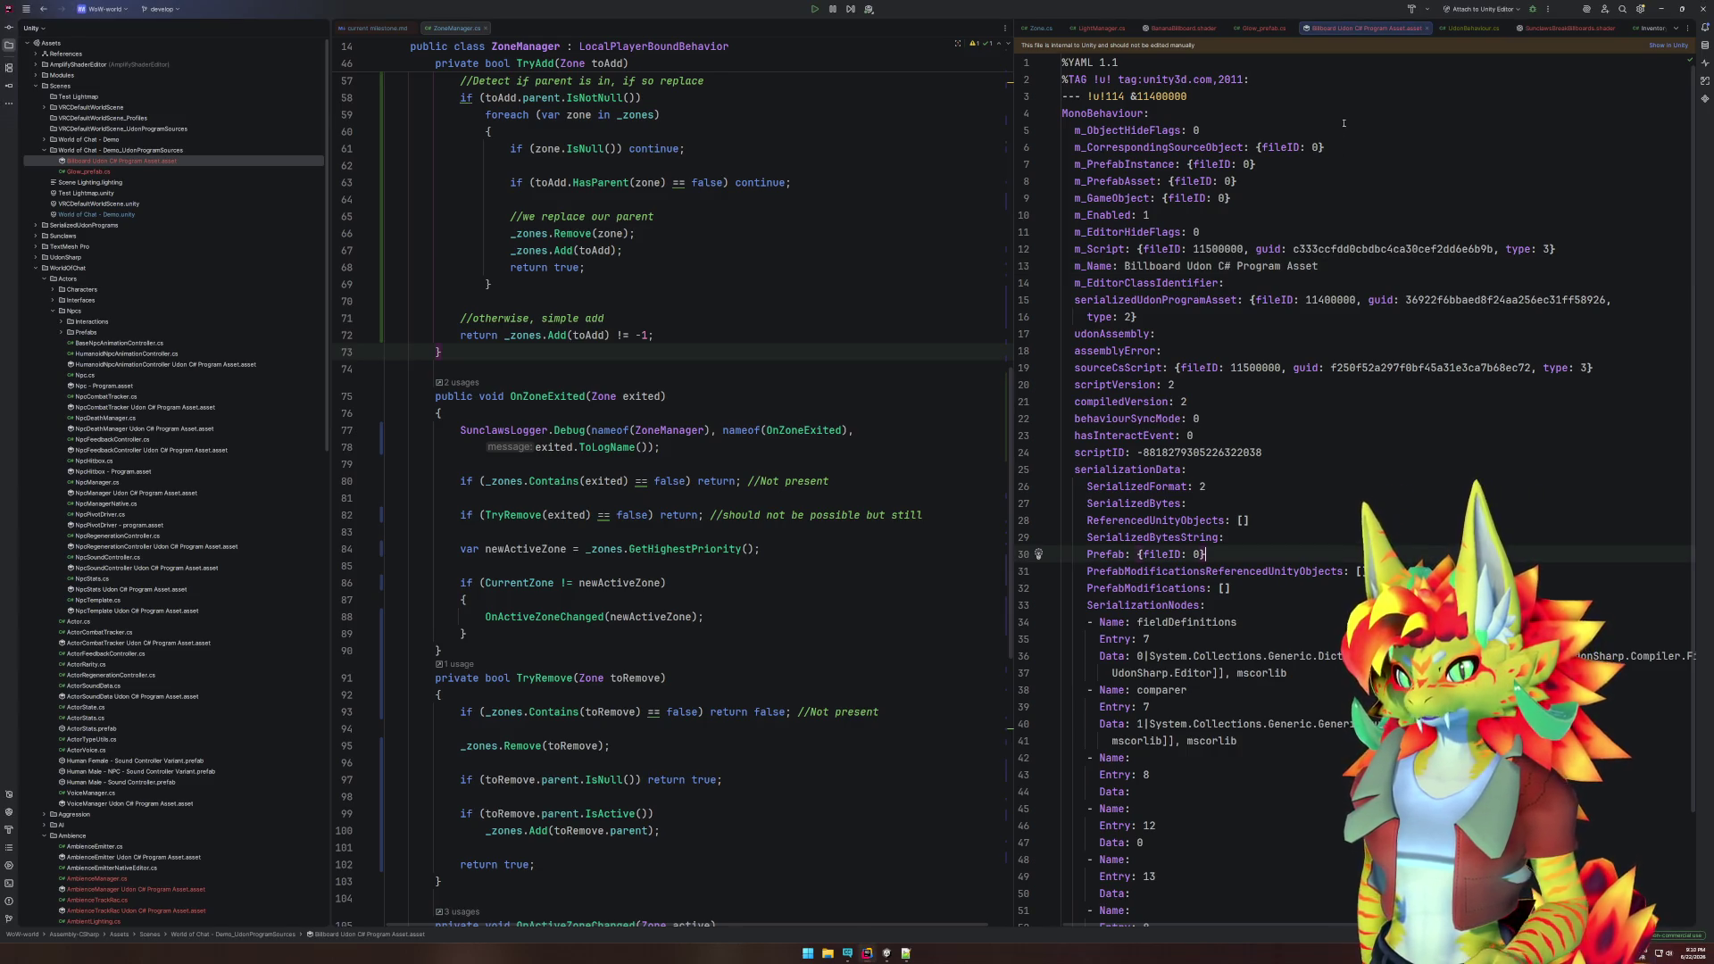
{"action": "left_click", "coordinate": [1427, 28]}
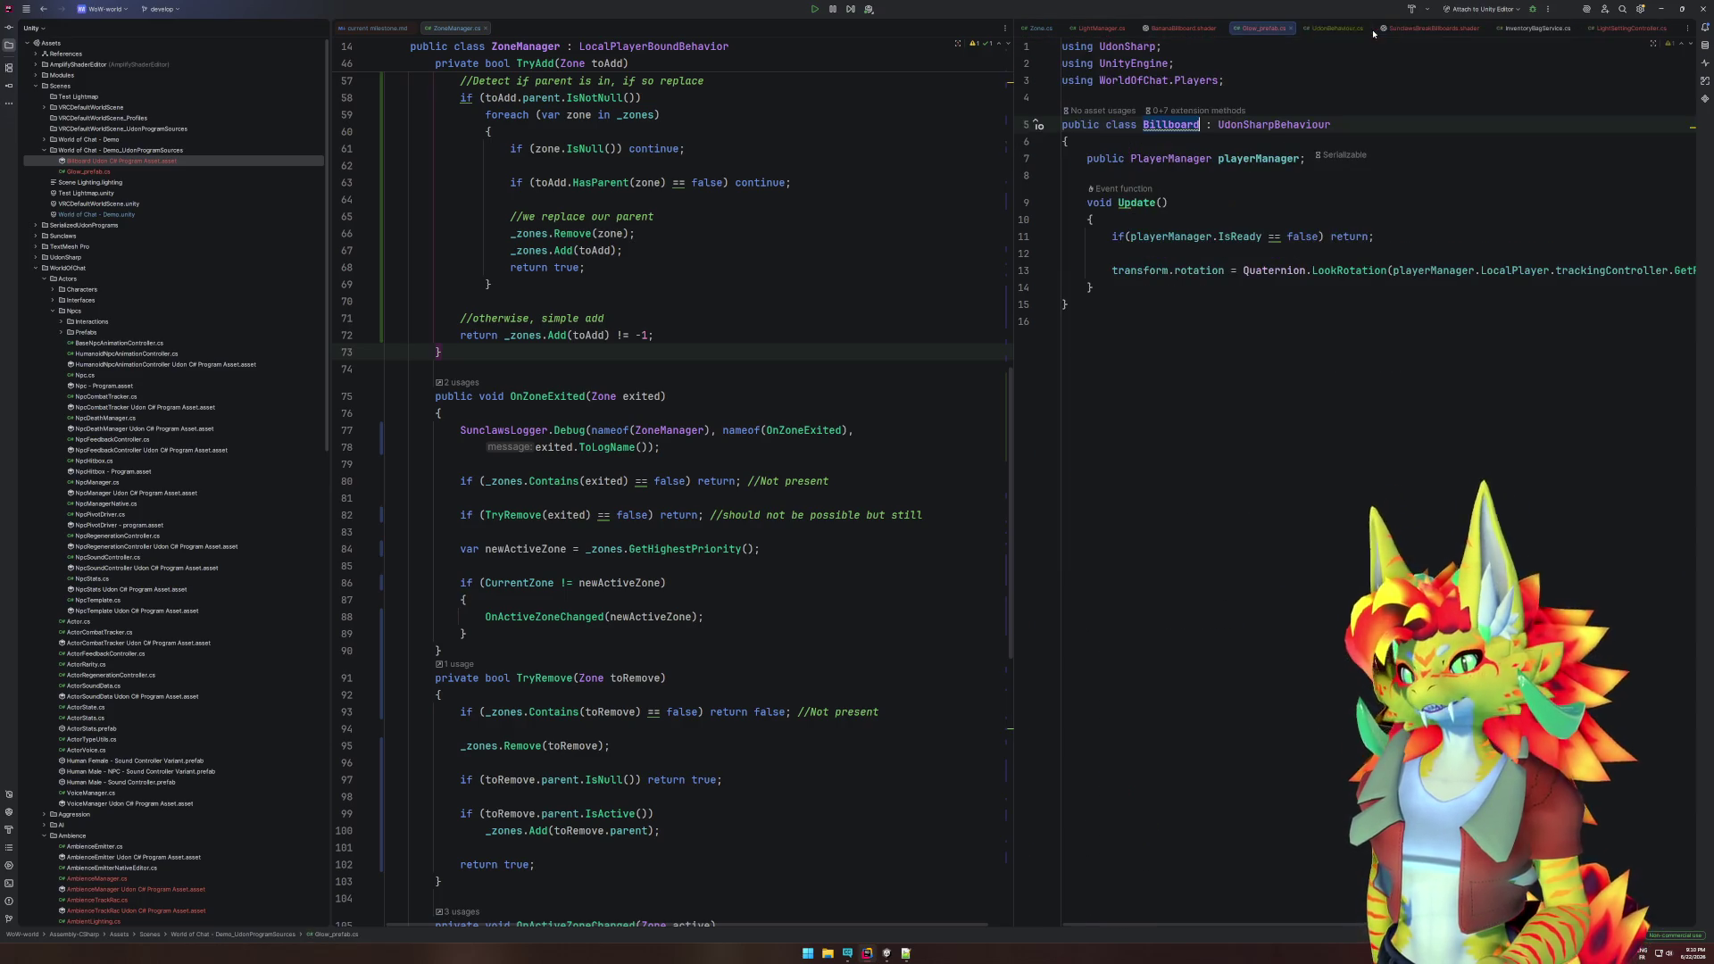
- Rename the Glow_prefab.cs script file to Billboard.cs
{"action": "key", "text": "ctrl+End"}
{"action": "left_click", "coordinate": [110, 162]}
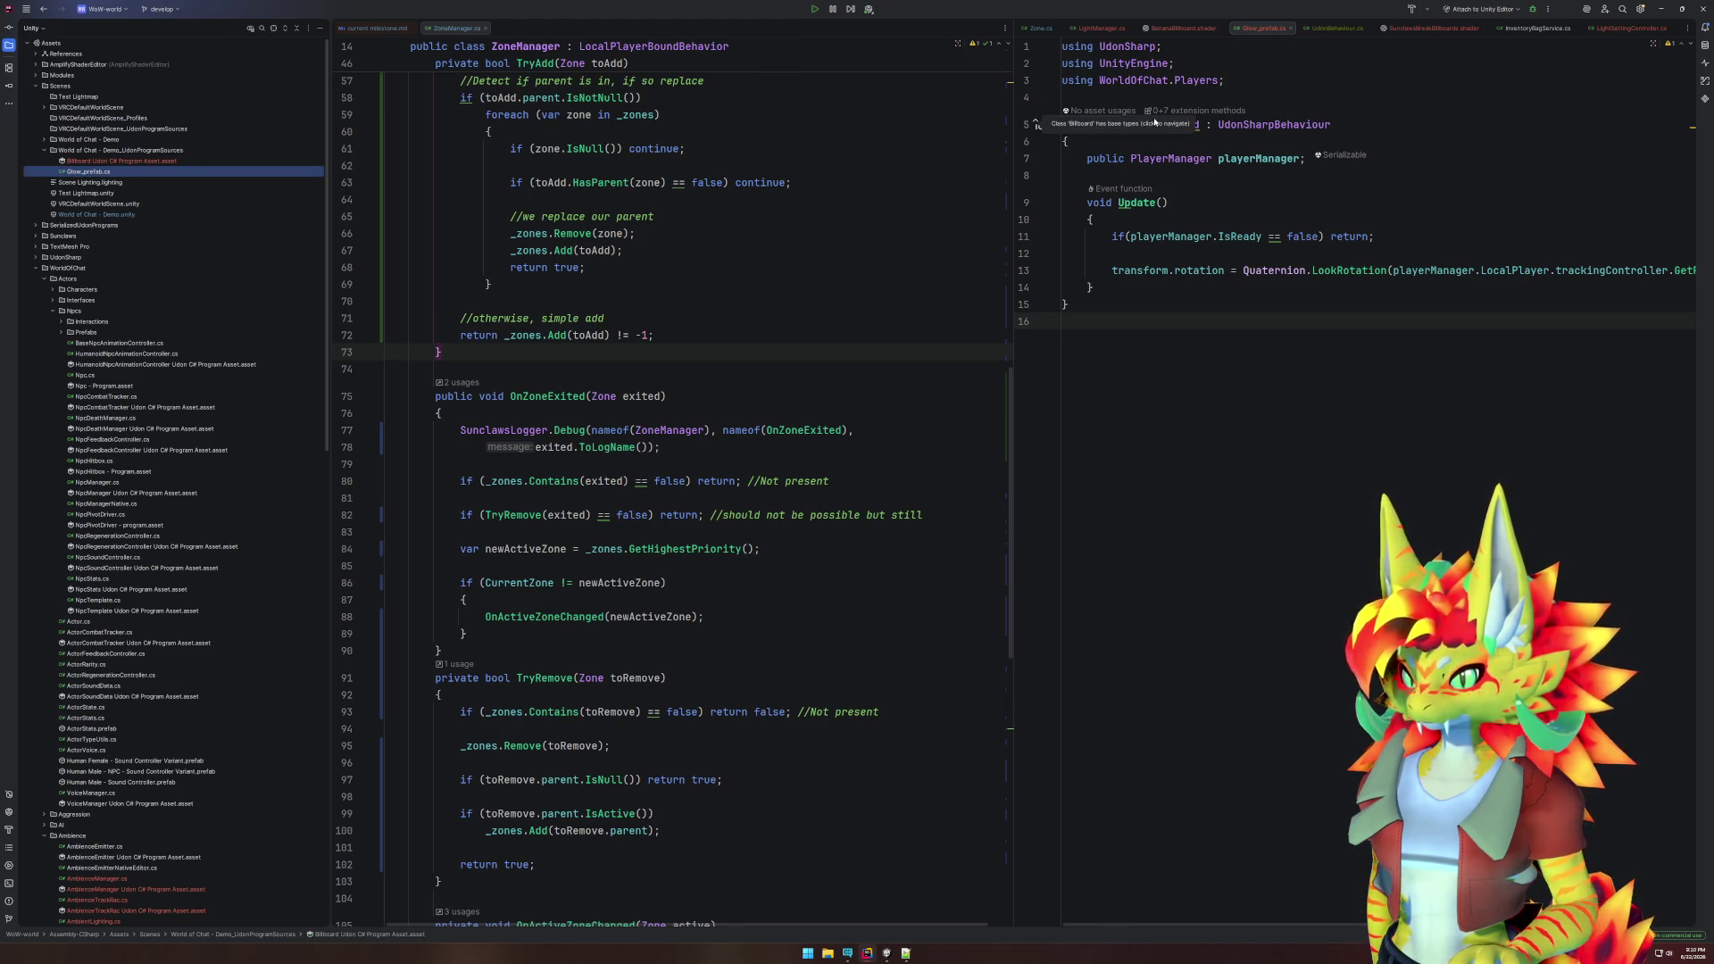
{"action": "key", "text": "Return"}
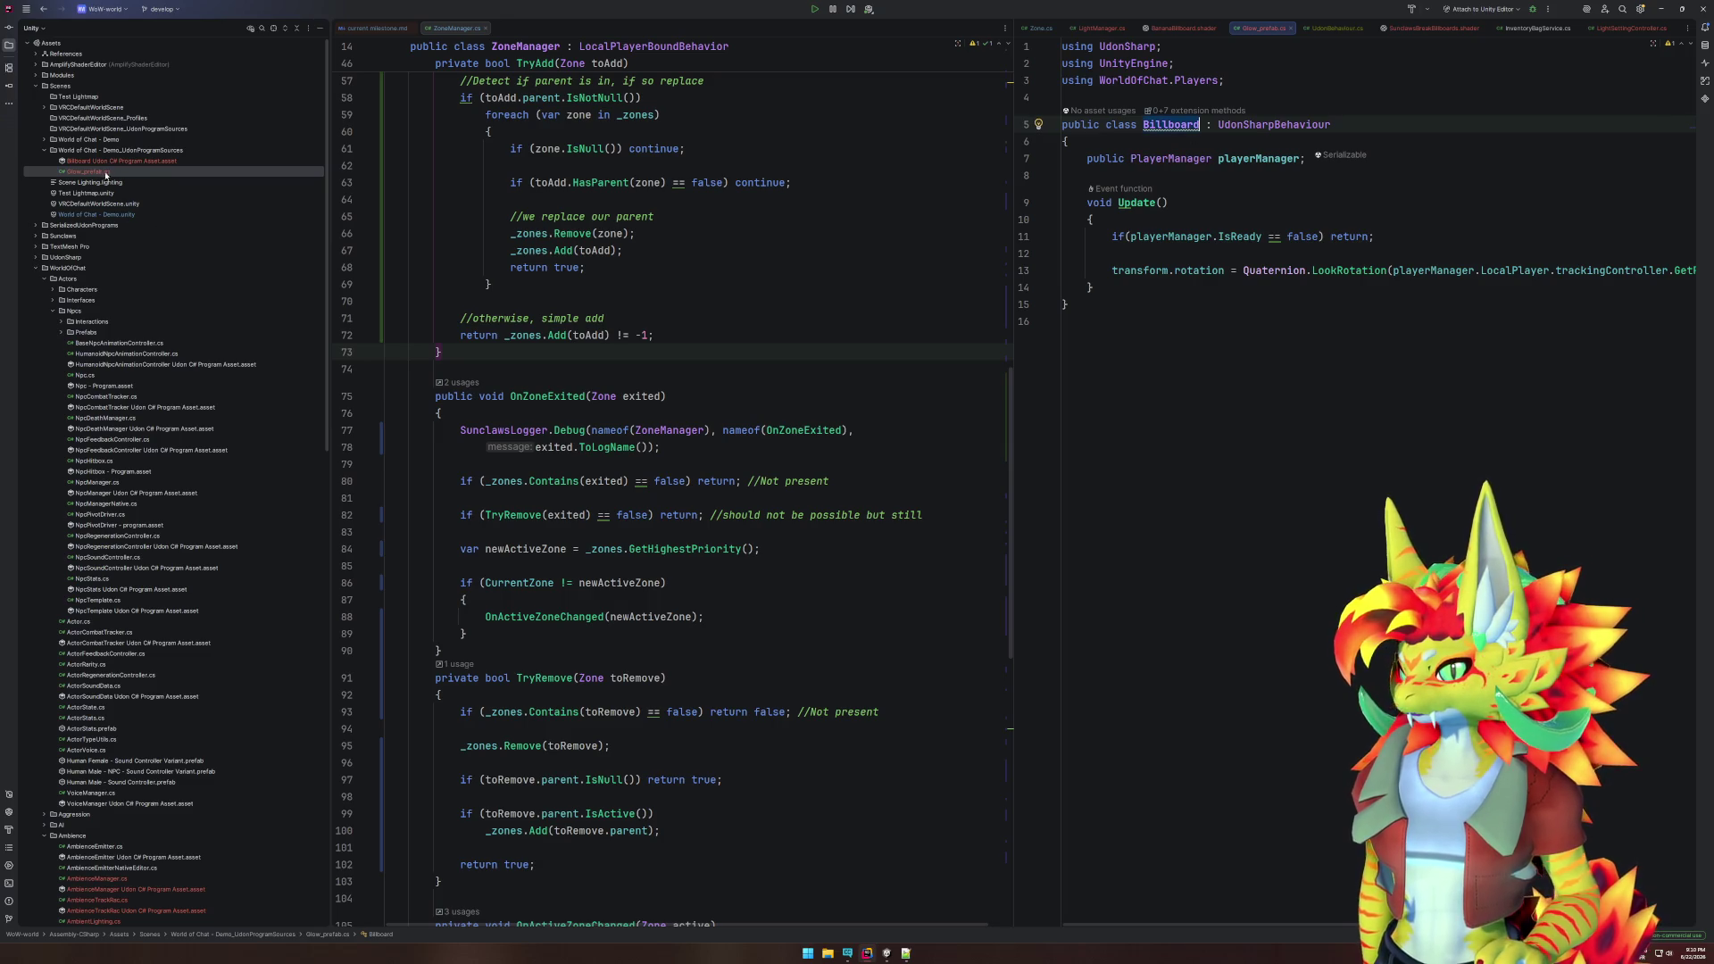
{"action": "left_click", "coordinate": [98, 172]}
{"action": "key", "text": "shift+F6"}
{"action": "type", "text": "Billboard"}
{"action": "key", "text": "Return"}
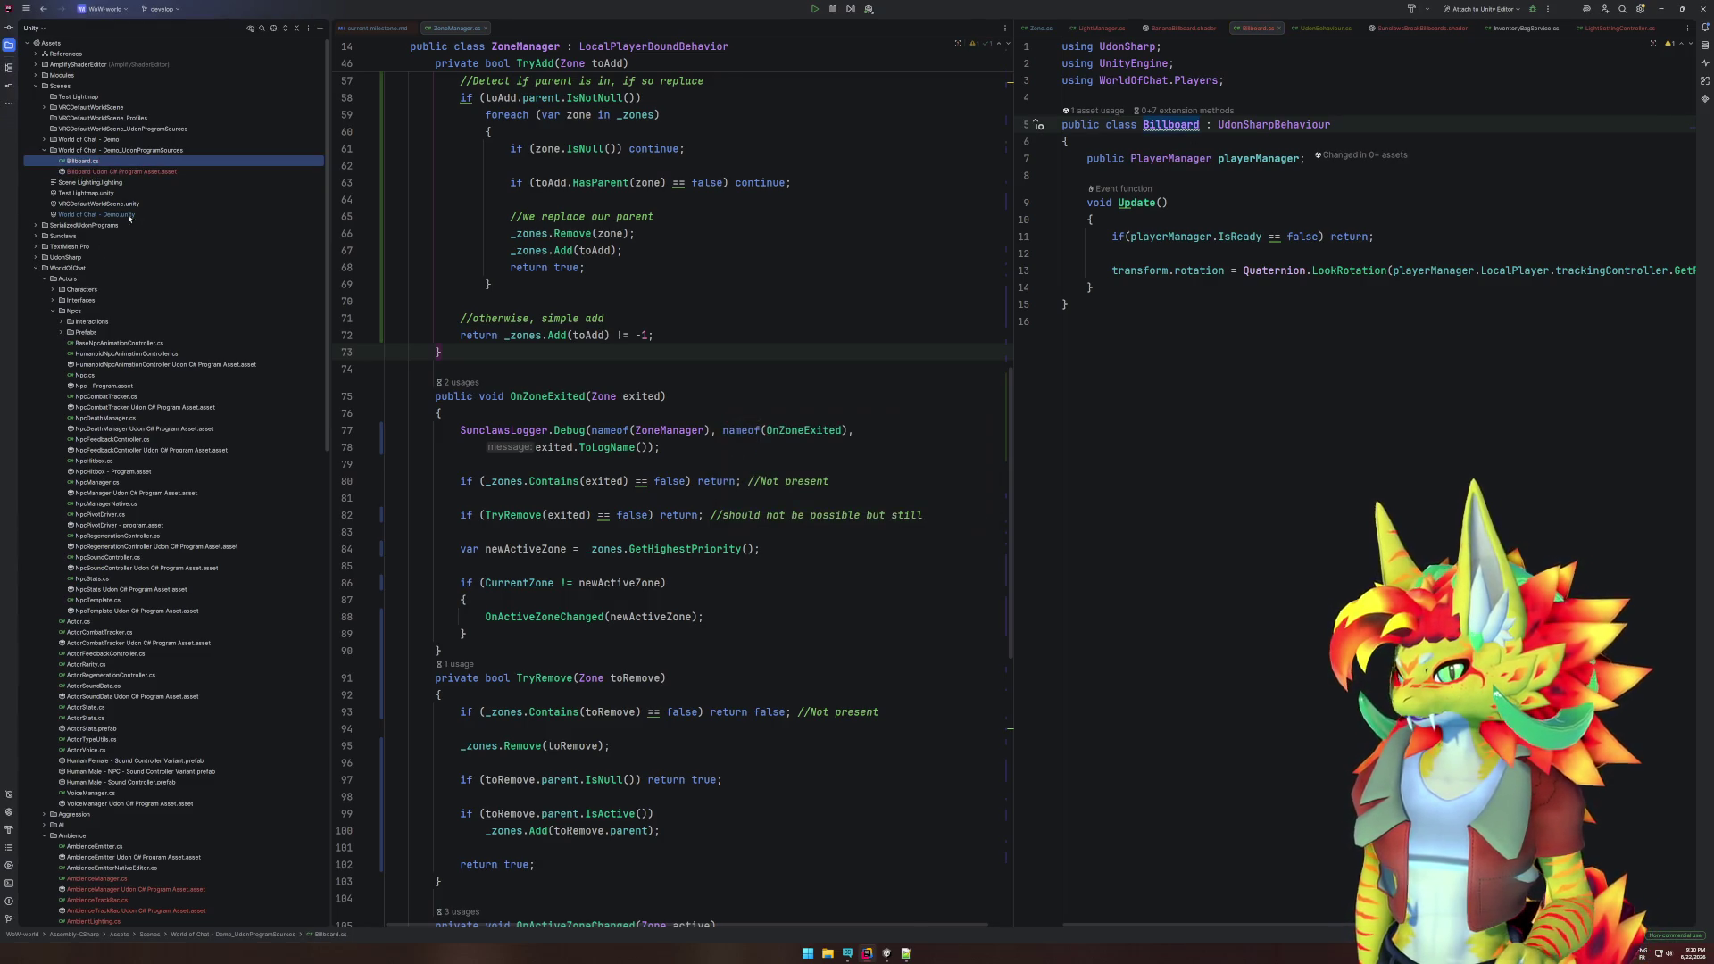
- Create a new Billboard folder inside the Sunclaws folder
{"action": "left_click", "coordinate": [36, 237]}
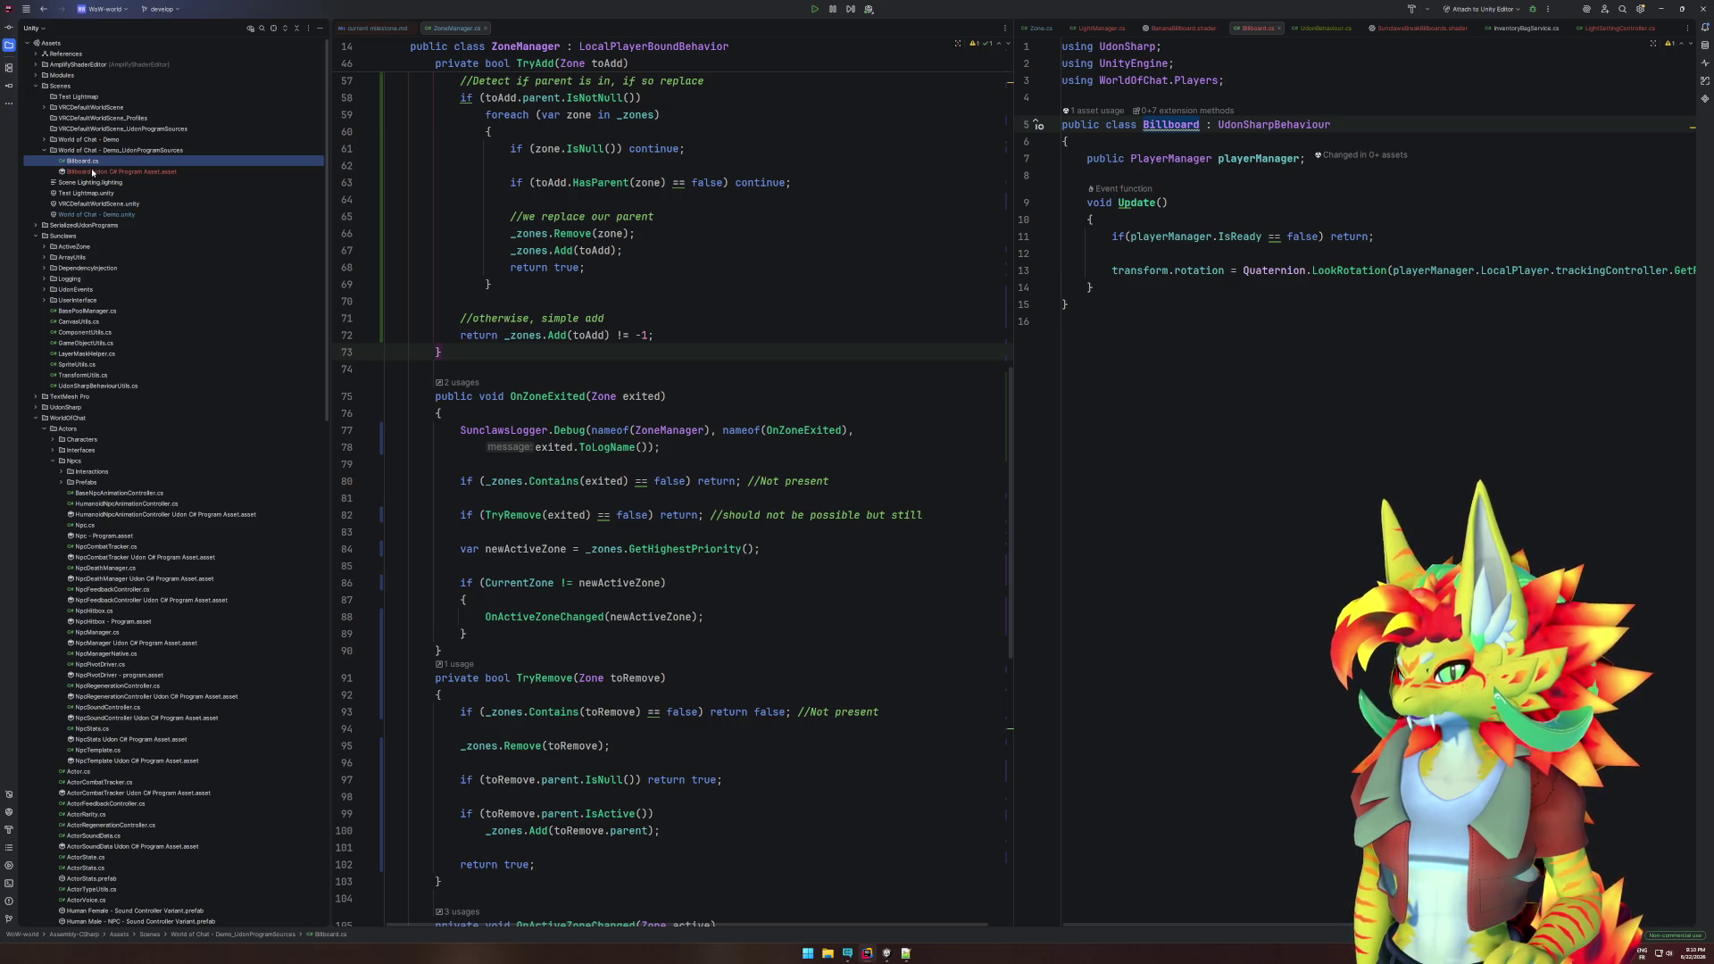
{"action": "right_click", "coordinate": [76, 235]}
{"action": "mouse_move", "coordinate": [134, 239]}
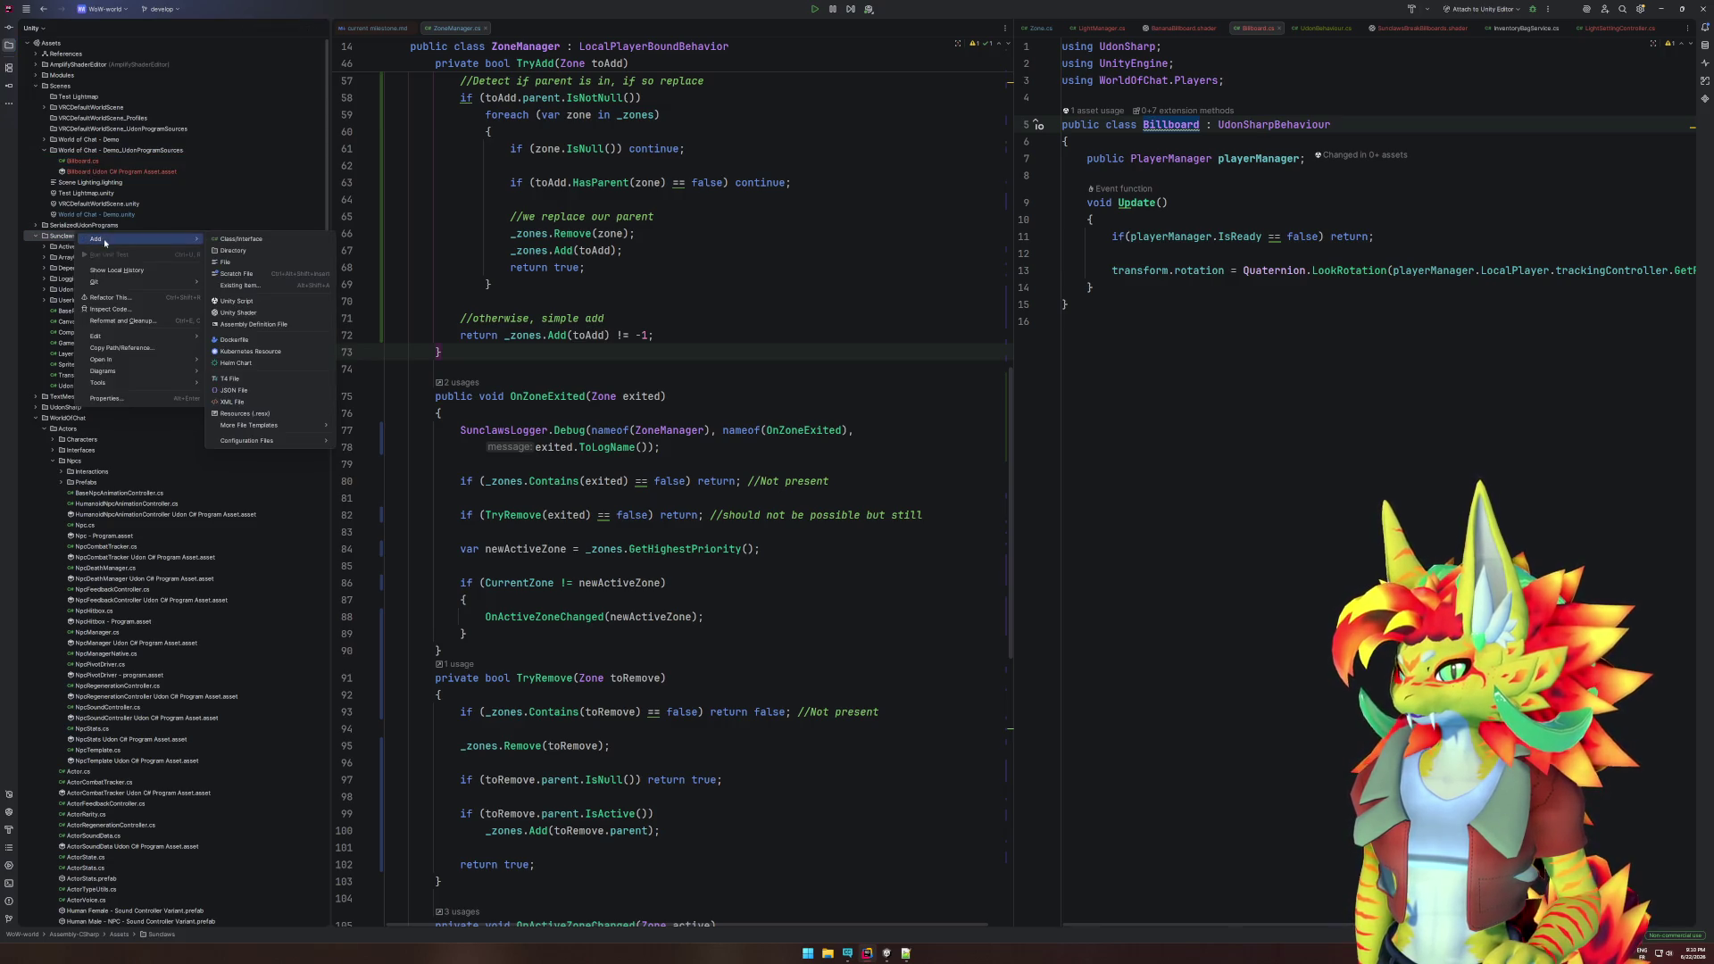
{"action": "left_click", "coordinate": [249, 252]}
{"action": "type", "text": "B"}
{"action": "type", "text": "d"}
{"action": "key", "text": "Return"}
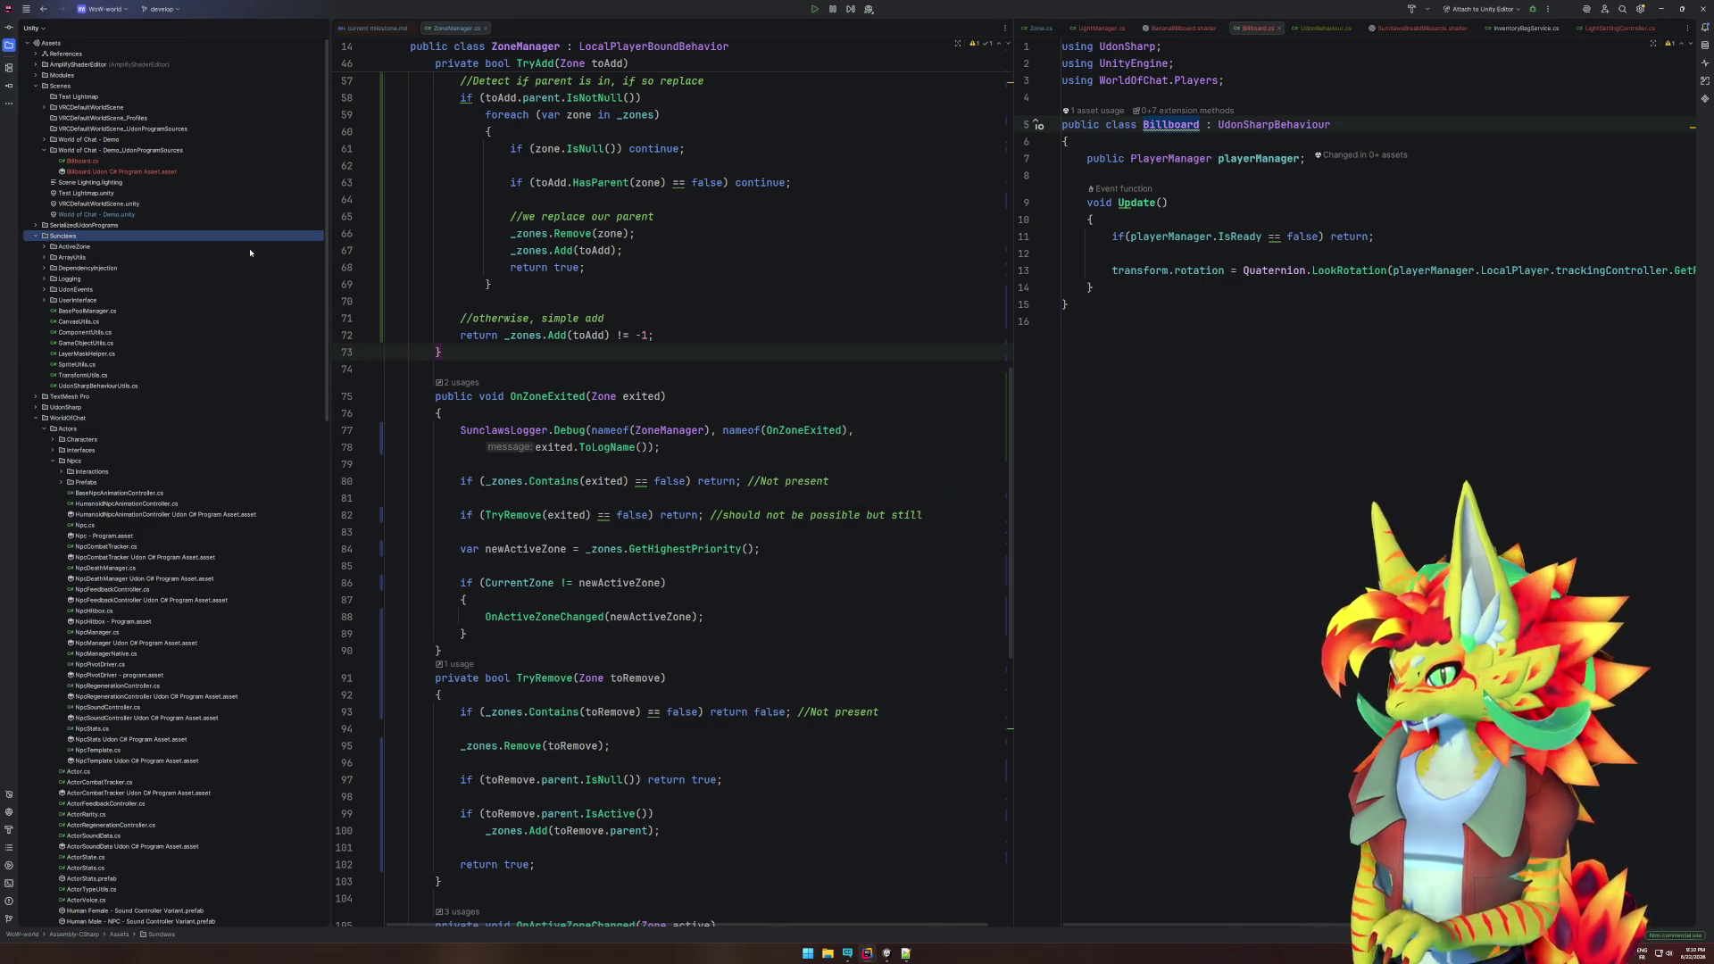
- Move Billboard.cs and its Udon asset into the Billboard folder, then return to Unity
{"action": "left_click", "coordinate": [89, 161]}
{"action": "left_click", "coordinate": [91, 170], "text": "shift"}
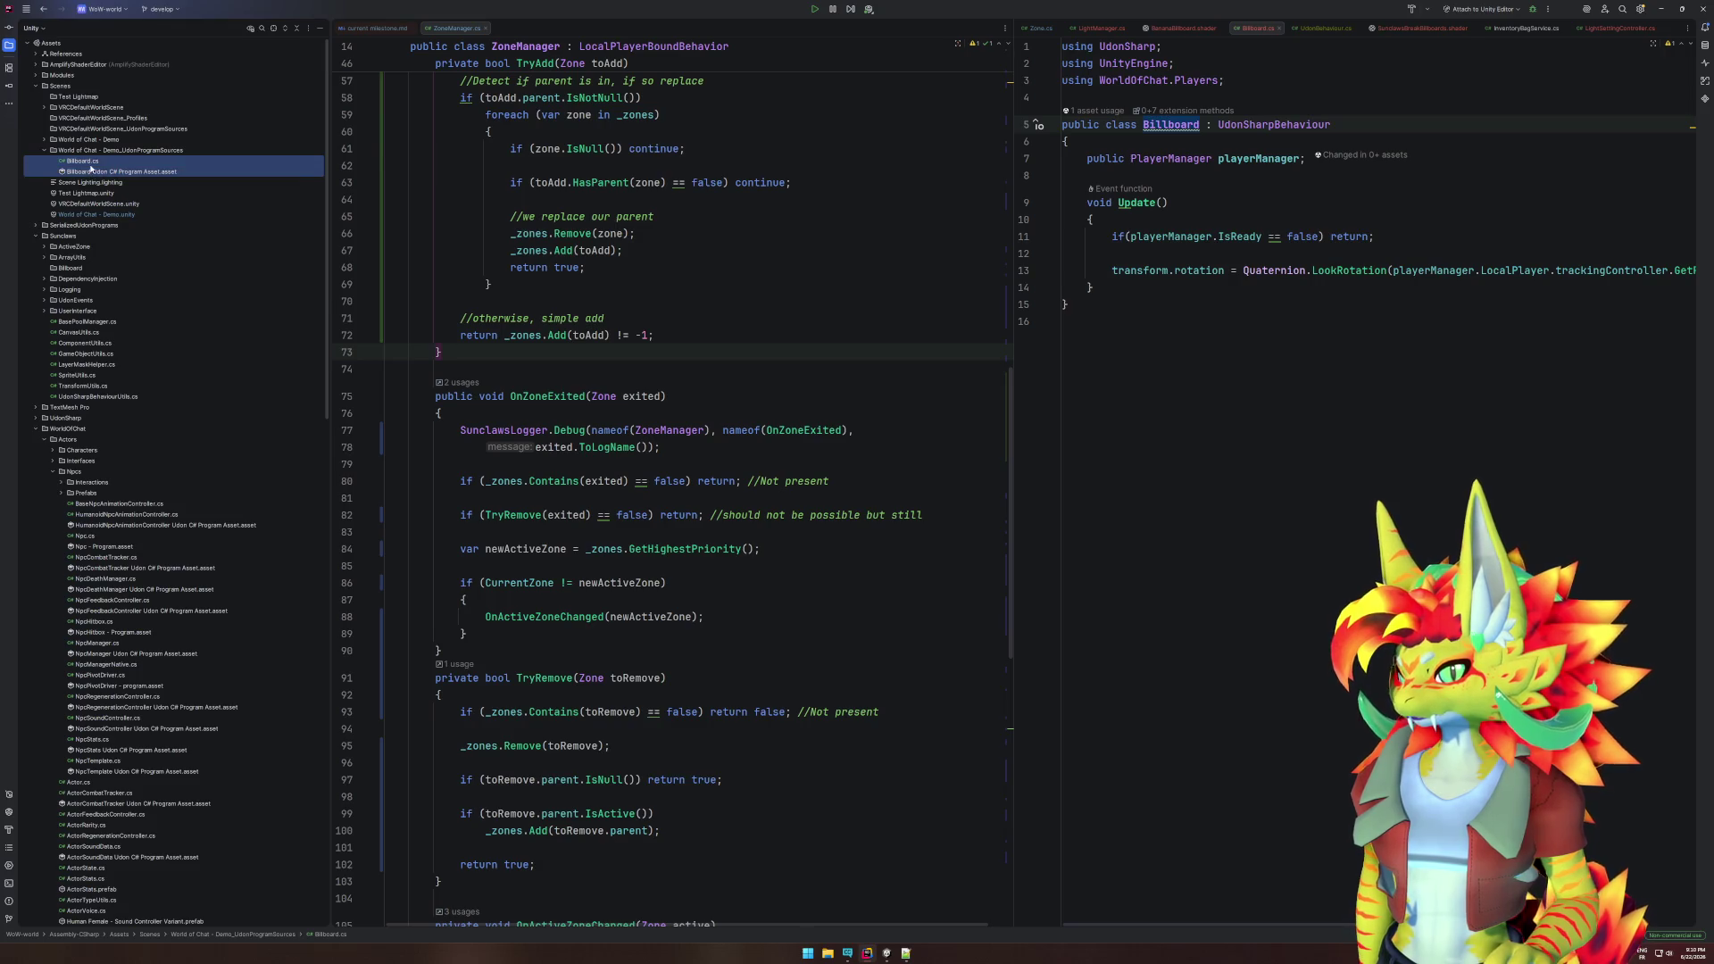
{"action": "left_click_drag", "start_coordinate": [78, 278], "coordinate": [75, 271]}
{"action": "left_click", "coordinate": [90, 174], "text": "shift"}
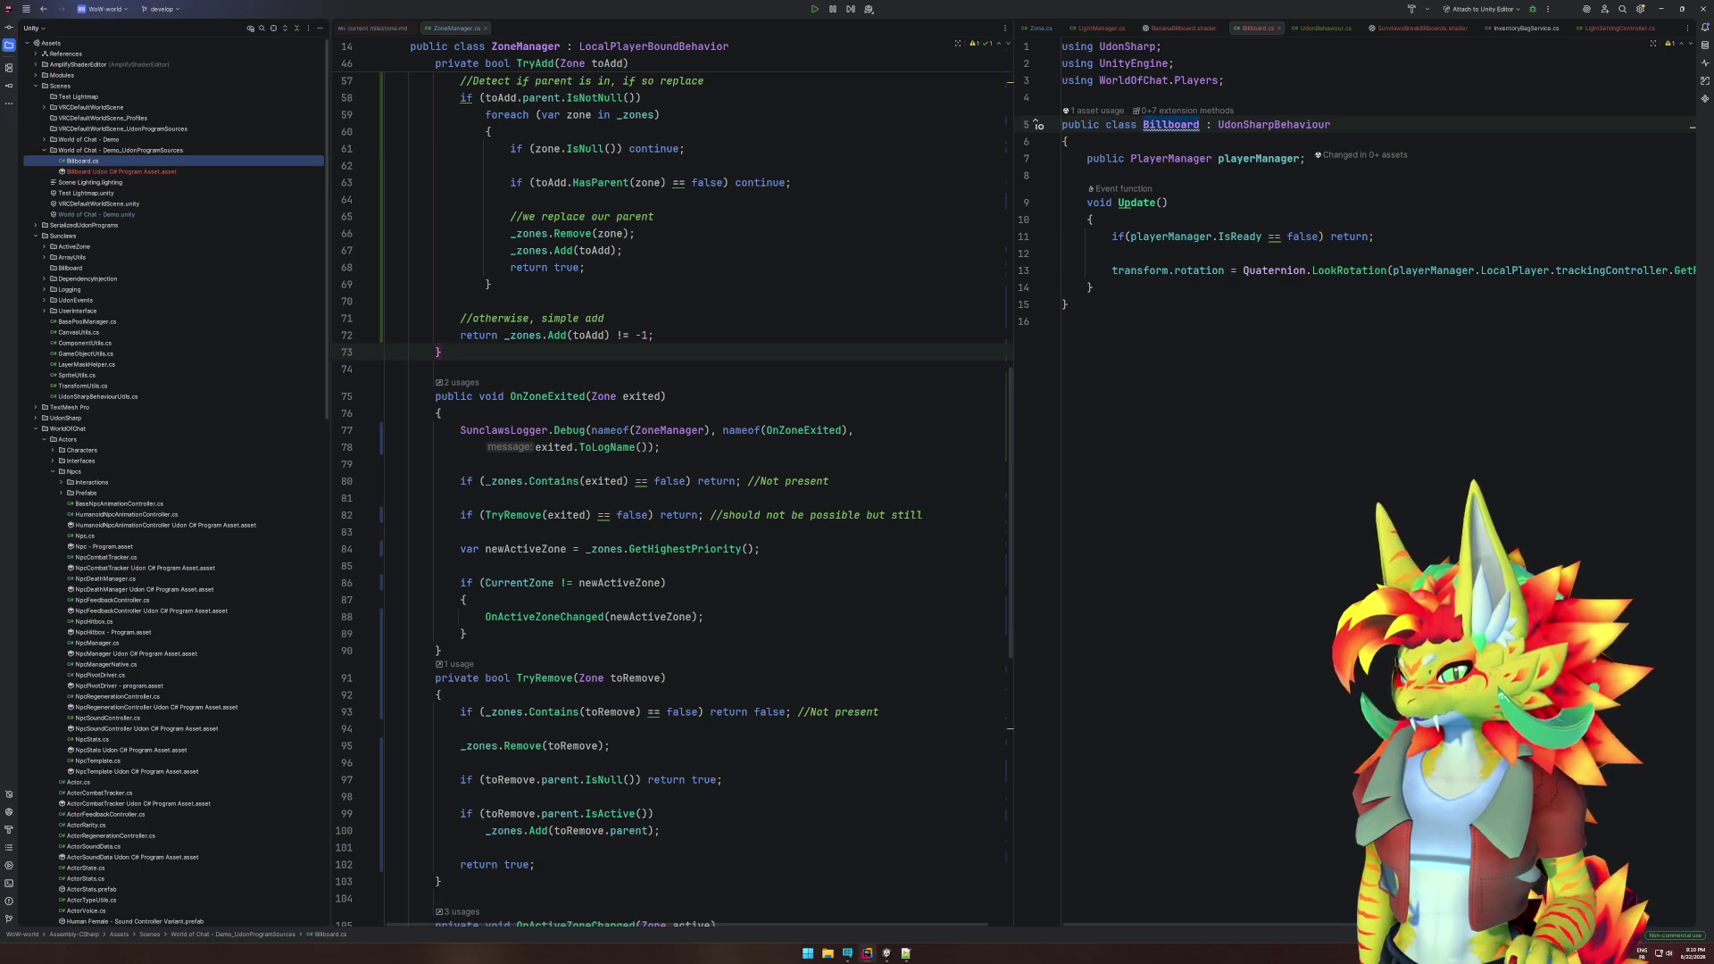
{"action": "left_click", "coordinate": [873, 952]}
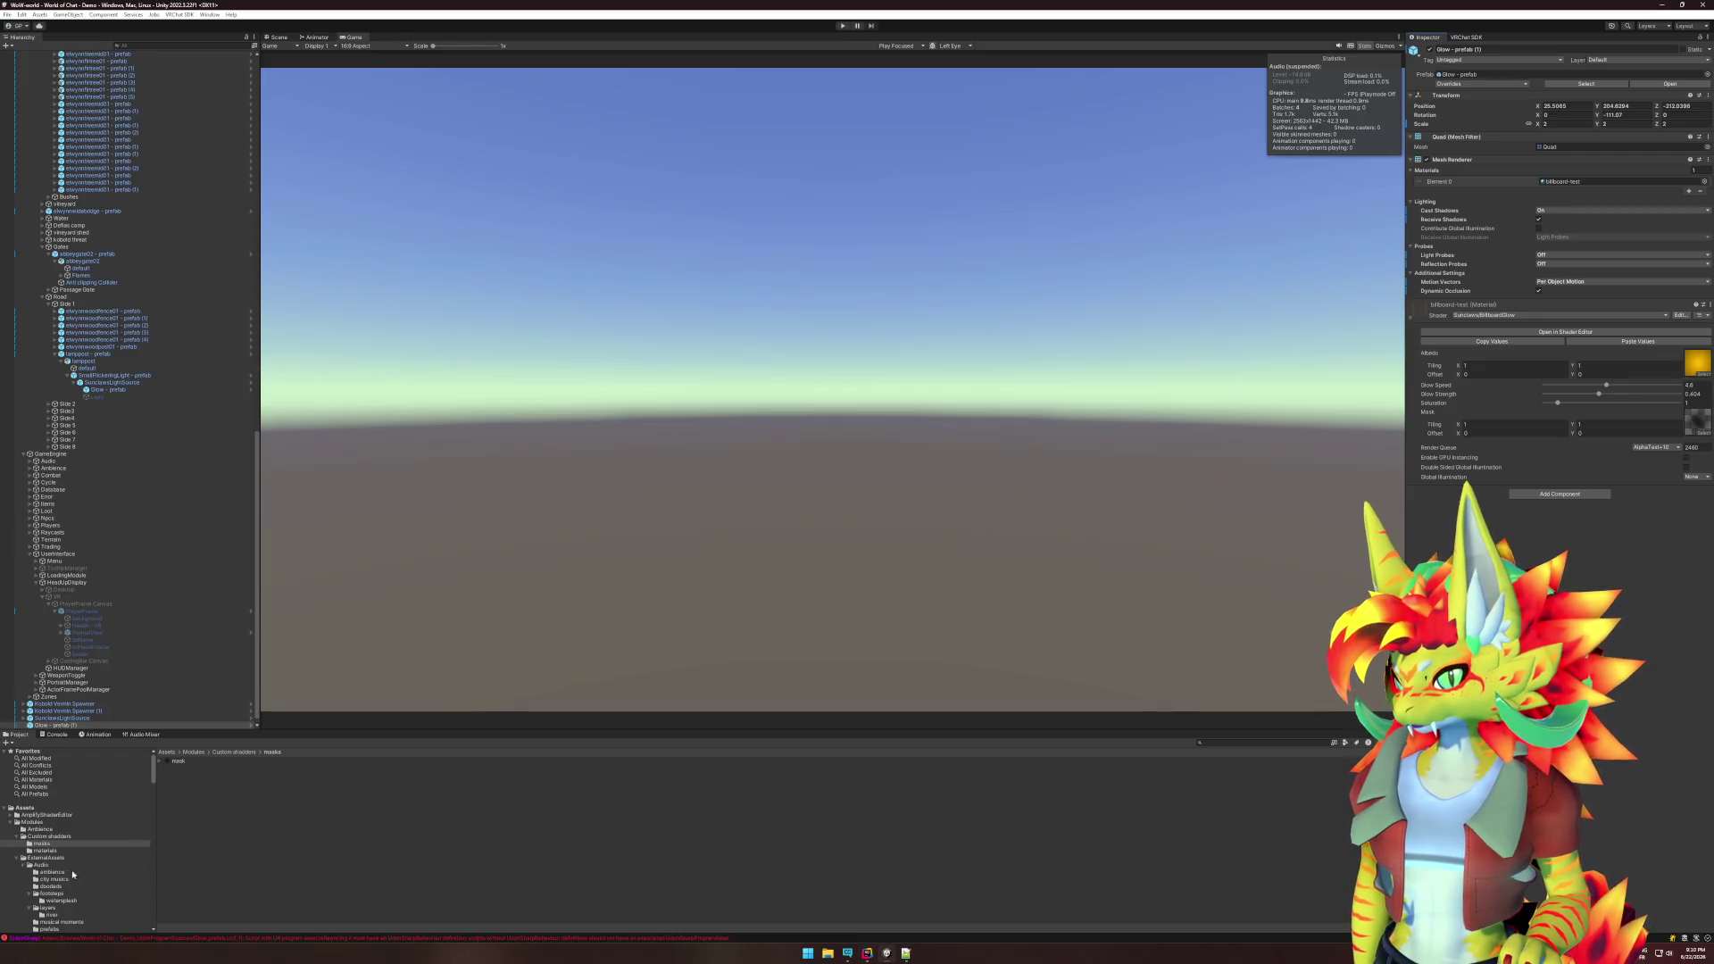
- Refresh the Sunclaws folder so the new Billboard folder appears in Unity
{"action": "scroll", "coordinate": [77, 875], "scroll_direction": "down", "scroll_amount": 10}
{"action": "scroll", "coordinate": [80, 814], "scroll_direction": "down", "scroll_amount": 10}
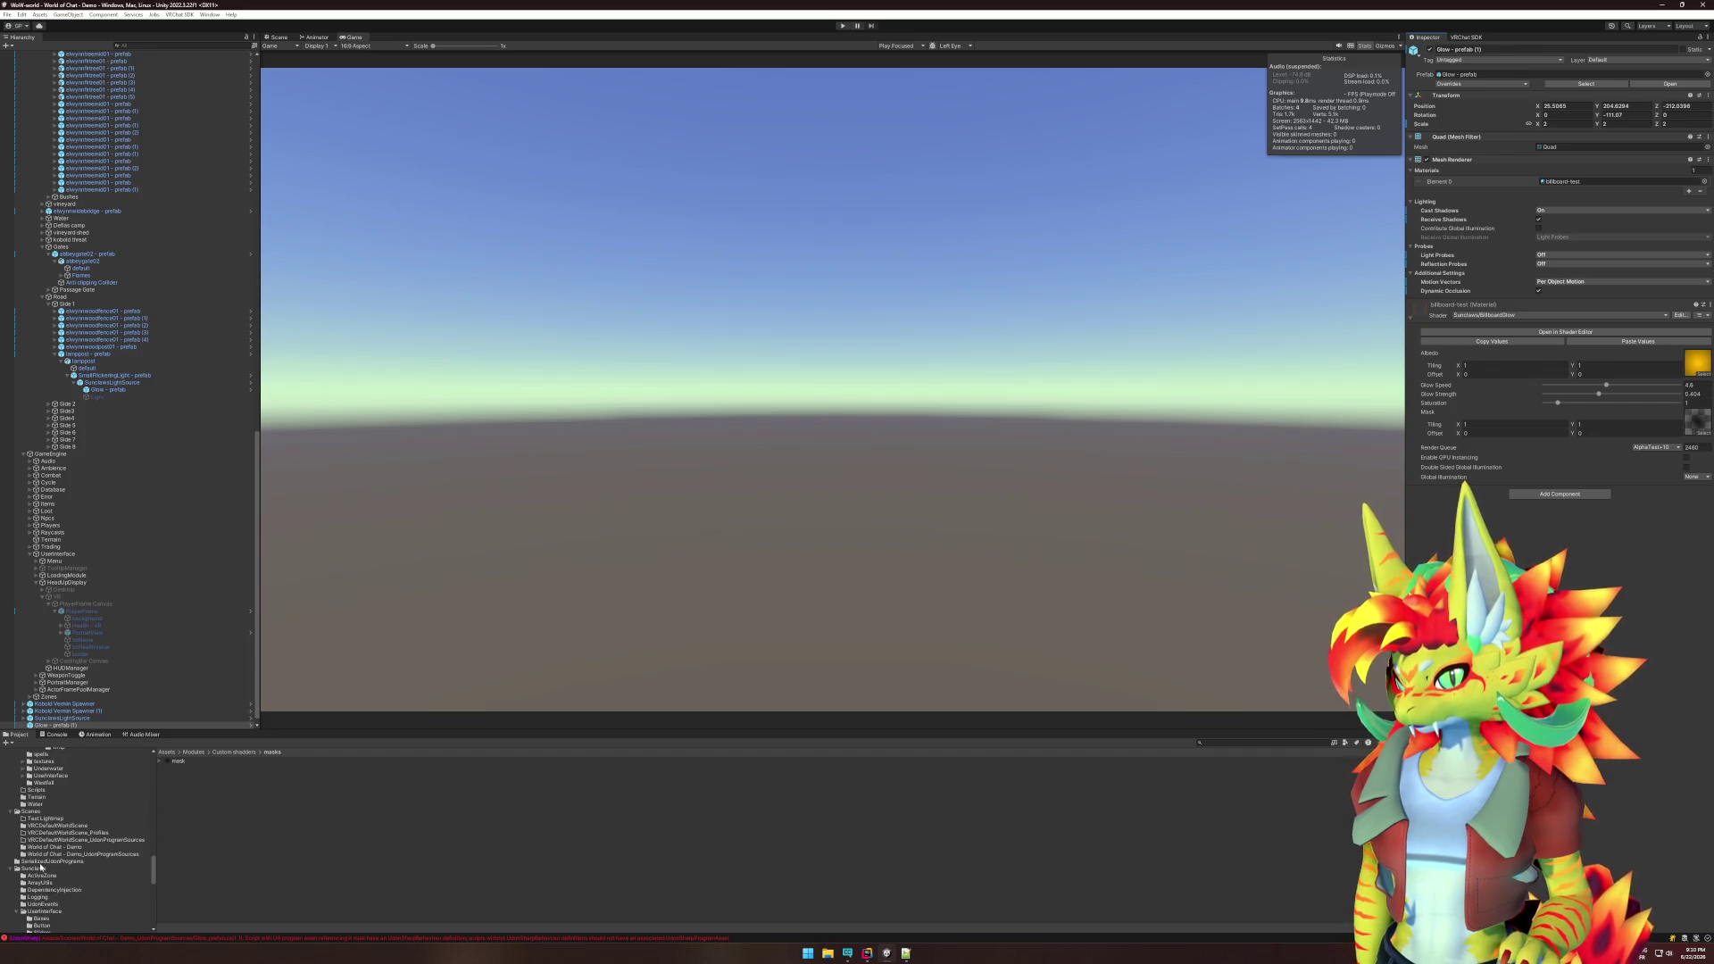
{"action": "right_click", "coordinate": [40, 867]}
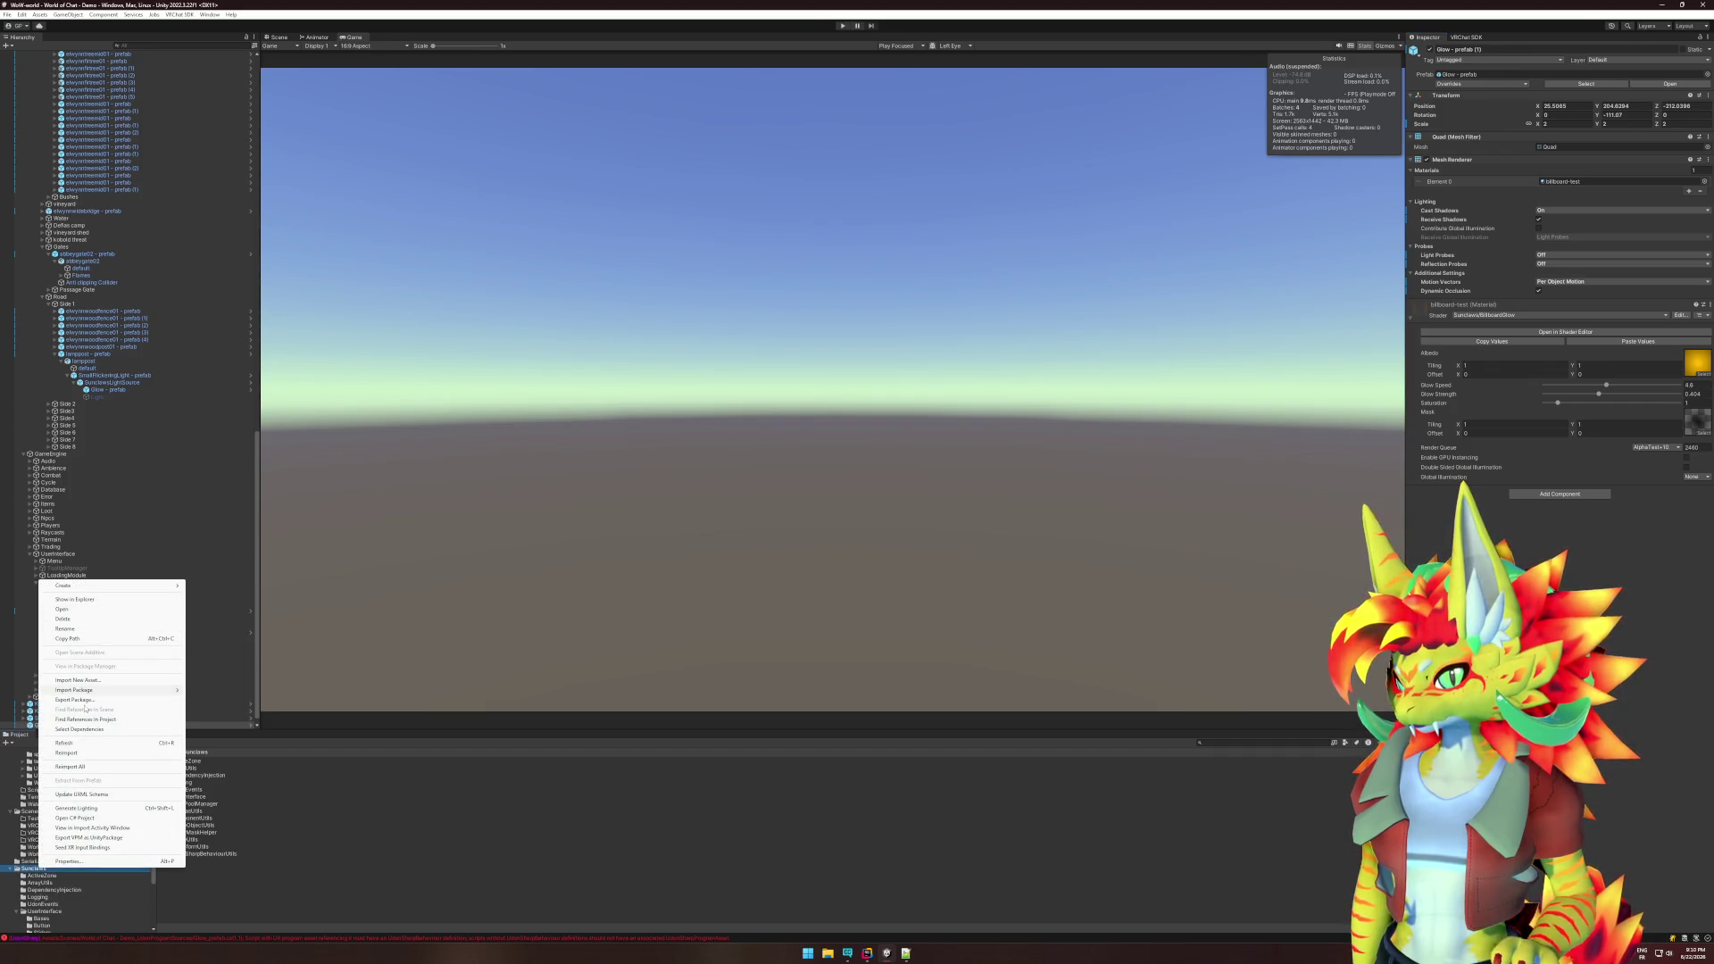
{"action": "left_click", "coordinate": [67, 743]}
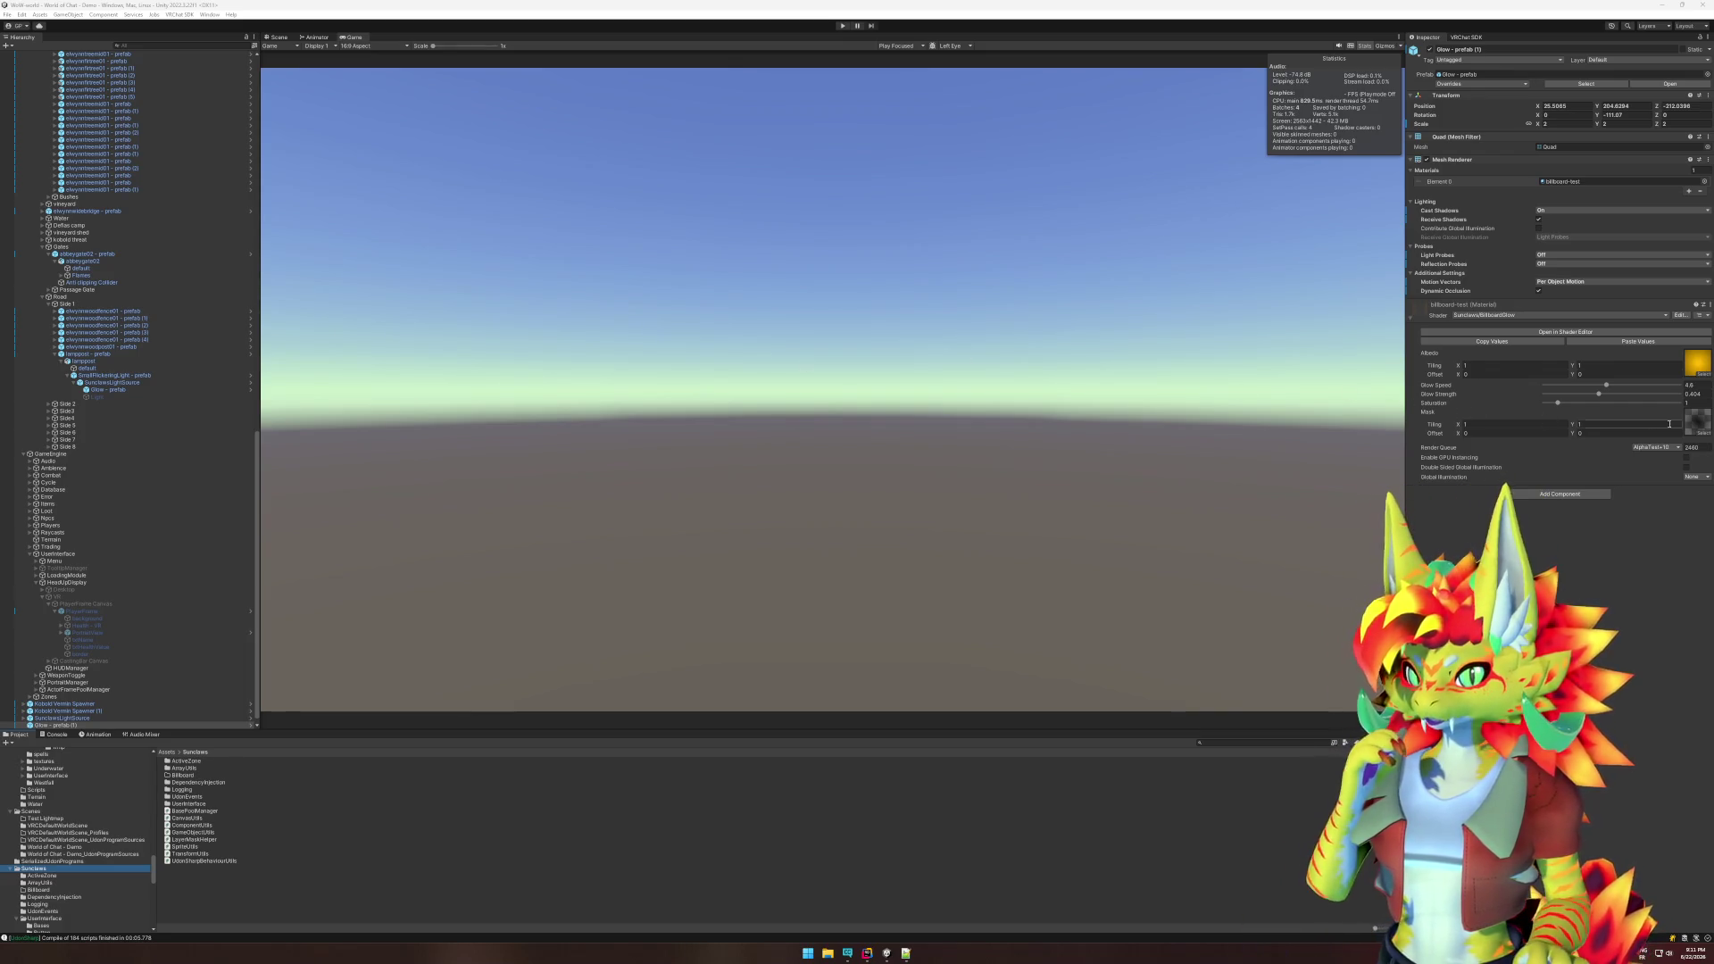
- Drag the Billboard script and its Udon program asset into Sunclaws/Billboard
{"action": "scroll", "coordinate": [112, 826], "scroll_direction": "down", "scroll_amount": 3}
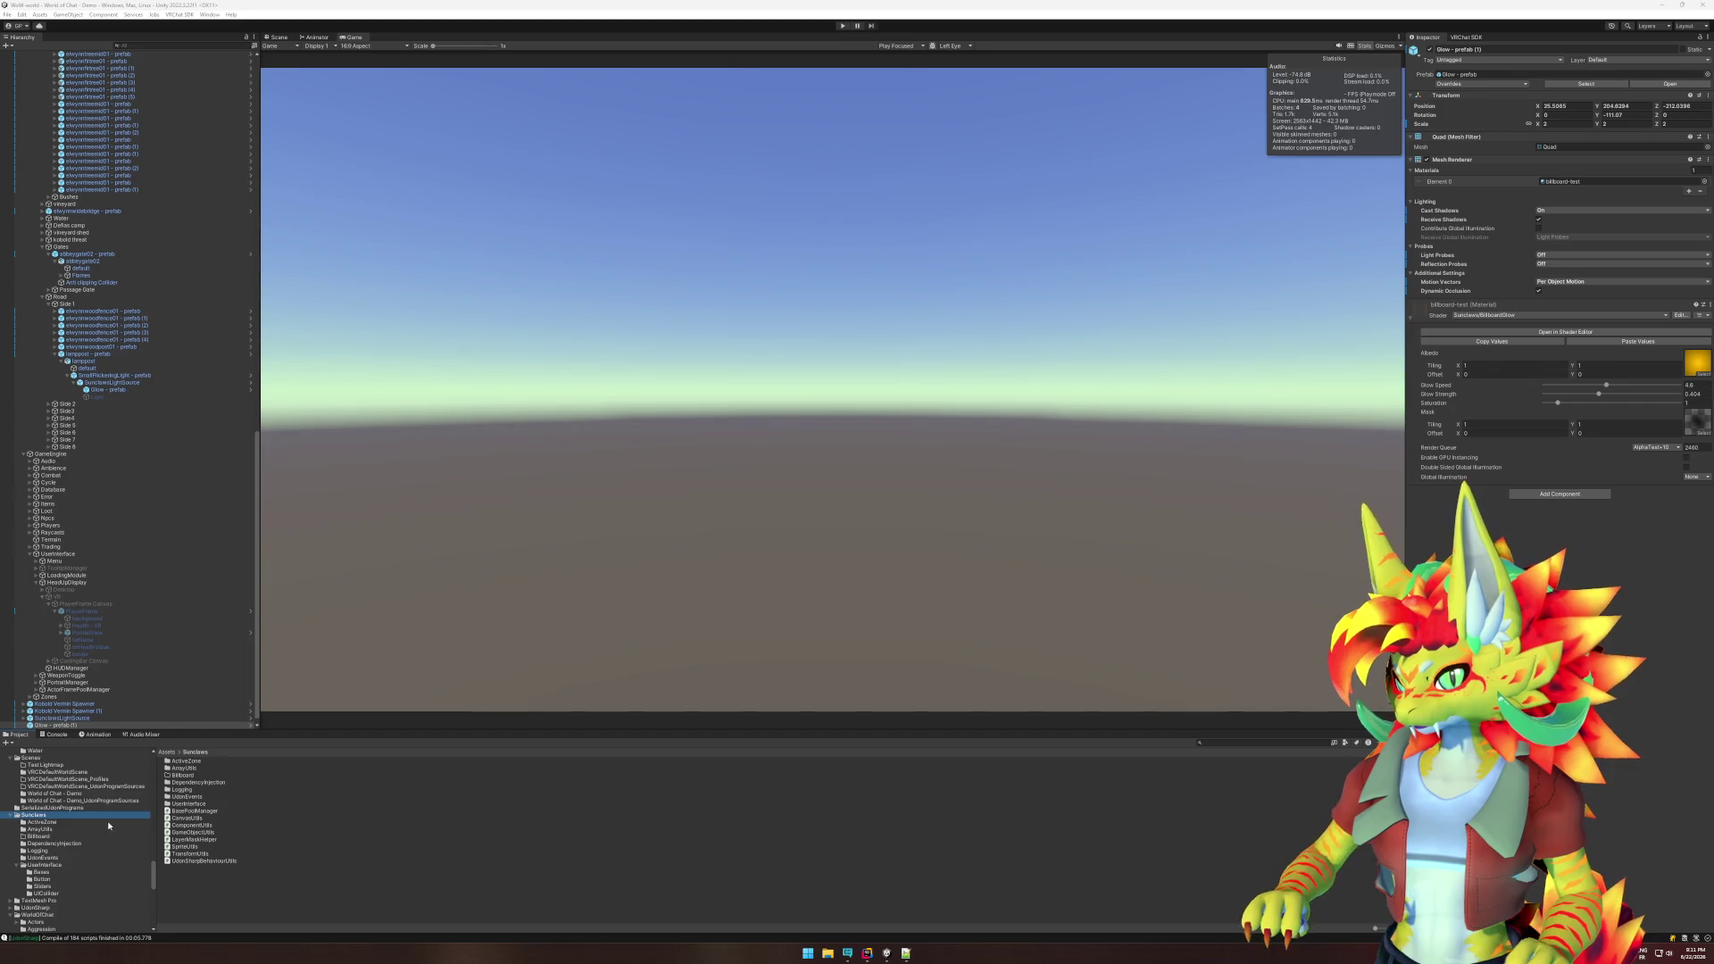
{"action": "left_click", "coordinate": [81, 800]}
{"action": "left_click", "coordinate": [184, 768]}
{"action": "left_click", "coordinate": [185, 762], "text": "shift"}
{"action": "left_click_drag", "start_coordinate": [185, 765], "coordinate": [49, 837]}
- Open the Billboard script from the Sunclaws/Billboard folder for editing
{"action": "left_click", "coordinate": [40, 837]}
{"action": "left_click", "coordinate": [184, 762]}
{"action": "double_click", "coordinate": [185, 761]}
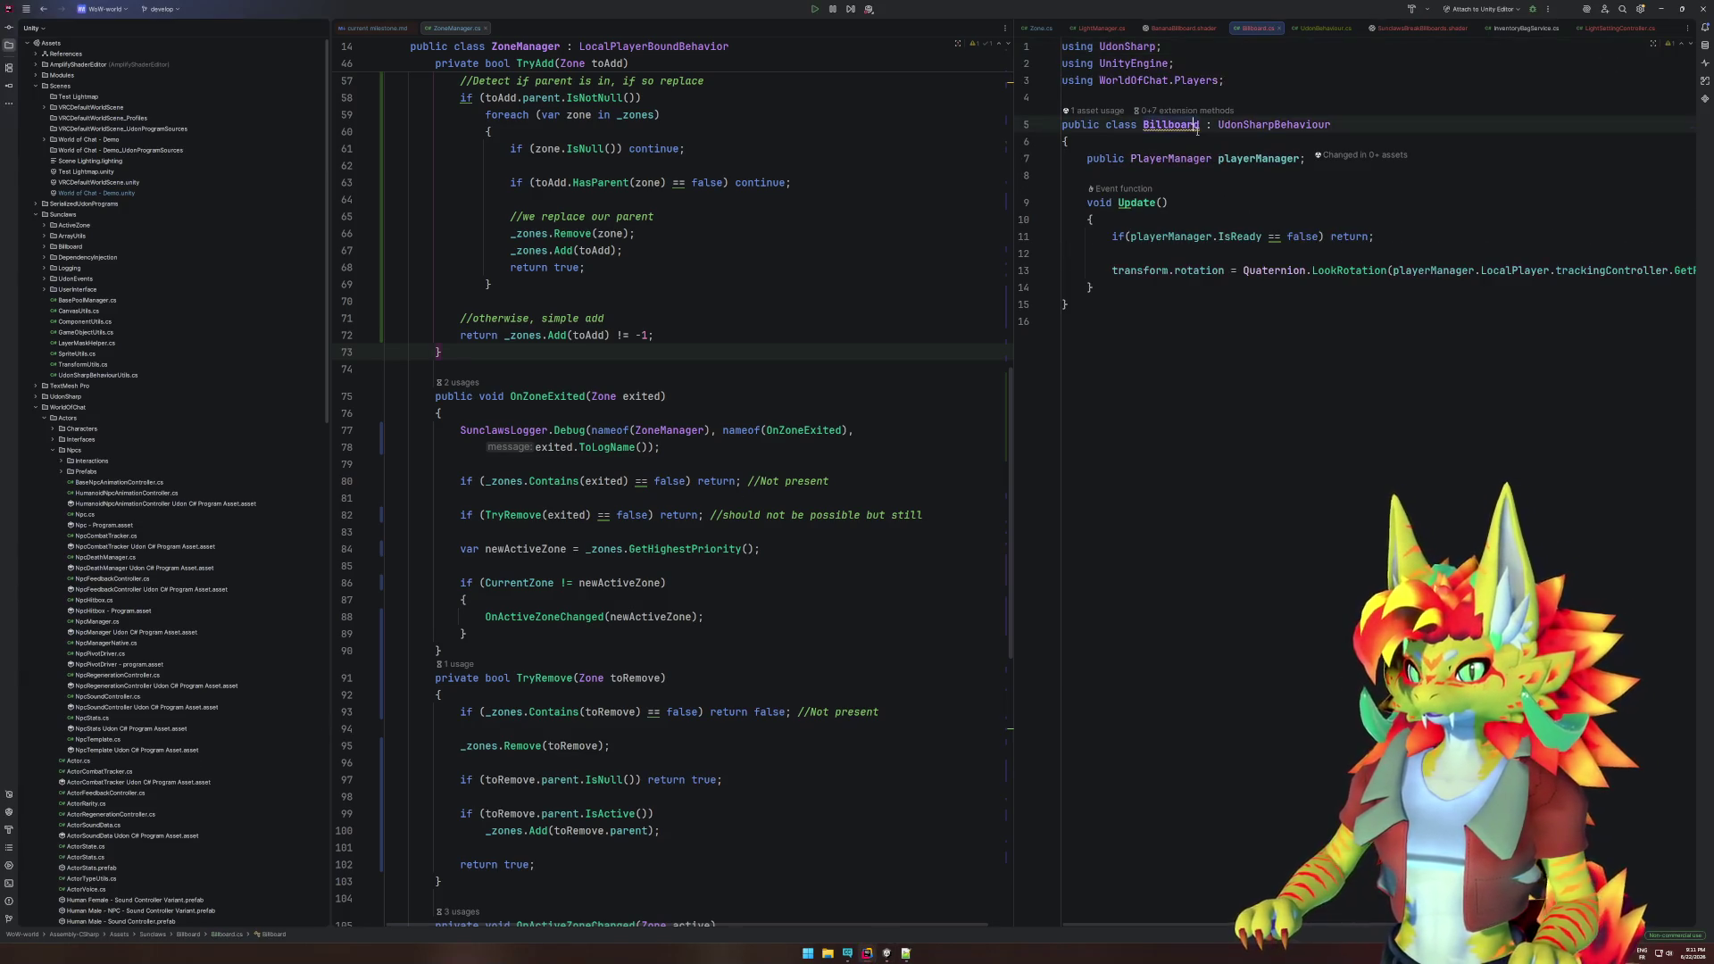
- Move the class into namespace Sunclaws.Billboard and start a 'public bool _' field below playerManager
{"action": "key", "text": "alt+Return"}
{"action": "key", "text": "Return"}
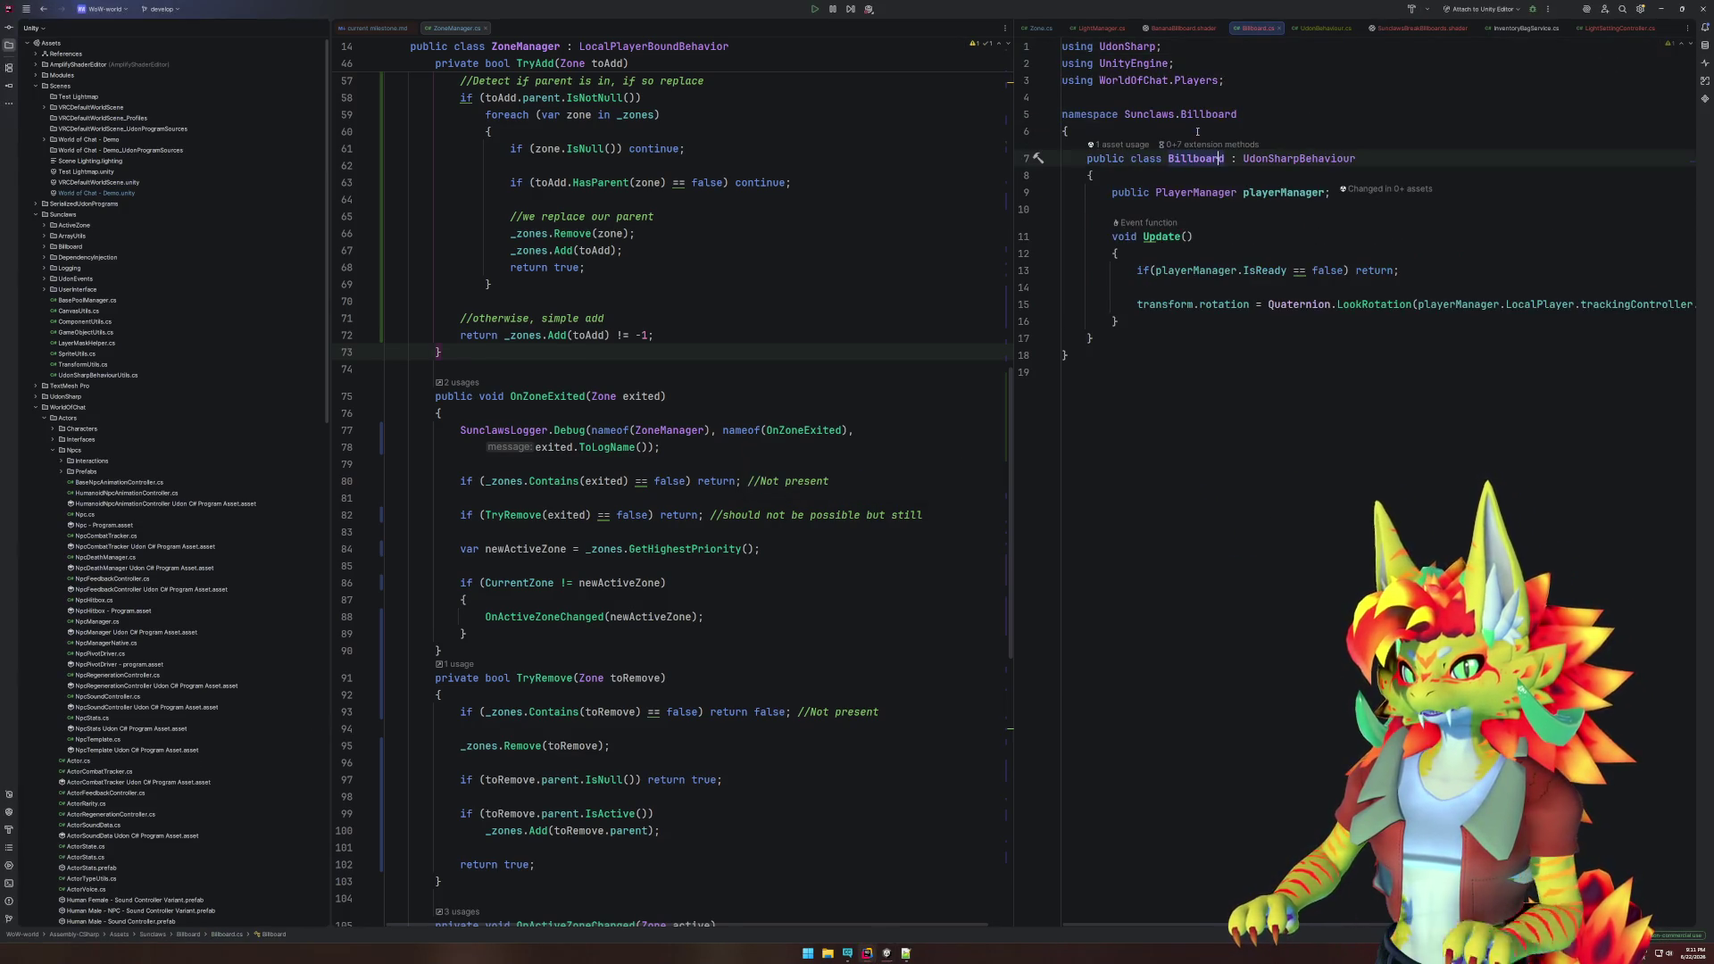
{"action": "left_click", "coordinate": [1249, 209]}
{"action": "key", "text": "Return"}
{"action": "key", "text": "Return"}
{"action": "key", "text": "Up"}
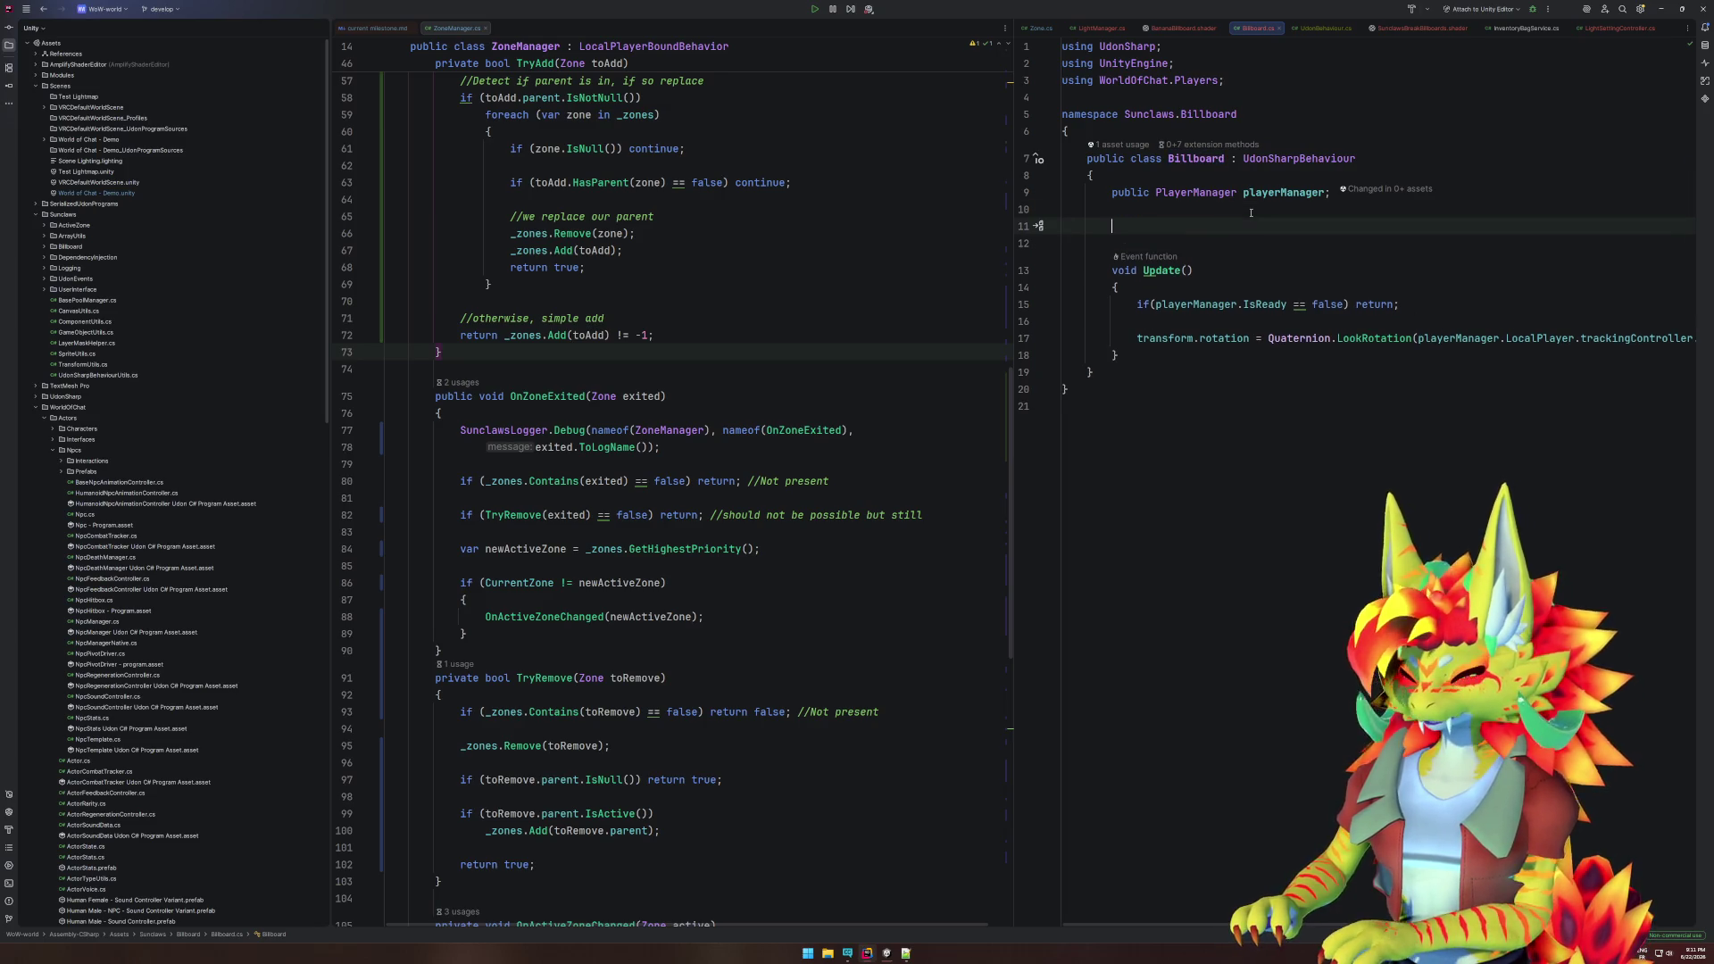
{"action": "type", "text": "public "}
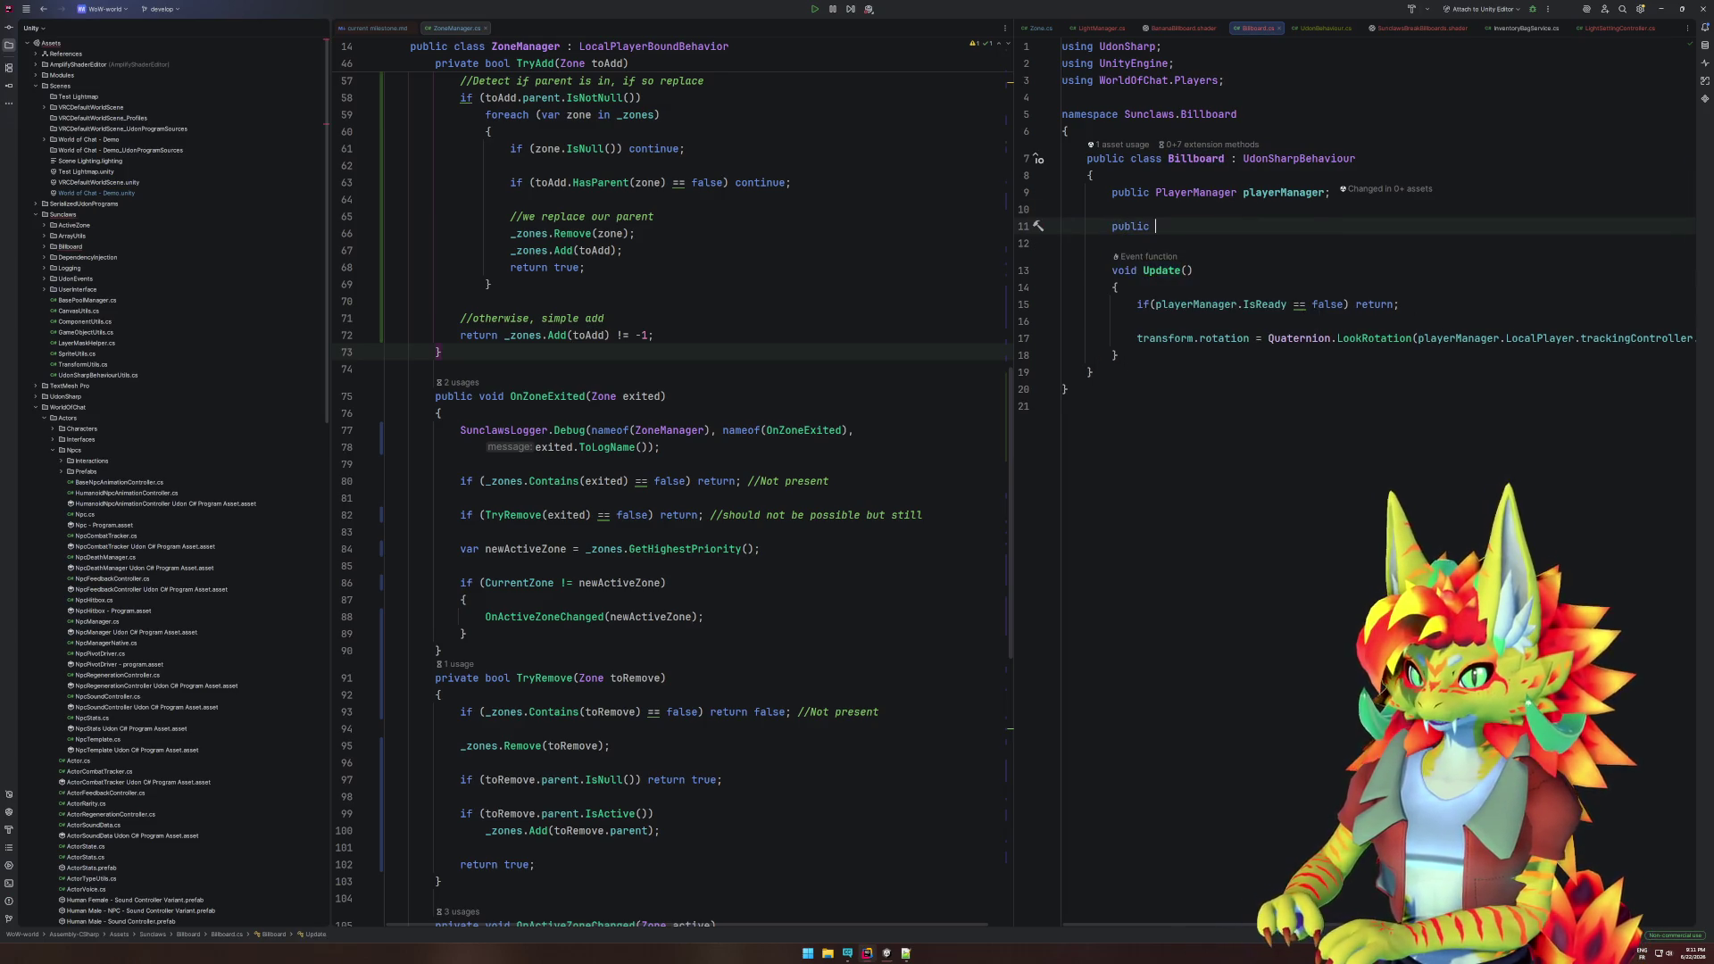
{"action": "type", "text": "bool"}
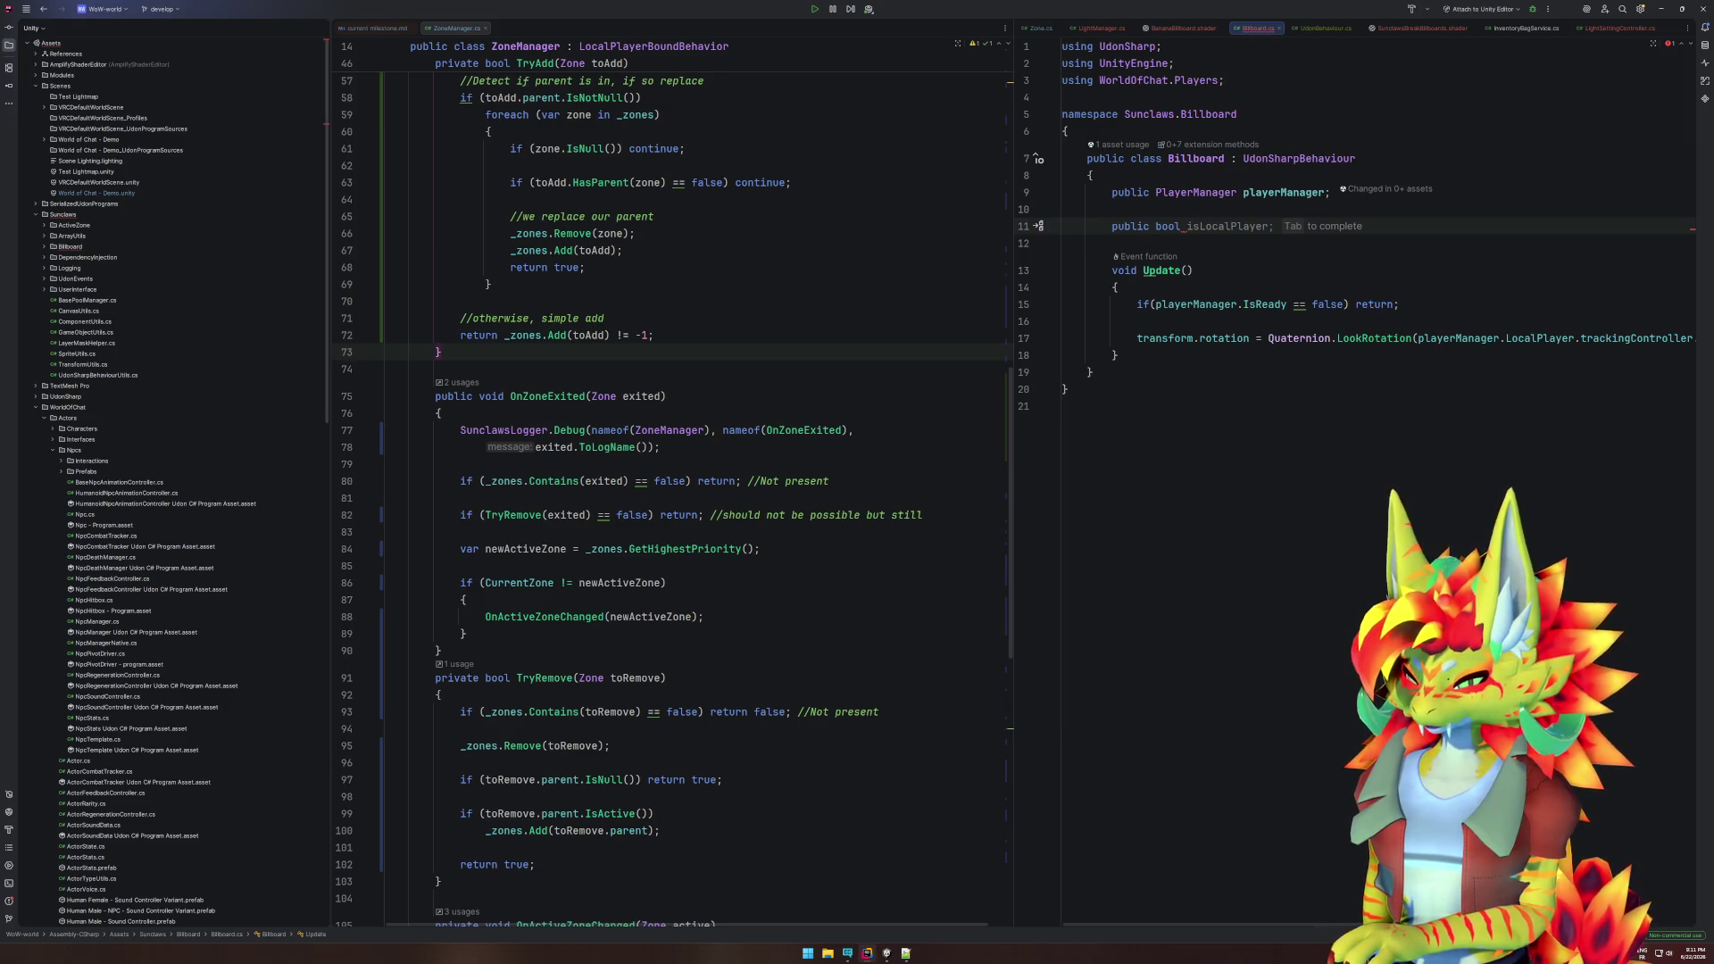
{"action": "type", "text": "_"}
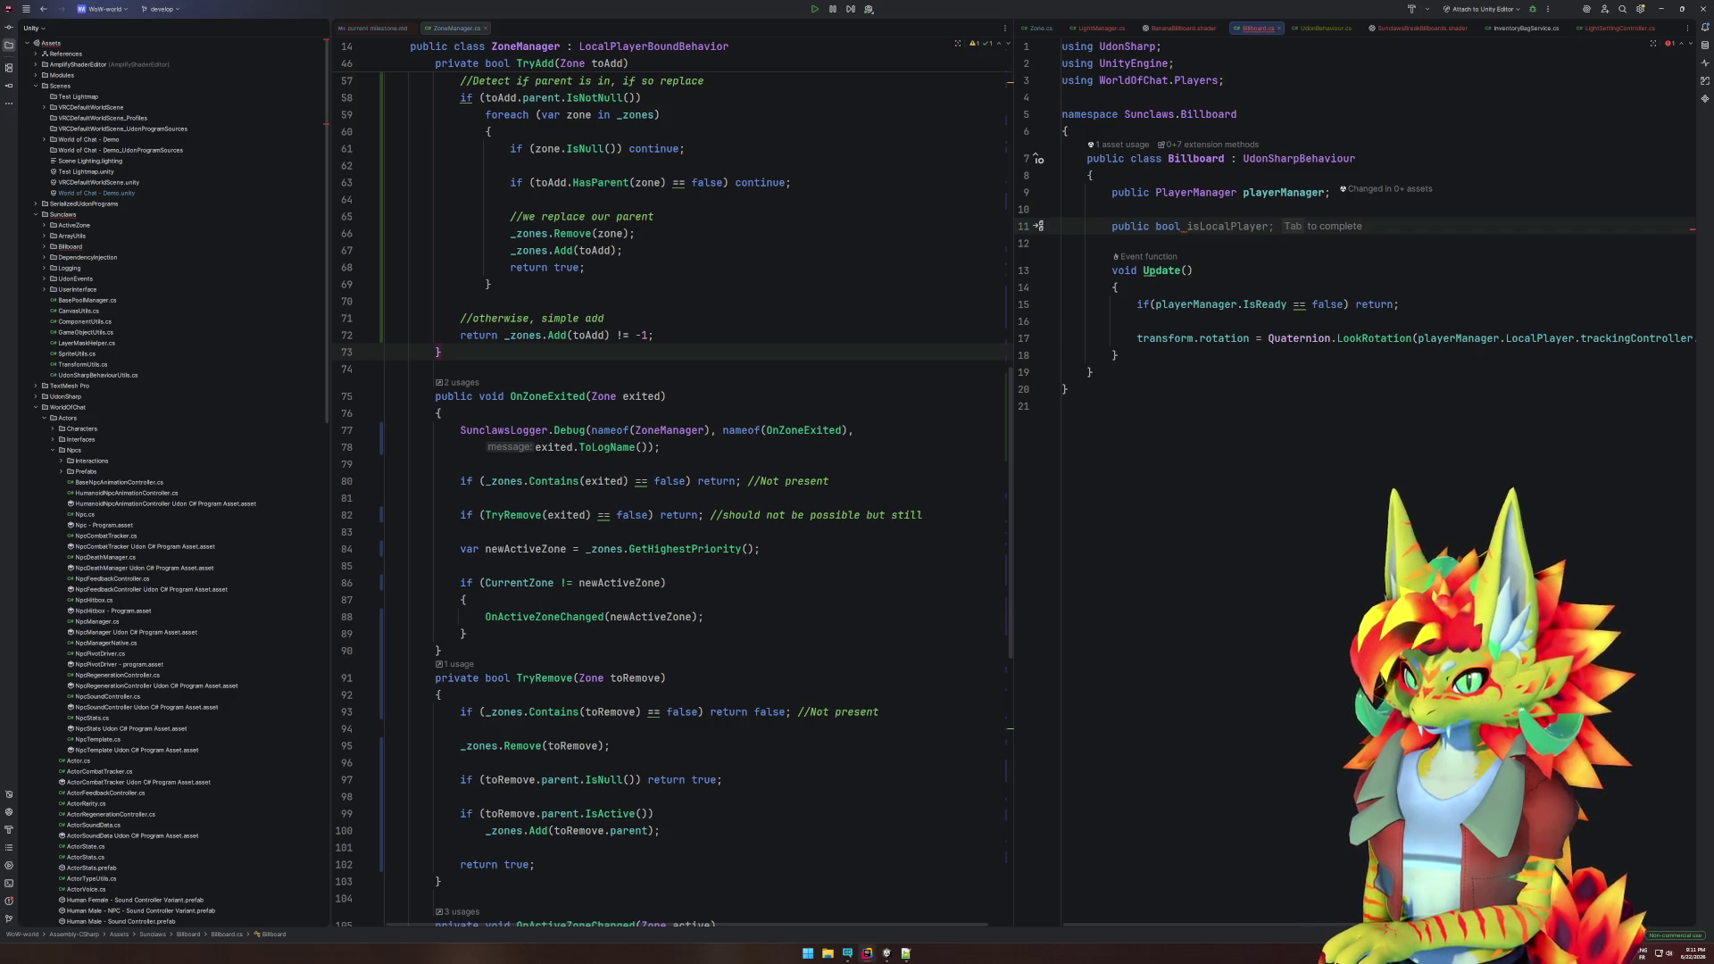
- Begin a 'public enum' declaration above the Billboard class
{"action": "left_click", "coordinate": [1221, 131]}
{"action": "key", "text": "Return"}
{"action": "key", "text": "Return"}
{"action": "key", "text": "Up"}
{"action": "type", "text": "pu"}
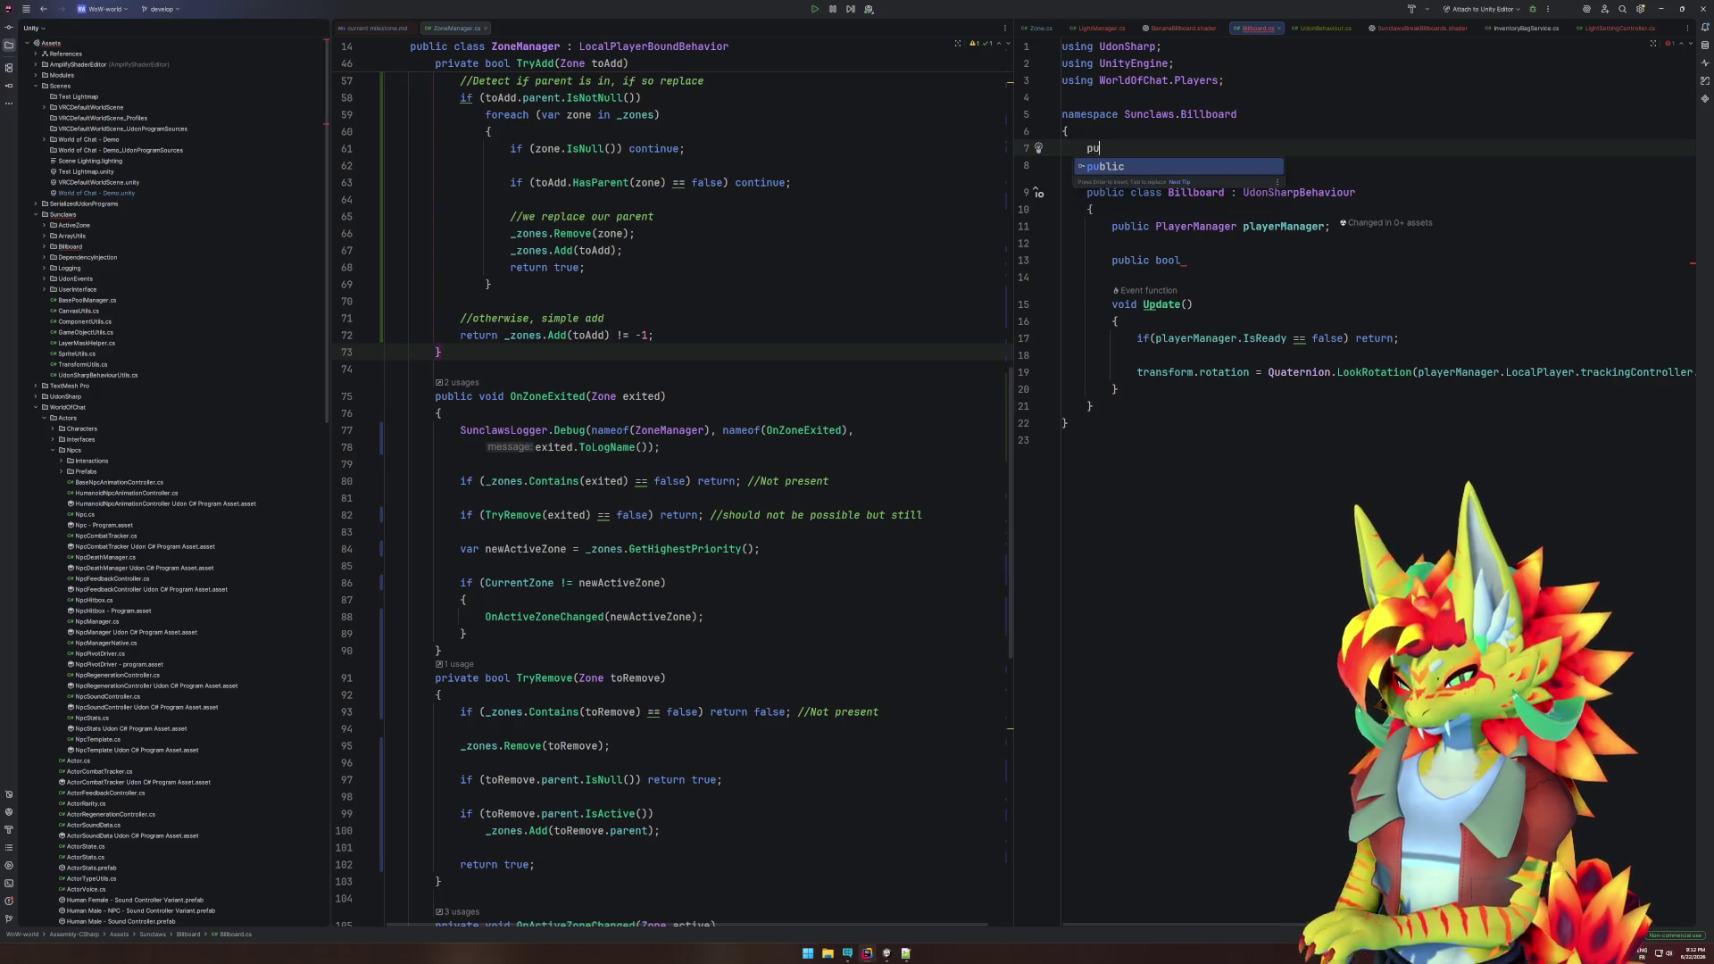
{"action": "type", "text": "blic enum"}
- Declare the BillboardType enum with values Spherical and Cylindrical
{"action": "key", "text": "Tab"}
{"action": "key", "text": "Return"}
{"action": "type", "text": "{"}
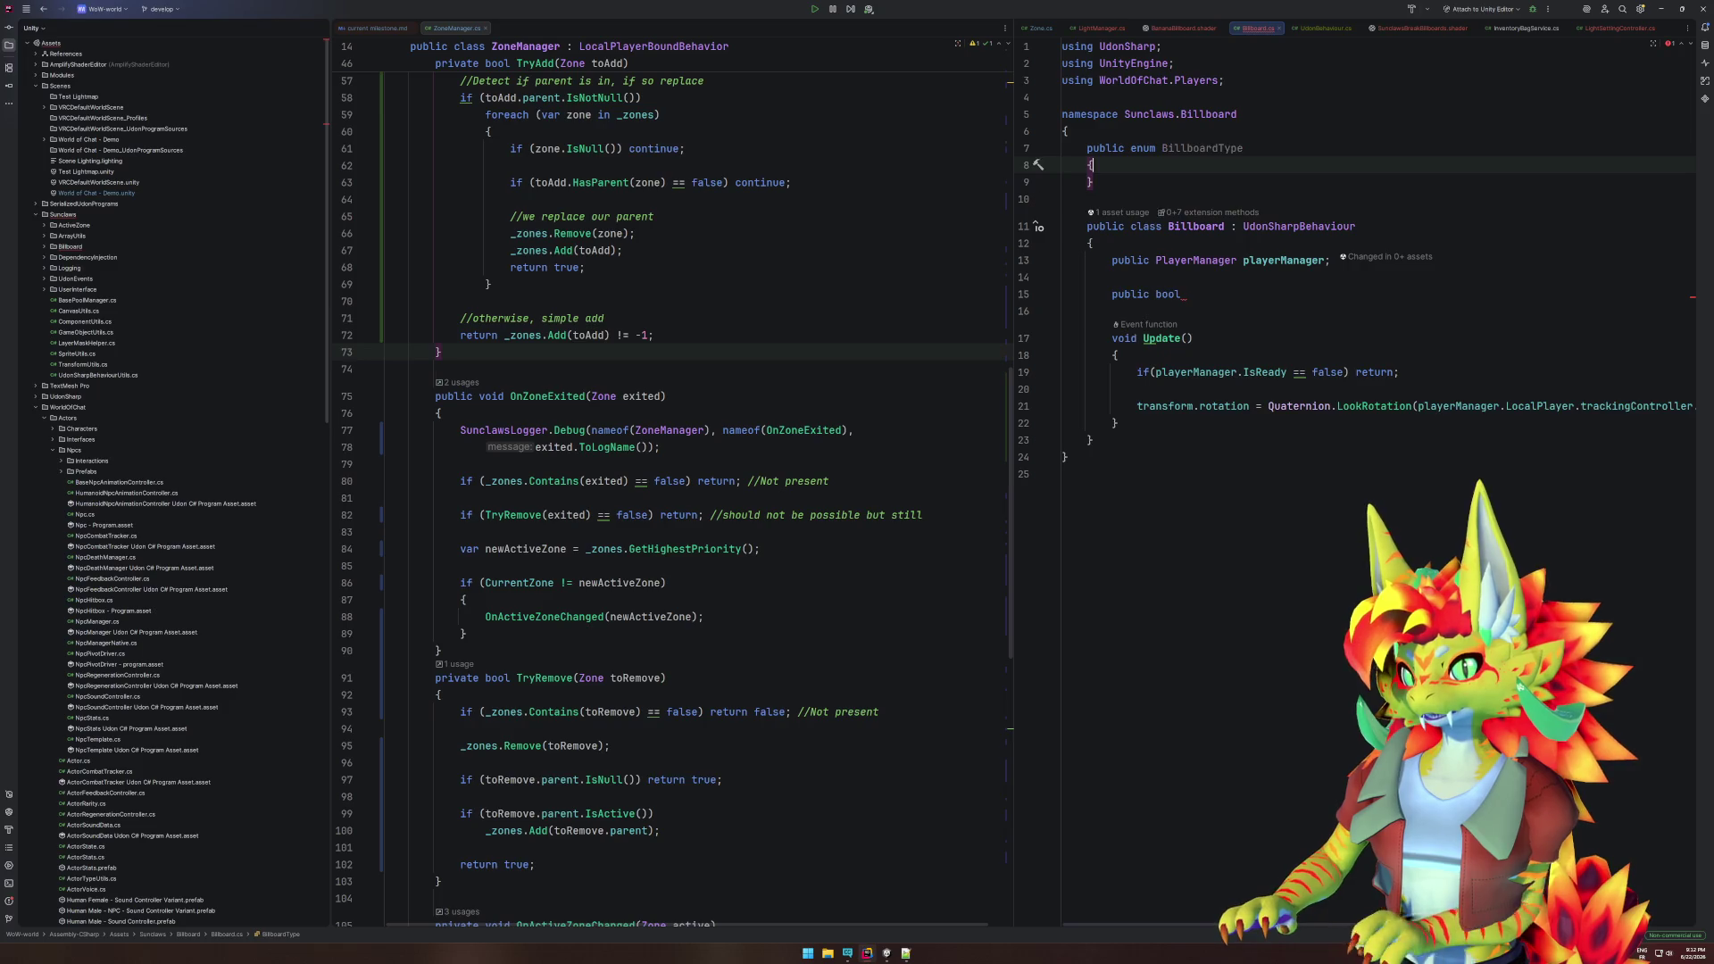
{"action": "key", "text": "Return"}
{"action": "type", "text": "Sph"}
{"action": "key", "text": "Tab"}
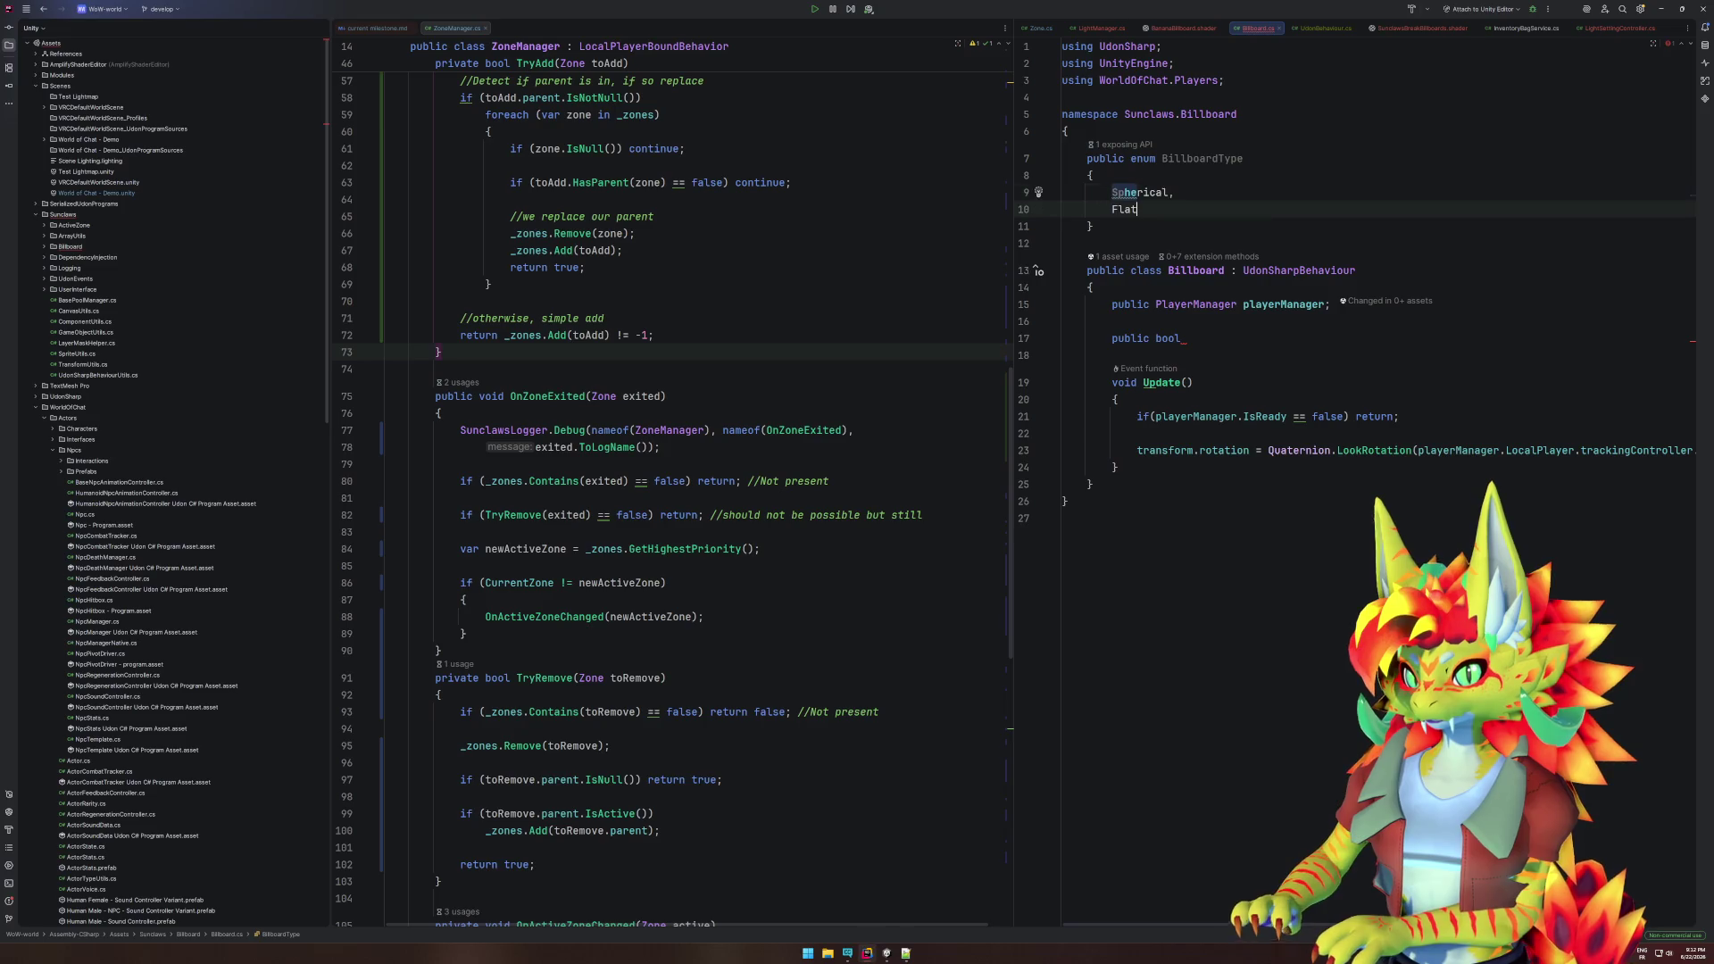
{"action": "key", "text": "BackSpace"}
{"action": "key", "text": "BackSpace"}
{"action": "key", "text": "BackSpace"}
{"action": "type", "text": "Cylindrical"}
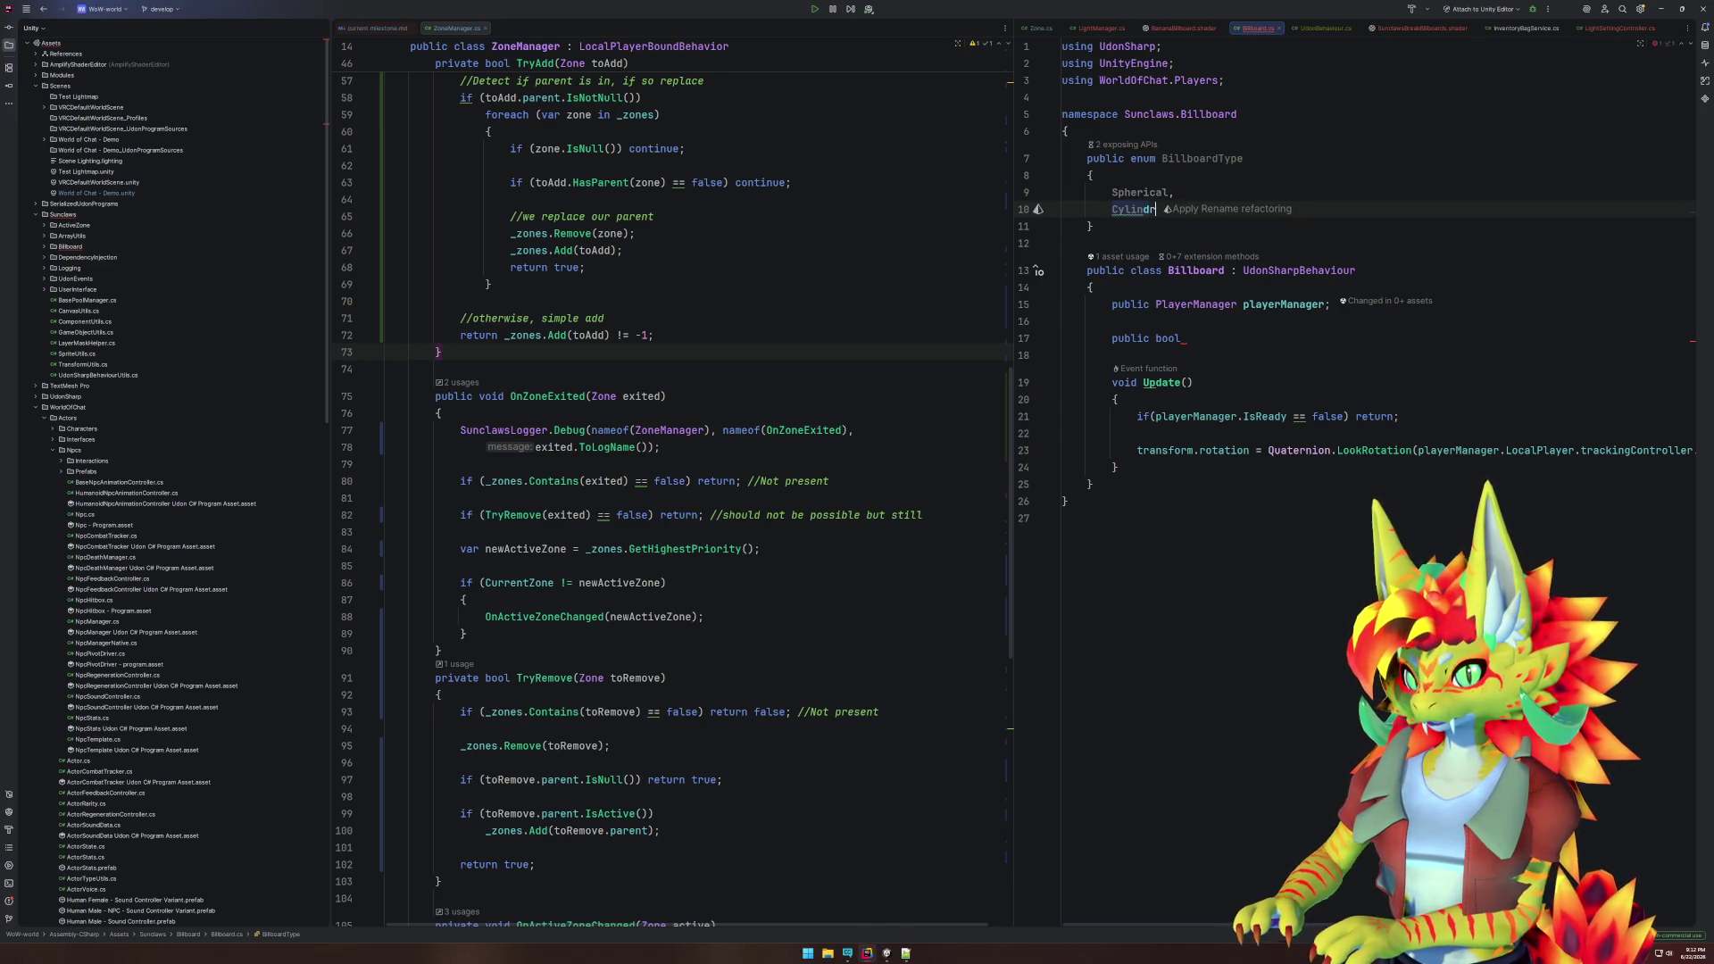
- Change the bool field into 'public BillboardType type;'
{"action": "double_click", "coordinate": [1222, 159]}
{"action": "key", "text": "ctrl+c"}
{"action": "double_click", "coordinate": [1168, 339]}
{"action": "key", "text": "ctrl+v"}
{"action": "type", "text": "Type"}
{"action": "key", "text": "Return"}
{"action": "key", "text": "ctrl+Left"}
{"action": "key", "text": "Delete"}
{"action": "type", "text": "t"}
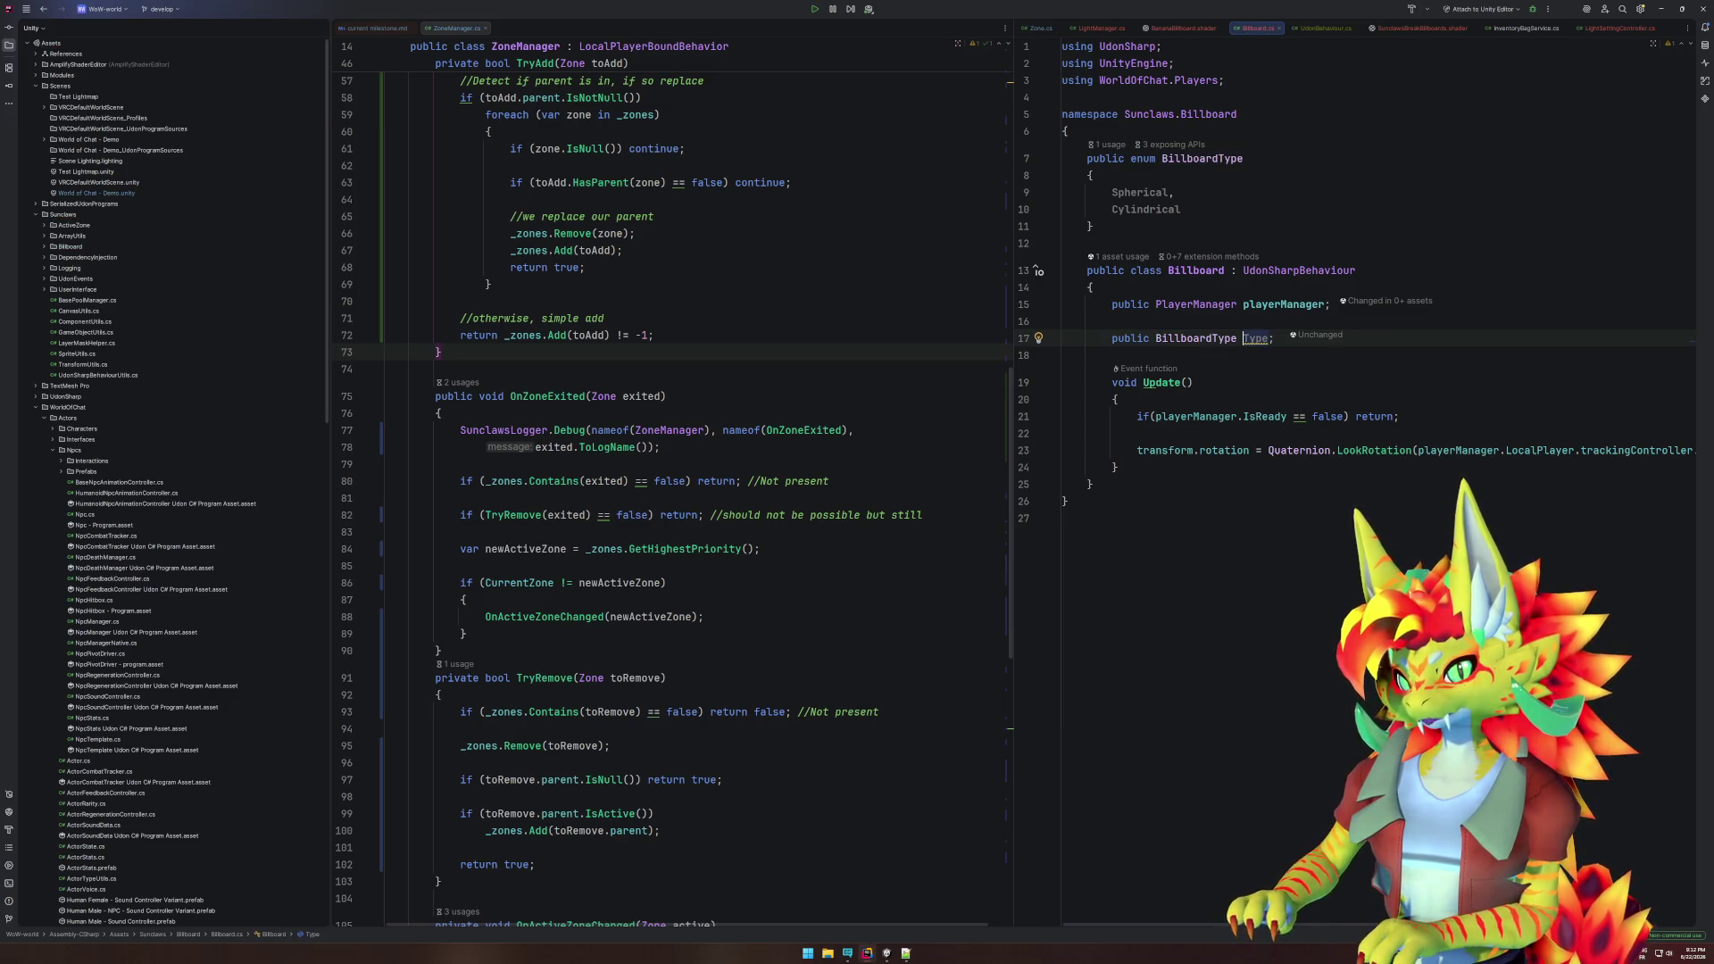
- Insert a blank line in Update above the rotation line
{"action": "key", "text": "Down"}
{"action": "key", "text": "Down"}
{"action": "key", "text": "Down"}
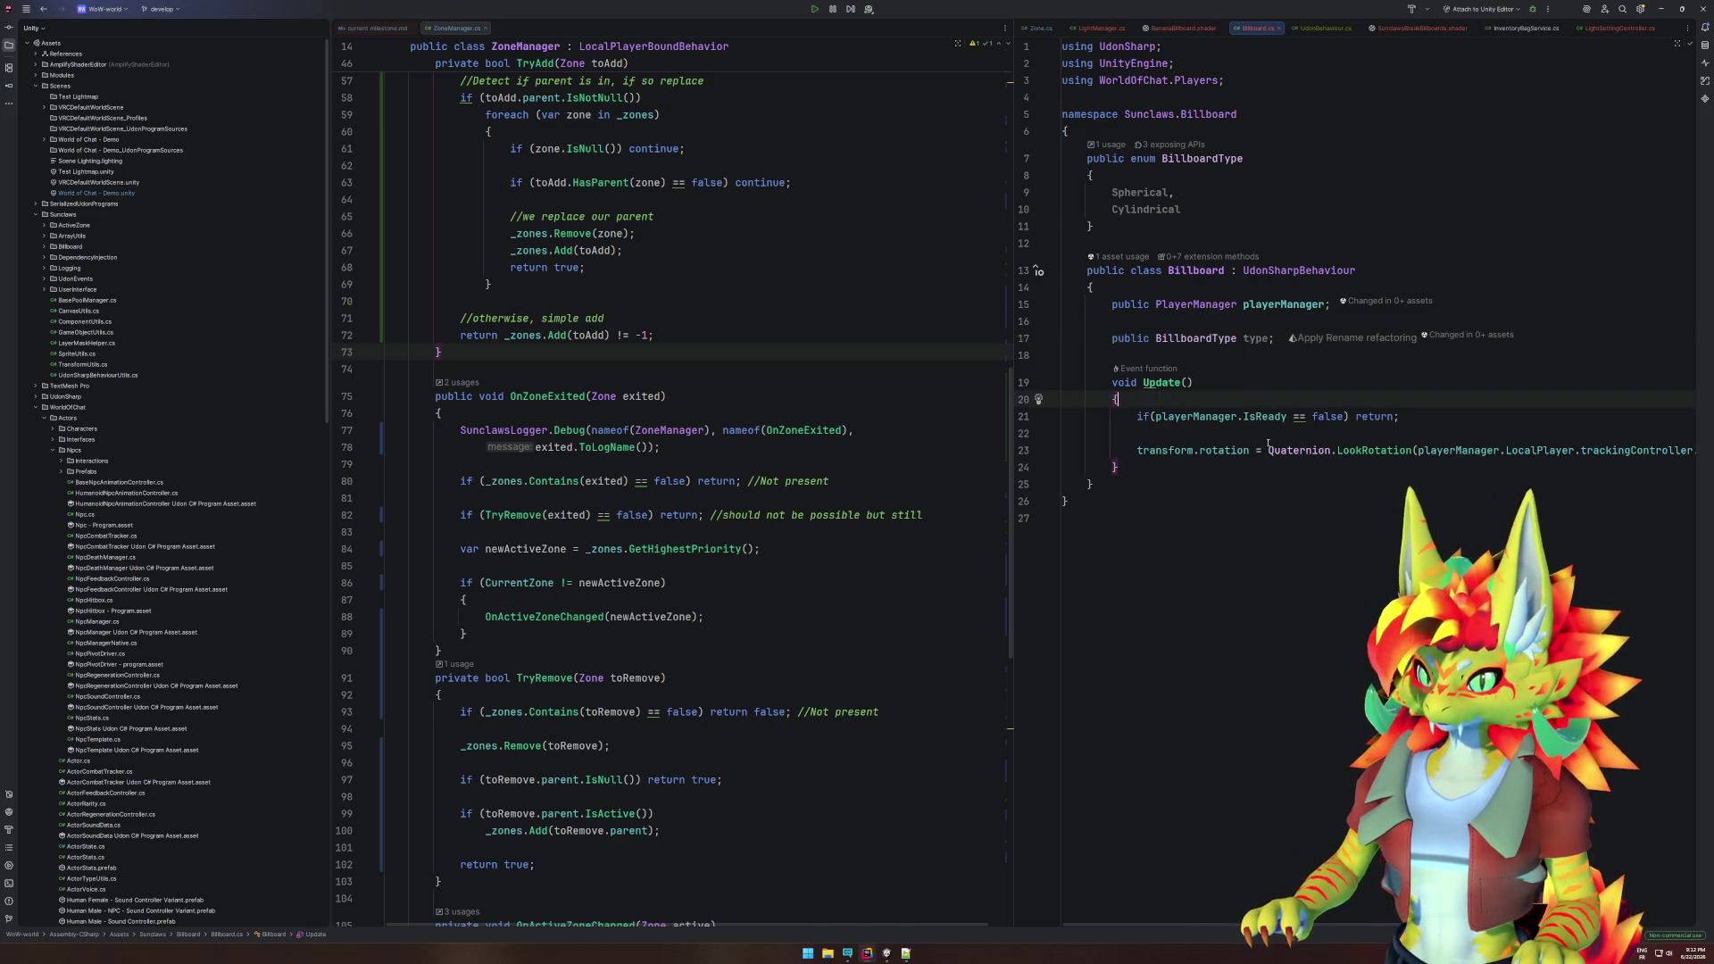
{"action": "key", "text": "Down"}
{"action": "key", "text": "Down"}
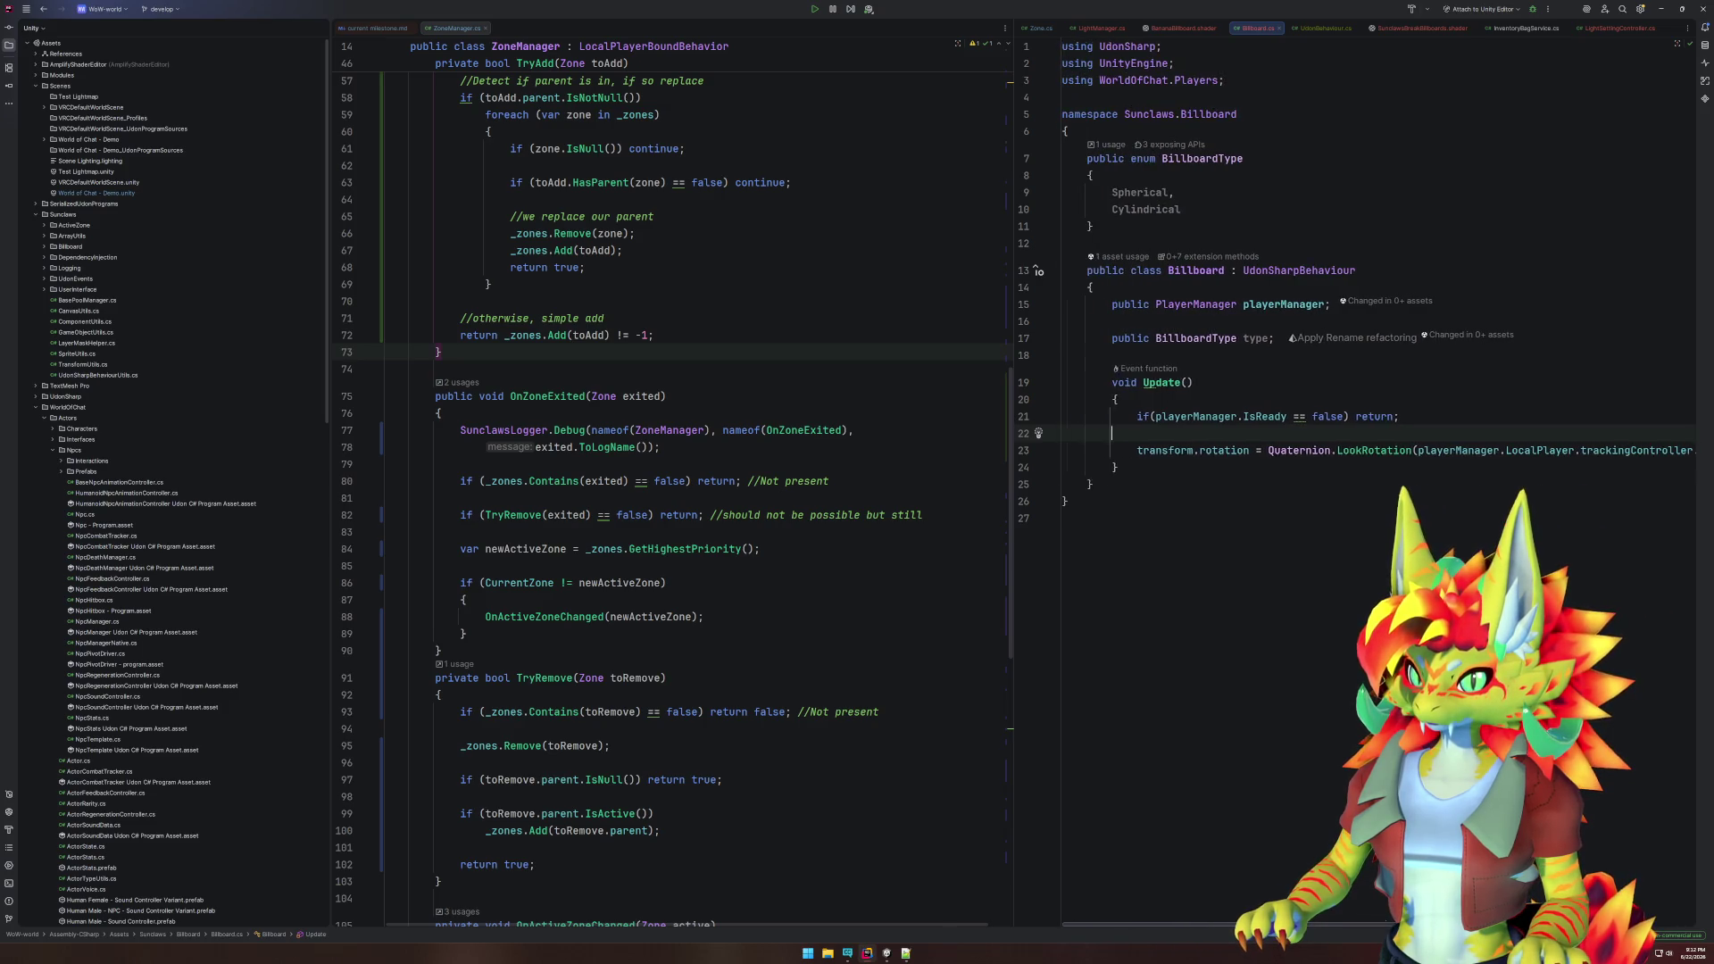
{"action": "key", "text": "Return"}
{"action": "key", "text": "Return"}
{"action": "key", "text": "Up"}
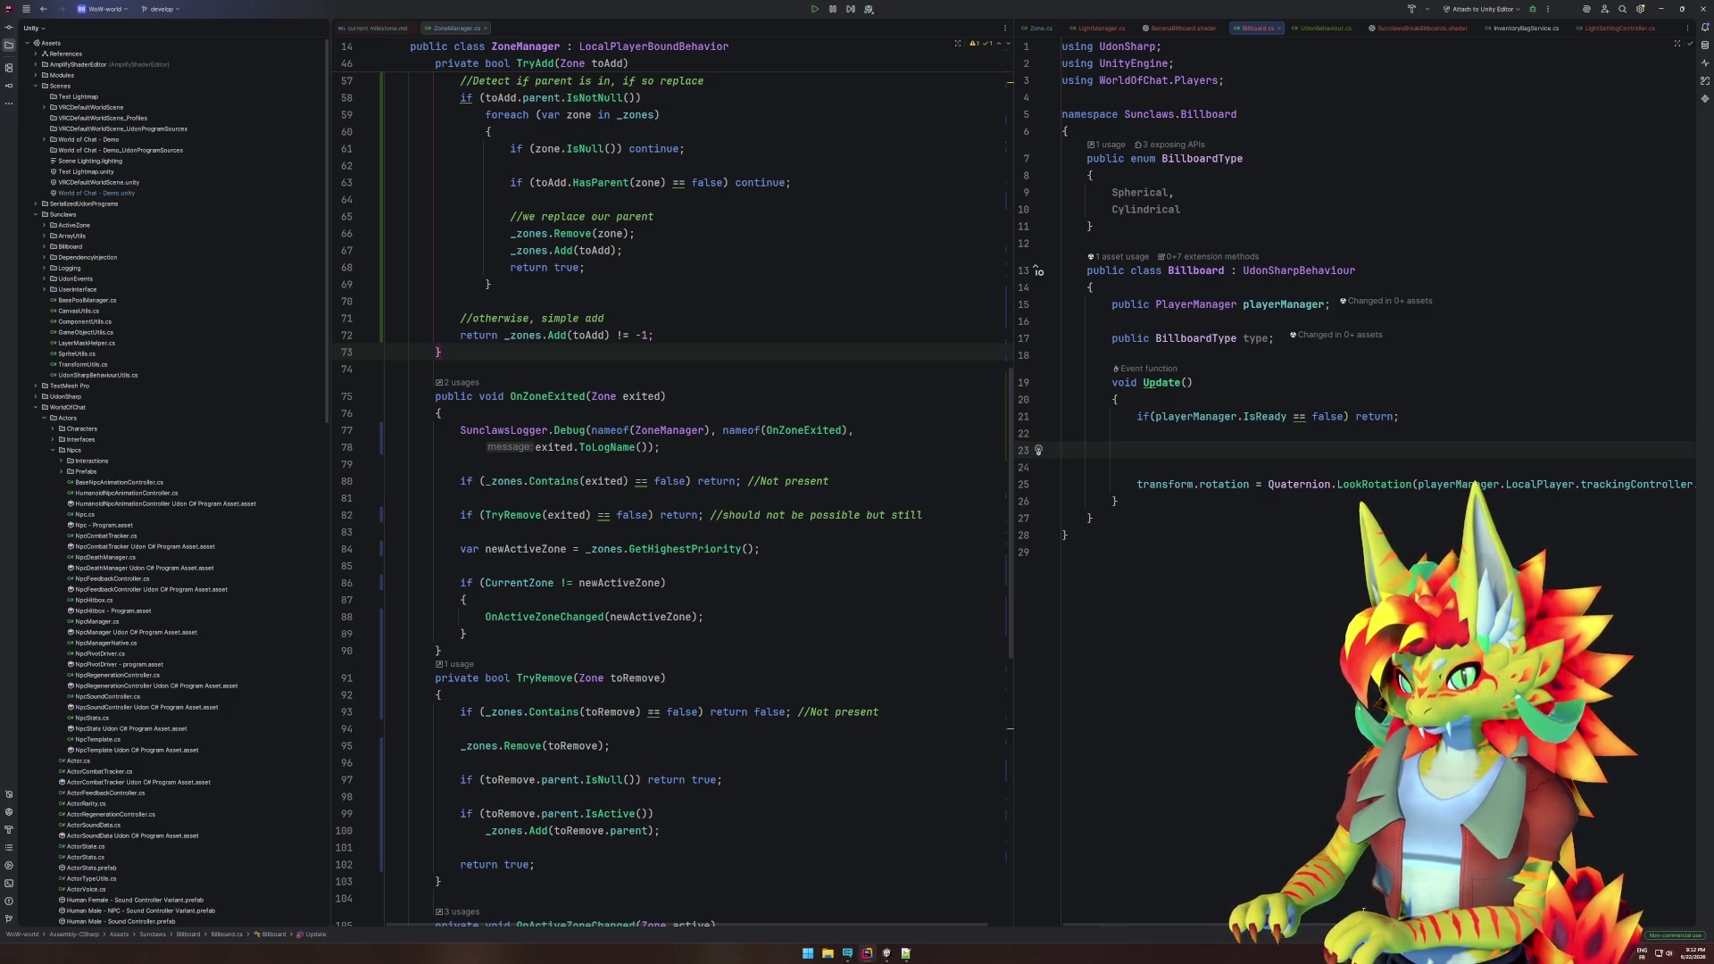
{"action": "type", "text": "Quater"}
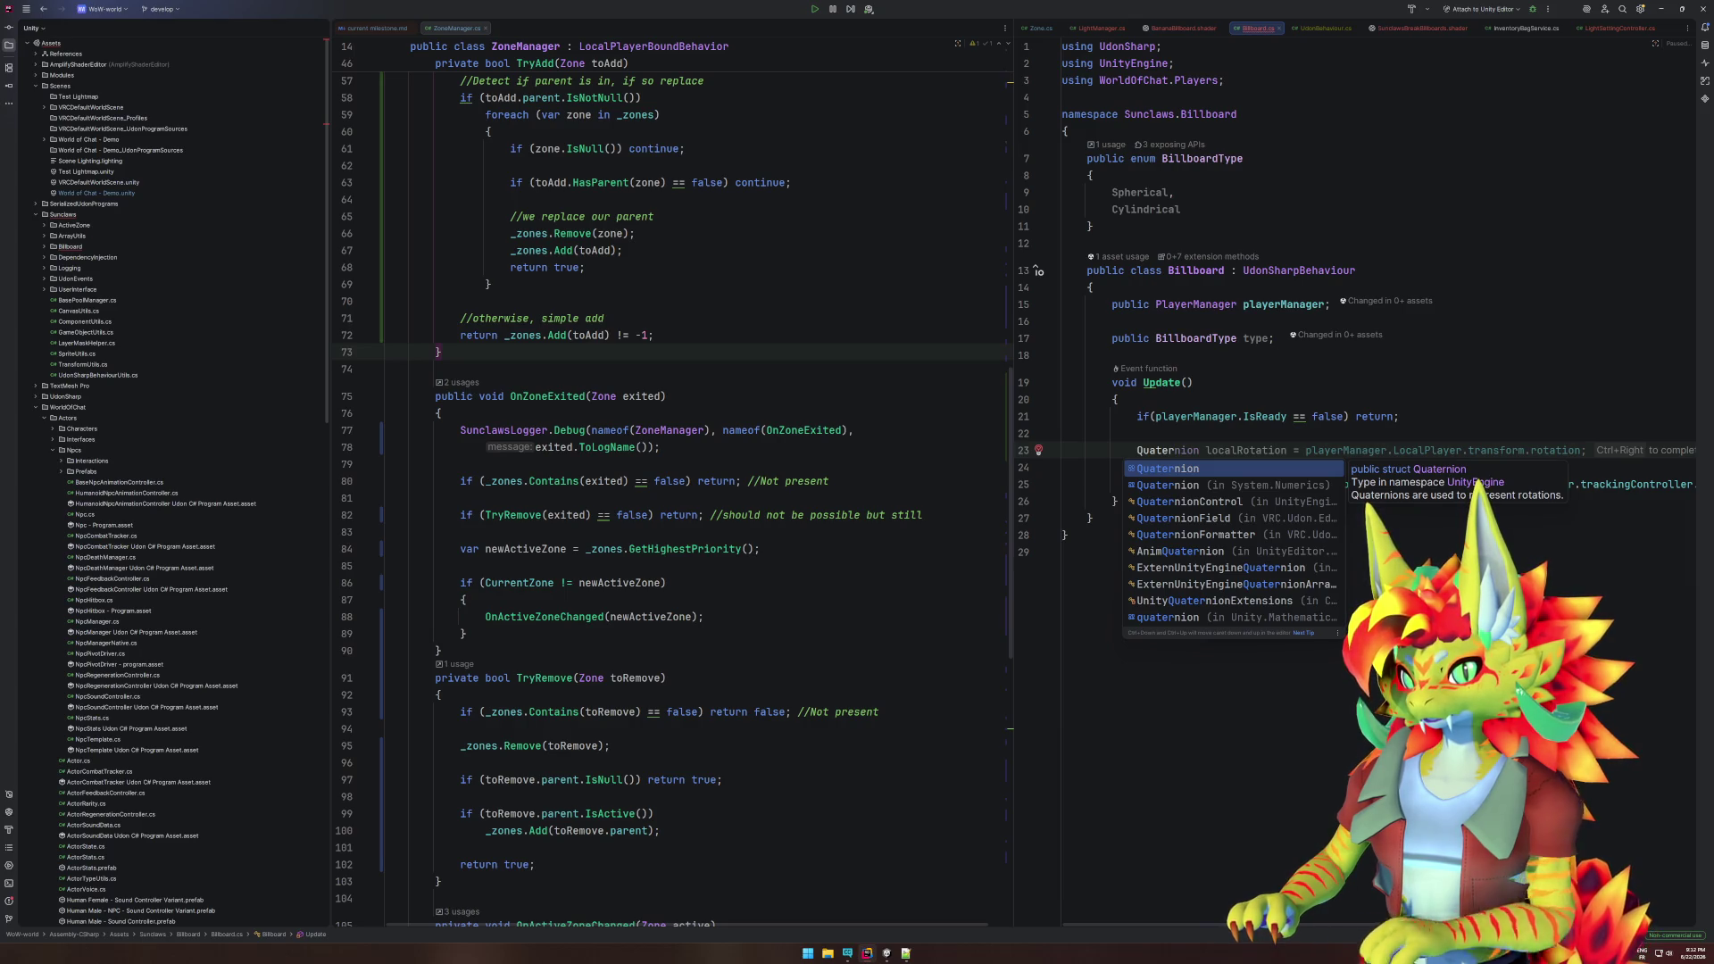
{"action": "key", "text": "Escape"}
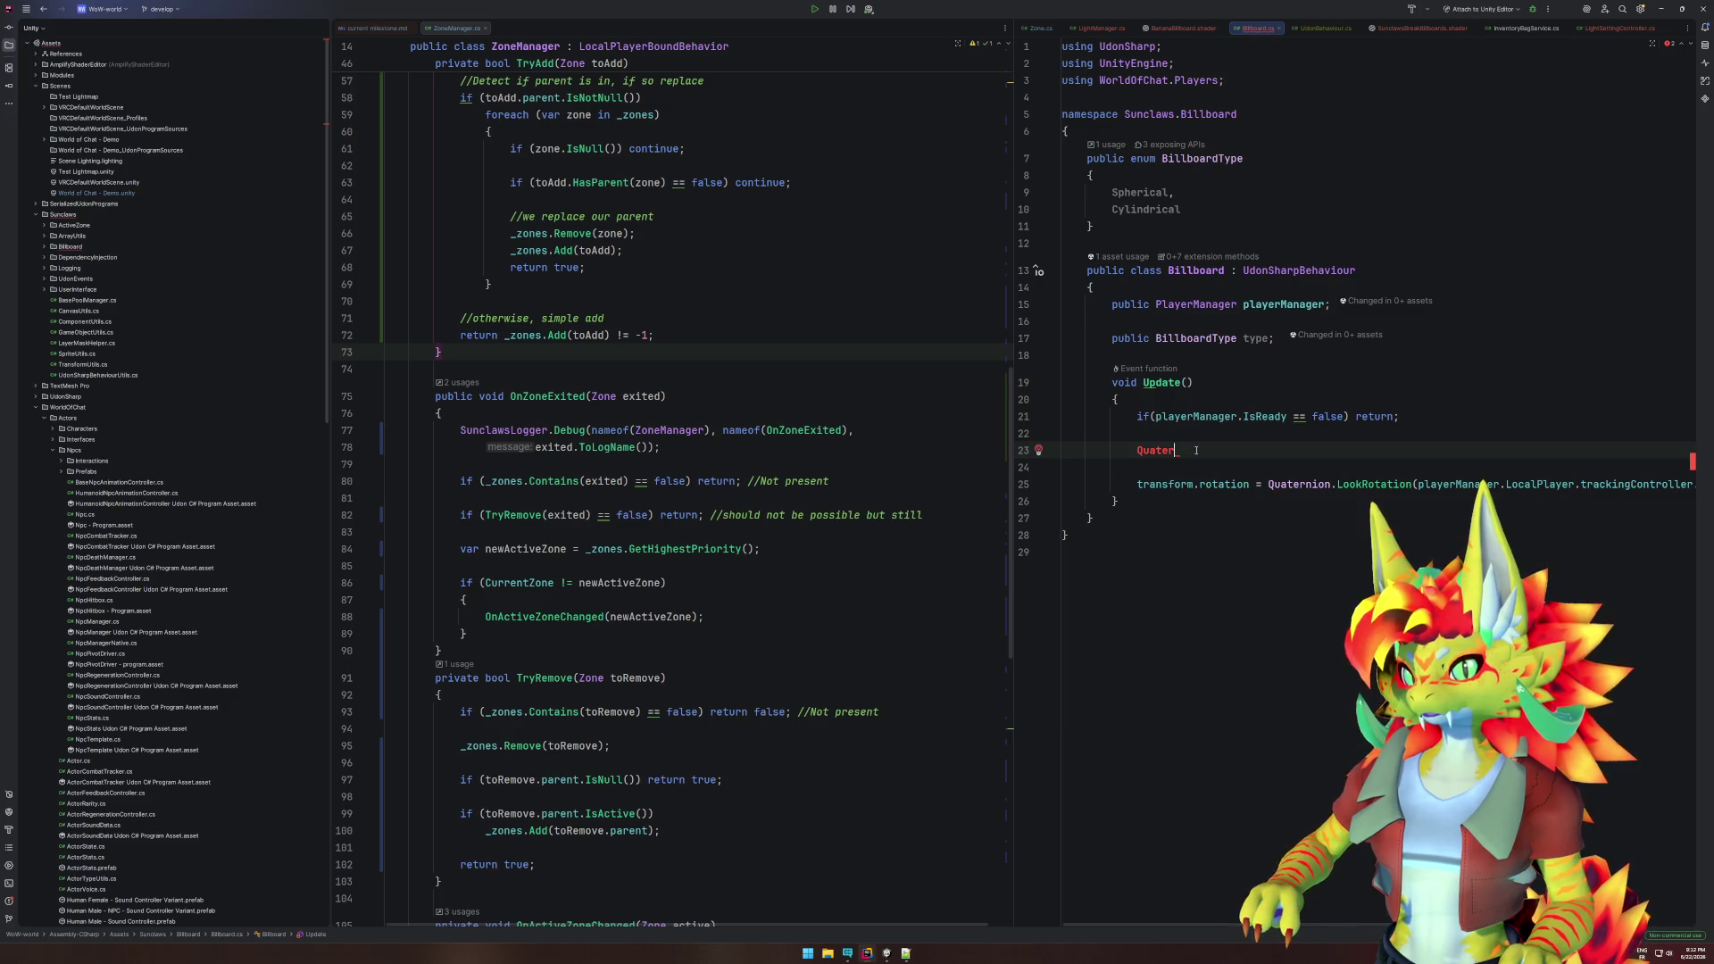
{"action": "key", "text": "Home"}
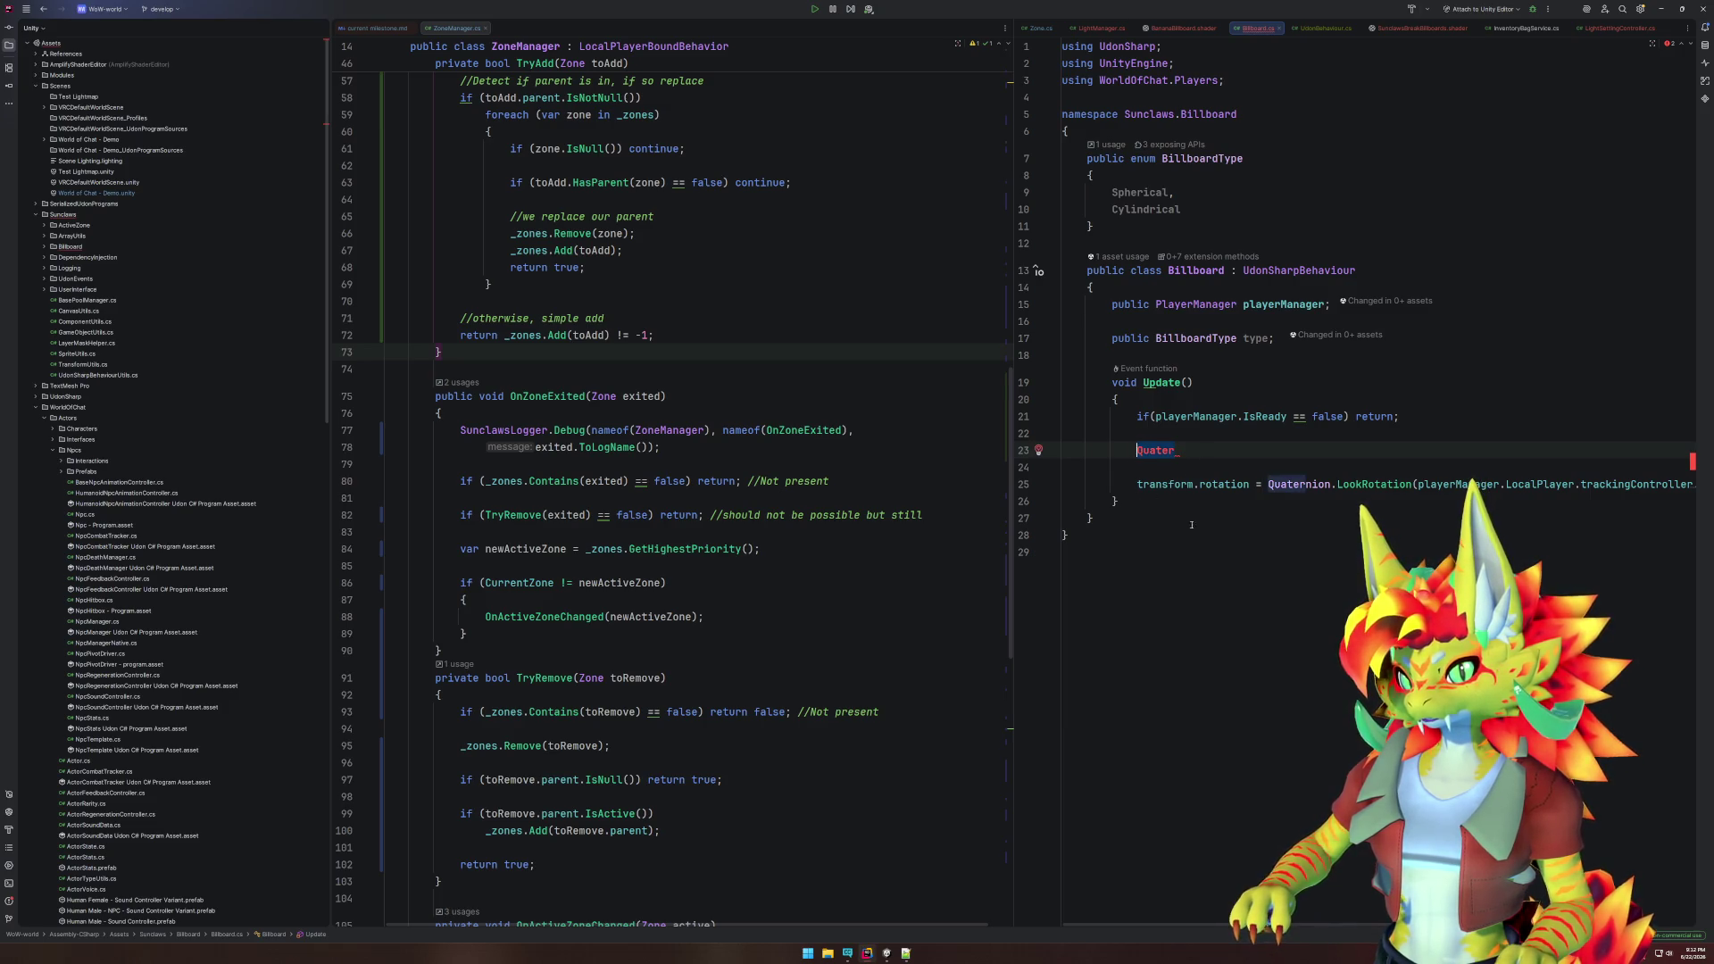
- Add a switch on type with generated Spherical, Cylindrical and default cases
{"action": "type", "text": "switch"}
{"action": "key", "text": "Tab"}
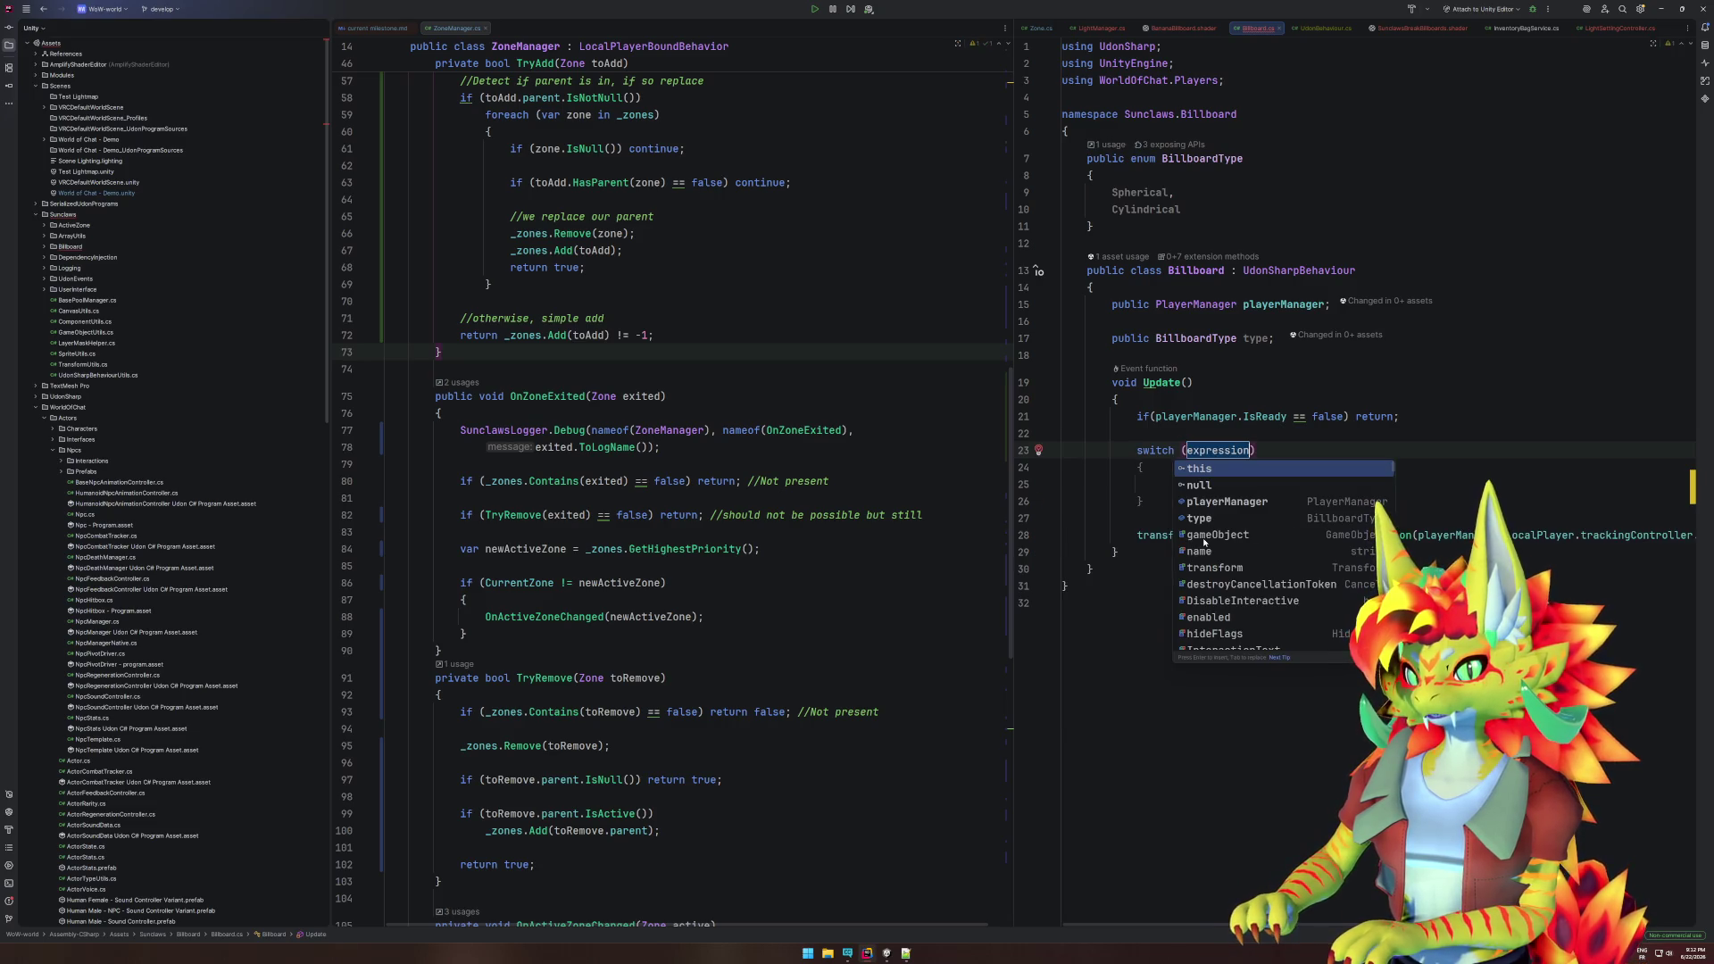
{"action": "type", "text": "type"}
{"action": "key", "text": "Return"}
{"action": "key", "text": "Tab"}
{"action": "key", "text": "alt+Return"}
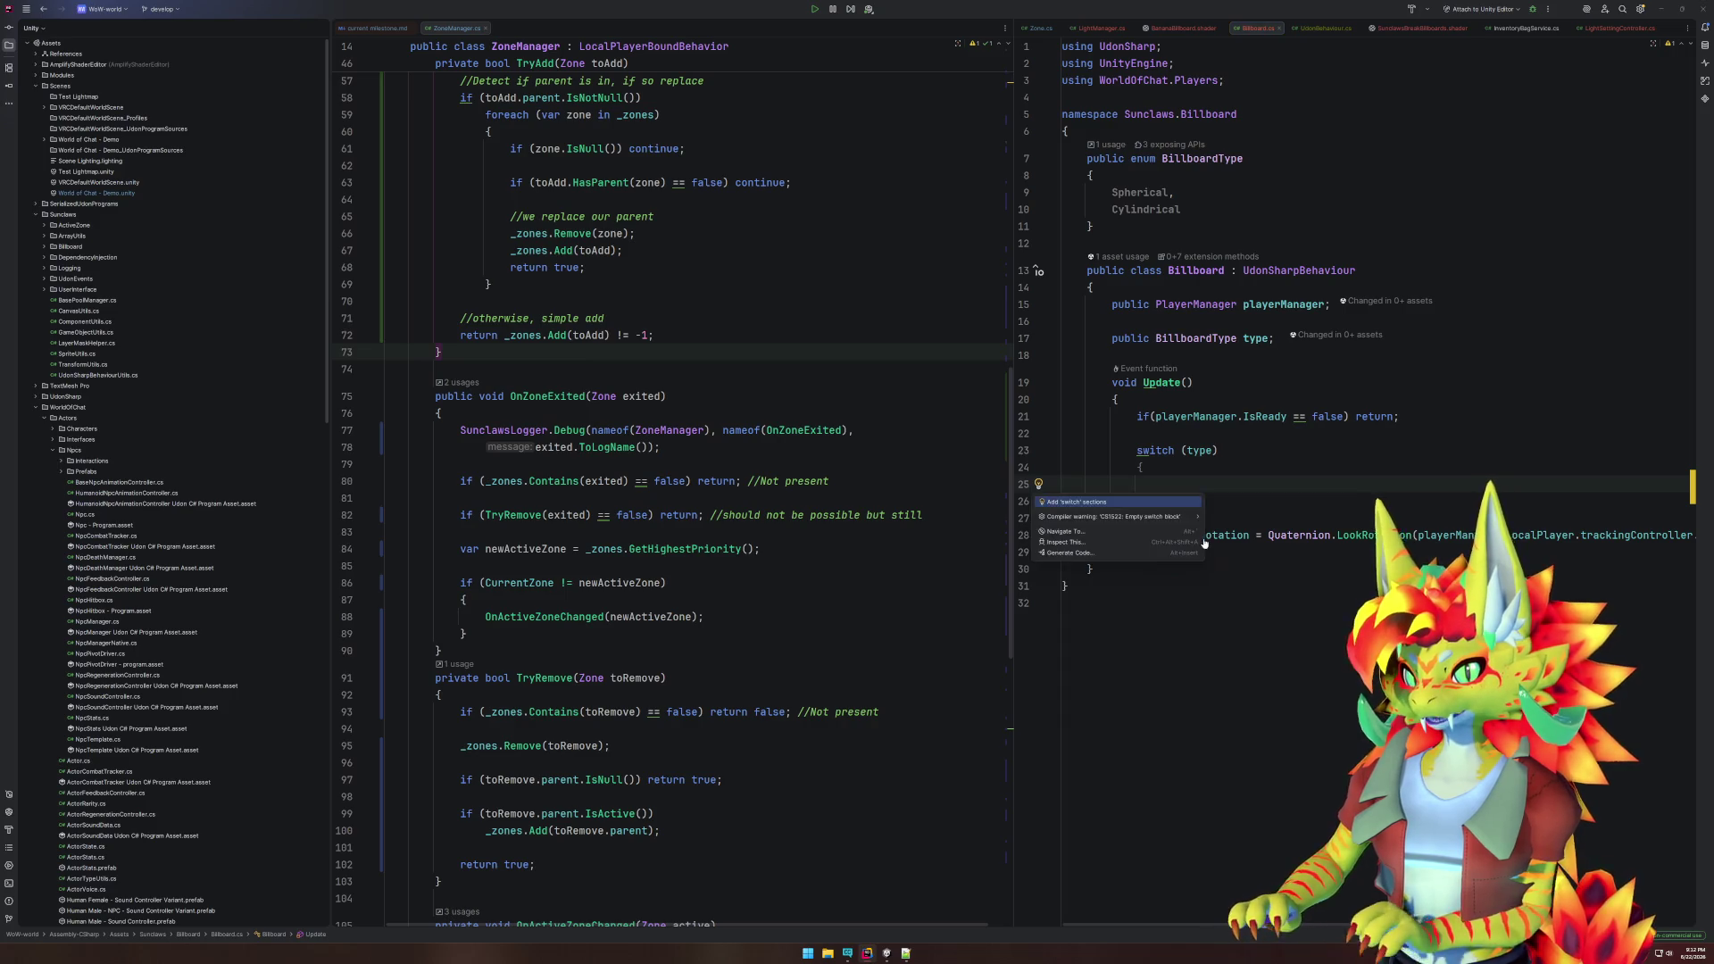
{"action": "key", "text": "Return"}
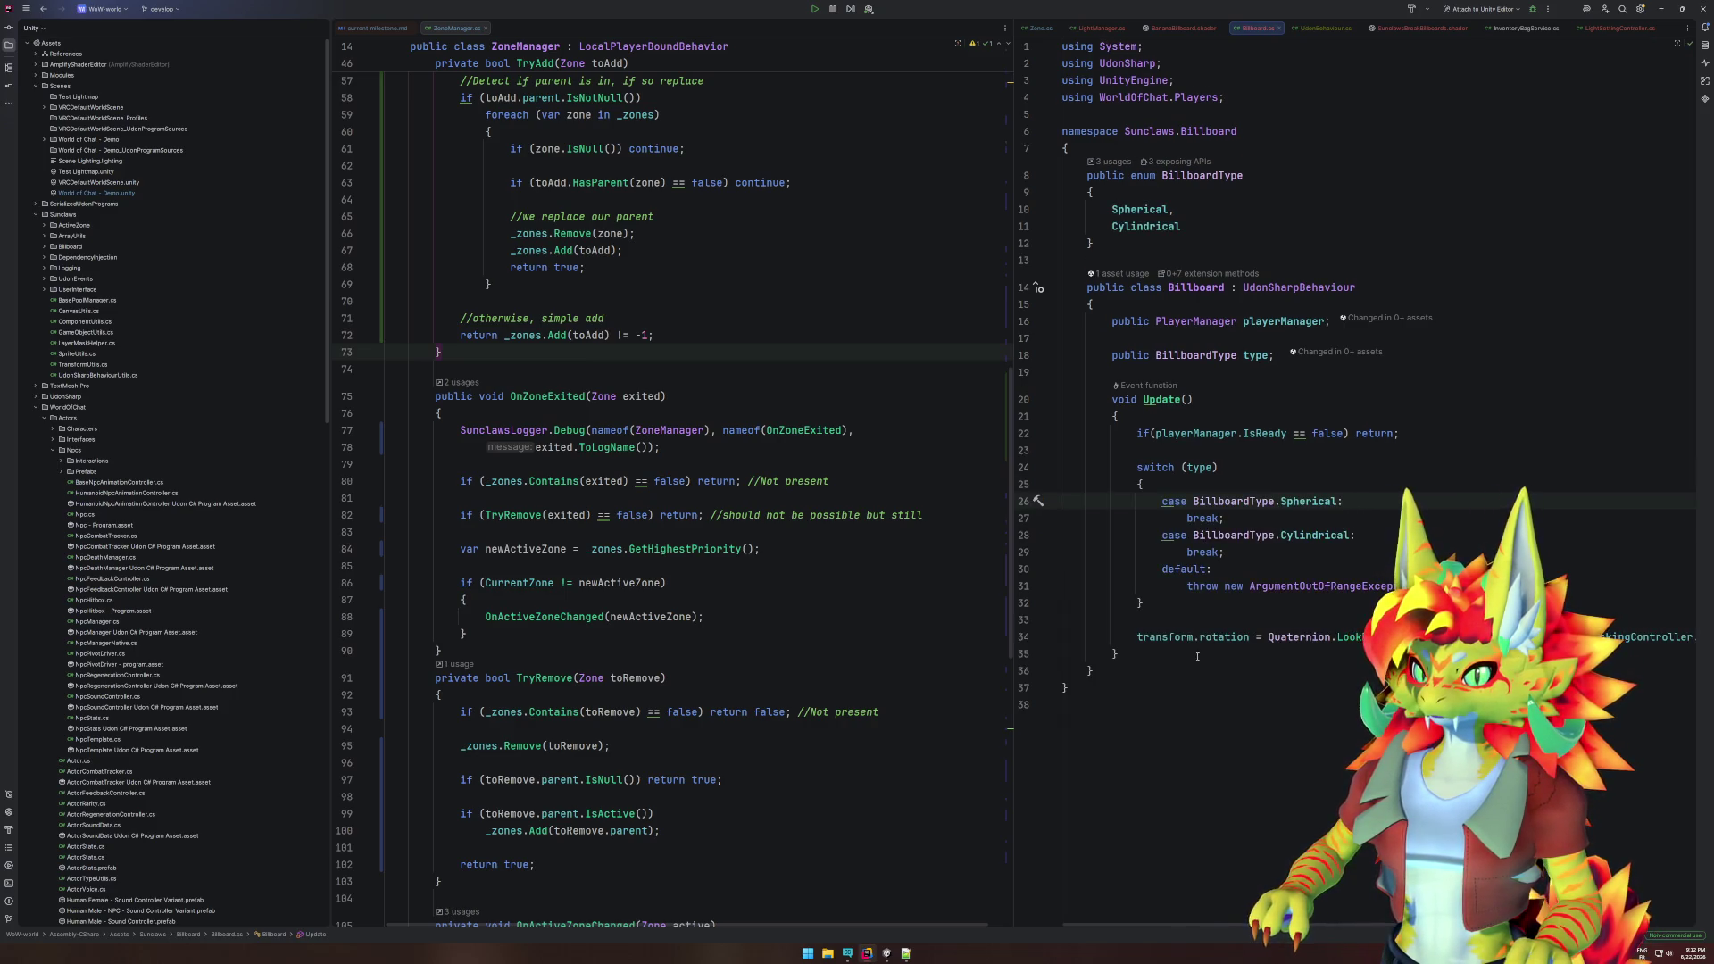
{"action": "mouse_move", "coordinate": [1197, 671]}
{"action": "left_mouse_down"}
{"action": "mouse_move", "coordinate": [1161, 648]}
{"action": "mouse_move", "coordinate": [1026, 185]}
{"action": "left_mouse_up"}
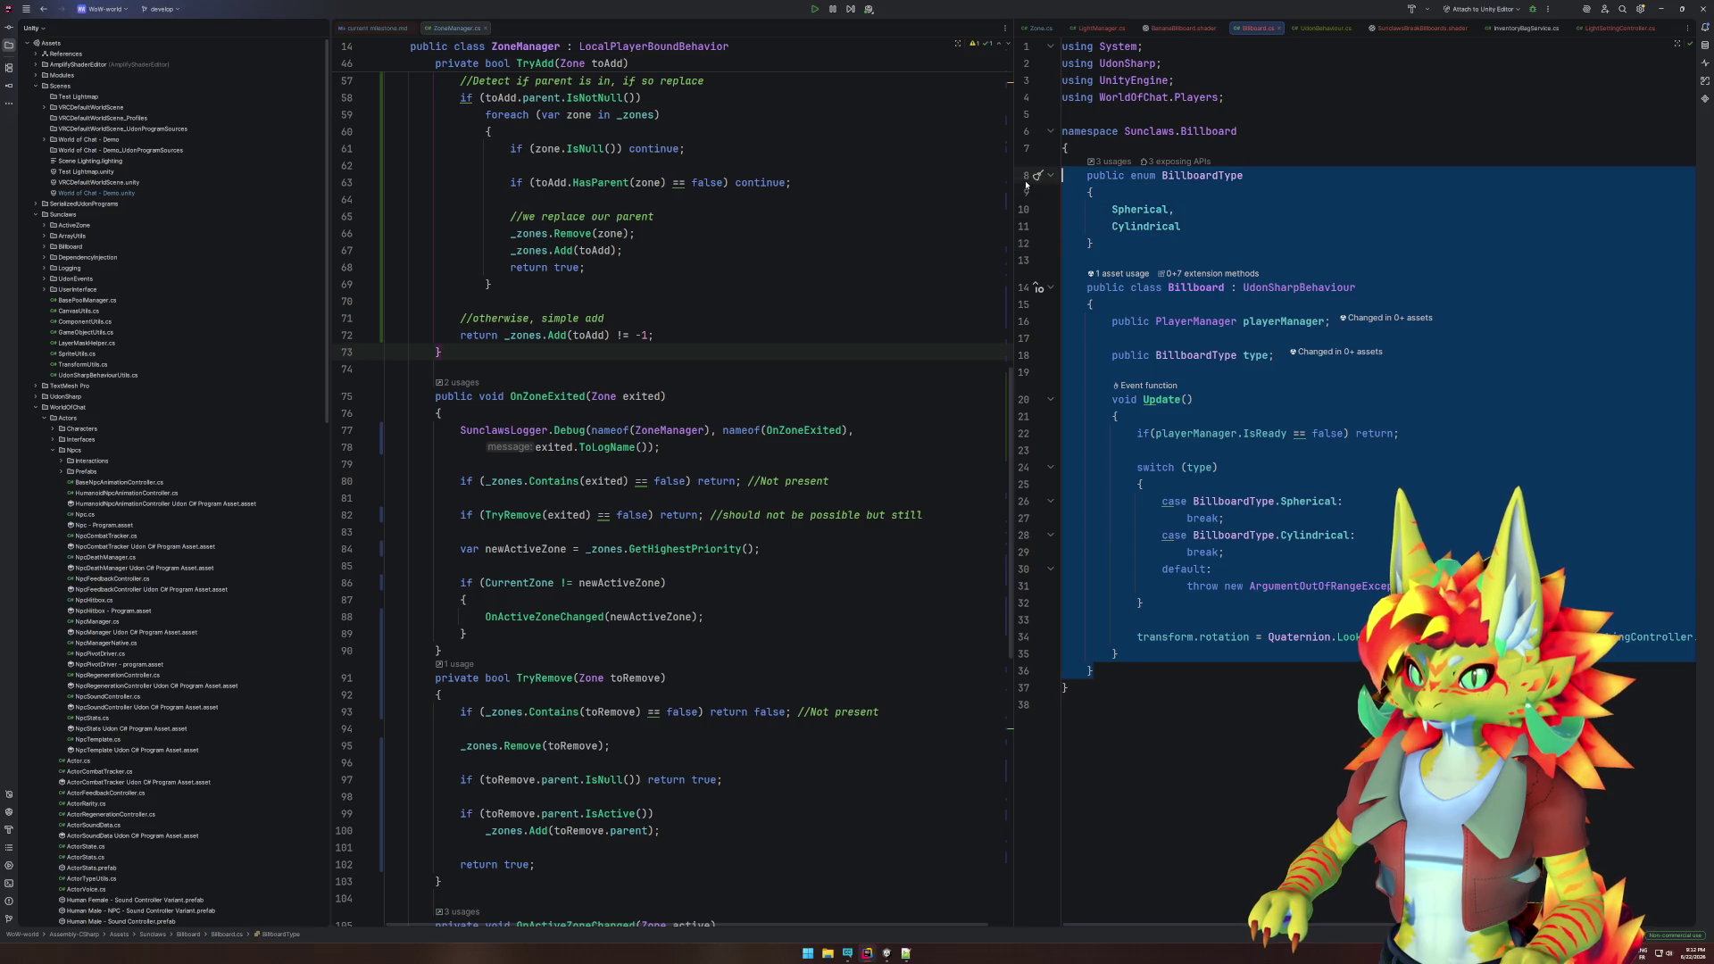
{"action": "left_click", "coordinate": [1274, 501]}
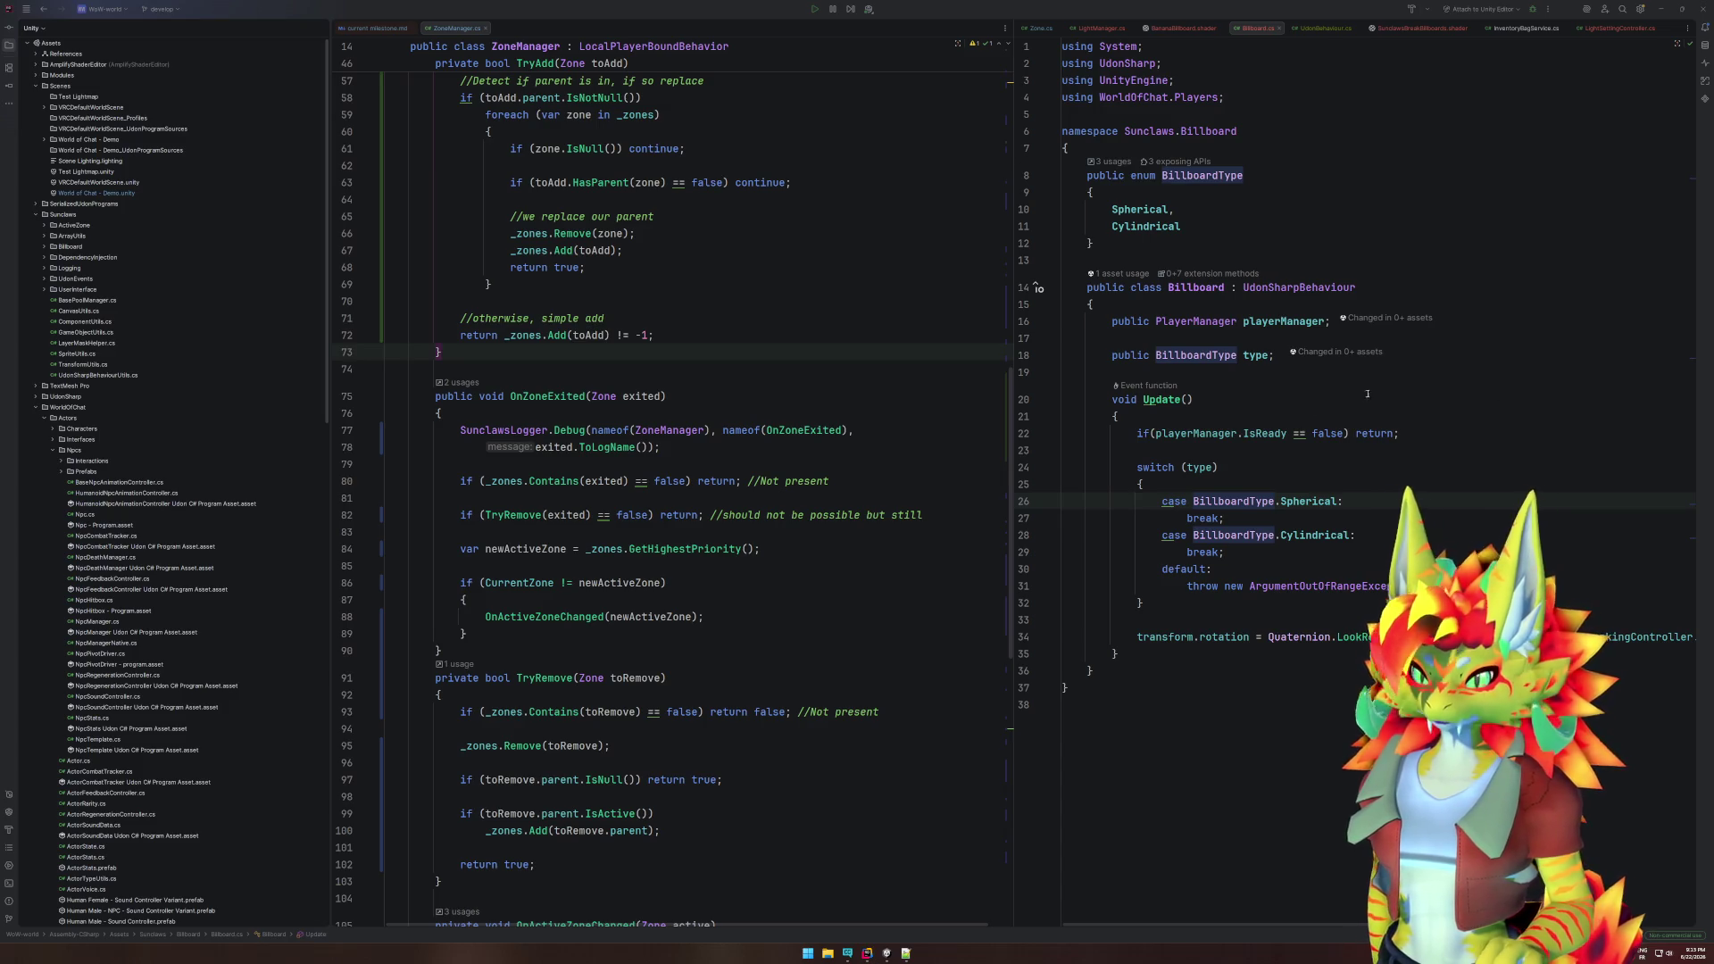
{"action": "left_click", "coordinate": [1332, 587]}
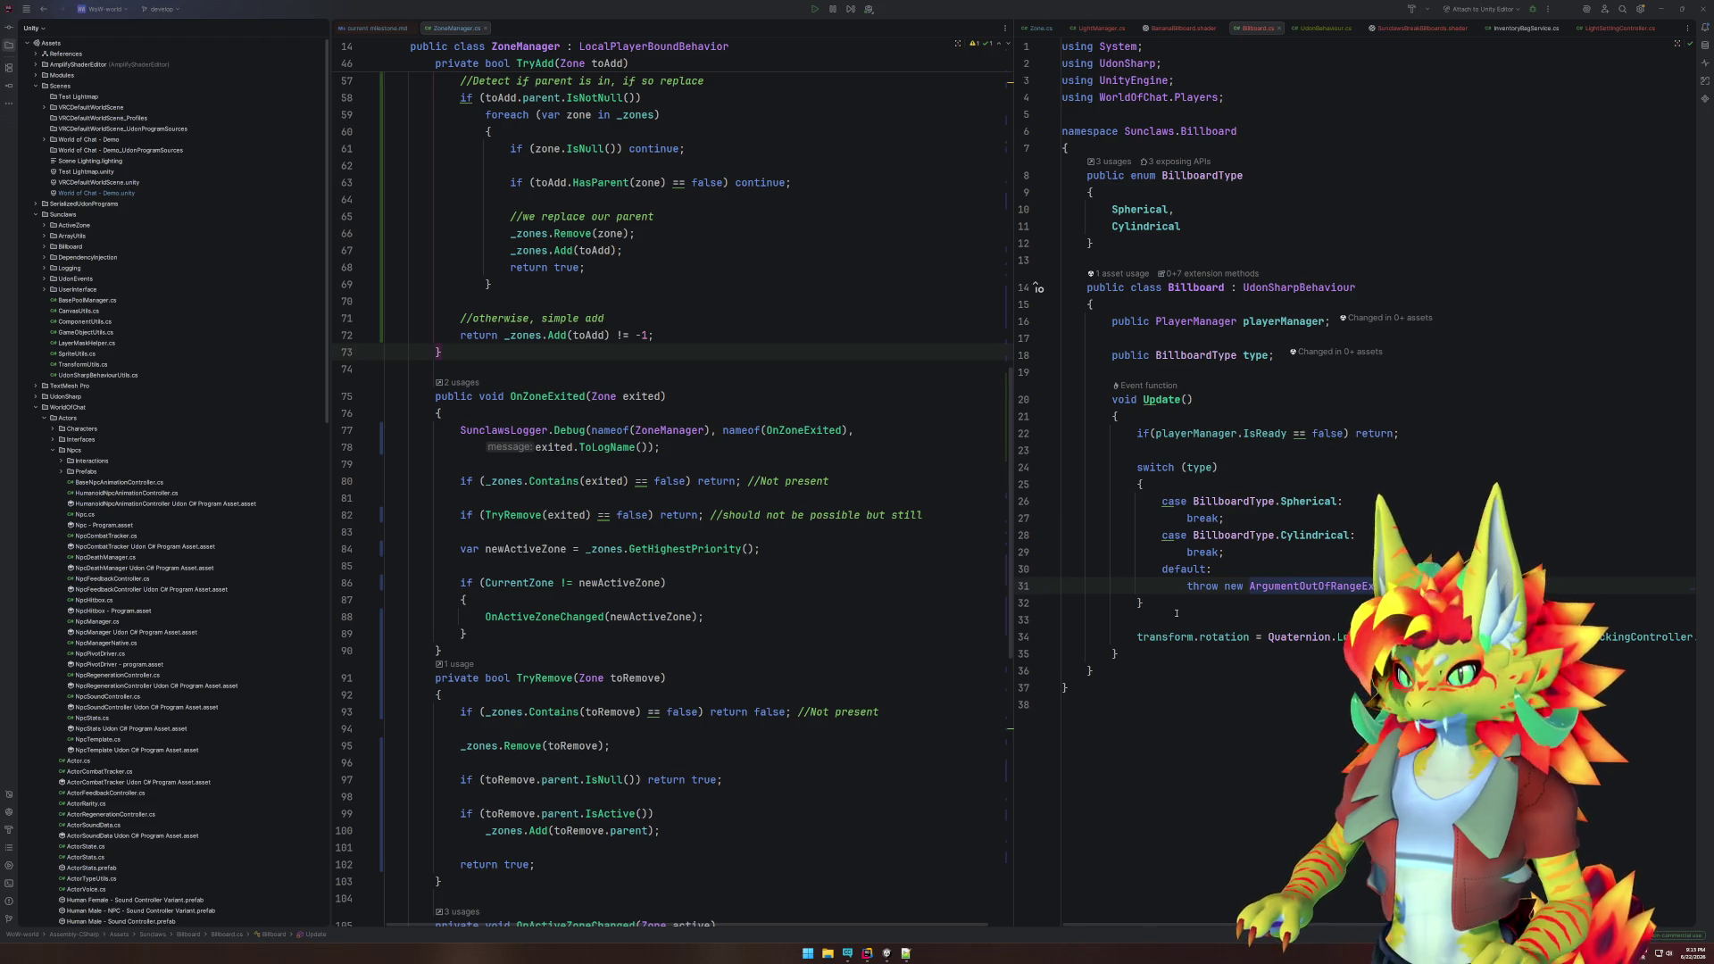
{"action": "left_click", "coordinate": [1329, 637]}
{"action": "scroll", "coordinate": [1330, 636], "scroll_direction": "right", "scroll_amount": 5}
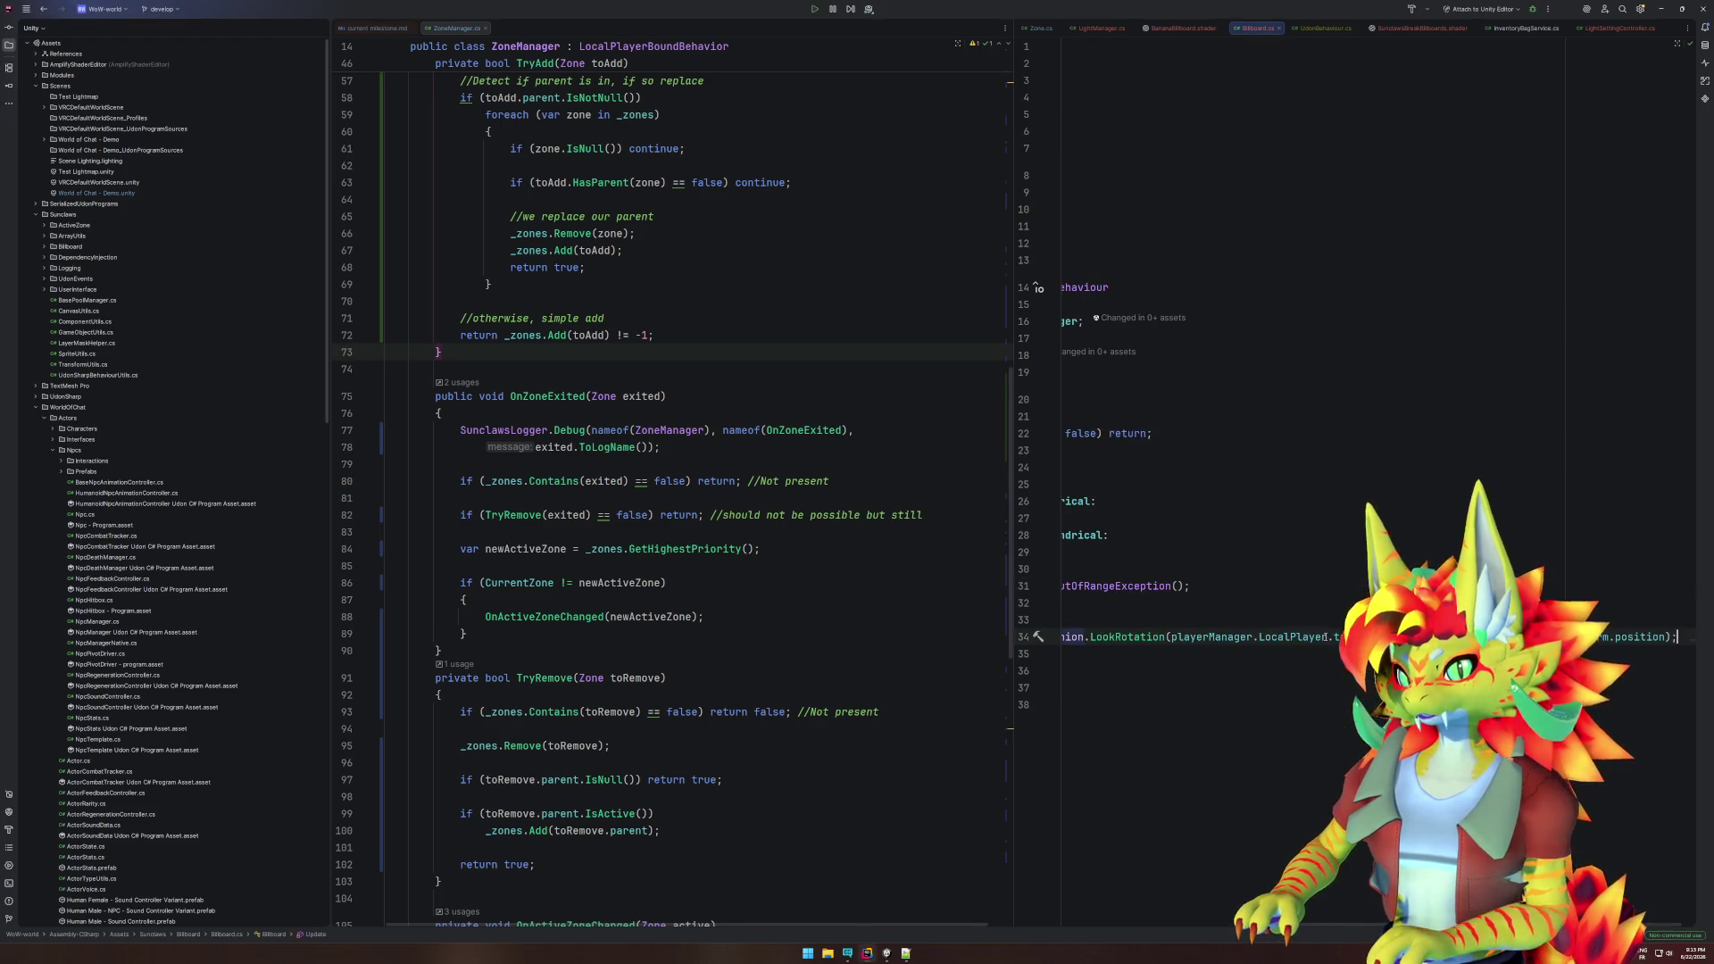
- Replace the Update switch with the new direction-based Spherical and Cylindrical block
{"action": "left_click_drag", "start_coordinate": [1678, 636], "coordinate": [1176, 457]}
{"action": "key", "text": "ctrl+v"}
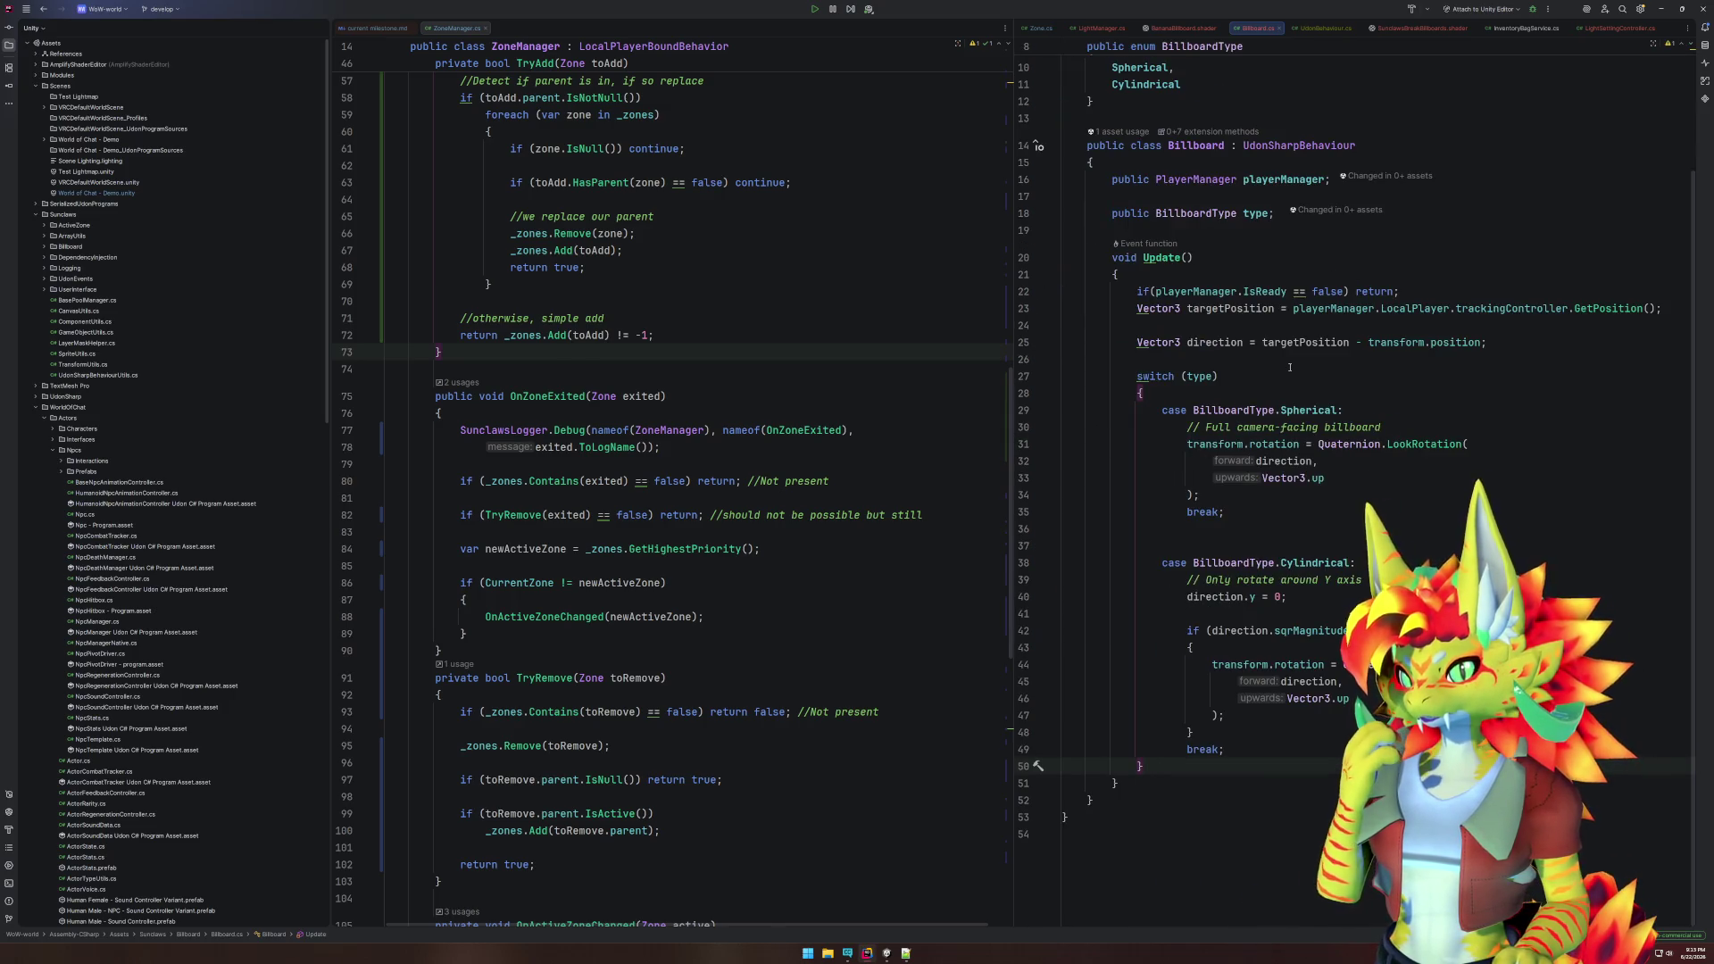
{"action": "left_click", "coordinate": [1322, 539]}
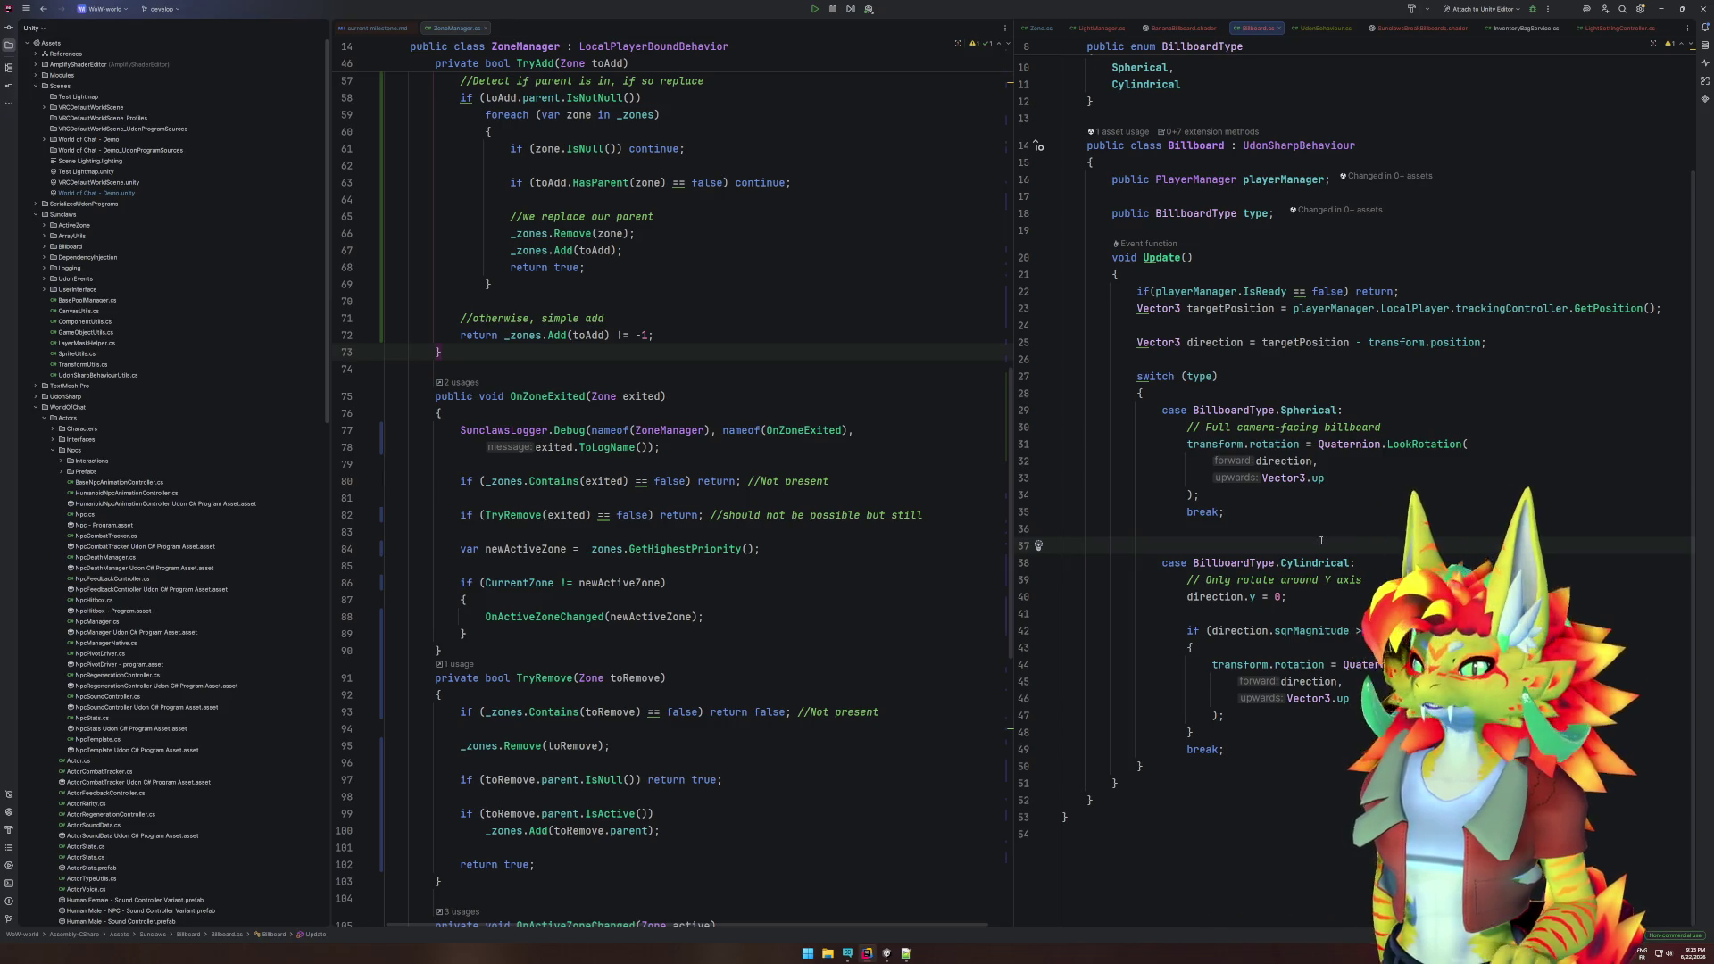
{"action": "left_click", "coordinate": [887, 954]}
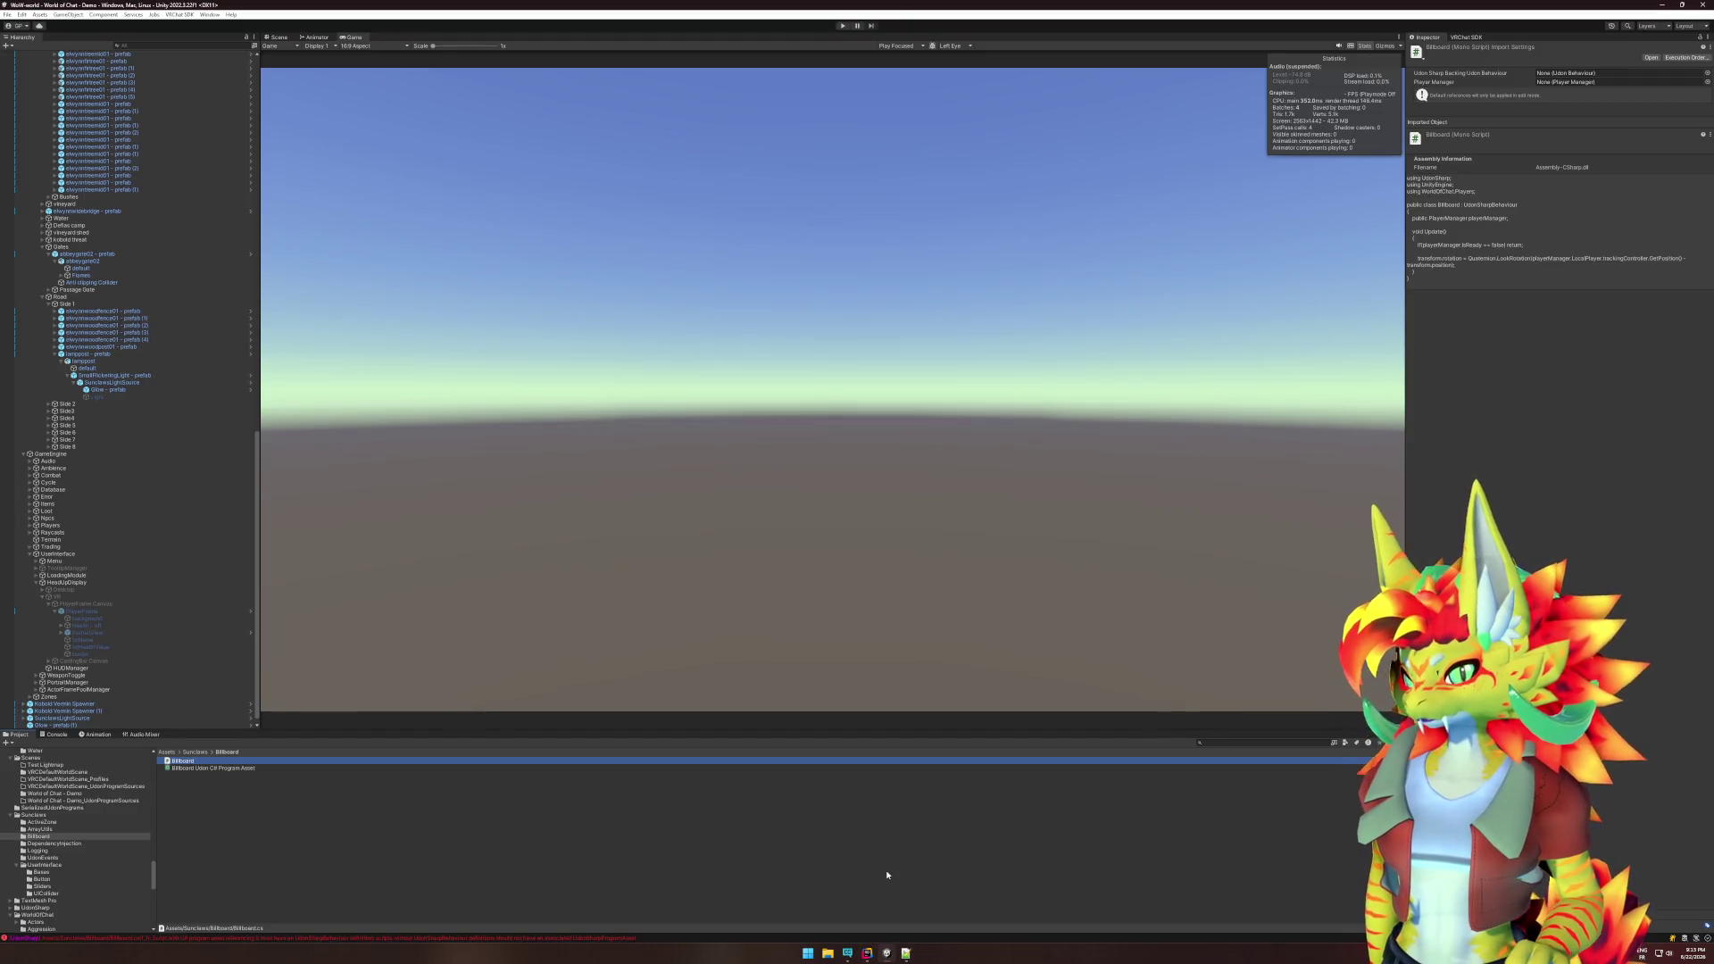
{"action": "left_click", "coordinate": [867, 954]}
- Add [UdonBehaviourSyncMode(BehaviourSyncMode.None)] above the Billboard class and recompile in Unity
{"action": "left_click", "coordinate": [1214, 120]}
{"action": "key", "text": "Return"}
{"action": "type", "text": "[Udo"}
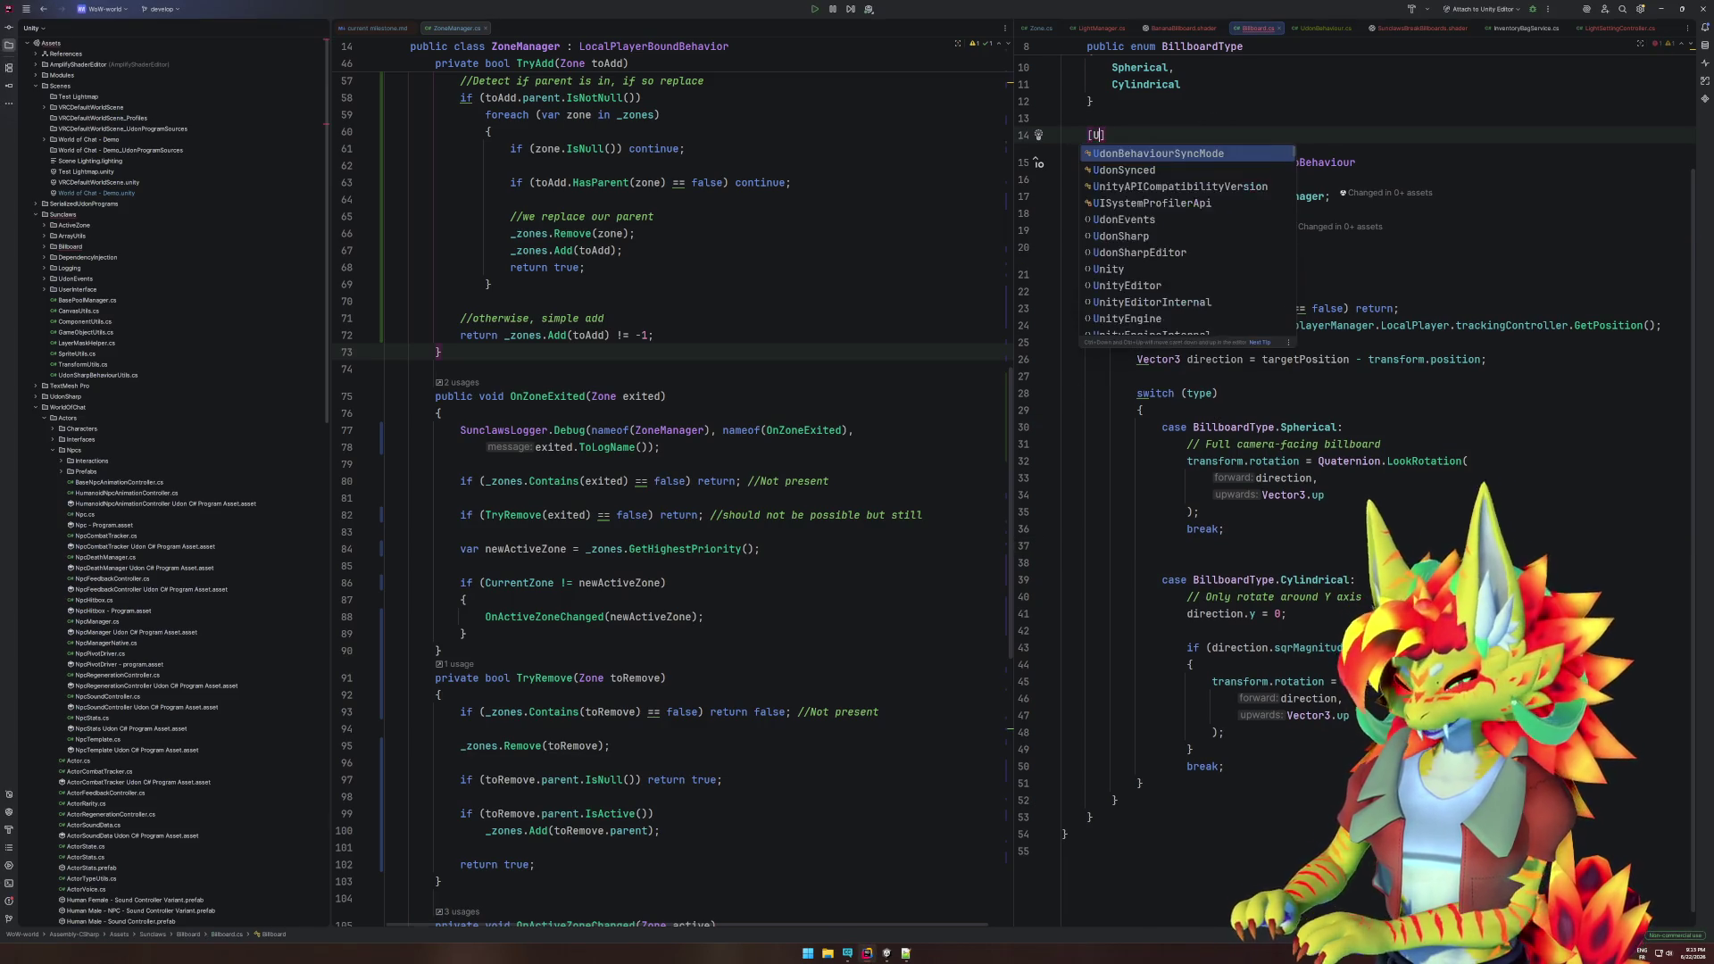
{"action": "key", "text": "Tab"}
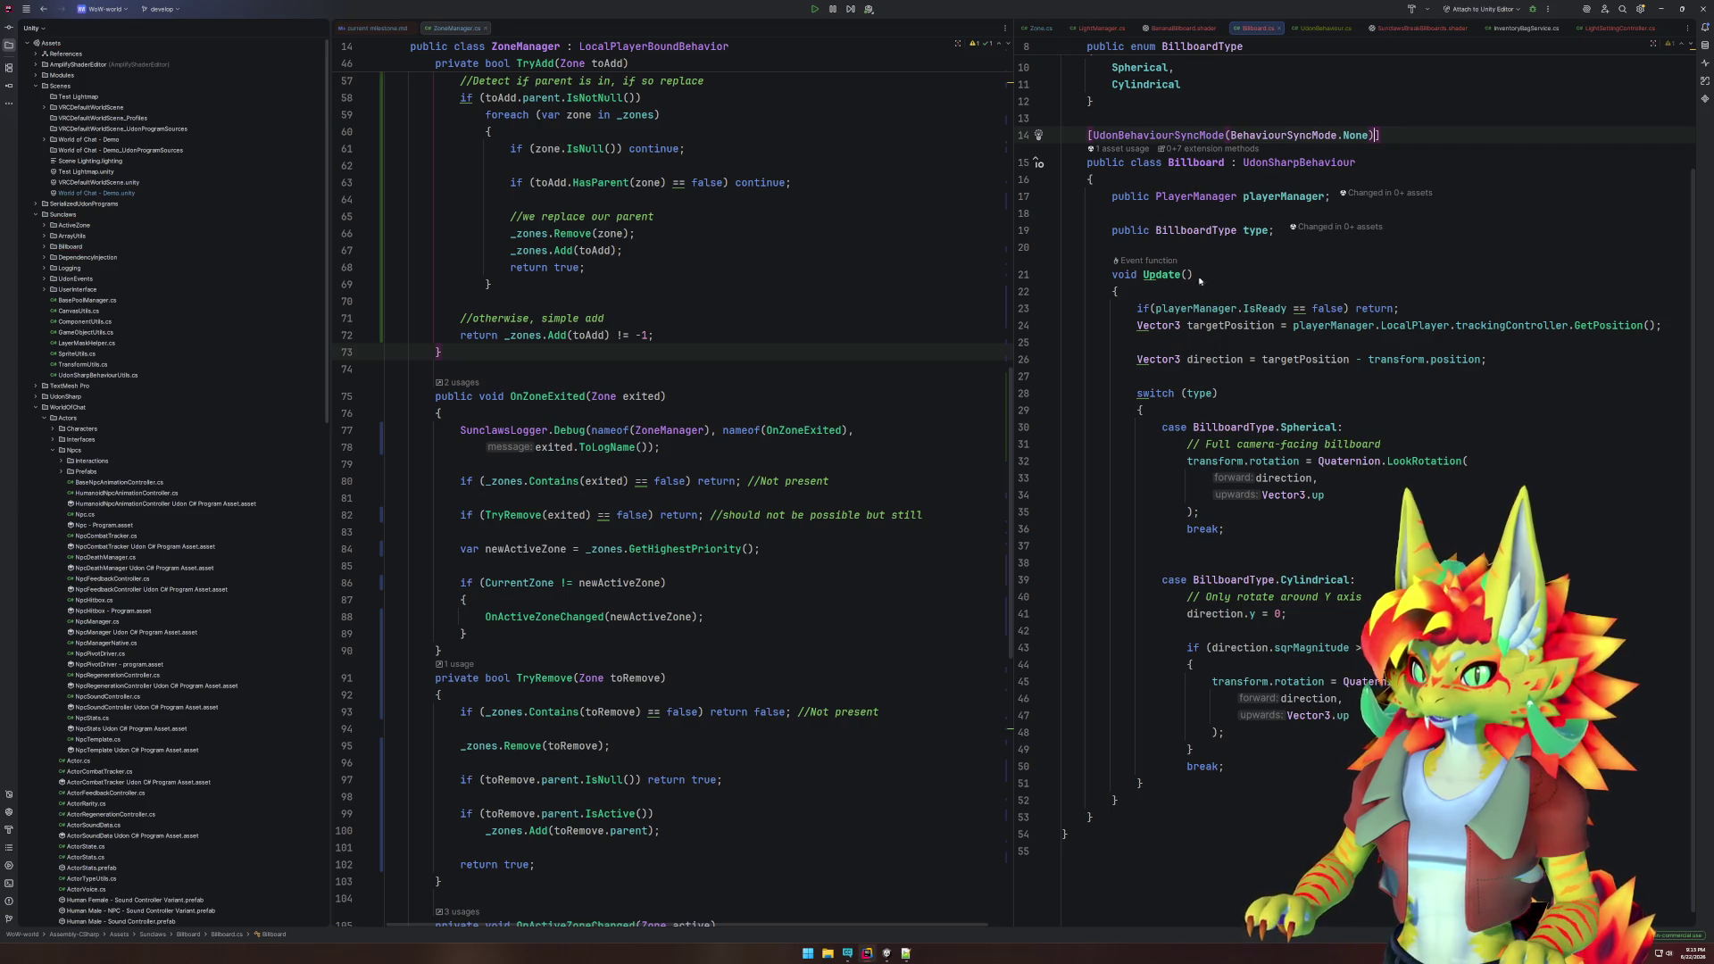
{"action": "left_click", "coordinate": [886, 954]}
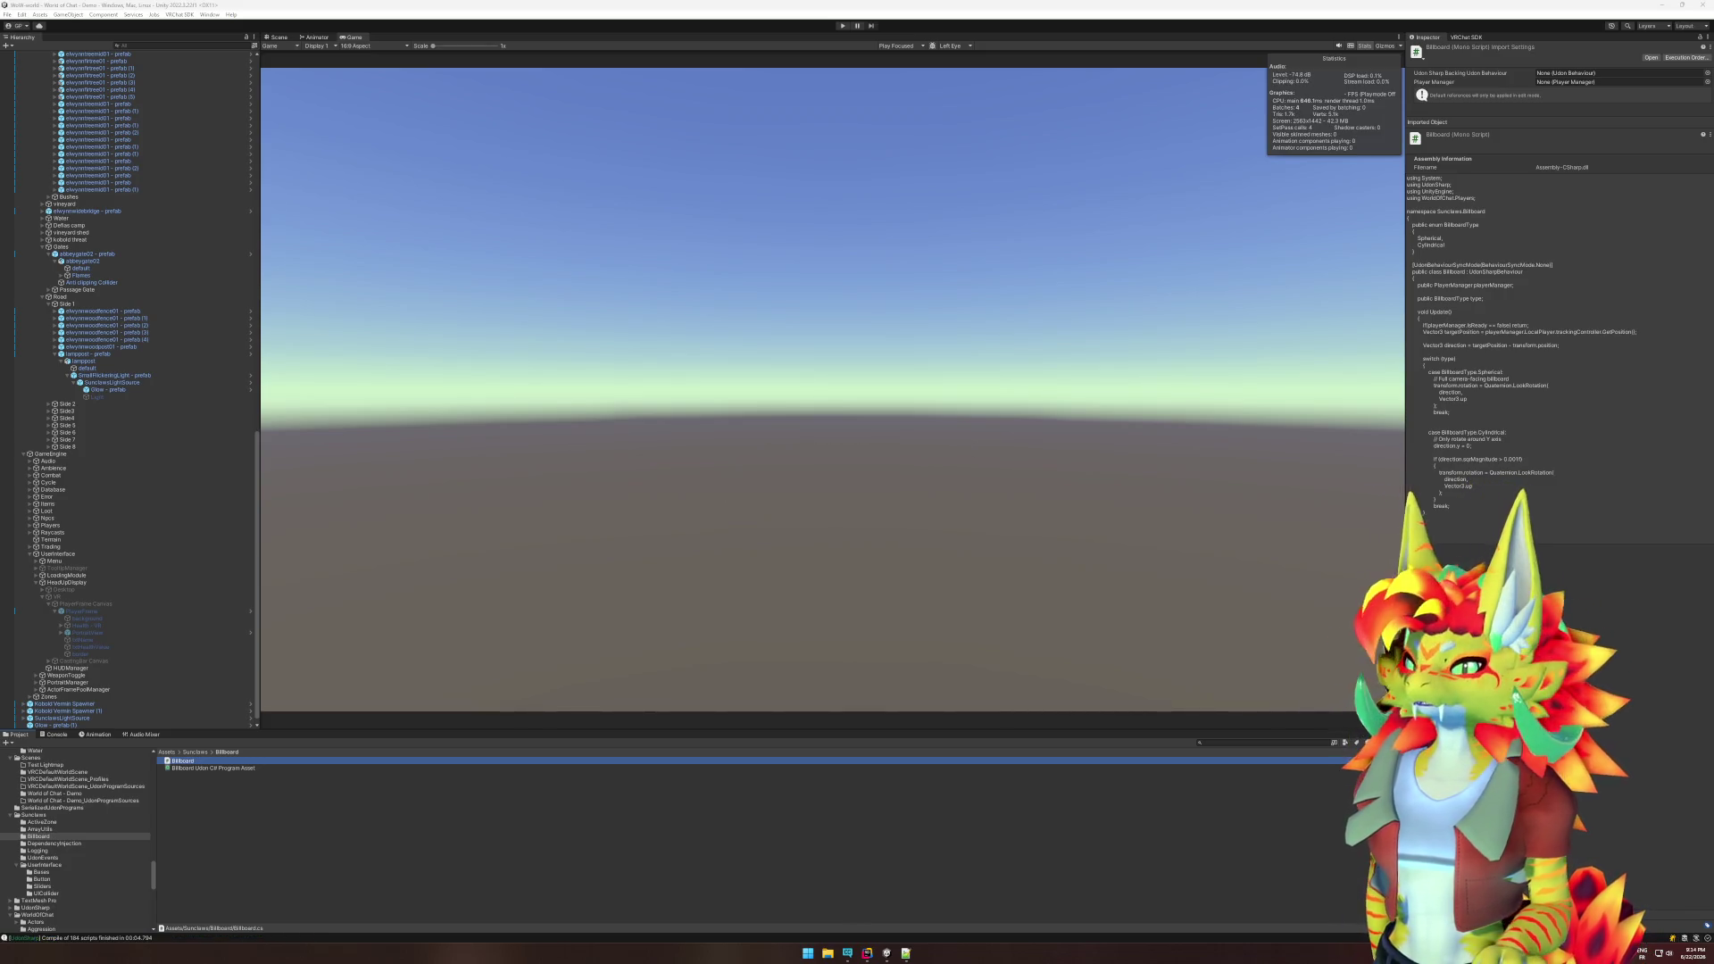
- Collapse the Medium trees, Trees & Bushes and other unneeded Hierarchy entries
{"action": "scroll", "coordinate": [152, 400], "scroll_direction": "up", "scroll_amount": 10}
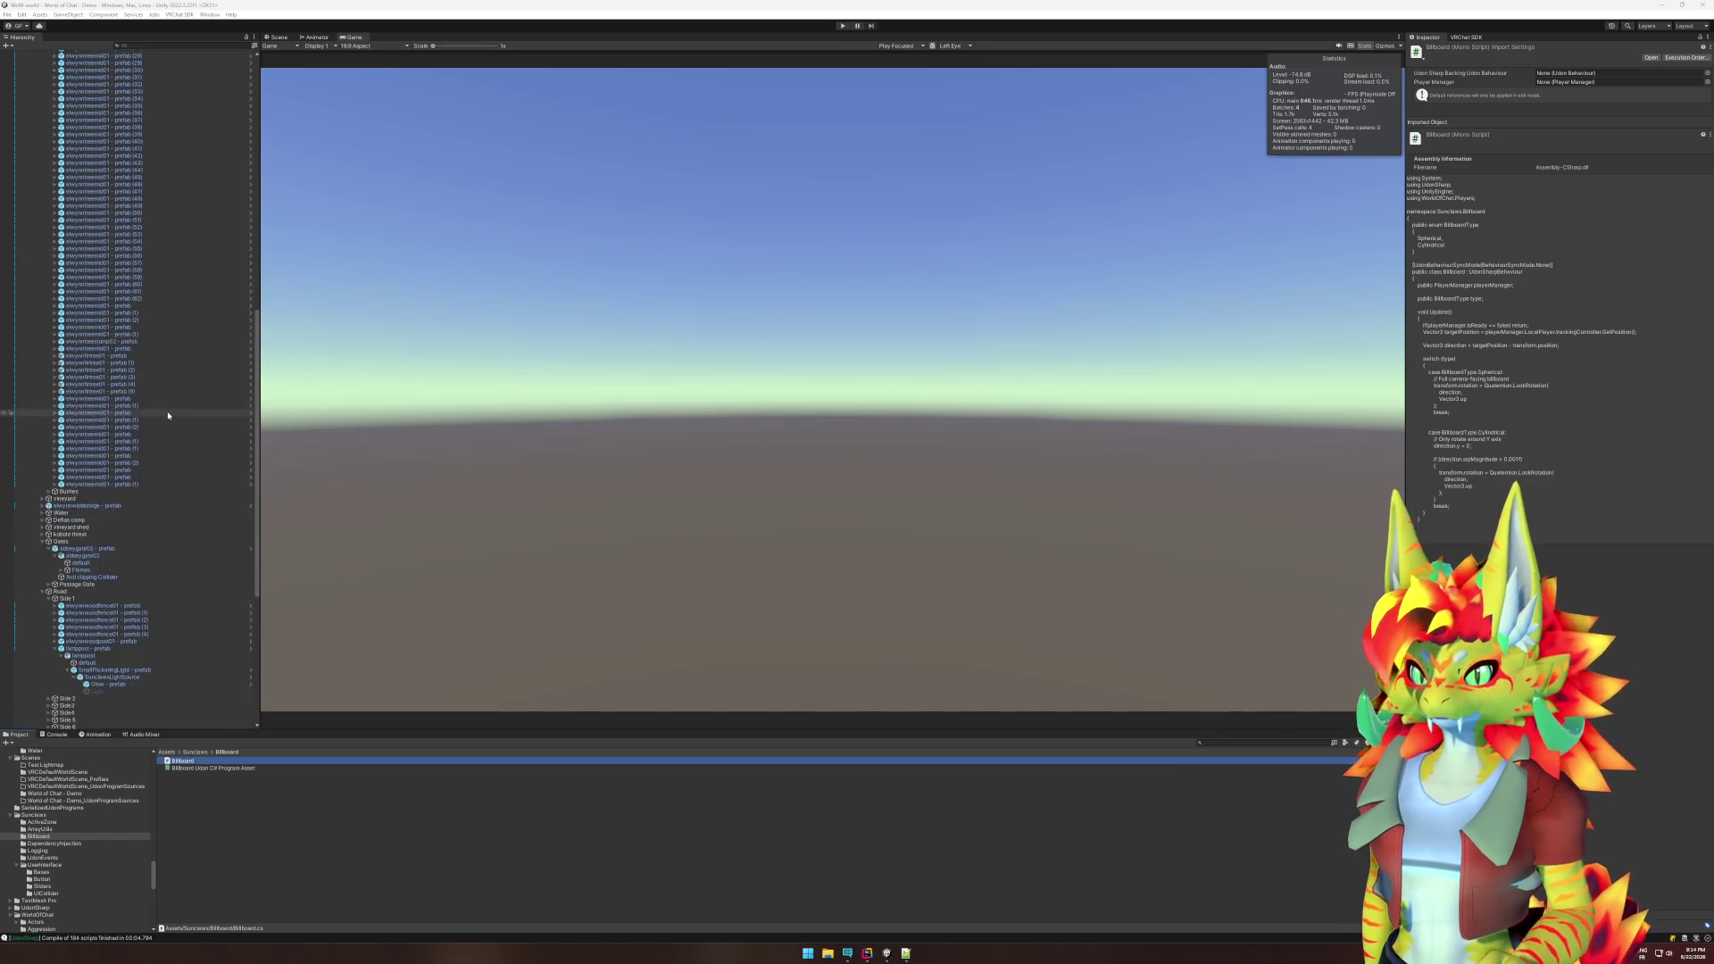
{"action": "scroll", "coordinate": [216, 446], "scroll_direction": "up", "scroll_amount": 15}
{"action": "left_click", "coordinate": [47, 330]}
{"action": "left_click", "coordinate": [43, 317]}
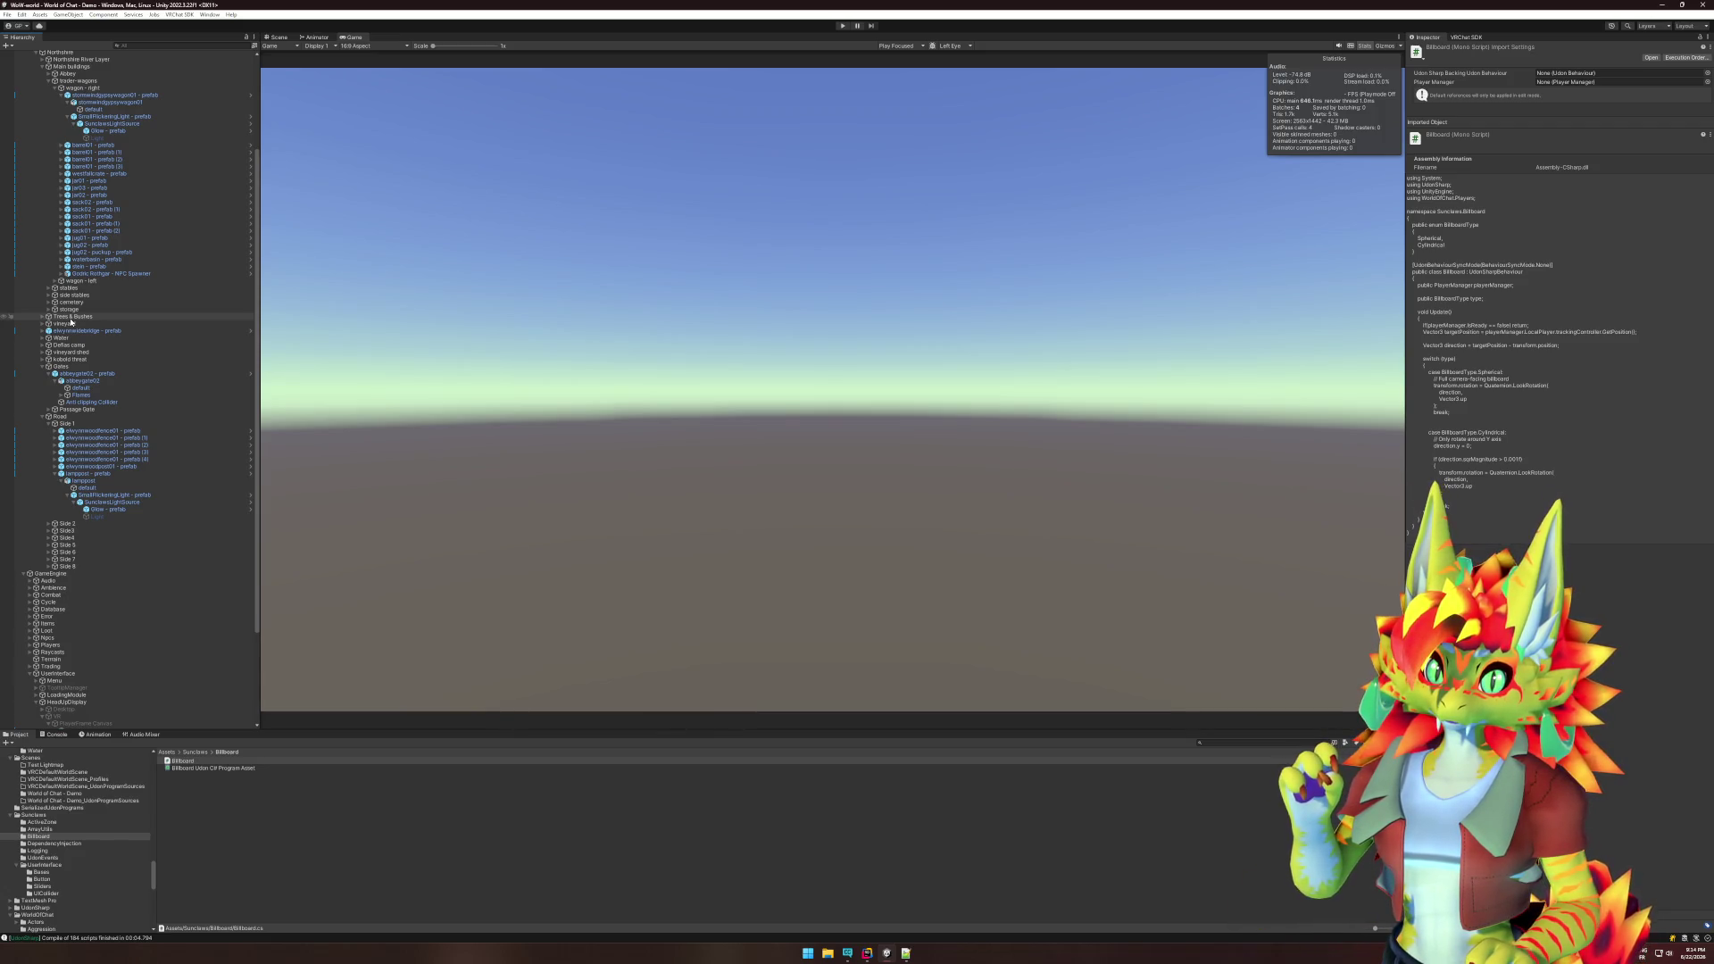
{"action": "left_click", "coordinate": [67, 116]}
{"action": "left_click", "coordinate": [61, 94]}
- Select Glow - prefab under SmallFlickeringLight and frame it in the Scene view
{"action": "left_click", "coordinate": [61, 94]}
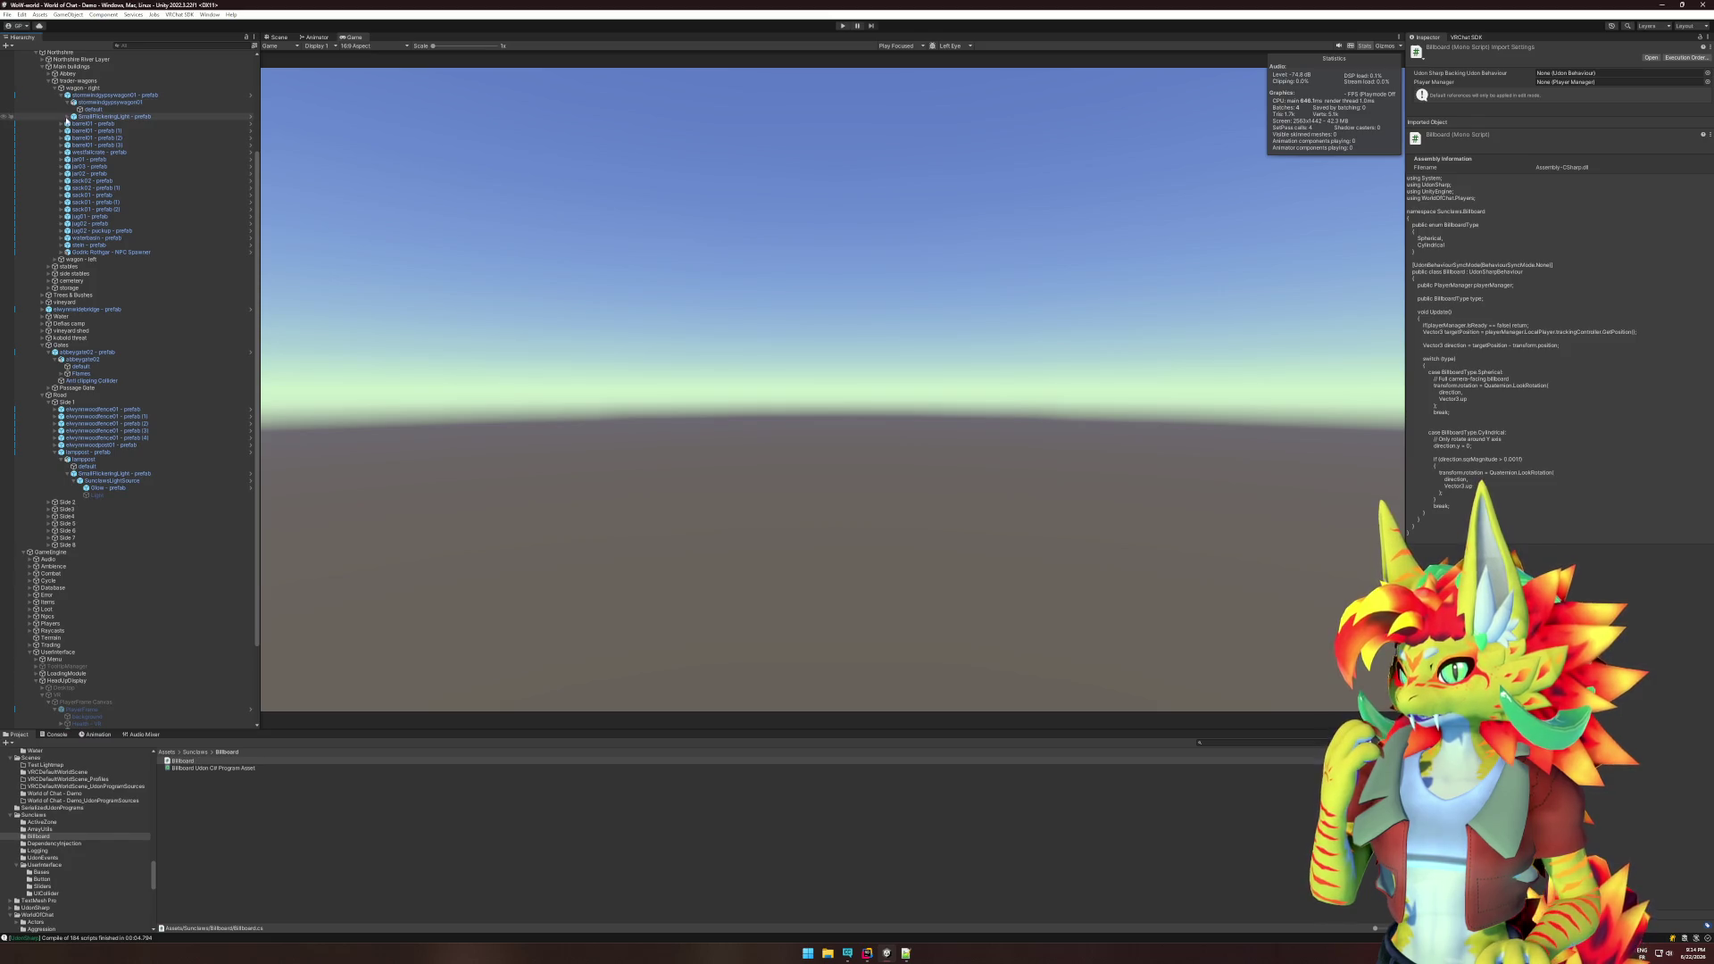
{"action": "left_click", "coordinate": [68, 116]}
{"action": "left_click", "coordinate": [107, 130]}
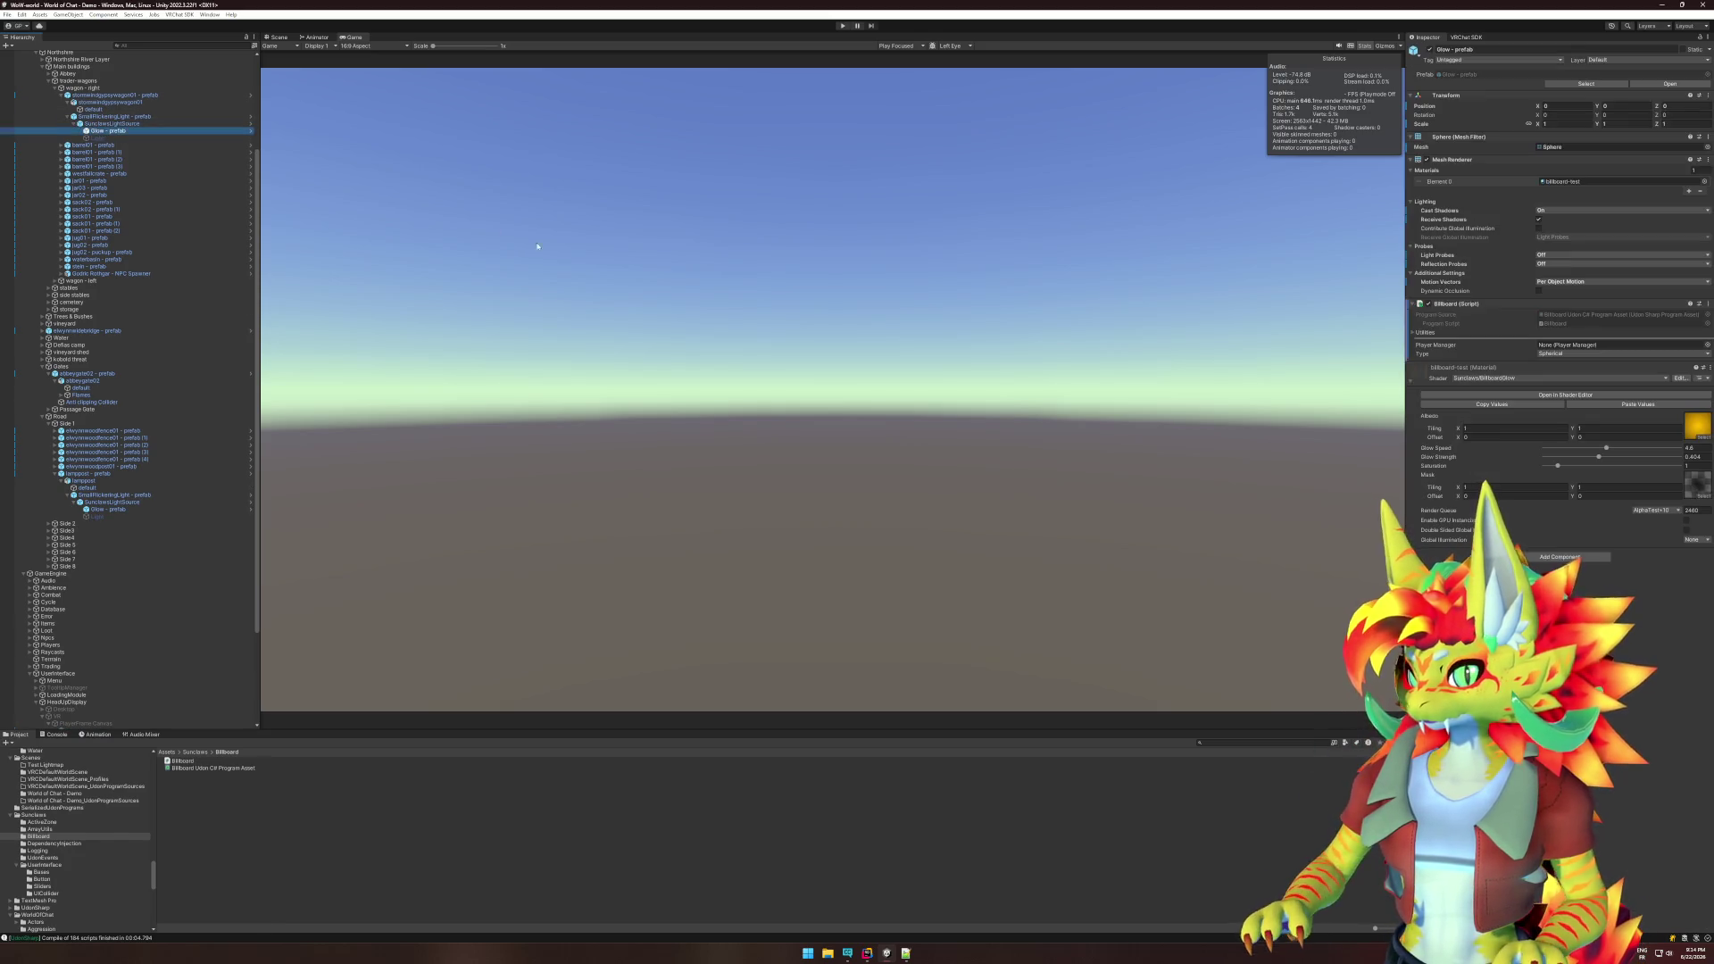
{"action": "left_click", "coordinate": [277, 36]}
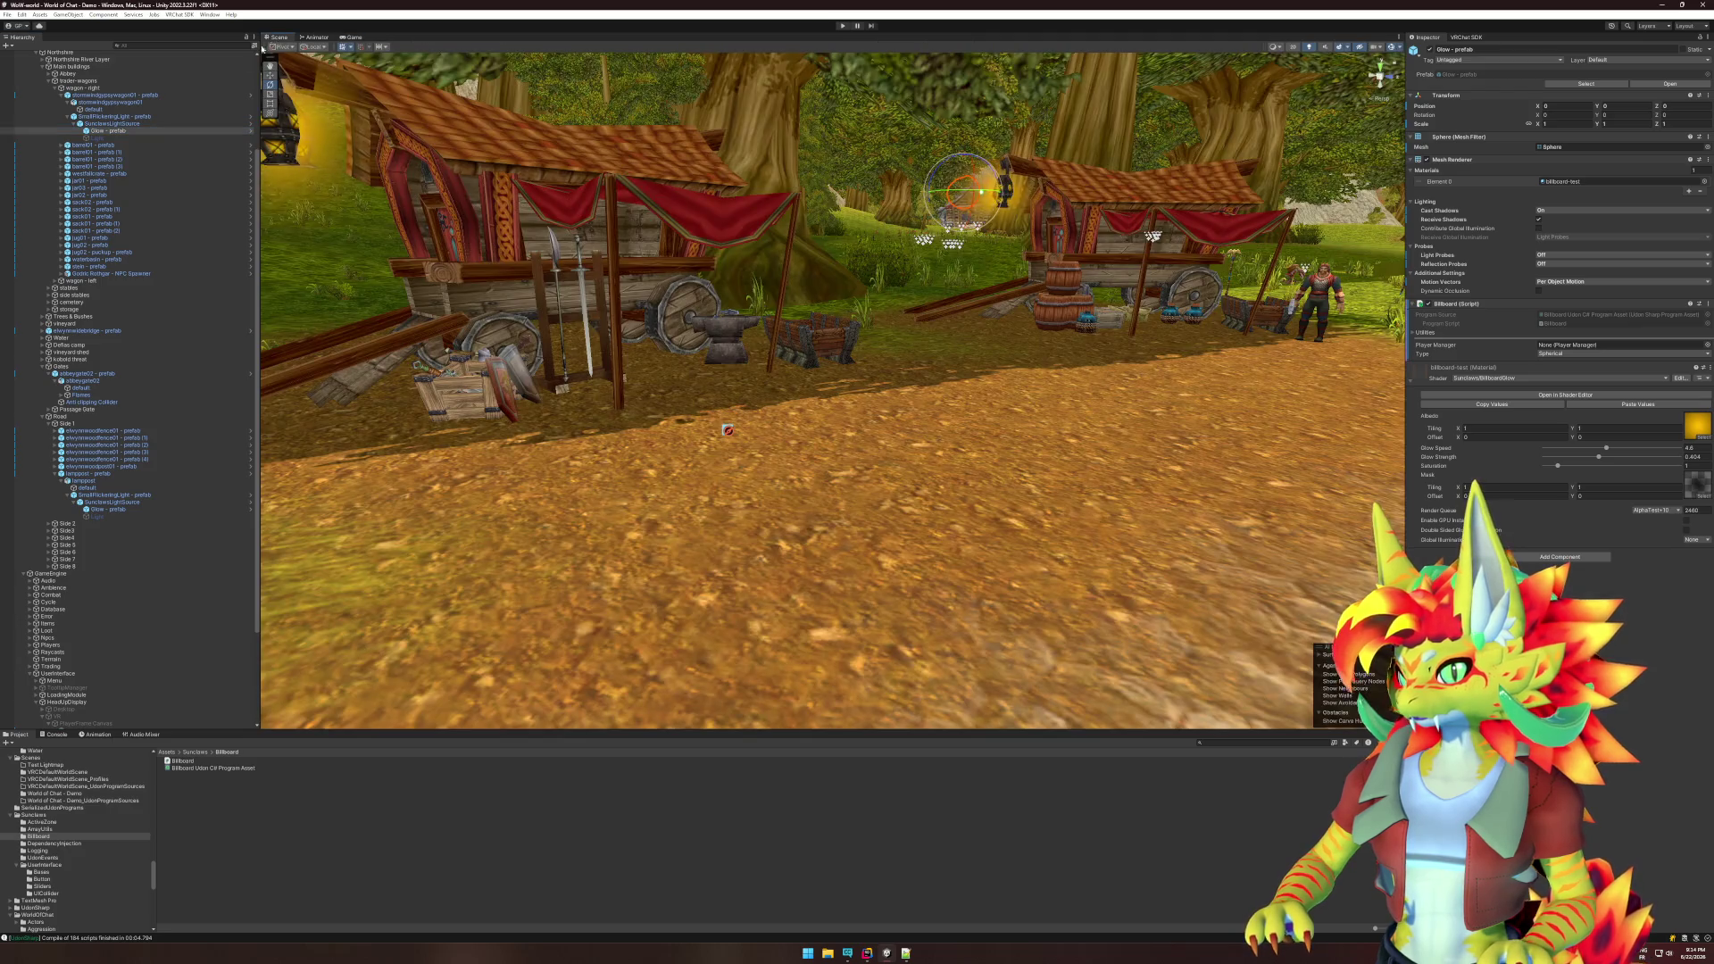
{"action": "key", "text": "f"}
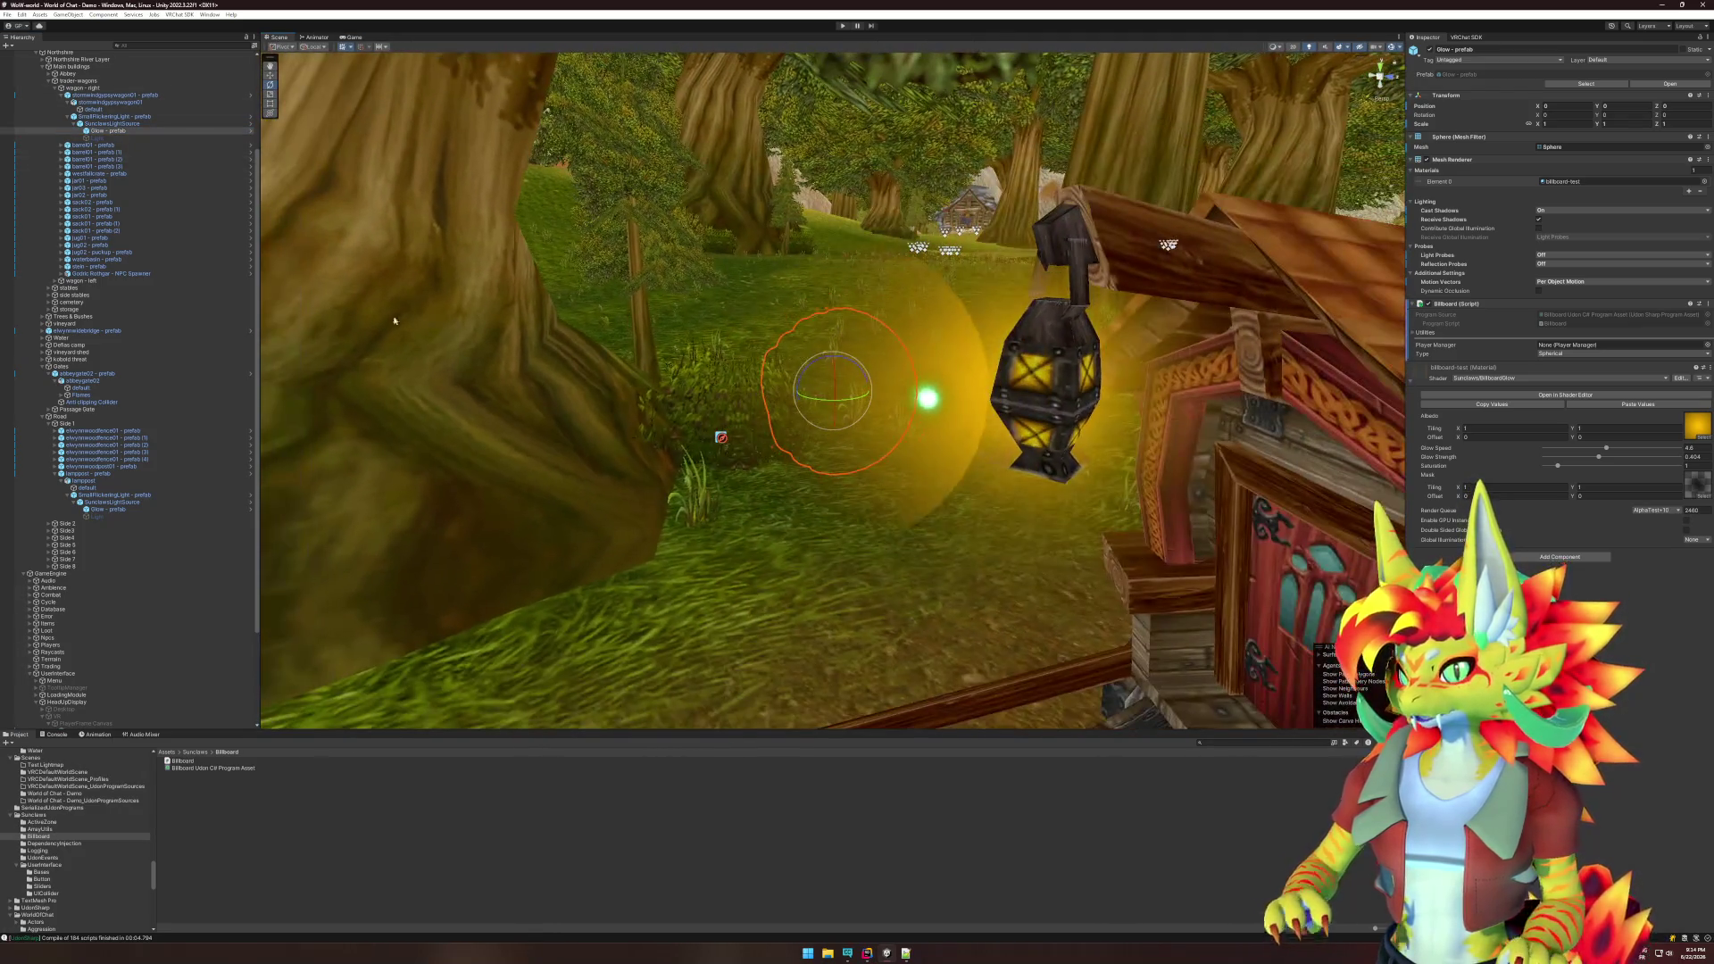
{"action": "left_click", "coordinate": [109, 134]}
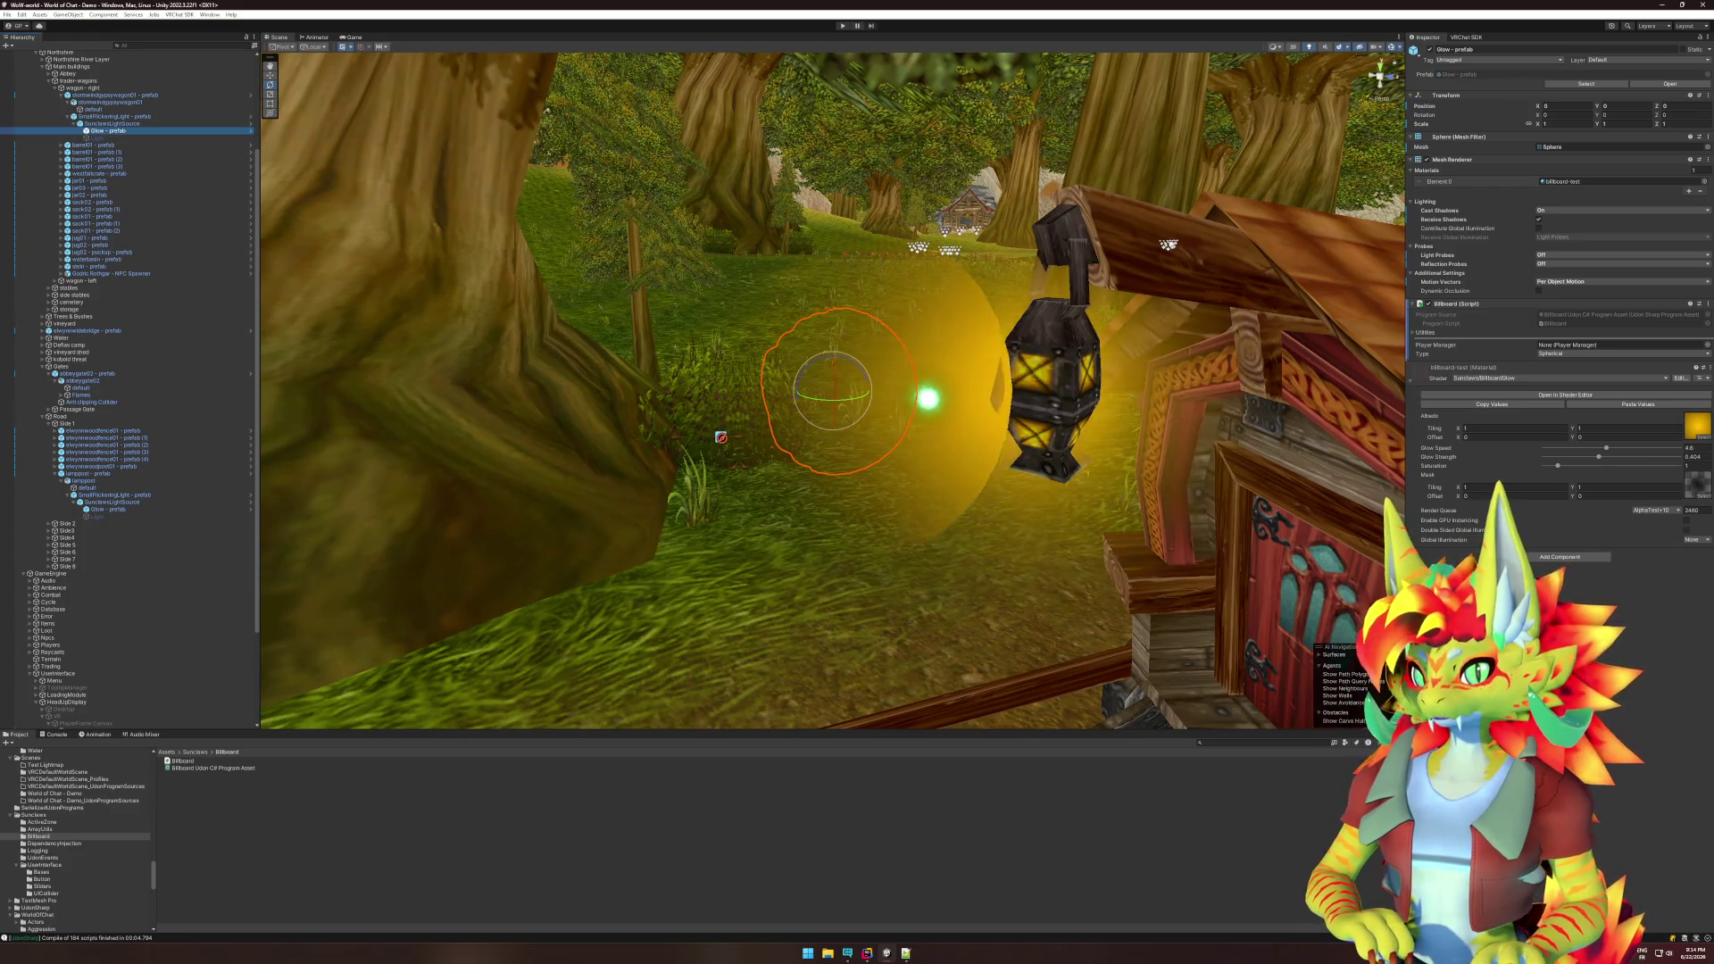
- Revert the Glow's mesh to Quad and Transform to scale 2, then drop another Glow onto the lantern
{"action": "right_click", "coordinate": [1427, 147]}
{"action": "left_click", "coordinate": [1456, 211]}
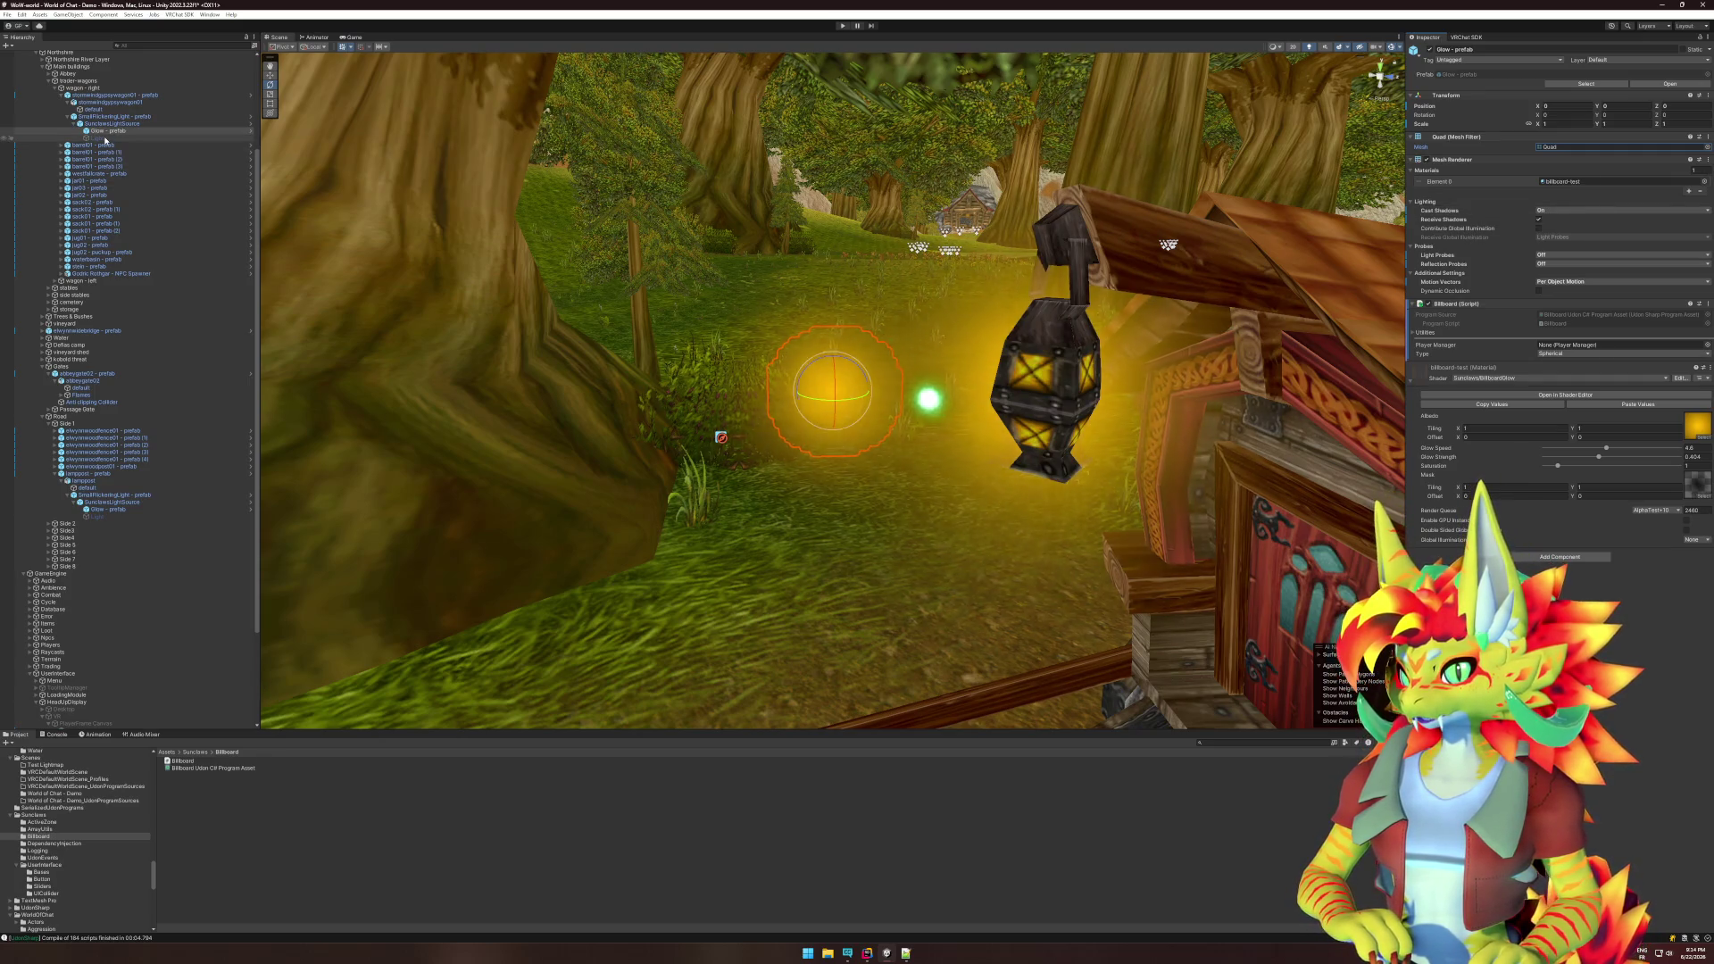
{"action": "right_click", "coordinate": [1450, 95]}
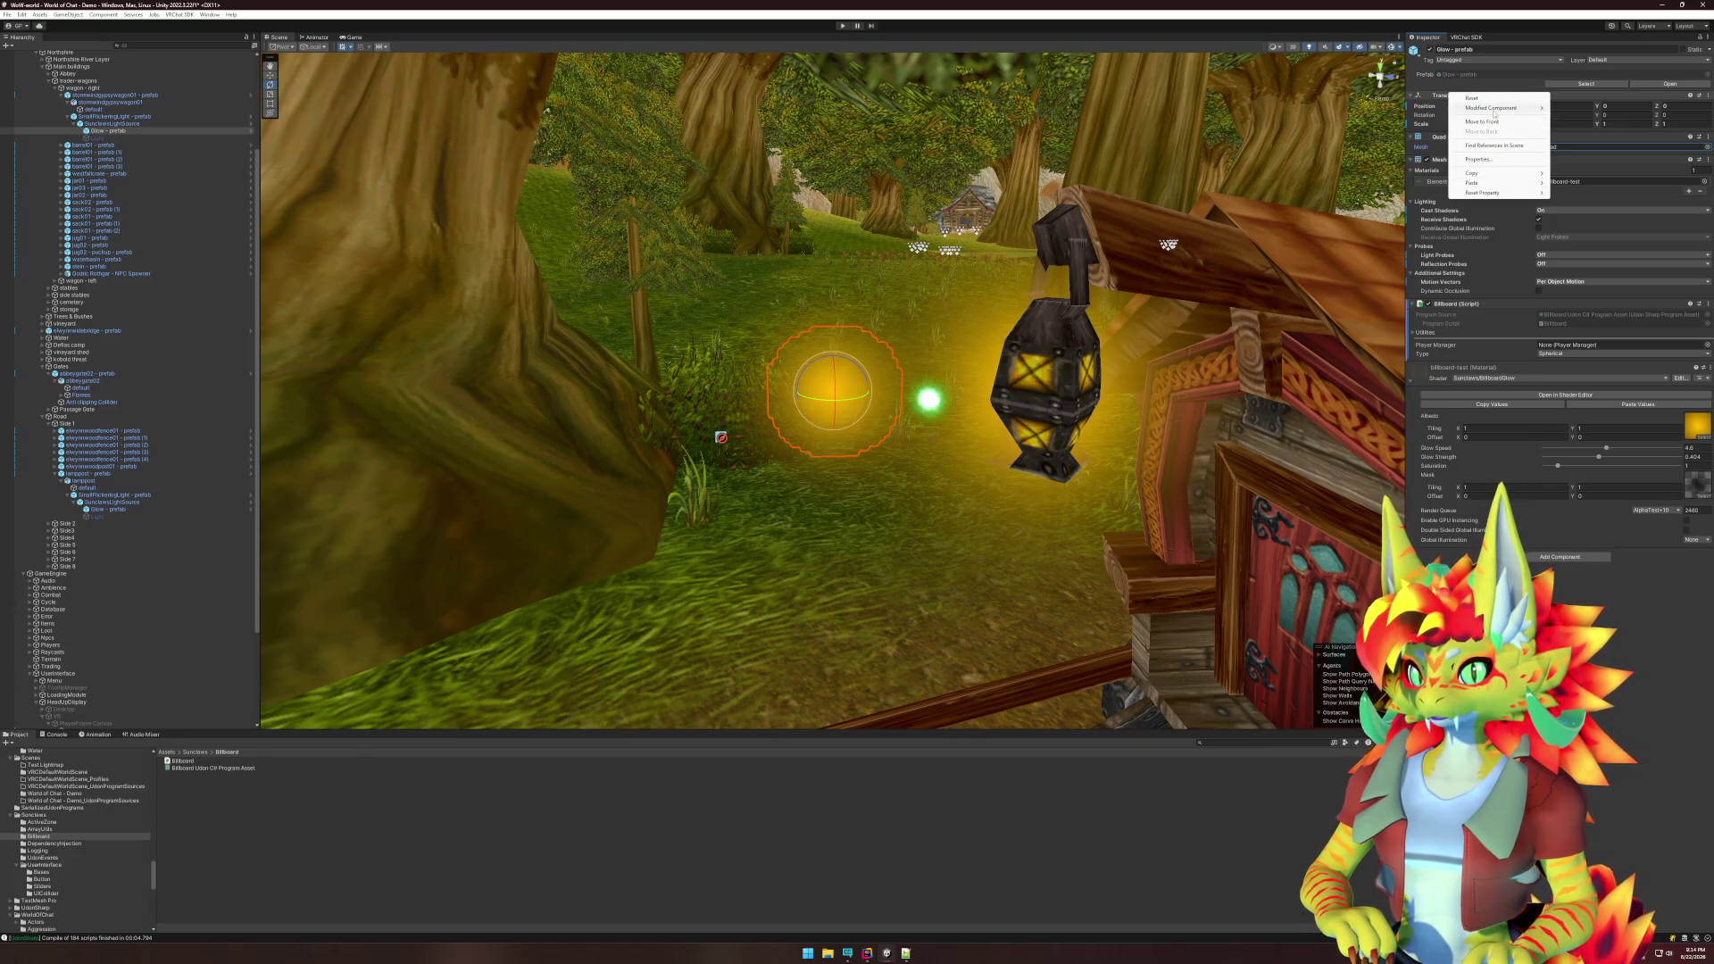
{"action": "mouse_move", "coordinate": [1494, 108]}
{"action": "left_click", "coordinate": [1331, 138]}
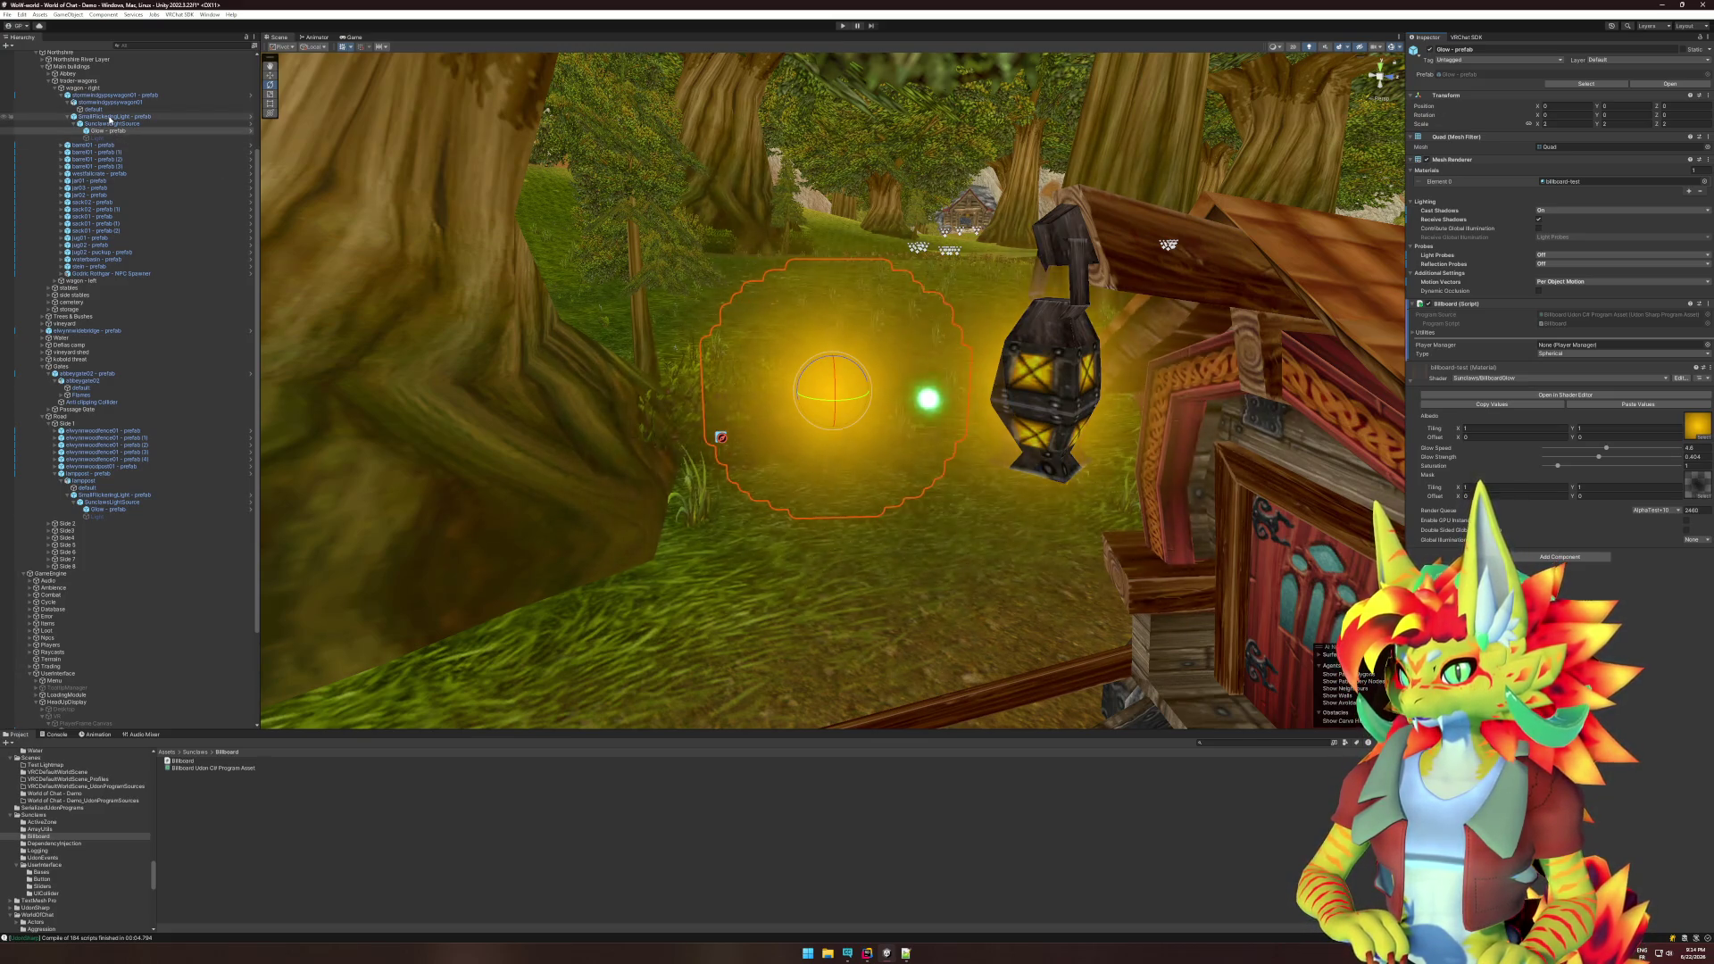
{"action": "mouse_move", "coordinate": [1014, 437]}
{"action": "left_mouse_down"}
{"action": "mouse_move", "coordinate": [1105, 433]}
{"action": "mouse_move", "coordinate": [161, 430]}
{"action": "mouse_move", "coordinate": [71, 730]}
{"action": "mouse_move", "coordinate": [107, 719]}
{"action": "left_mouse_up"}
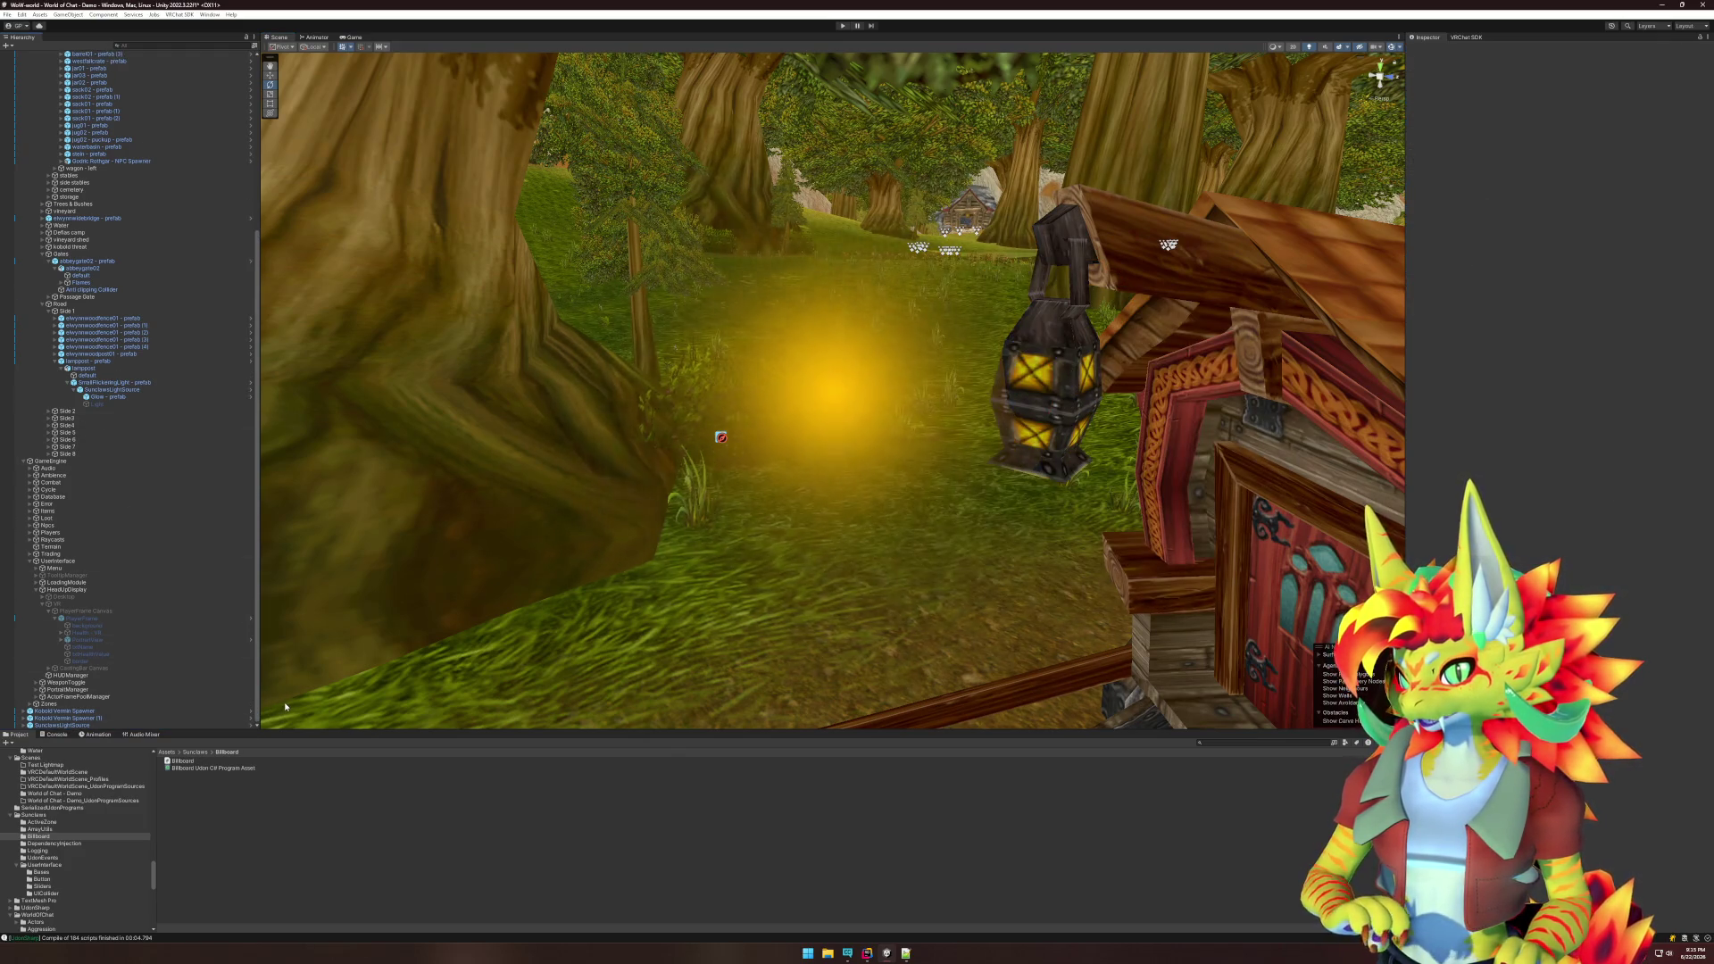
- Select Glow - prefab and drag it along X toward the lantern with the Move tool
{"action": "scroll", "coordinate": [164, 586], "scroll_direction": "up", "scroll_amount": 5}
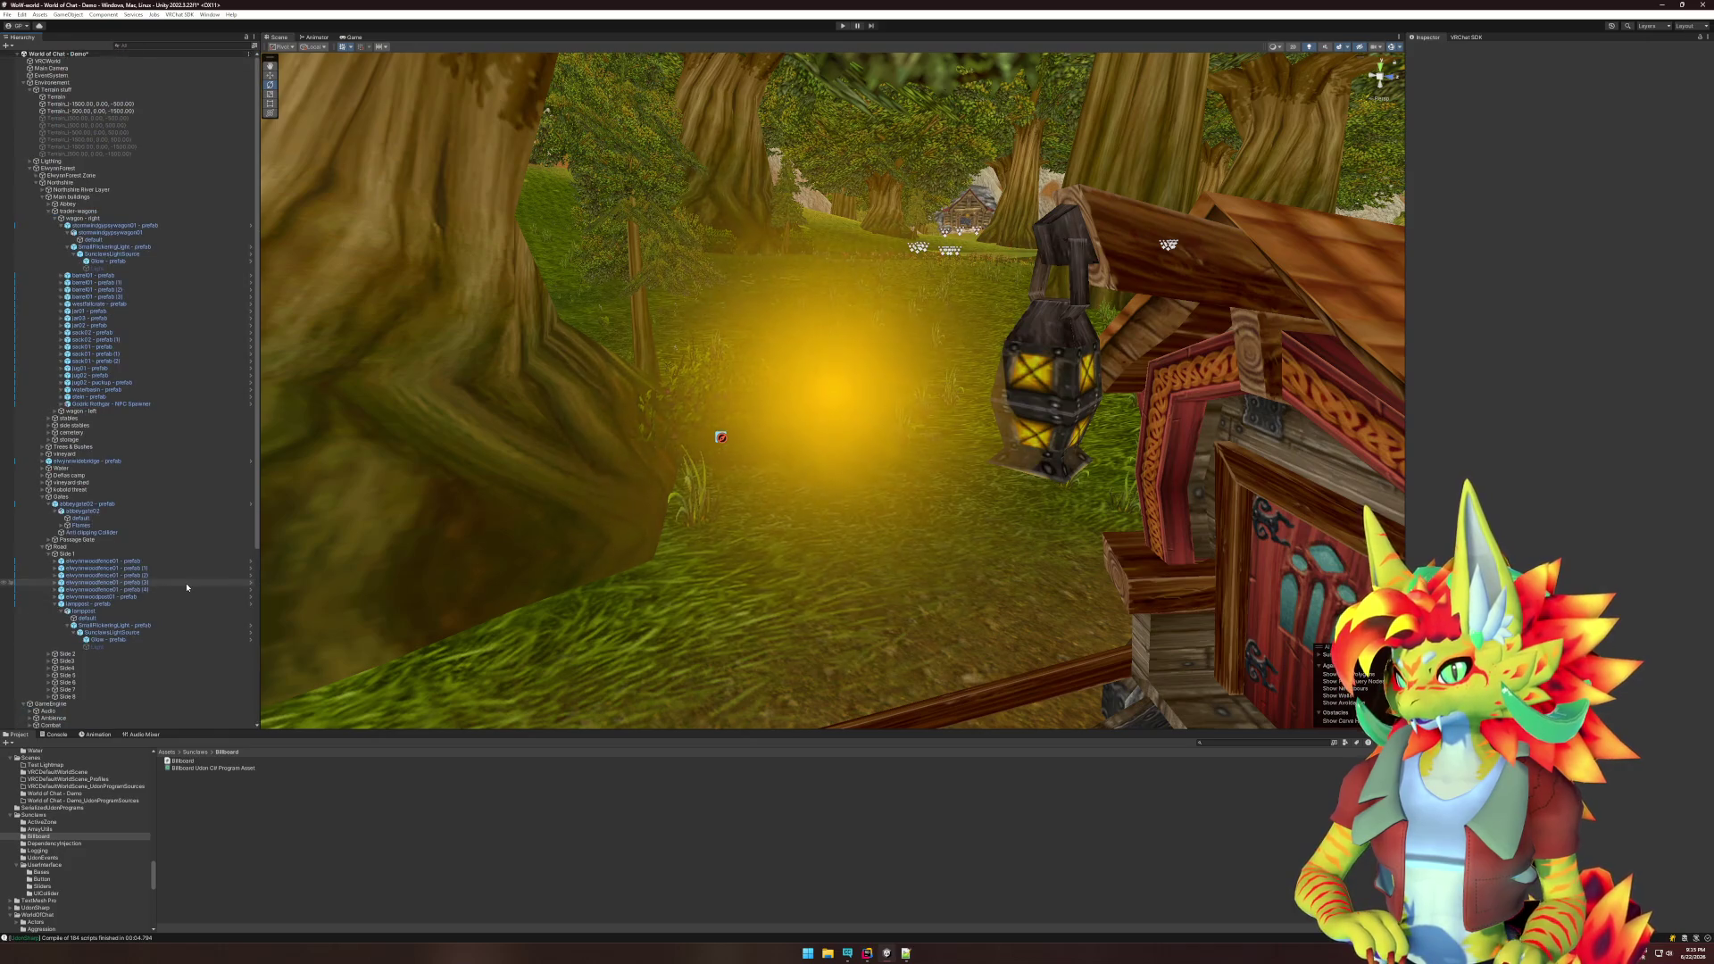
{"action": "left_click", "coordinate": [107, 262]}
{"action": "key", "text": "w"}
{"action": "mouse_move", "coordinate": [938, 357]}
{"action": "left_mouse_down"}
{"action": "mouse_move", "coordinate": [982, 410]}
{"action": "mouse_move", "coordinate": [1011, 416]}
{"action": "left_mouse_up"}
{"action": "left_click_drag", "start_coordinate": [875, 402], "coordinate": [1090, 399]}
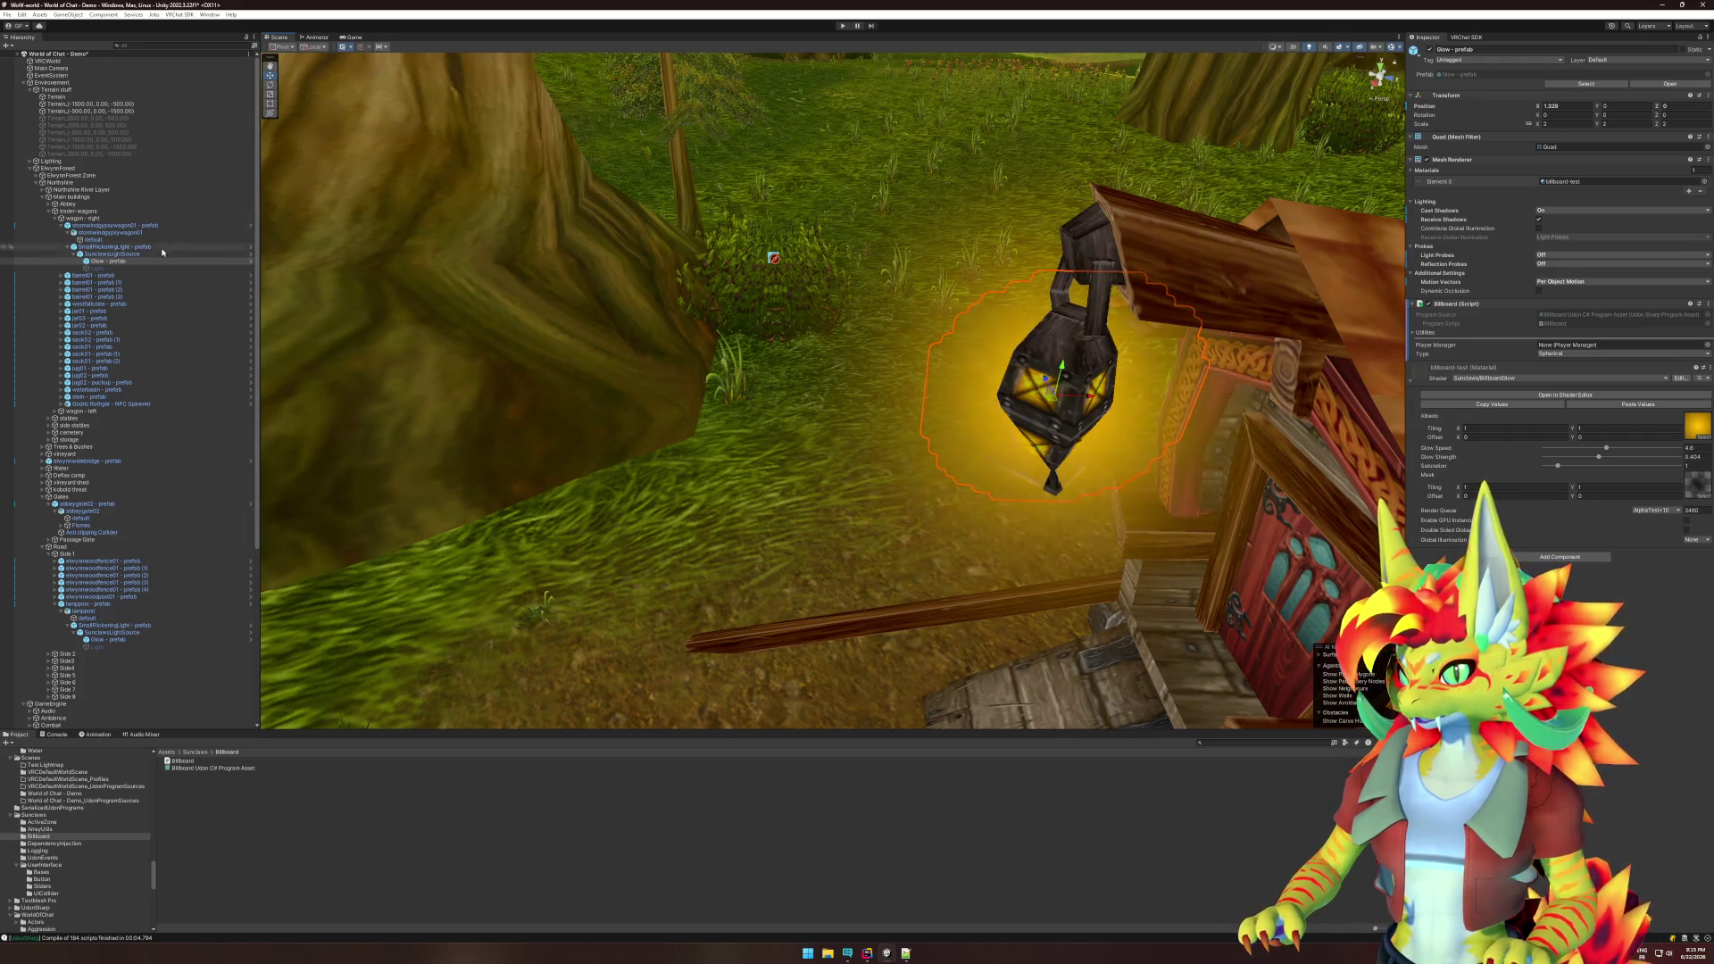
{"action": "left_click", "coordinate": [150, 260]}
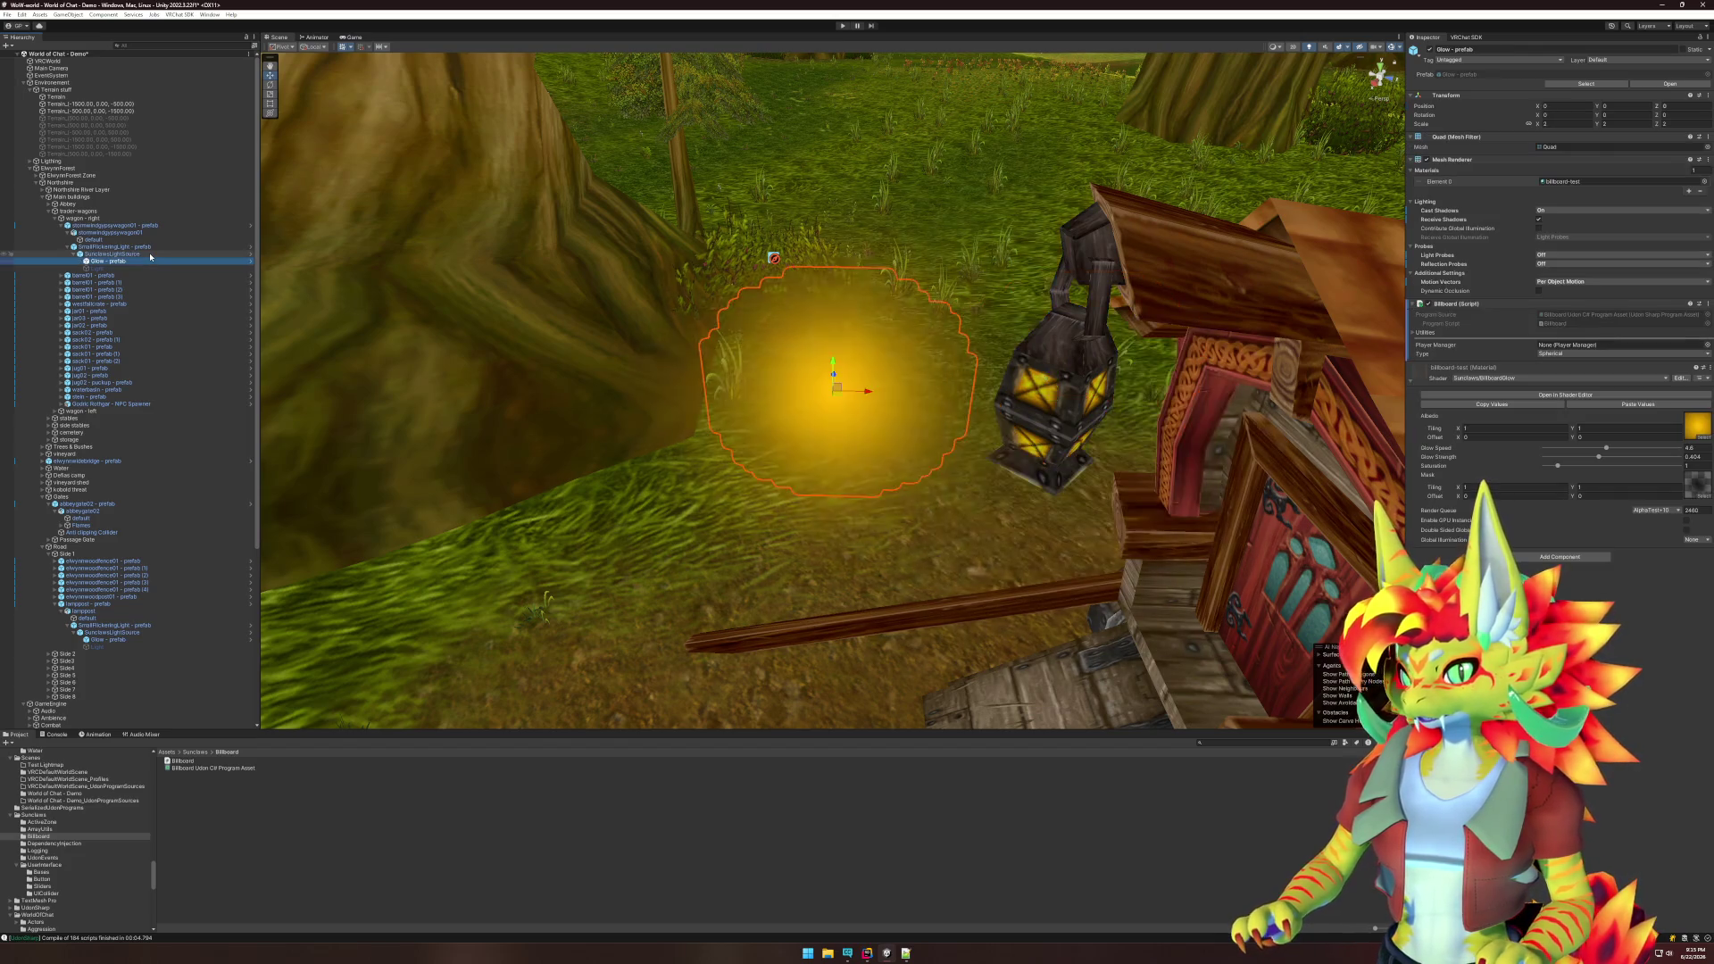
- Revert SunclawsLightSource's position to its prefab value and keep the Glow's Billboard type Spherical
{"action": "left_click", "coordinate": [116, 254]}
{"action": "right_click", "coordinate": [1433, 107]}
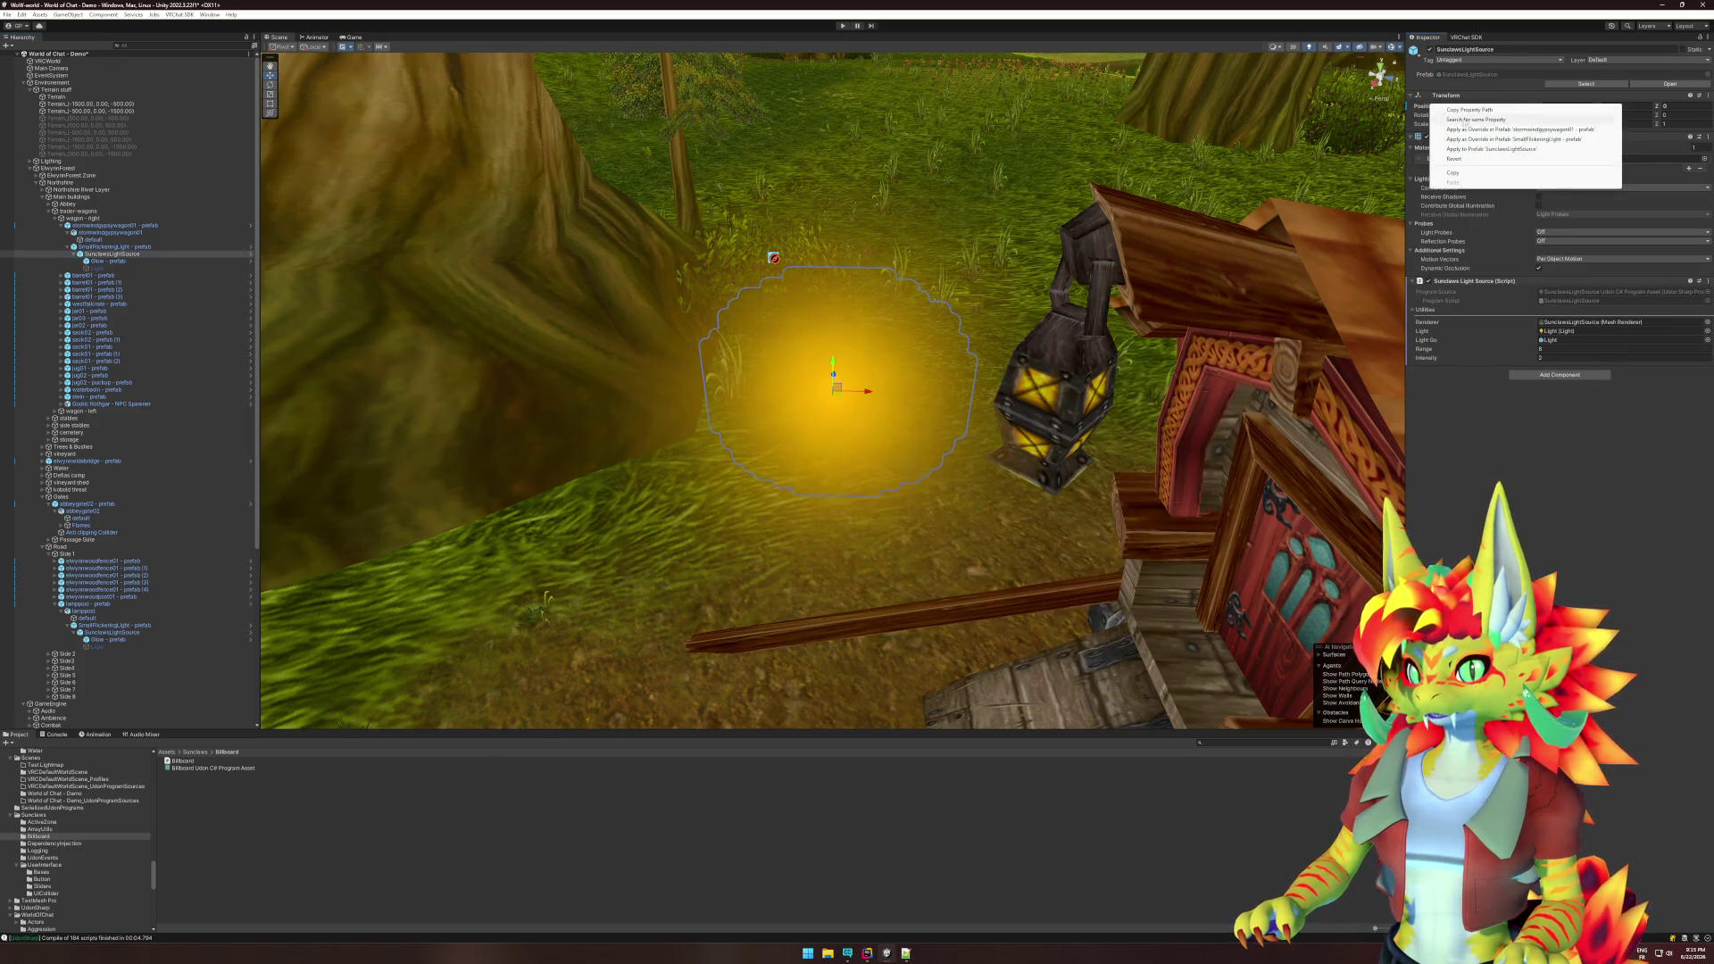
{"action": "left_click", "coordinate": [1455, 159]}
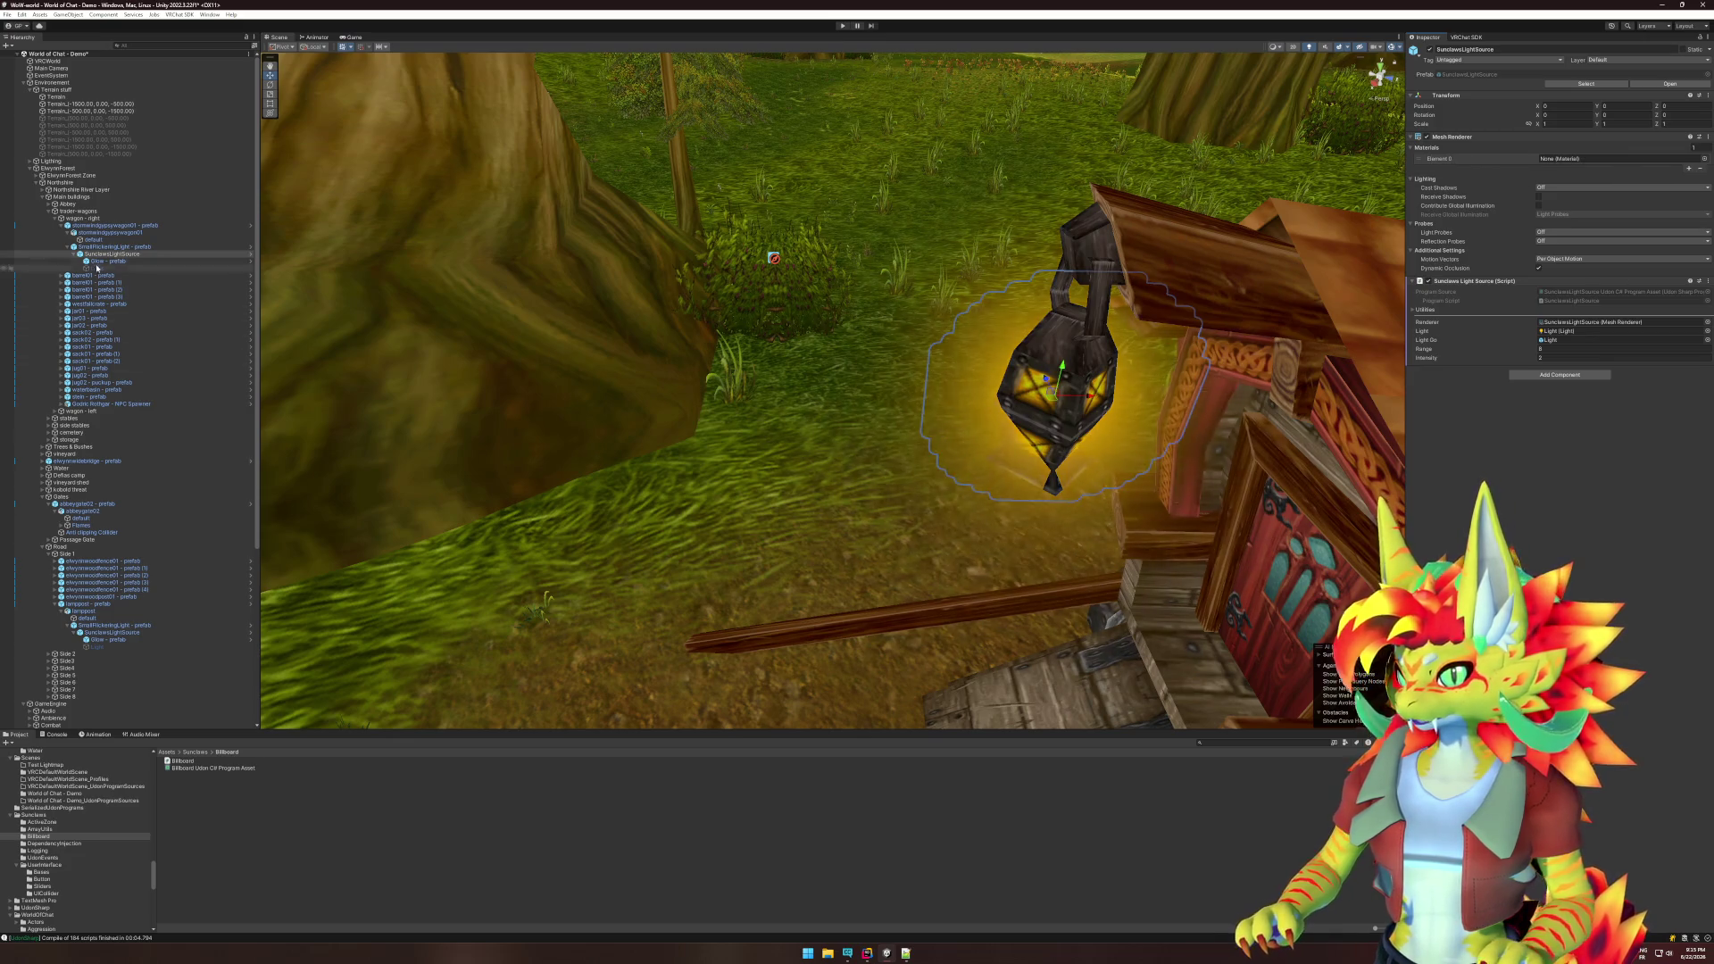
{"action": "left_click", "coordinate": [96, 263]}
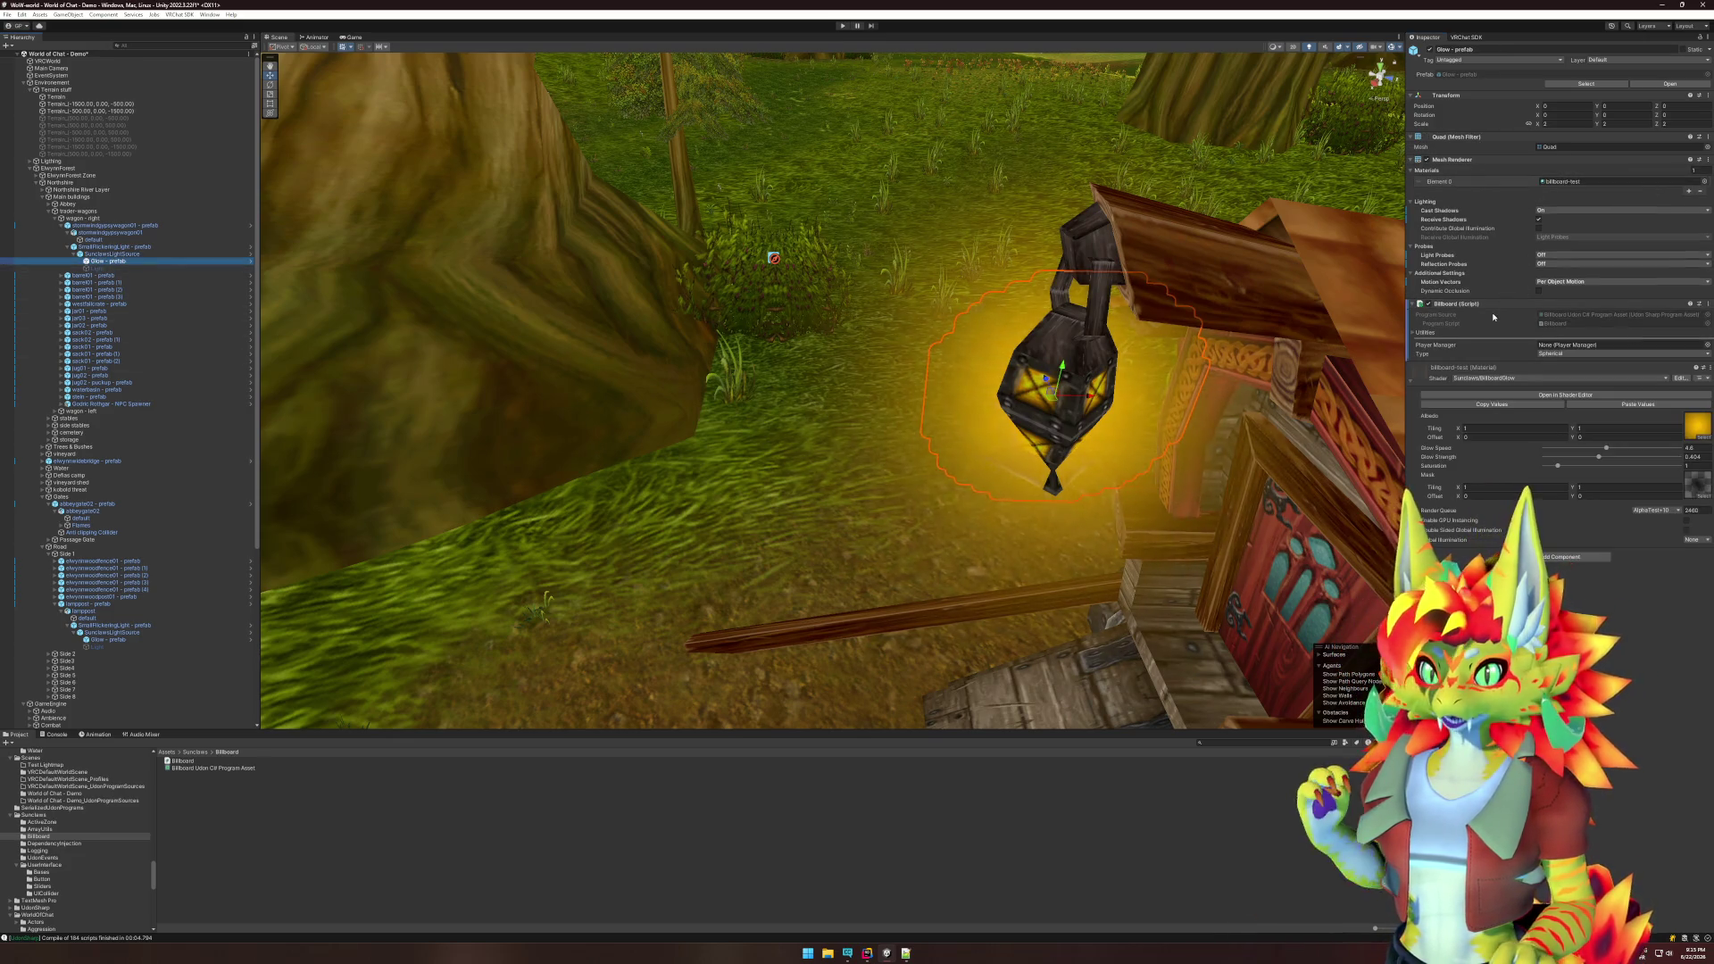
{"action": "left_click", "coordinate": [1564, 353]}
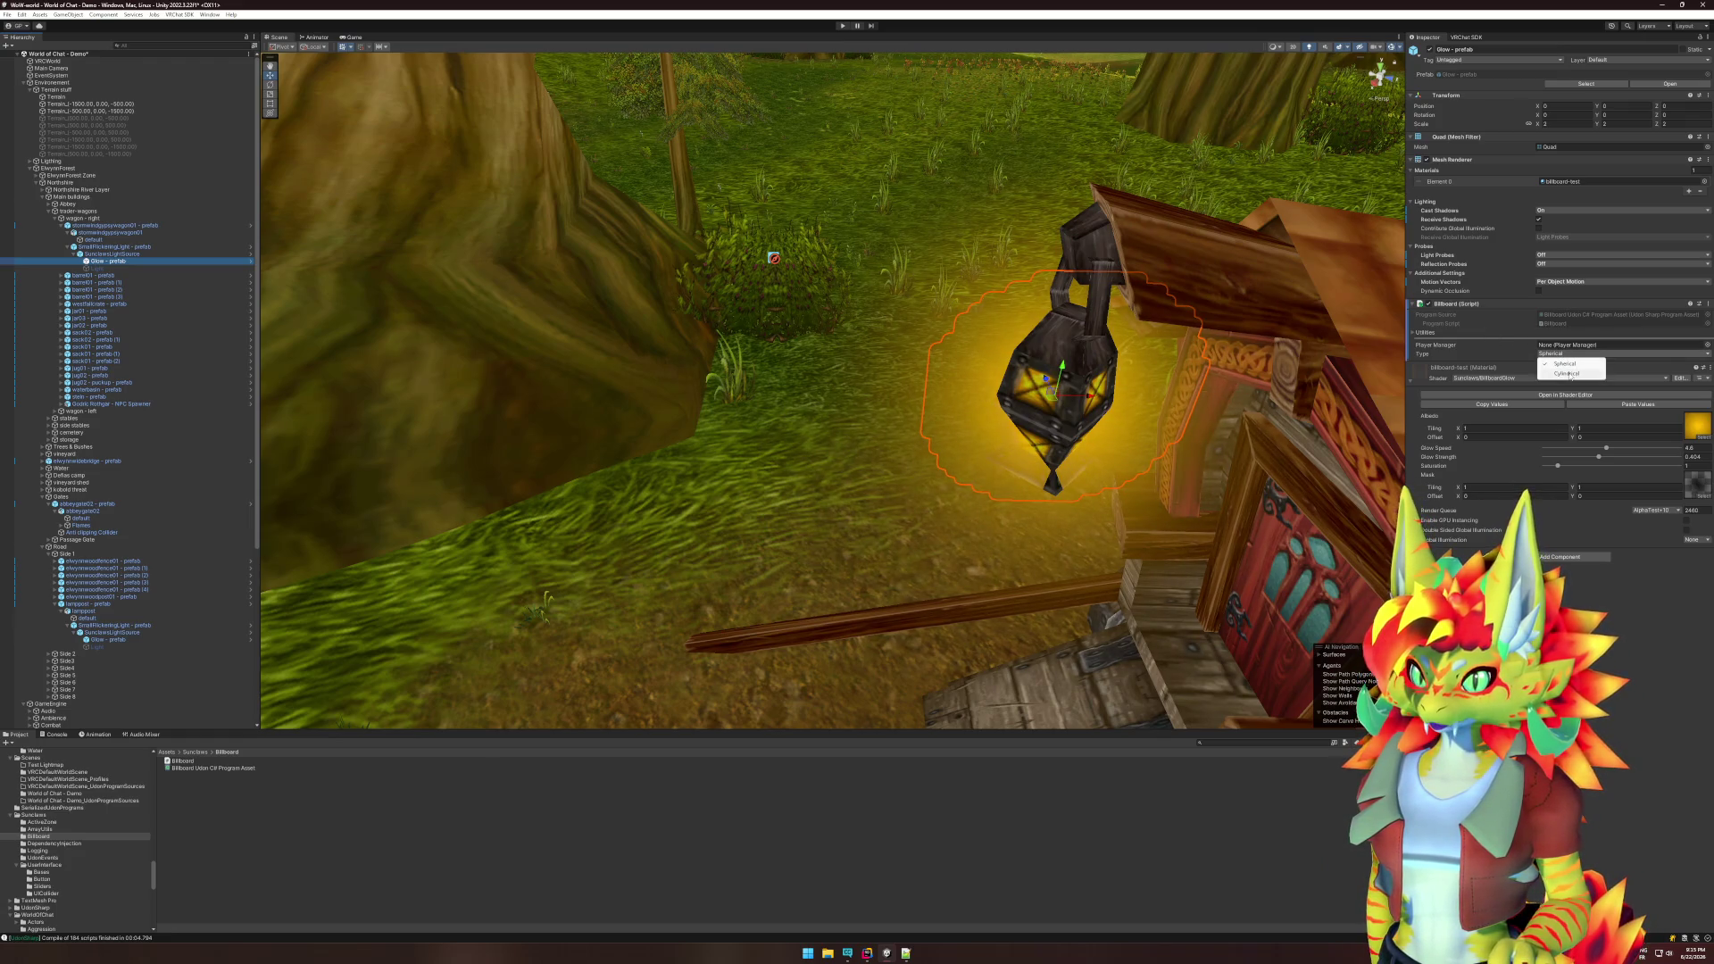
{"action": "left_click", "coordinate": [1564, 364]}
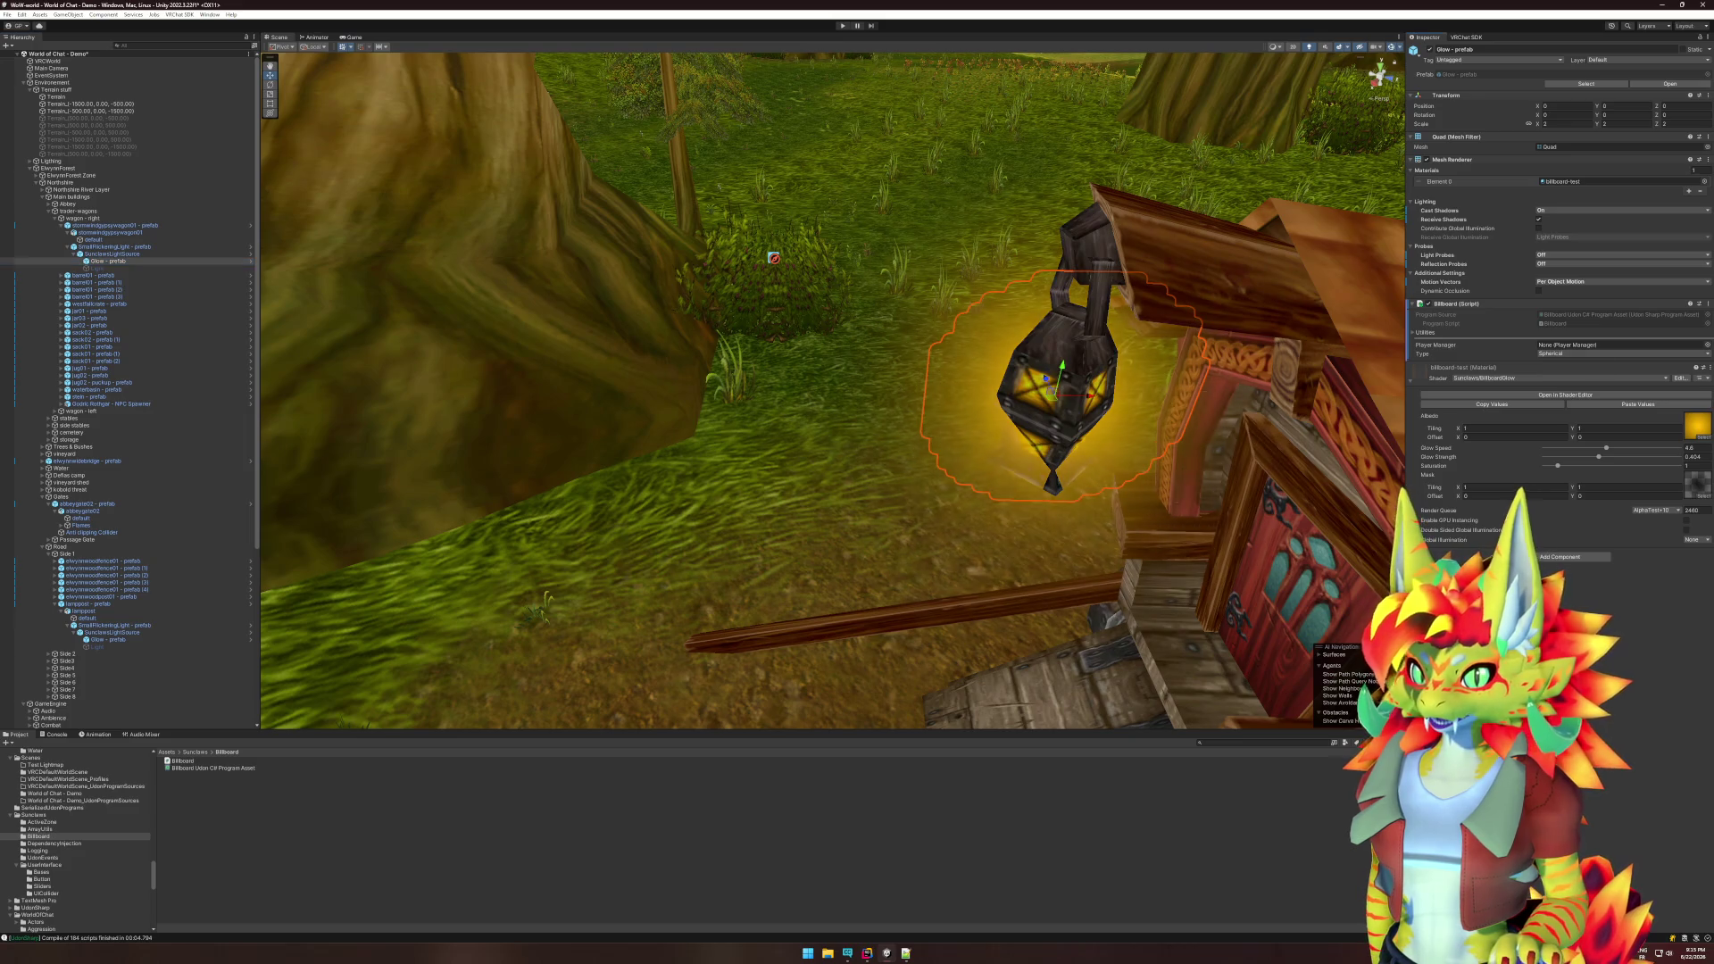
- Lower the glow material's Glow Strength to exactly 0
{"action": "left_click_drag", "start_coordinate": [1599, 458], "coordinate": [1564, 458]}
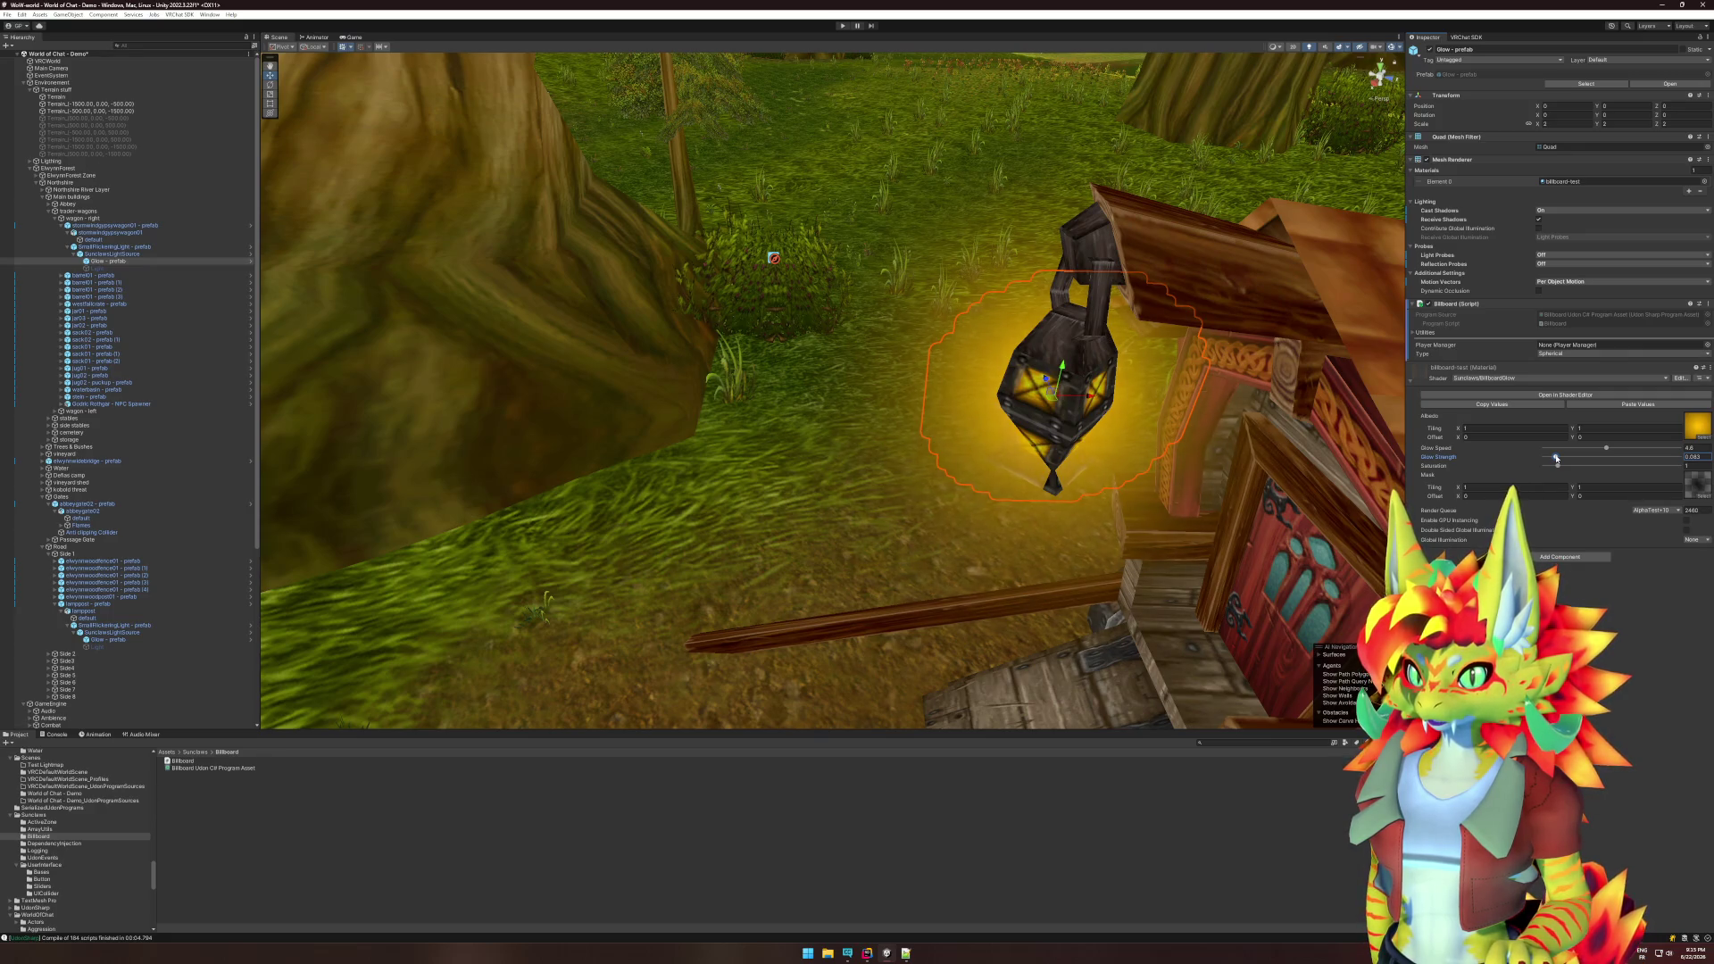
{"action": "left_click", "coordinate": [1701, 457]}
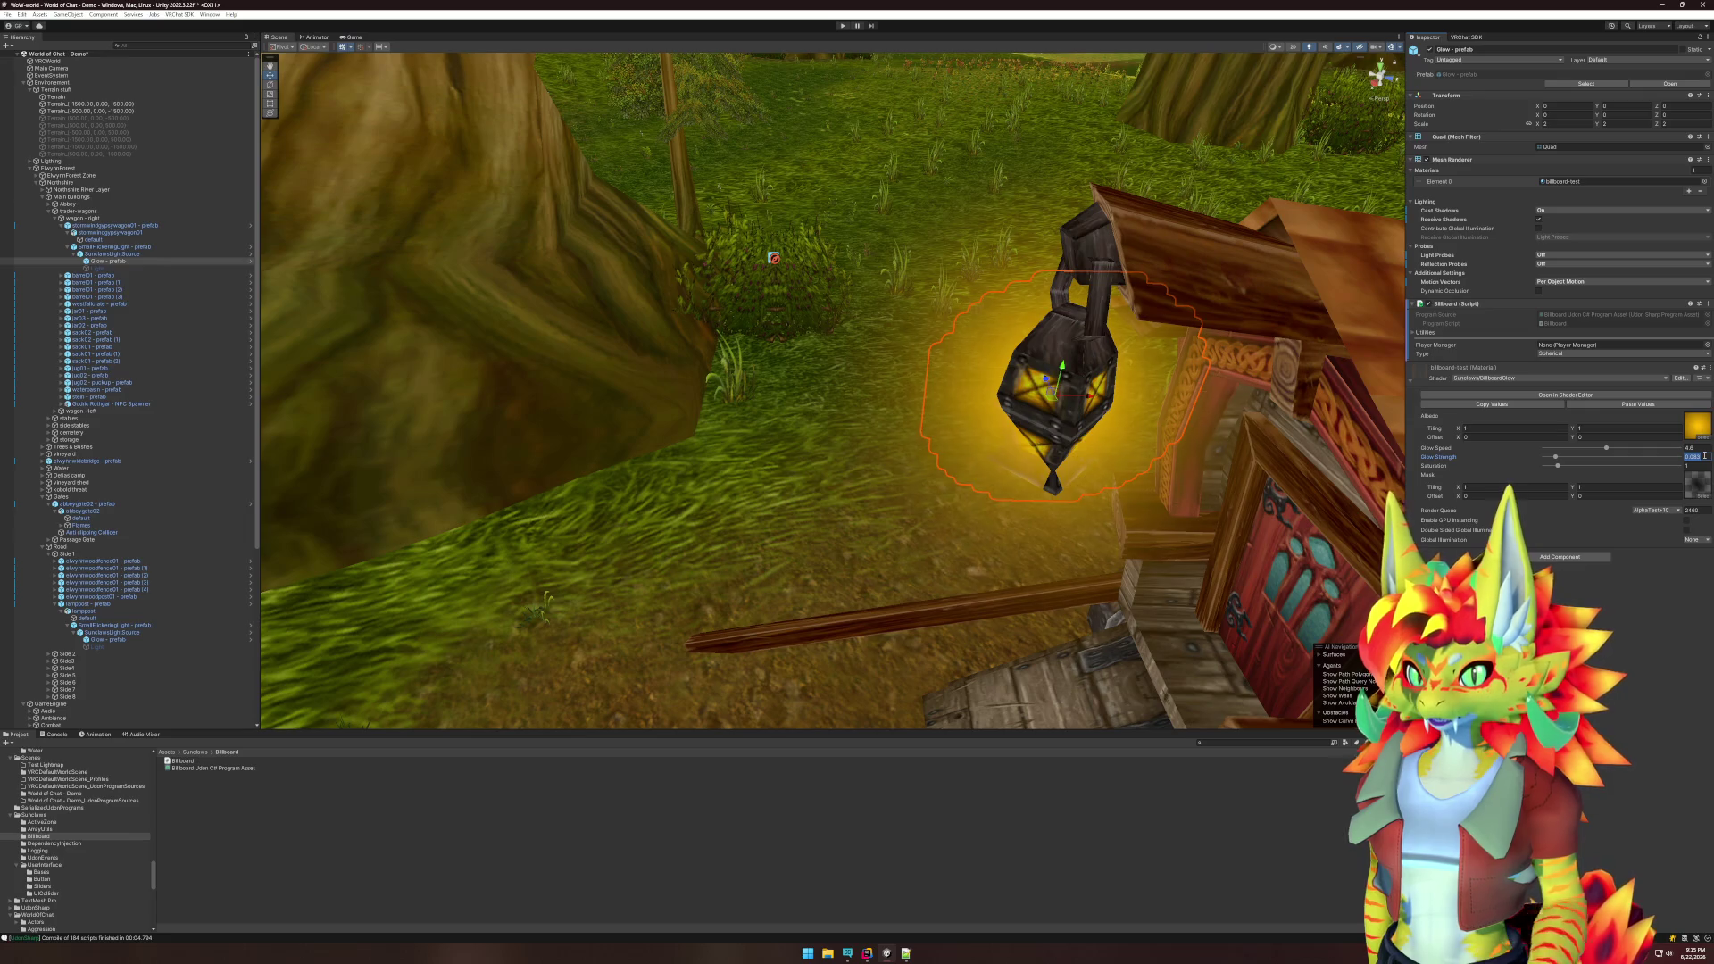
{"action": "type", "text": "0"}
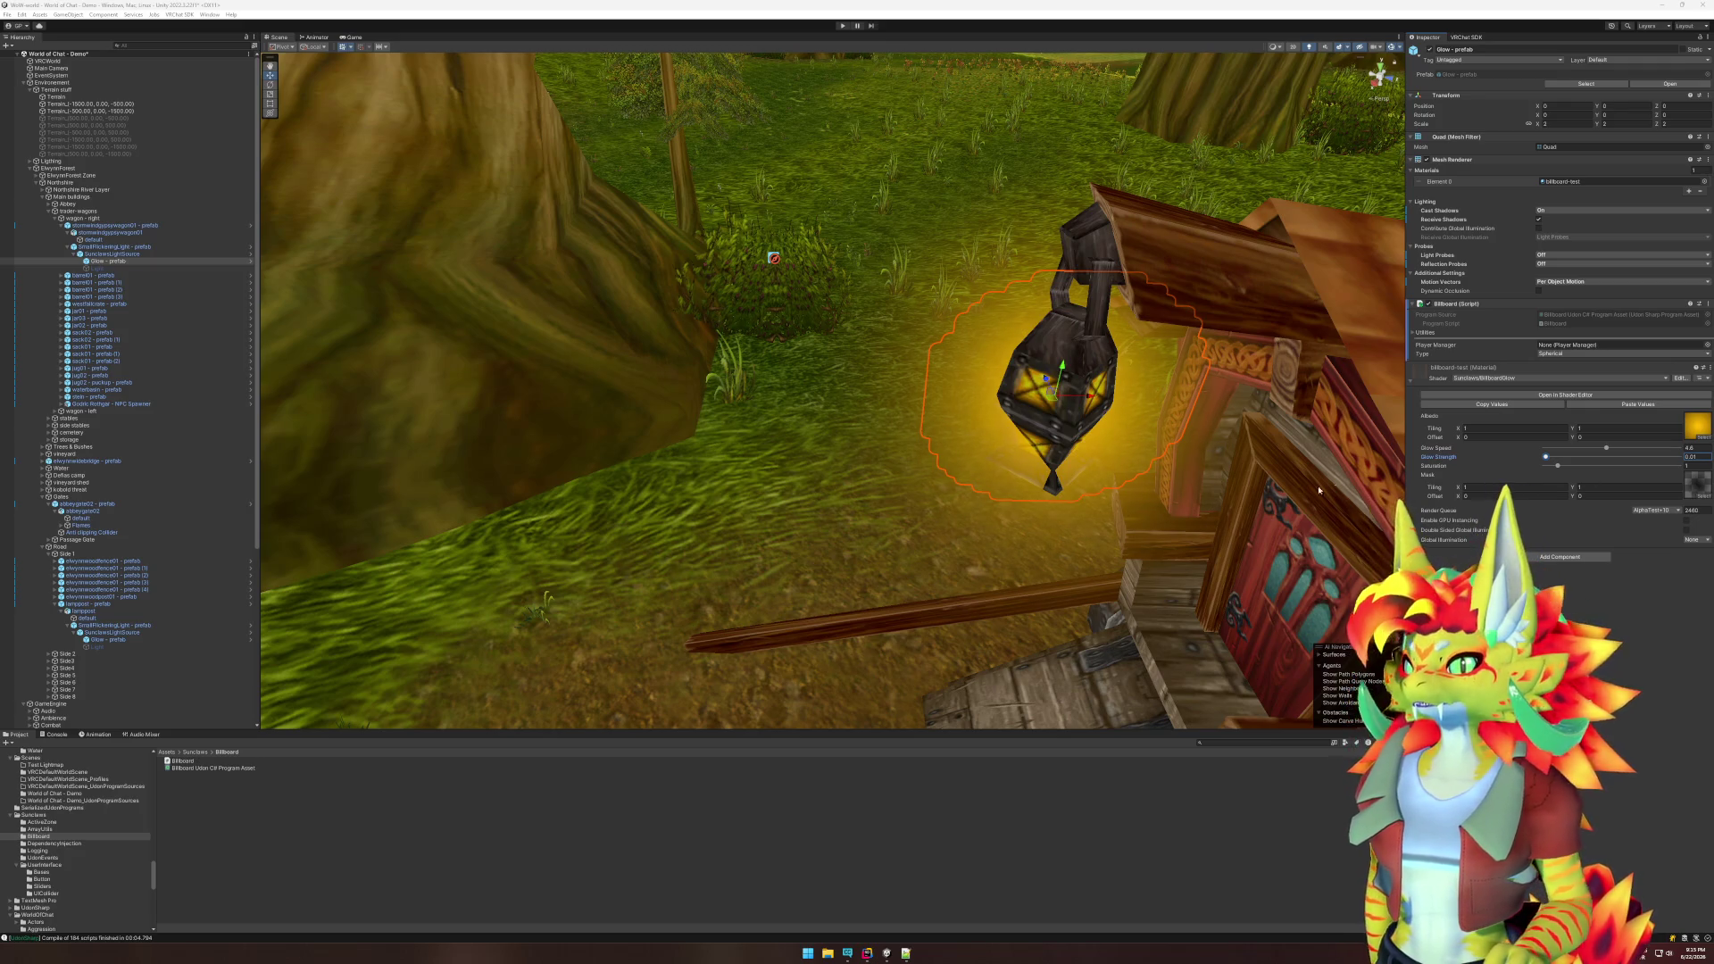
{"action": "scroll", "coordinate": [1279, 480], "scroll_direction": "down", "scroll_amount": 5}
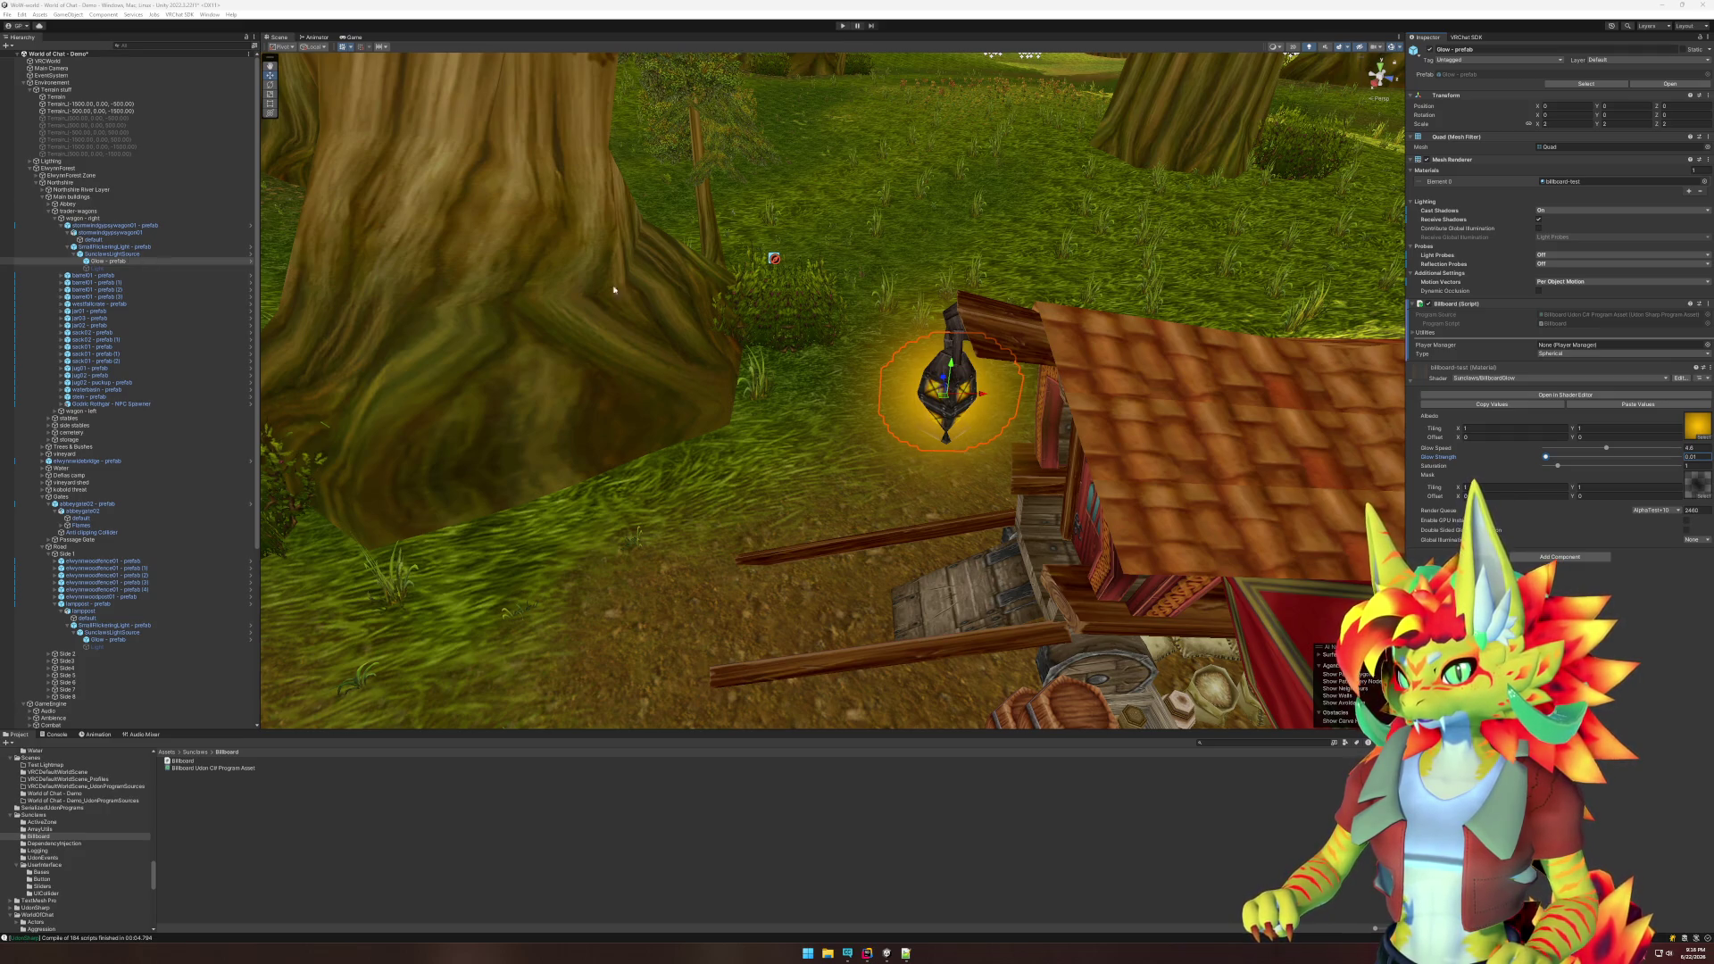
- Apply the glow's added Billboard (Script) component to its prefab as an override
{"action": "right_click", "coordinate": [1459, 305]}
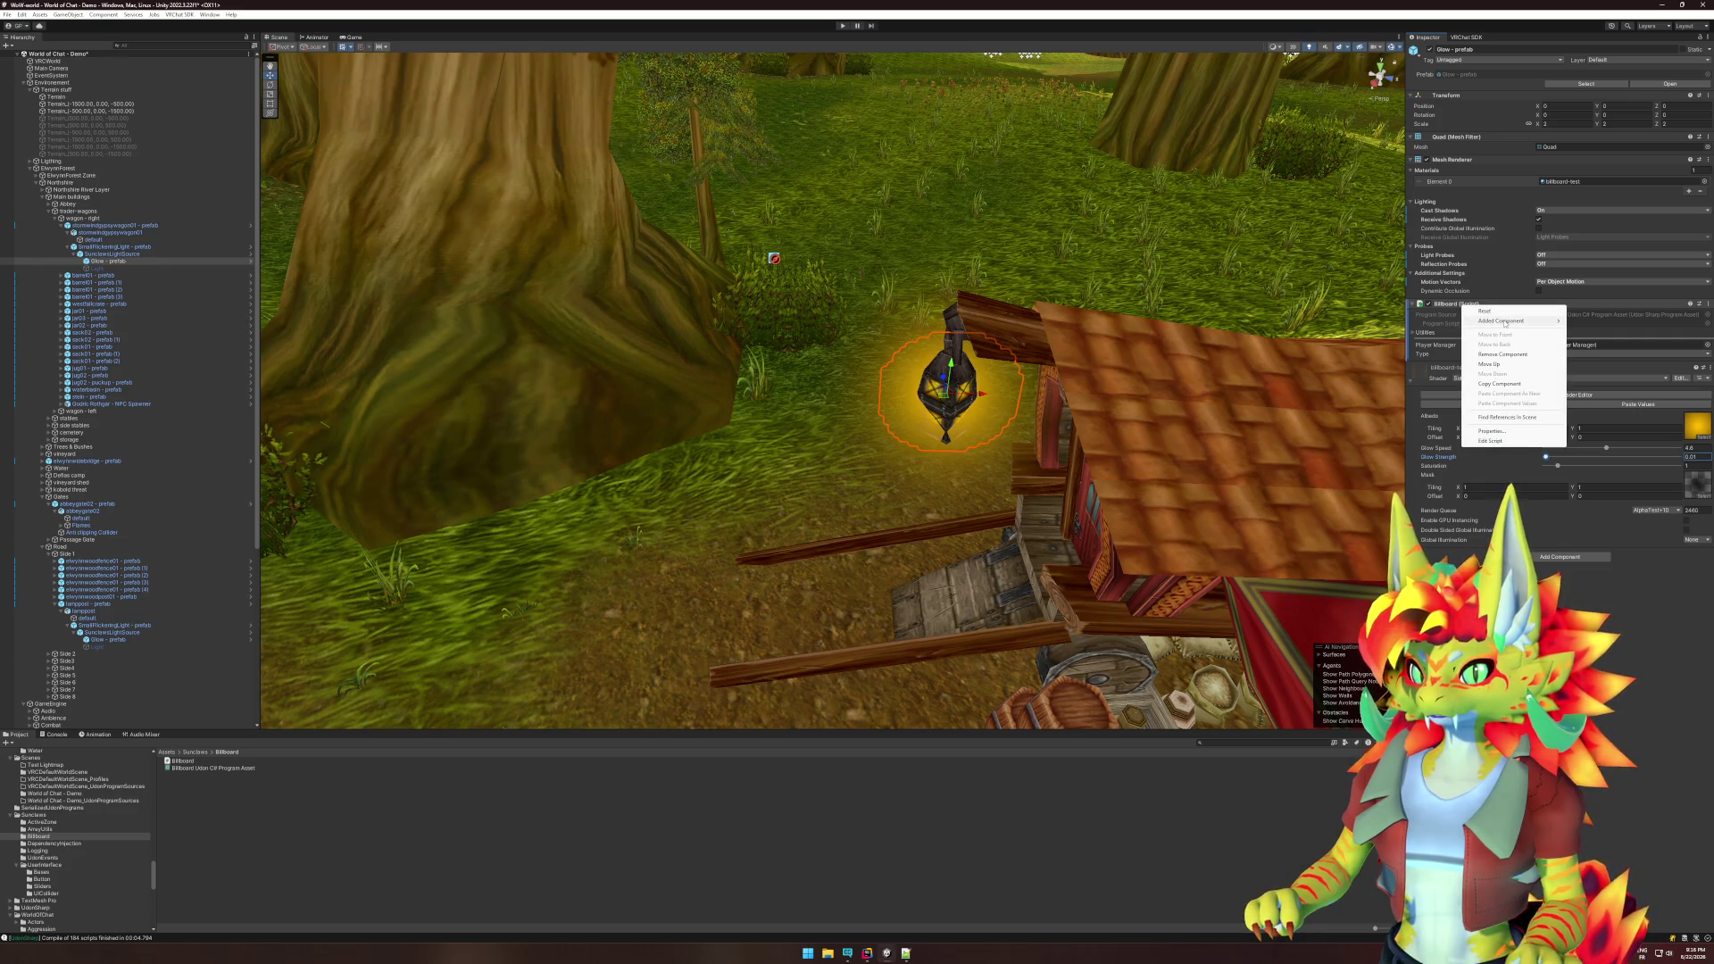
{"action": "mouse_move", "coordinate": [1506, 324]}
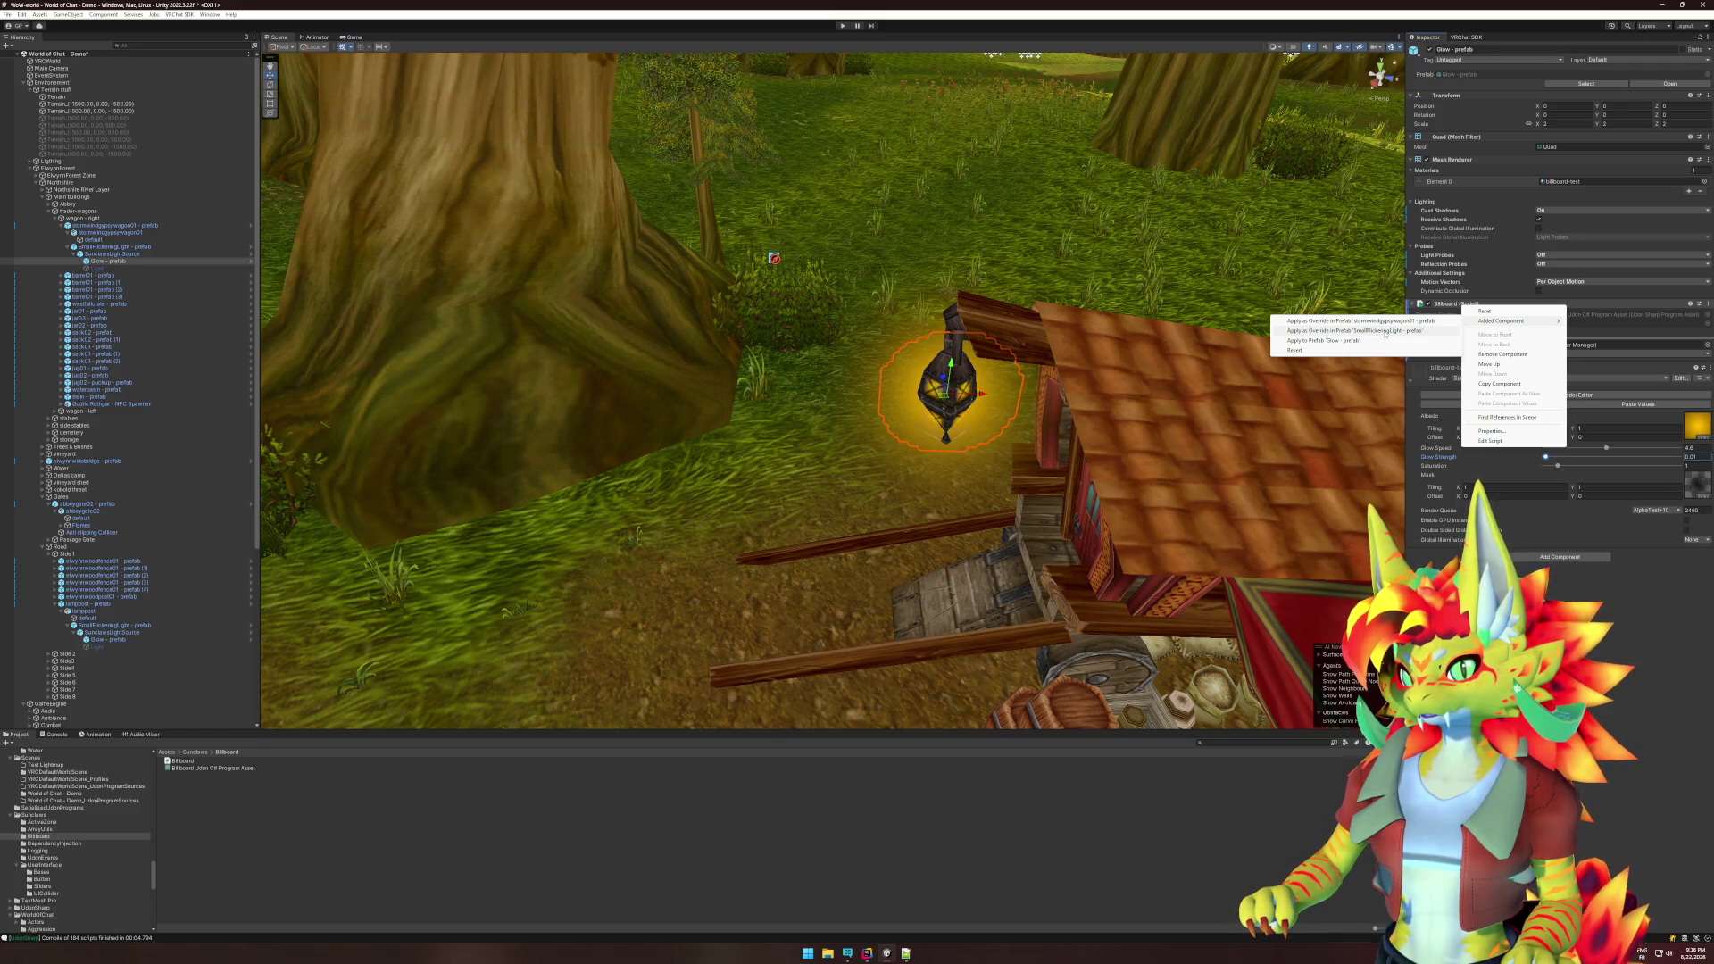
{"action": "left_click", "coordinate": [1385, 331]}
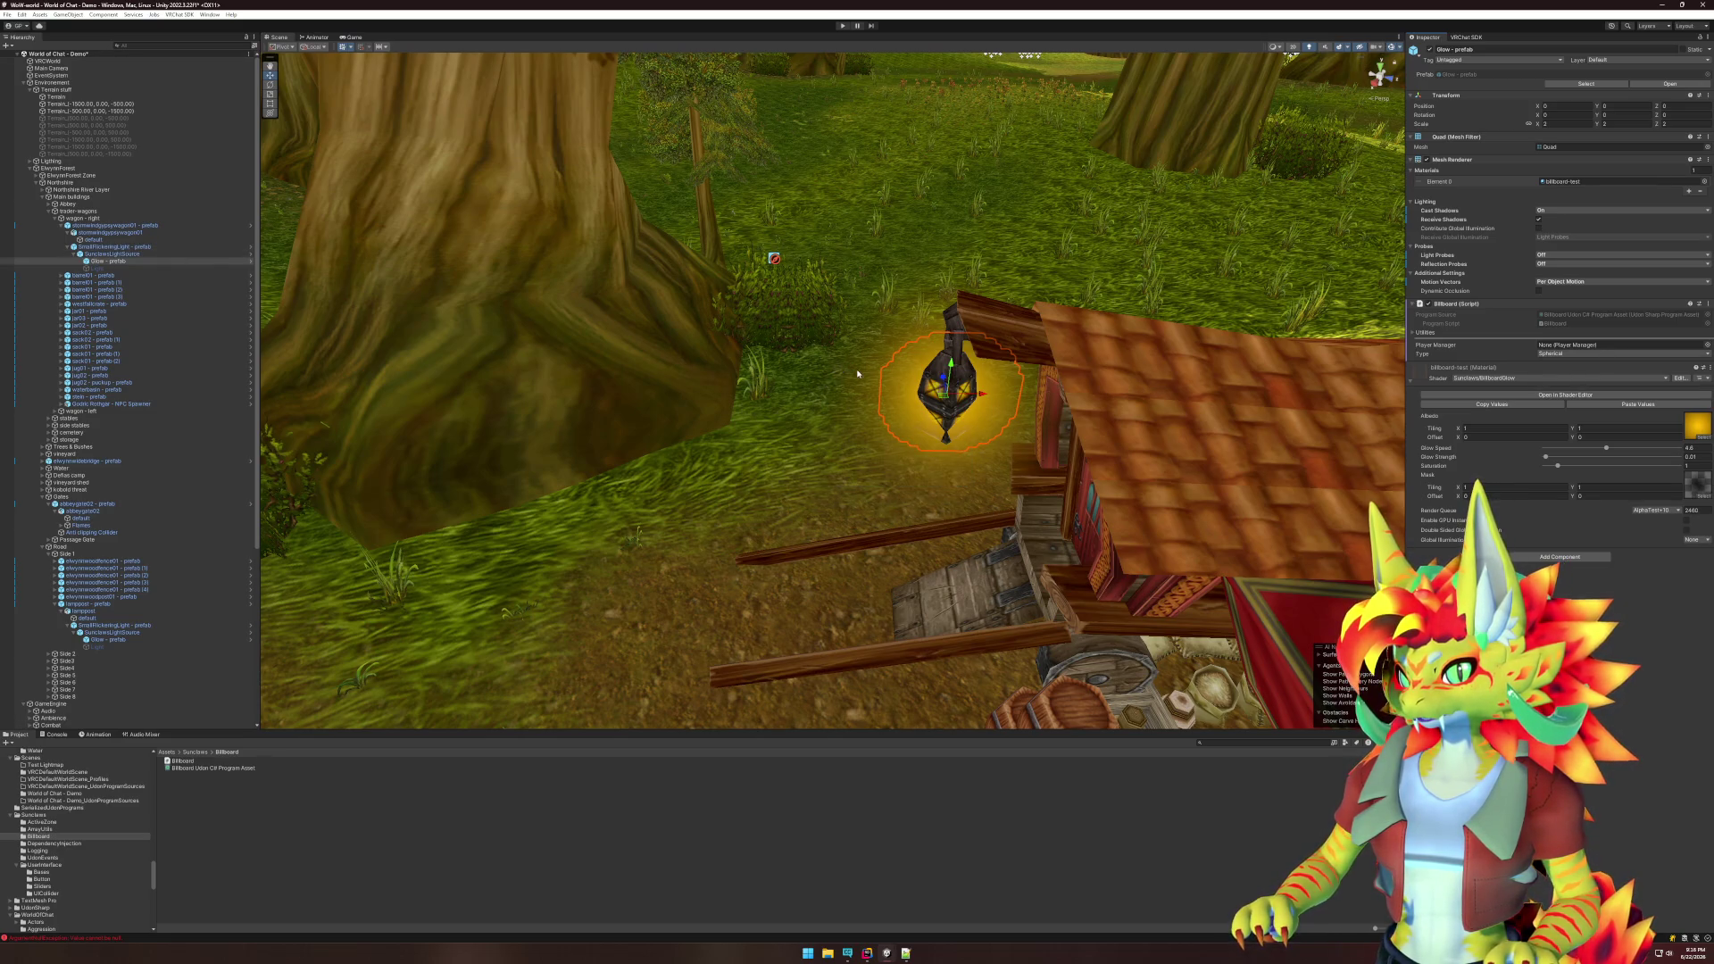
{"action": "mouse_move", "coordinate": [687, 364]}
{"action": "left_mouse_down"}
{"action": "mouse_move", "coordinate": [592, 352]}
{"action": "mouse_move", "coordinate": [1190, 371]}
{"action": "mouse_move", "coordinate": [837, 408]}
{"action": "mouse_move", "coordinate": [1098, 584]}
{"action": "mouse_move", "coordinate": [856, 364]}
{"action": "left_mouse_up"}
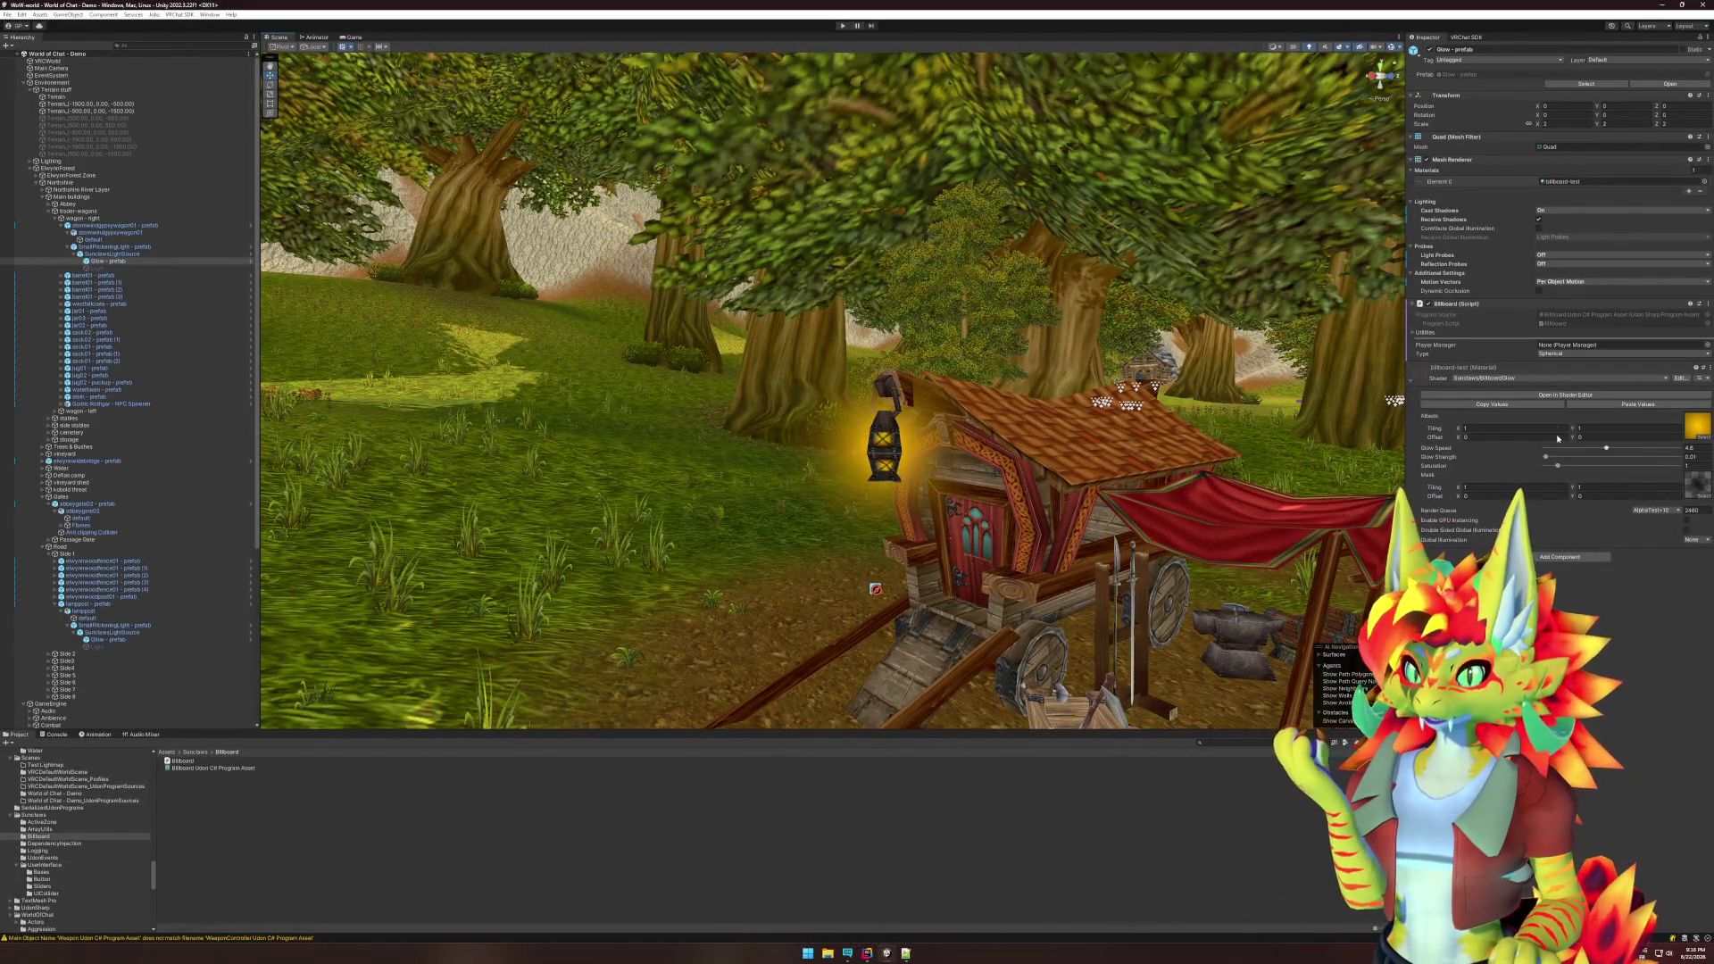
{"action": "left_click", "coordinate": [1572, 394]}
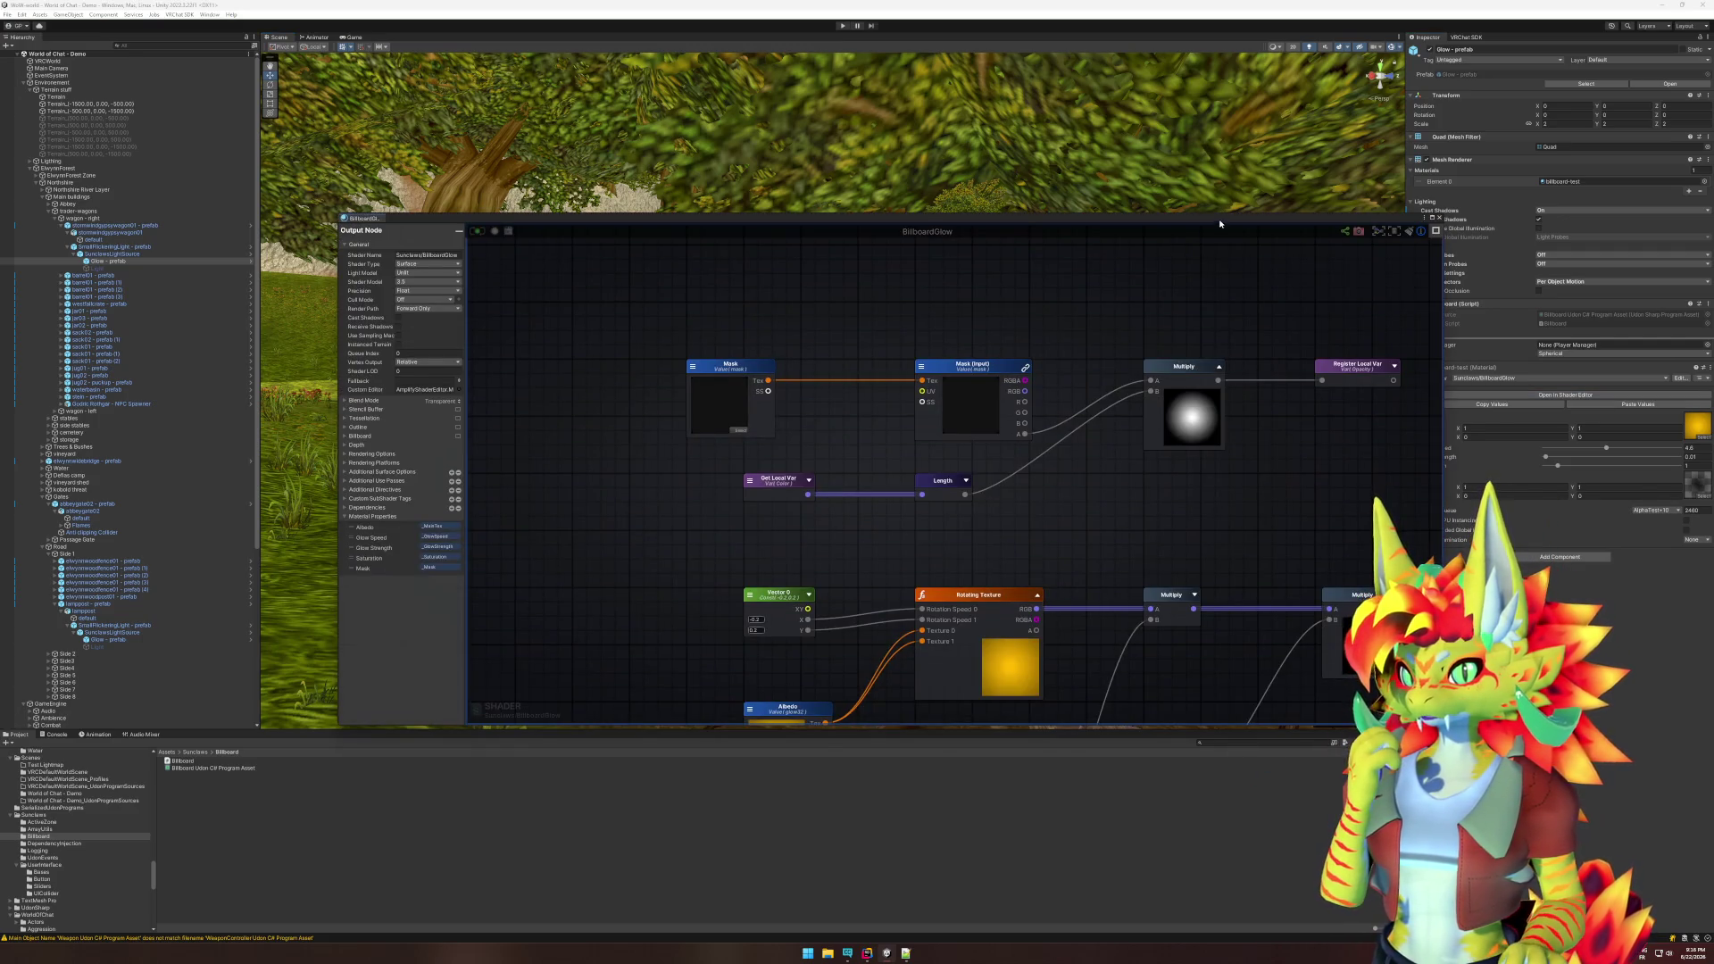
- Inspect the Billboard and Vertex Position nodes in the BillboardGlow shader graph
{"action": "left_click_drag", "start_coordinate": [1220, 224], "coordinate": [1094, 154]}
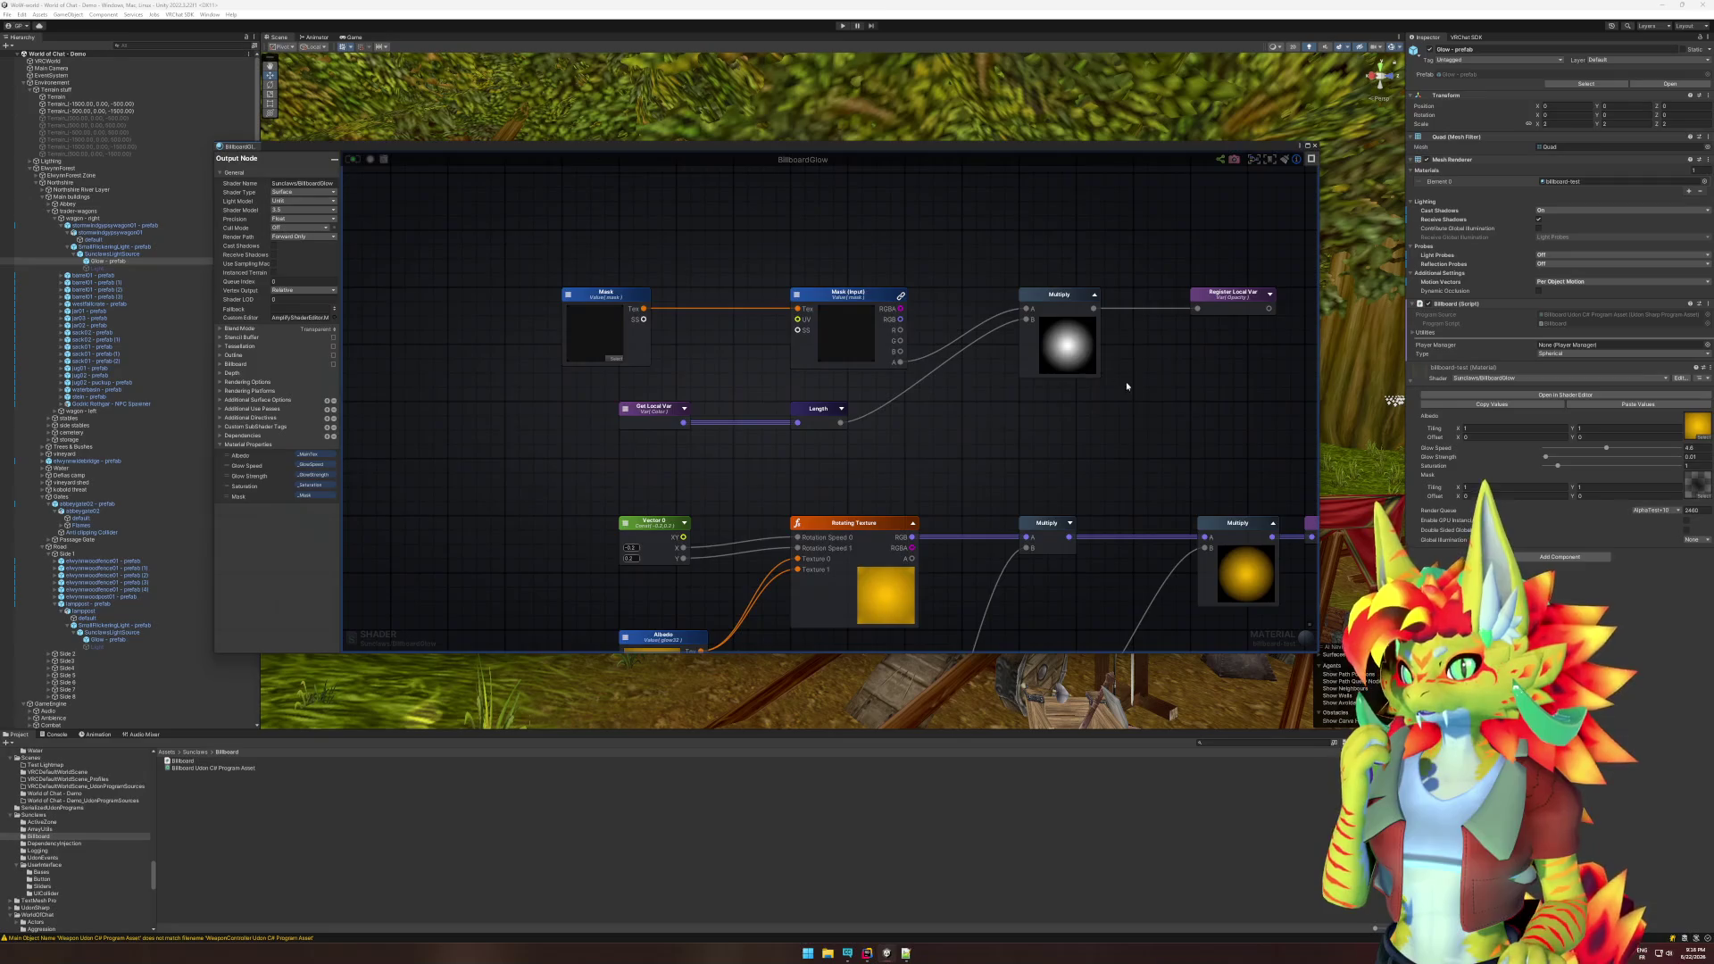
{"action": "scroll", "coordinate": [1126, 382], "scroll_direction": "down", "scroll_amount": 3}
{"action": "scroll", "coordinate": [1148, 404], "scroll_direction": "up", "scroll_amount": 3}
{"action": "scroll", "coordinate": [1148, 409], "scroll_direction": "down", "scroll_amount": 1}
{"action": "scroll", "coordinate": [1141, 366], "scroll_direction": "down", "scroll_amount": 1}
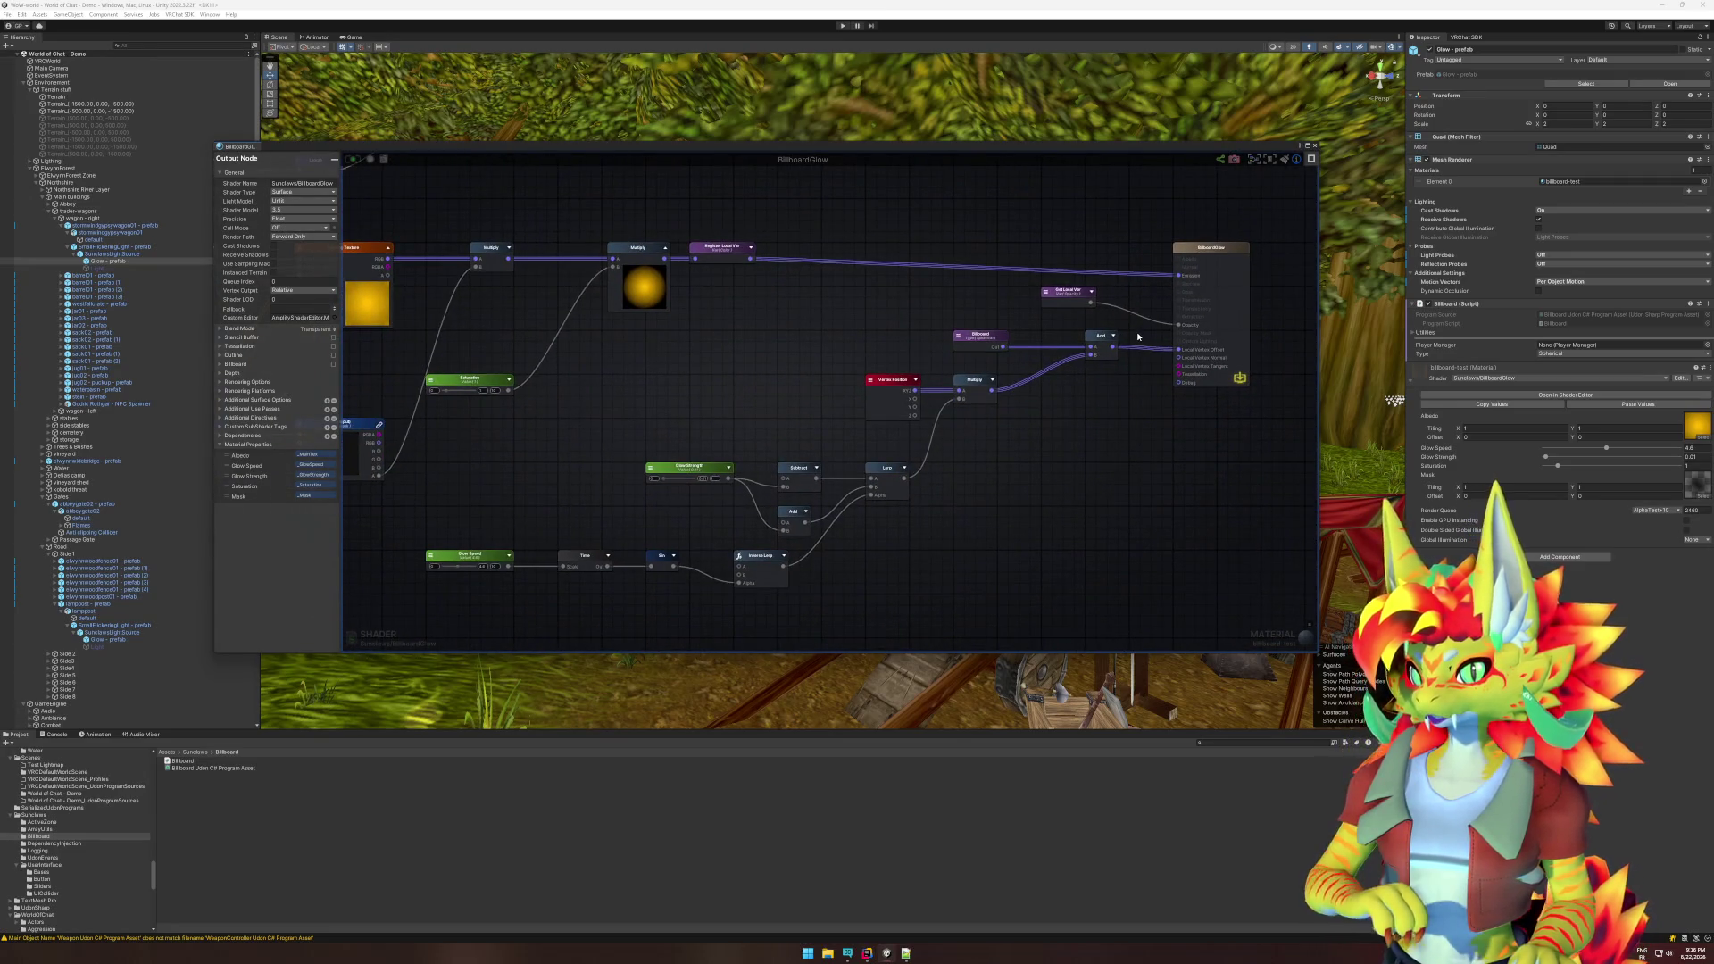
{"action": "scroll", "coordinate": [1035, 461], "scroll_direction": "up", "scroll_amount": 1}
{"action": "left_click", "coordinate": [963, 300]}
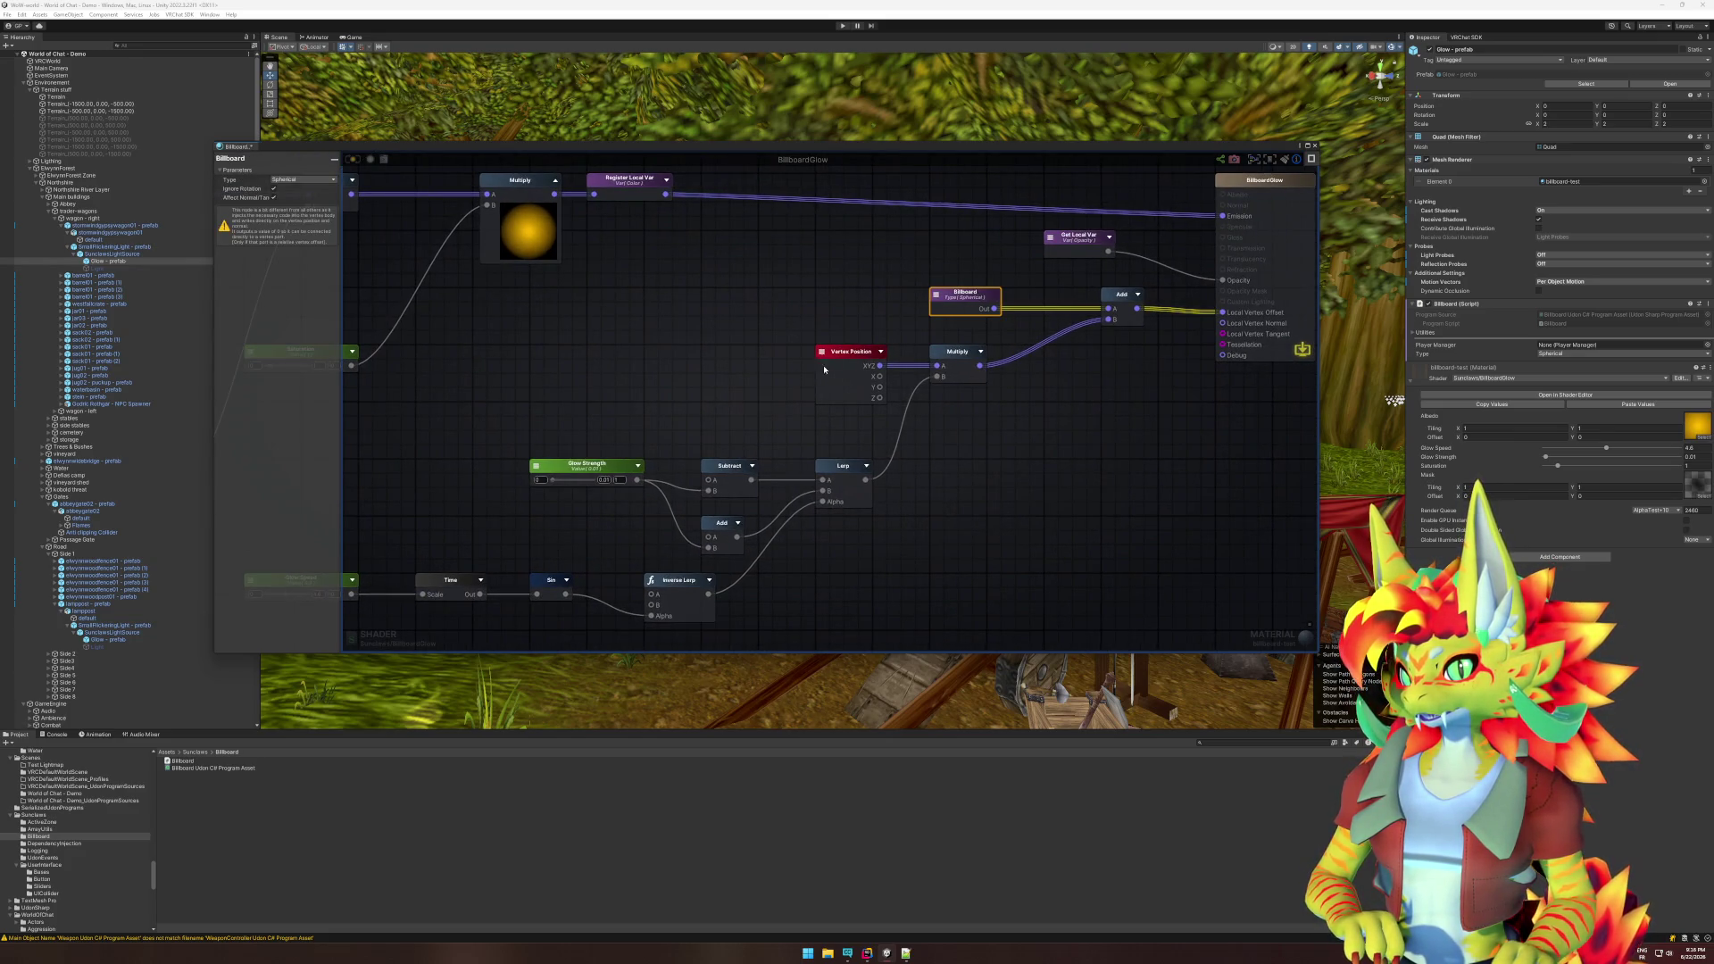
{"action": "left_click", "coordinate": [860, 367]}
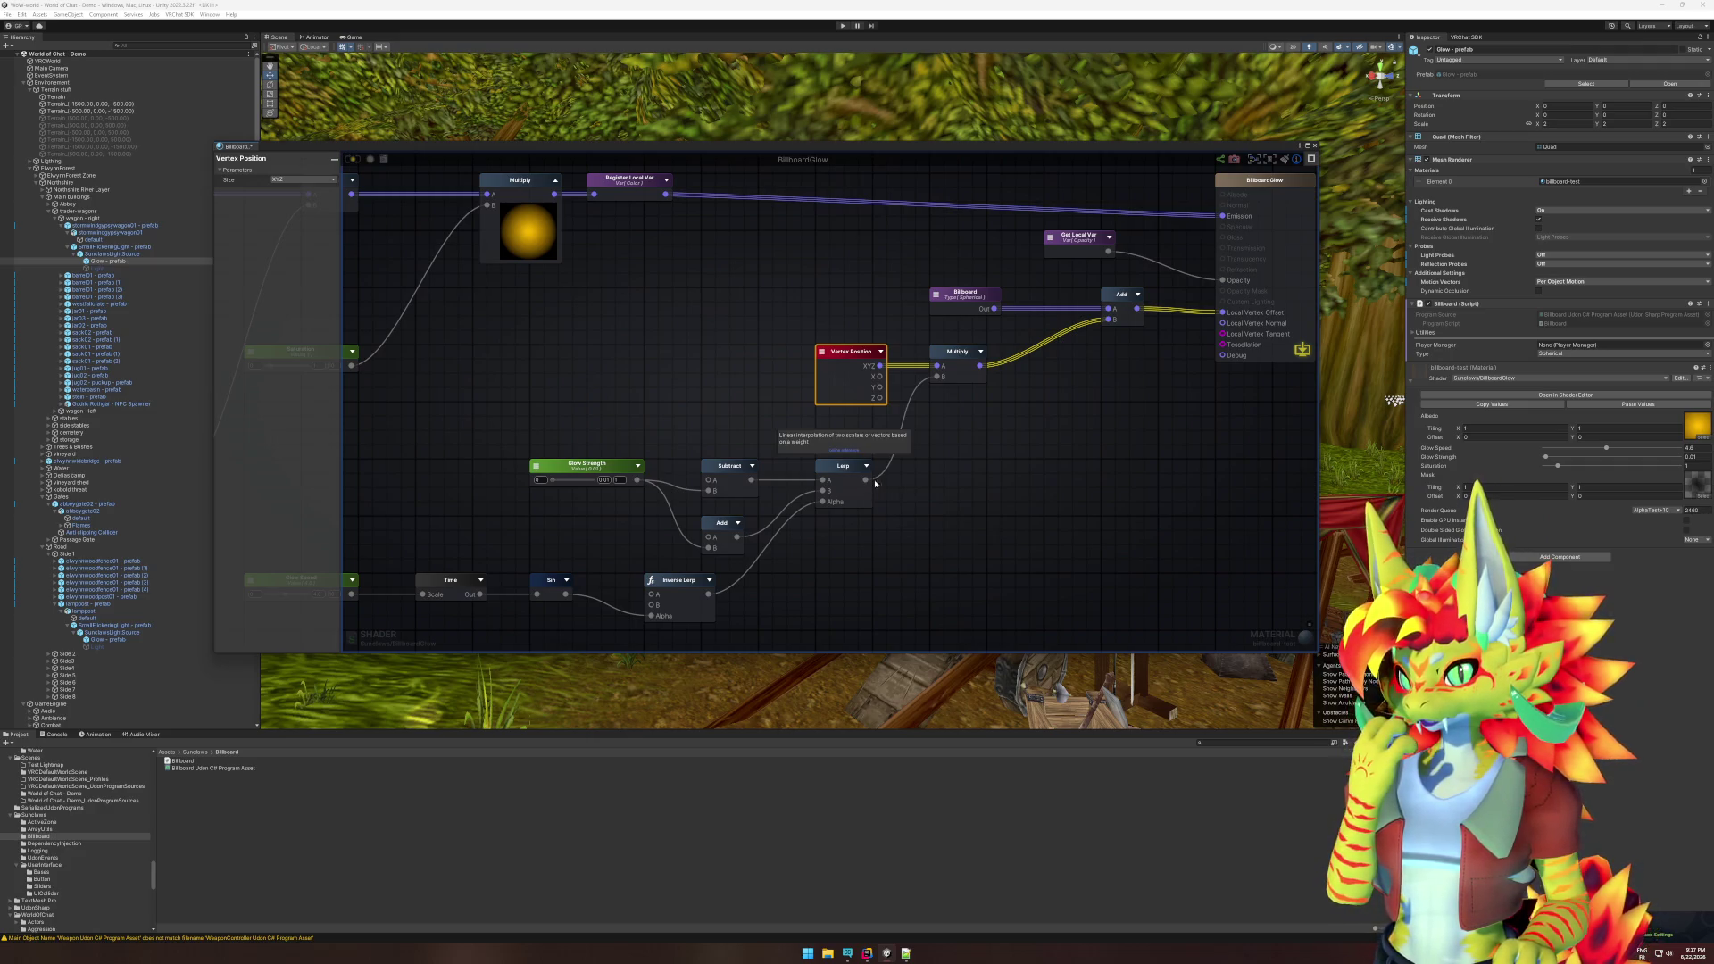
{"action": "left_click", "coordinate": [964, 420]}
{"action": "left_click", "coordinate": [849, 375]}
{"action": "left_click", "coordinate": [685, 364]}
{"action": "mouse_move", "coordinate": [686, 363]}
{"action": "left_mouse_down"}
{"action": "mouse_move", "coordinate": [572, 319]}
{"action": "mouse_move", "coordinate": [979, 403]}
{"action": "left_mouse_up"}
{"action": "key", "text": "f"}
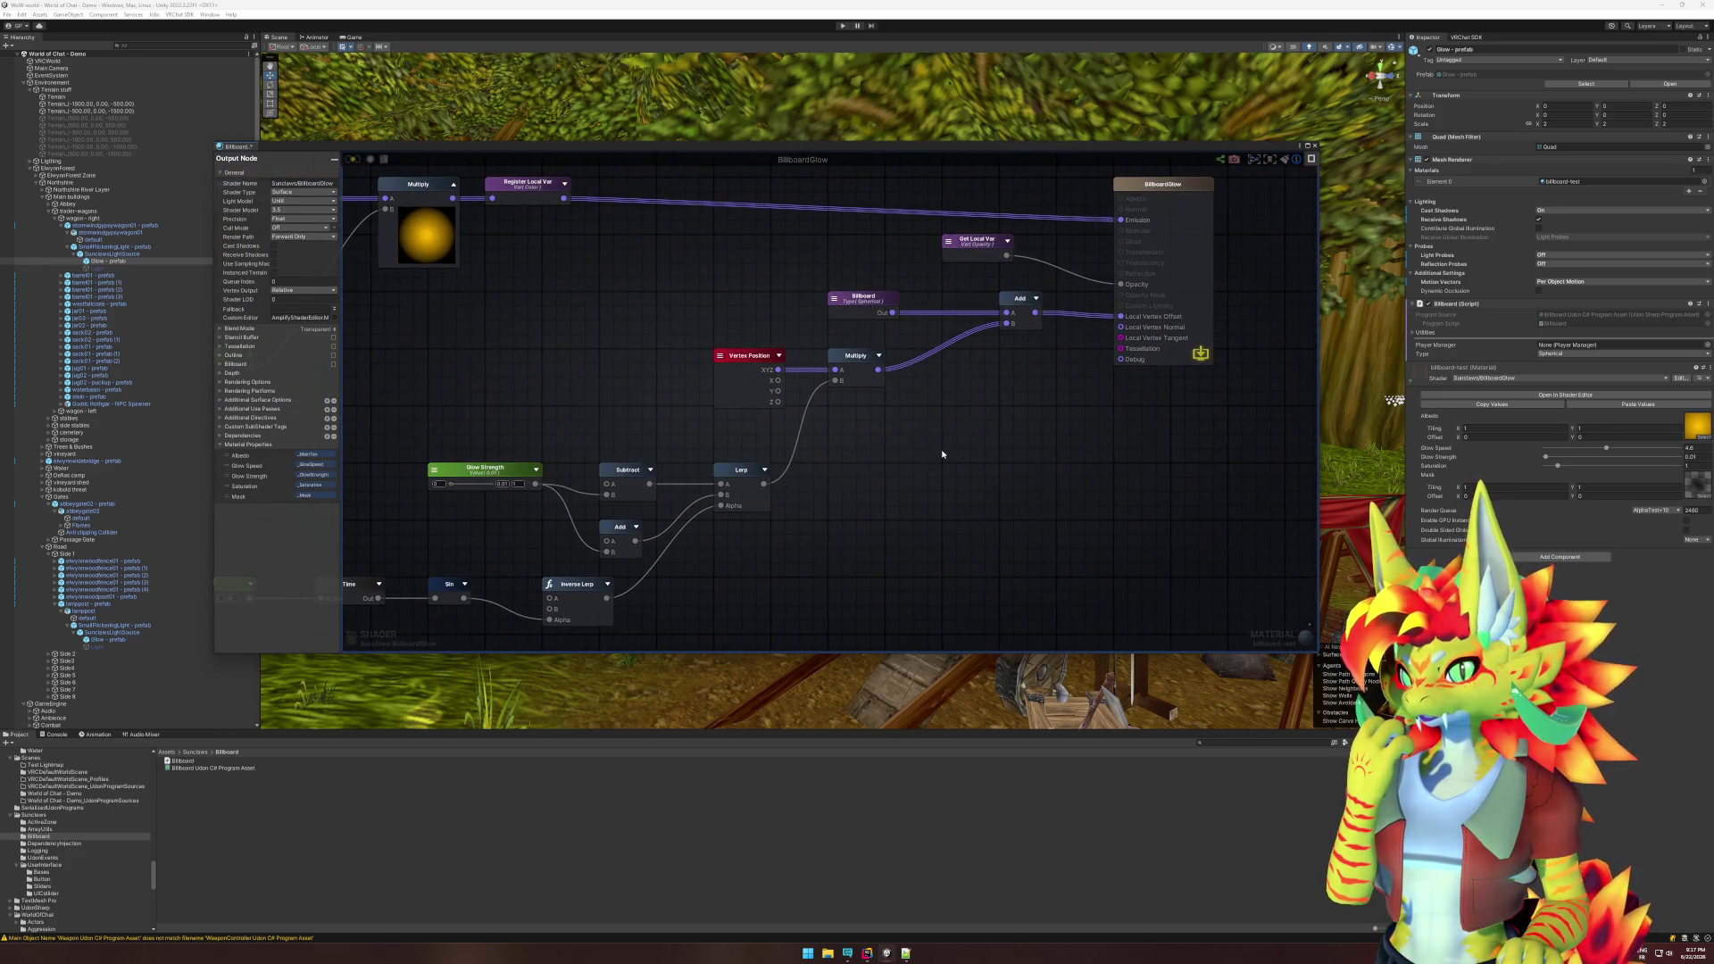
- Delete the Billboard node, wire Multiply into Local Vertex Offset, and save the shader
{"action": "left_click", "coordinate": [862, 314]}
{"action": "key", "text": "Delete"}
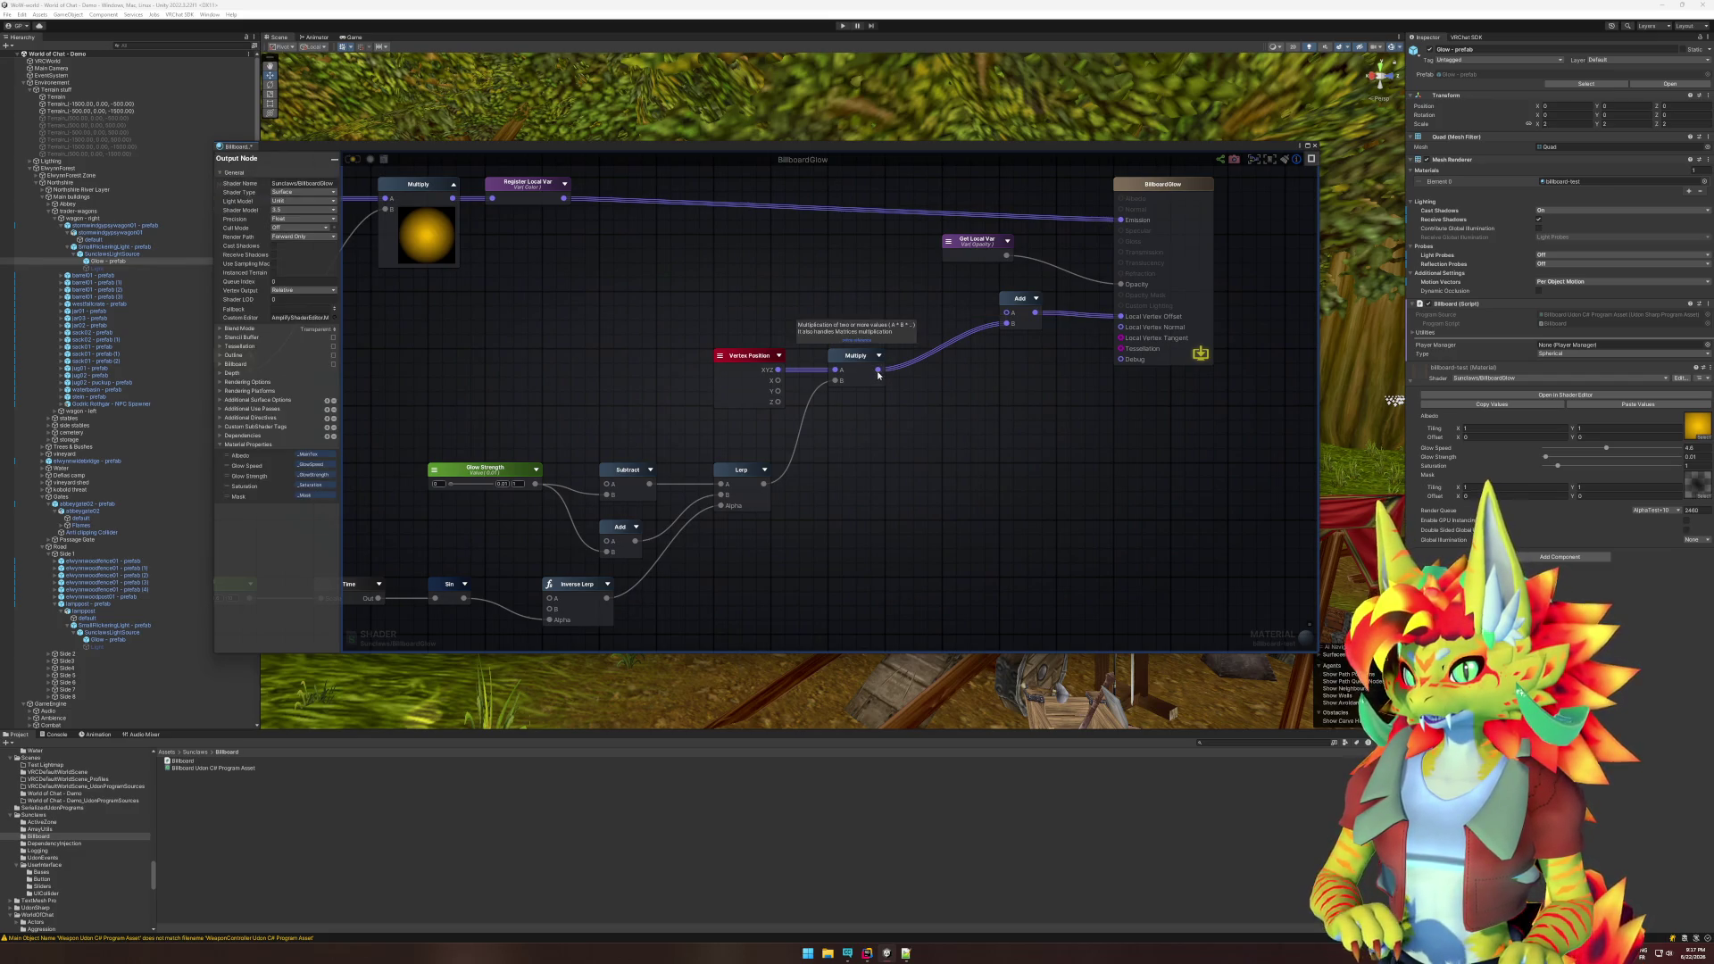
{"action": "left_click_drag", "start_coordinate": [878, 369], "coordinate": [1120, 317]}
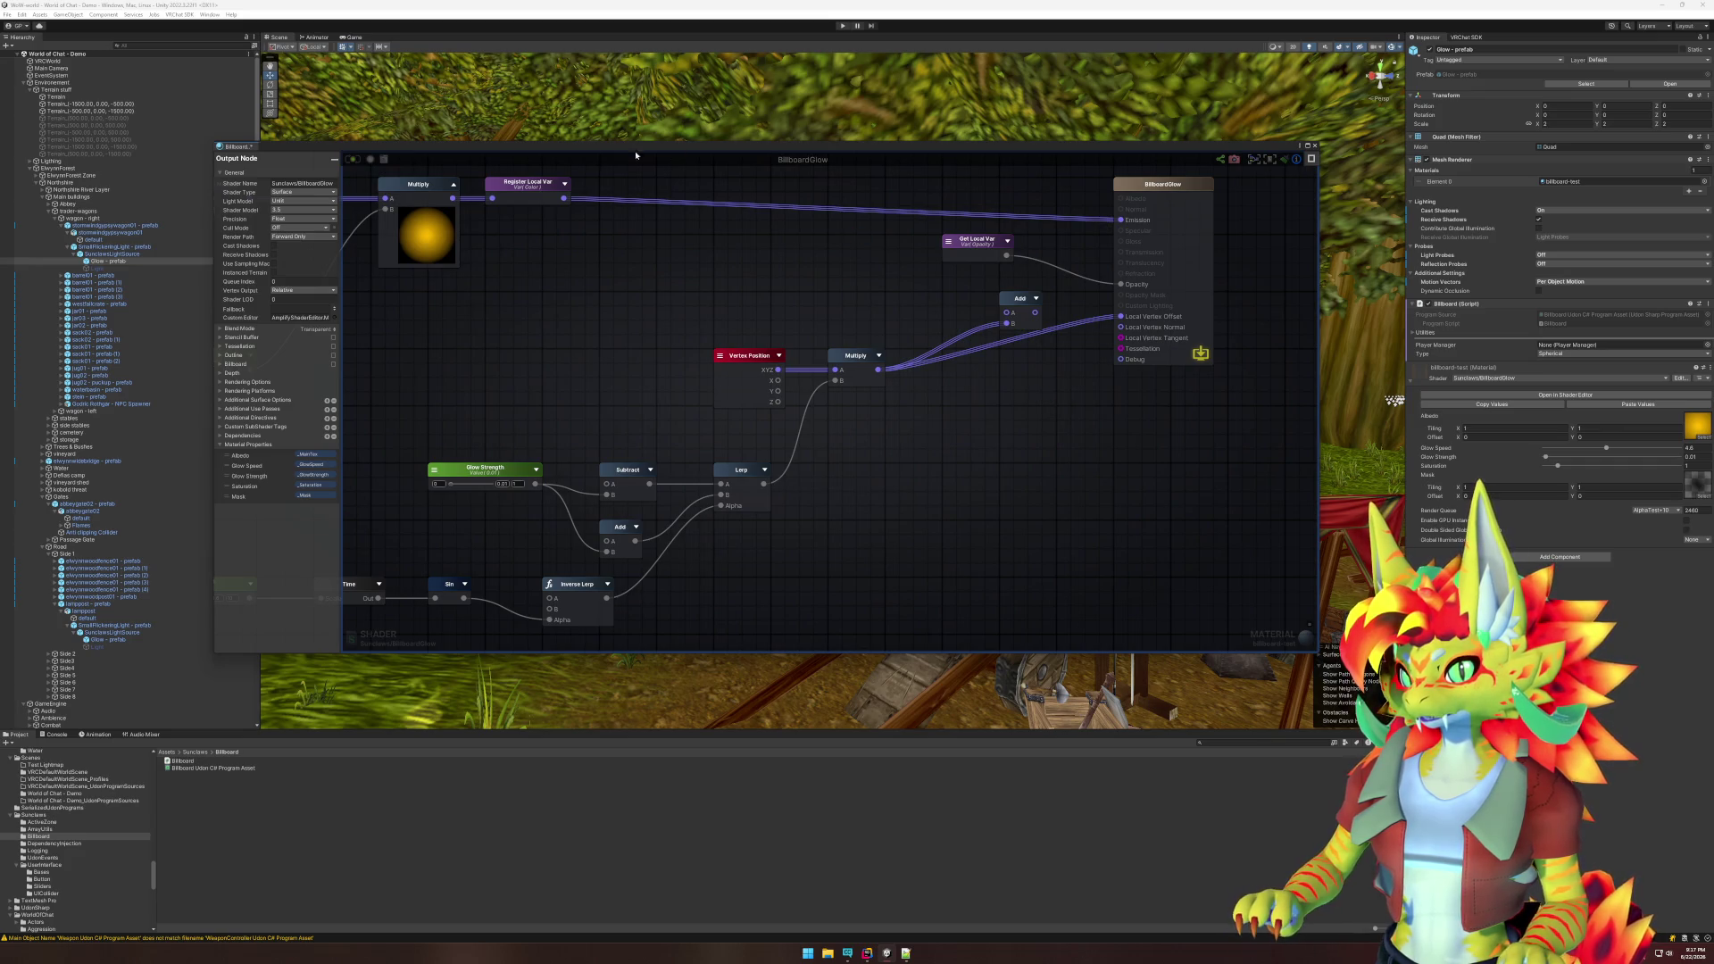
{"action": "left_click", "coordinate": [354, 159]}
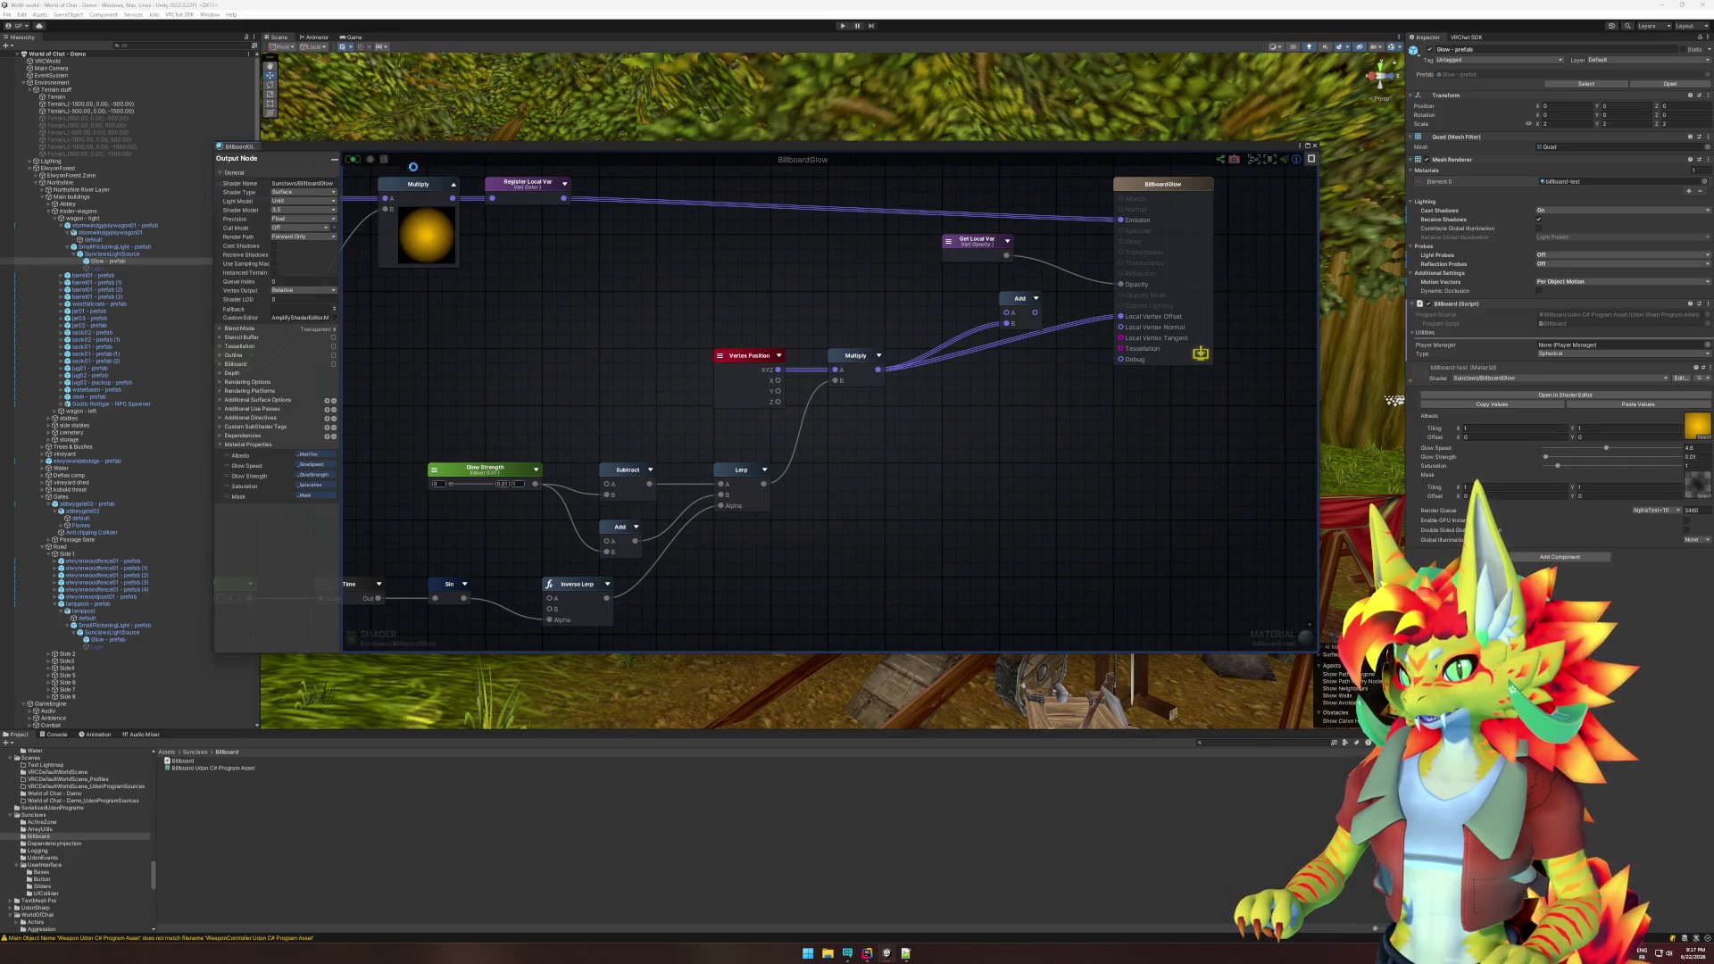
- Delete the now-unused Add node and close the shader graph window
{"action": "left_click", "coordinate": [1027, 300]}
{"action": "key", "text": "Delete"}
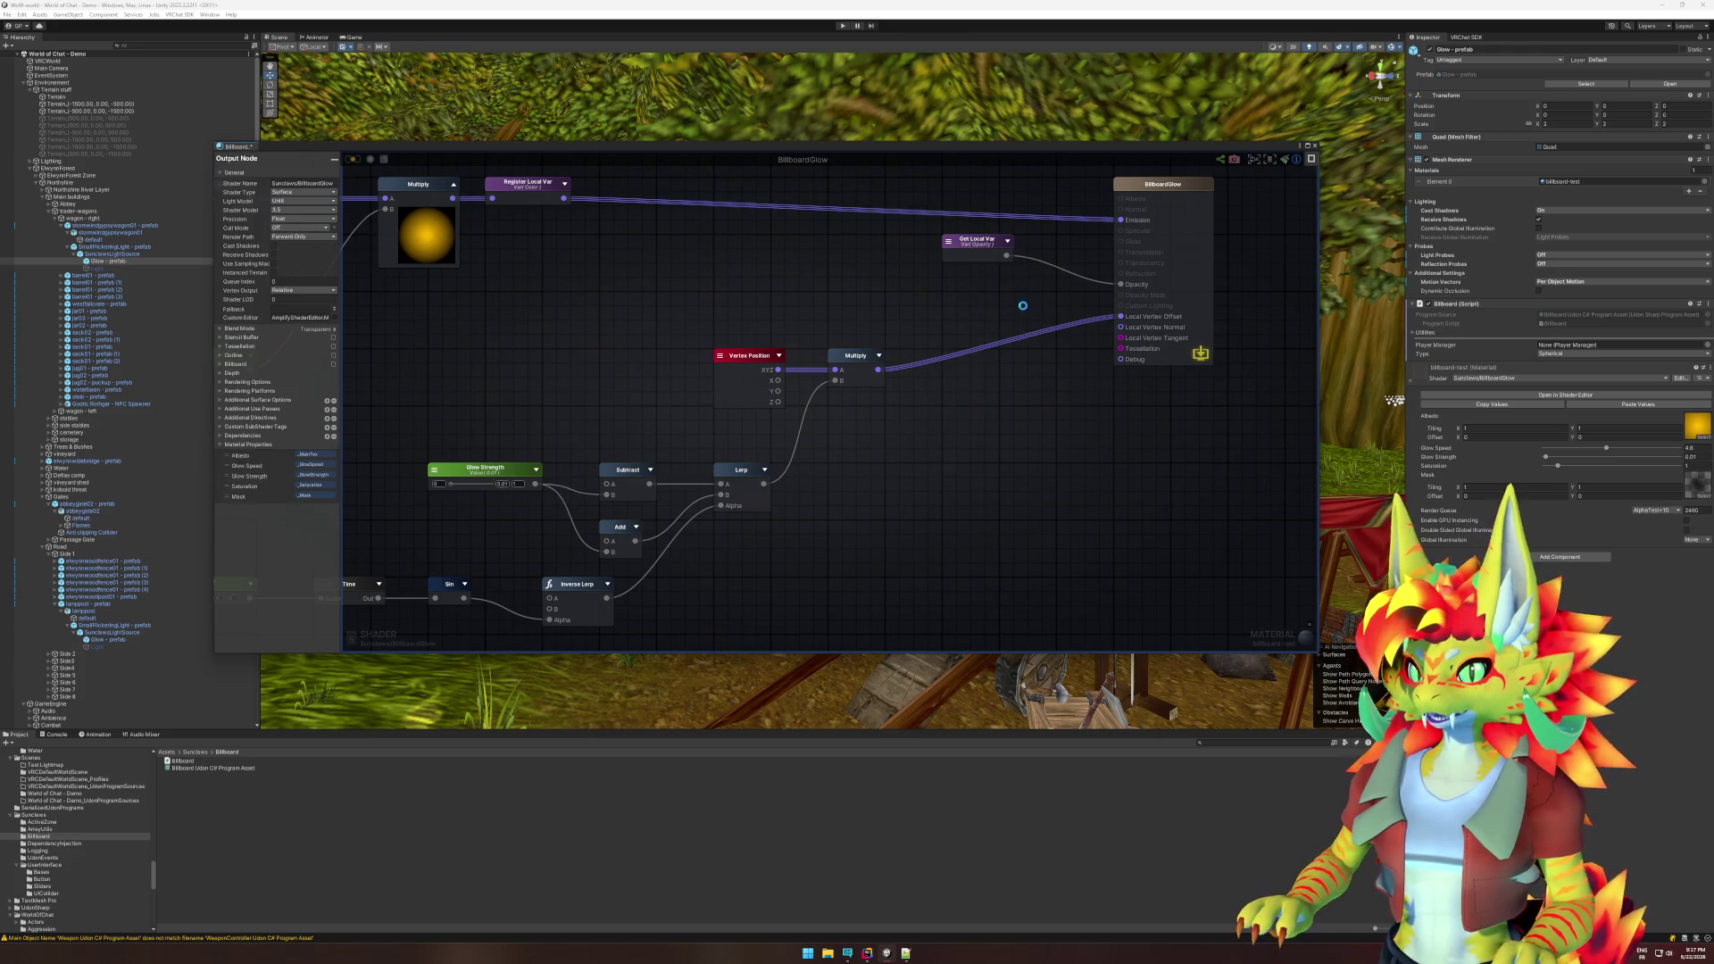
{"action": "left_click", "coordinate": [1314, 144]}
{"action": "mouse_move", "coordinate": [1166, 271]}
{"action": "left_mouse_down"}
{"action": "mouse_move", "coordinate": [667, 354]}
{"action": "mouse_move", "coordinate": [777, 432]}
{"action": "mouse_move", "coordinate": [865, 180]}
{"action": "mouse_move", "coordinate": [1003, 138]}
{"action": "mouse_move", "coordinate": [872, 314]}
{"action": "mouse_move", "coordinate": [954, 305]}
{"action": "left_mouse_up"}
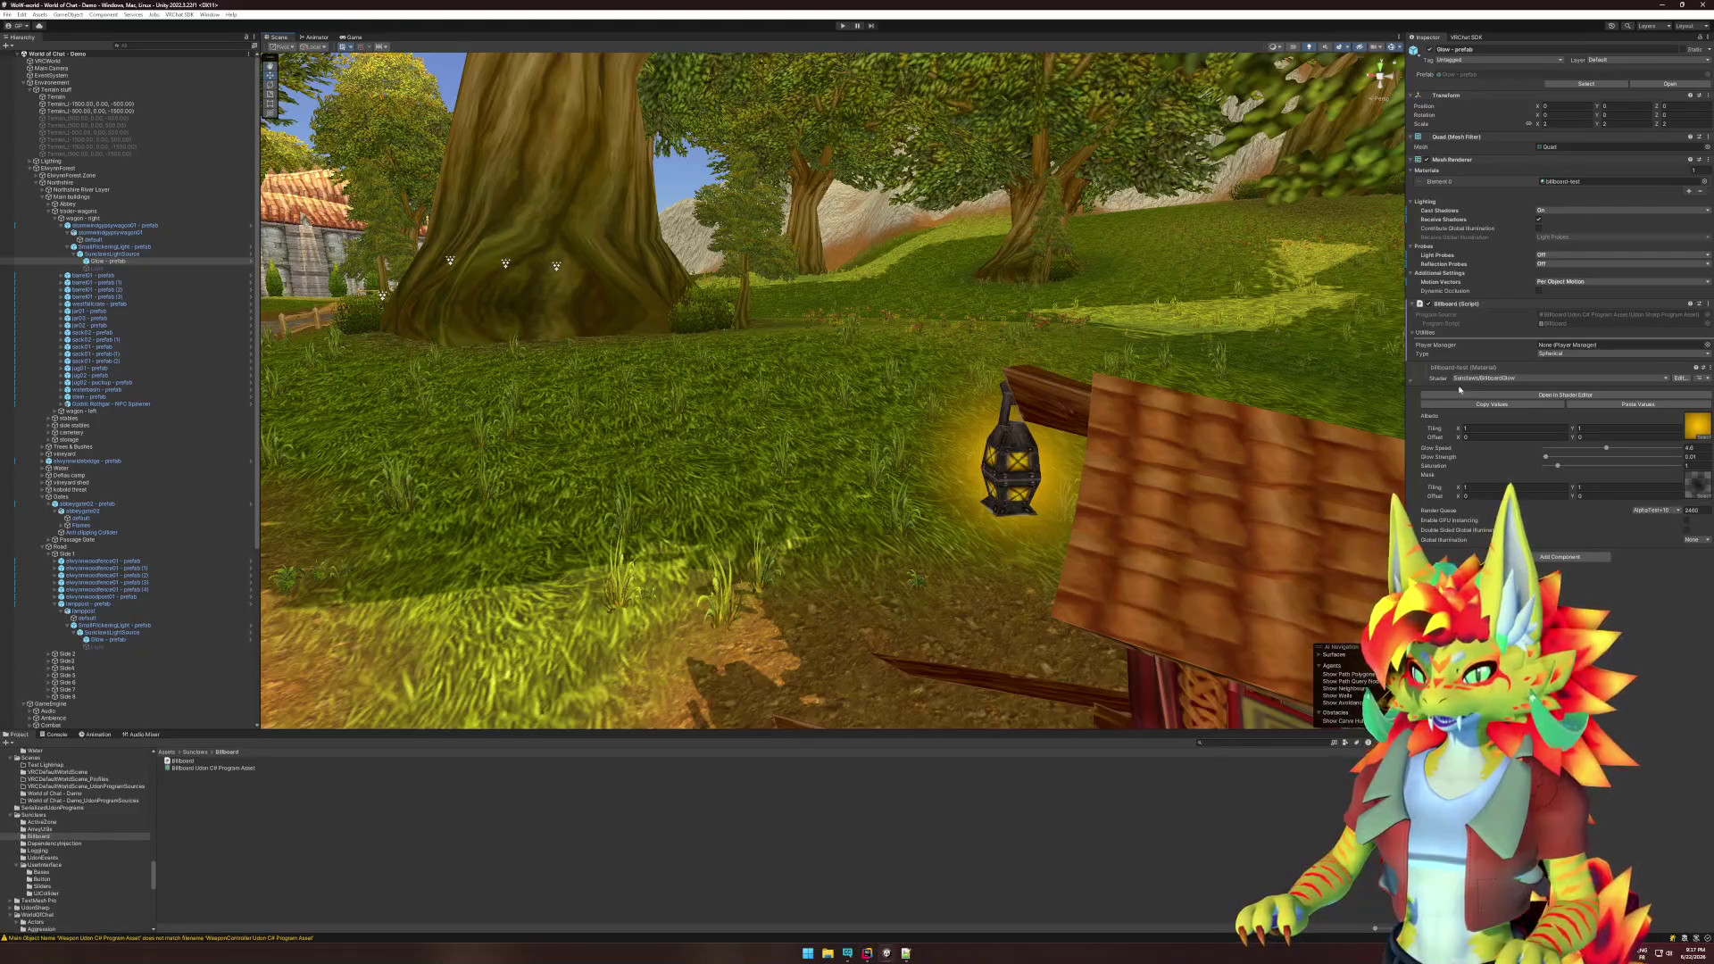
- Set the BillboardGlow shader's Cull Mode to Back and save it
{"action": "left_click", "coordinate": [1571, 396]}
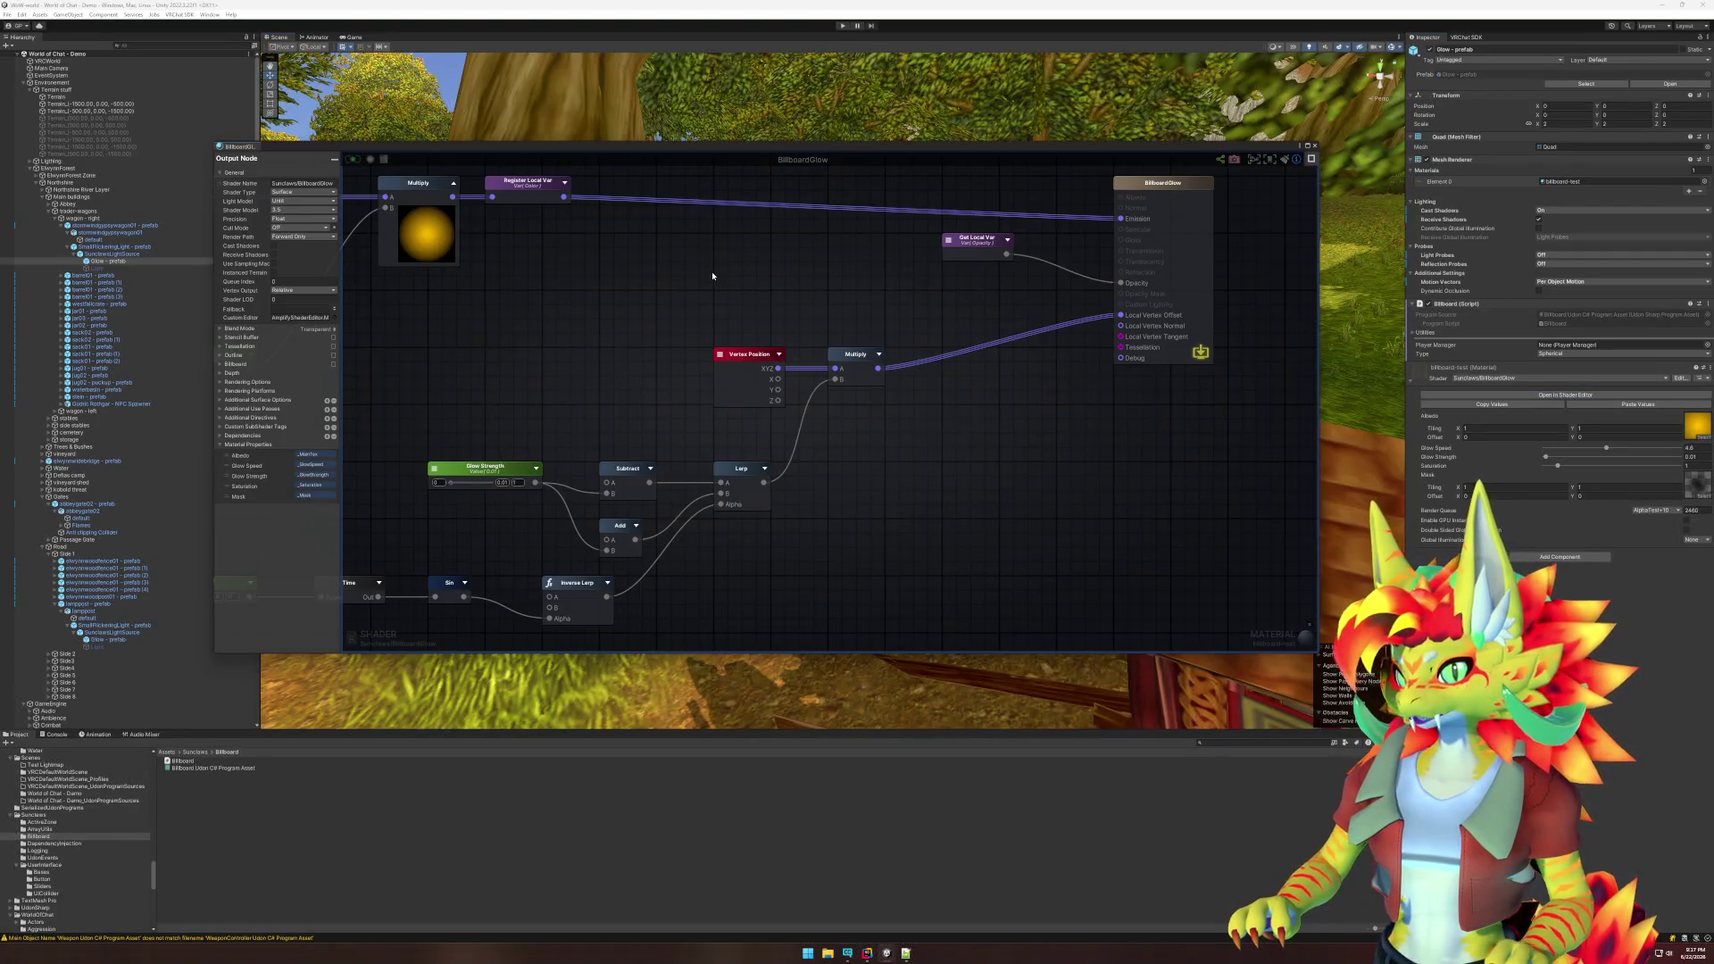
{"action": "left_click", "coordinate": [306, 237]}
{"action": "left_click", "coordinate": [299, 229]}
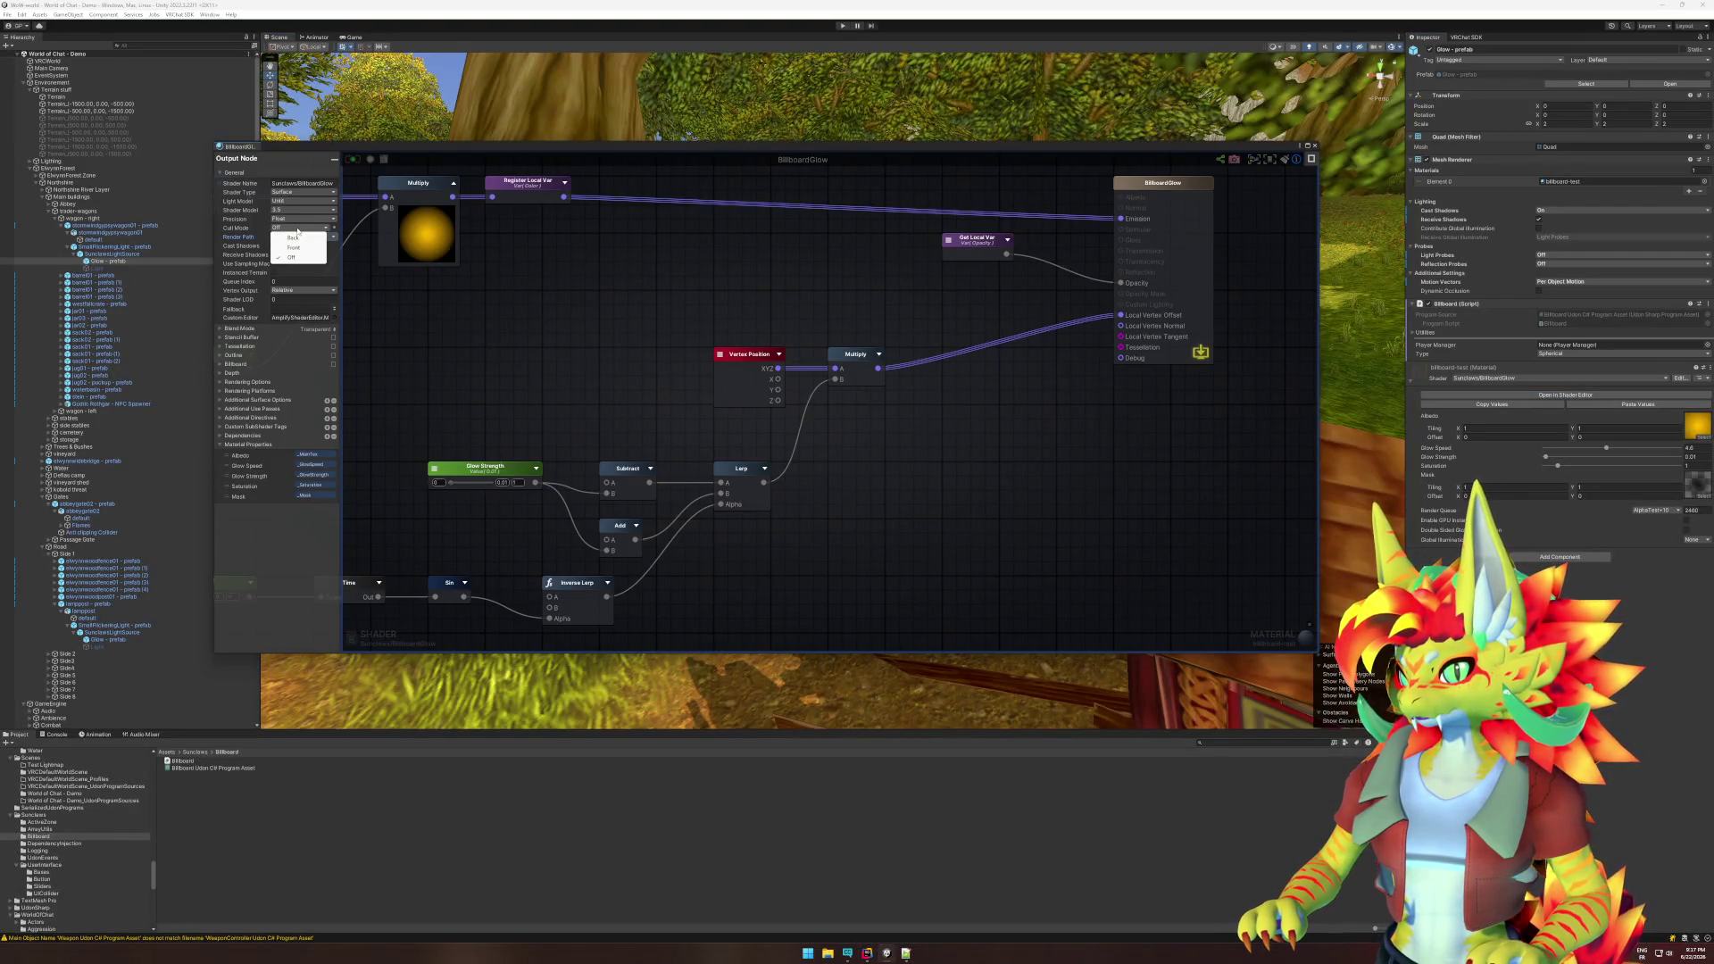
{"action": "left_click", "coordinate": [300, 238]}
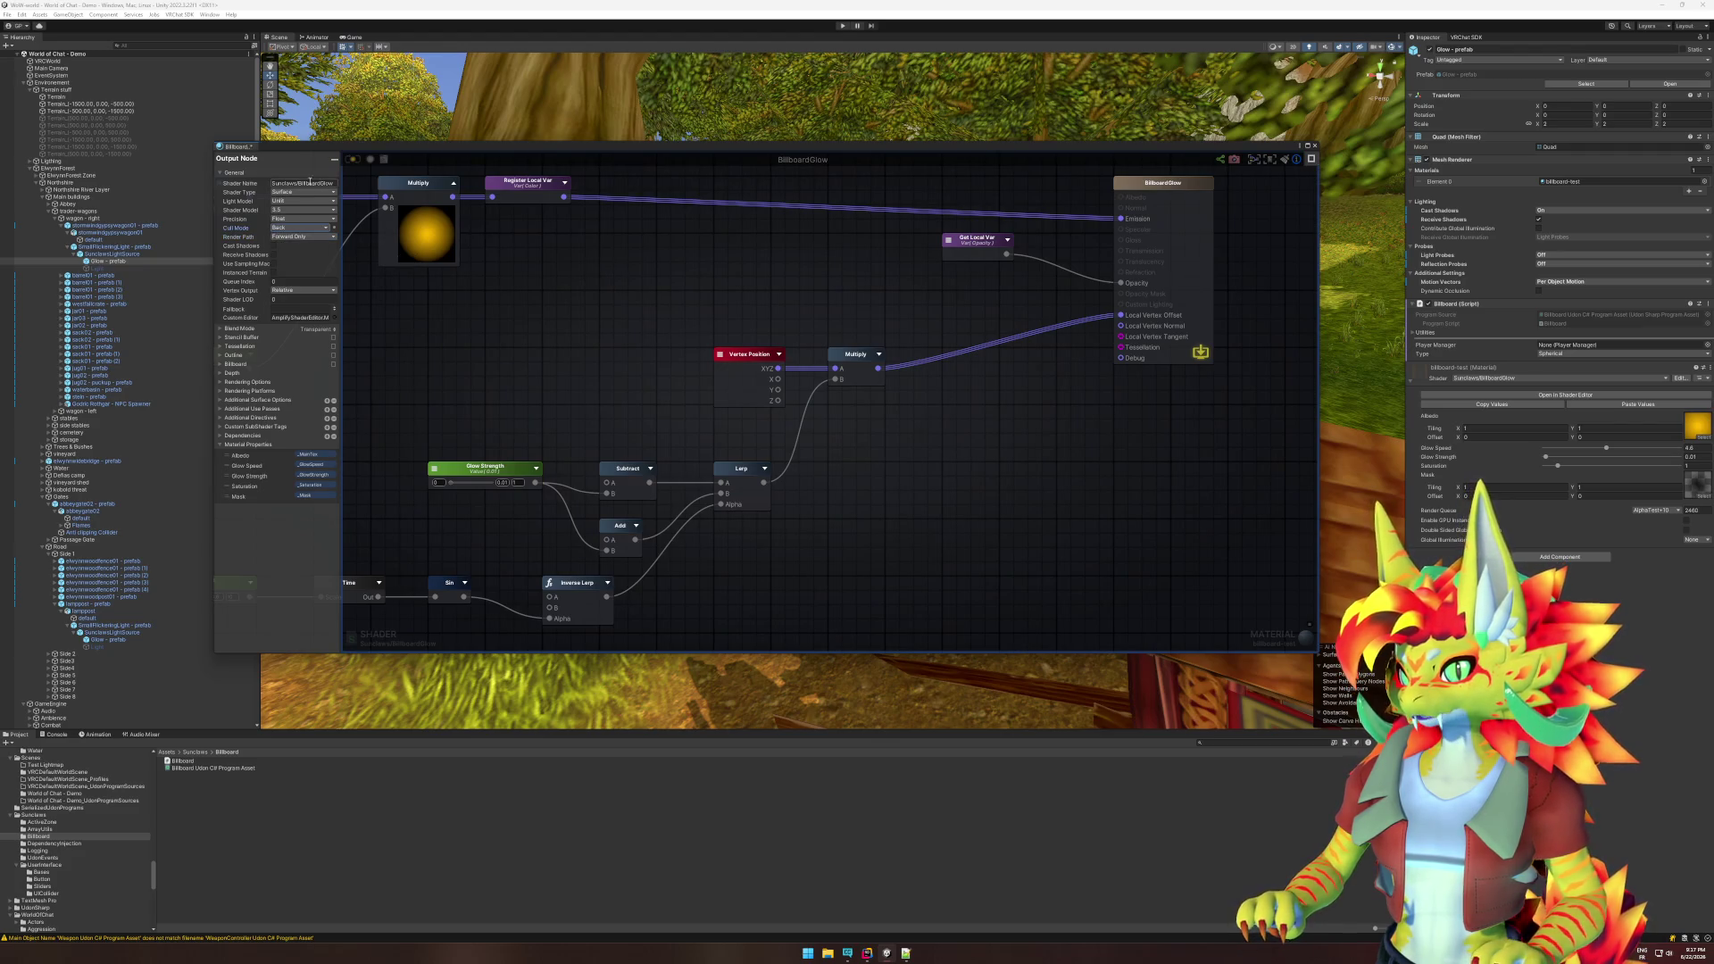
{"action": "left_click", "coordinate": [353, 159]}
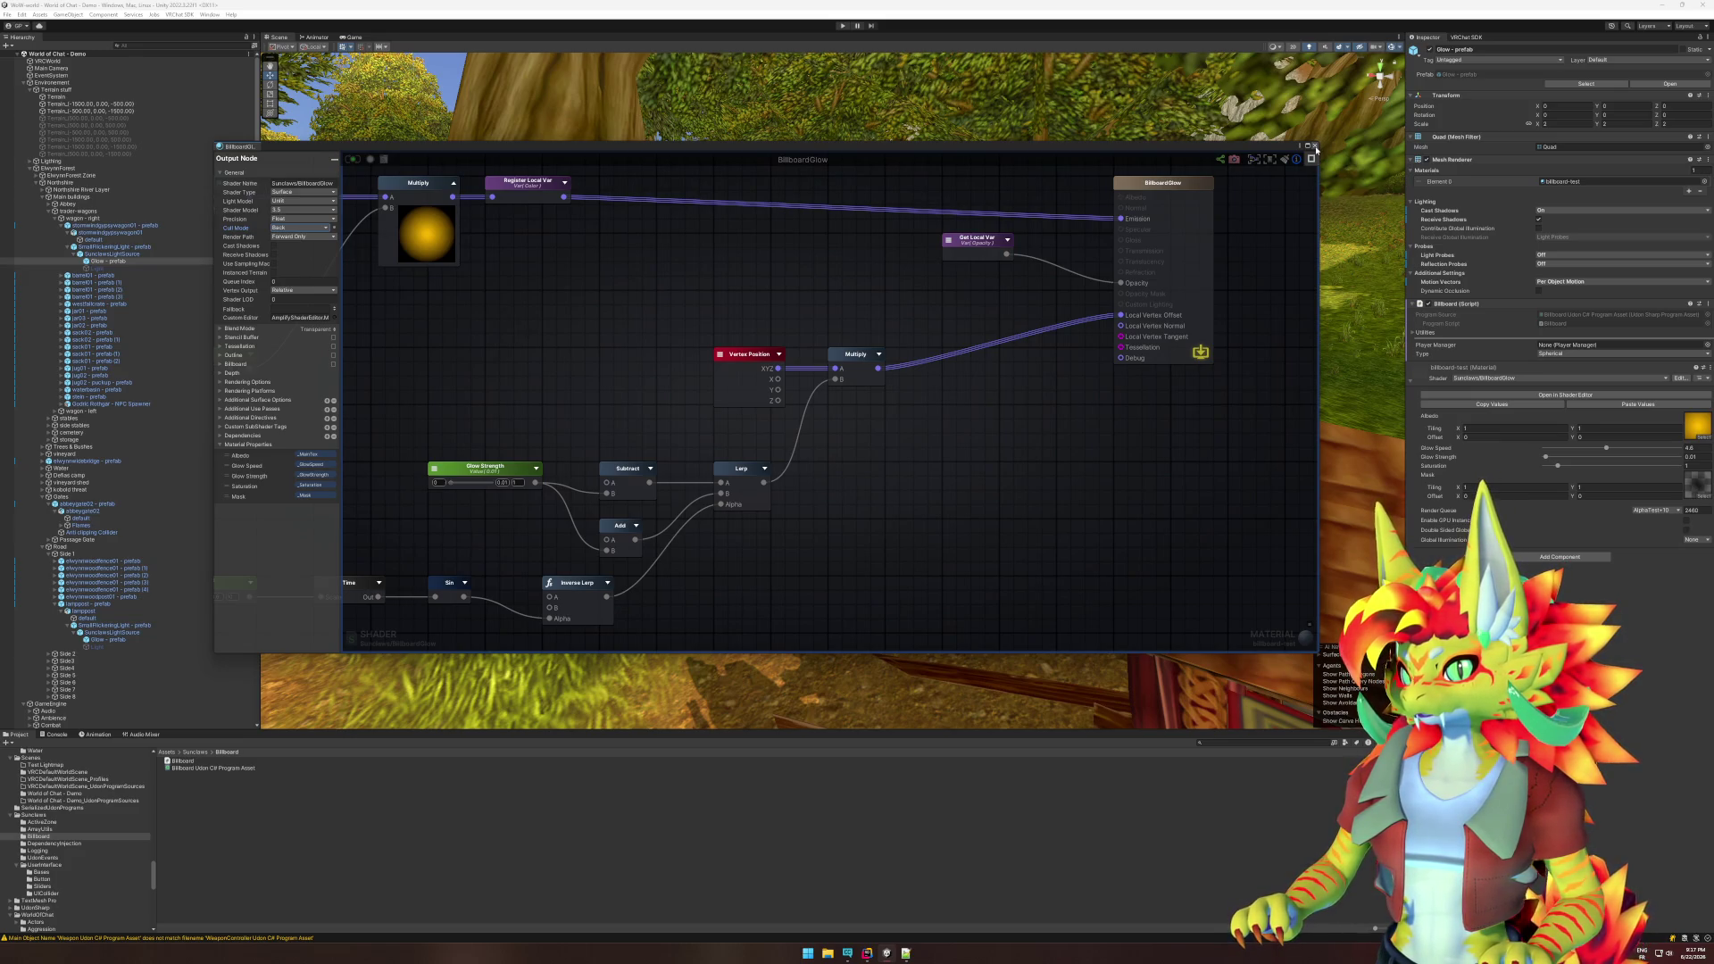
- Close the shader editor and set the glow material's Render Queue to Transparent
{"action": "left_click", "coordinate": [1315, 148]}
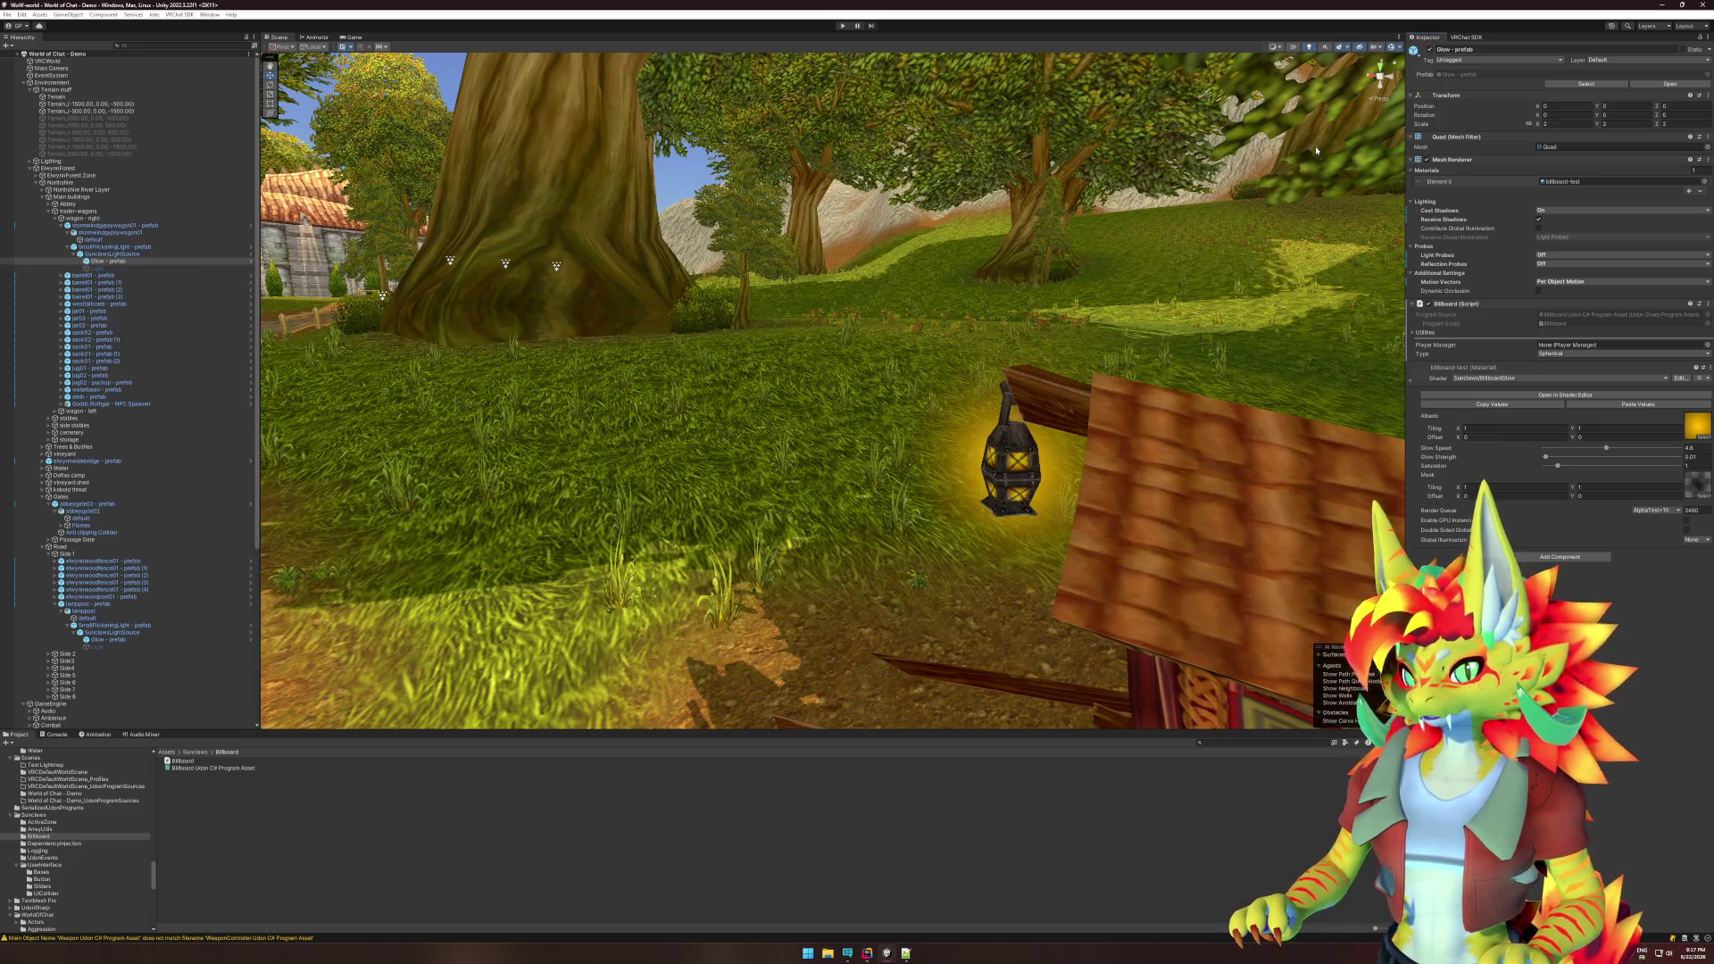
{"action": "left_click", "coordinate": [1658, 510]}
{"action": "left_click", "coordinate": [1651, 561]}
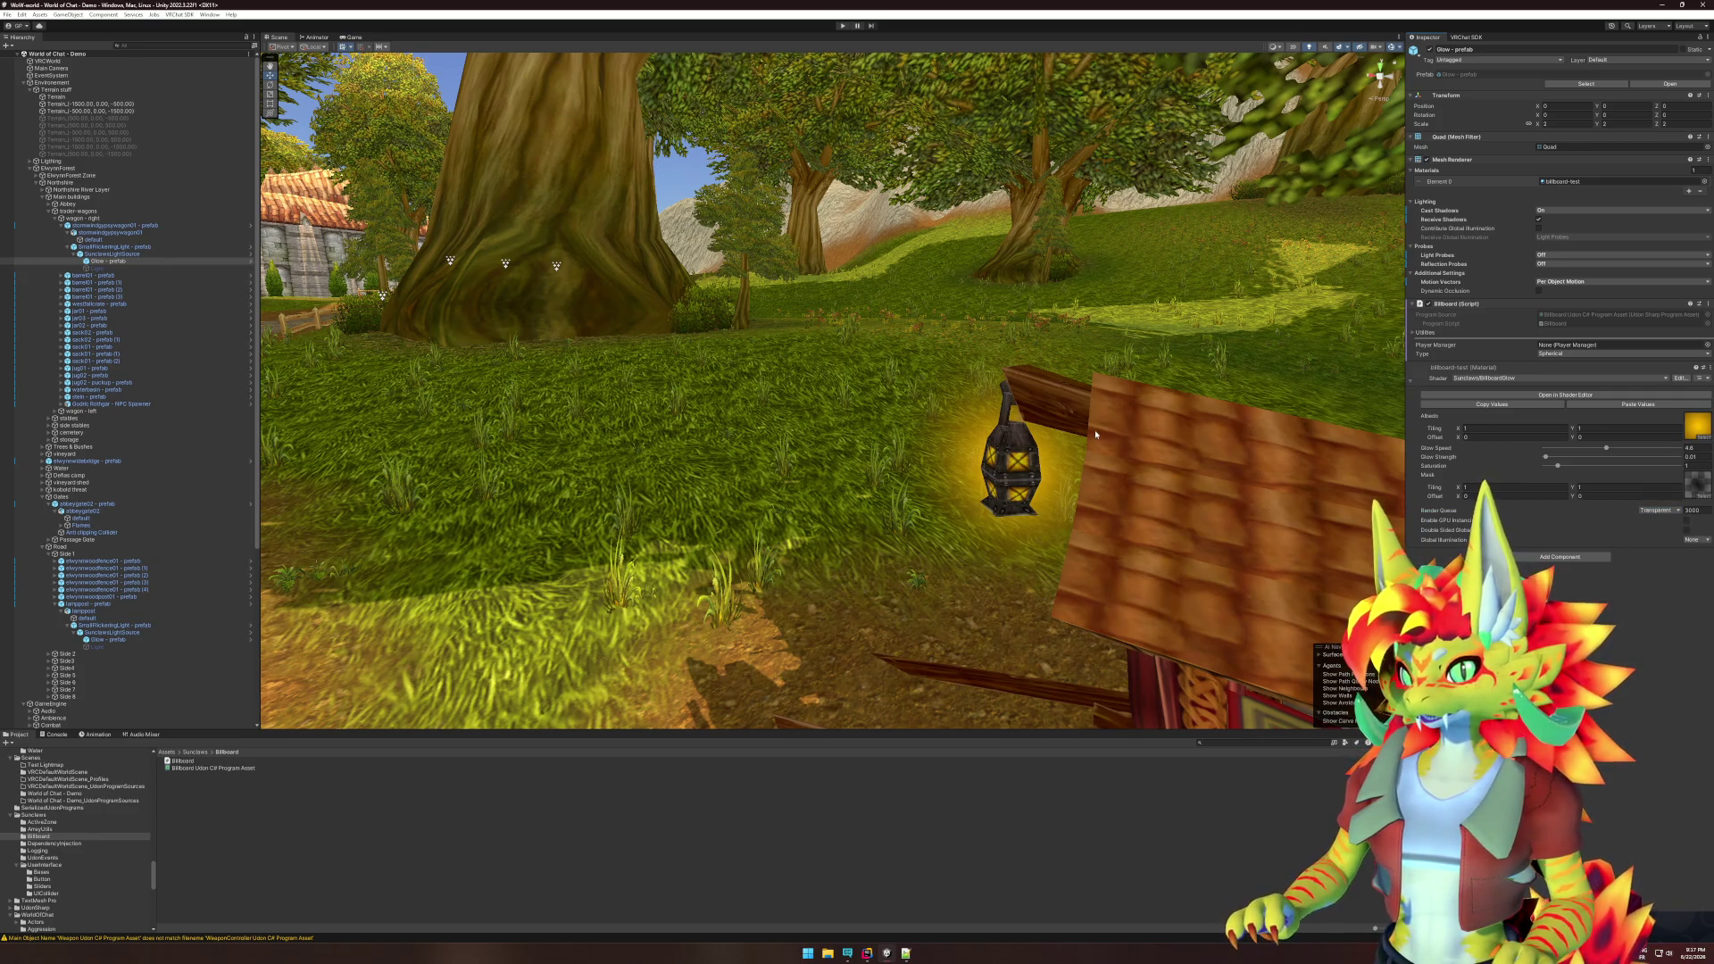
- Enter play mode, dismiss the simulator menu, and walk toward the wagons and lantern
{"action": "left_click", "coordinate": [843, 25]}
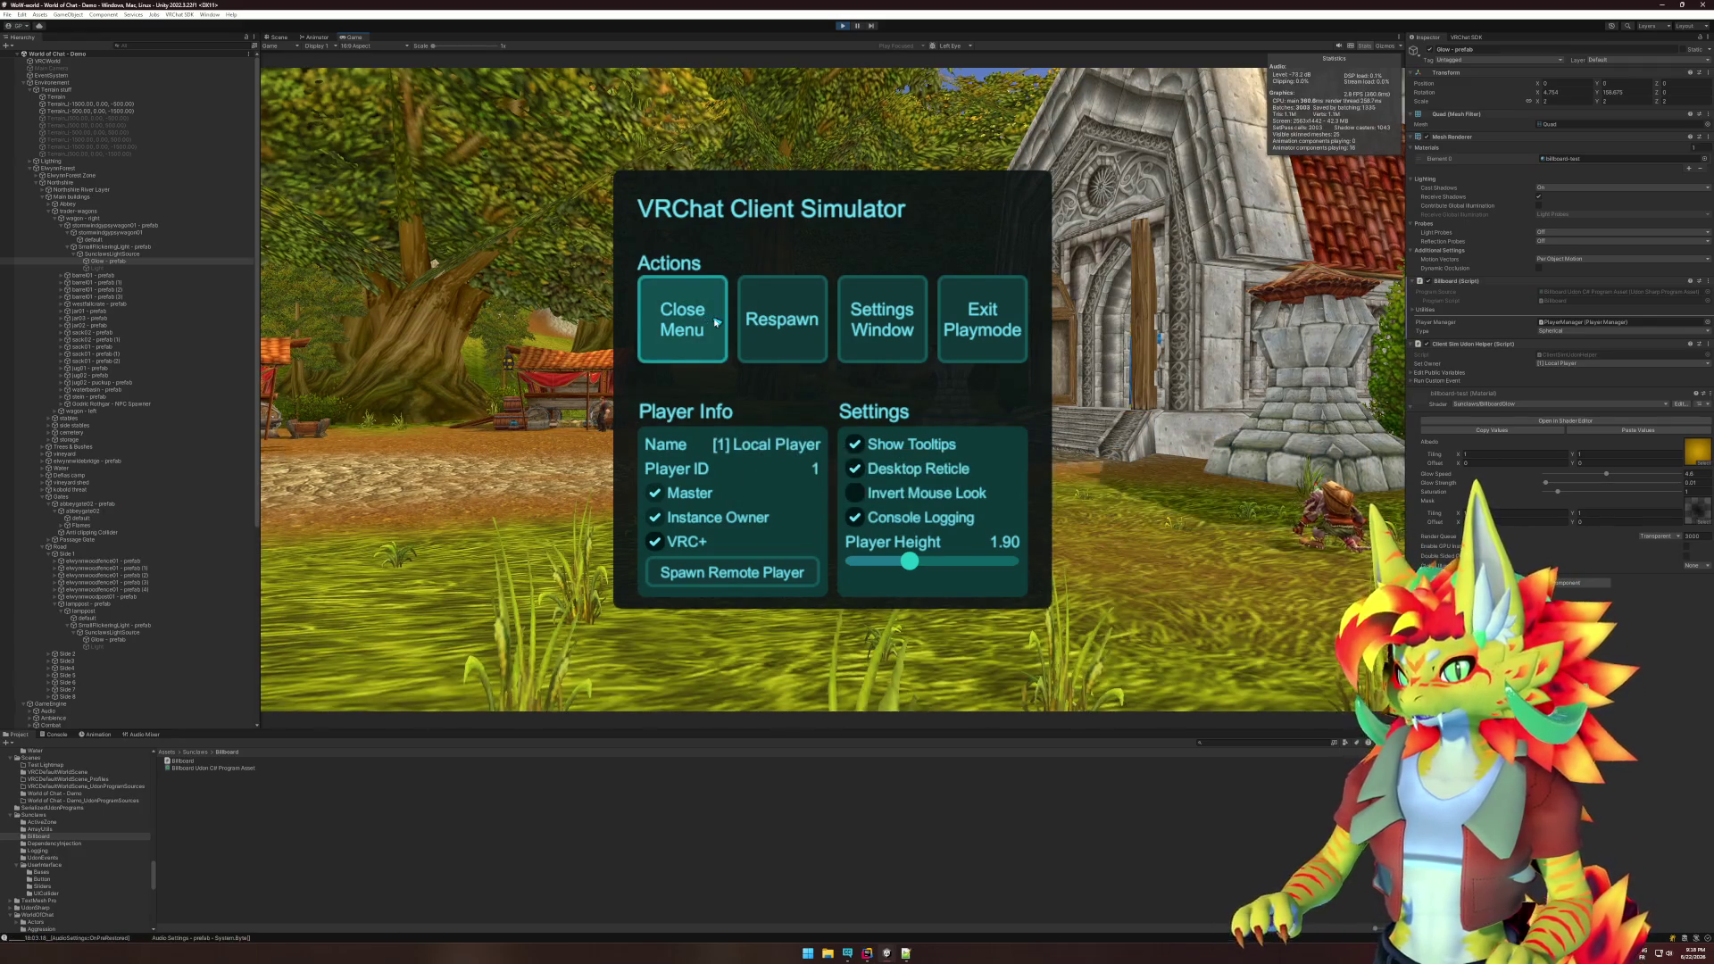
{"action": "left_click", "coordinate": [682, 319]}
{"action": "key", "text": "super"}
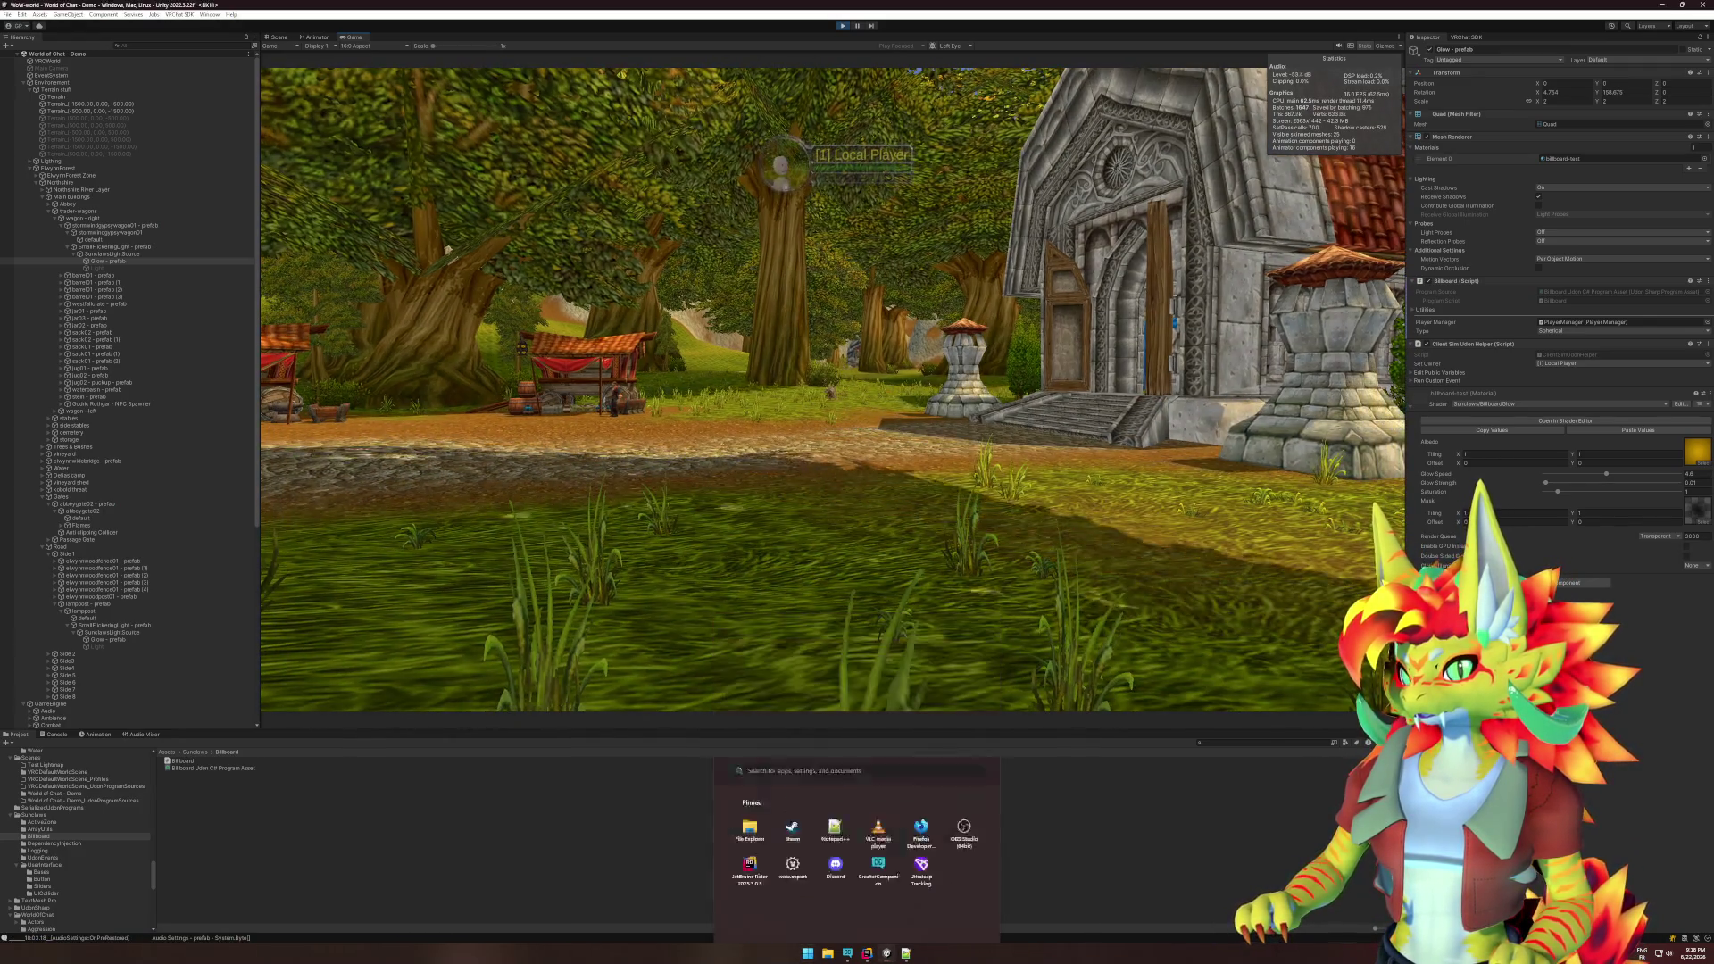
{"action": "key", "text": "super"}
{"action": "key", "text": "w"}
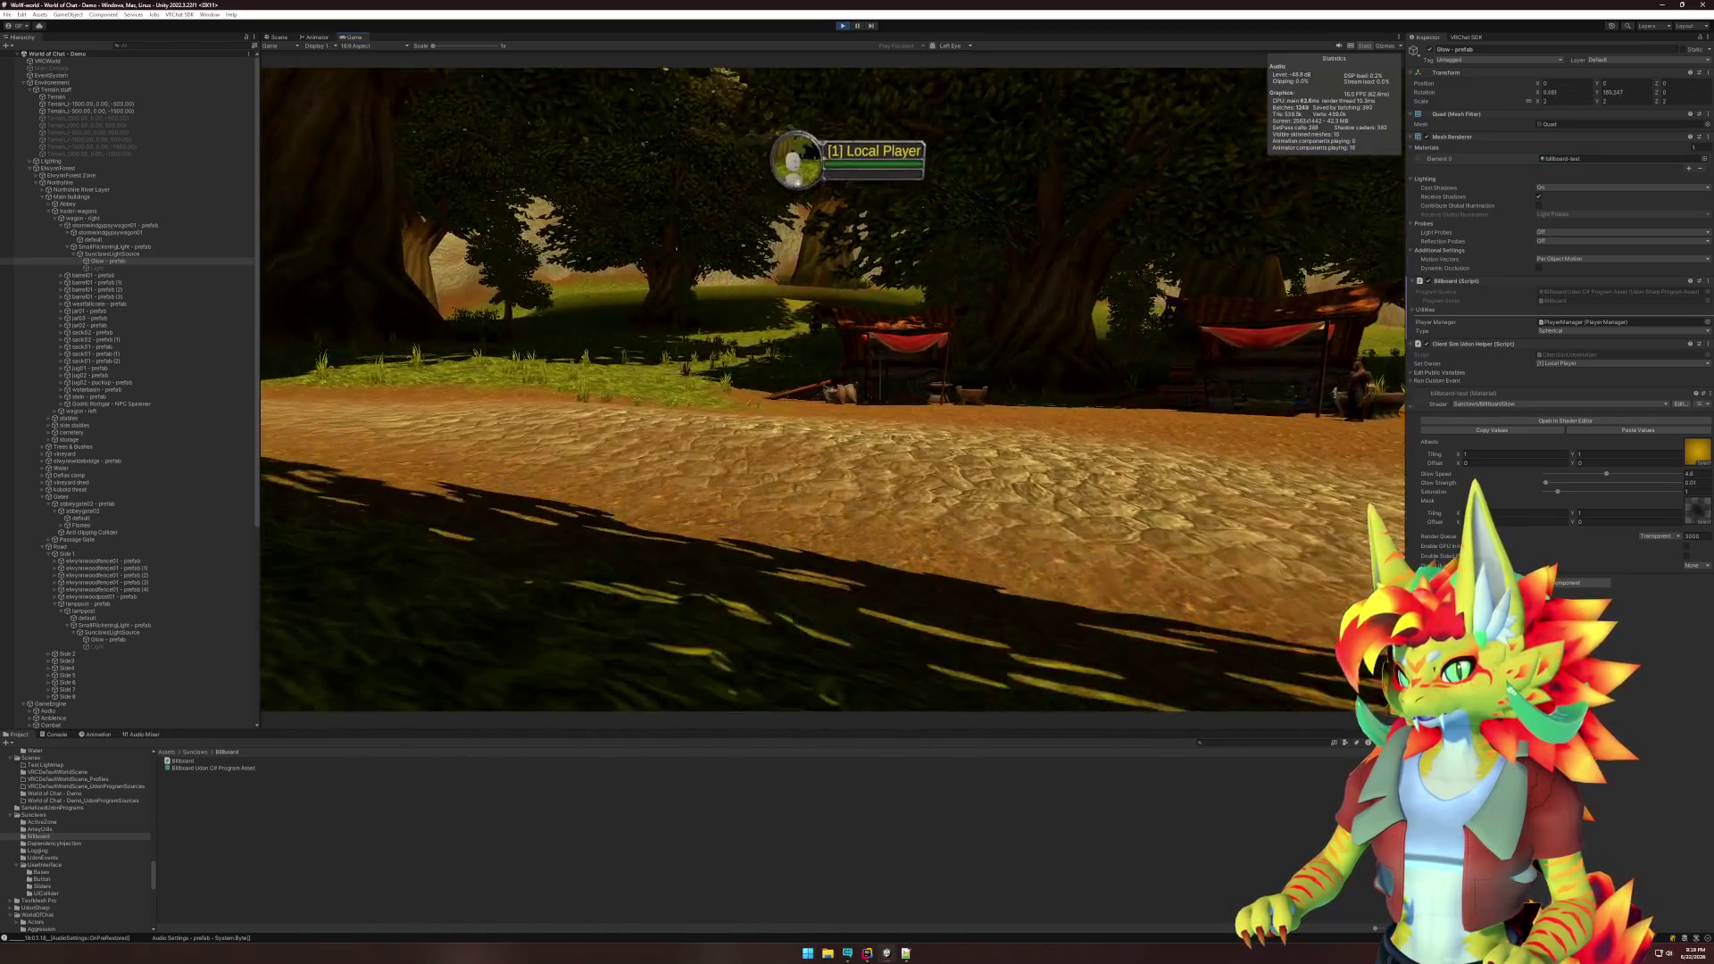
{"action": "key", "text": "w"}
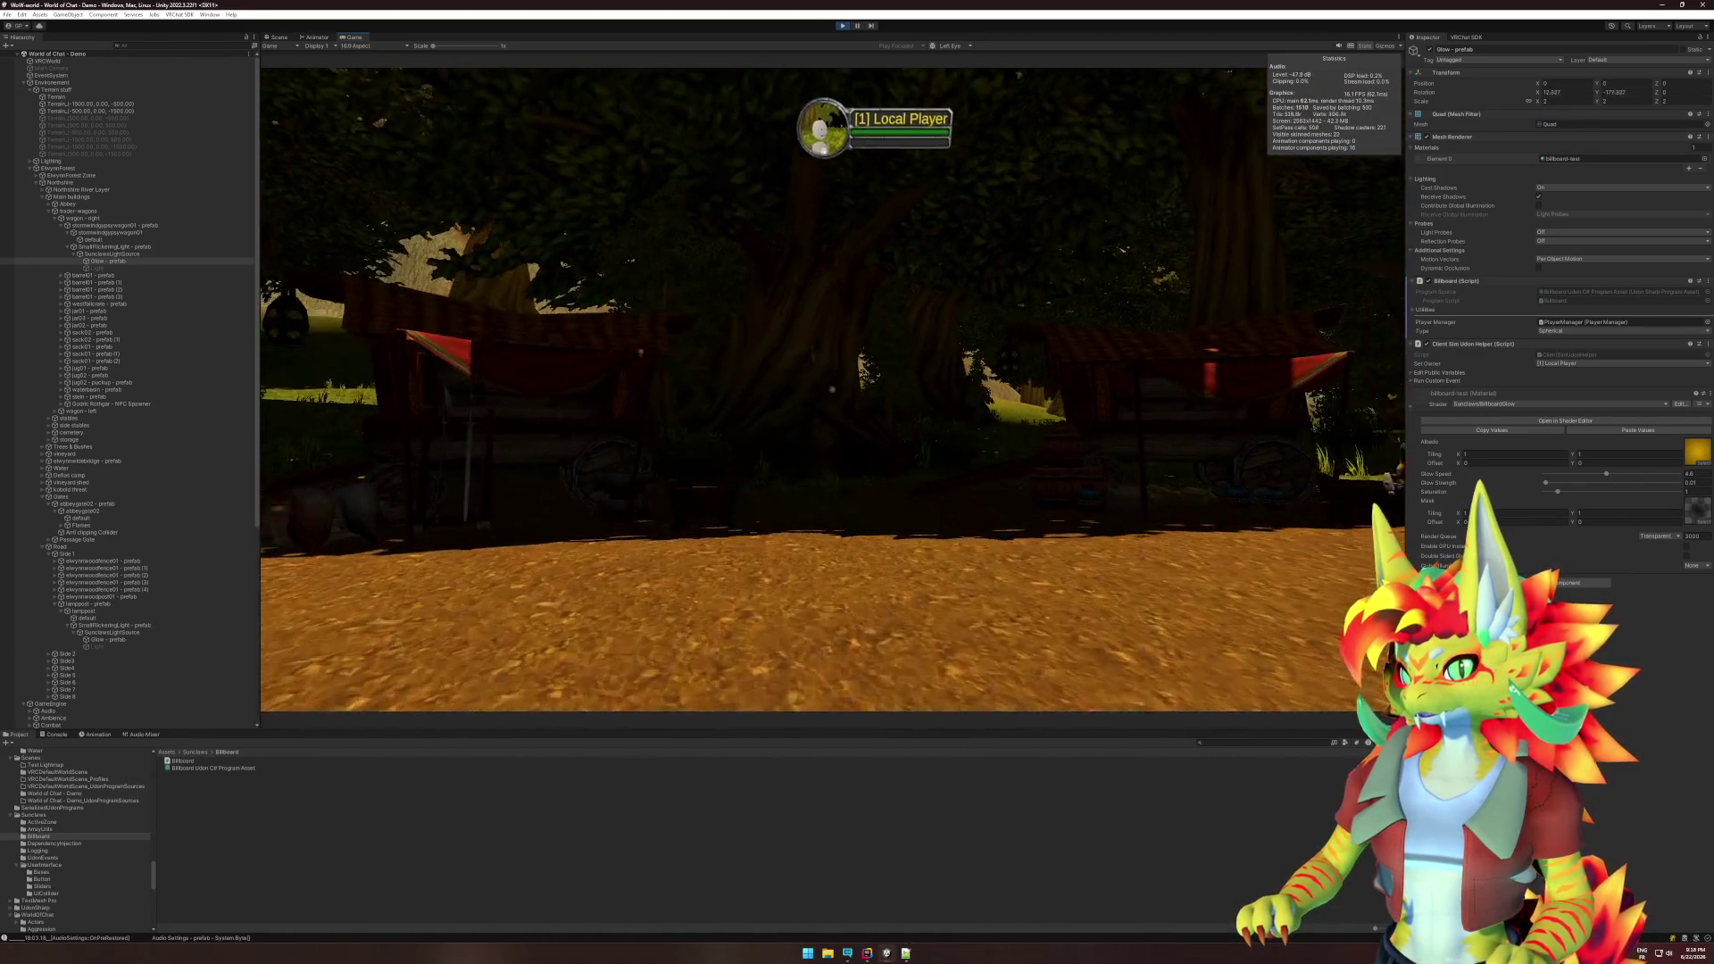
{"action": "key", "text": "w"}
{"action": "key", "text": "super"}
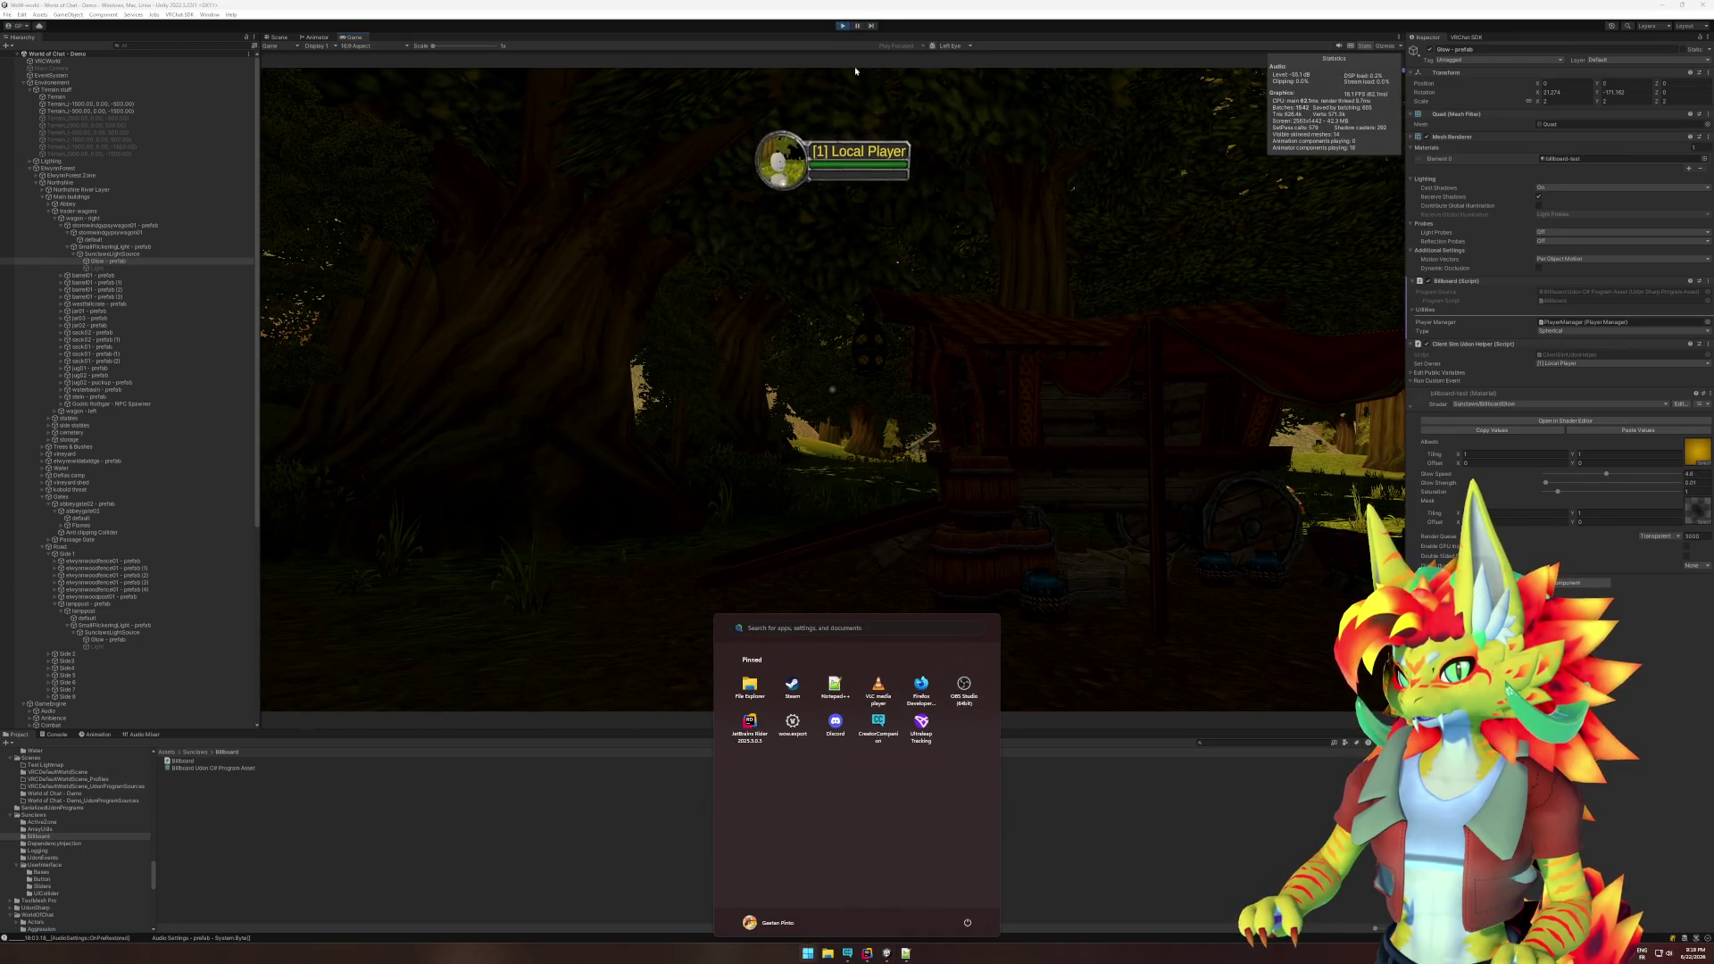
- Switch to the Scene view and raise the camera to look down on the lantern
{"action": "left_click", "coordinate": [539, 196]}
{"action": "key", "text": "ctrl+1"}
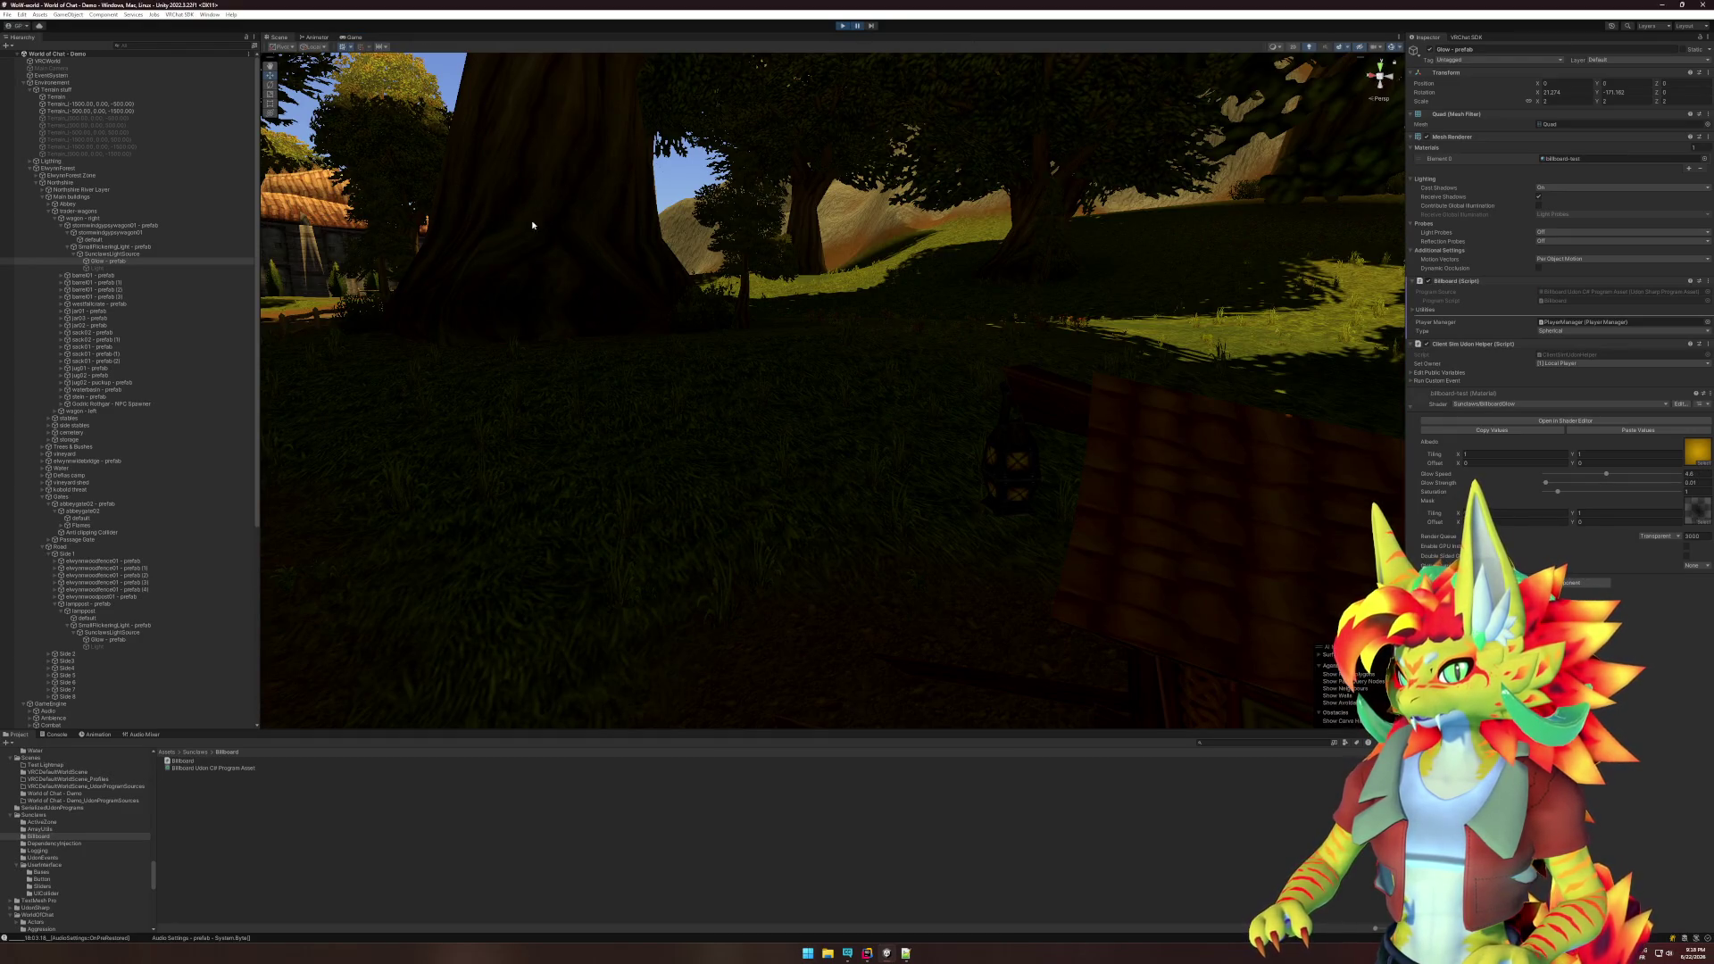
{"action": "mouse_move", "coordinate": [909, 429]}
{"action": "left_mouse_down"}
{"action": "mouse_move", "coordinate": [848, 420]}
{"action": "mouse_move", "coordinate": [750, 366]}
{"action": "left_mouse_up"}
{"action": "key", "text": "alt+Tab"}
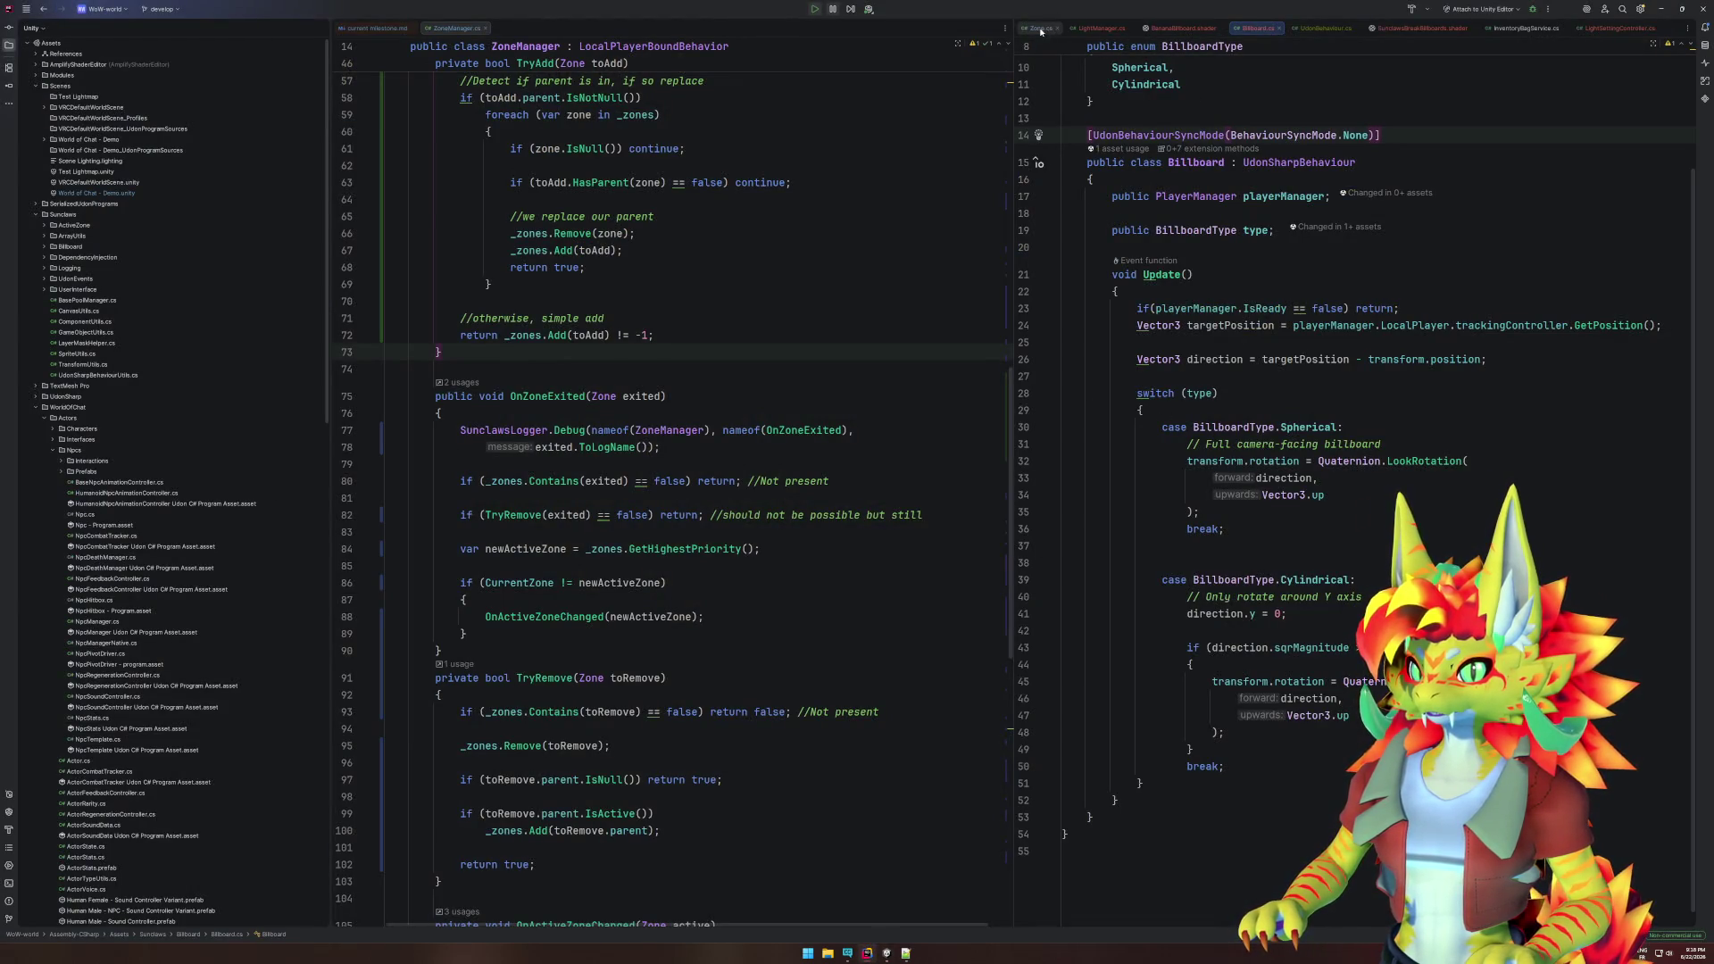
- Inspect the LookRotation call and direction usage in Billboard's Update method
{"action": "left_click", "coordinate": [1344, 698]}
{"action": "left_click", "coordinate": [1447, 681]}
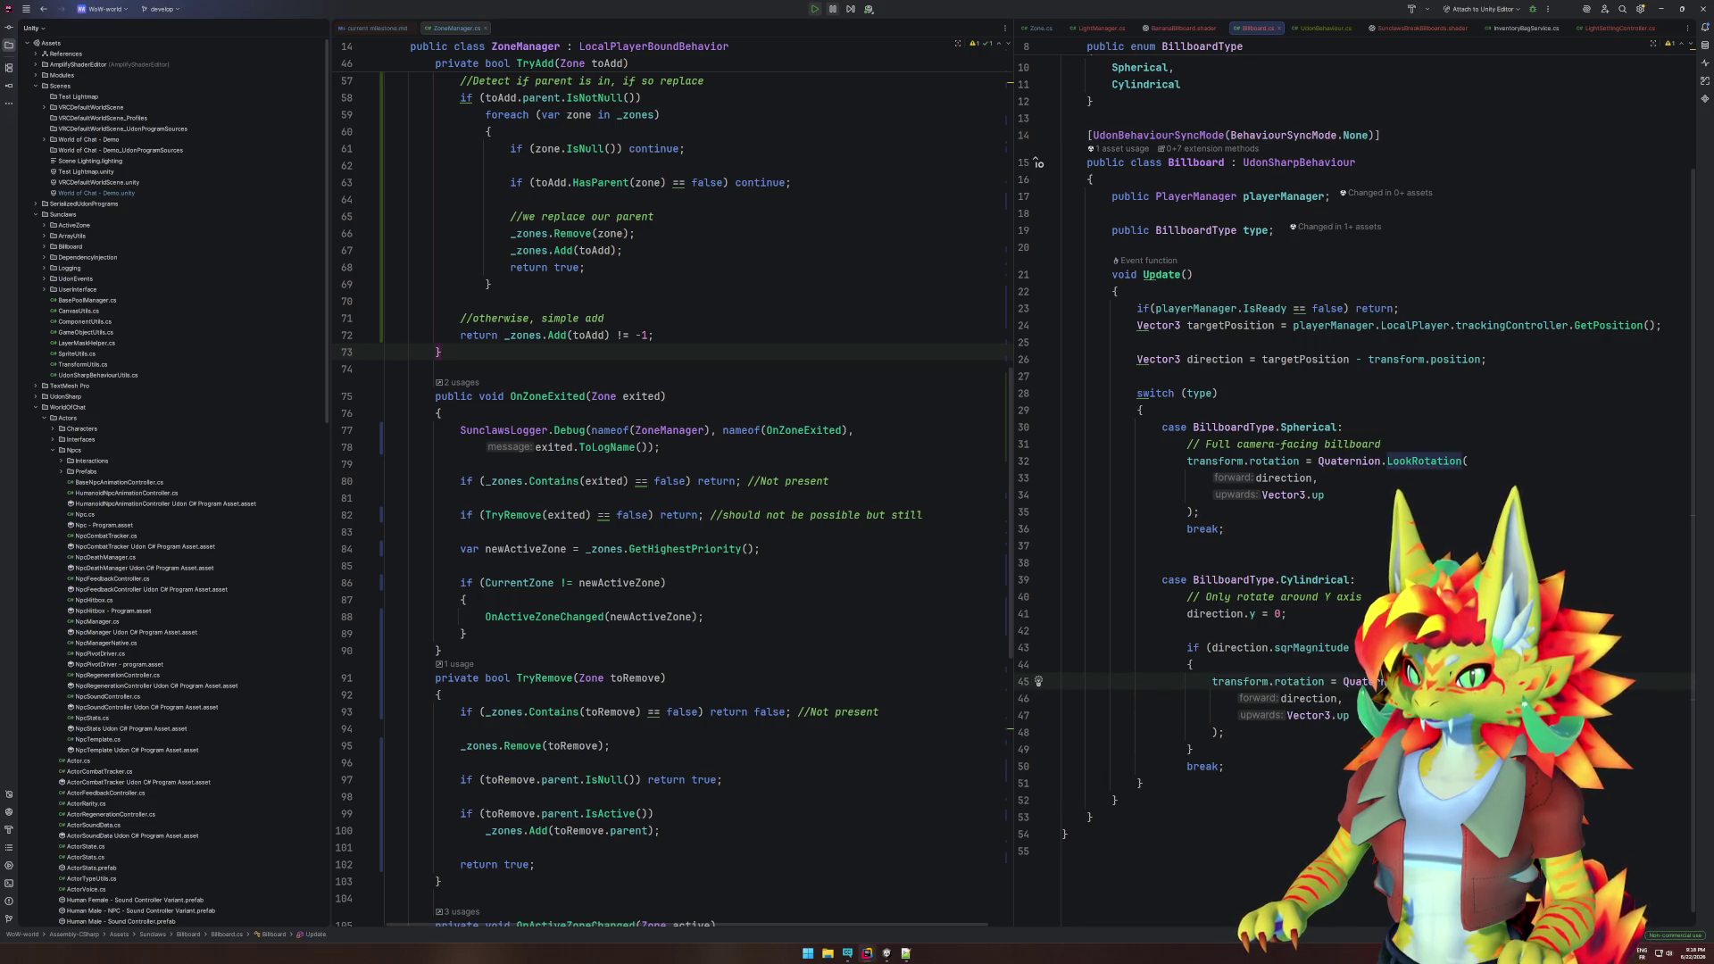
{"action": "left_click", "coordinate": [1292, 698]}
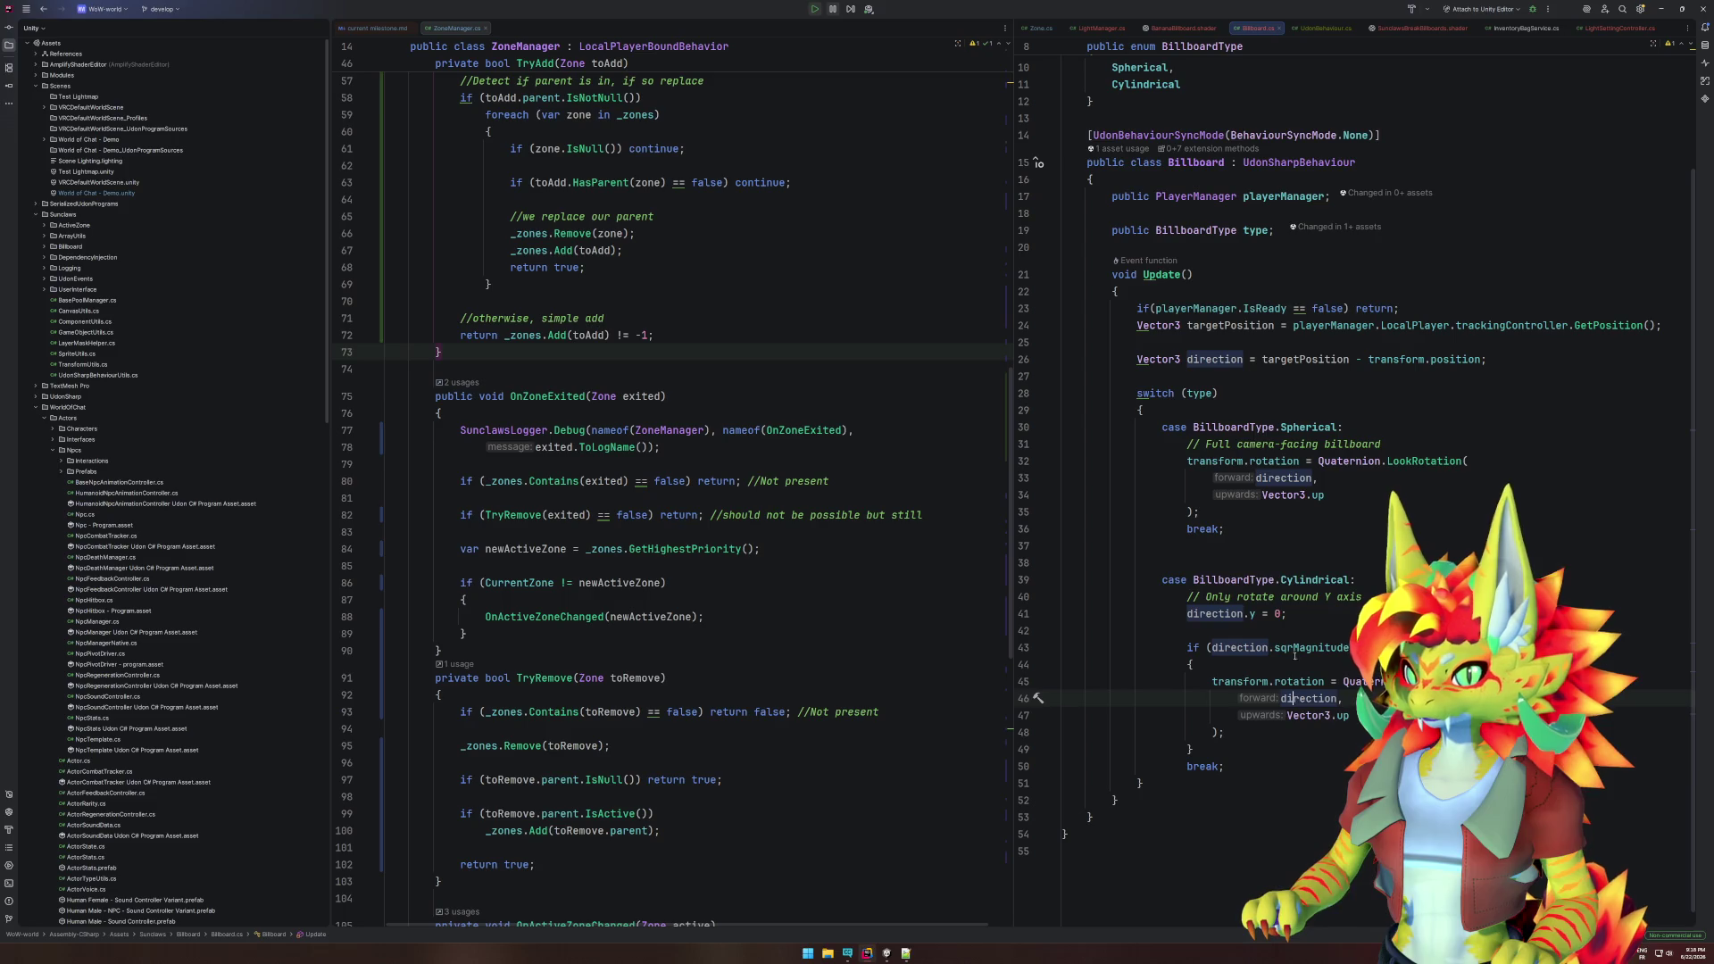
- Rewrite the direction as transform.position - targetPosition and reformat Billboard.cs
{"action": "double_click", "coordinate": [1335, 359]}
{"action": "key", "text": "ctrl+shift+Right"}
{"action": "key", "text": "Delete"}
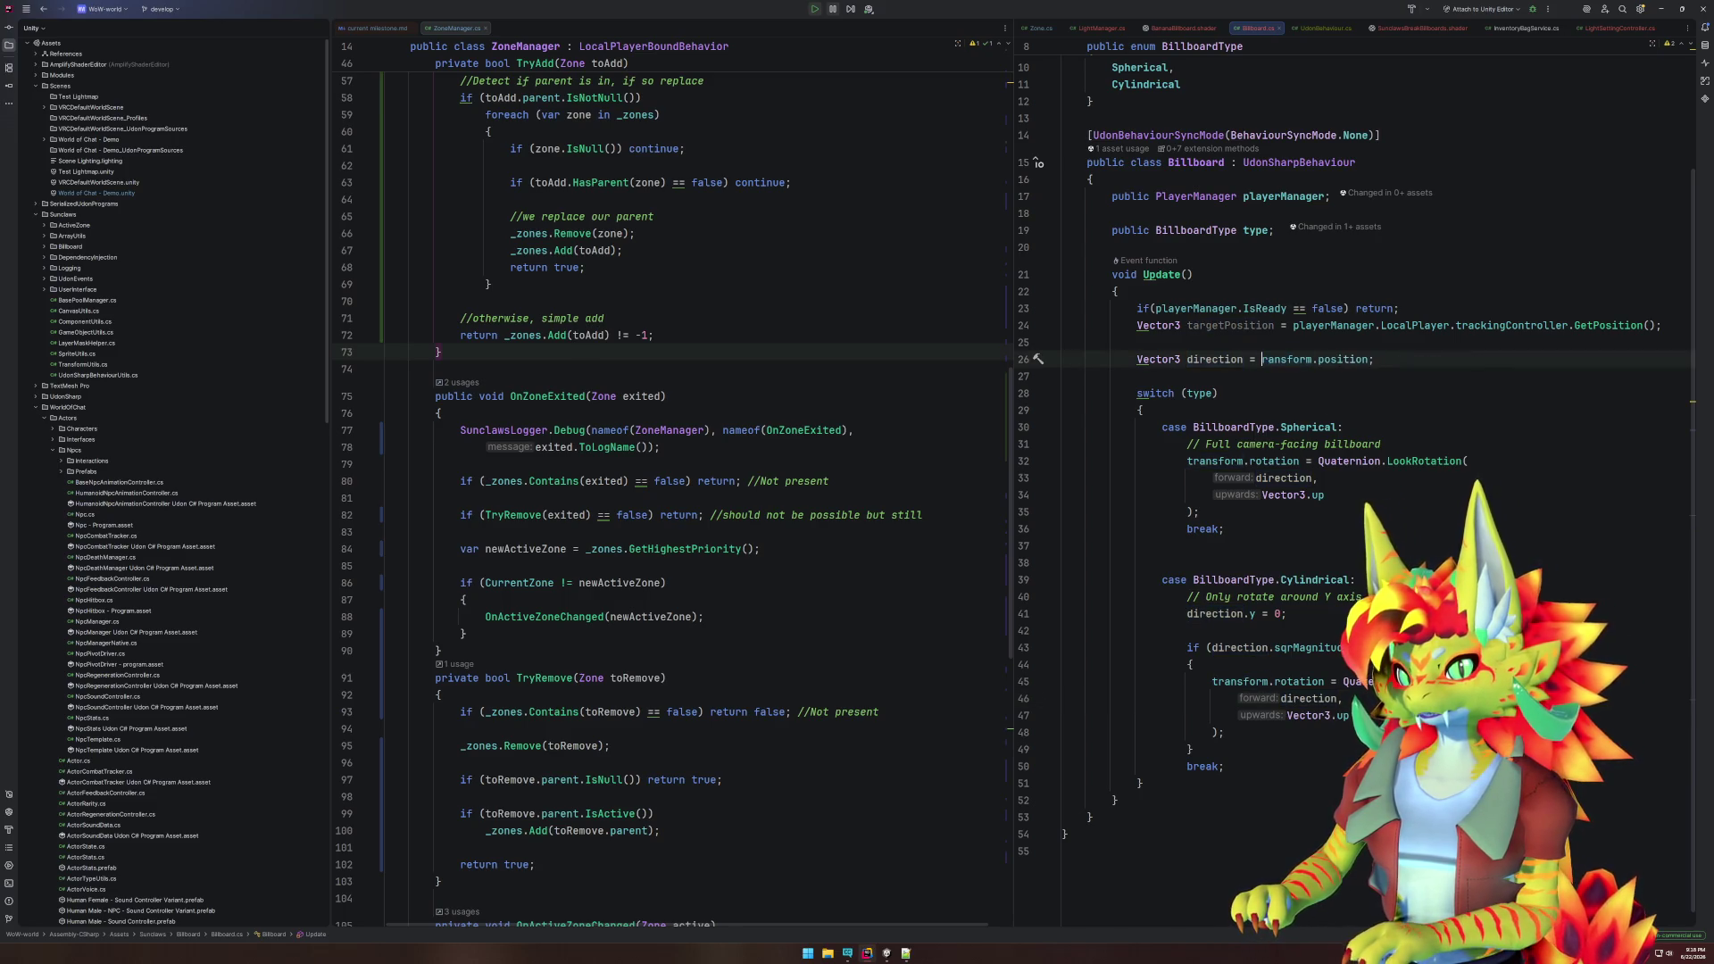
{"action": "key", "text": "End"}
{"action": "key", "text": "Left"}
{"action": "type", "text": "- targetPosition"}
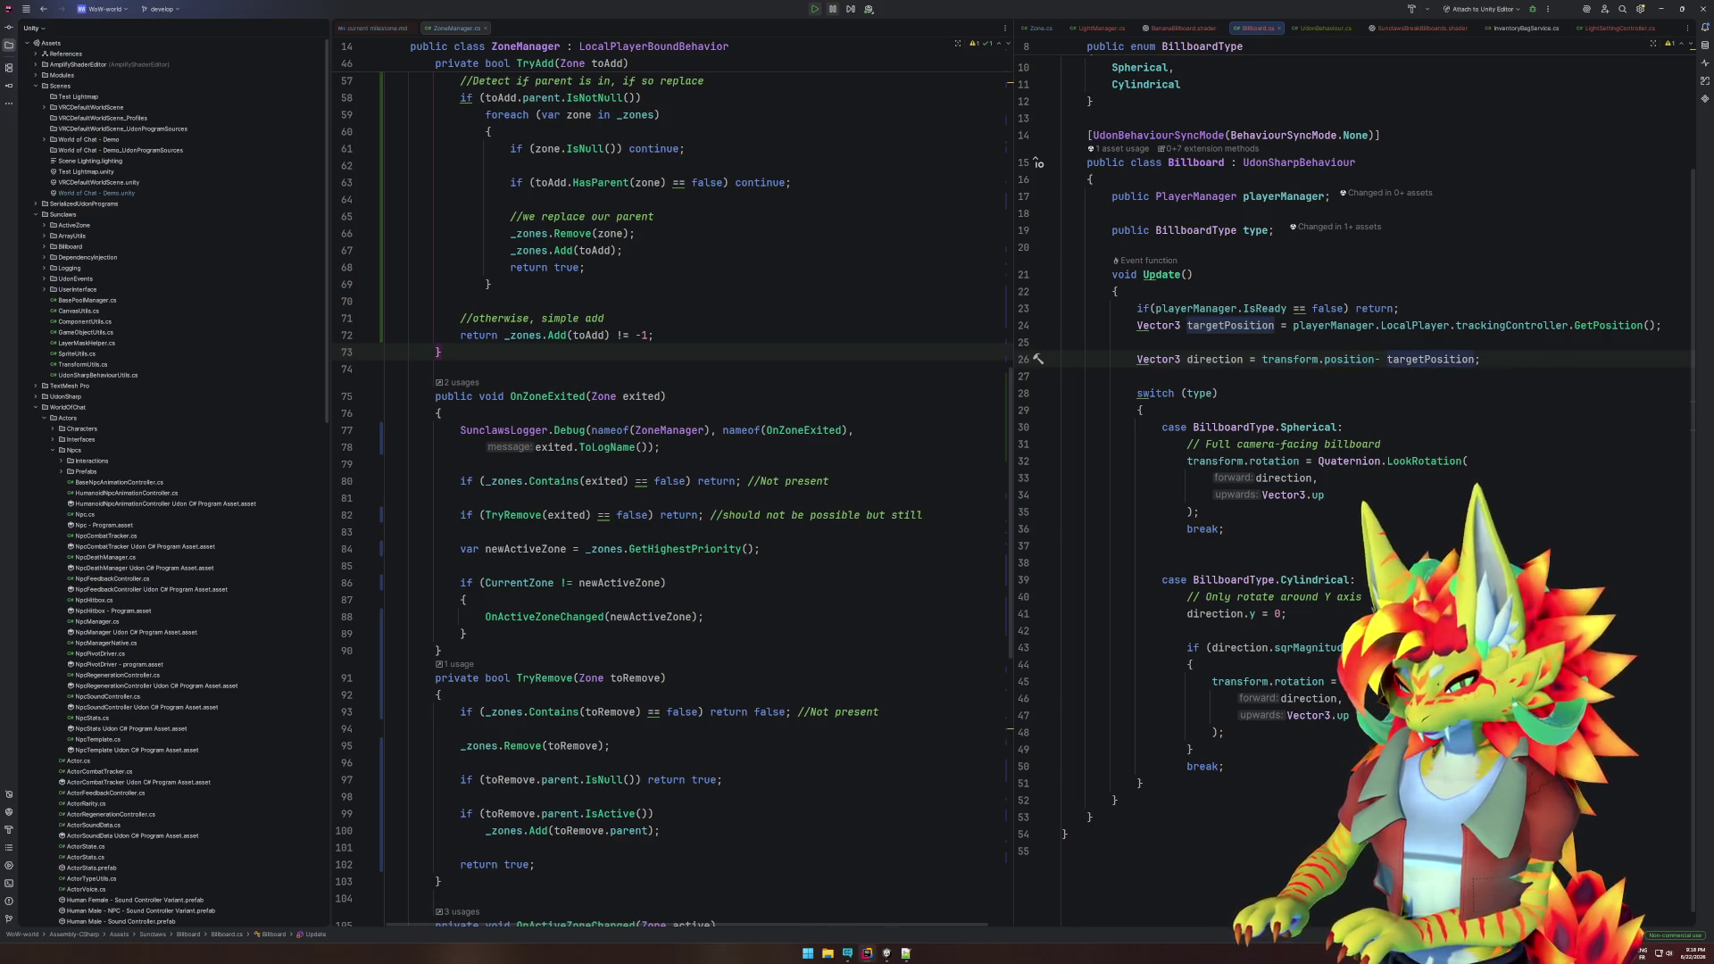
{"action": "key", "text": "ctrl+alt+l"}
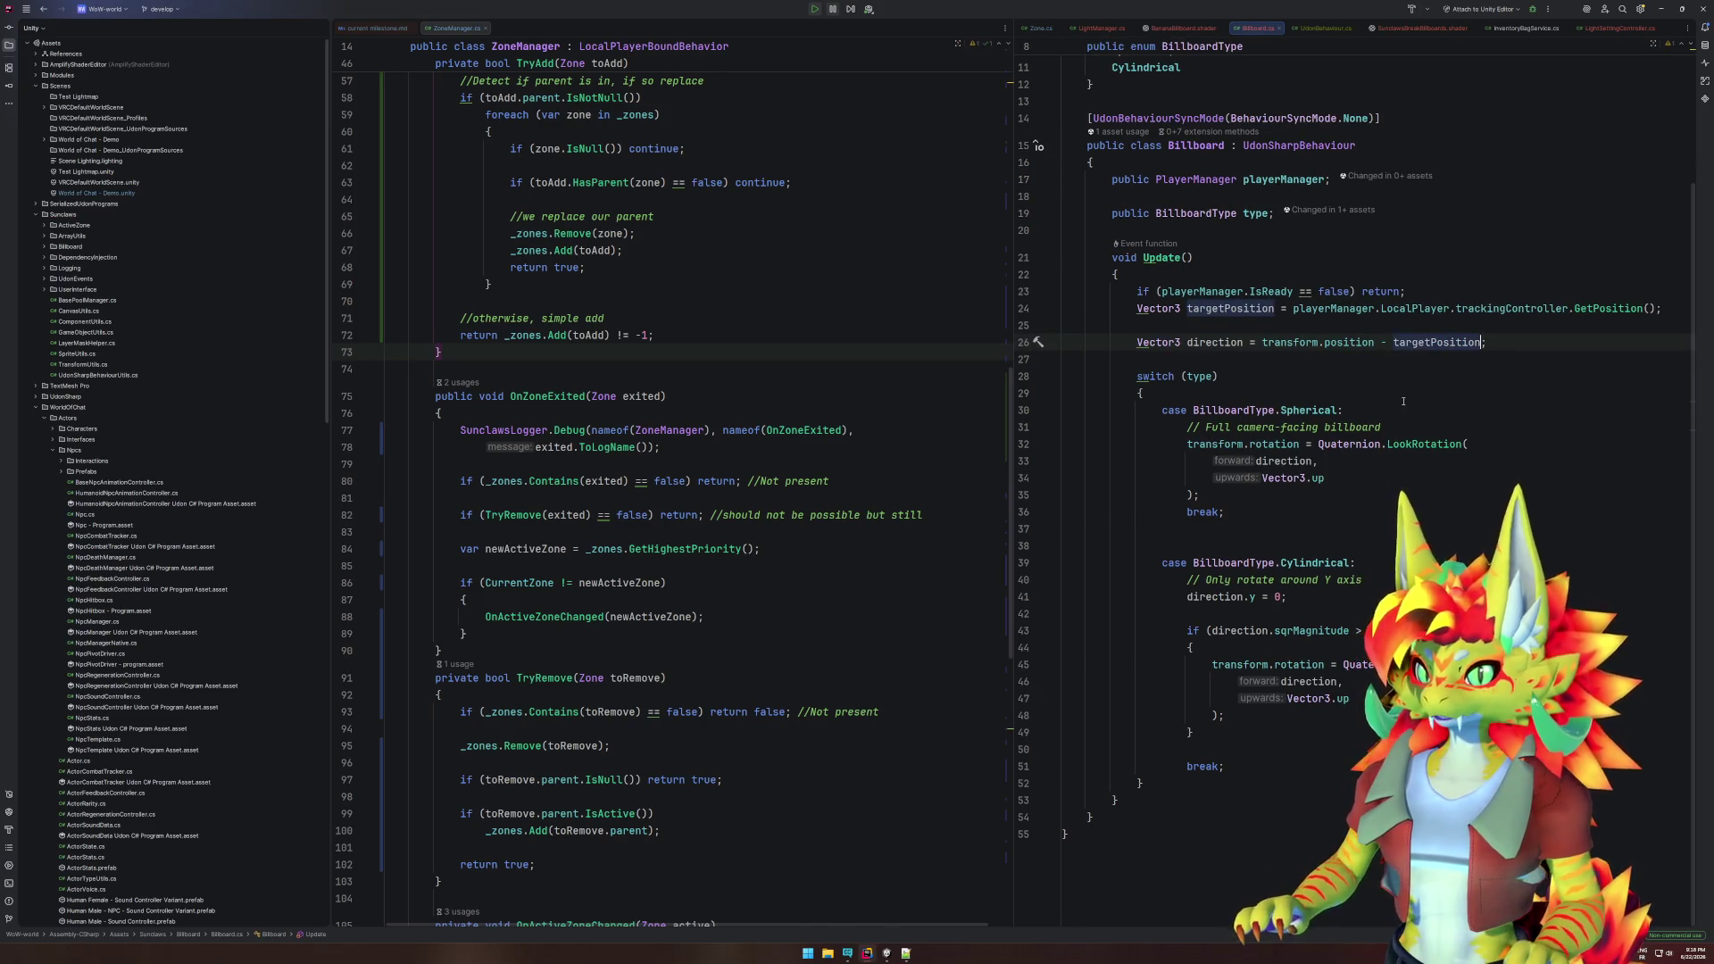
{"action": "left_click", "coordinate": [887, 953]}
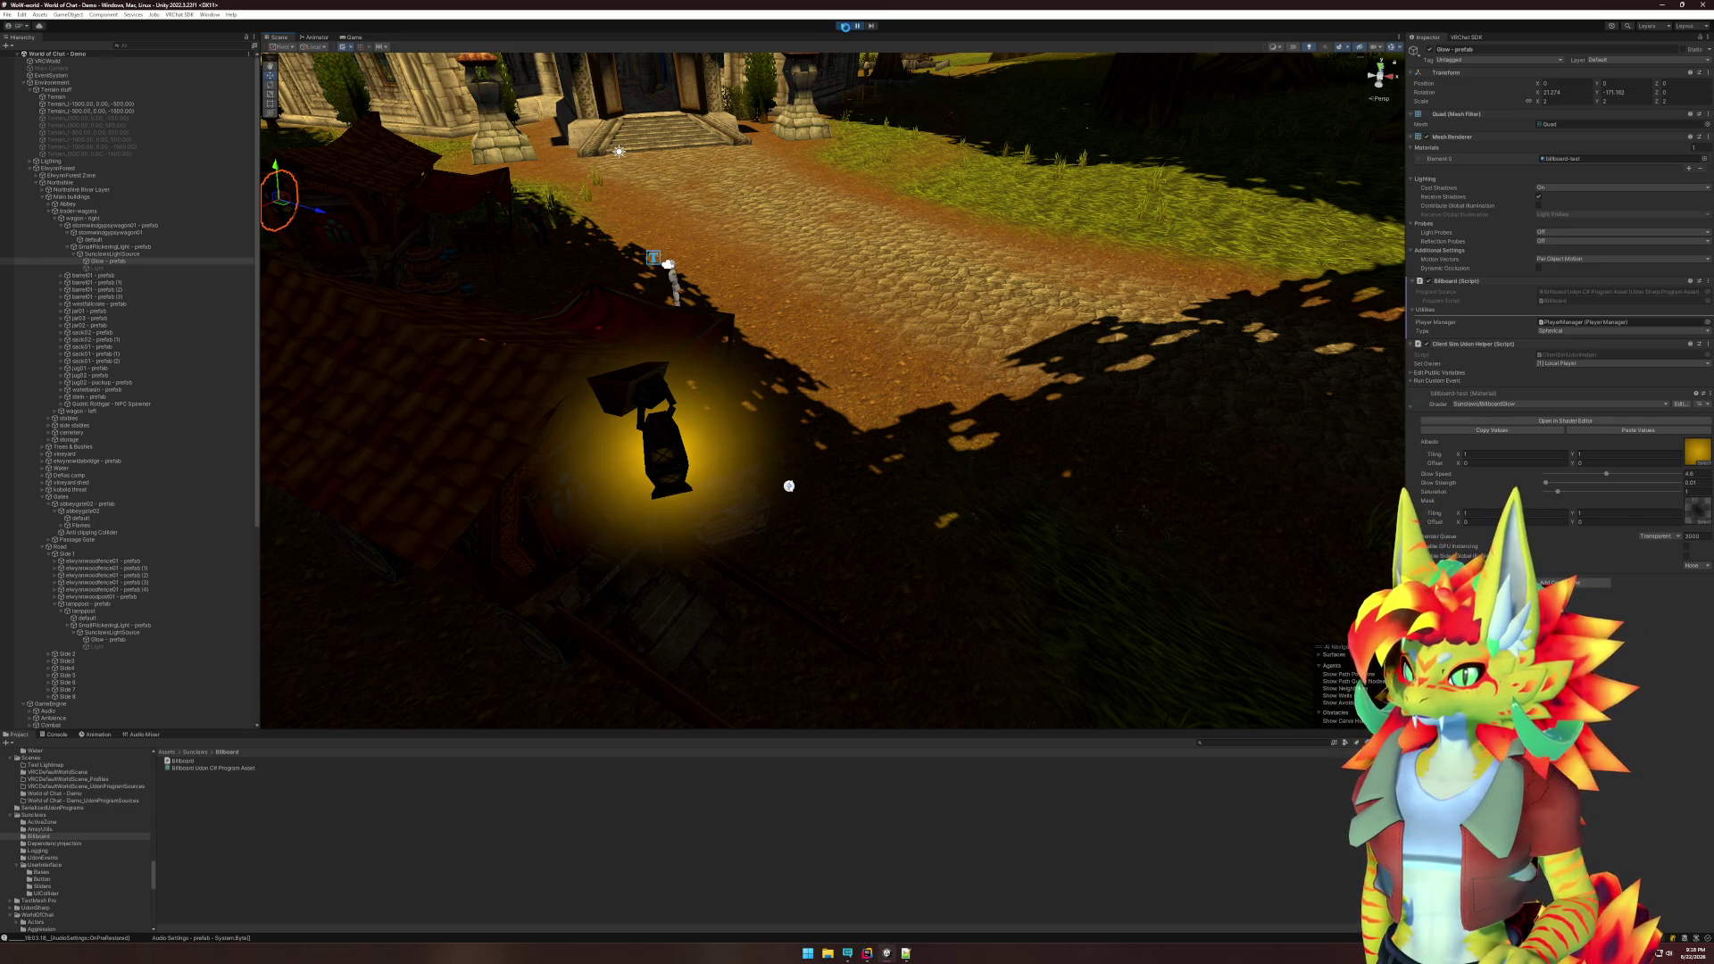
- Stop play mode and start it again so the fixed billboard script runs
{"action": "left_click", "coordinate": [845, 26]}
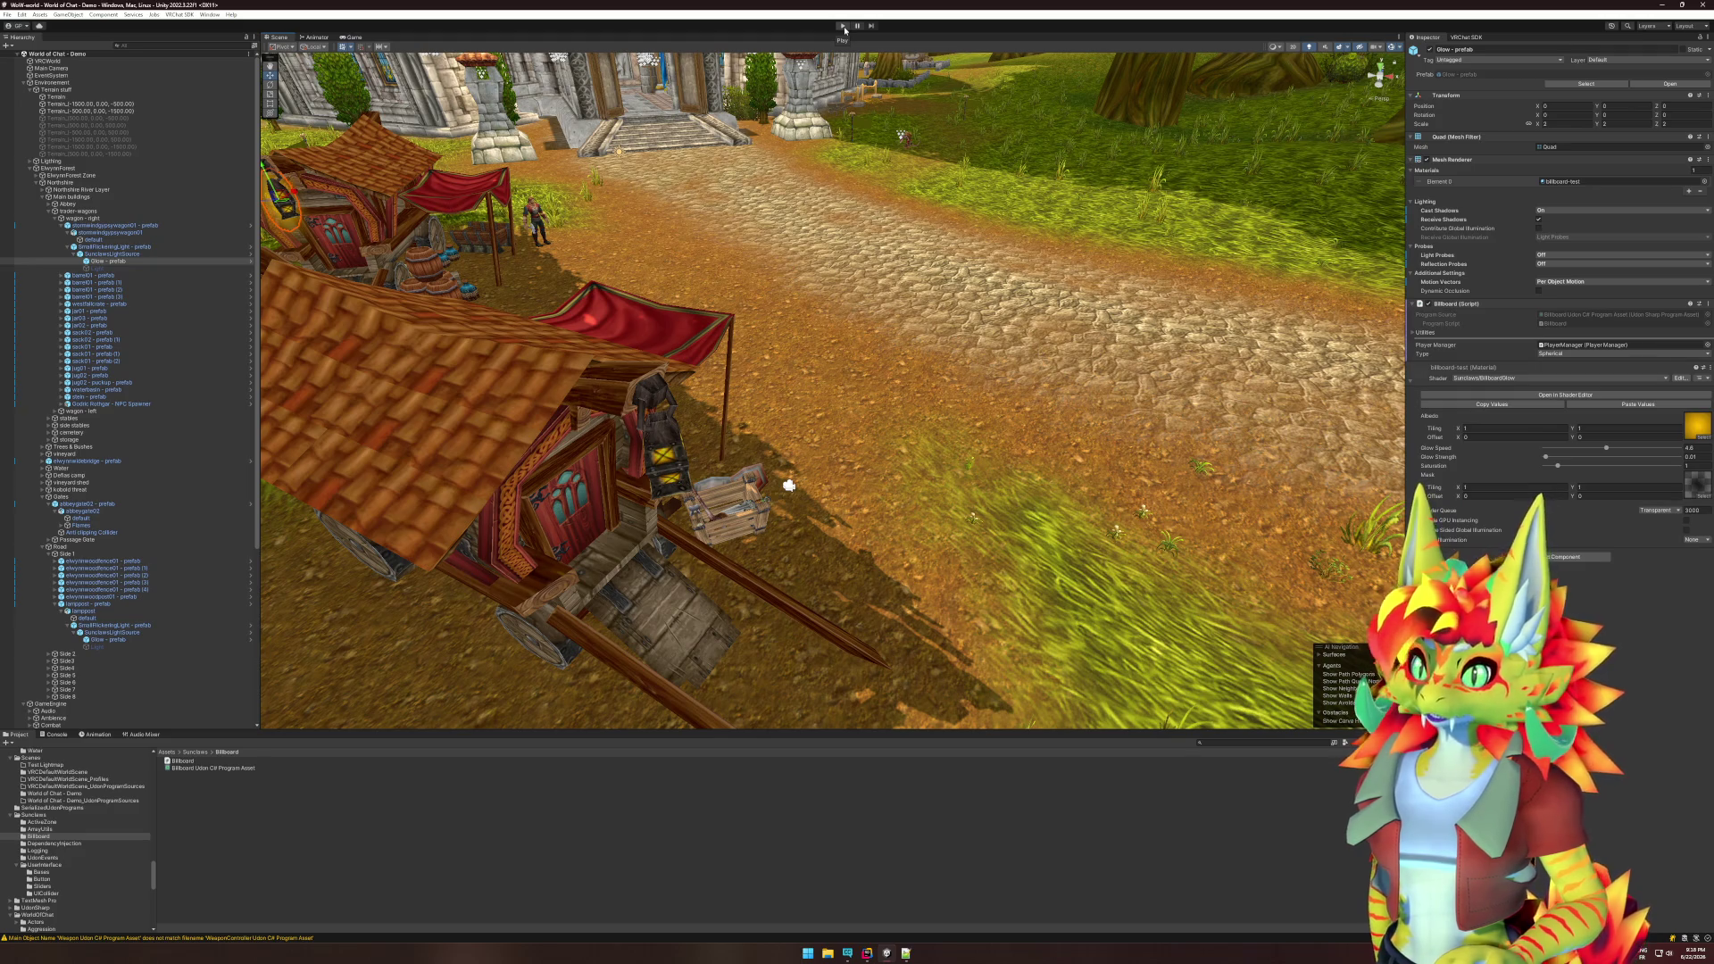
{"action": "left_click", "coordinate": [844, 26]}
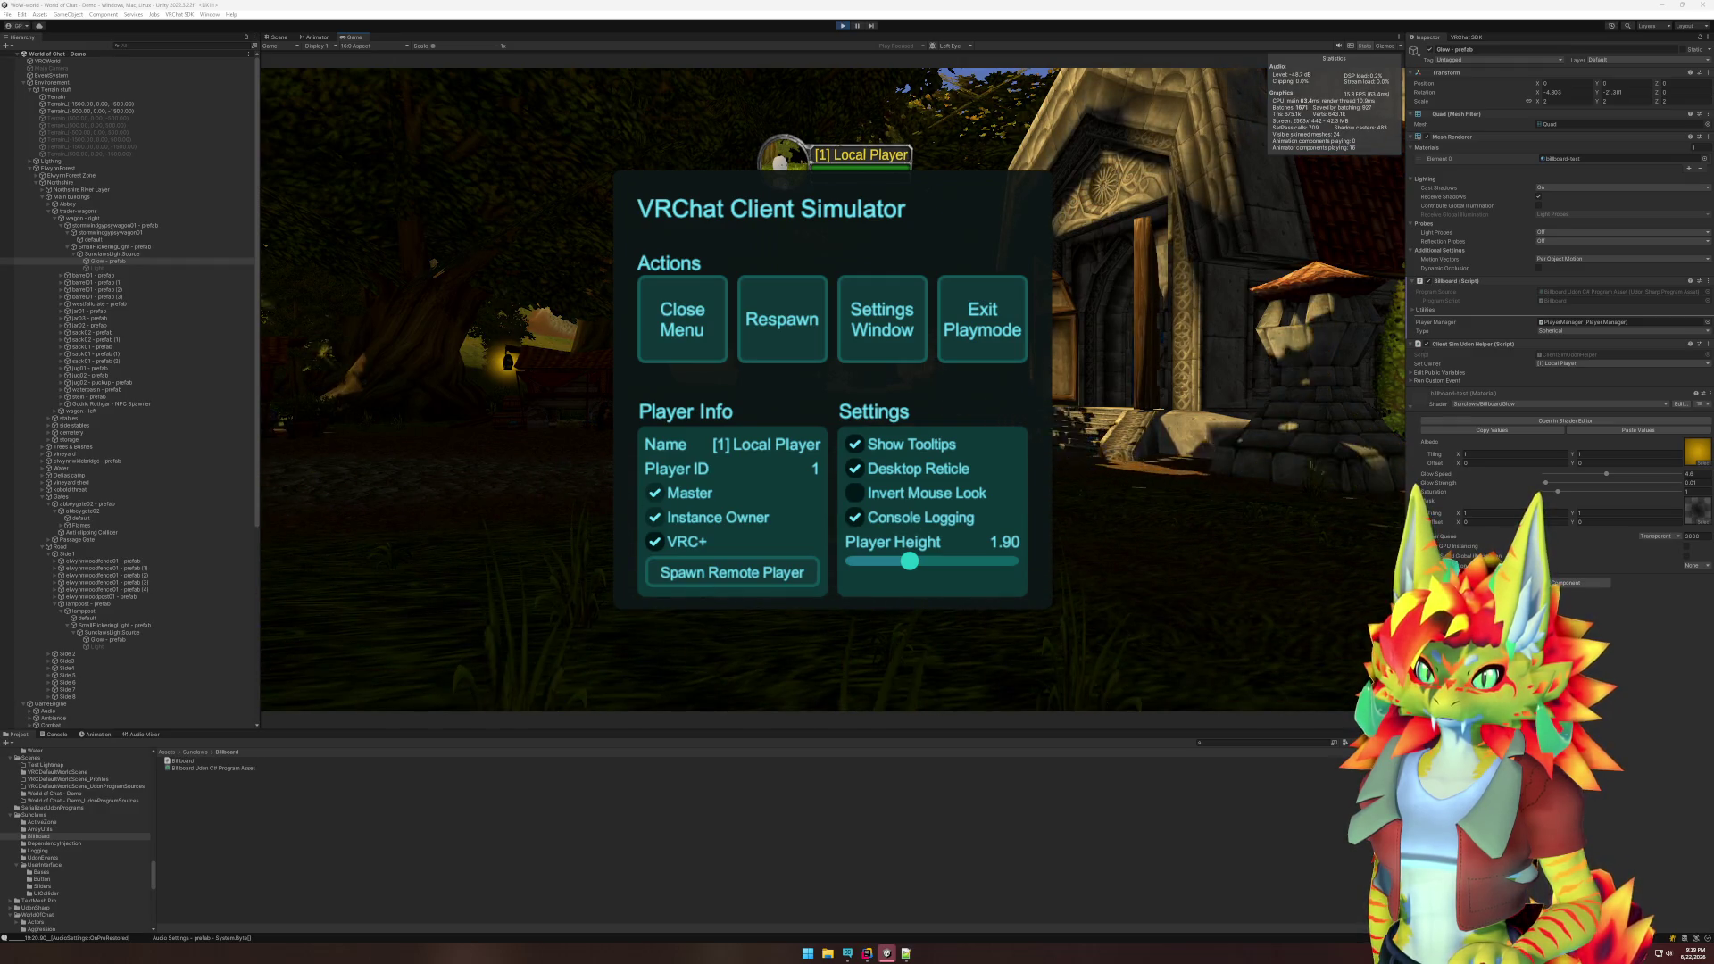
- Close the simulator menu and walk to the lantern to check its glow faces the player
{"action": "key", "text": "Escape"}
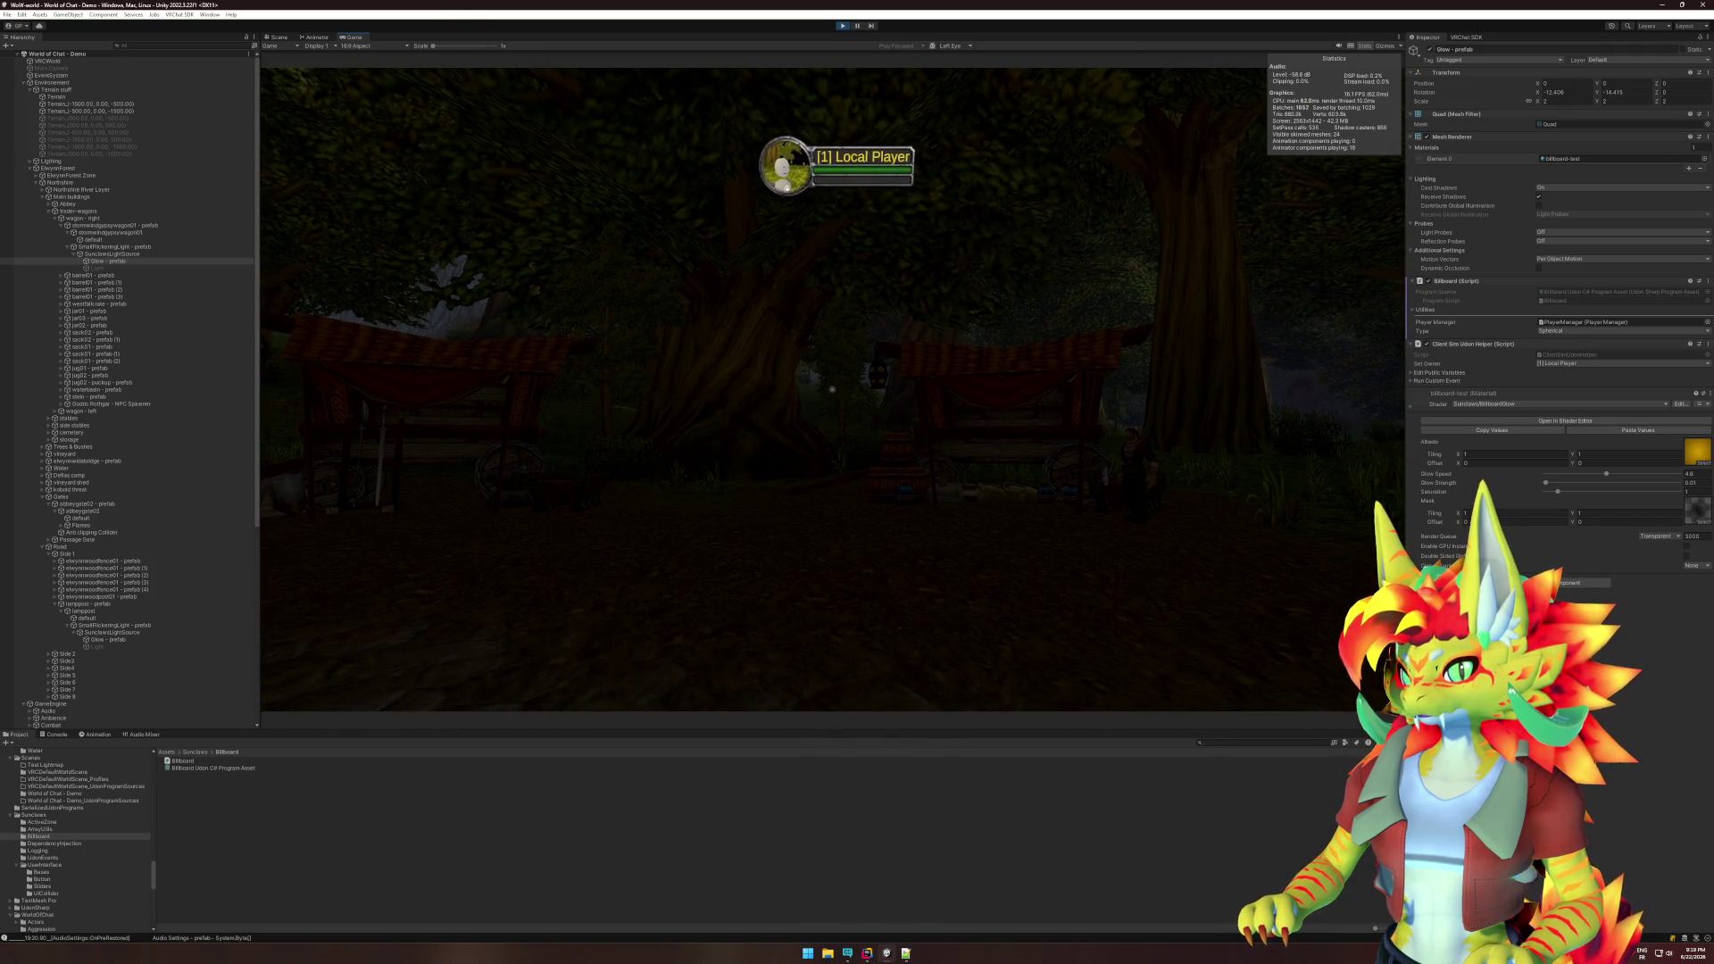
{"action": "key", "text": "super"}
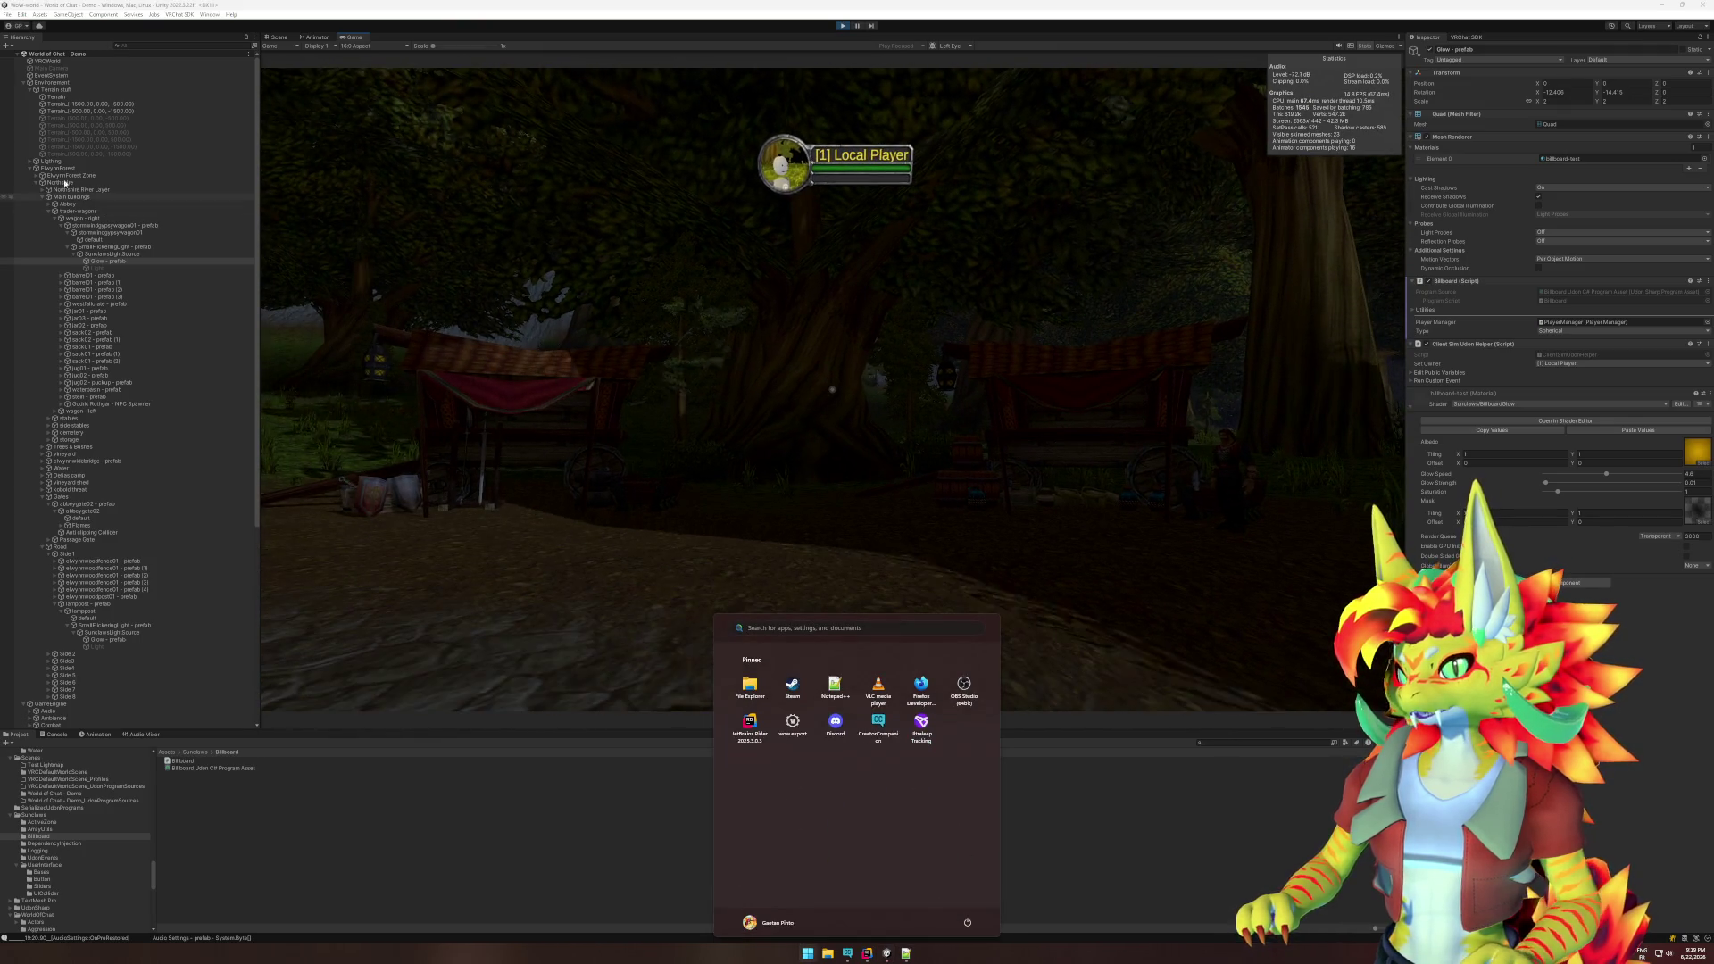
{"action": "left_click", "coordinate": [749, 394]}
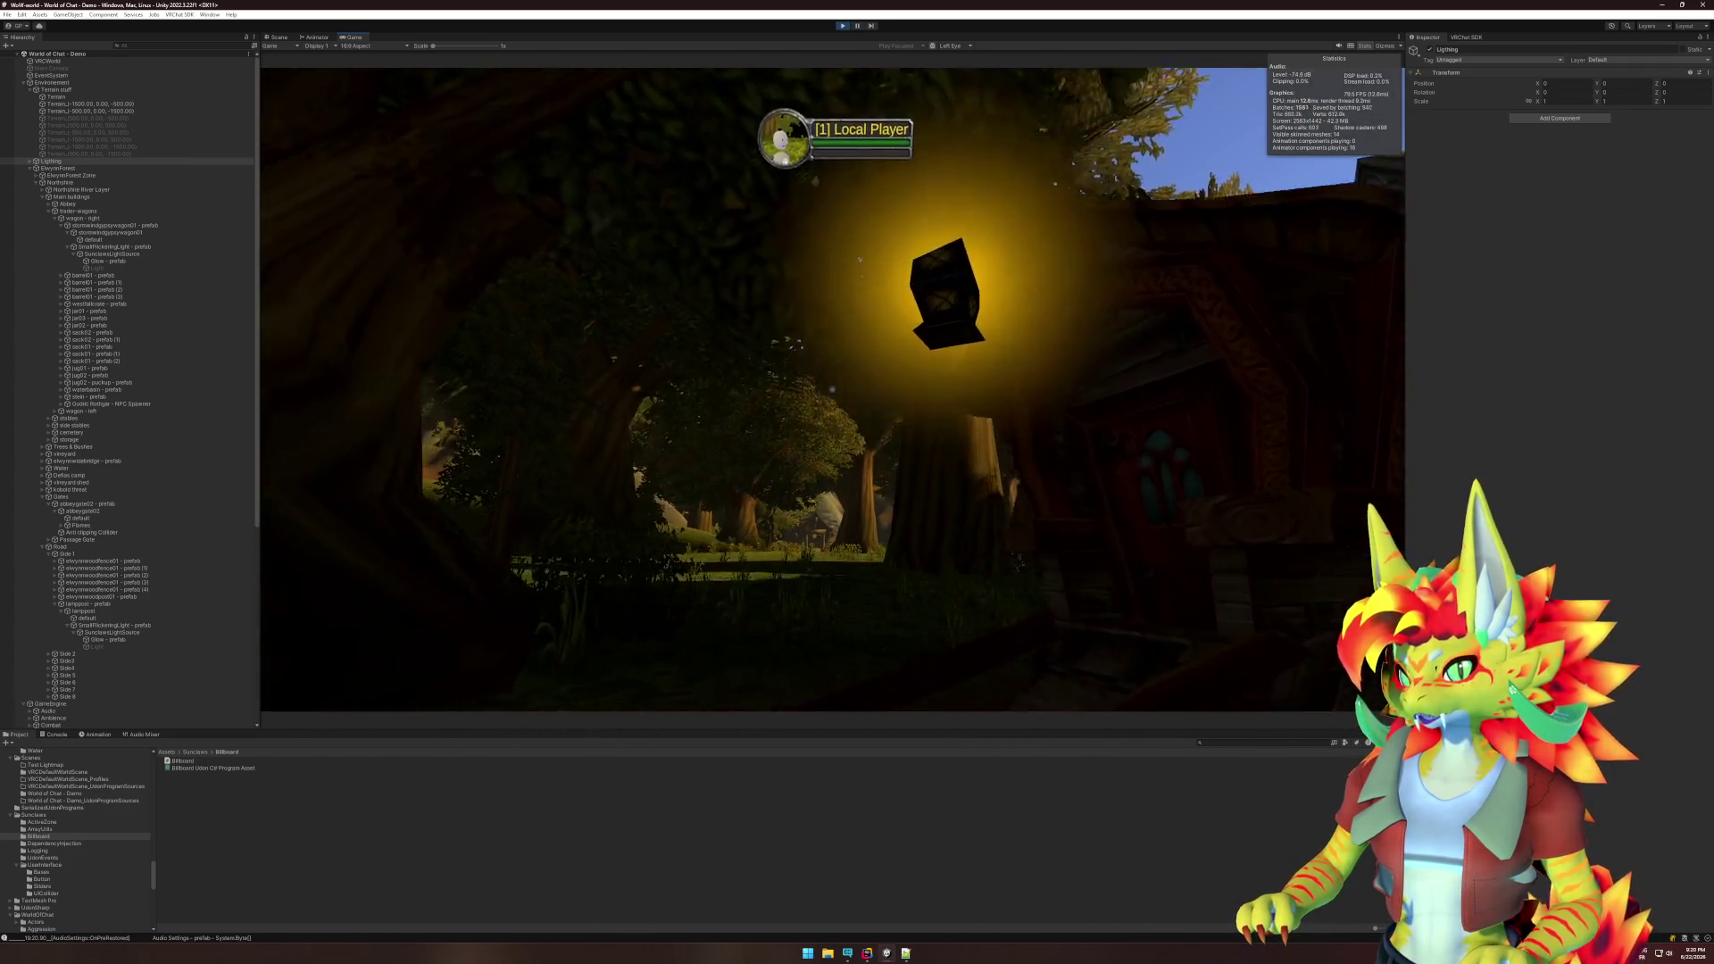
{"action": "key", "text": "super"}
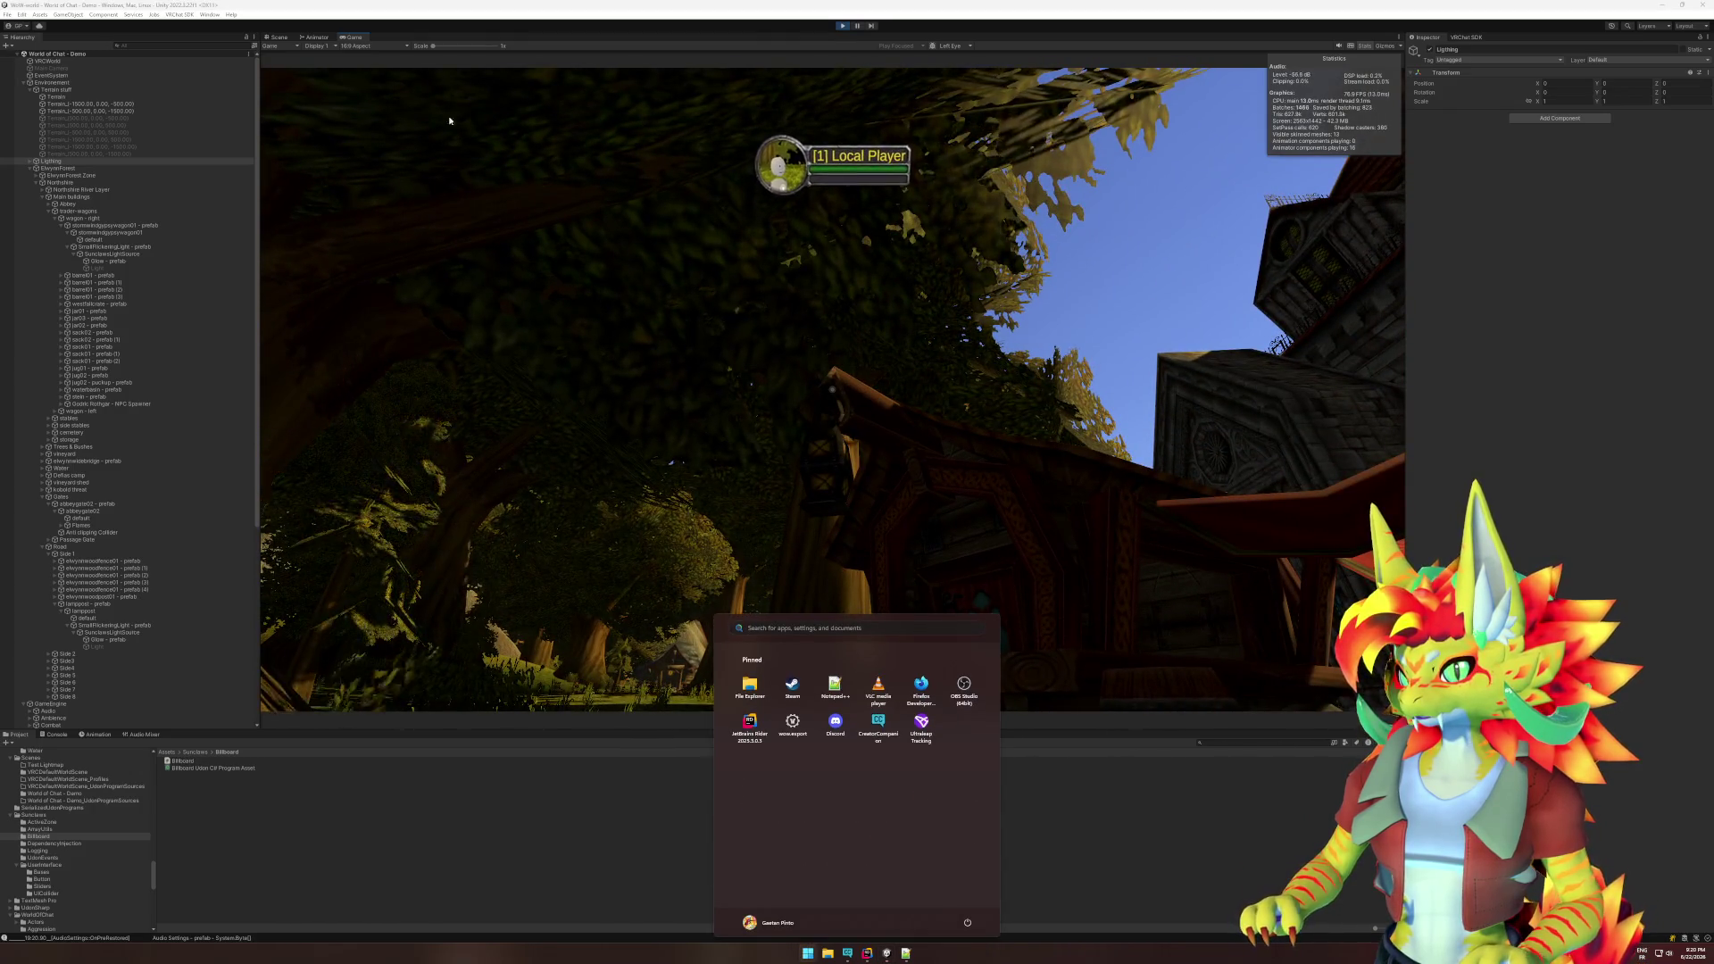
{"action": "left_click", "coordinate": [278, 36]}
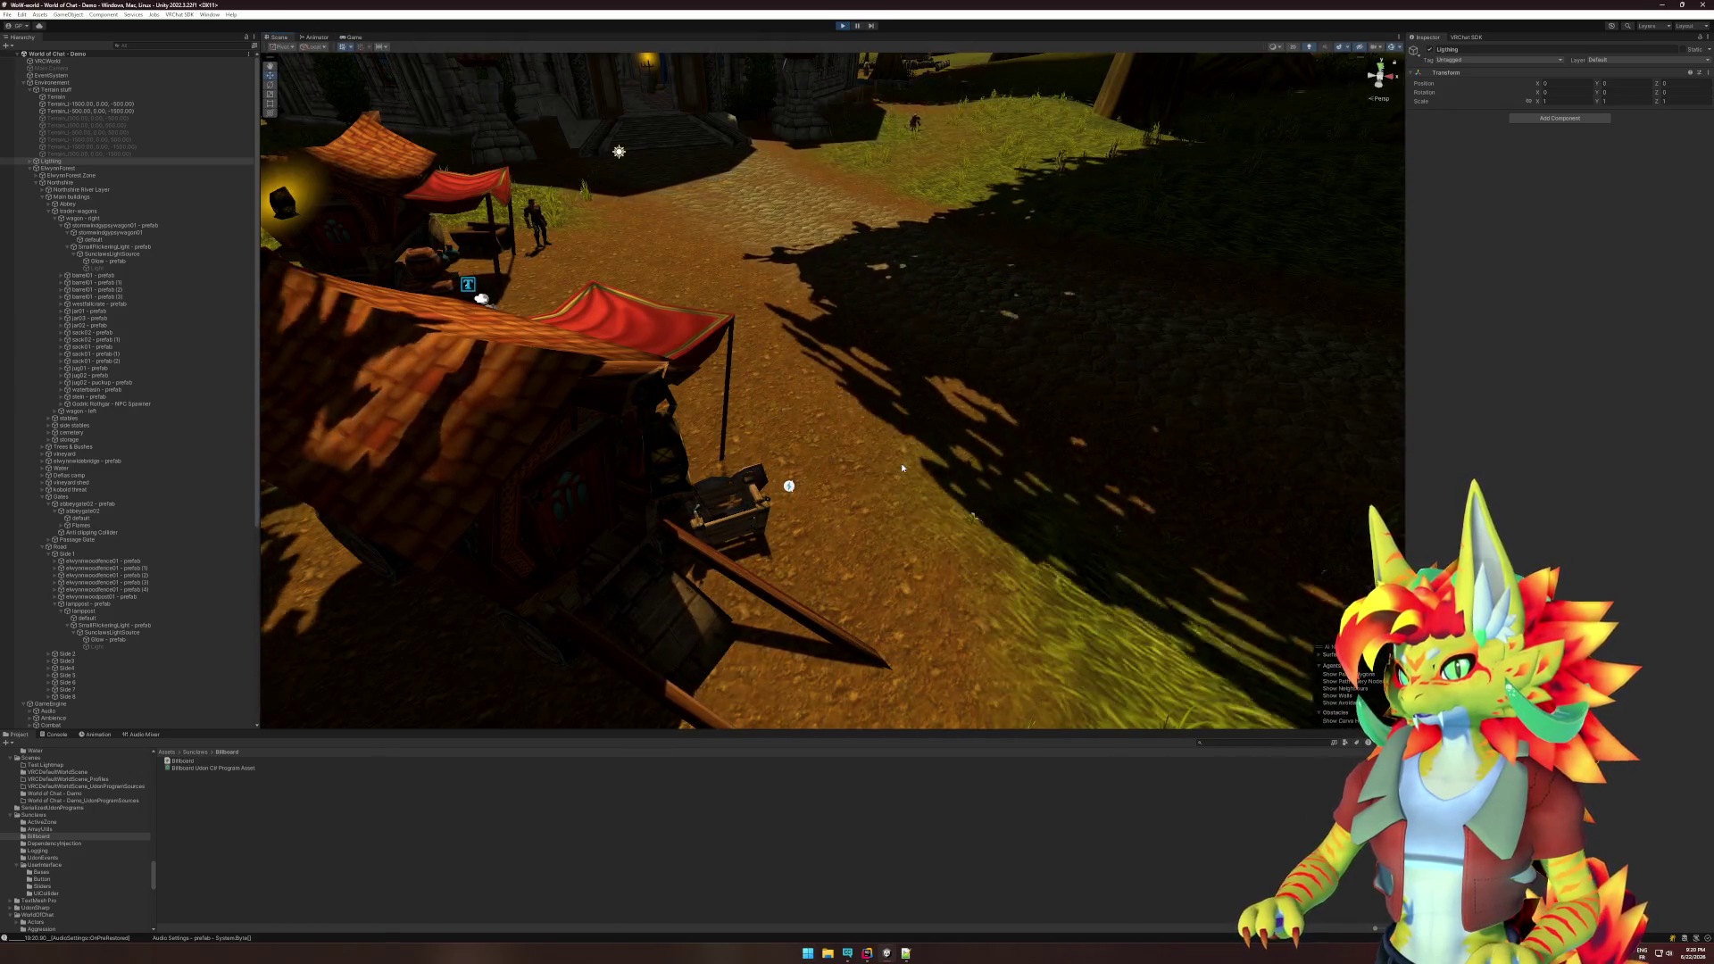
- Frame the Glow quad, orbit around it, then switch to the Game view
{"action": "left_click", "coordinate": [1000, 241]}
{"action": "key", "text": "f"}
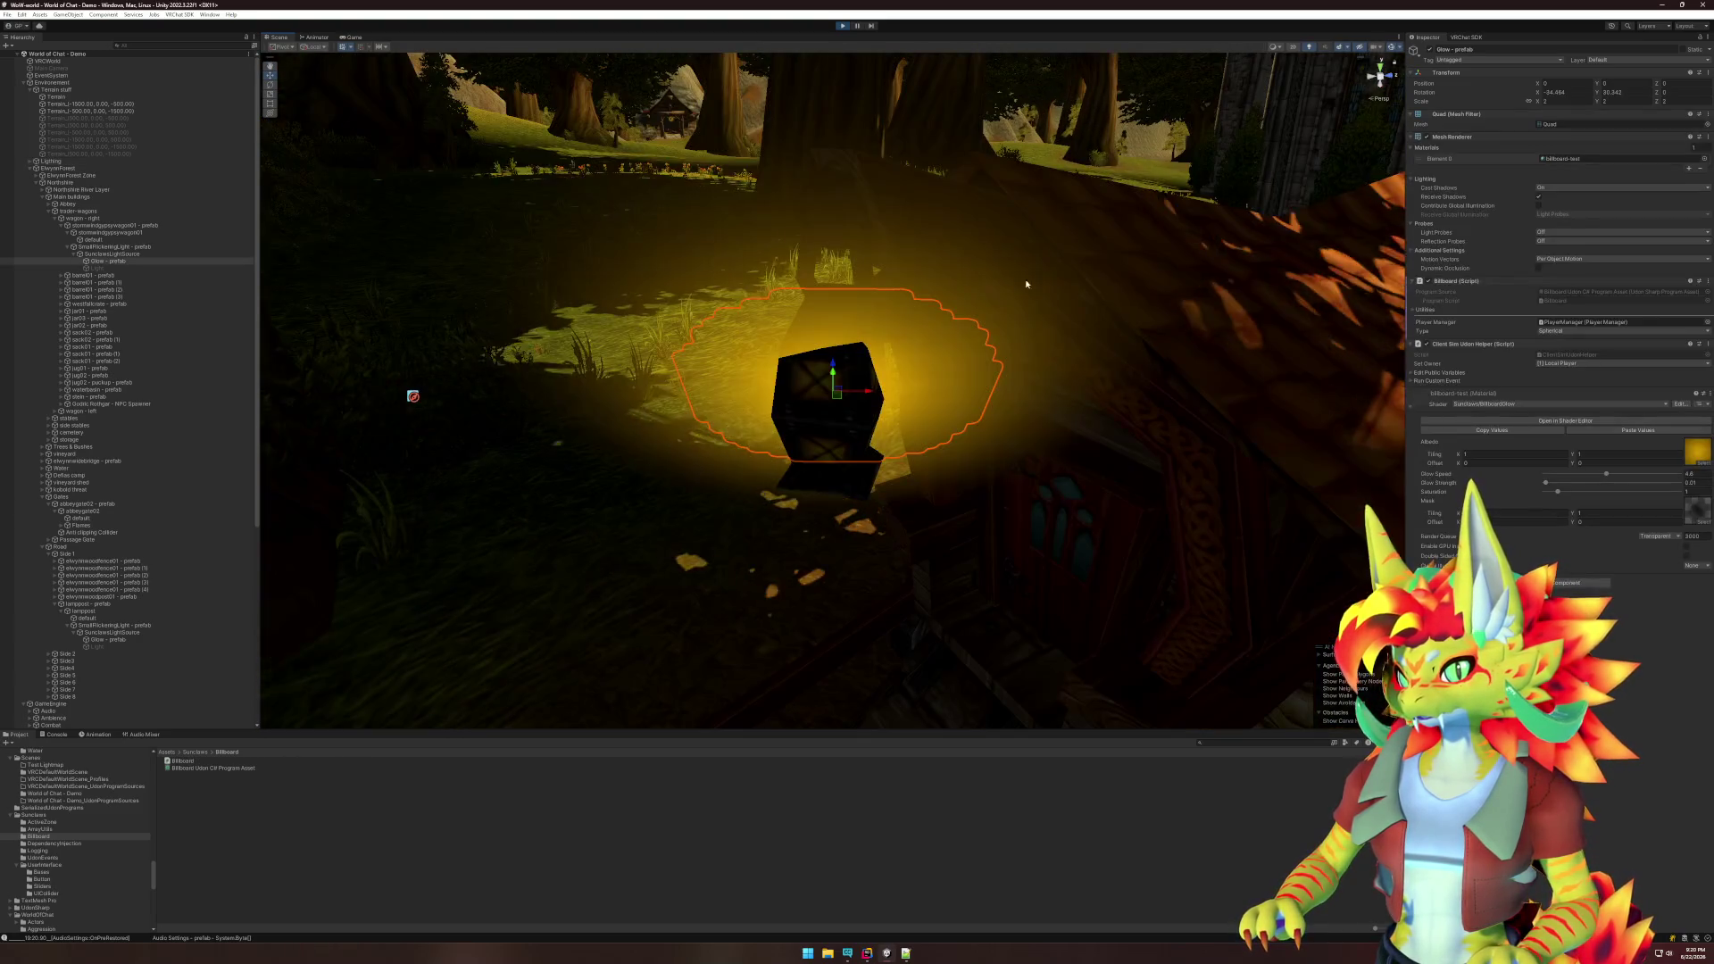
{"action": "mouse_move", "coordinate": [1018, 446]}
{"action": "left_mouse_down"}
{"action": "mouse_move", "coordinate": [863, 377]}
{"action": "mouse_move", "coordinate": [713, 465]}
{"action": "left_mouse_up"}
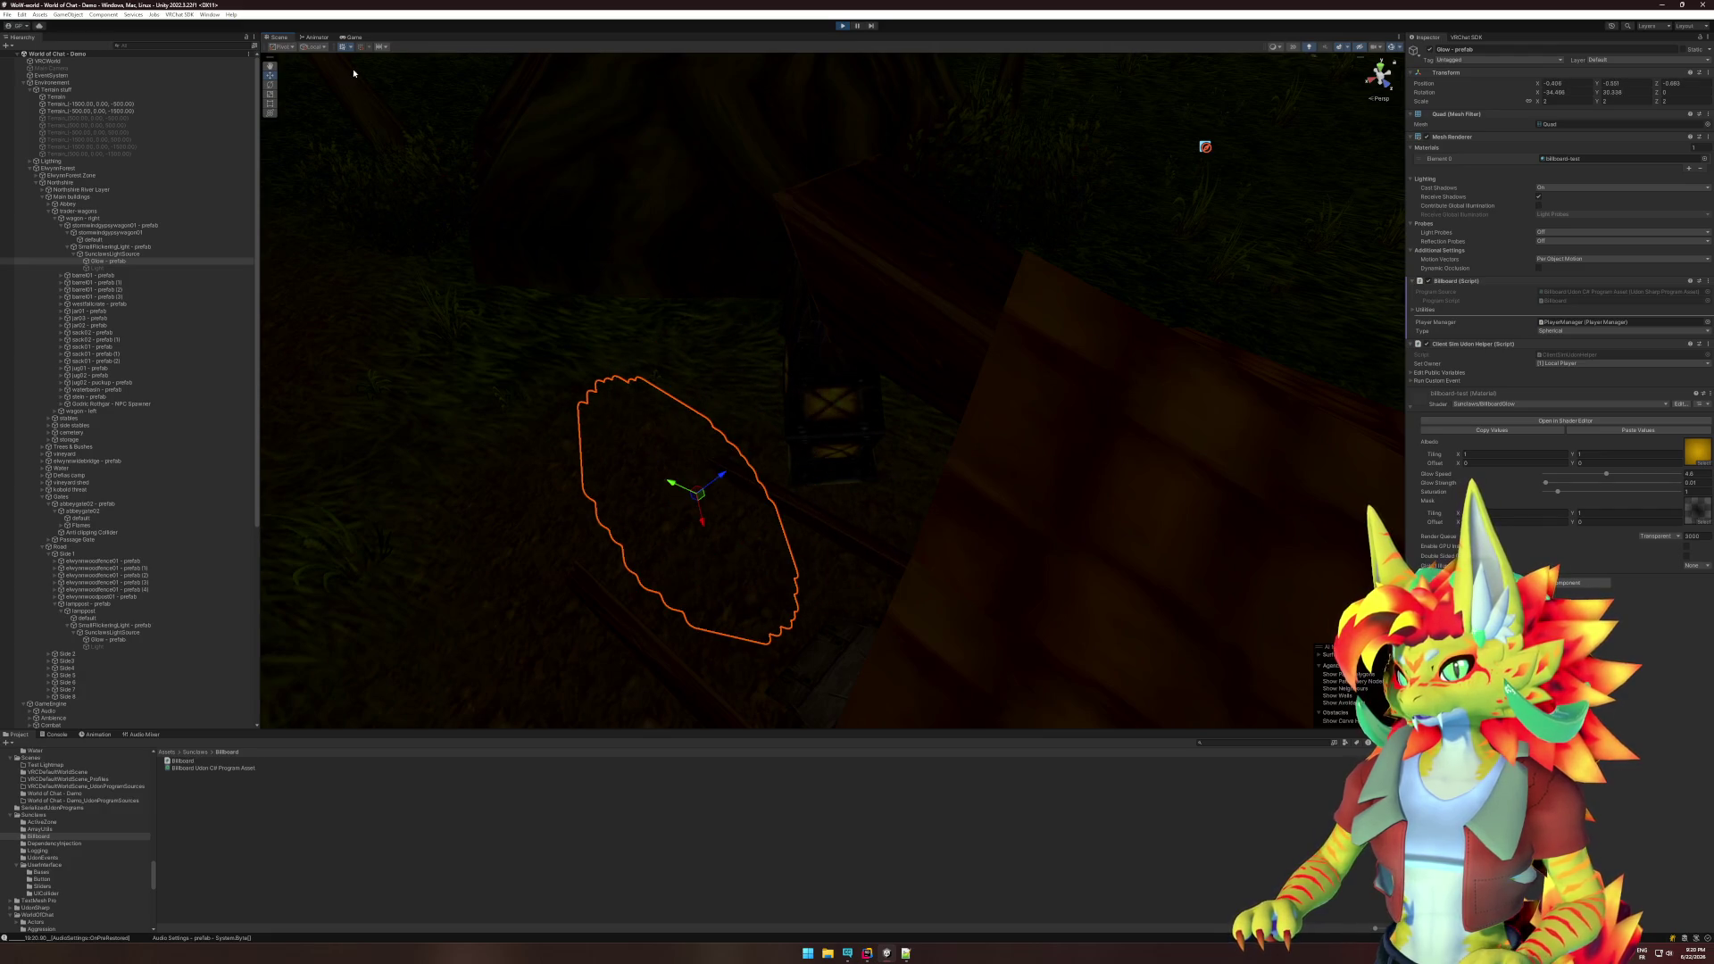
{"action": "left_click", "coordinate": [314, 37]}
{"action": "left_click", "coordinate": [279, 36]}
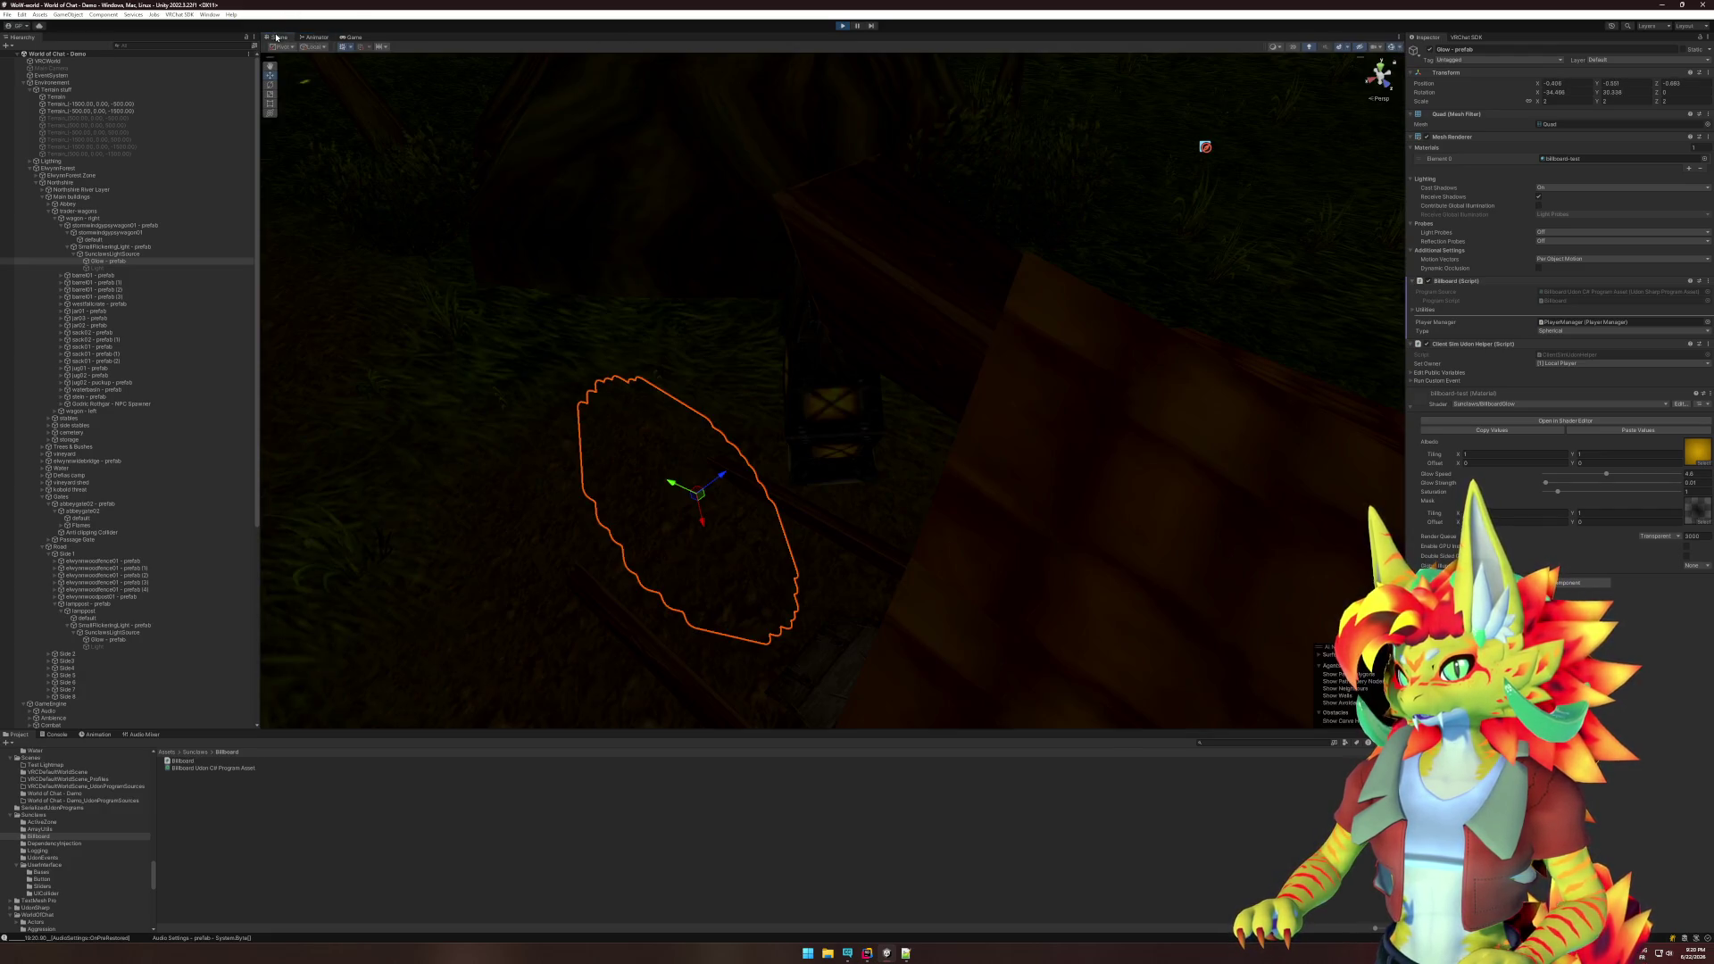
{"action": "left_click", "coordinate": [351, 37]}
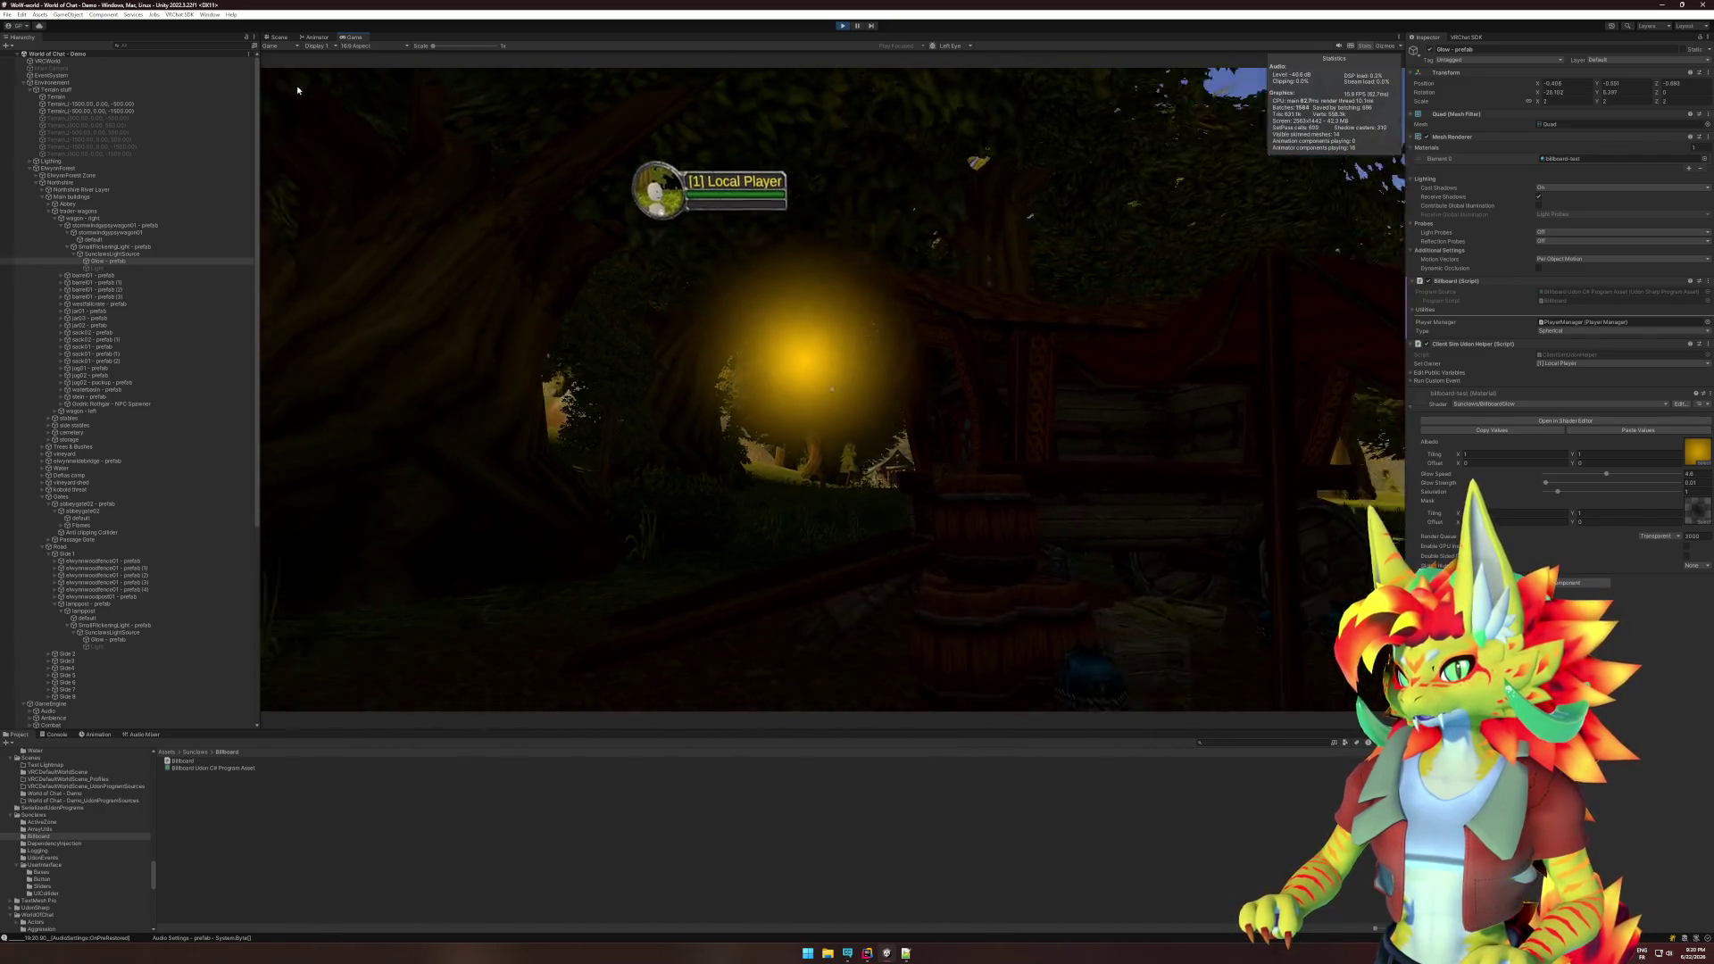
- Look around the glowing lantern in the running game, then pause play mode
{"action": "key", "text": "super"}
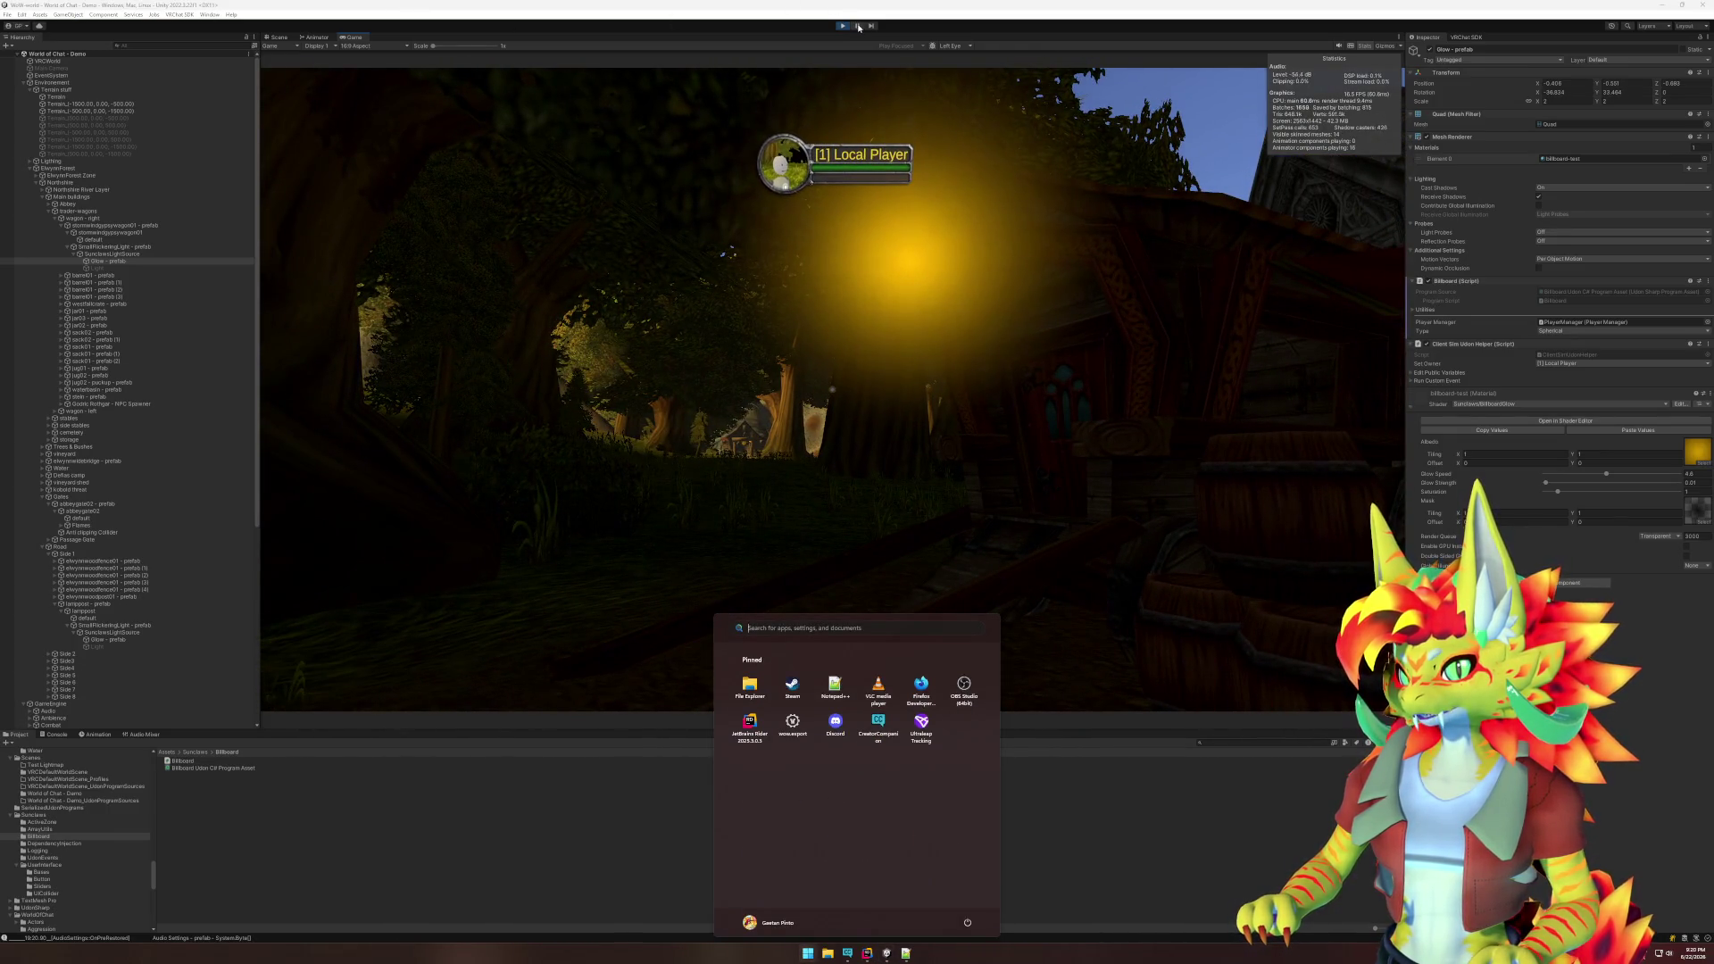
{"action": "left_click", "coordinate": [904, 203]}
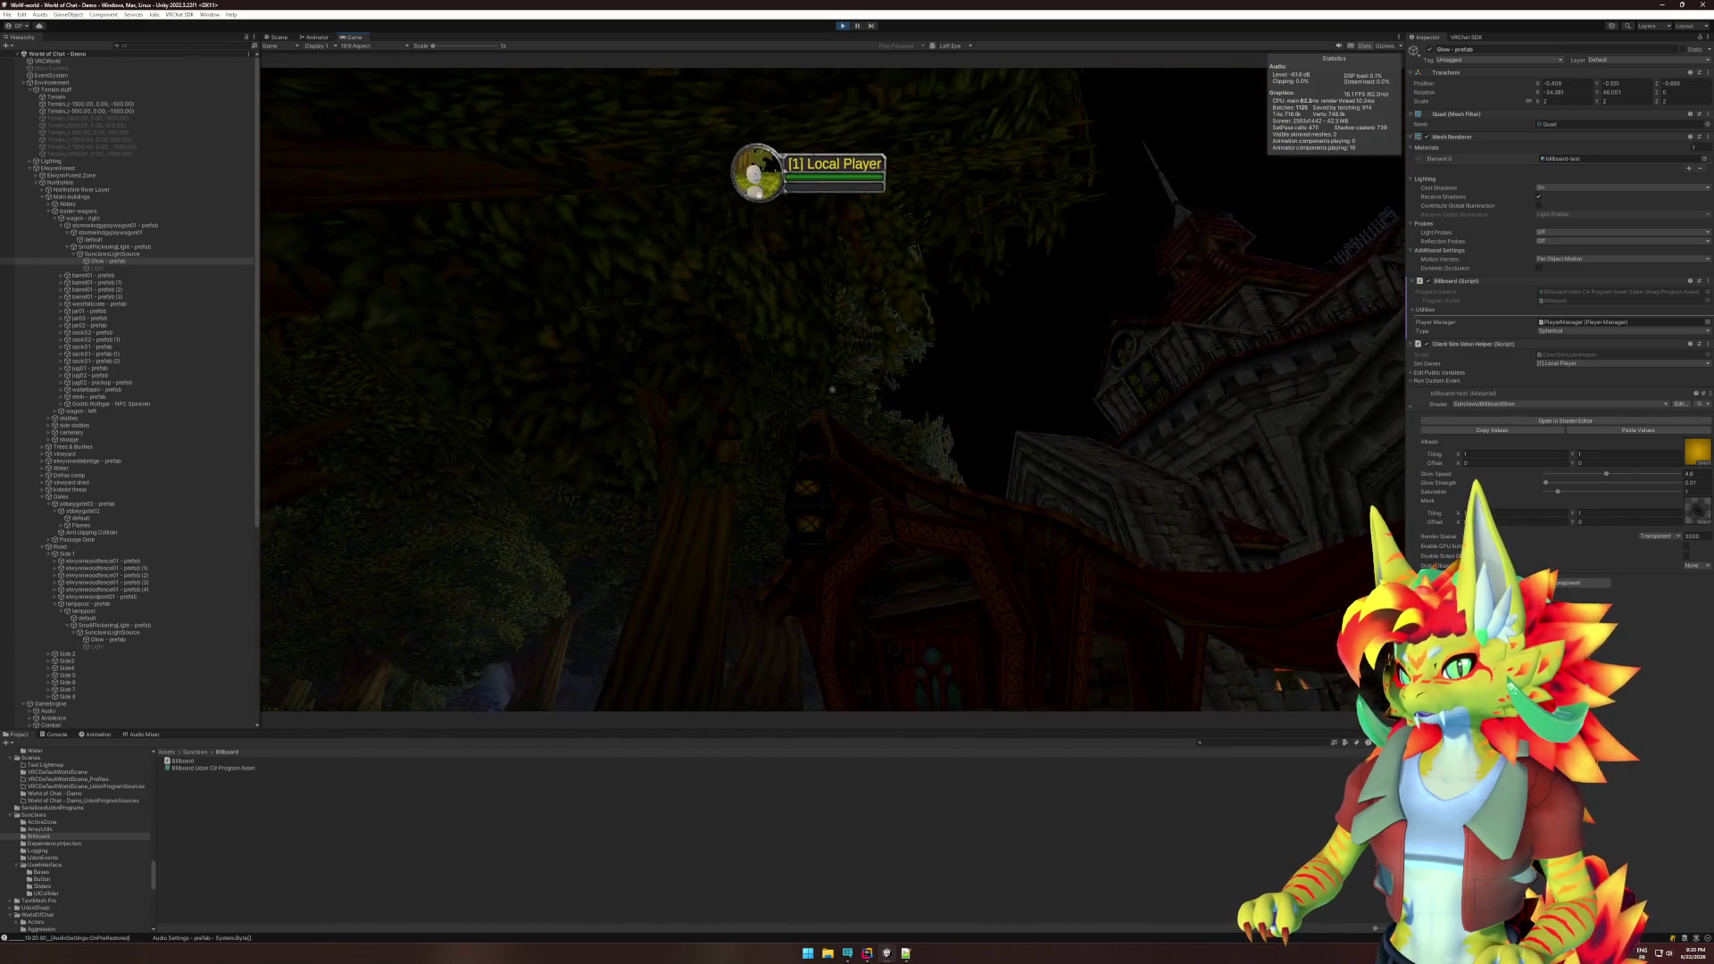
{"action": "key", "text": "super"}
{"action": "left_click", "coordinate": [858, 33]}
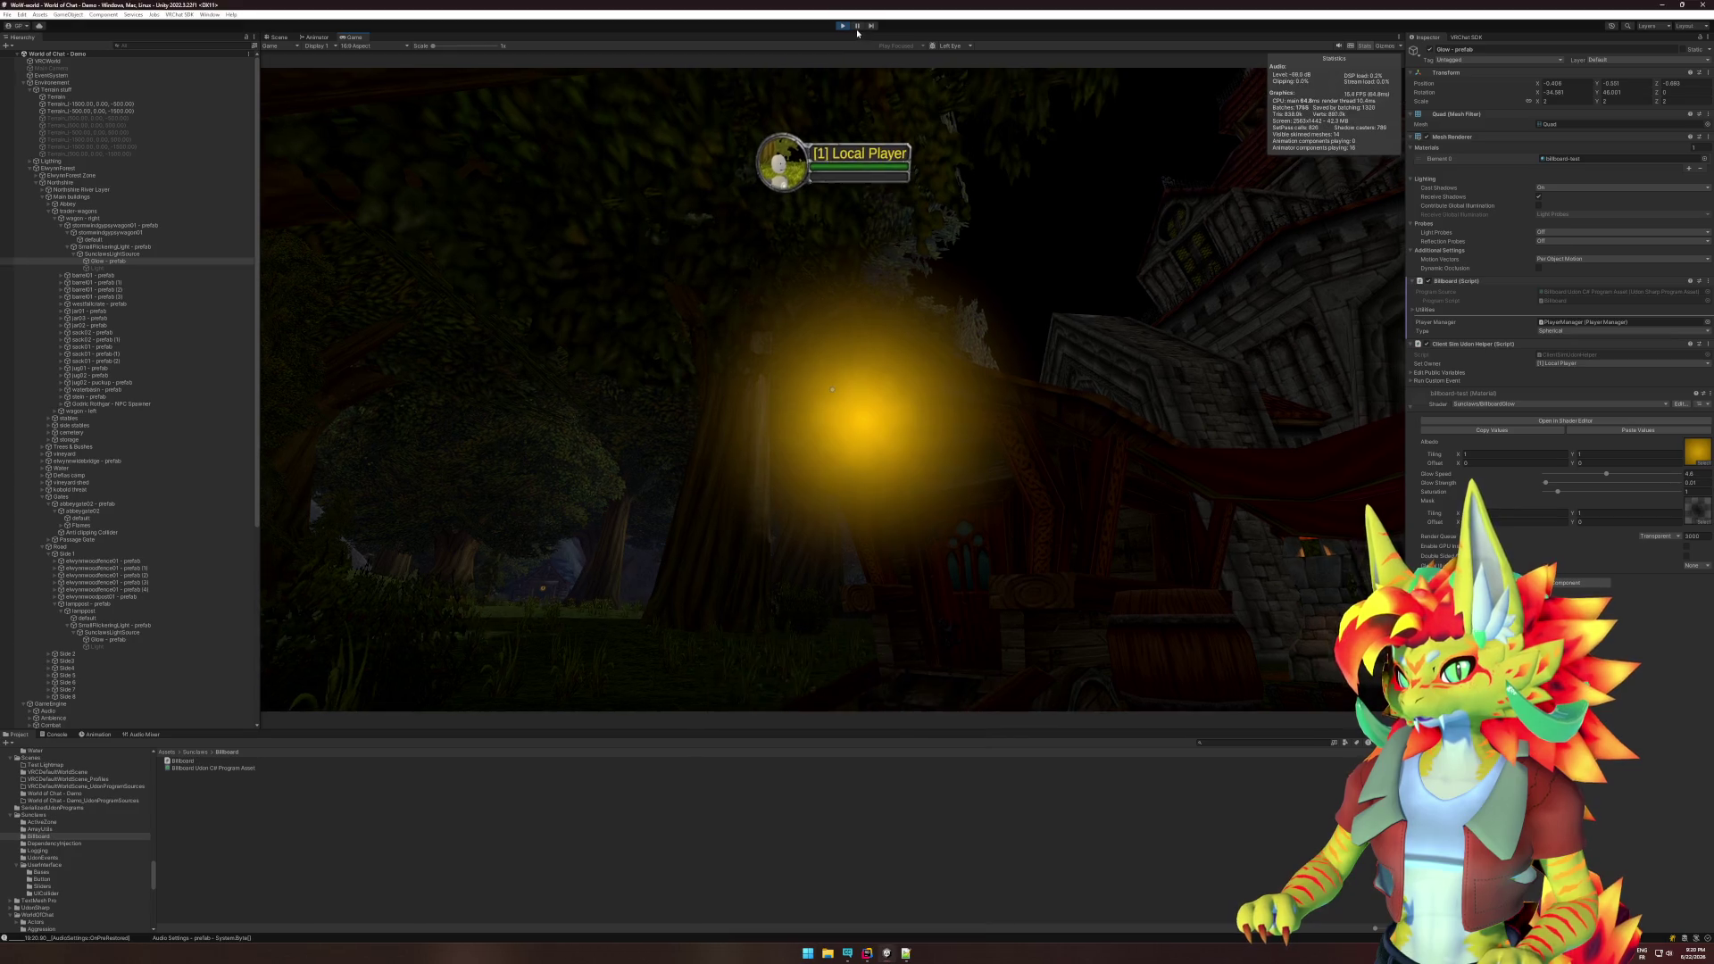
{"action": "left_click", "coordinate": [858, 27]}
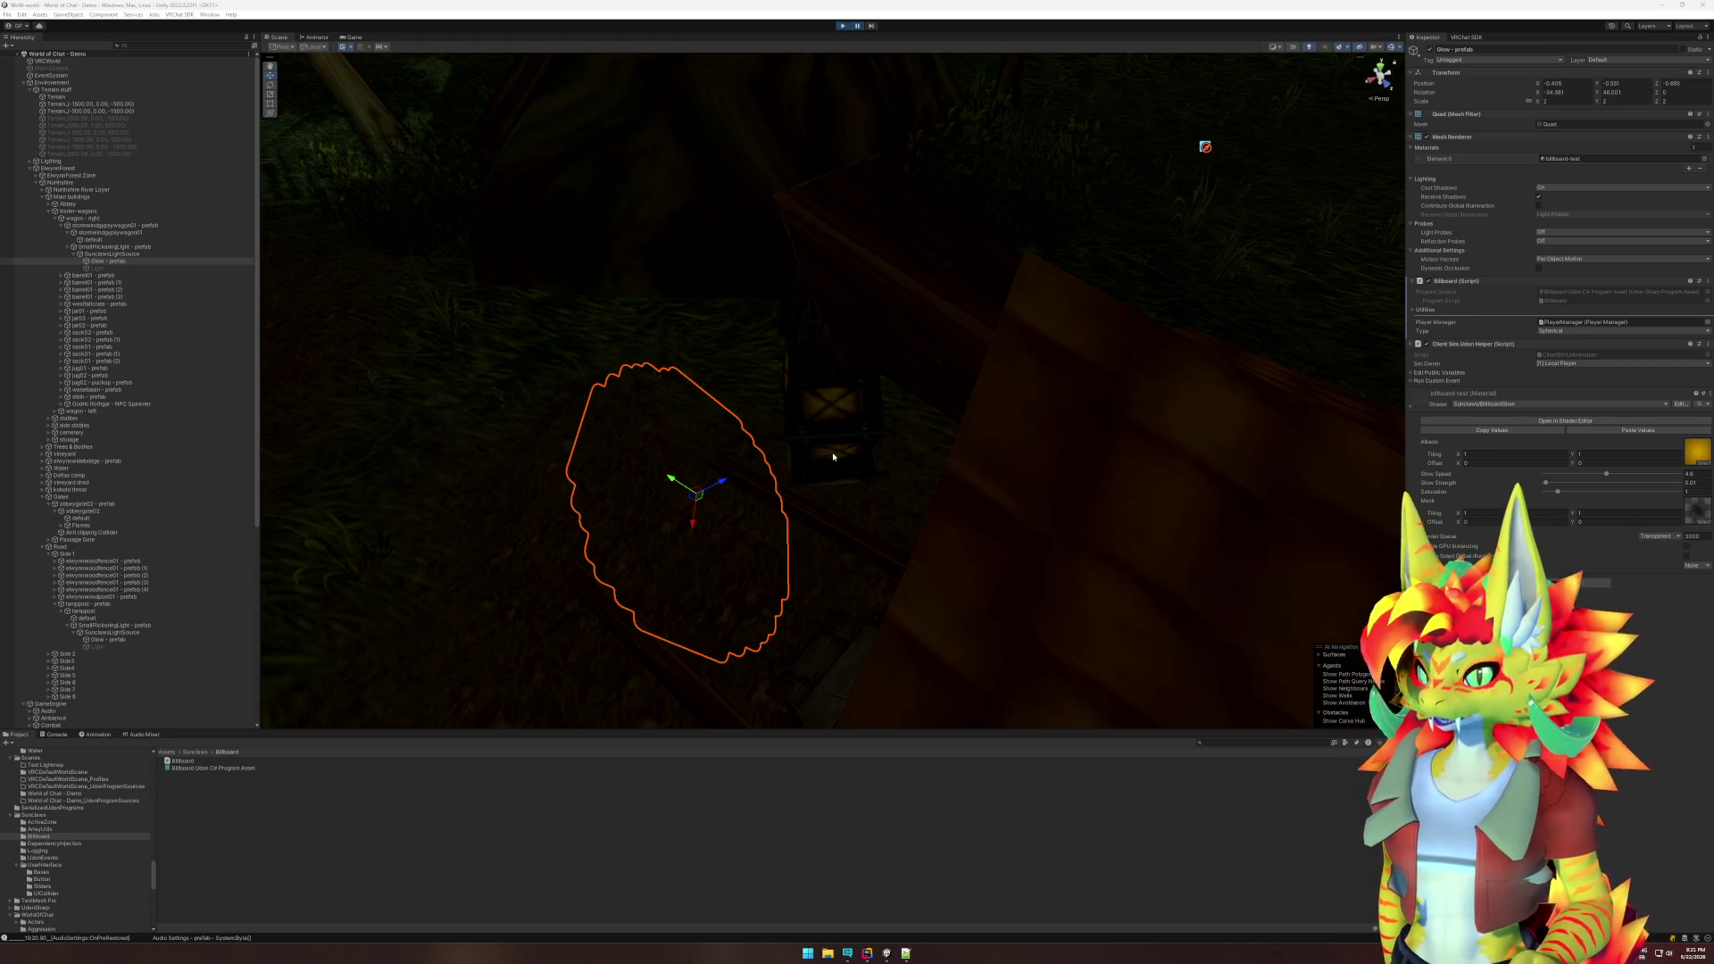
- Orbit the scene and frame the skeleton figure's Body
{"action": "left_click_drag", "start_coordinate": [916, 476], "coordinate": [807, 474]}
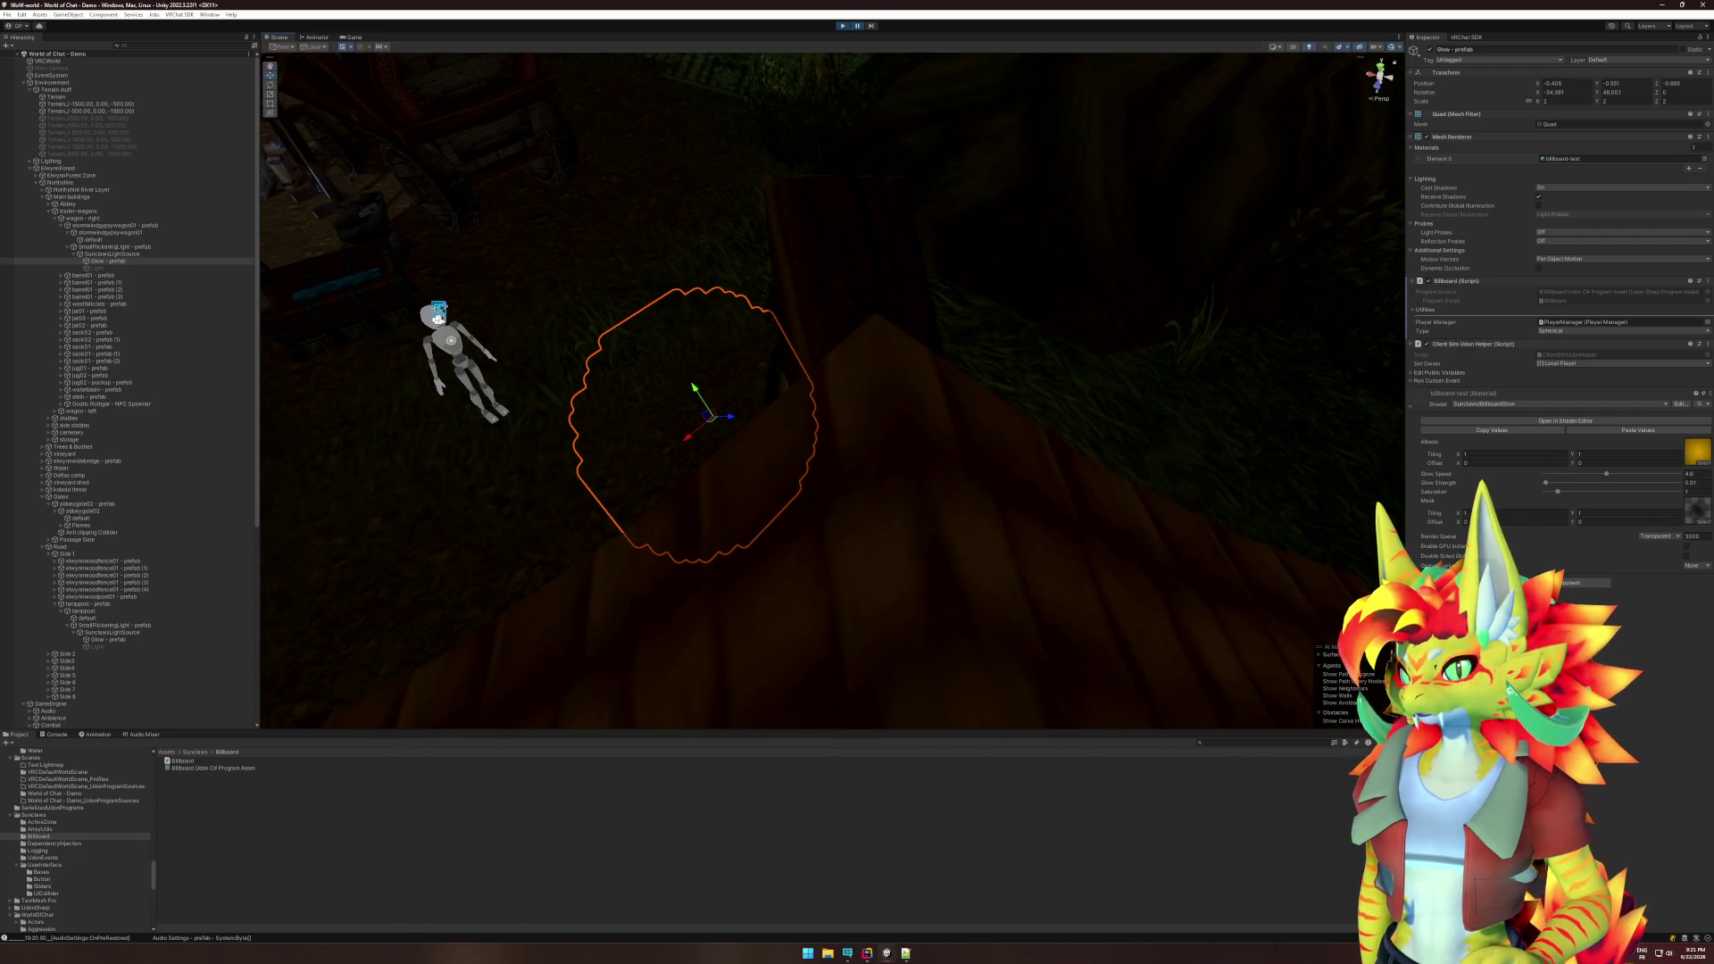
{"action": "left_click", "coordinate": [430, 330]}
{"action": "key", "text": "f"}
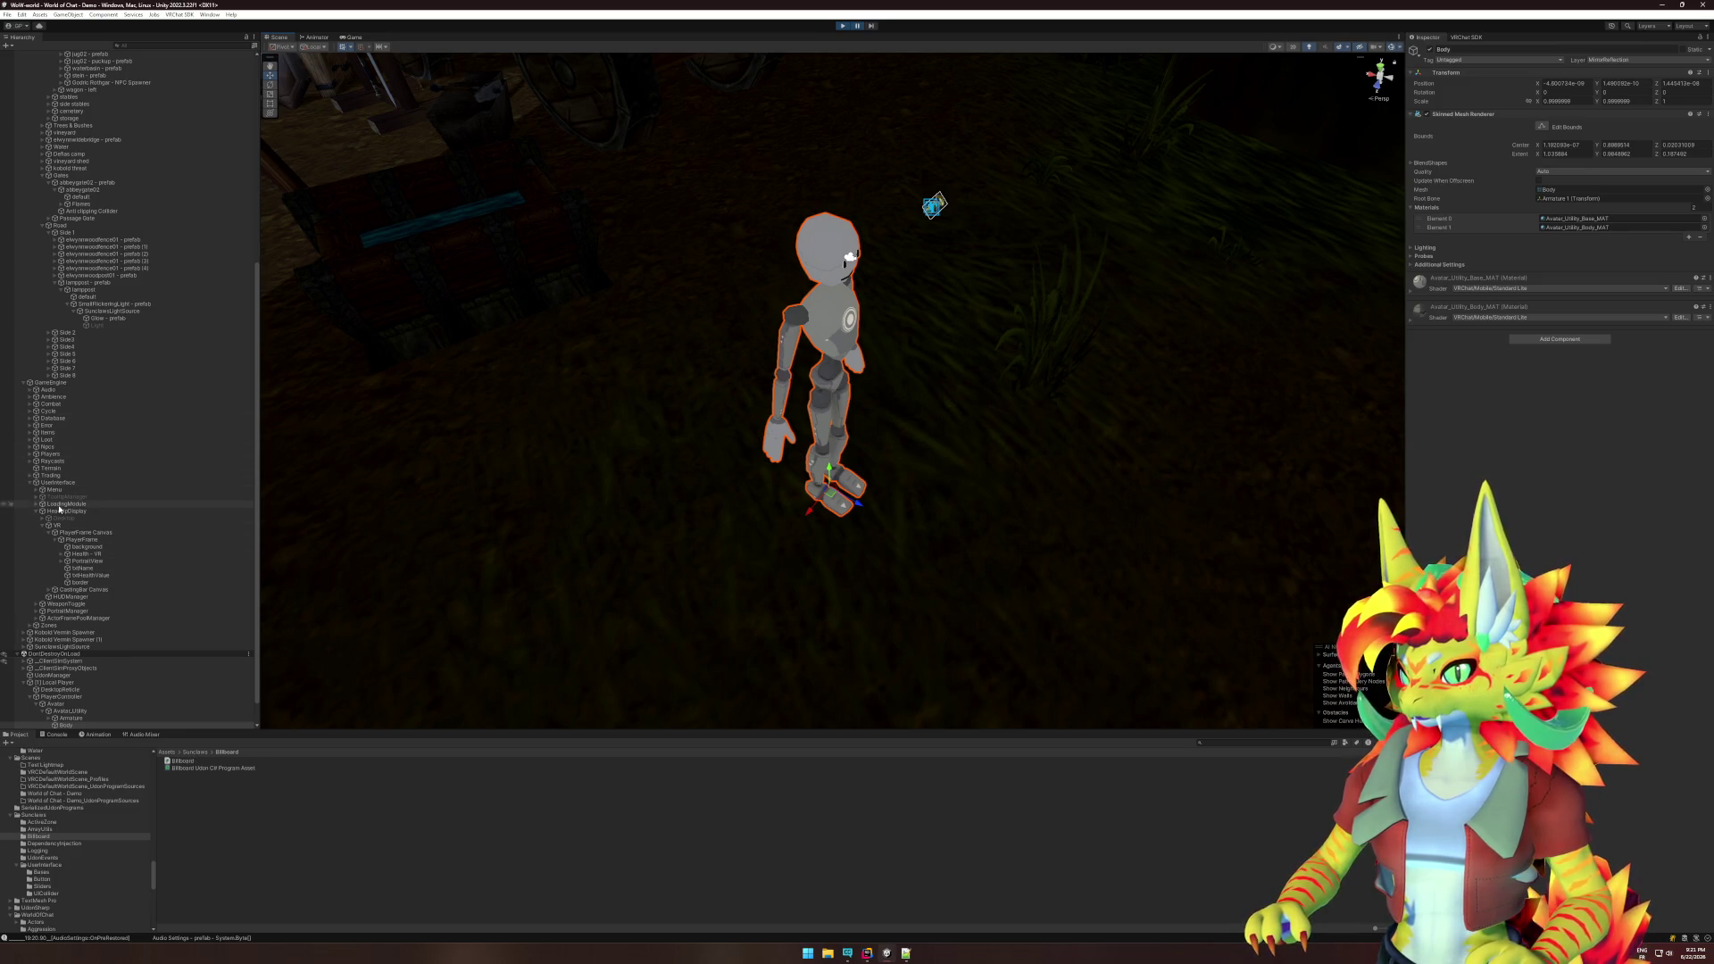
- Expand LoadingModule, Desktop, Canvas and VR, then select and frame HeadBlocker
{"action": "left_click", "coordinate": [36, 505]}
{"action": "left_click", "coordinate": [41, 512]}
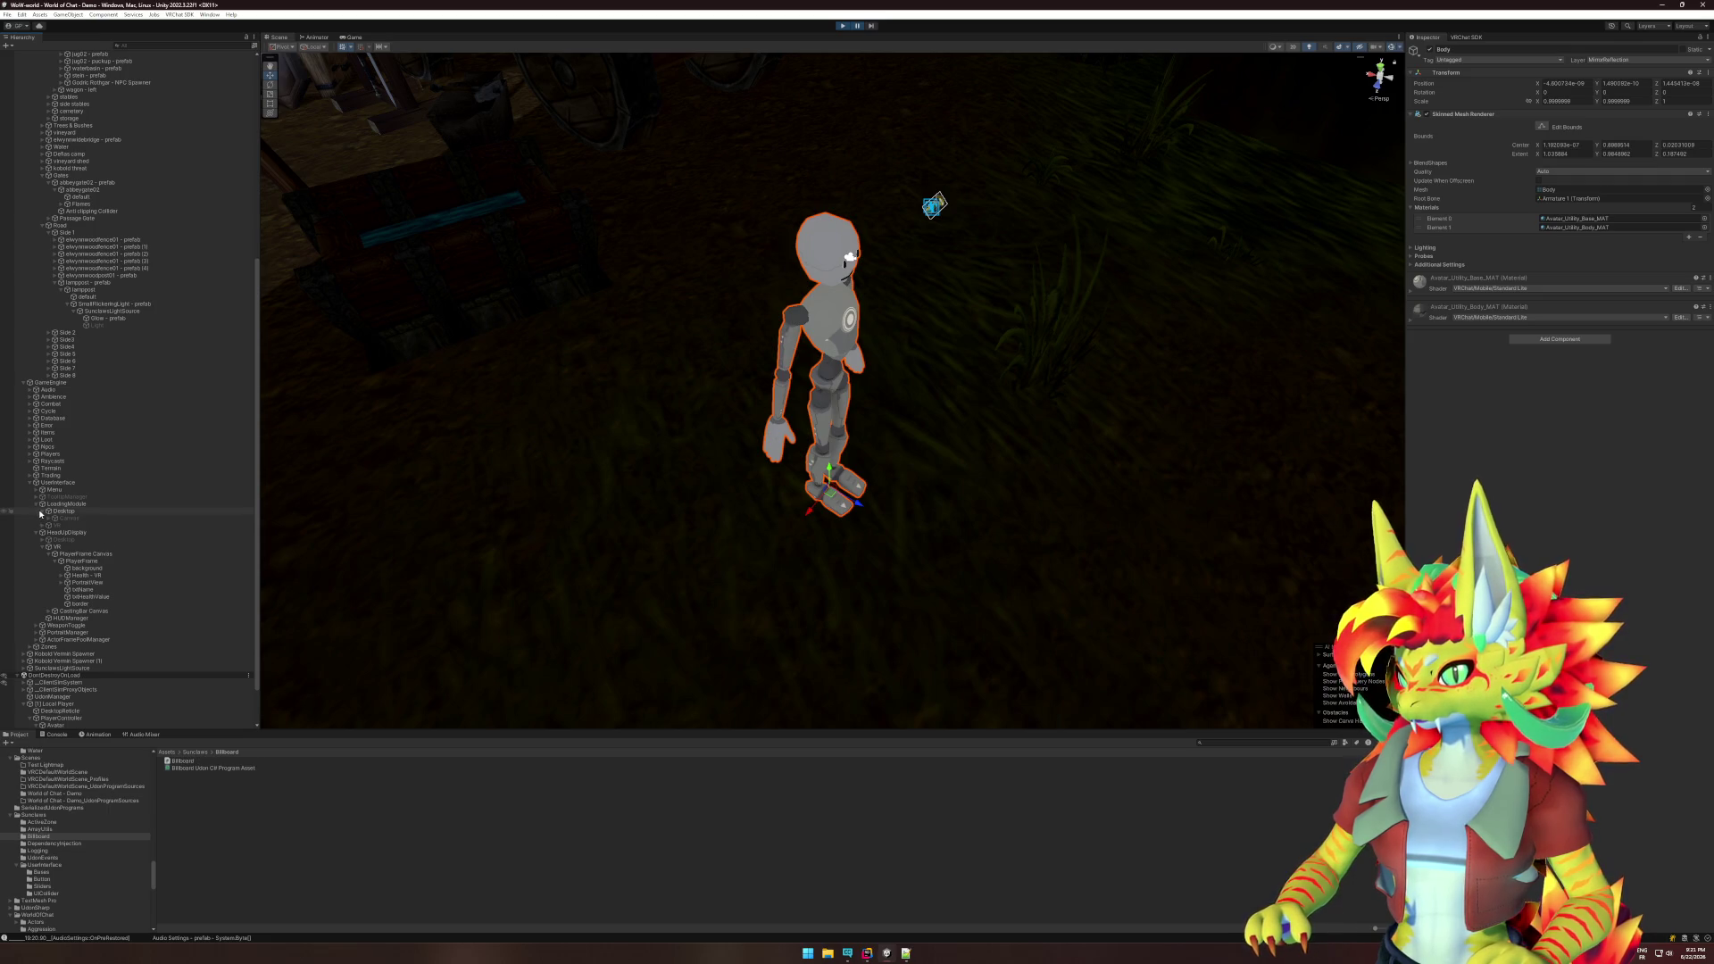
{"action": "left_click", "coordinate": [48, 518]}
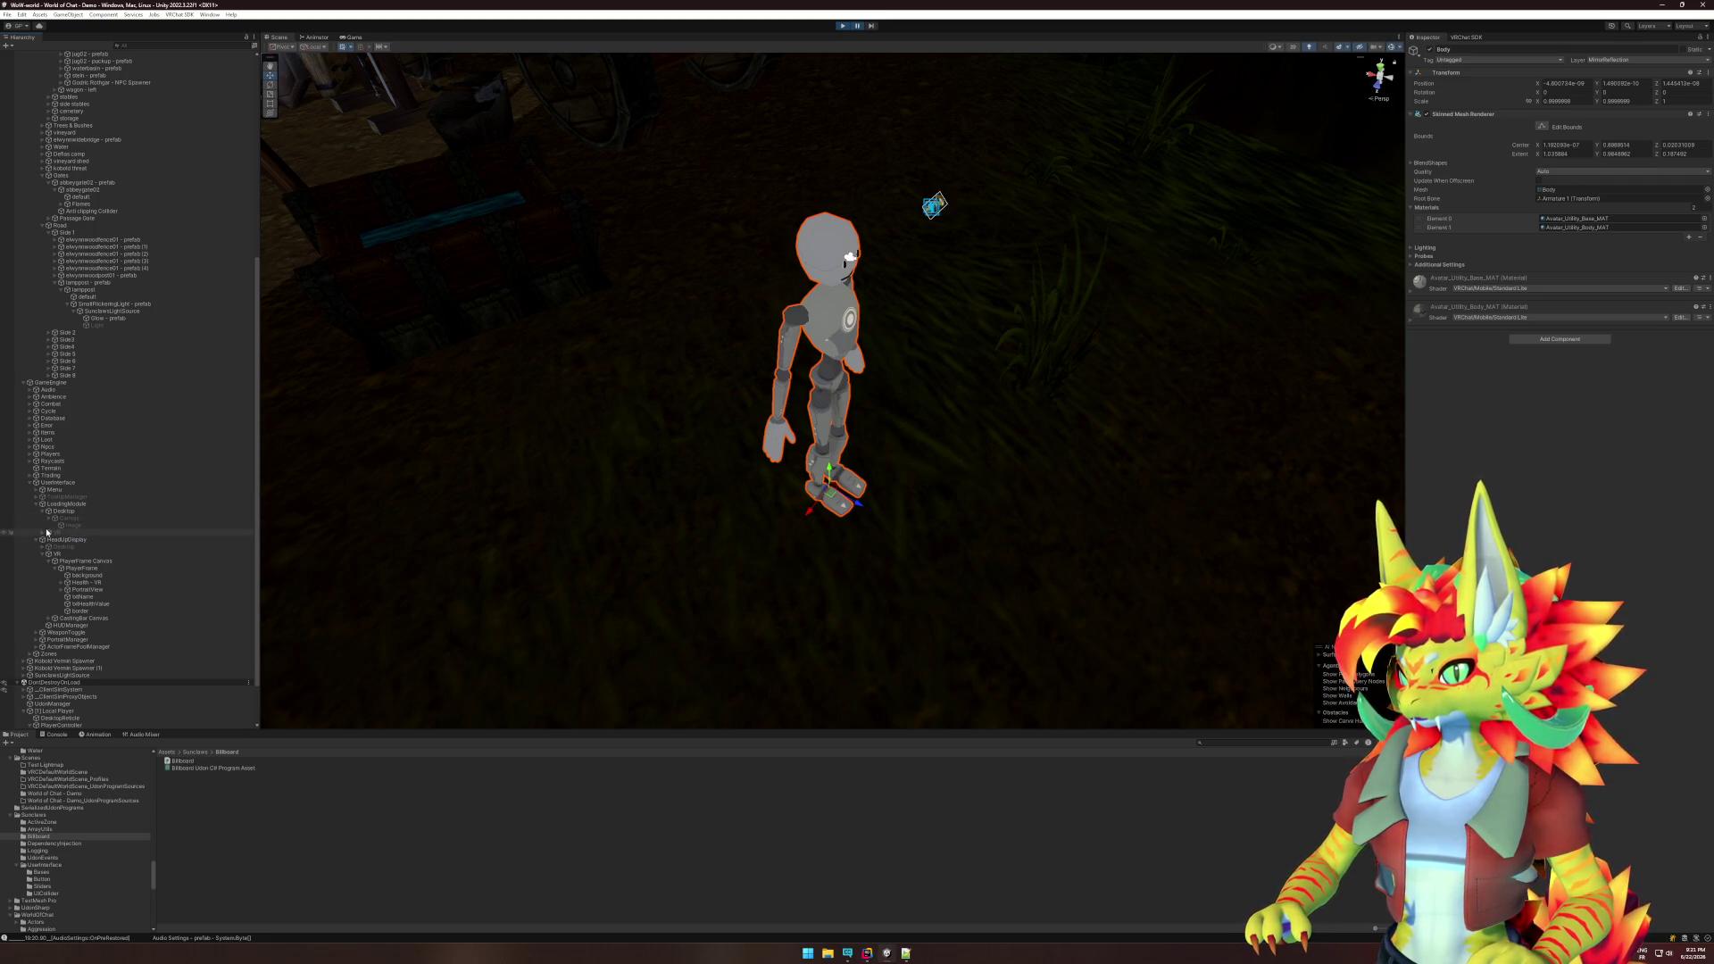
{"action": "left_click", "coordinate": [57, 533]}
{"action": "left_click", "coordinate": [42, 533]}
{"action": "left_click", "coordinate": [67, 540]}
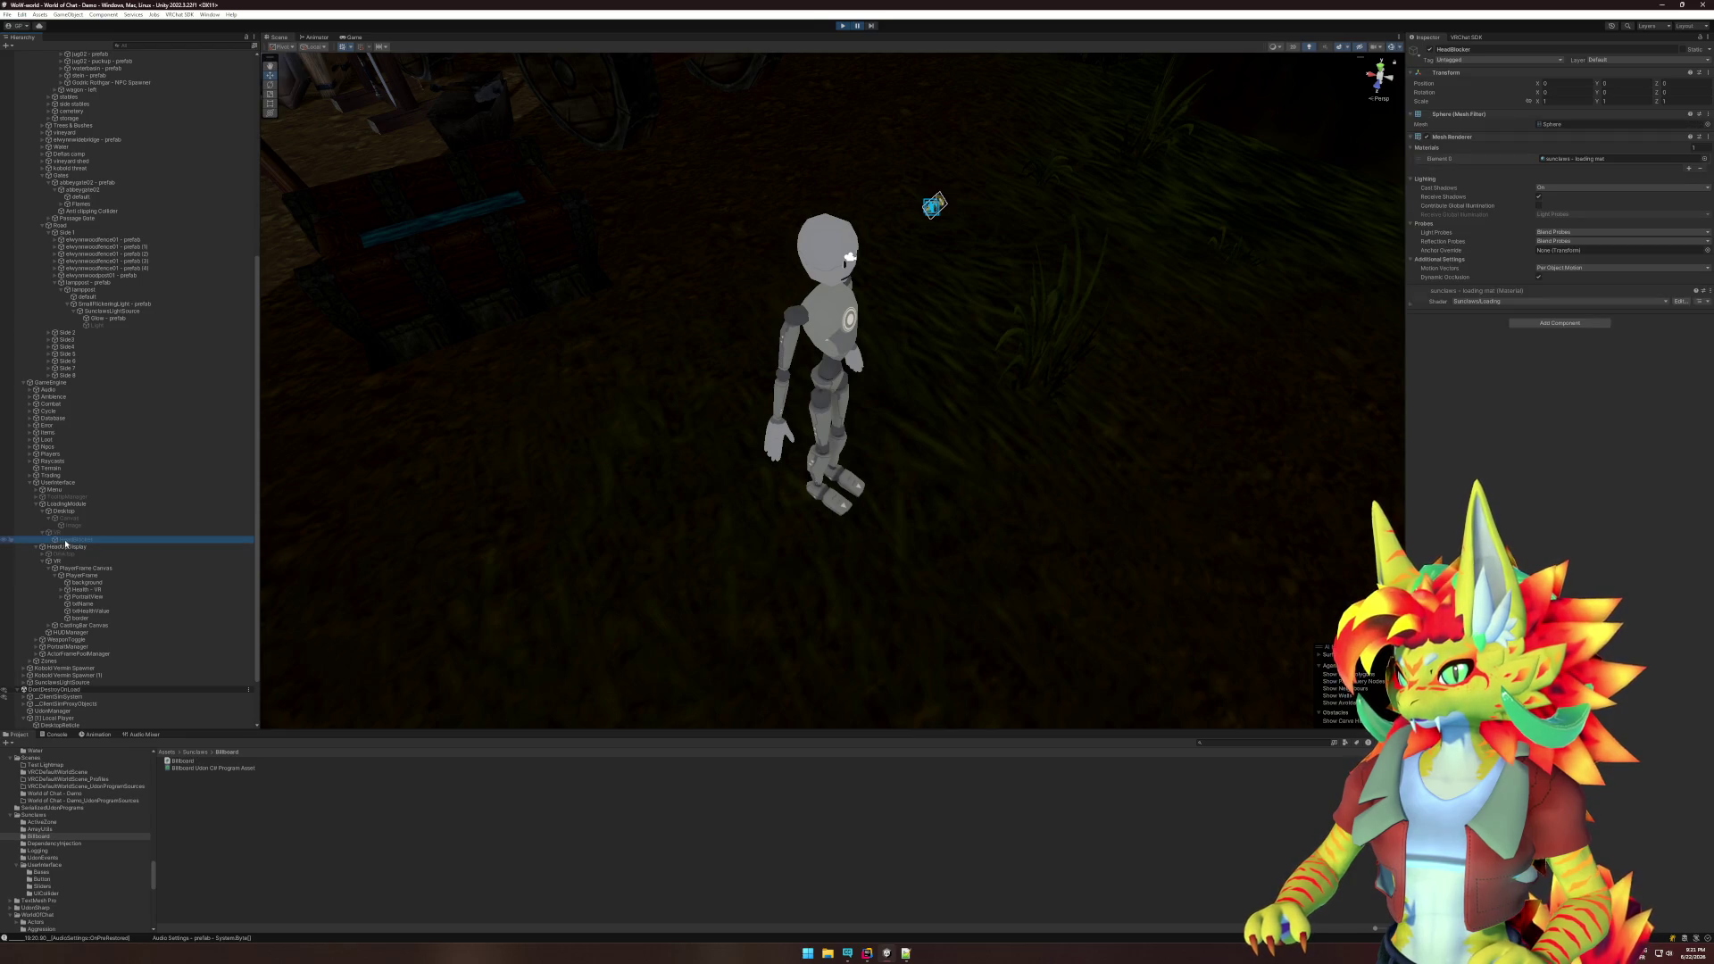
{"action": "key", "text": "f"}
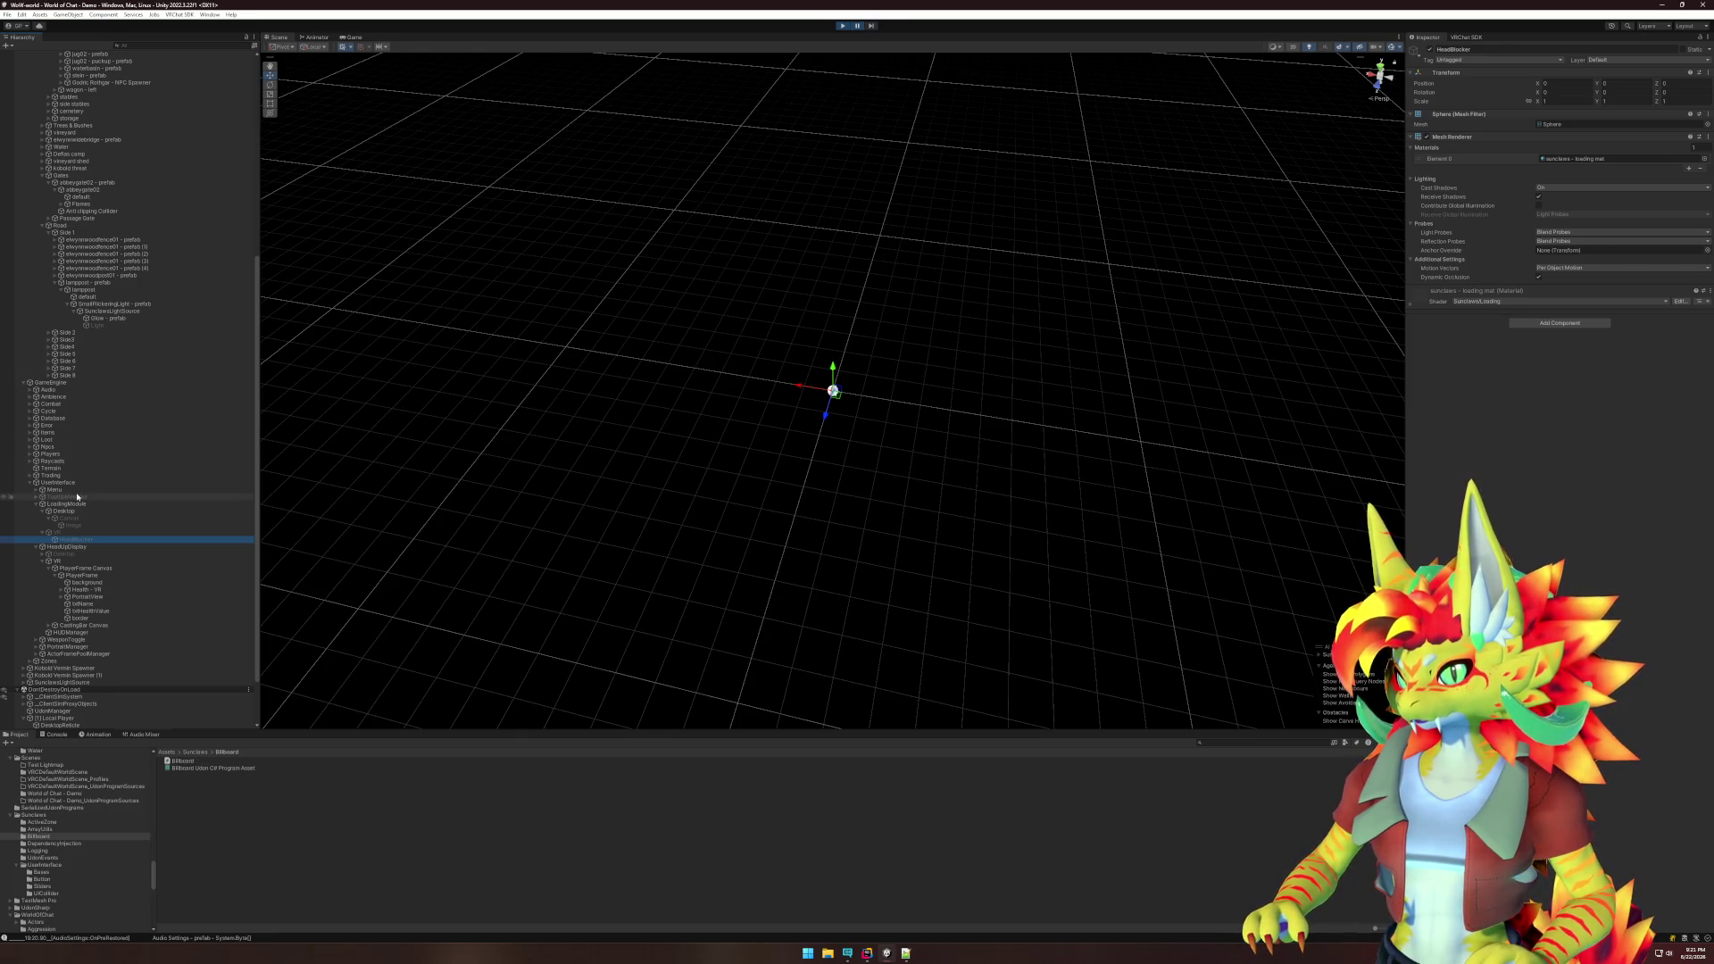
- Collapse the VR, Desktop, LoadingModule and HeadUpDisplay groups in the Hierarchy
{"action": "left_click", "coordinate": [41, 532]}
{"action": "left_click", "coordinate": [41, 511]}
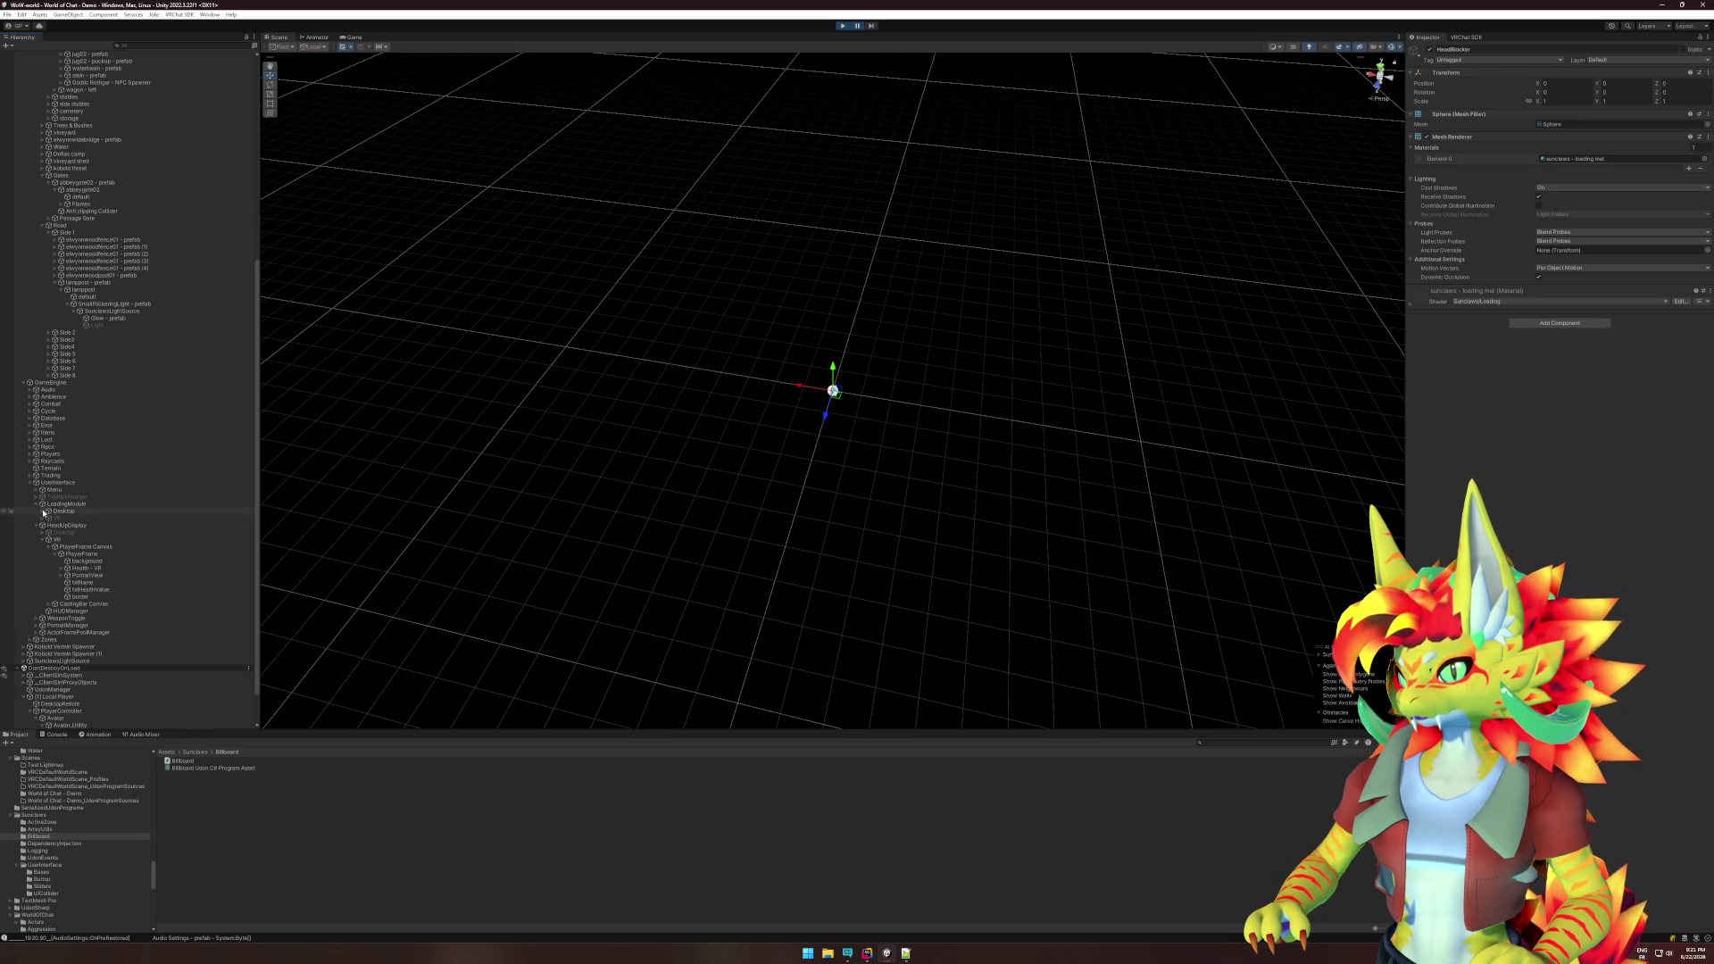
{"action": "left_click", "coordinate": [36, 504]}
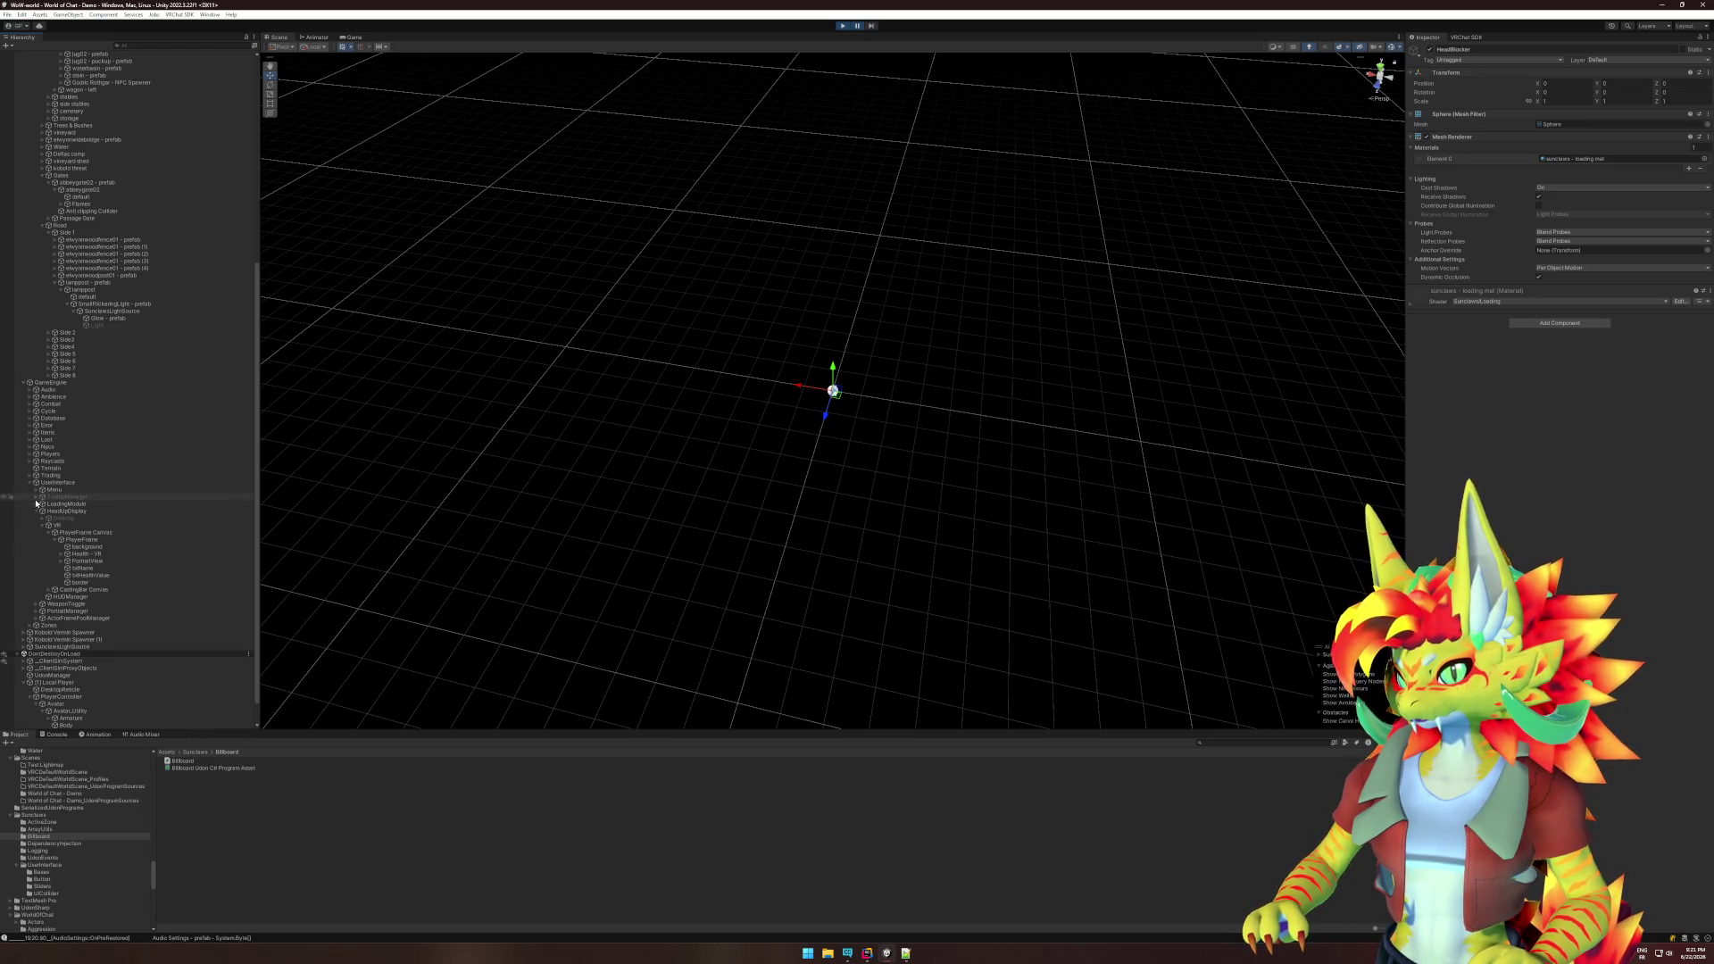
{"action": "left_click", "coordinate": [36, 512]}
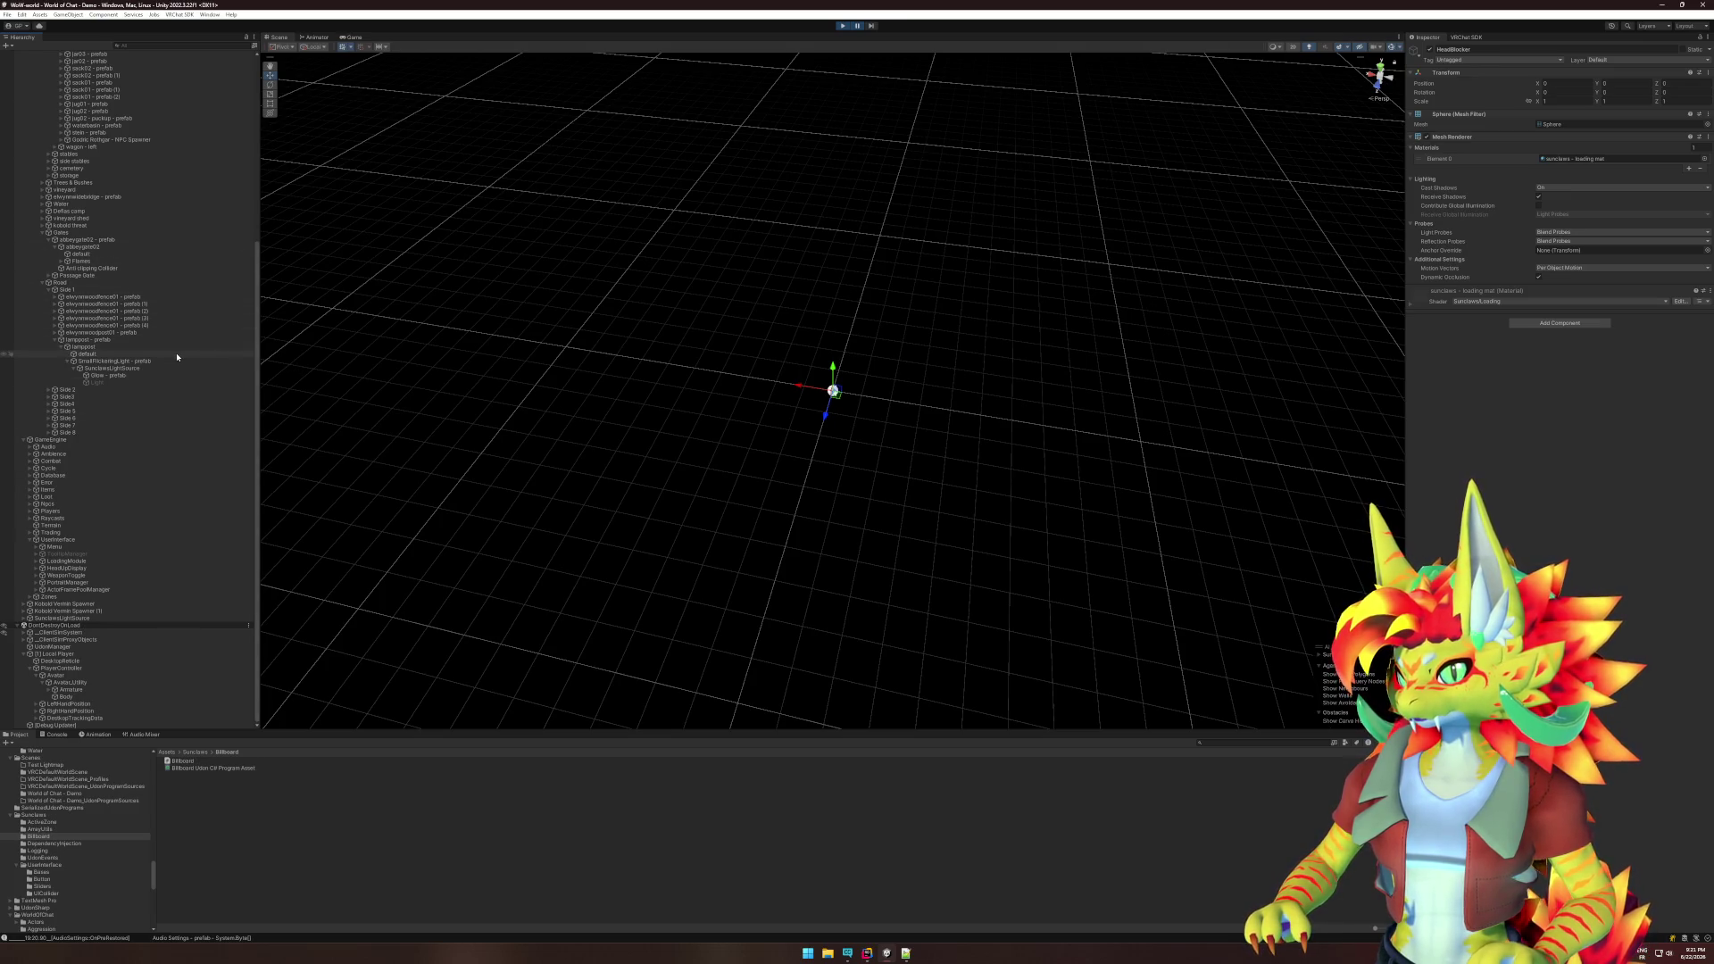
- Orbit the Scene view upward to reveal the scenery and select the Terrain
{"action": "scroll", "coordinate": [176, 357], "scroll_direction": "up", "scroll_amount": 10}
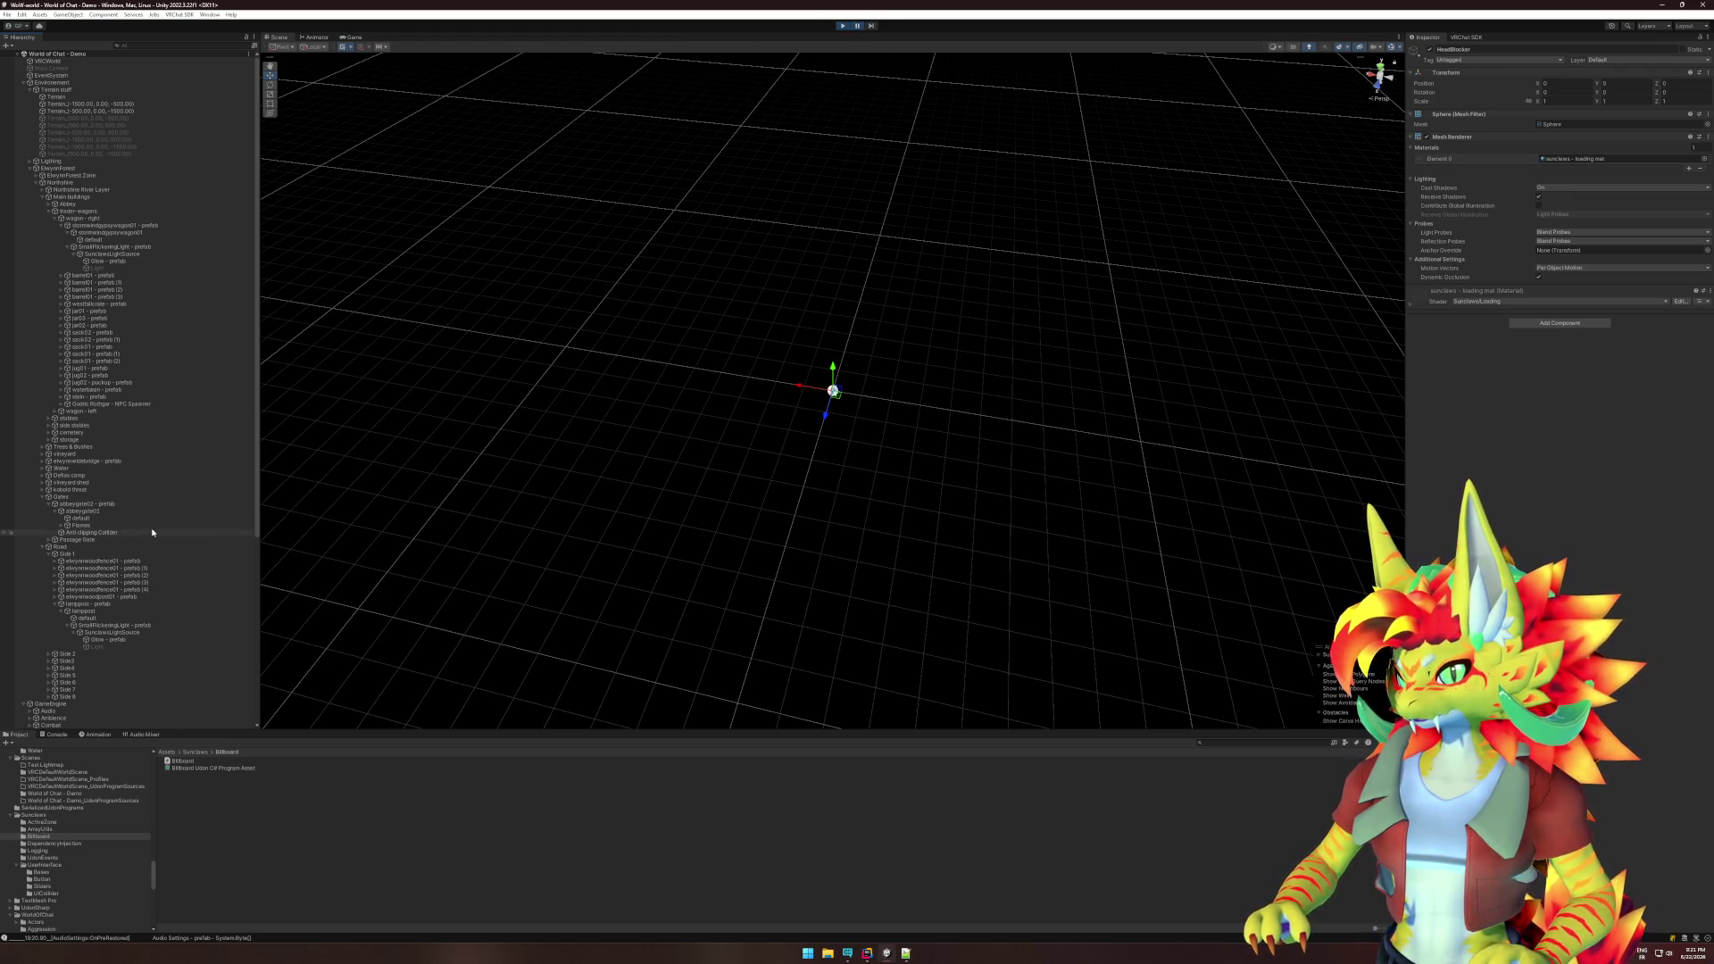
{"action": "scroll", "coordinate": [152, 500], "scroll_direction": "down", "scroll_amount": 10}
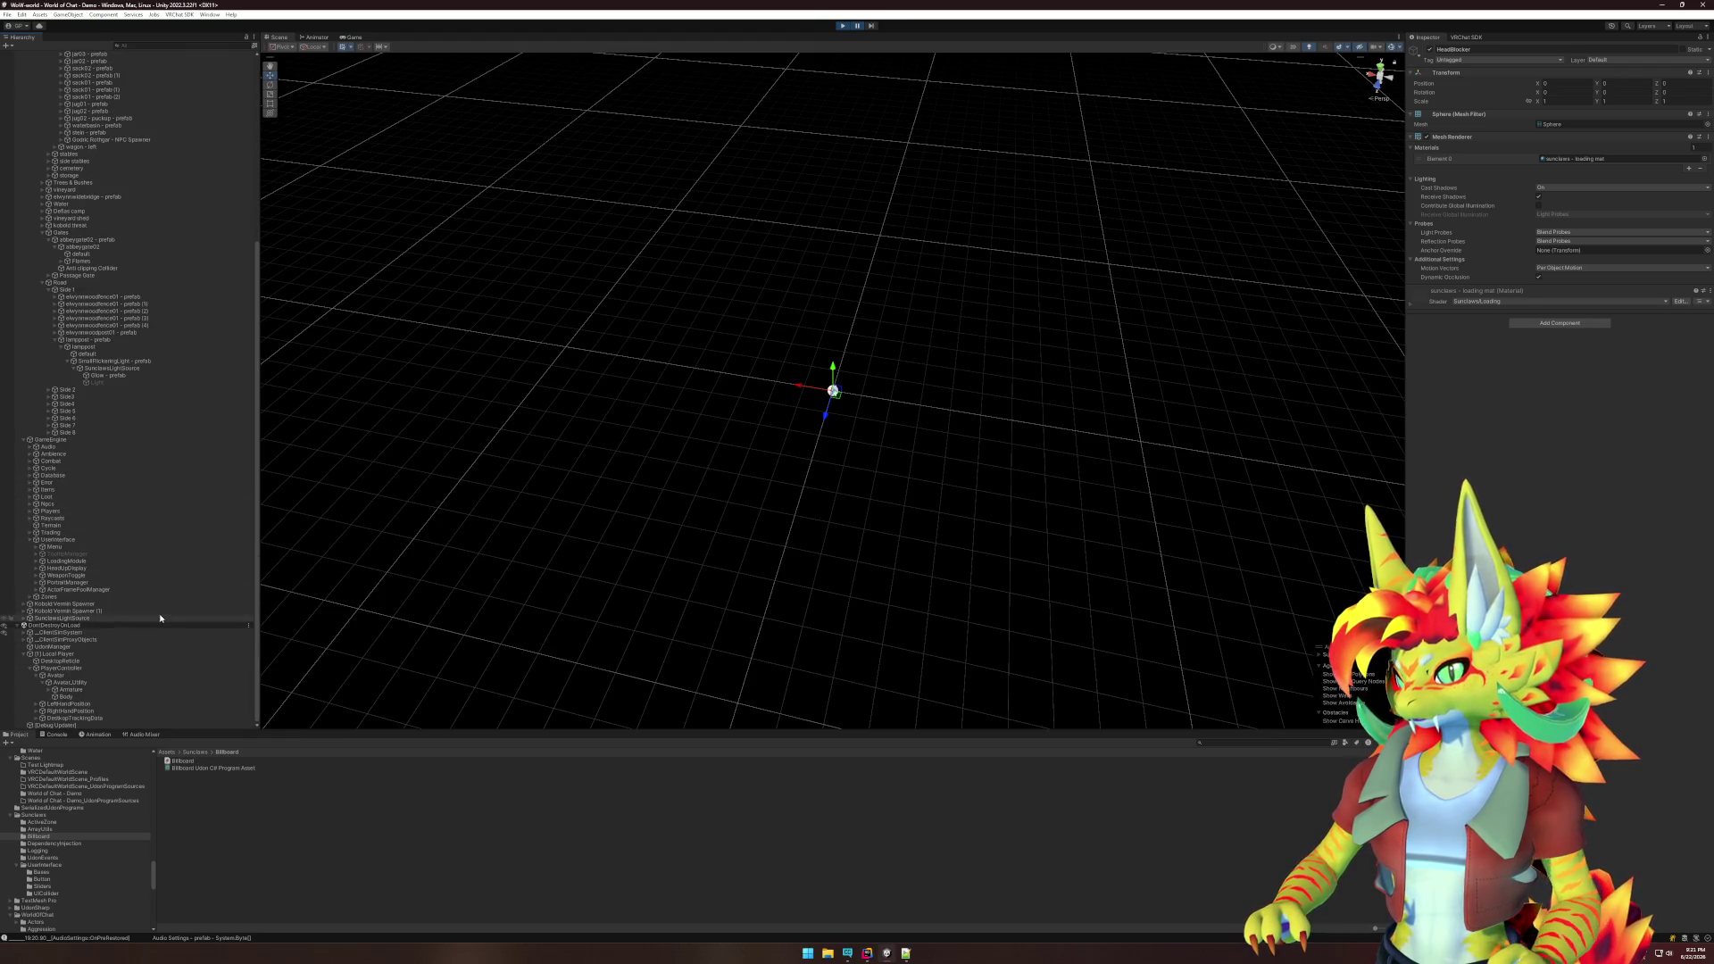
{"action": "mouse_move", "coordinate": [764, 555]}
{"action": "left_mouse_down"}
{"action": "mouse_move", "coordinate": [661, 455]}
{"action": "mouse_move", "coordinate": [658, 417]}
{"action": "mouse_move", "coordinate": [765, 405]}
{"action": "mouse_move", "coordinate": [812, 455]}
{"action": "left_mouse_up"}
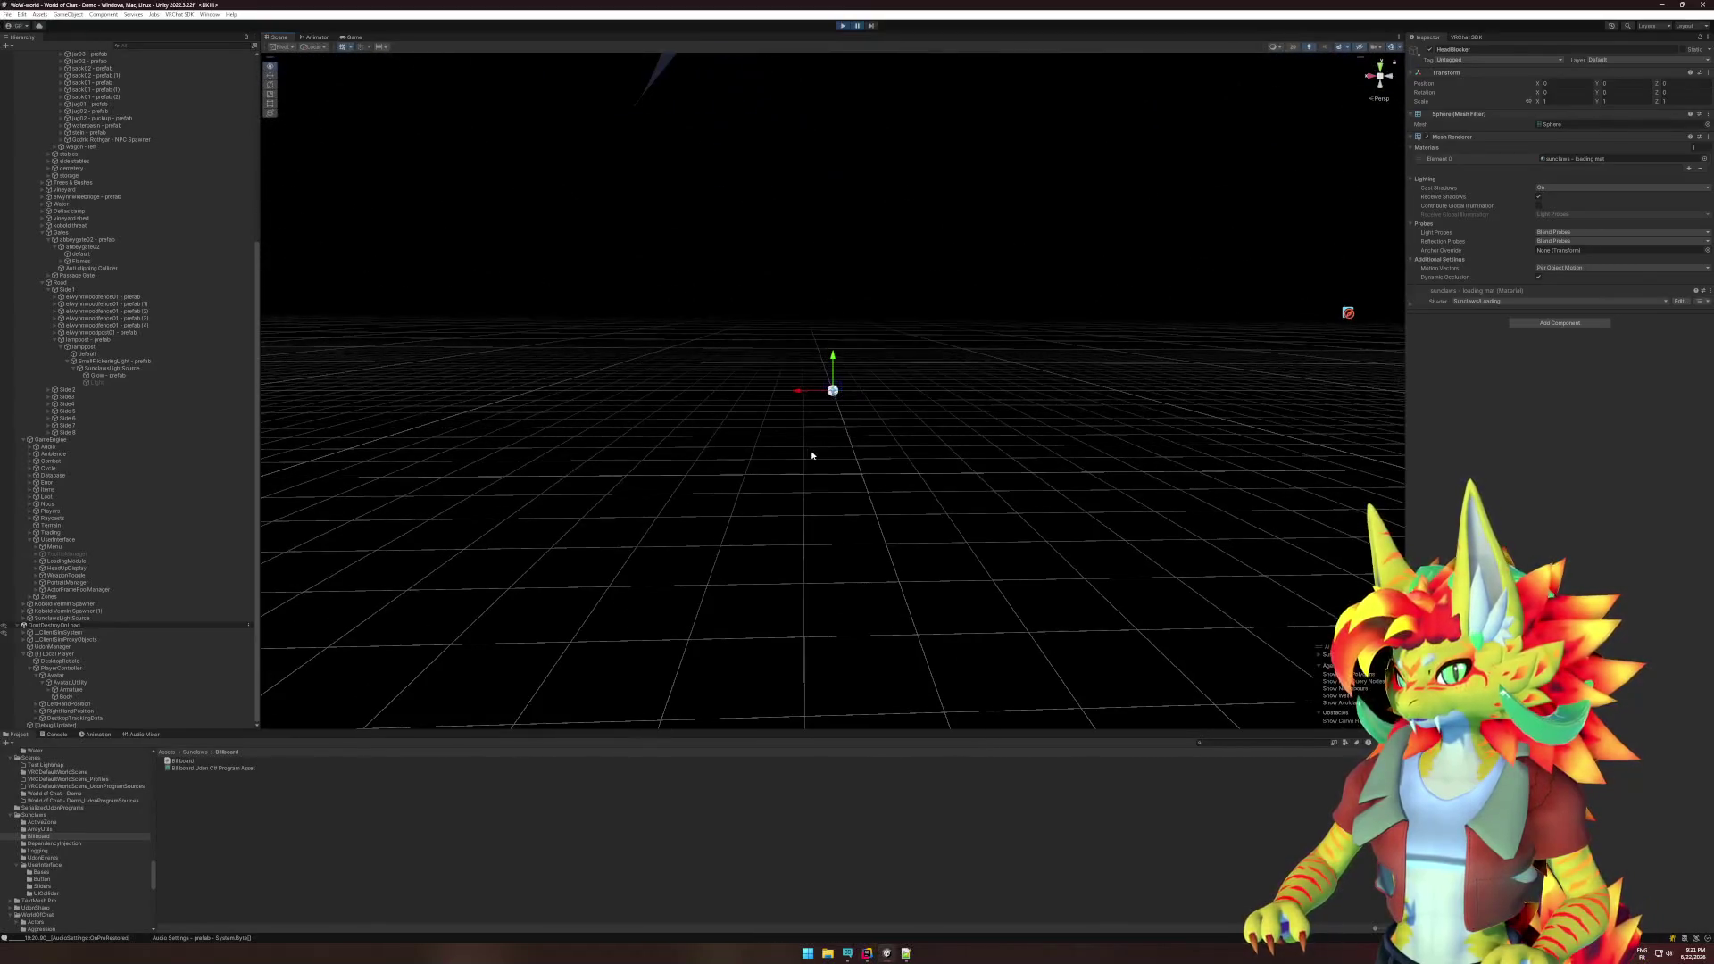
{"action": "mouse_move", "coordinate": [323, 497]}
{"action": "left_mouse_down"}
{"action": "mouse_move", "coordinate": [938, 434]}
{"action": "mouse_move", "coordinate": [1071, 305]}
{"action": "left_mouse_up"}
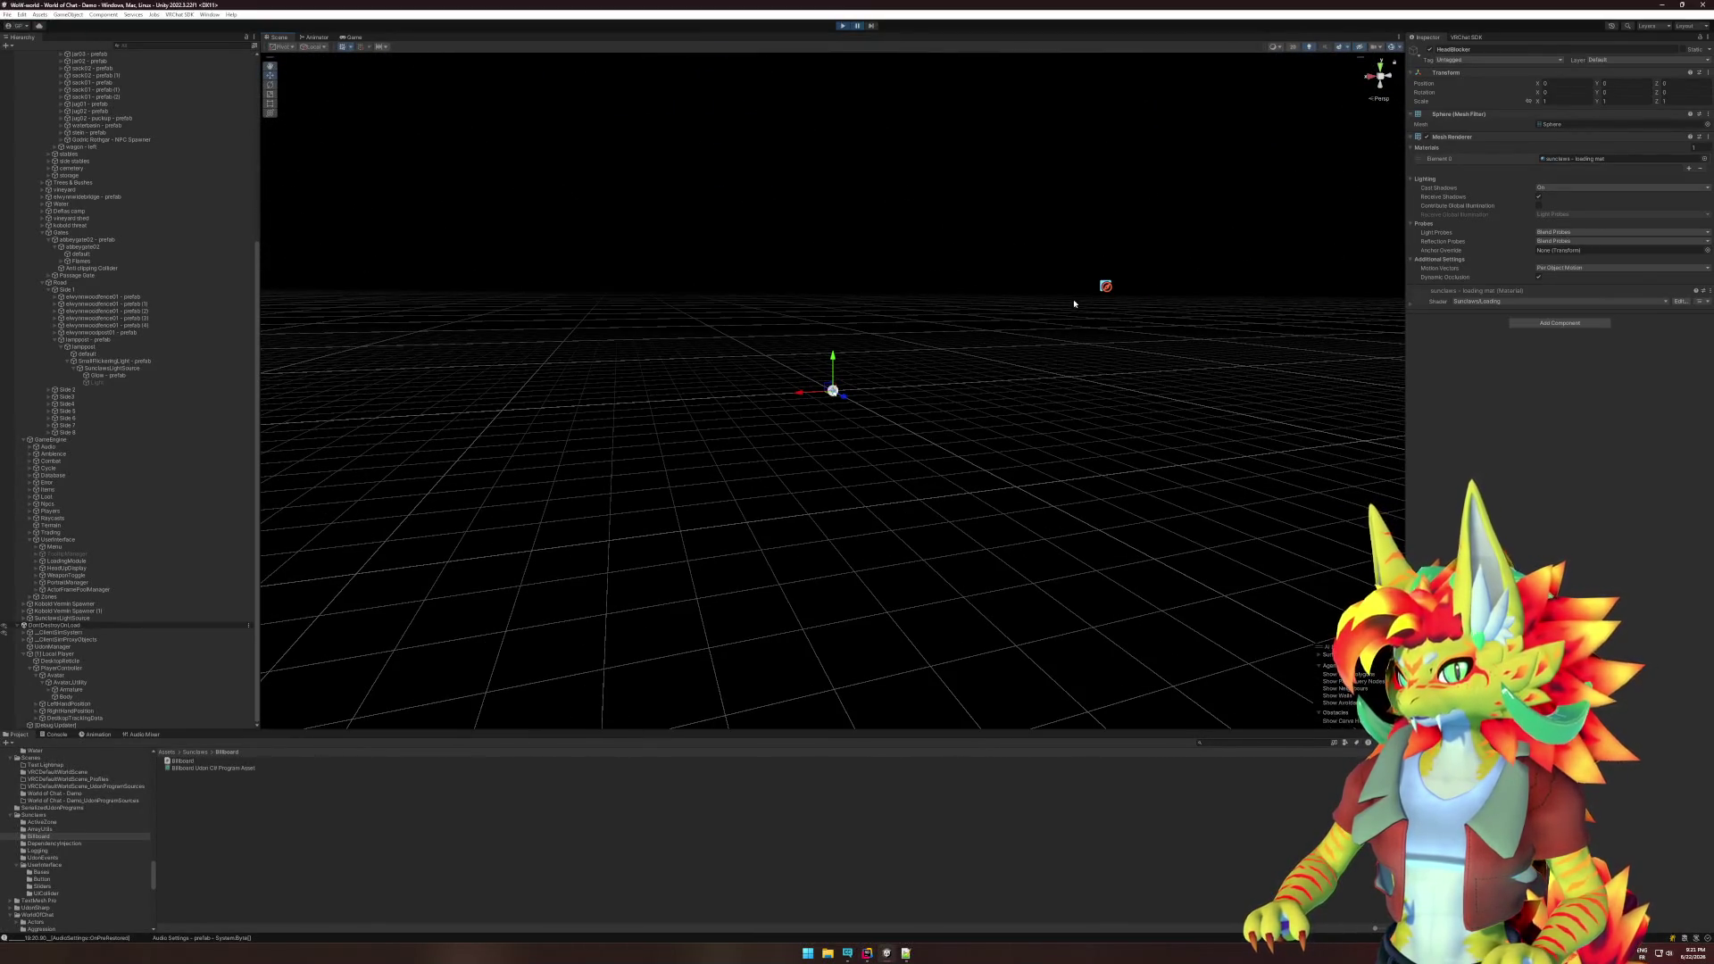
{"action": "left_click", "coordinate": [1105, 292]}
- Frame the Terrain, then orbit to a near-horizontal angle while inspecting a terrain tile
{"action": "key", "text": "f"}
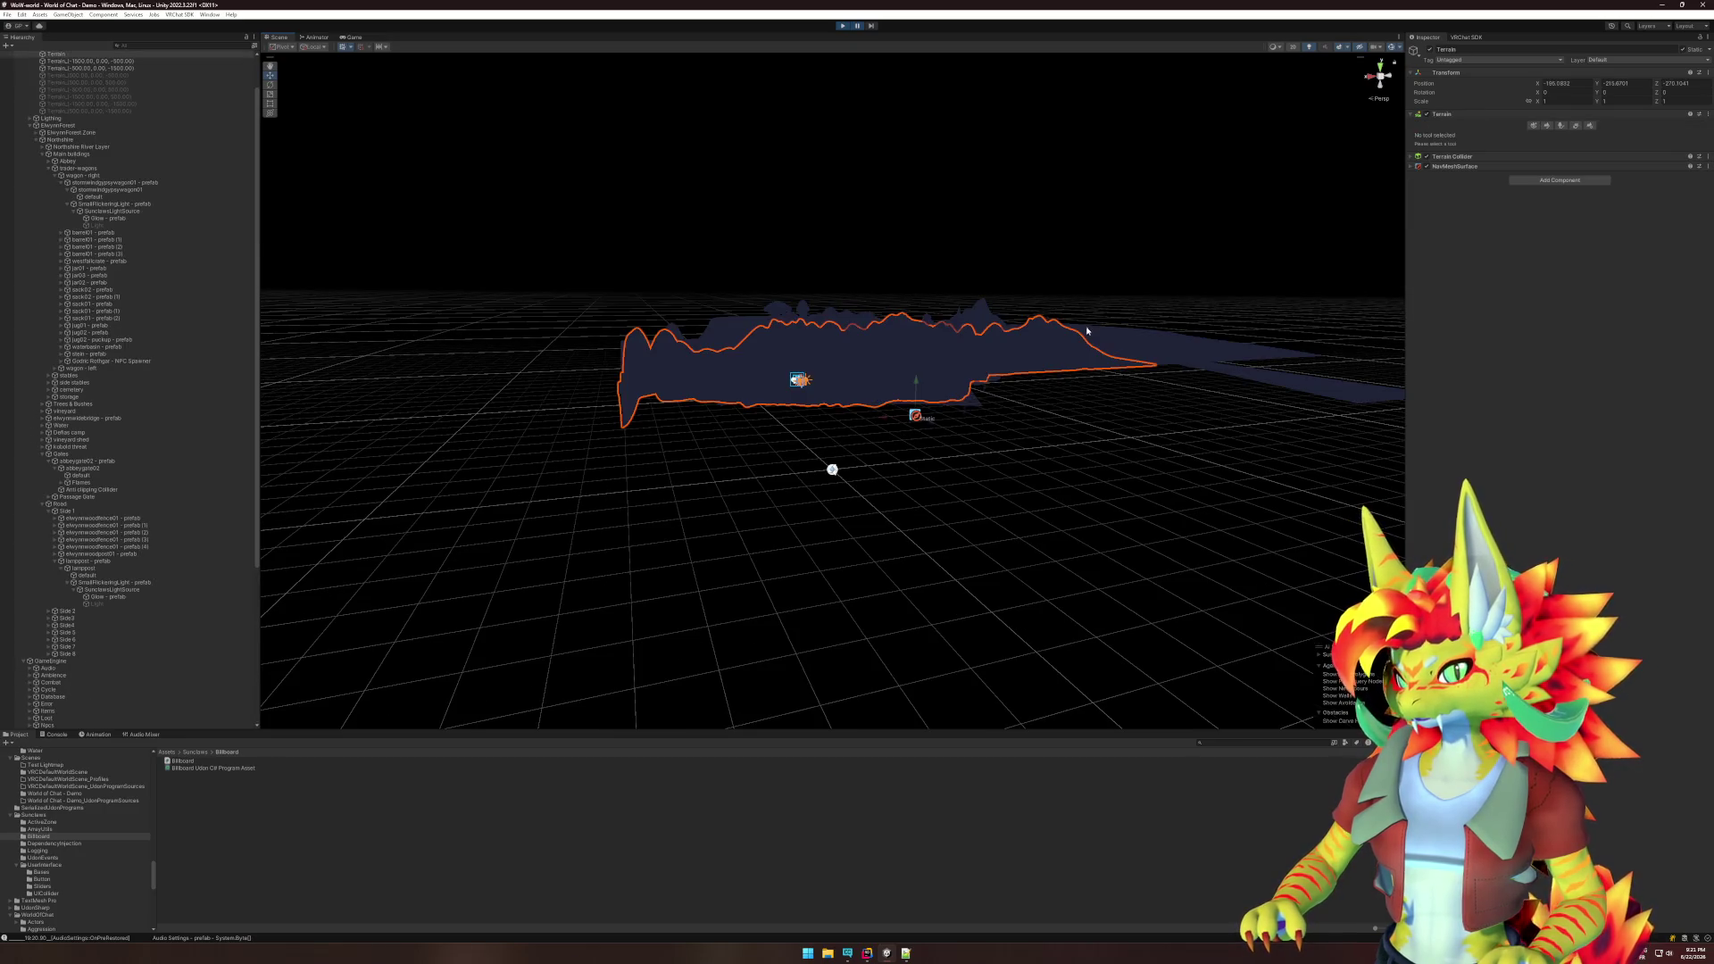
{"action": "left_click_drag", "start_coordinate": [1059, 398], "coordinate": [893, 409]}
{"action": "mouse_move", "coordinate": [831, 470]}
{"action": "left_mouse_down"}
{"action": "mouse_move", "coordinate": [834, 432]}
{"action": "mouse_move", "coordinate": [832, 468]}
{"action": "left_mouse_up"}
{"action": "mouse_move", "coordinate": [625, 417]}
{"action": "left_mouse_down"}
{"action": "mouse_move", "coordinate": [1160, 360]}
{"action": "mouse_move", "coordinate": [1148, 394]}
{"action": "mouse_move", "coordinate": [941, 443]}
{"action": "left_mouse_up"}
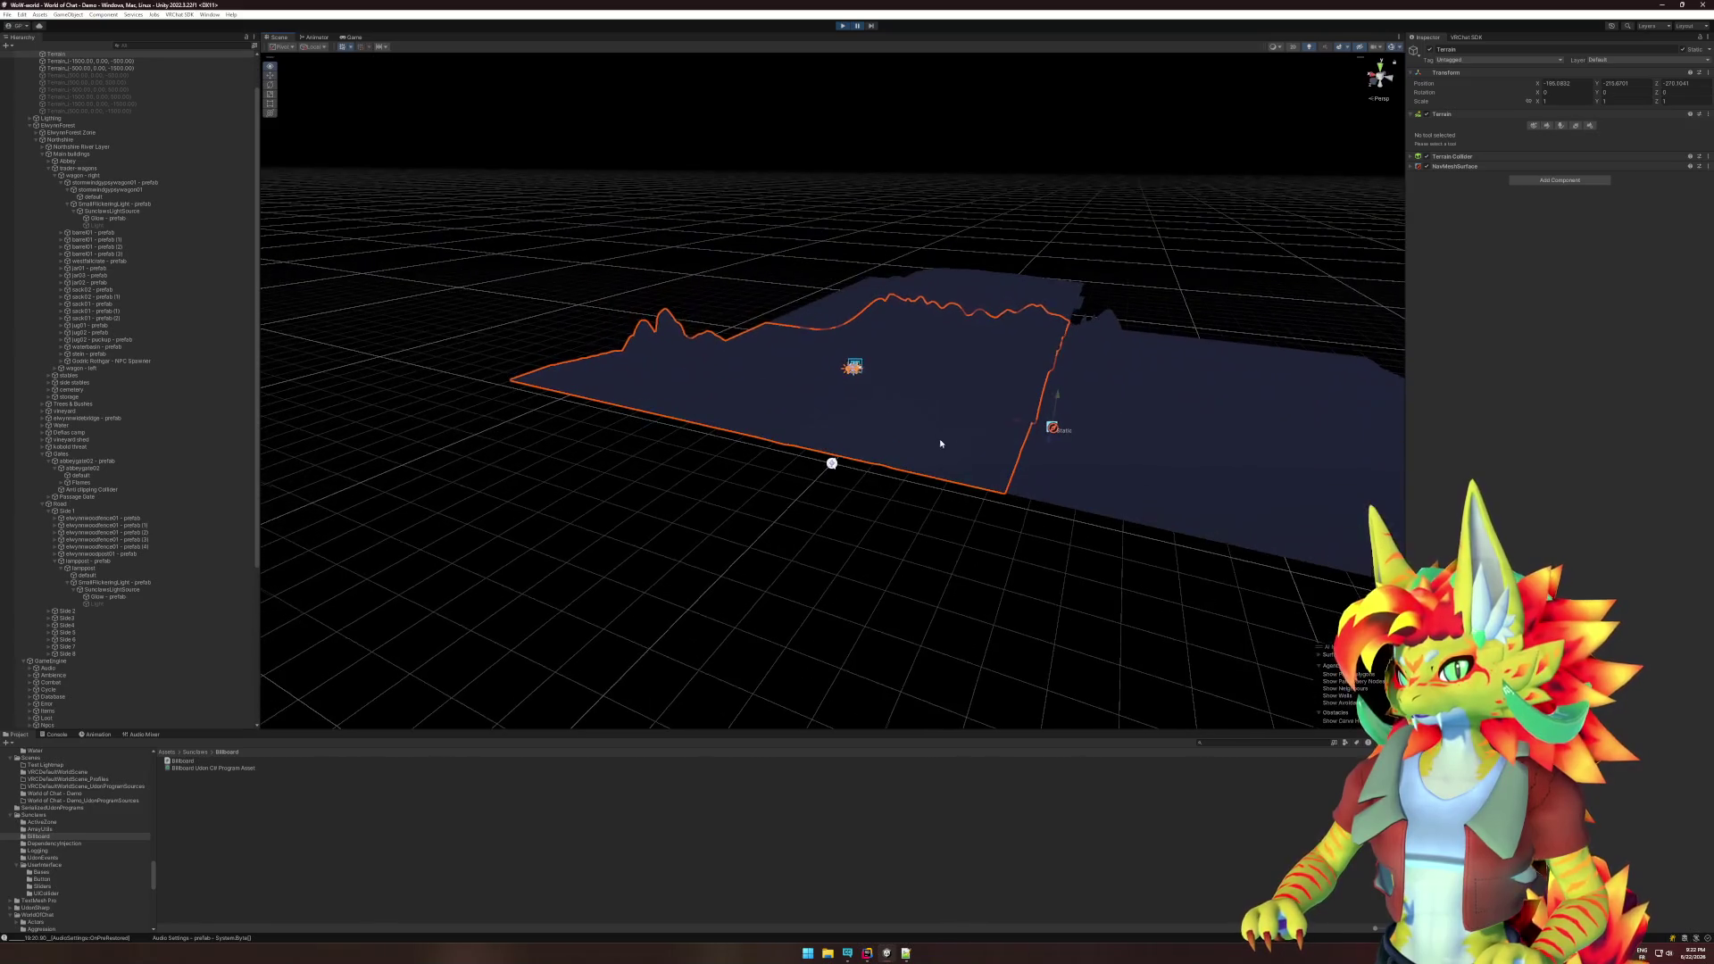
{"action": "left_click", "coordinate": [915, 577]}
{"action": "left_click", "coordinate": [1055, 430]}
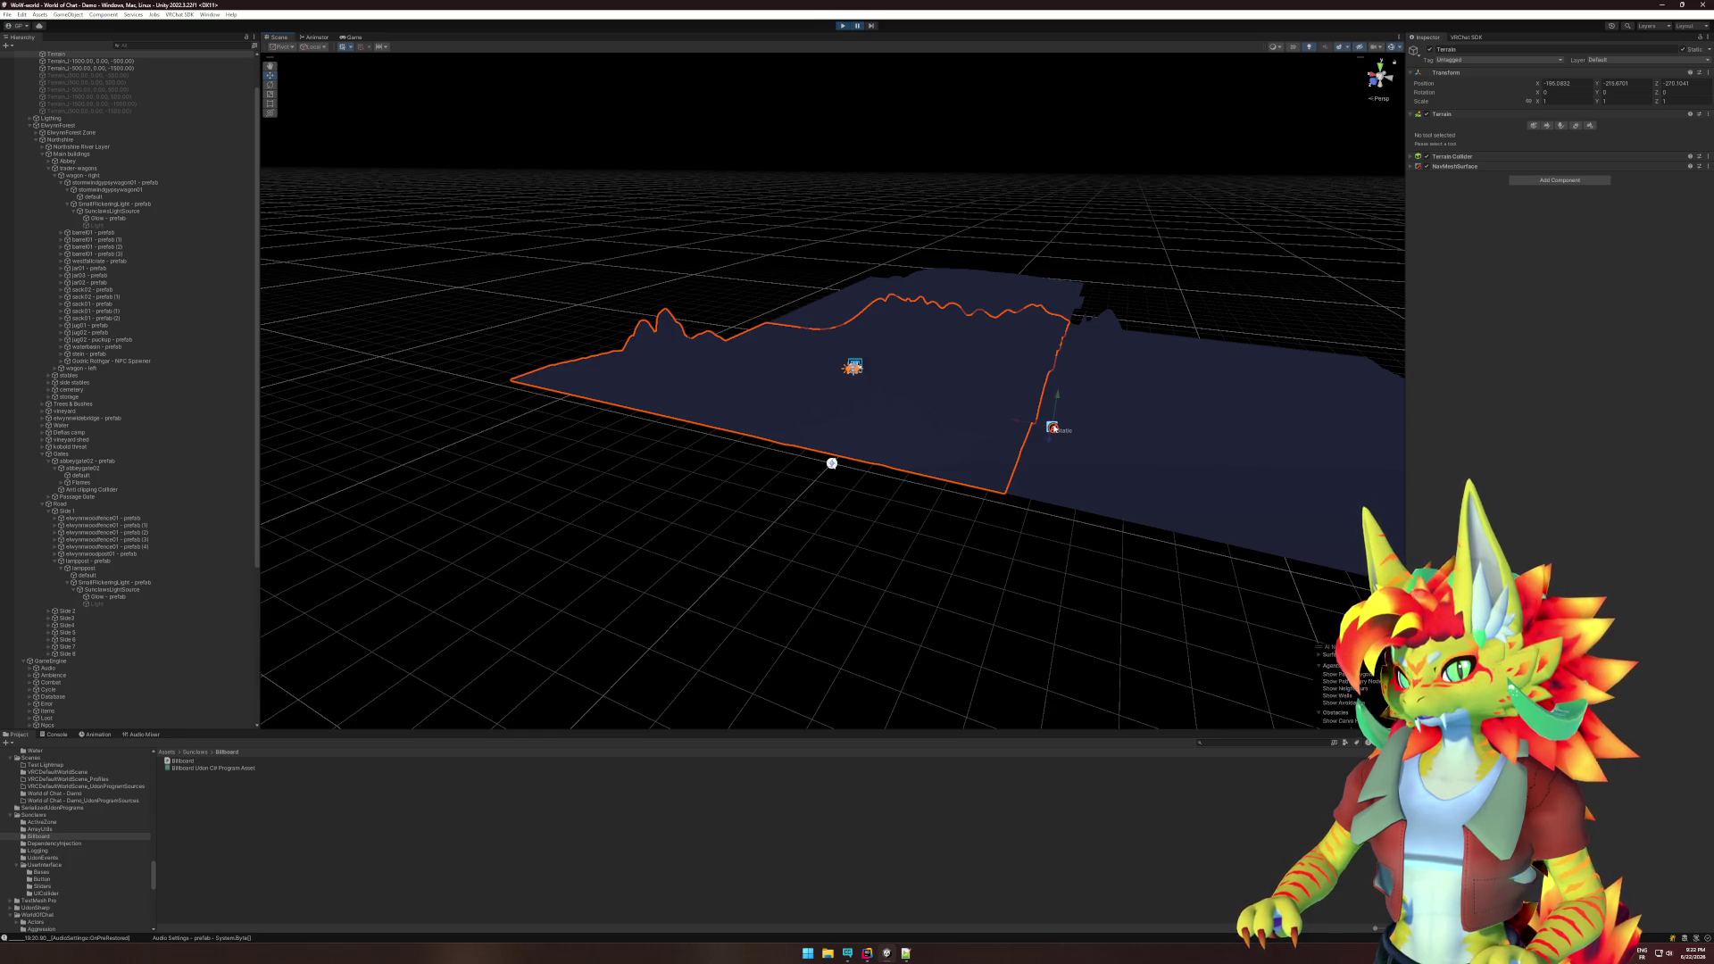
{"action": "mouse_move", "coordinate": [1064, 434]}
{"action": "left_mouse_down"}
{"action": "mouse_move", "coordinate": [1006, 486]}
{"action": "mouse_move", "coordinate": [934, 464]}
{"action": "mouse_move", "coordinate": [951, 406]}
{"action": "mouse_move", "coordinate": [1020, 466]}
{"action": "mouse_move", "coordinate": [1090, 543]}
{"action": "mouse_move", "coordinate": [1090, 620]}
{"action": "mouse_move", "coordinate": [1255, 455]}
{"action": "mouse_move", "coordinate": [1360, 394]}
{"action": "left_mouse_up"}
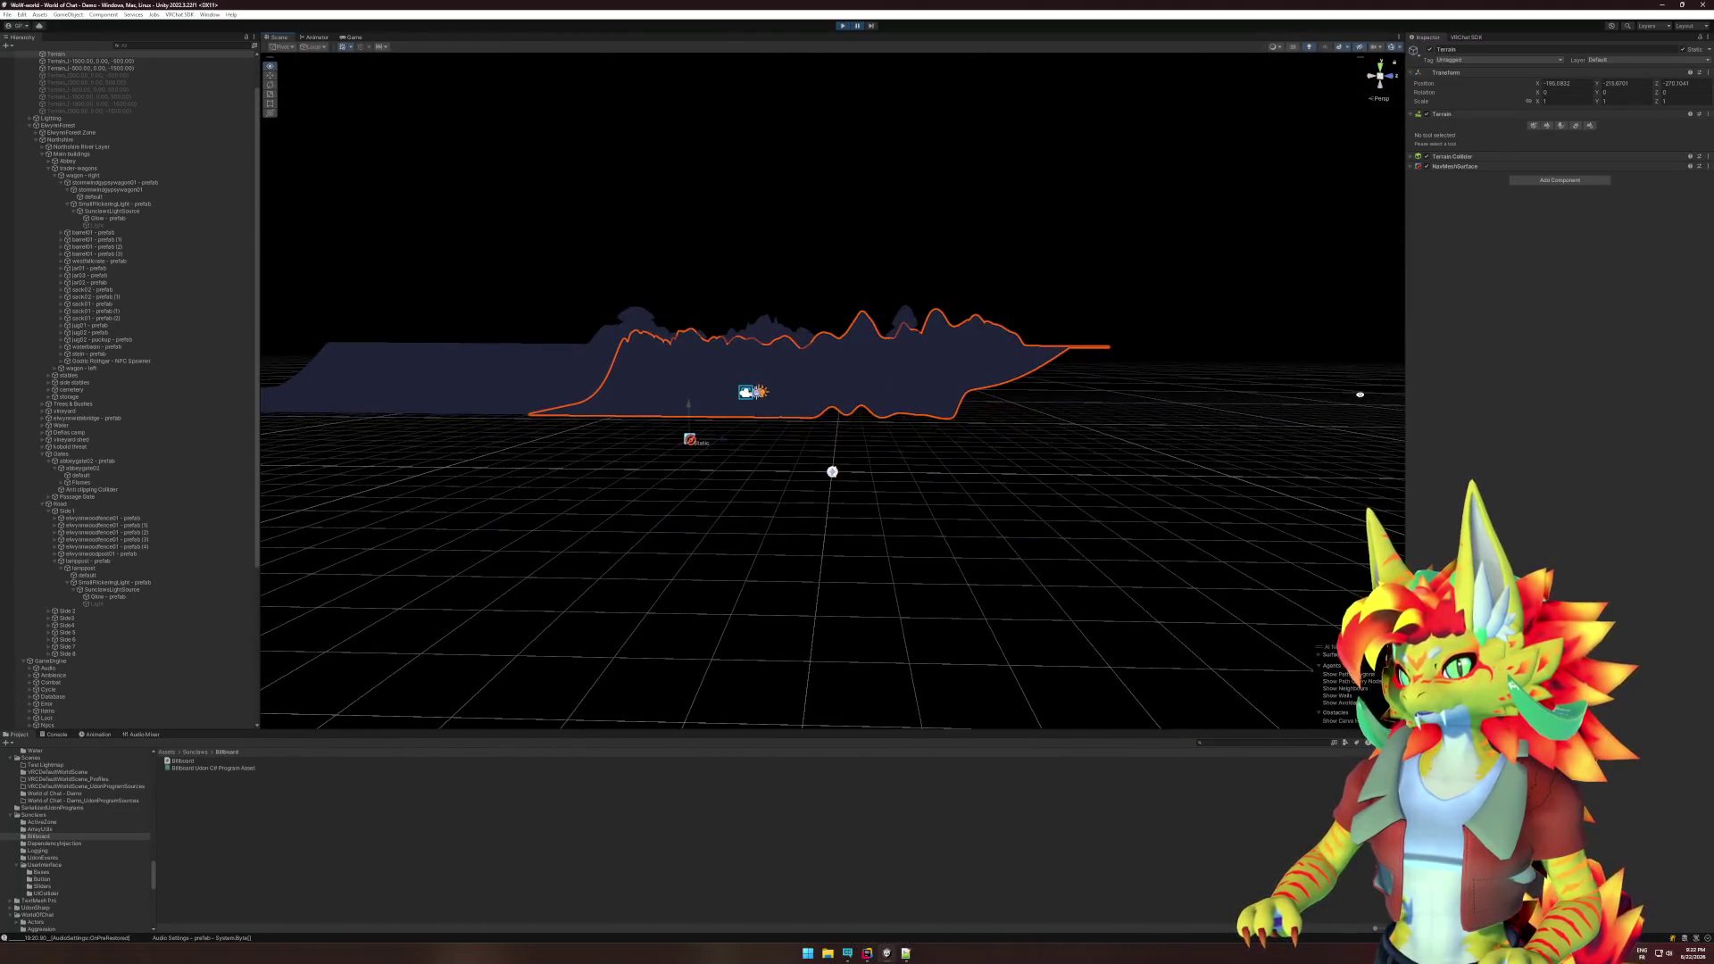
{"action": "left_click", "coordinate": [1174, 479]}
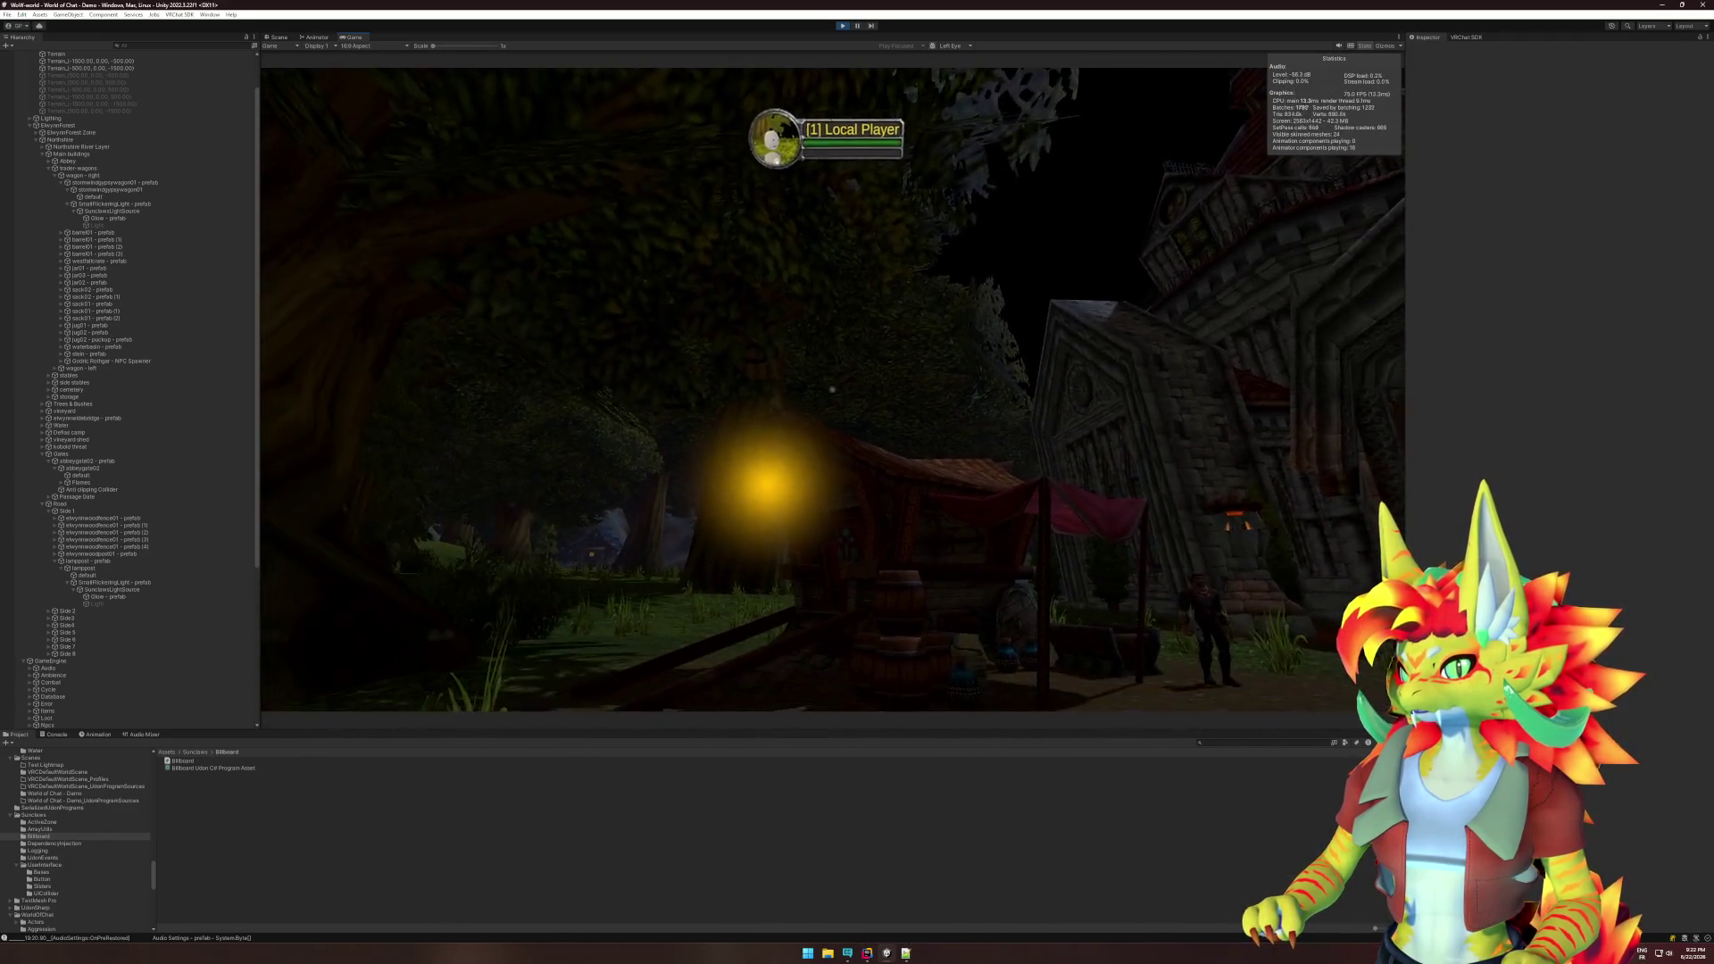
- Return to the Scene view and stop play mode
{"action": "key", "text": "super"}
{"action": "key", "text": "Escape"}
{"action": "left_click", "coordinate": [280, 37]}
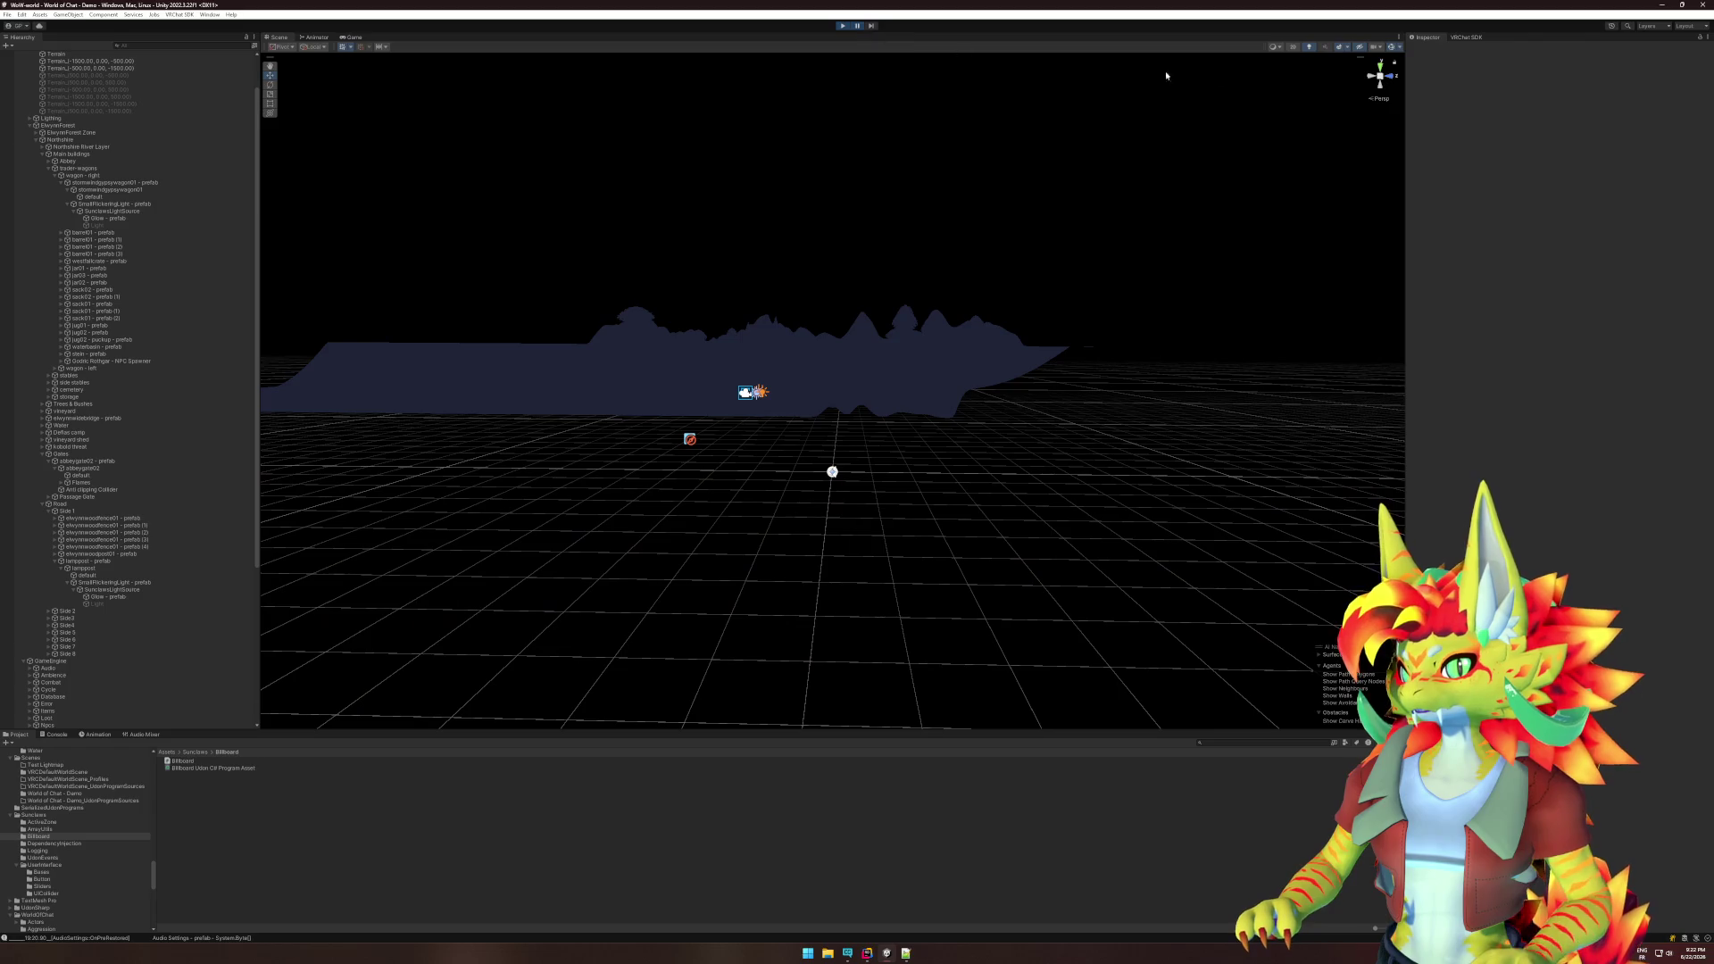
{"action": "left_click", "coordinate": [842, 27]}
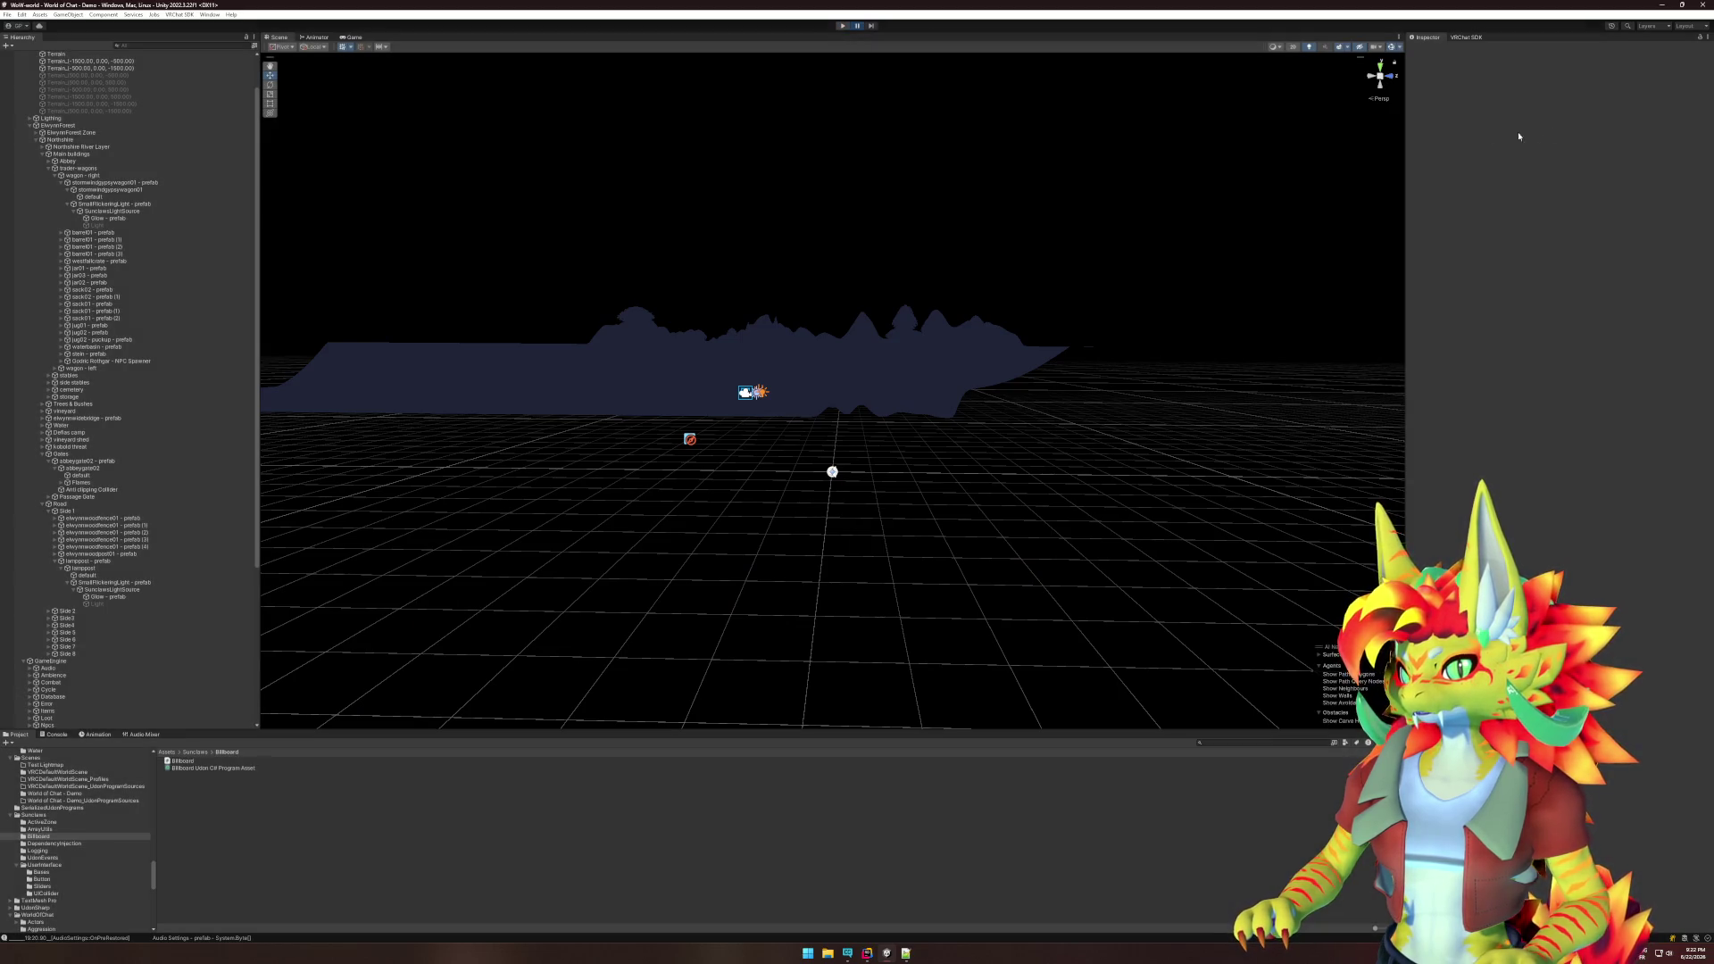
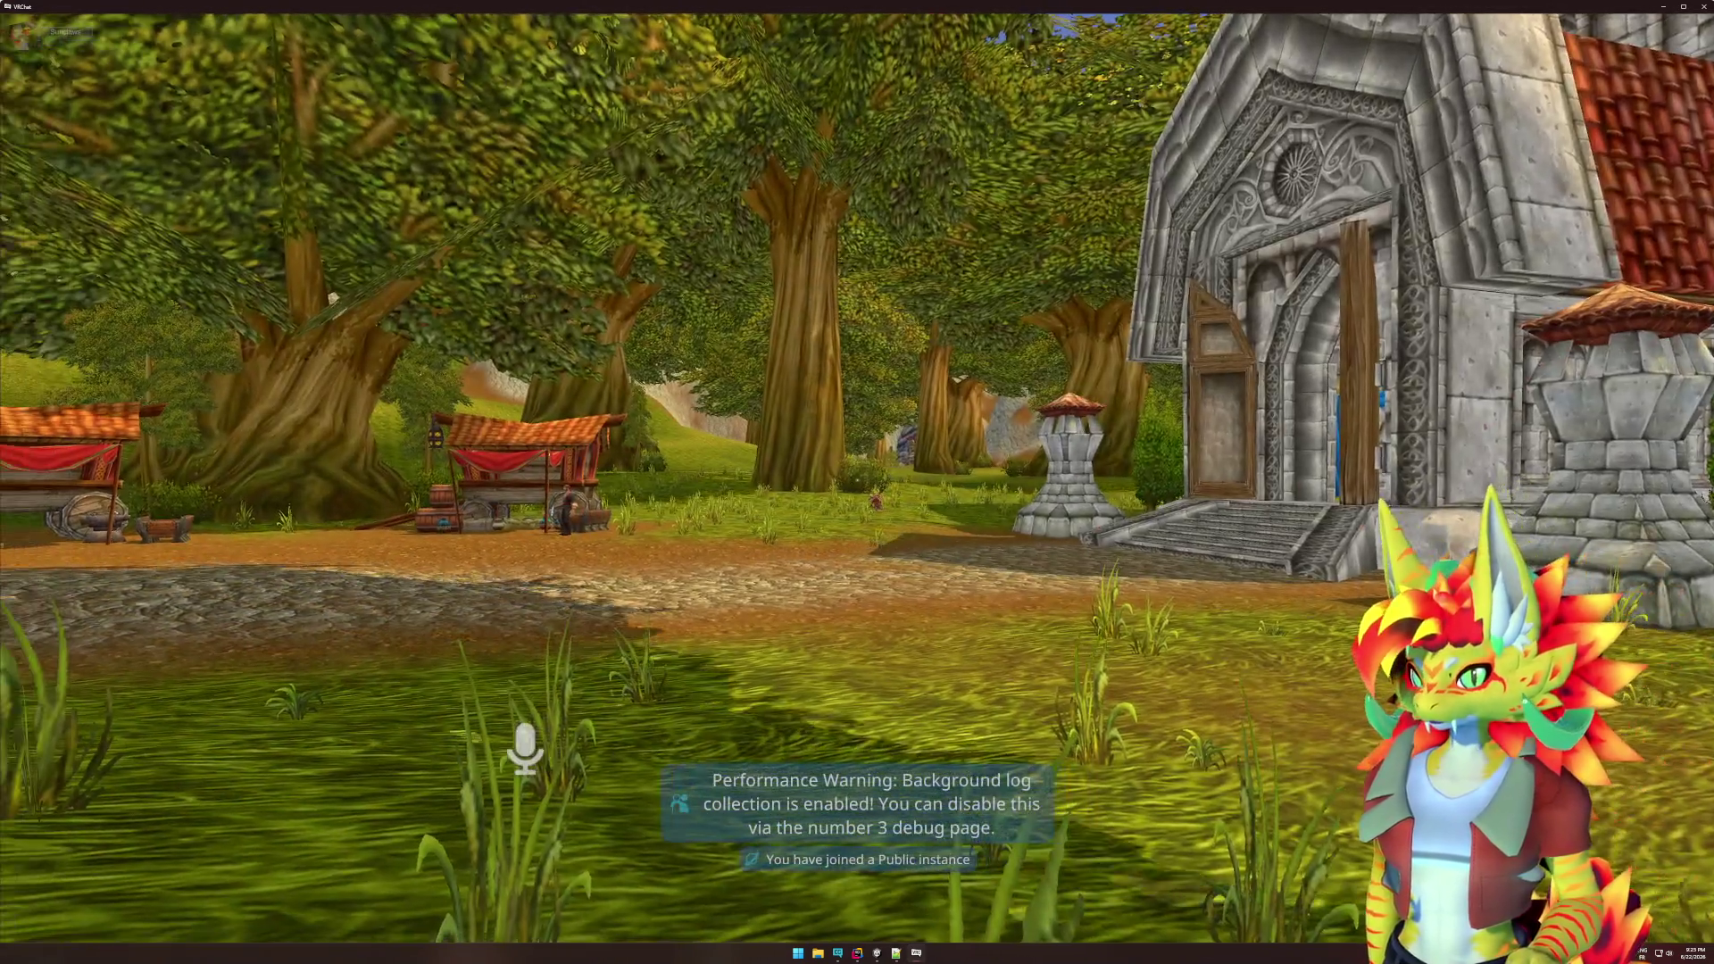
- Walk through the village to the glowing lantern by the market stall, then restore the VRChat window
{"action": "mouse_move", "coordinate": [857, 482]}
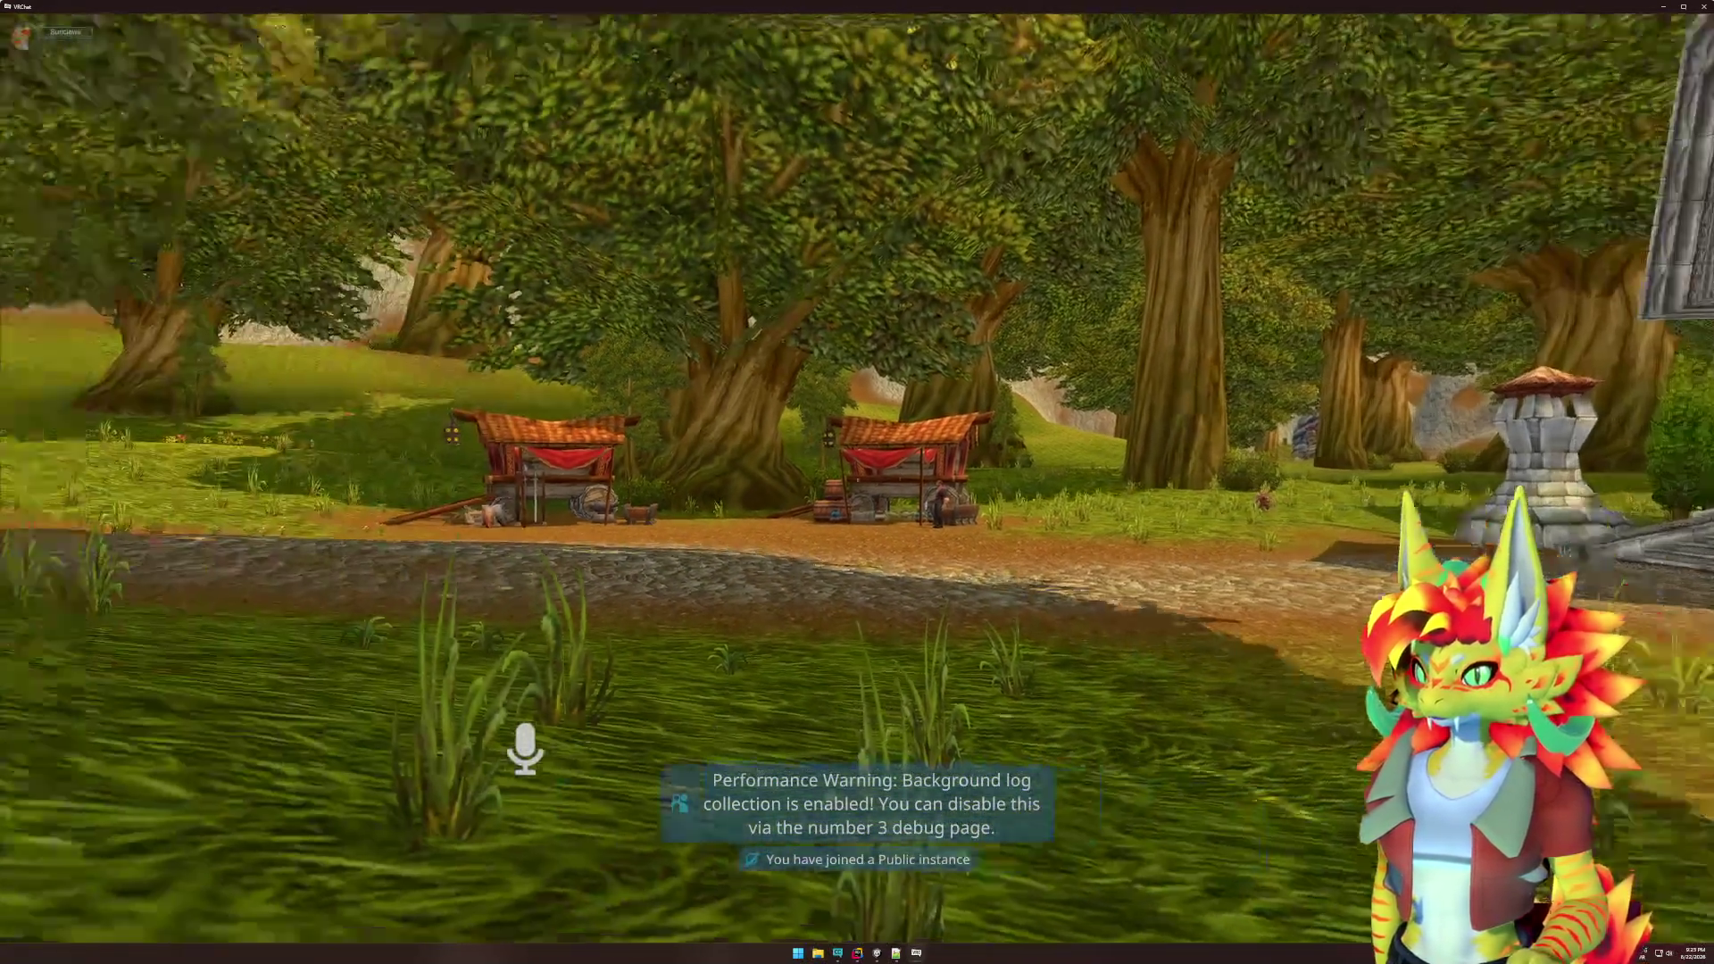
{"action": "key", "text": "w"}
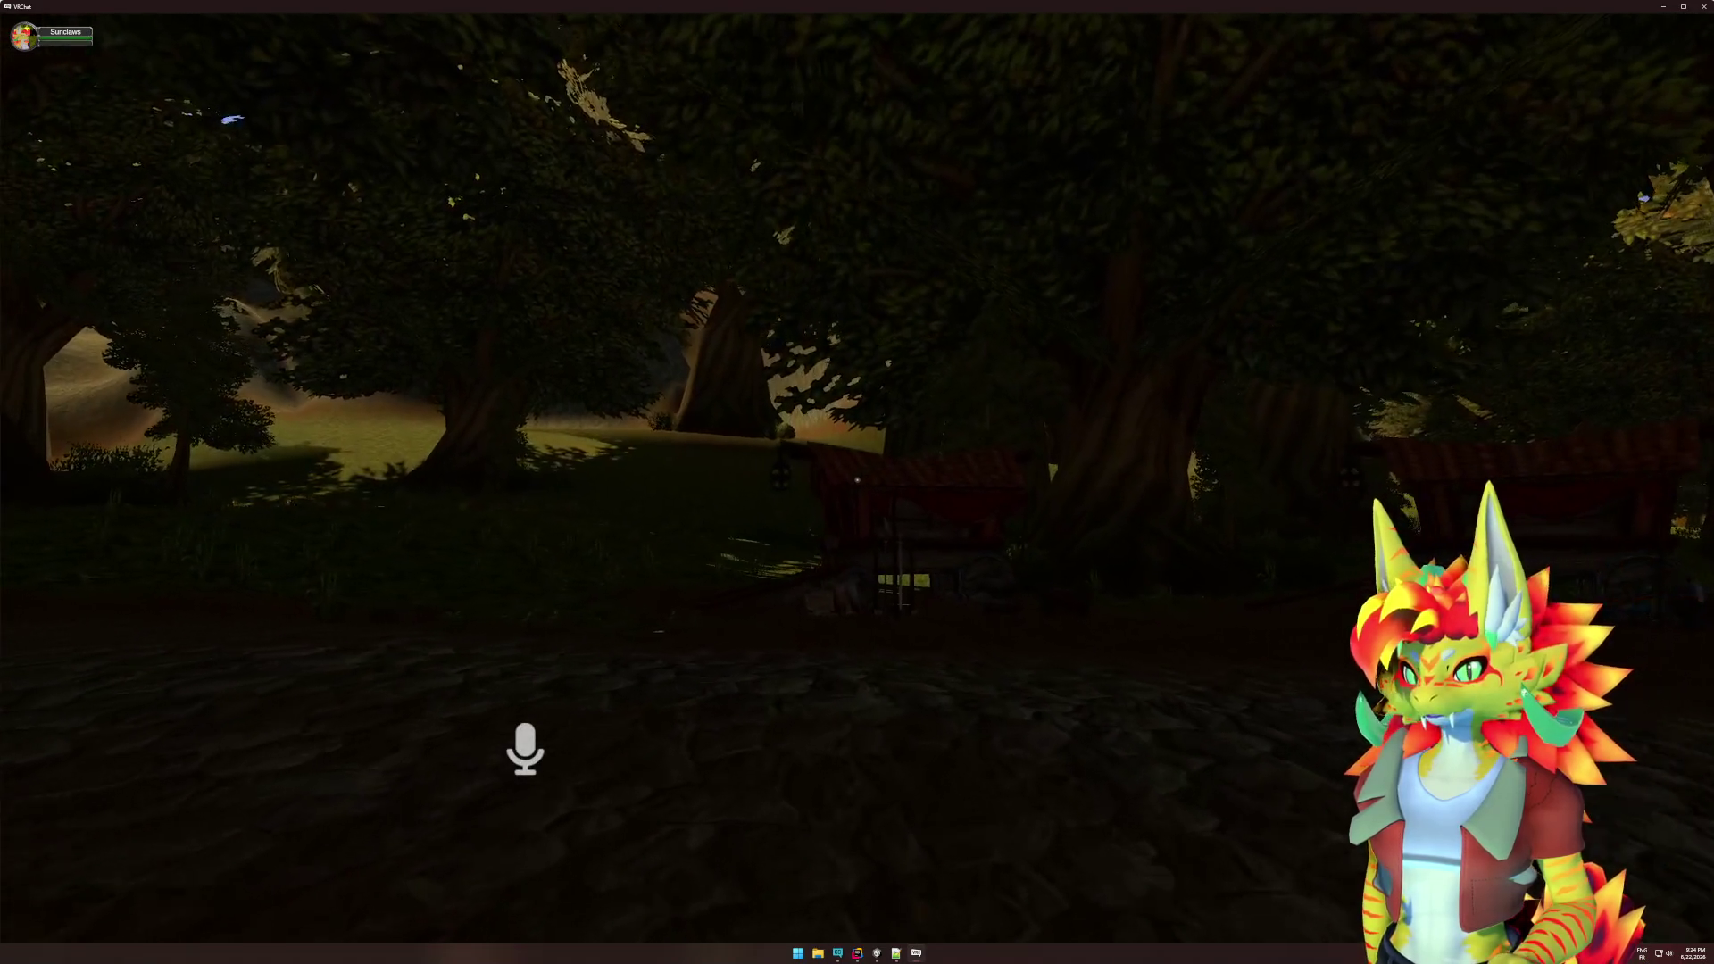
{"action": "key", "text": "w"}
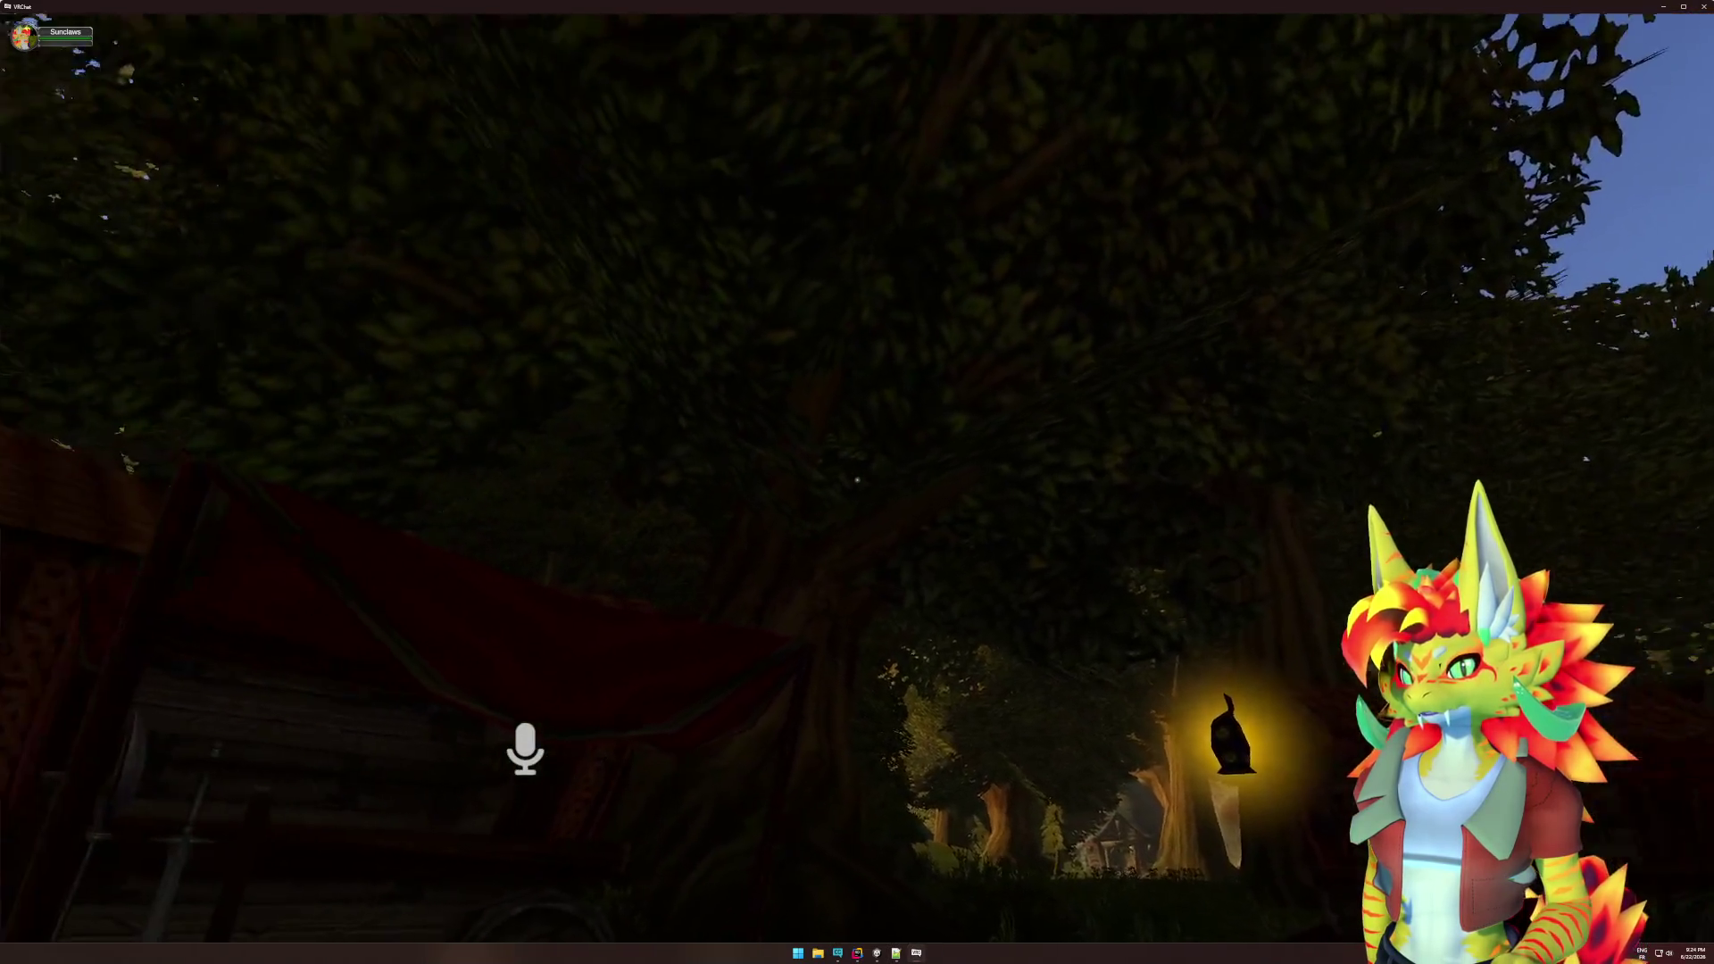
{"action": "key", "text": "w"}
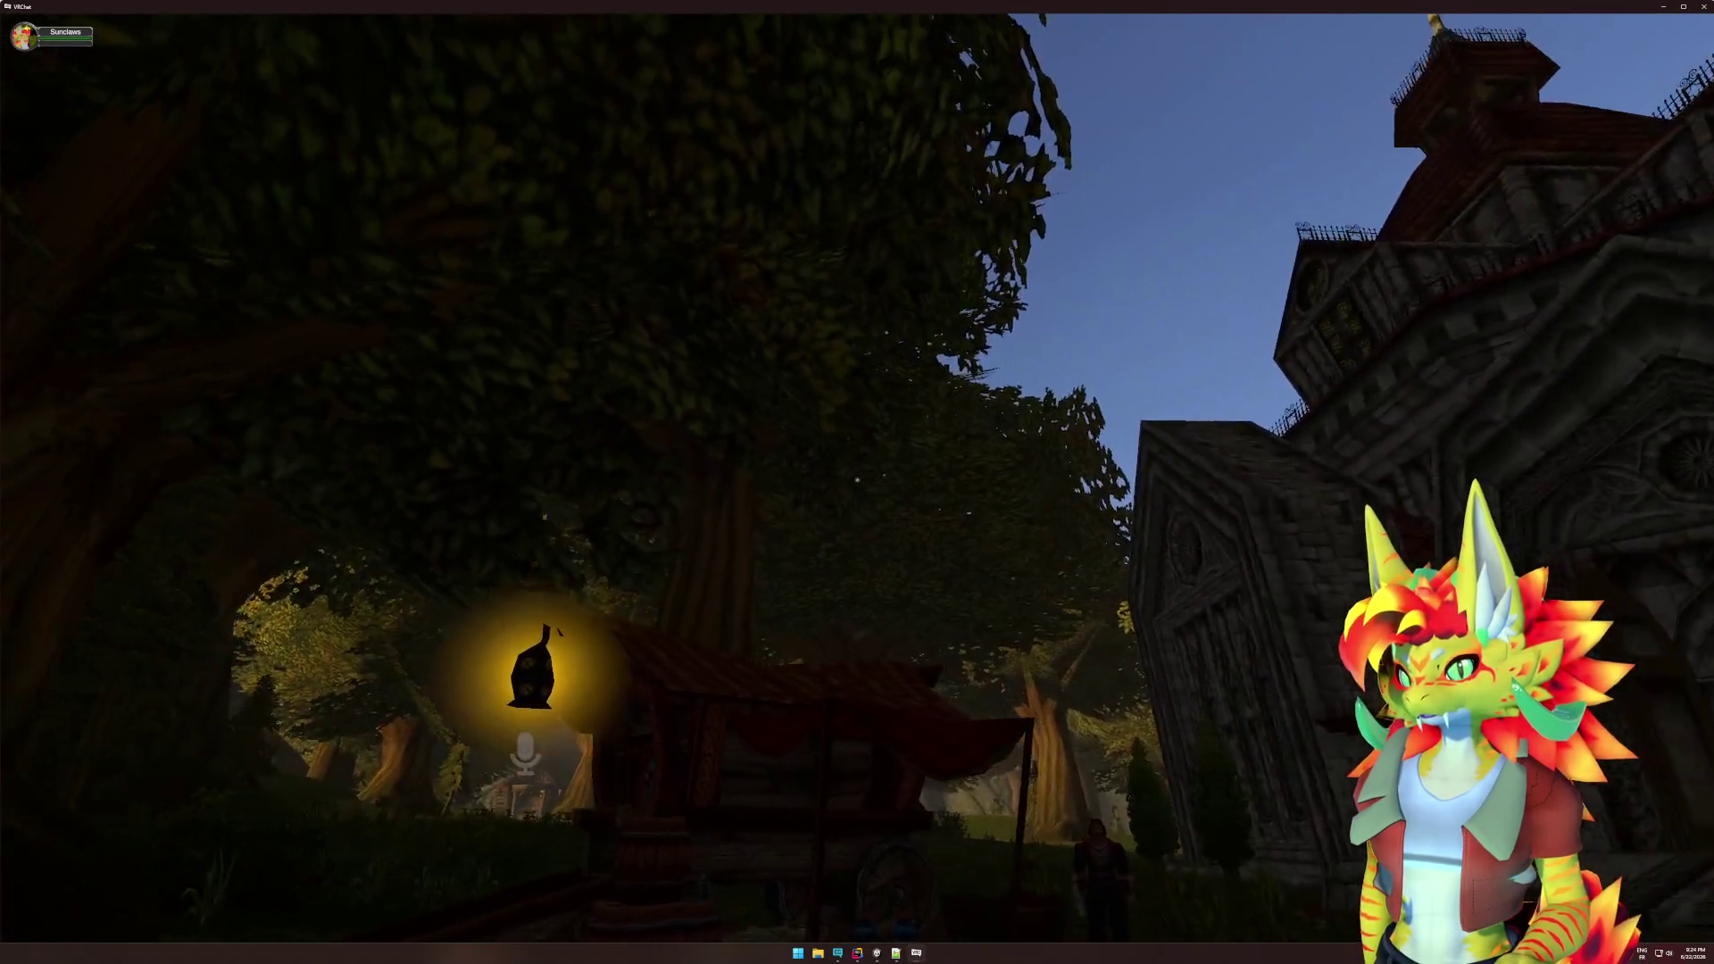
{"action": "key", "text": "w"}
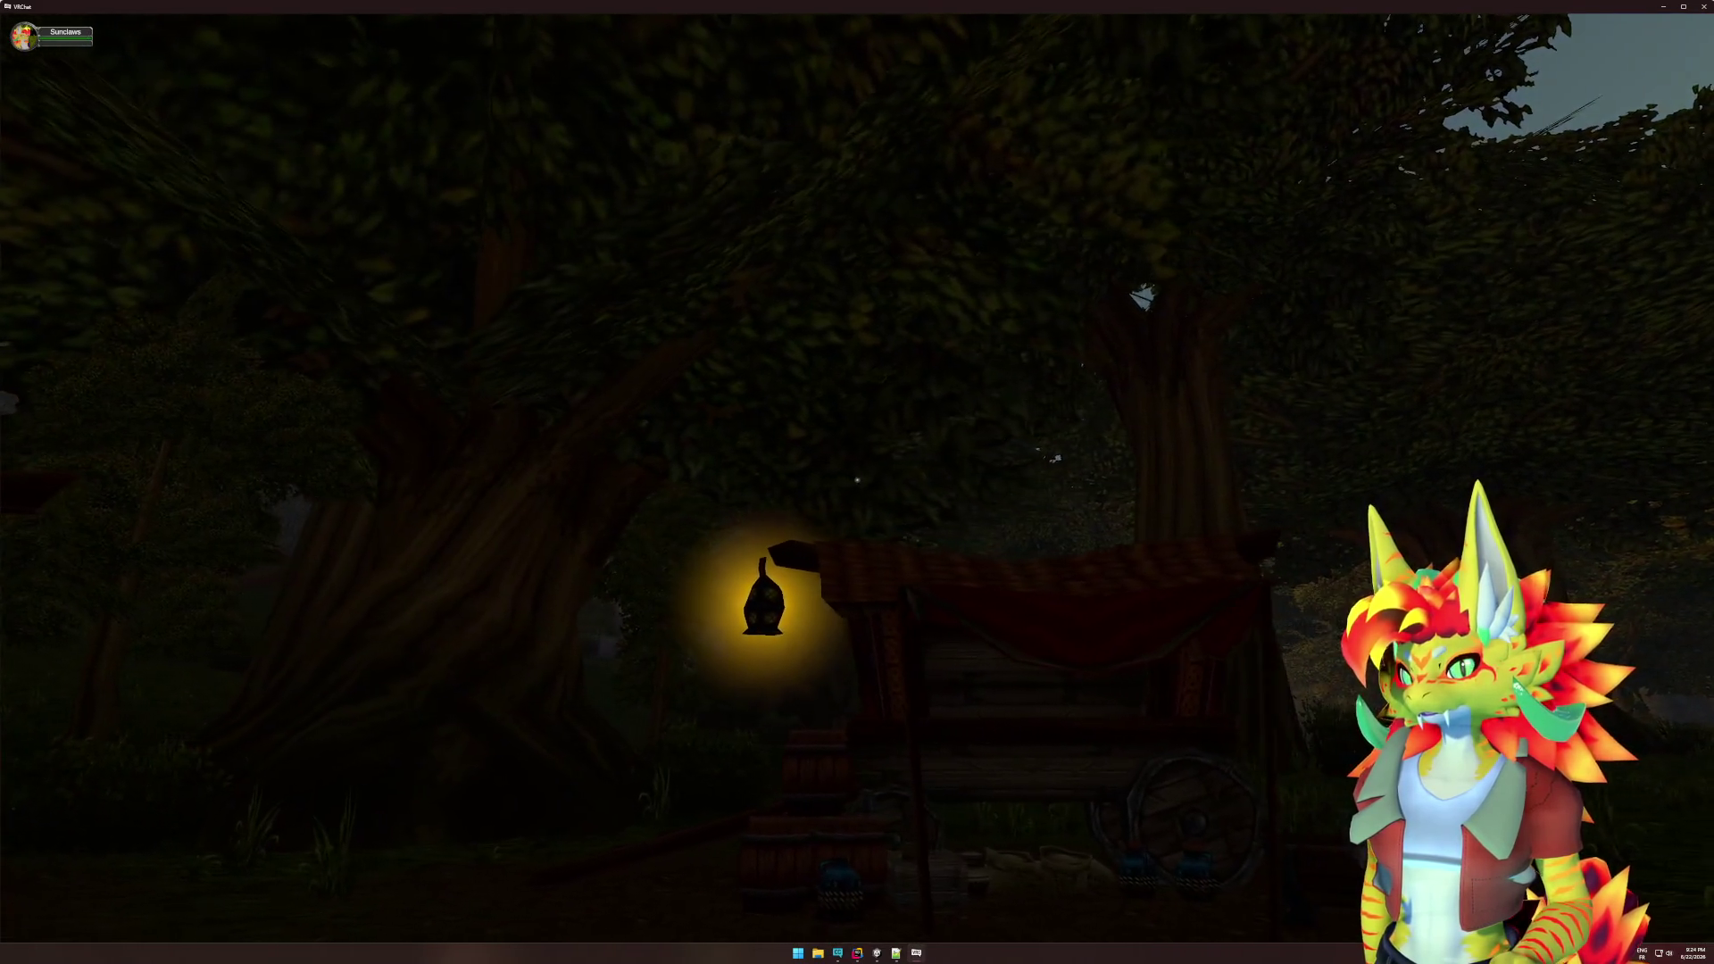
{"action": "key", "text": "s"}
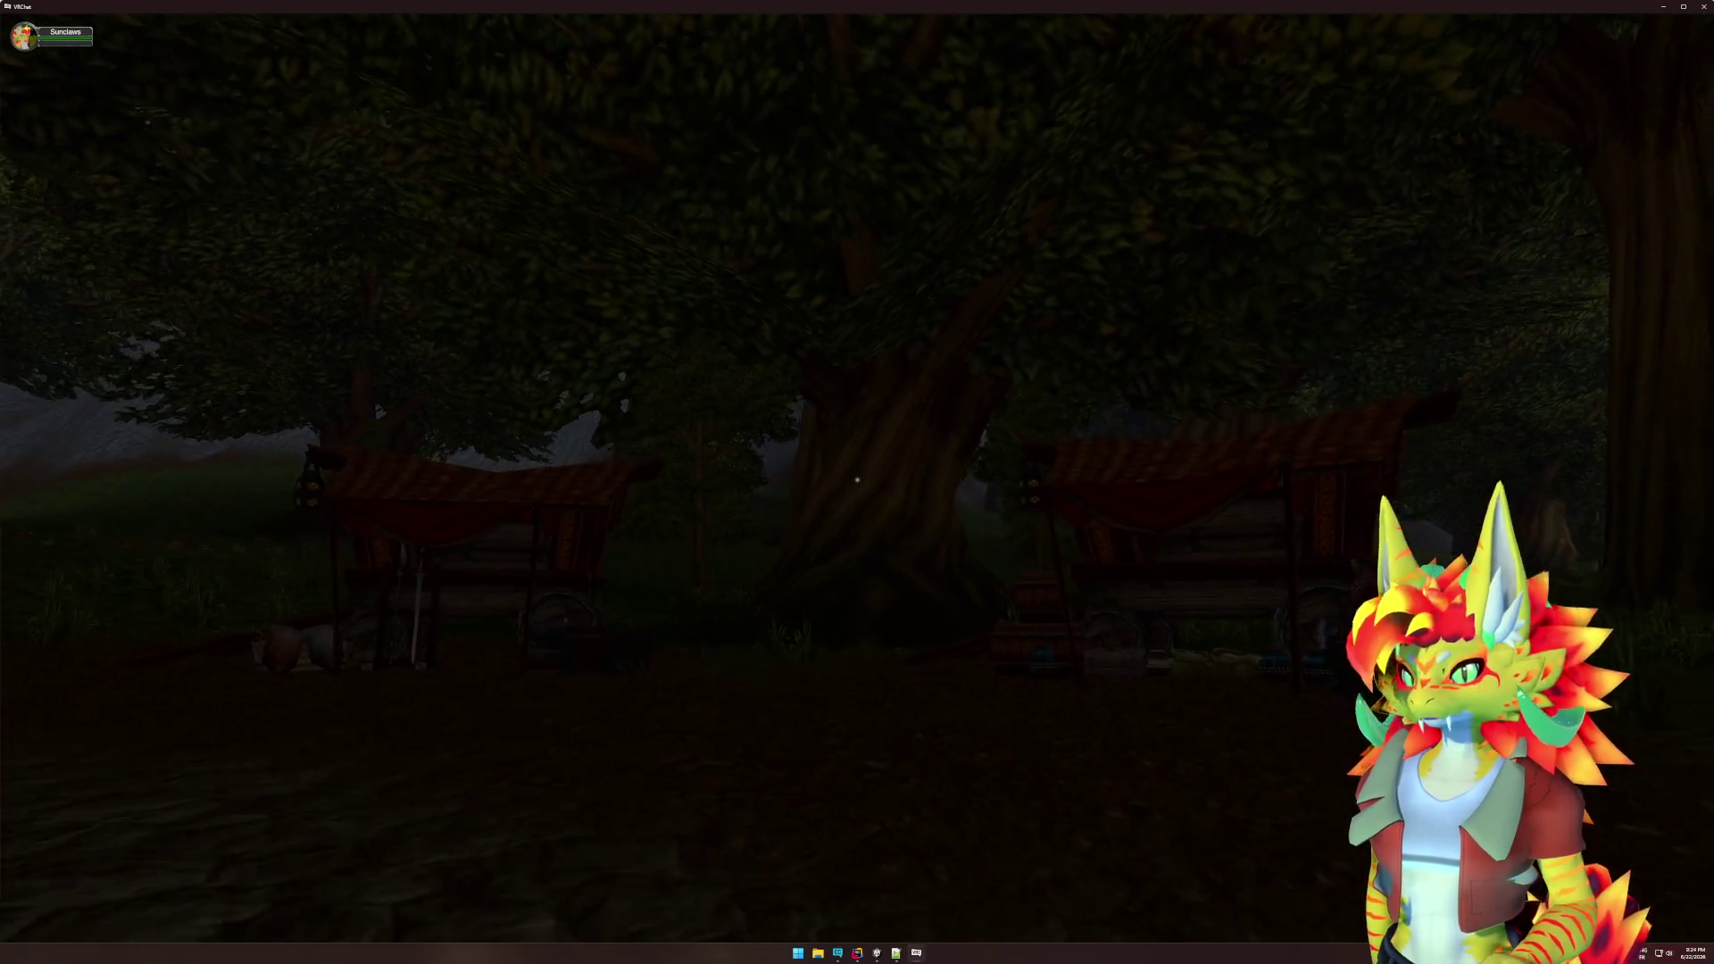
{"action": "key", "text": "s"}
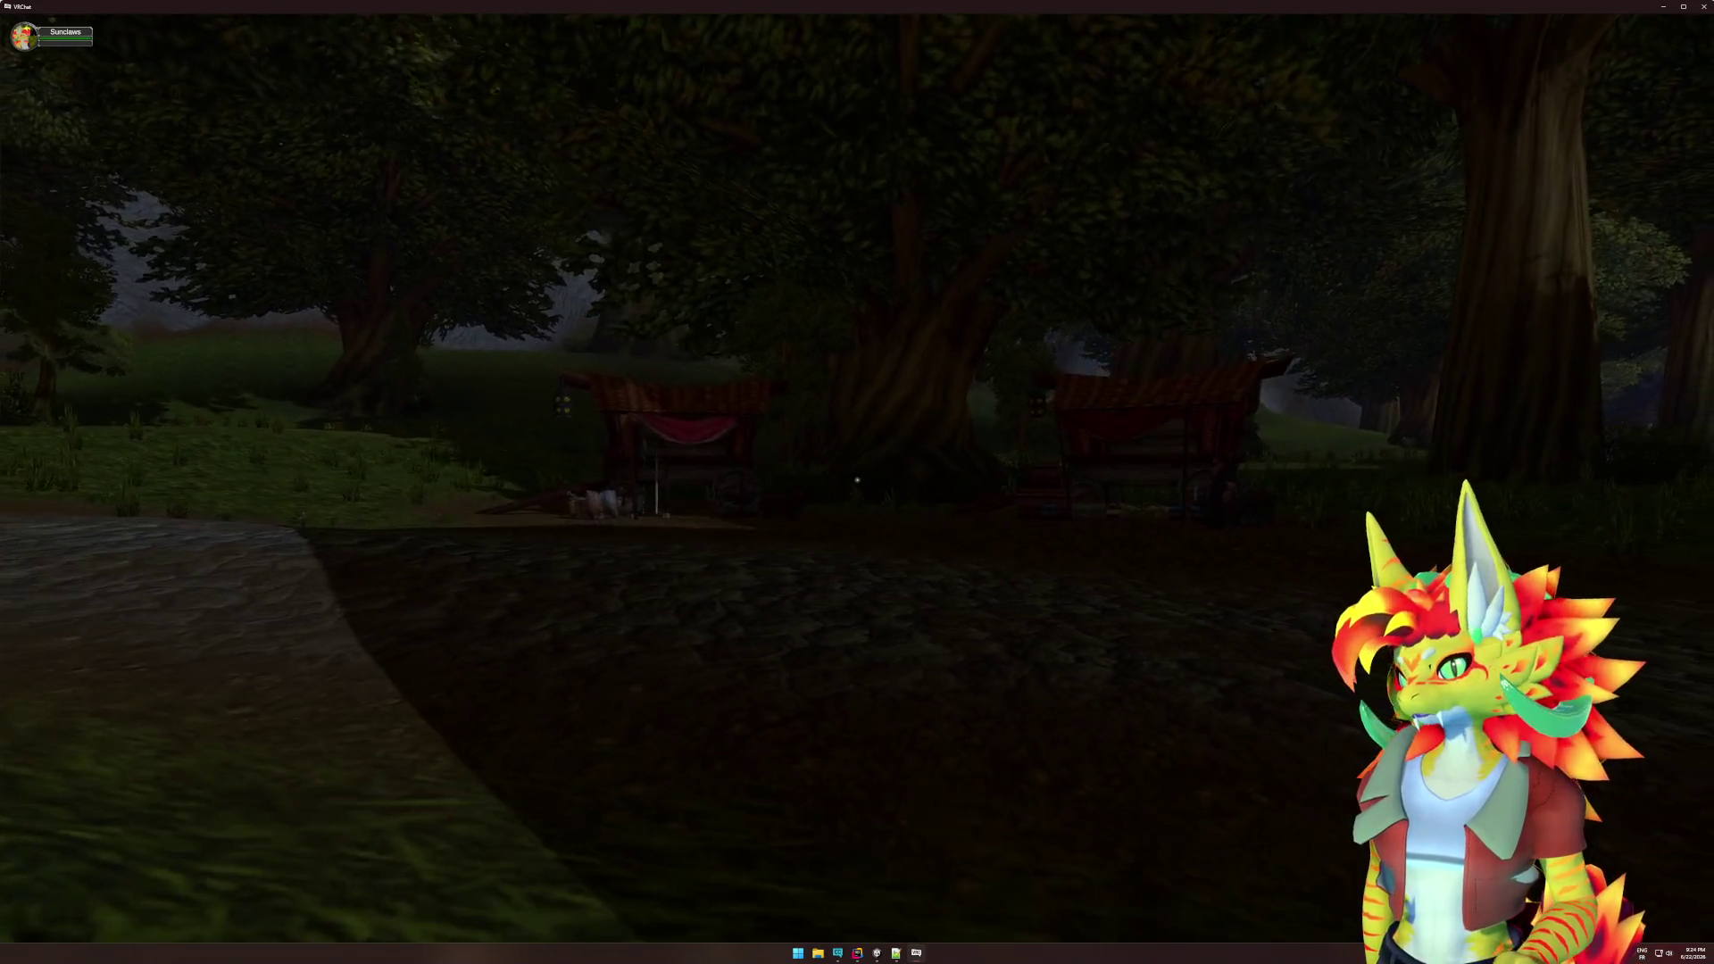
{"action": "key", "text": "w"}
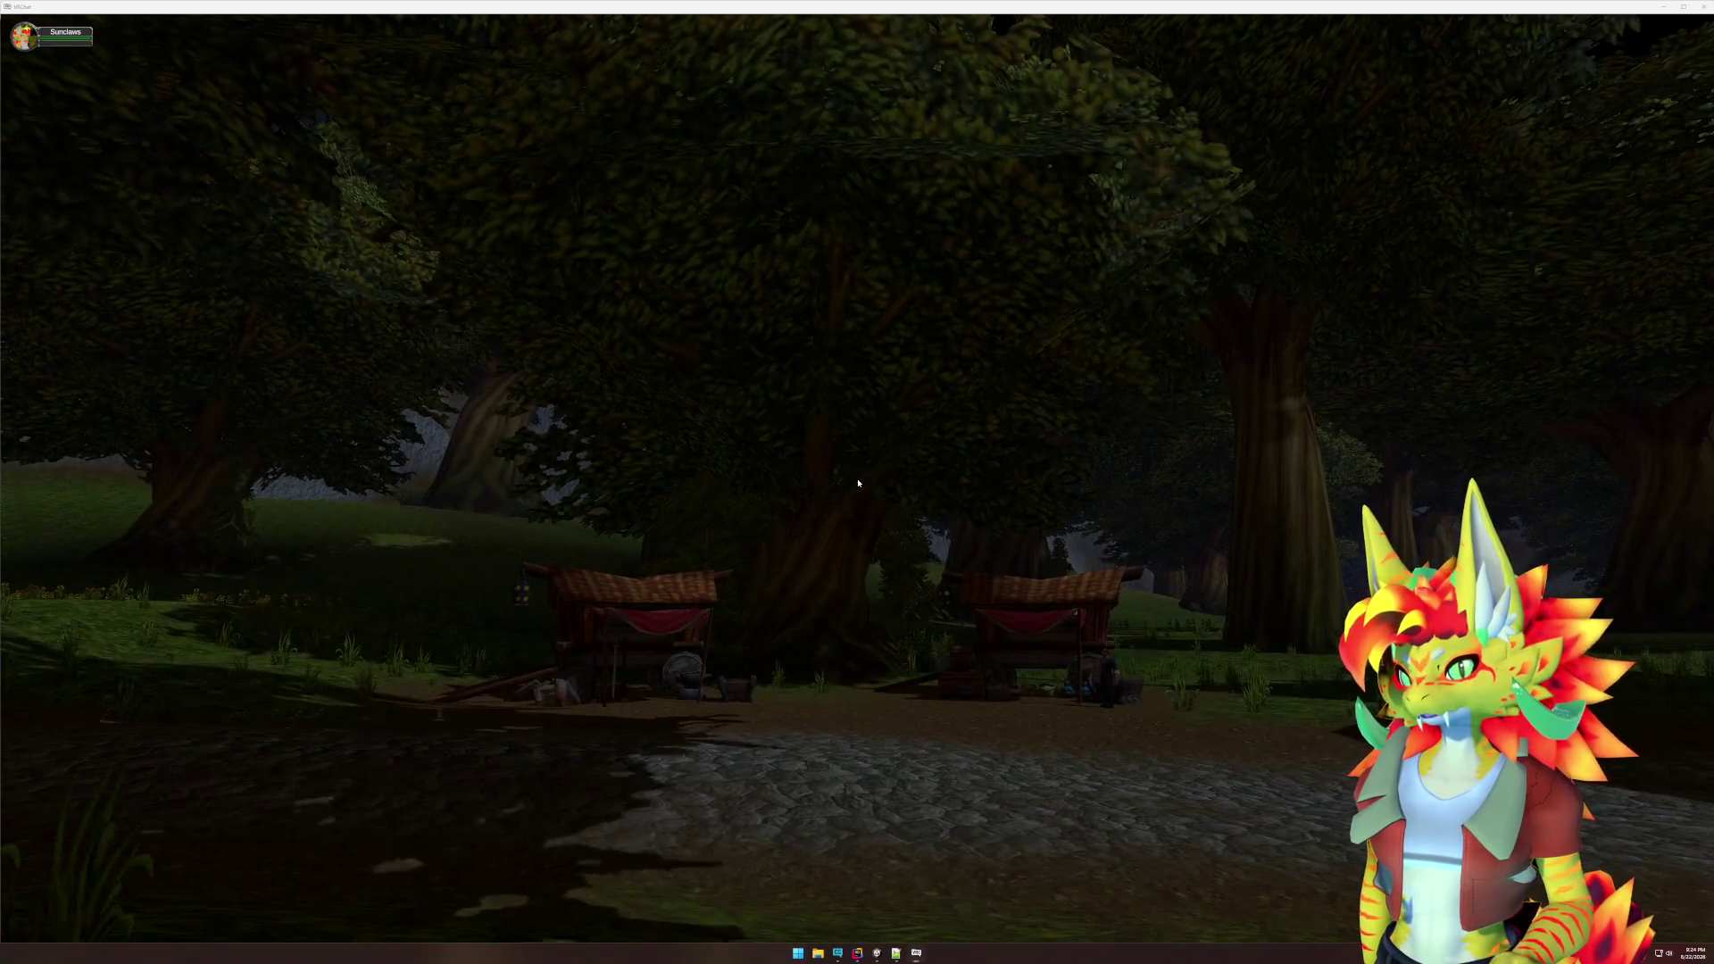
{"action": "double_click", "coordinate": [1591, 11]}
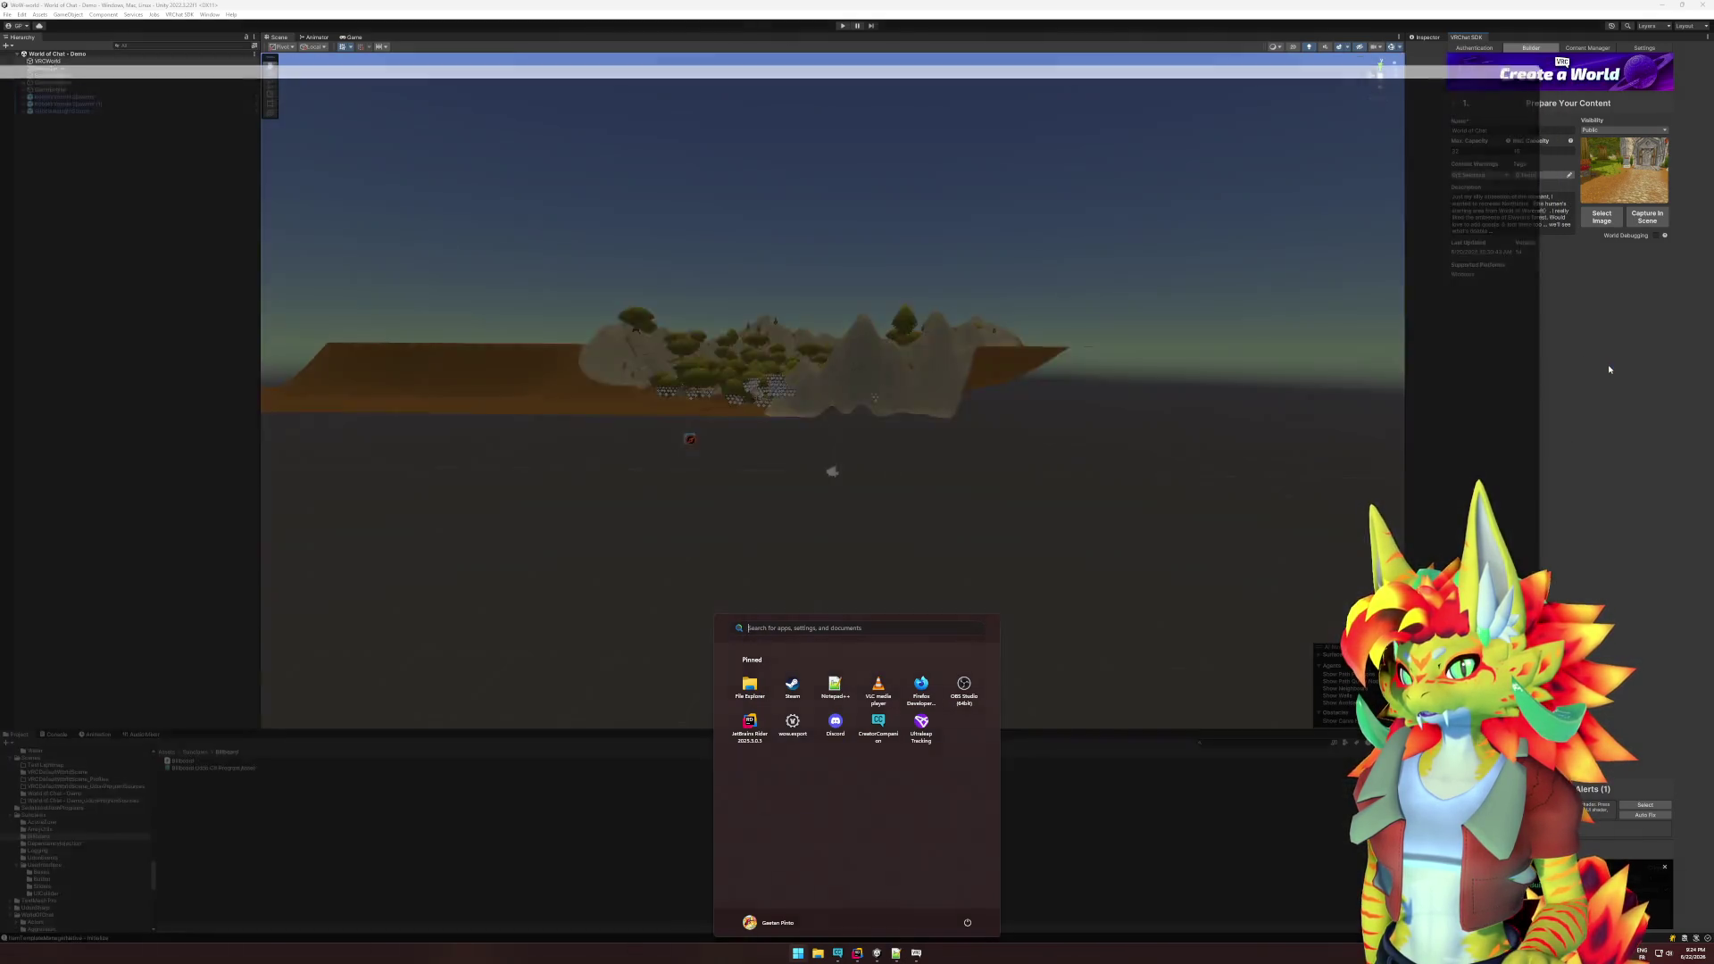
- Close the VRChat client and frame the cart near the Kobold Vermin Spawner in the Scene view
{"action": "left_click", "coordinate": [1604, 369]}
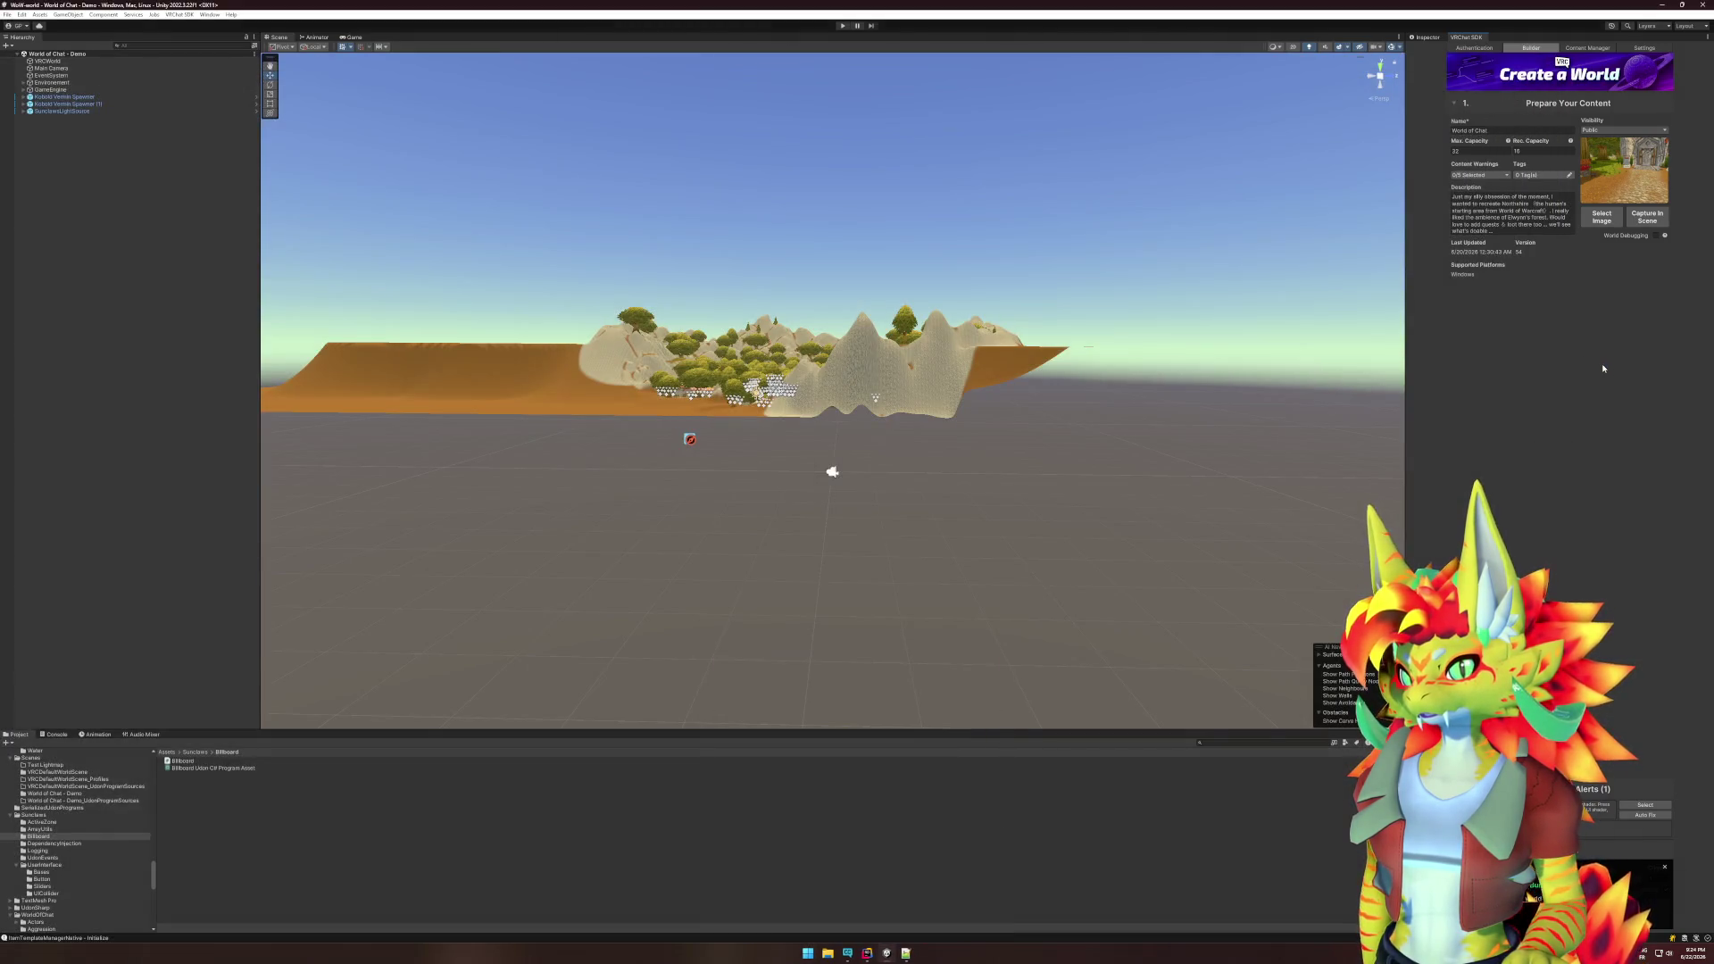
{"action": "double_click", "coordinate": [73, 96]}
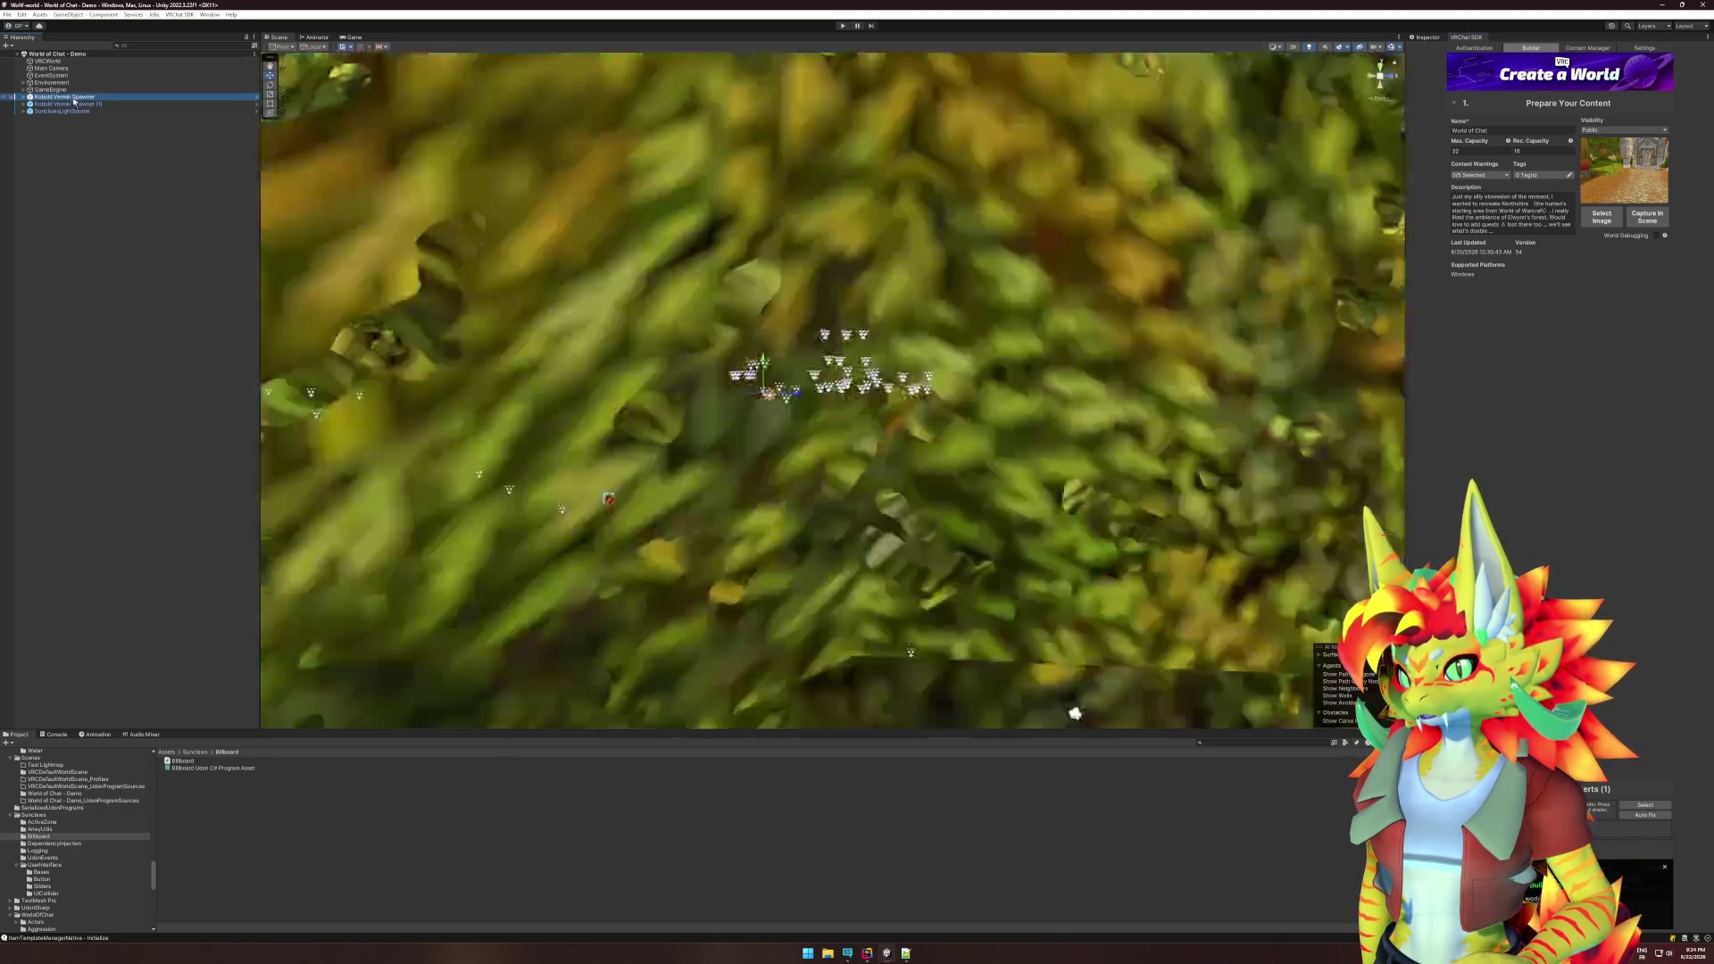
{"action": "left_click_drag", "start_coordinate": [732, 291], "coordinate": [480, 289]}
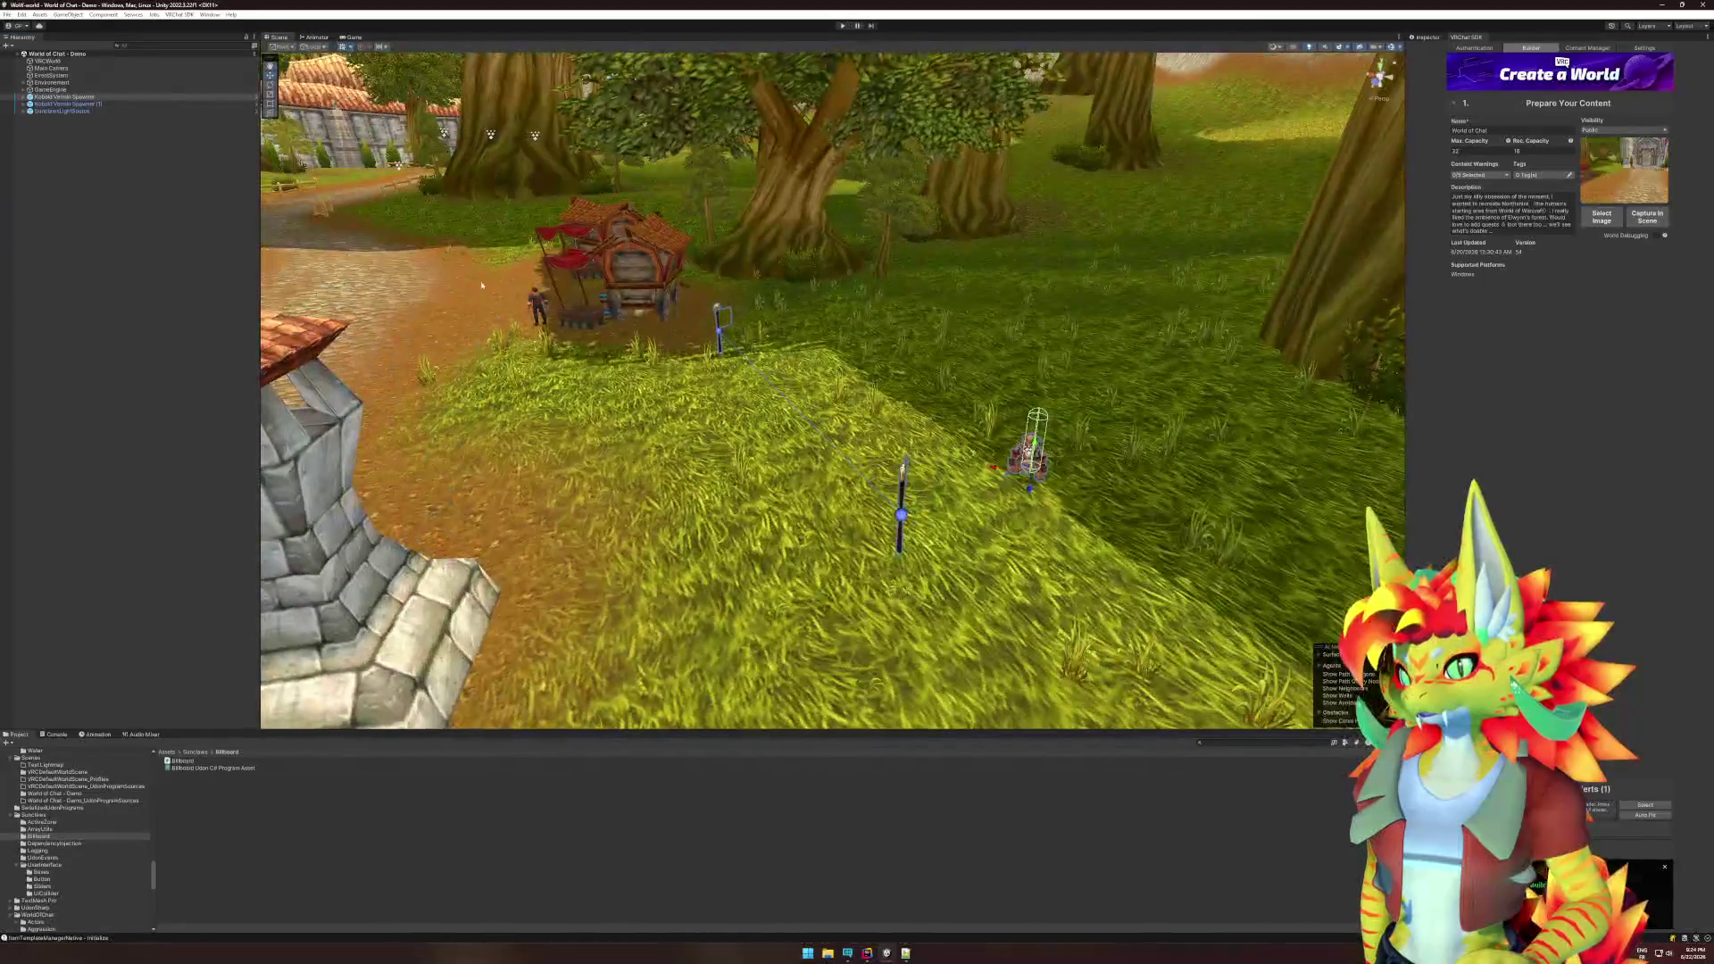
{"action": "left_click", "coordinate": [567, 263]}
{"action": "key", "text": "f"}
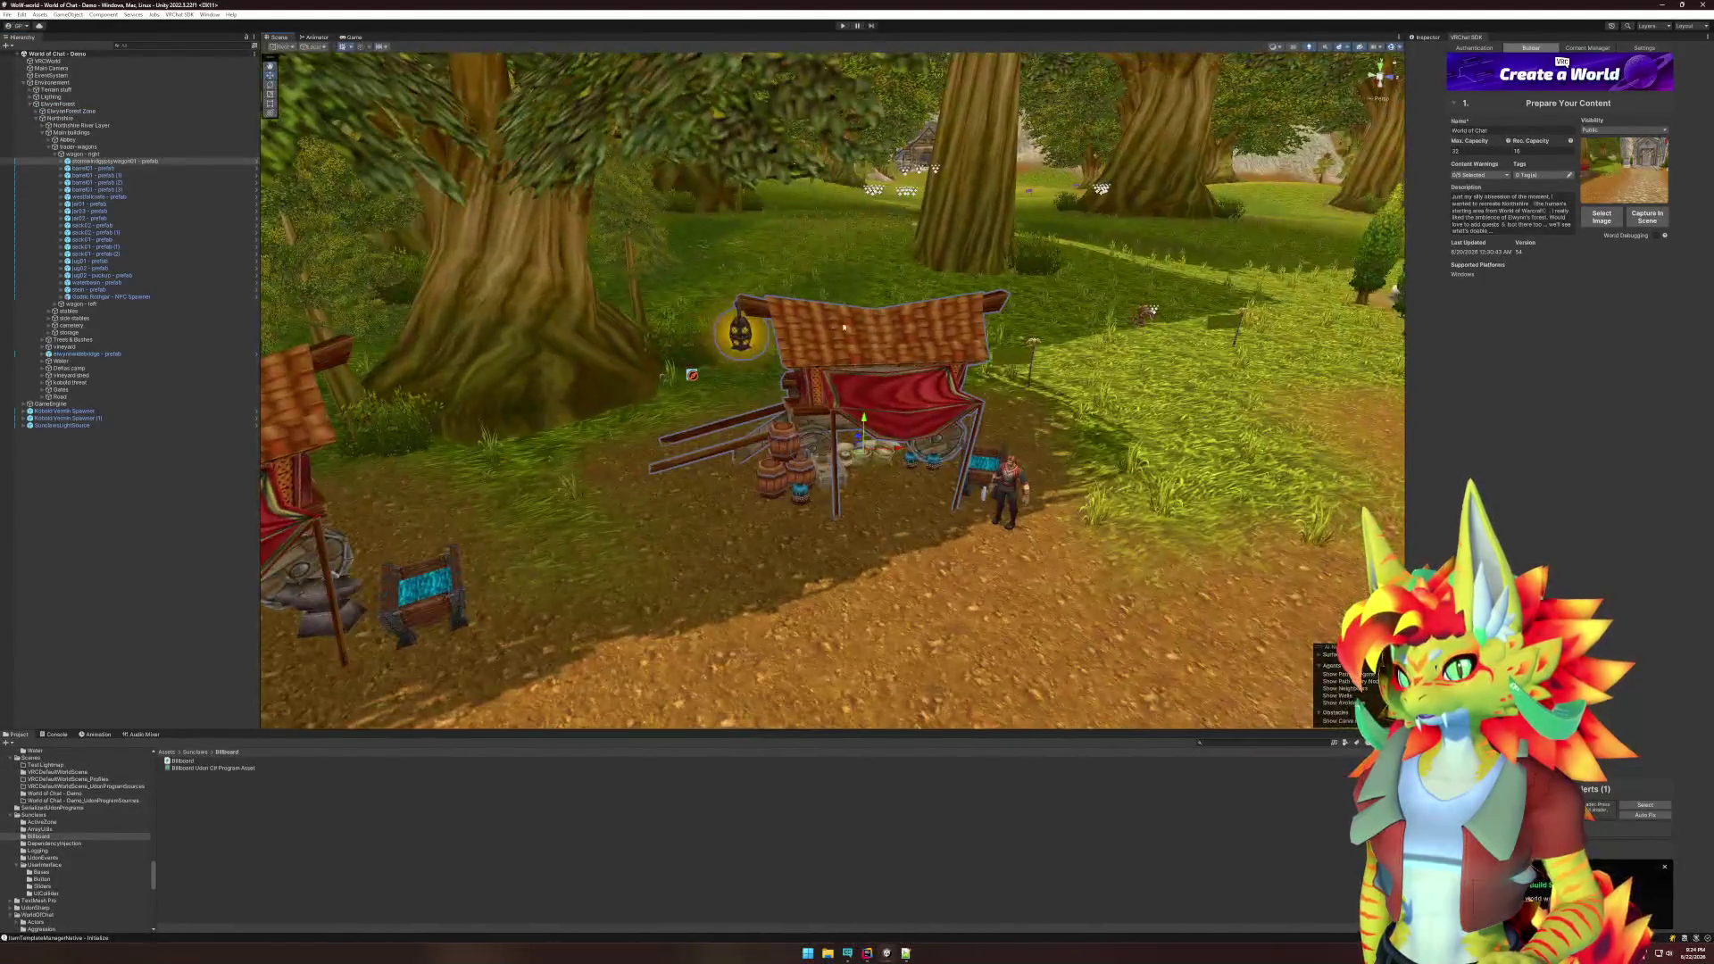
- Select and frame the lantern's Glow - prefab, show its components in the Inspector, and enter Play mode
{"action": "left_click", "coordinate": [729, 337]}
{"action": "key", "text": "f"}
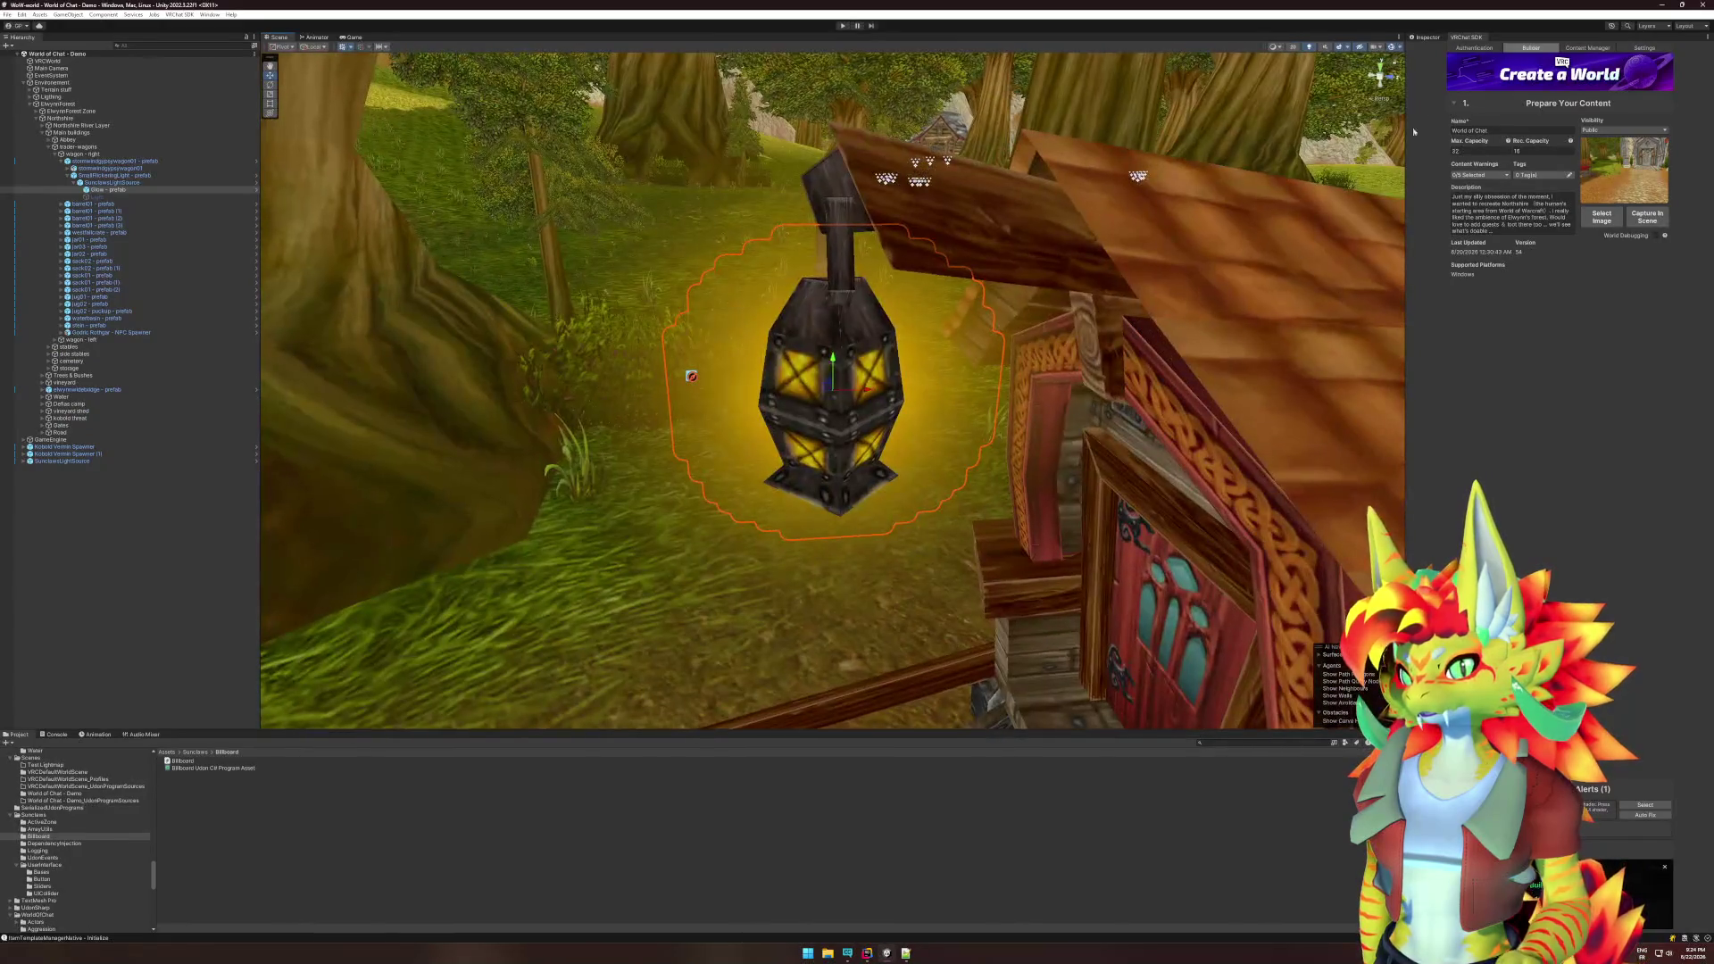
{"action": "left_click", "coordinate": [1426, 38]}
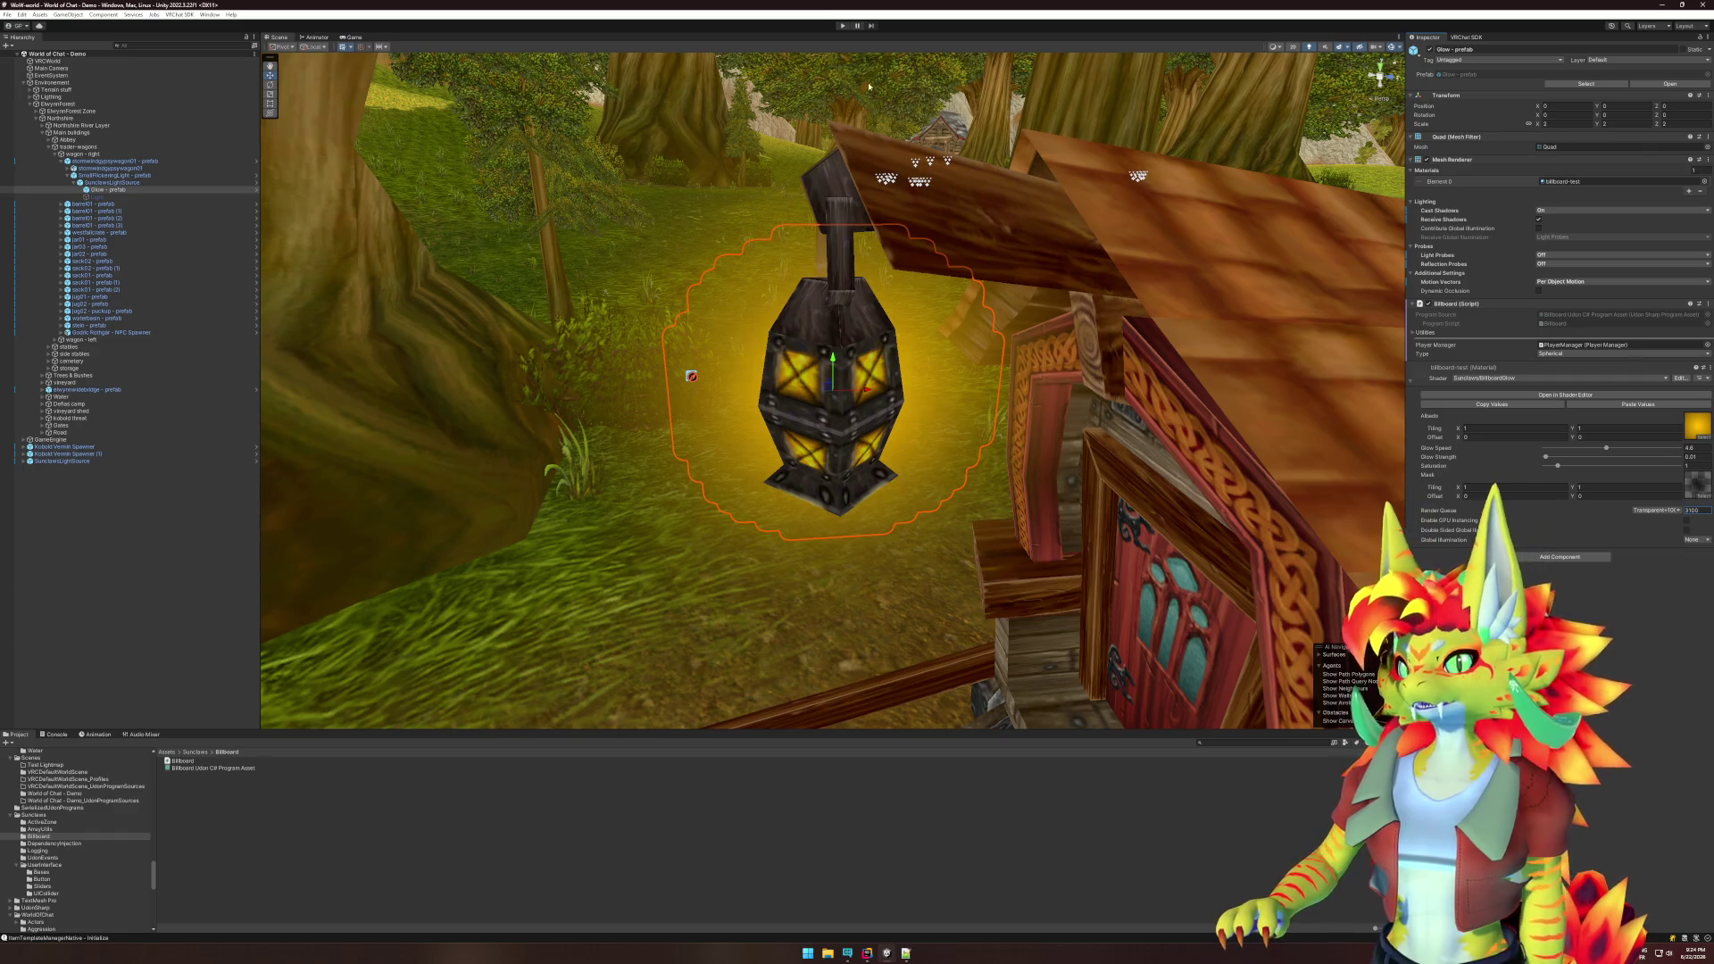
{"action": "left_click", "coordinate": [843, 26]}
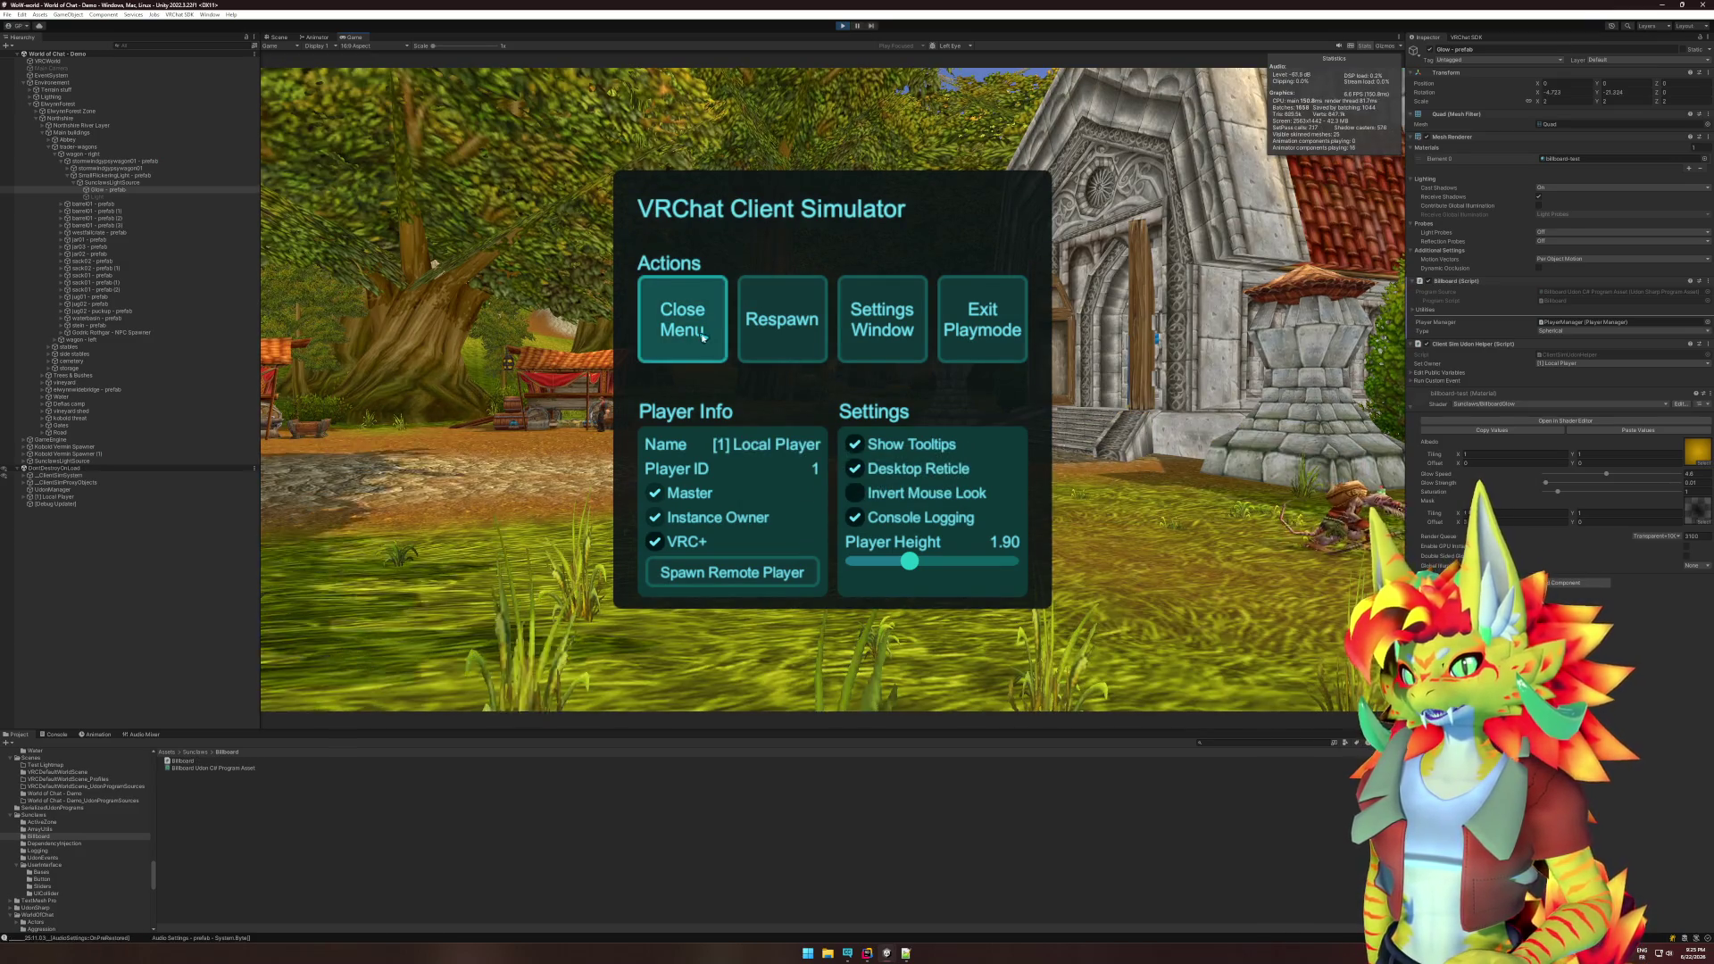
- Close the Client Simulator menu and look around the running world toward the wagon and trees
{"action": "left_click", "coordinate": [692, 335]}
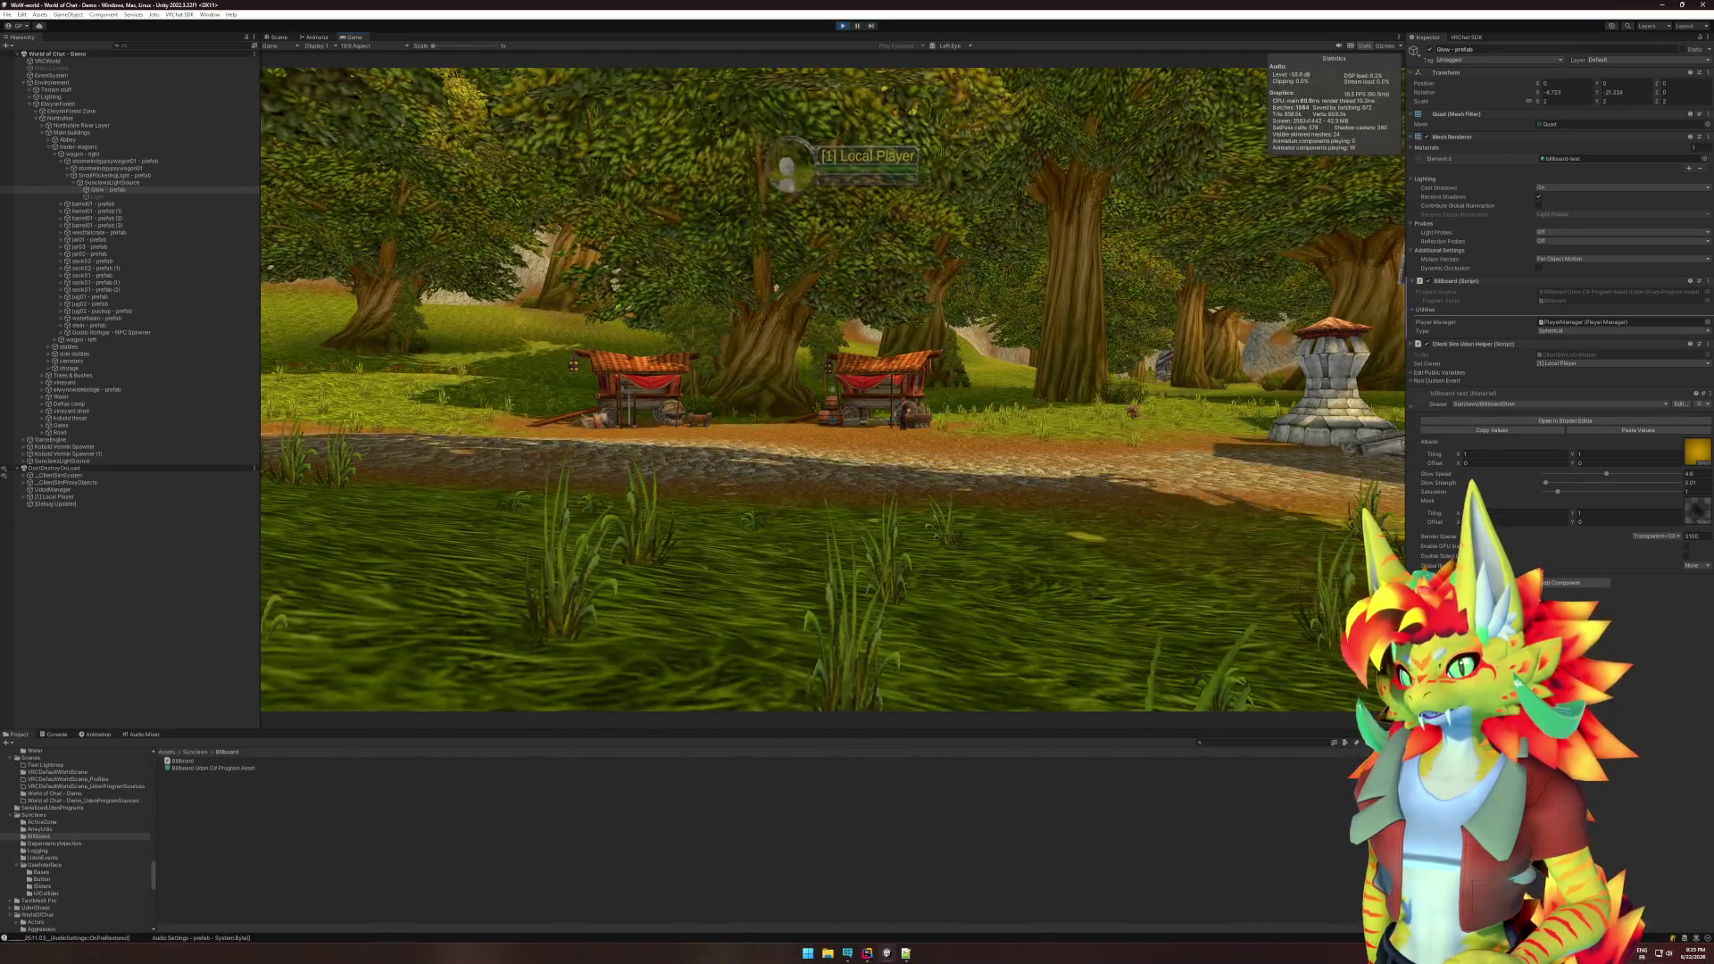
{"action": "key", "text": "super"}
{"action": "left_click", "coordinate": [83, 96]}
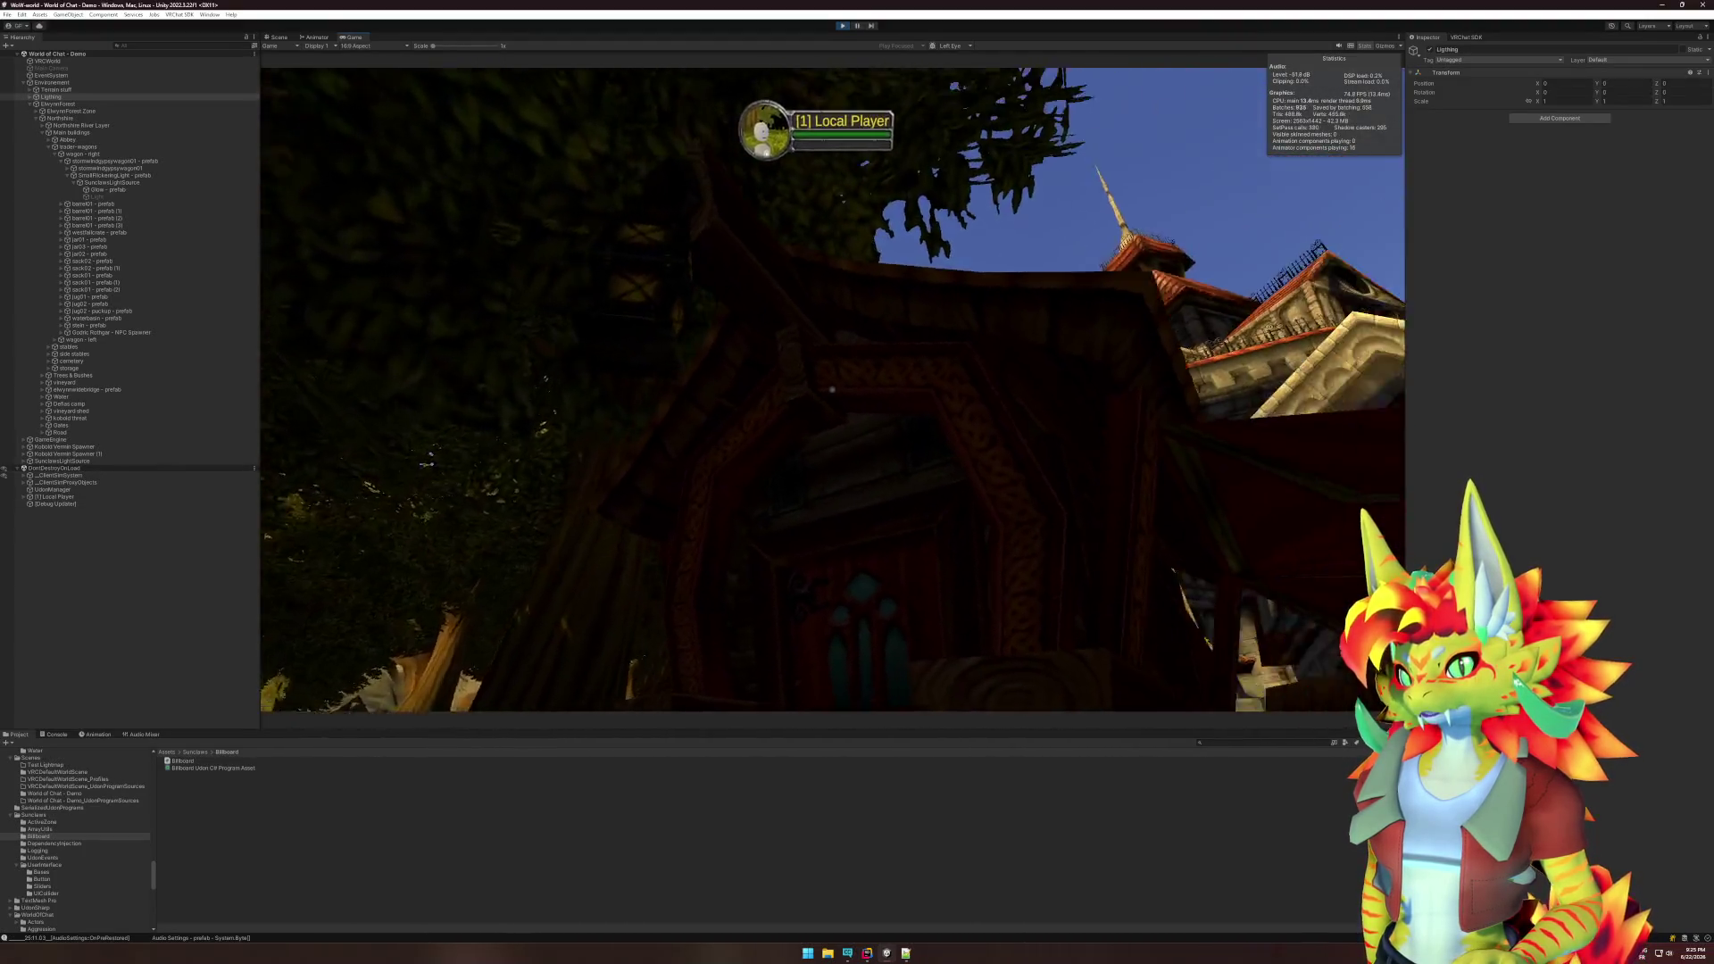
{"action": "left_click", "coordinate": [55, 735]}
{"action": "key", "text": "super"}
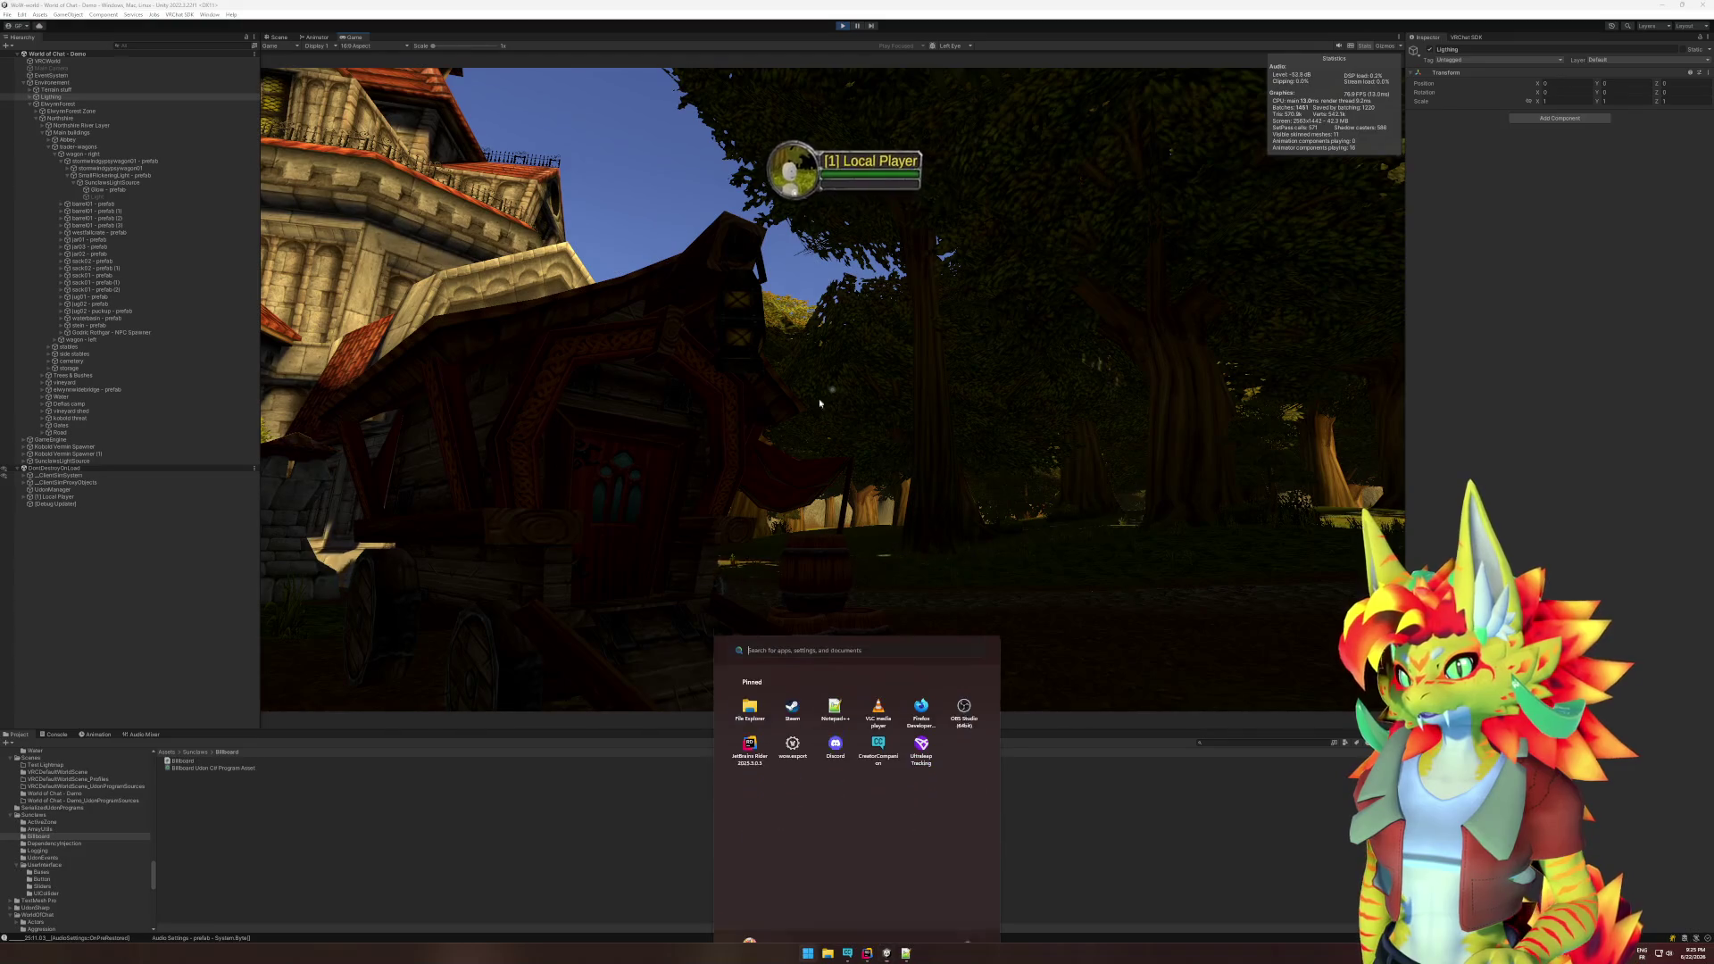
{"action": "key", "text": "super"}
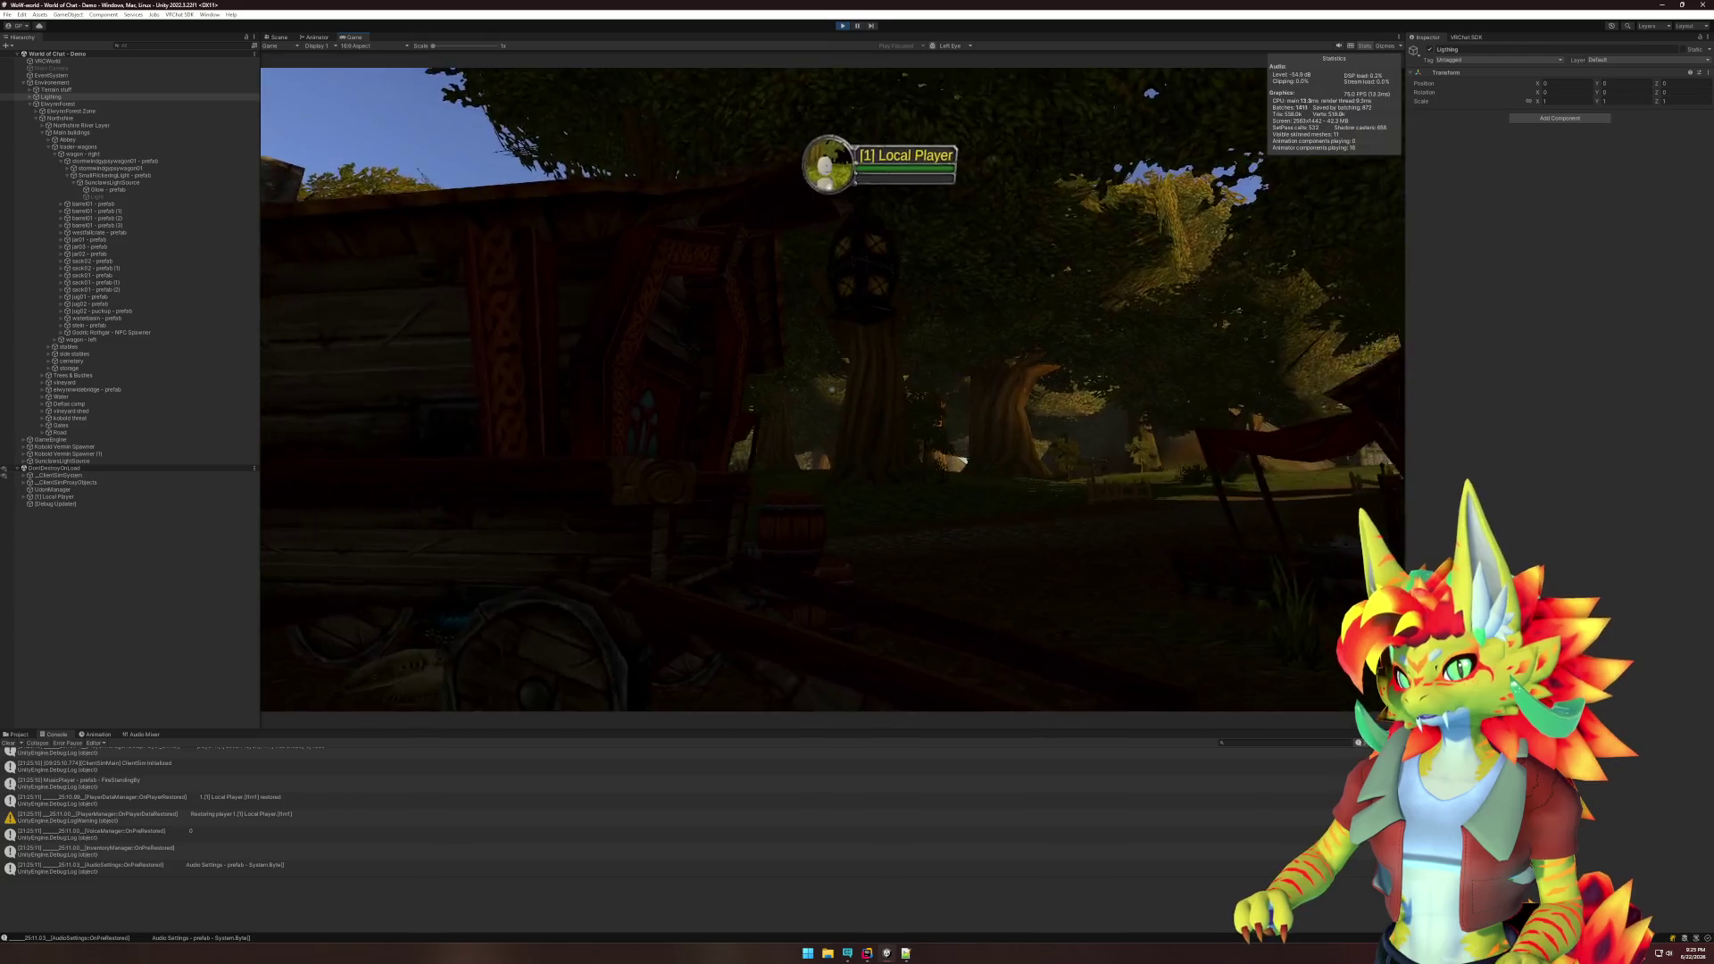
{"action": "key", "text": "super"}
- Frame the Glow - prefab billboard in the Scene view and orbit it from the side and front
{"action": "left_click", "coordinate": [276, 39]}
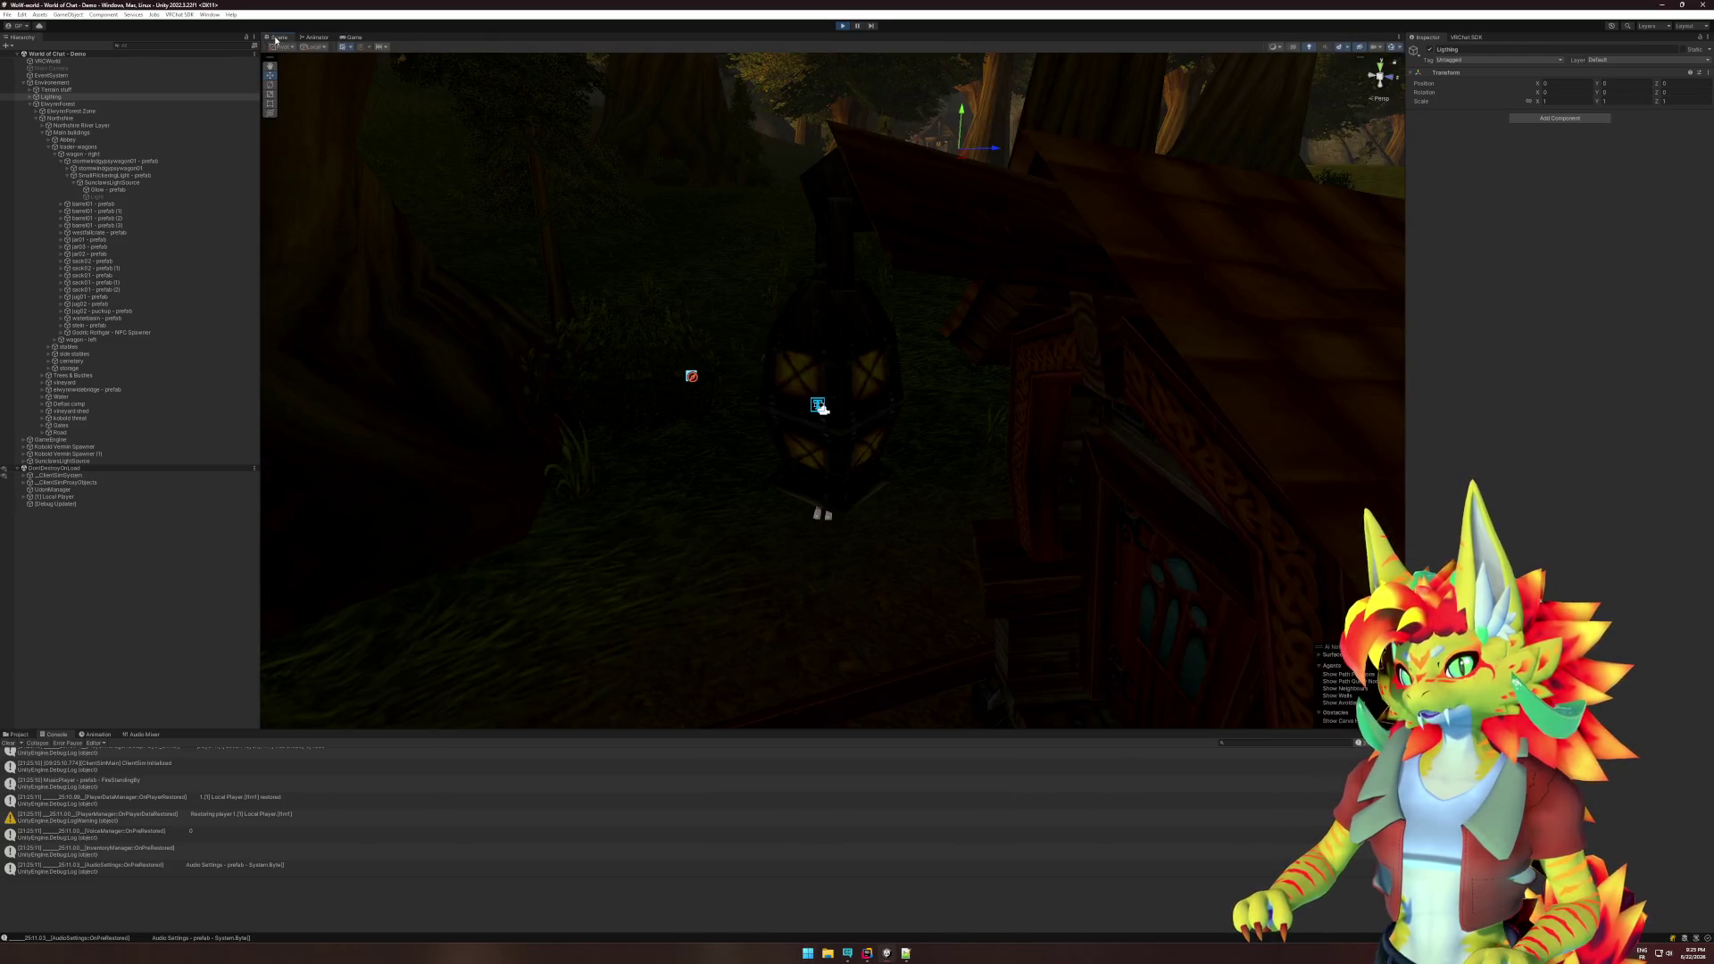
{"action": "left_click", "coordinate": [750, 449]}
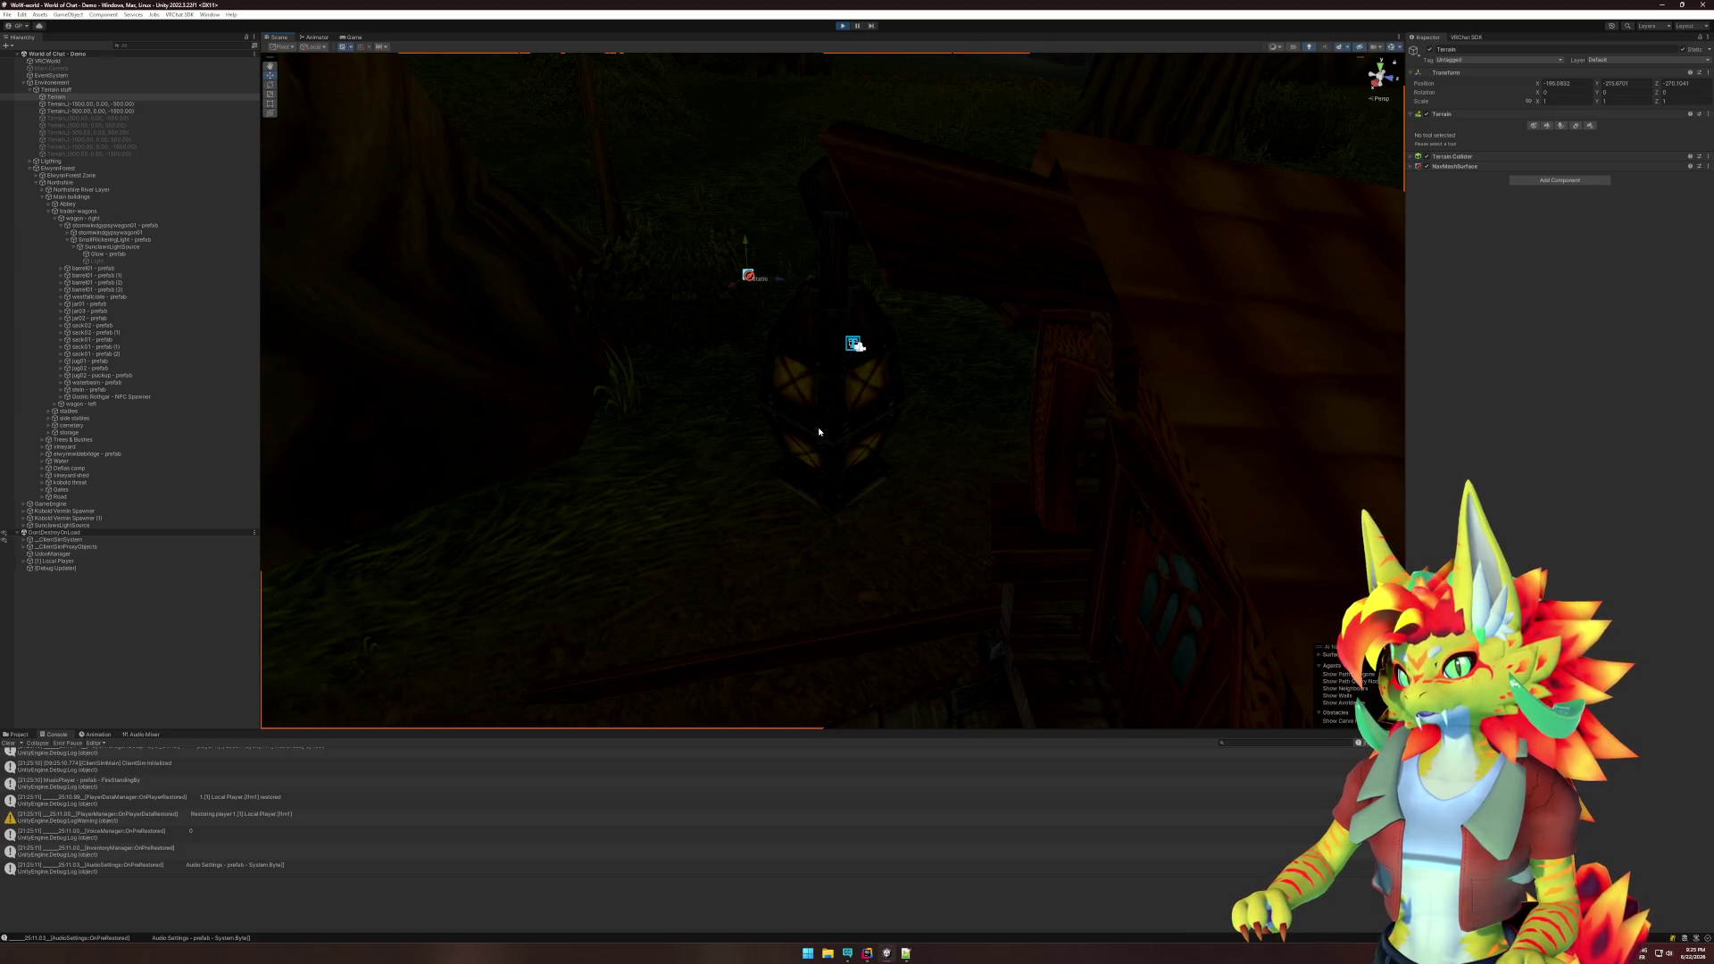
{"action": "double_click", "coordinate": [240, 261]}
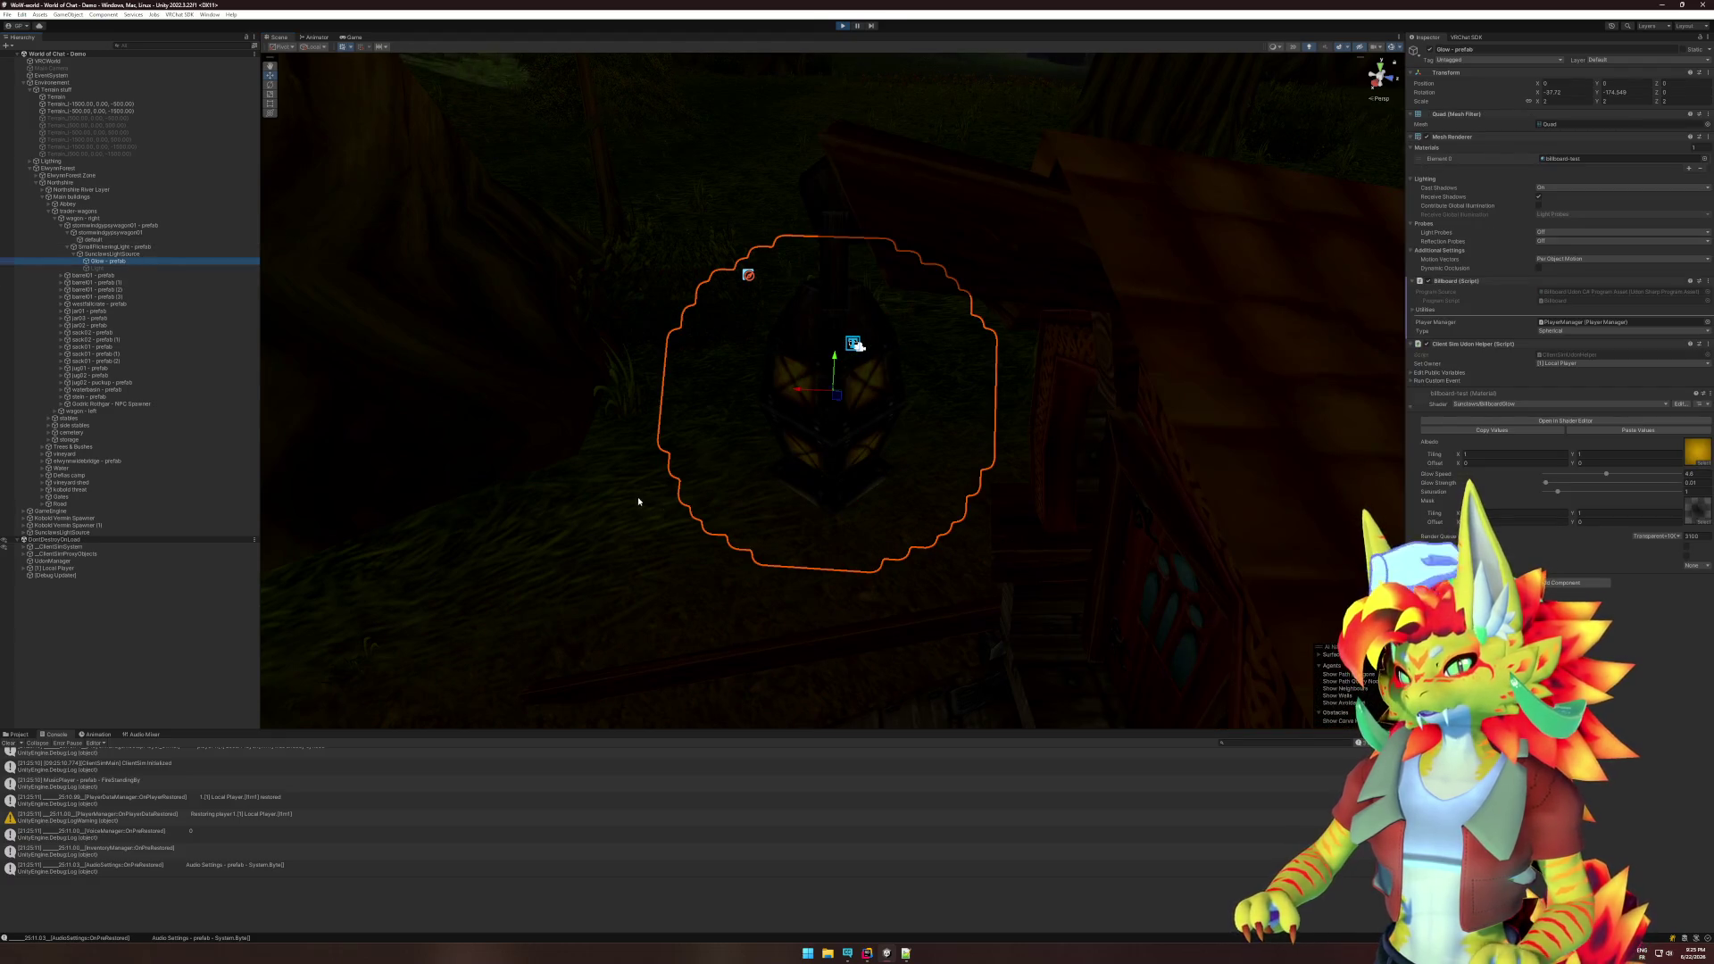
{"action": "mouse_move", "coordinate": [770, 506]}
{"action": "left_mouse_down"}
{"action": "mouse_move", "coordinate": [956, 563]}
{"action": "mouse_move", "coordinate": [949, 463]}
{"action": "mouse_move", "coordinate": [1007, 447]}
{"action": "mouse_move", "coordinate": [928, 386]}
{"action": "left_mouse_up"}
{"action": "left_click", "coordinate": [353, 37]}
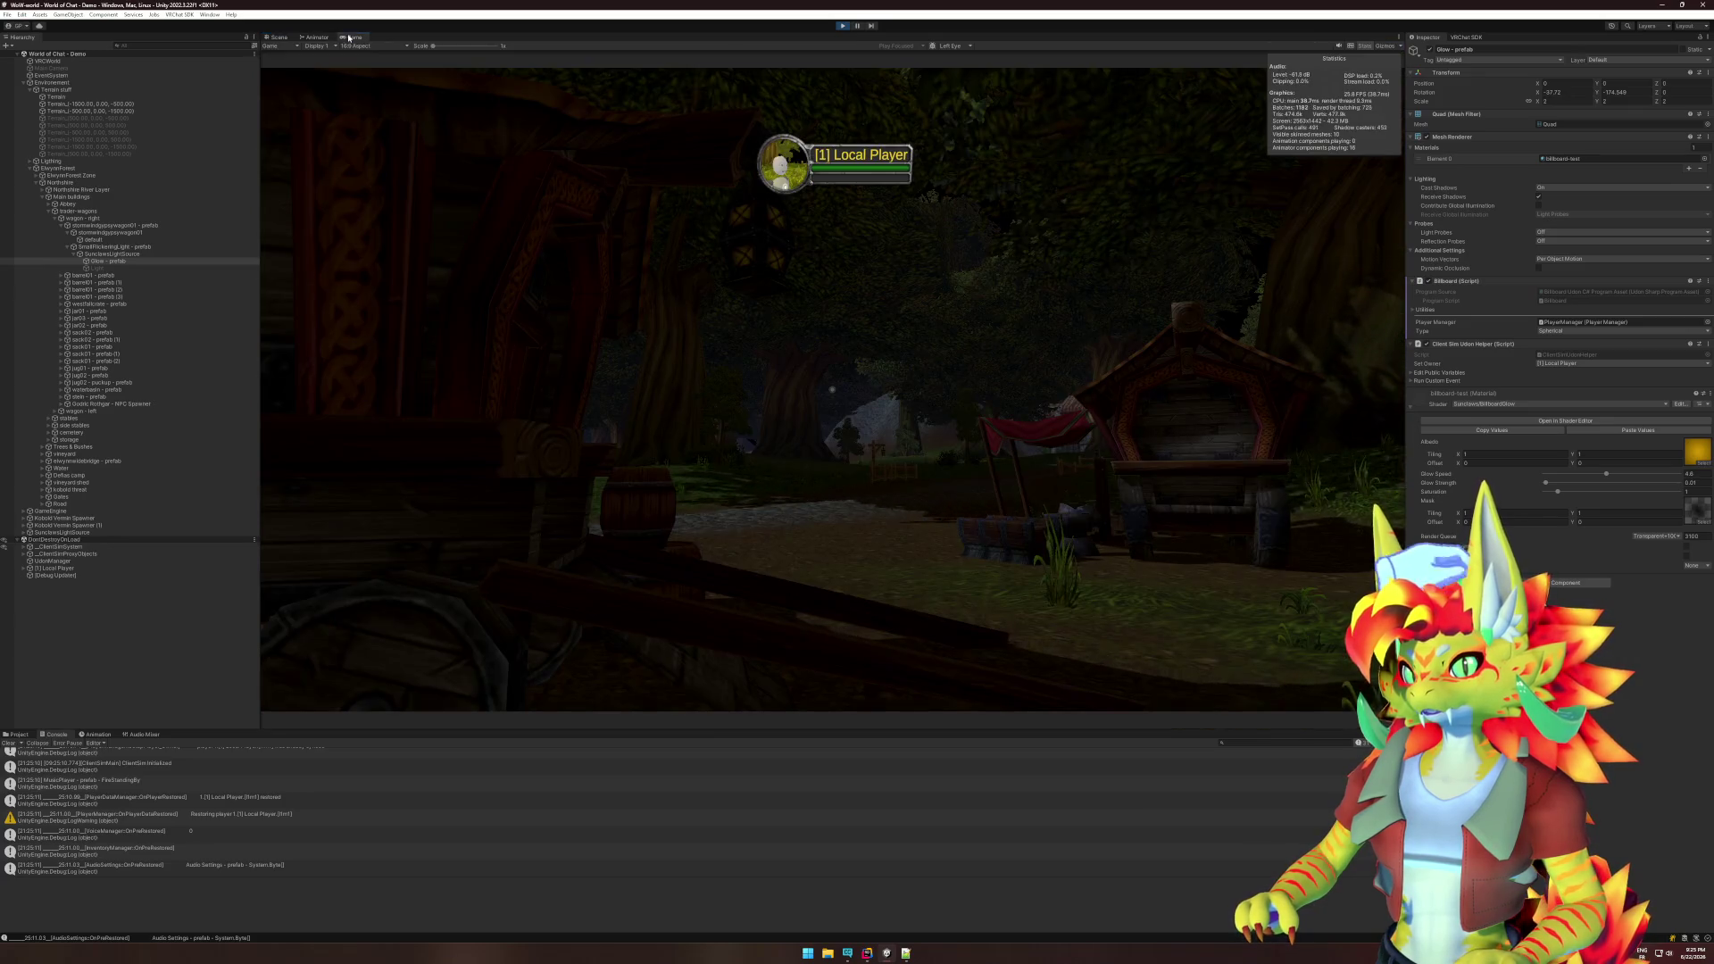
{"action": "key", "text": "super"}
{"action": "left_click", "coordinate": [277, 36]}
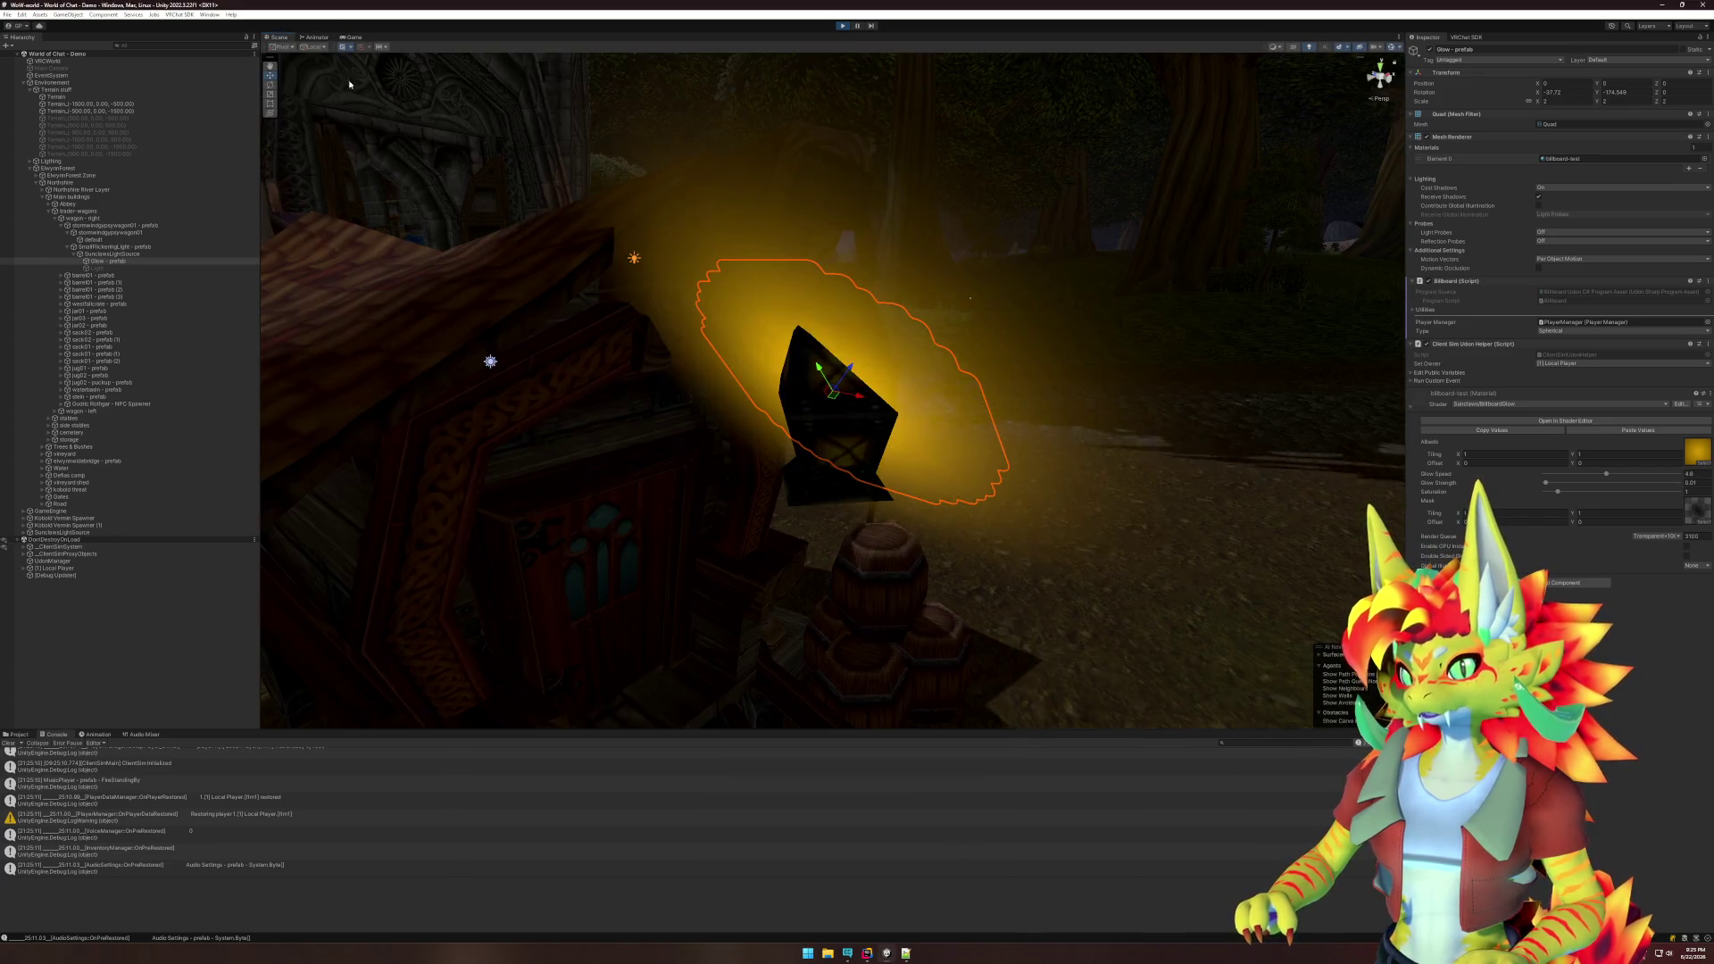
{"action": "mouse_move", "coordinate": [979, 441]}
{"action": "left_mouse_down"}
{"action": "mouse_move", "coordinate": [1068, 452]}
{"action": "mouse_move", "coordinate": [1052, 479]}
{"action": "mouse_move", "coordinate": [1144, 371]}
{"action": "mouse_move", "coordinate": [1086, 459]}
{"action": "left_mouse_up"}
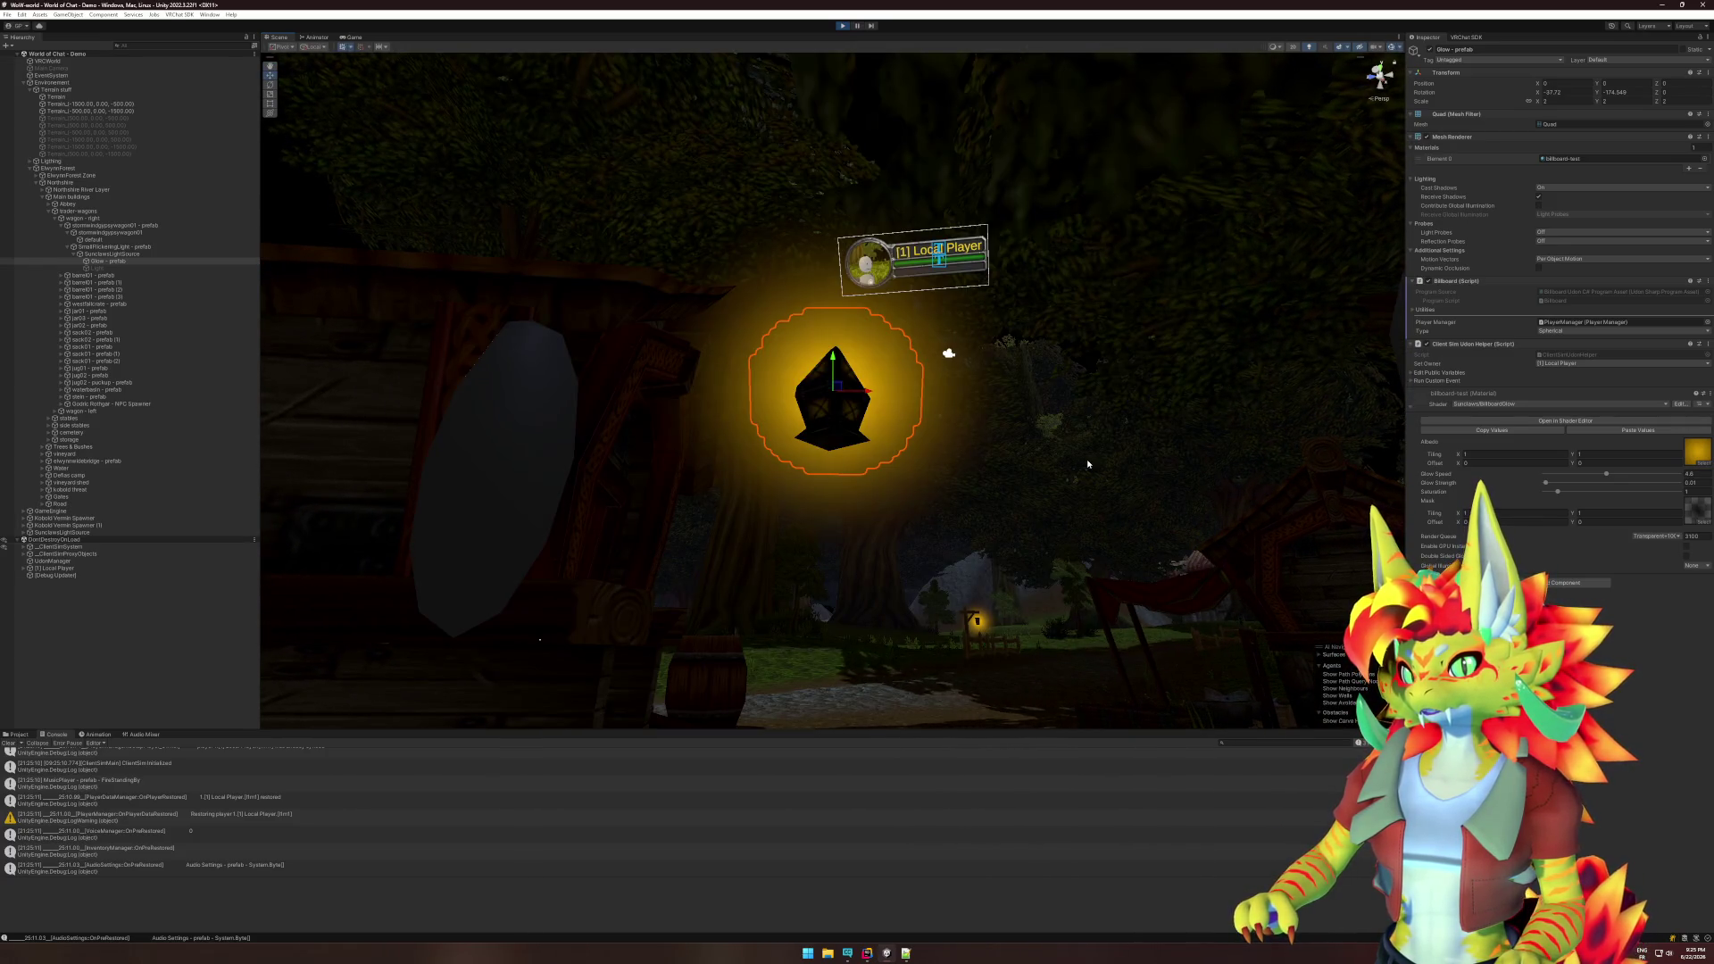
{"action": "left_click", "coordinate": [1085, 472]}
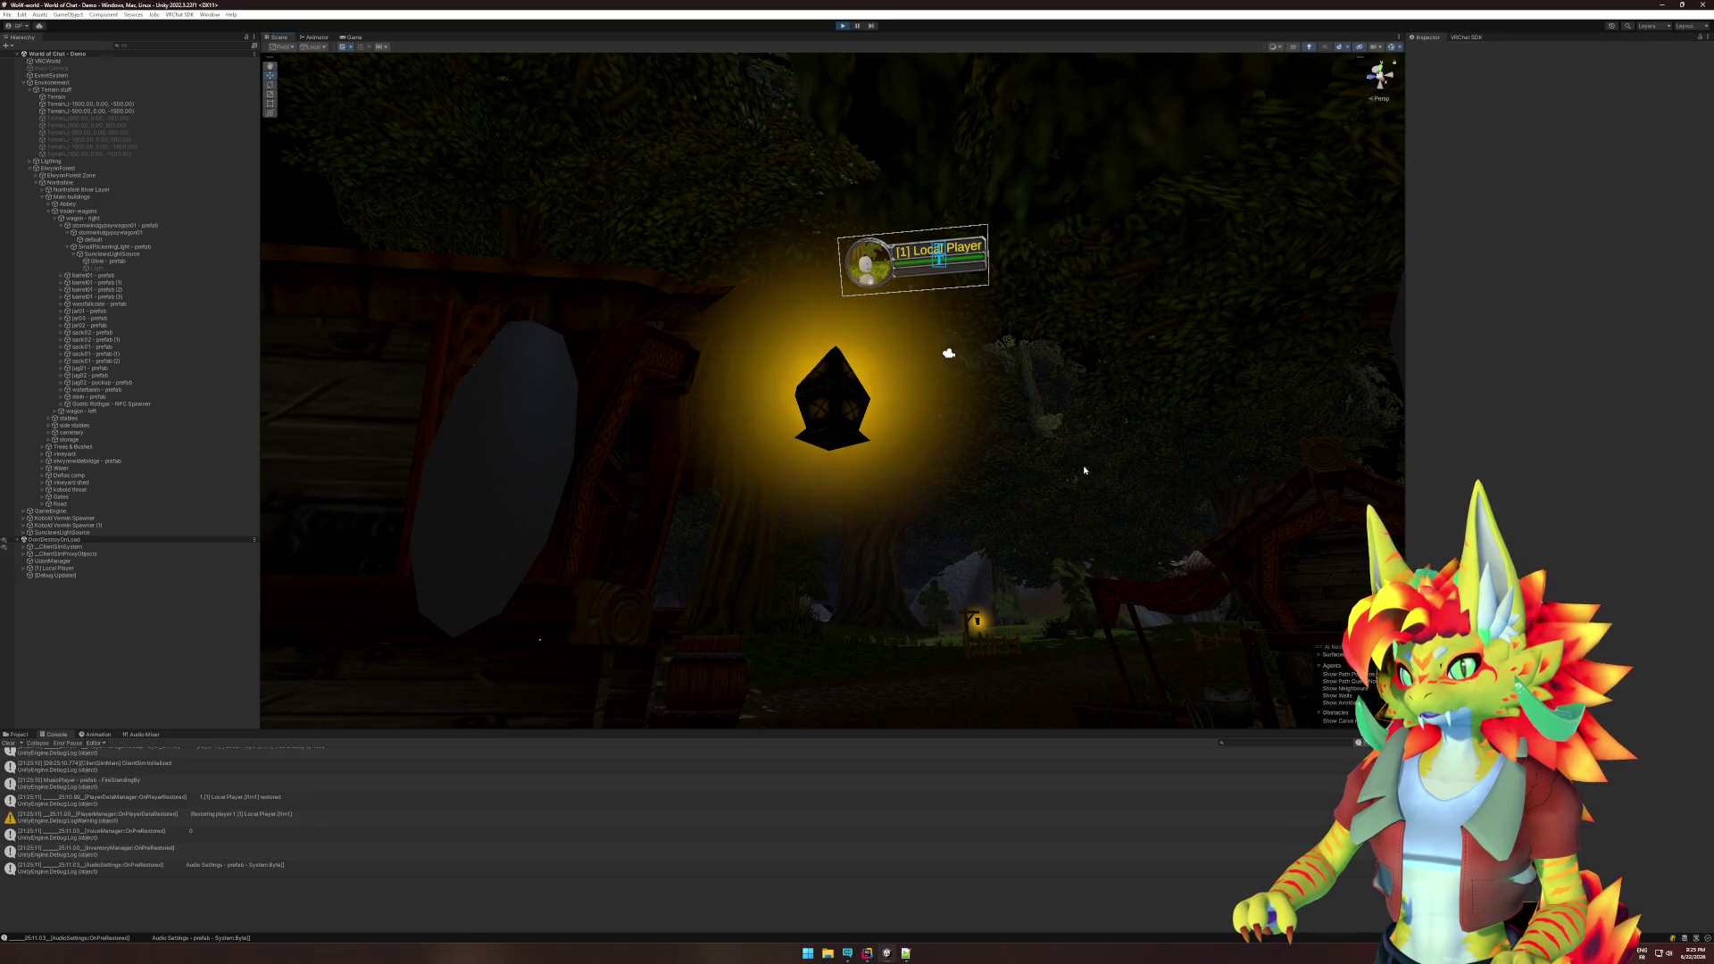
{"action": "left_click", "coordinate": [902, 409]}
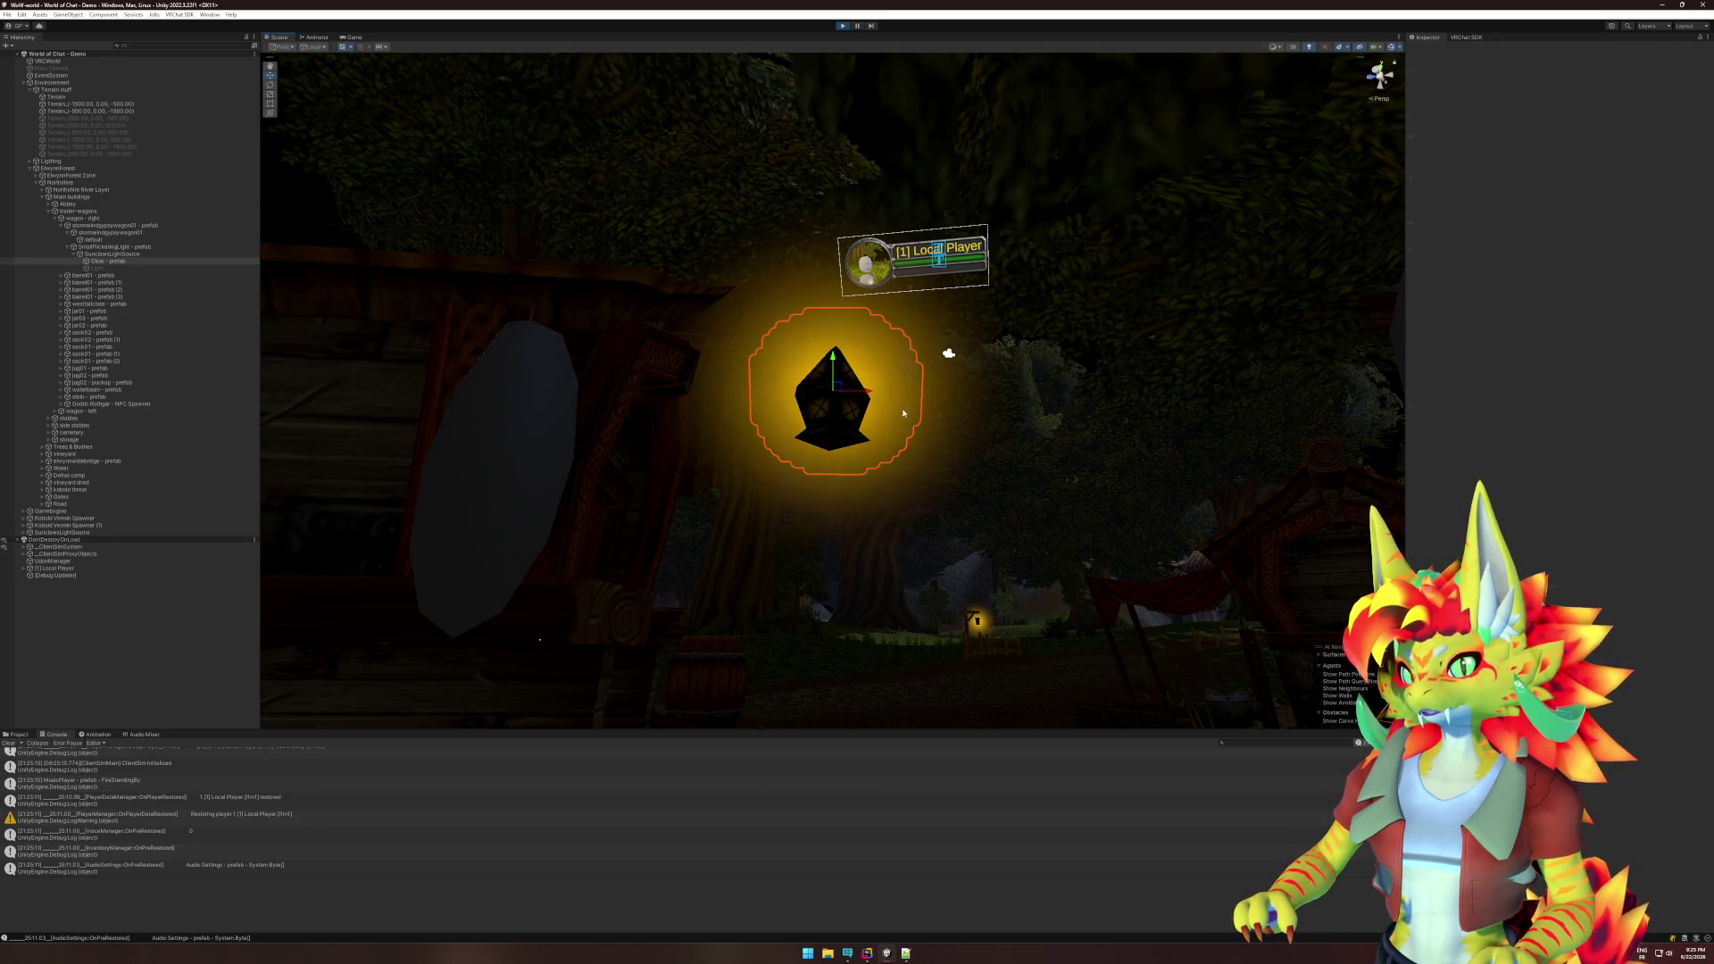
{"action": "mouse_move", "coordinate": [1000, 446]}
{"action": "left_mouse_down"}
{"action": "mouse_move", "coordinate": [956, 421]}
{"action": "mouse_move", "coordinate": [1001, 452]}
{"action": "mouse_move", "coordinate": [1003, 432]}
{"action": "mouse_move", "coordinate": [929, 428]}
{"action": "mouse_move", "coordinate": [1040, 316]}
{"action": "left_mouse_up"}
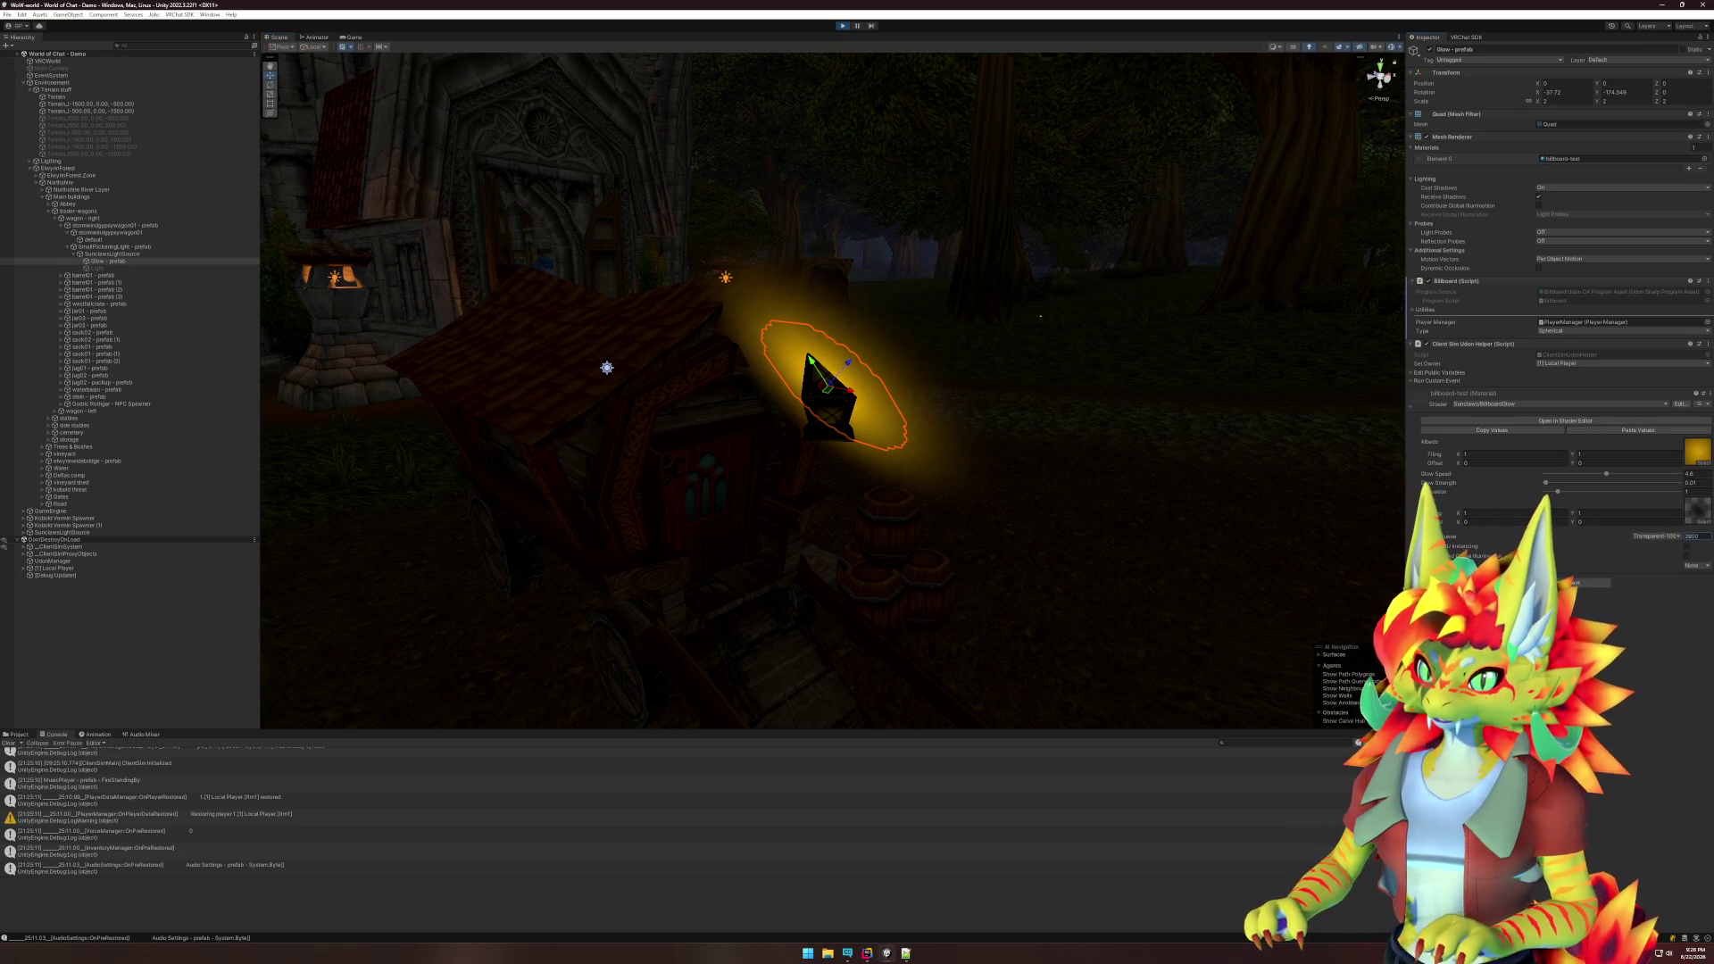
- Attempt a Ctrl+S scene save, then return to the running game's first-person player view
{"action": "key", "text": "ctrl+s"}
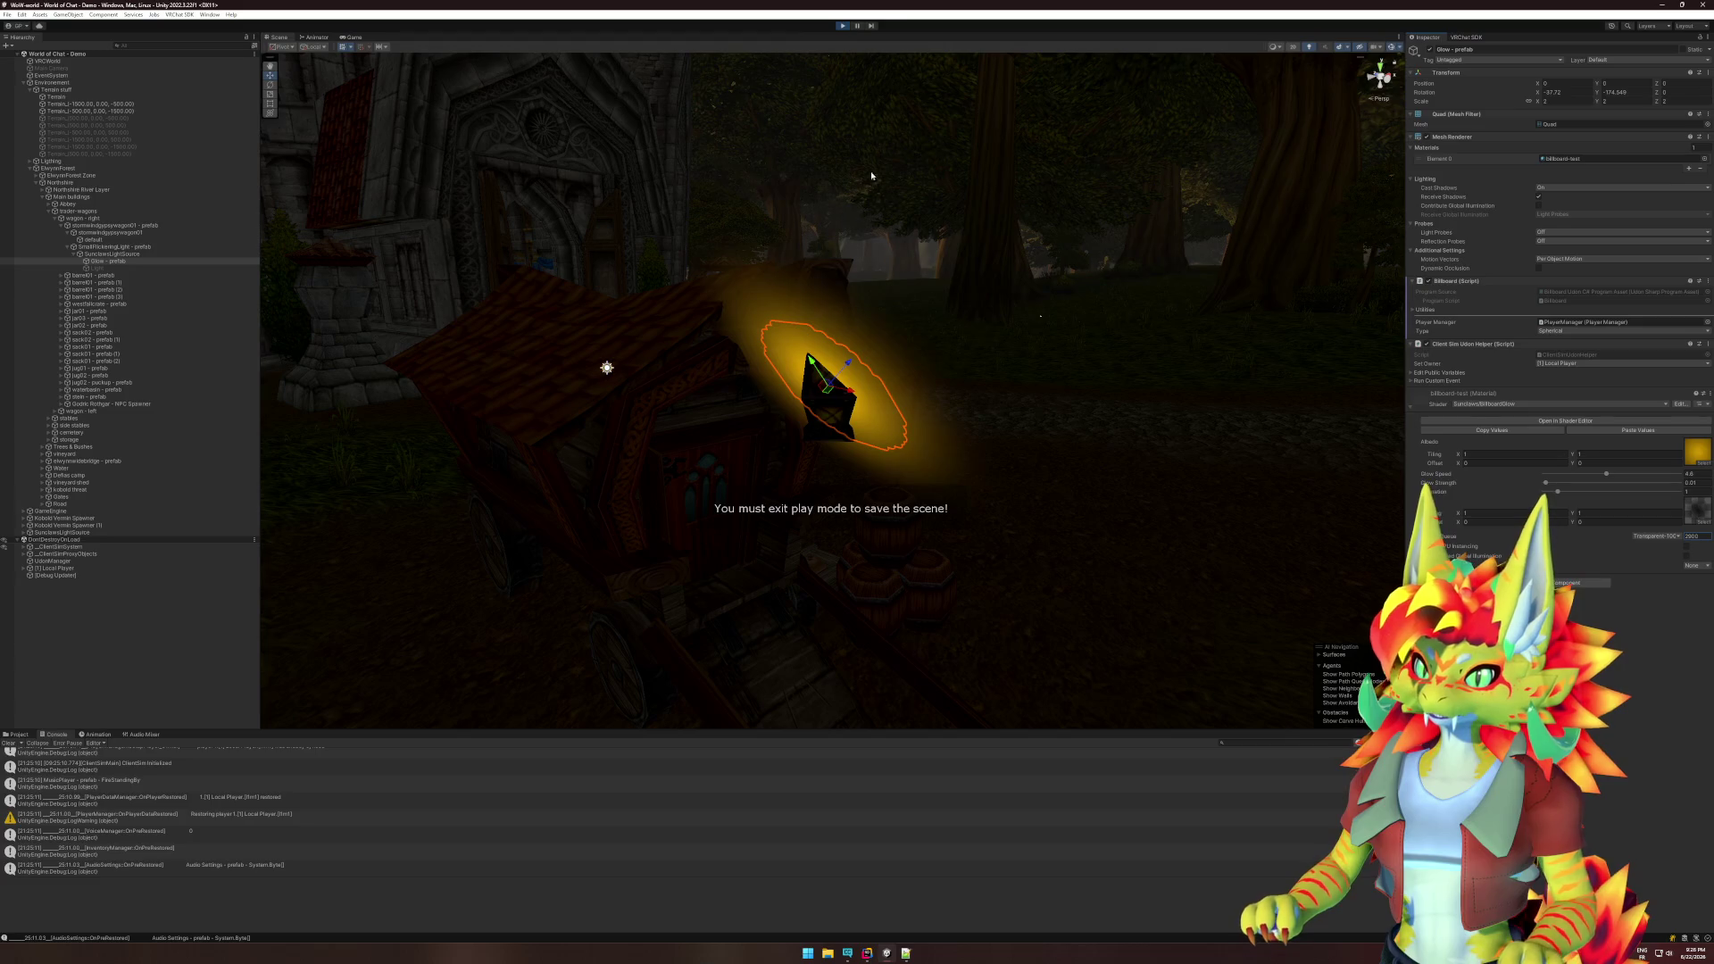
{"action": "left_click", "coordinate": [353, 36]}
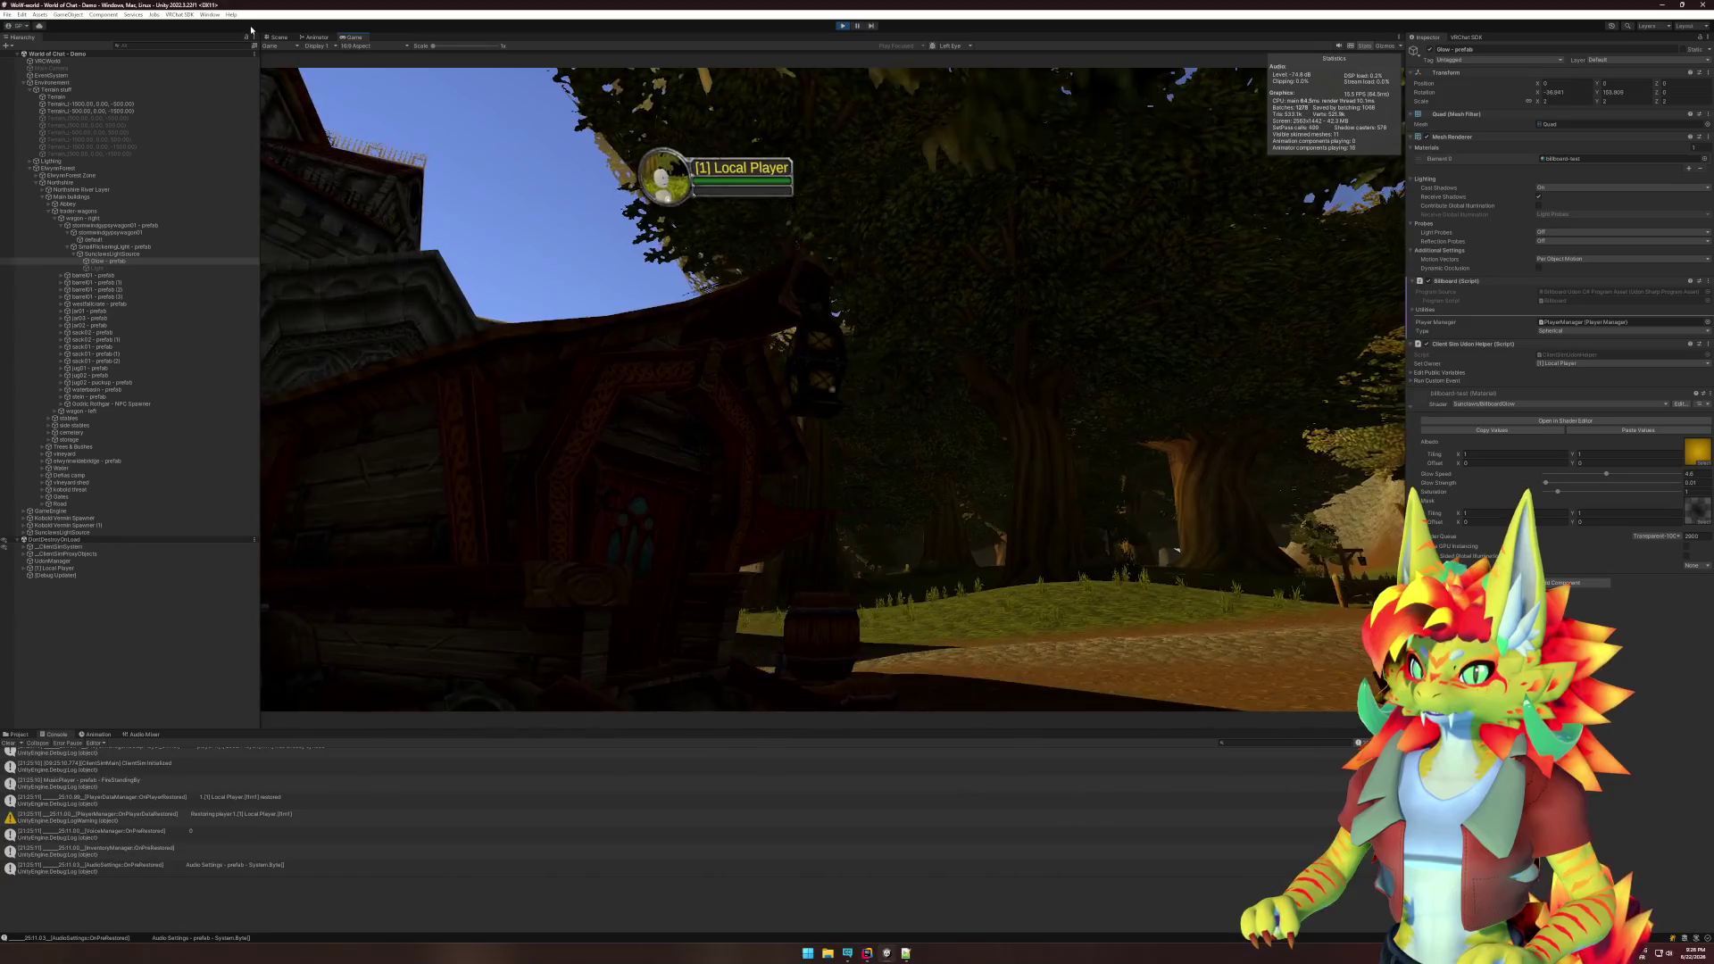
{"action": "key", "text": "super"}
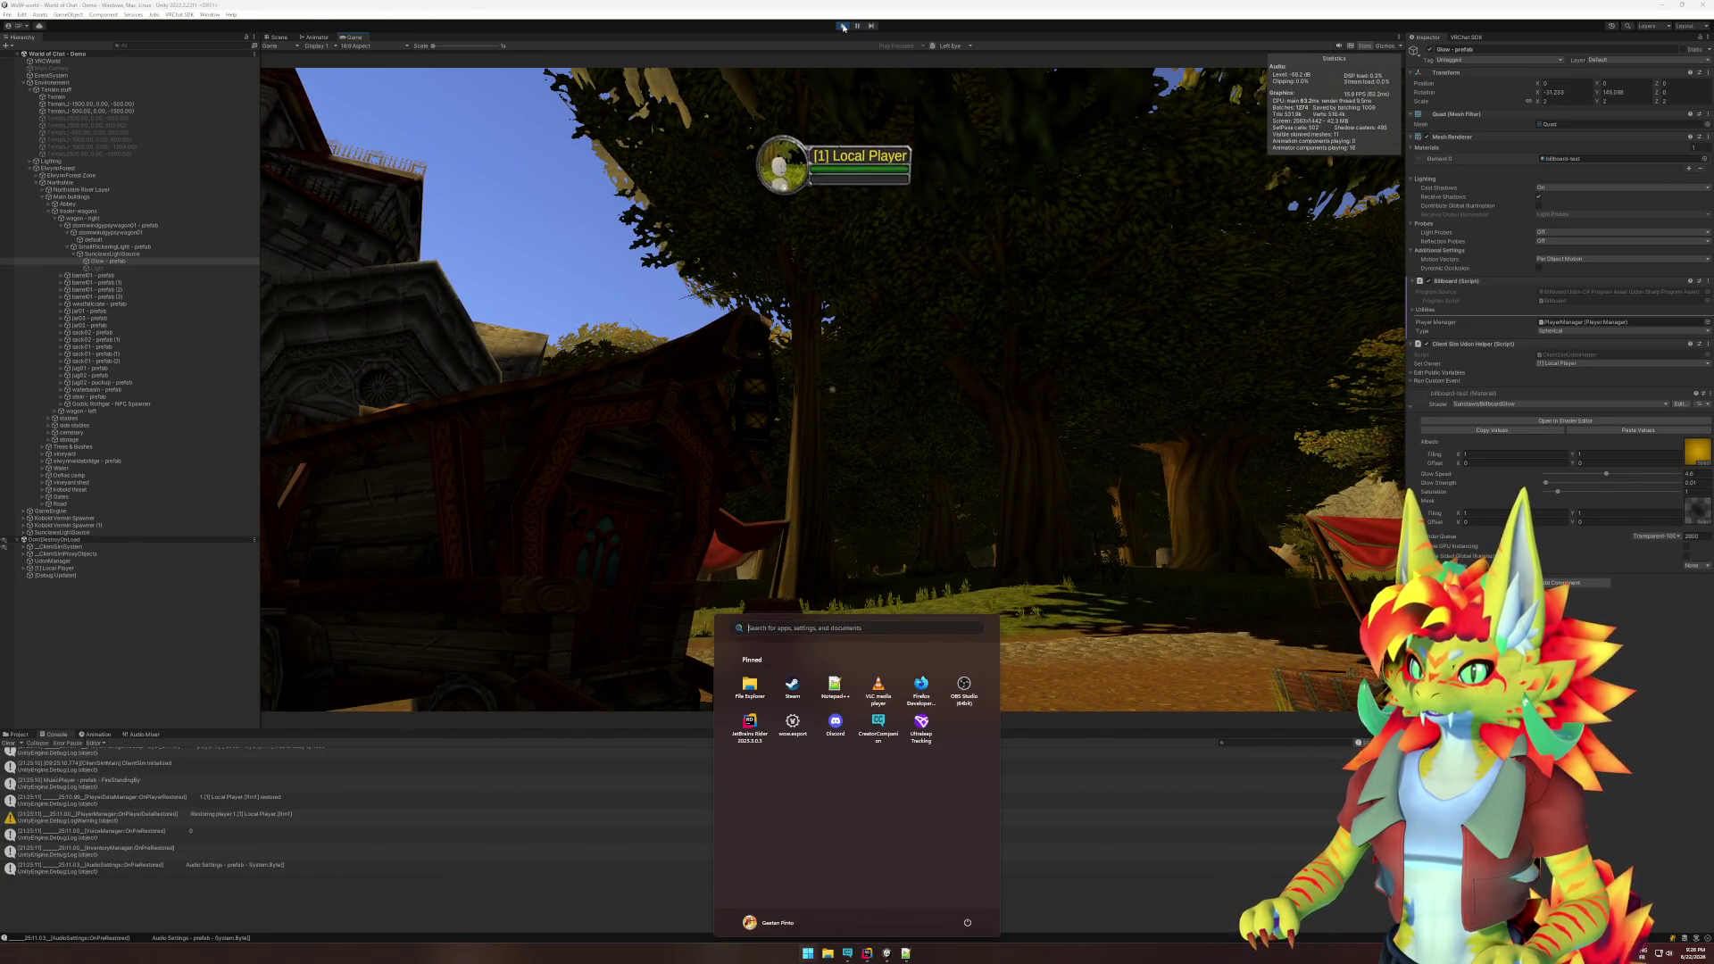
- Exit Play mode and orbit the Scene view around the glowing lantern
{"action": "left_click", "coordinate": [887, 219]}
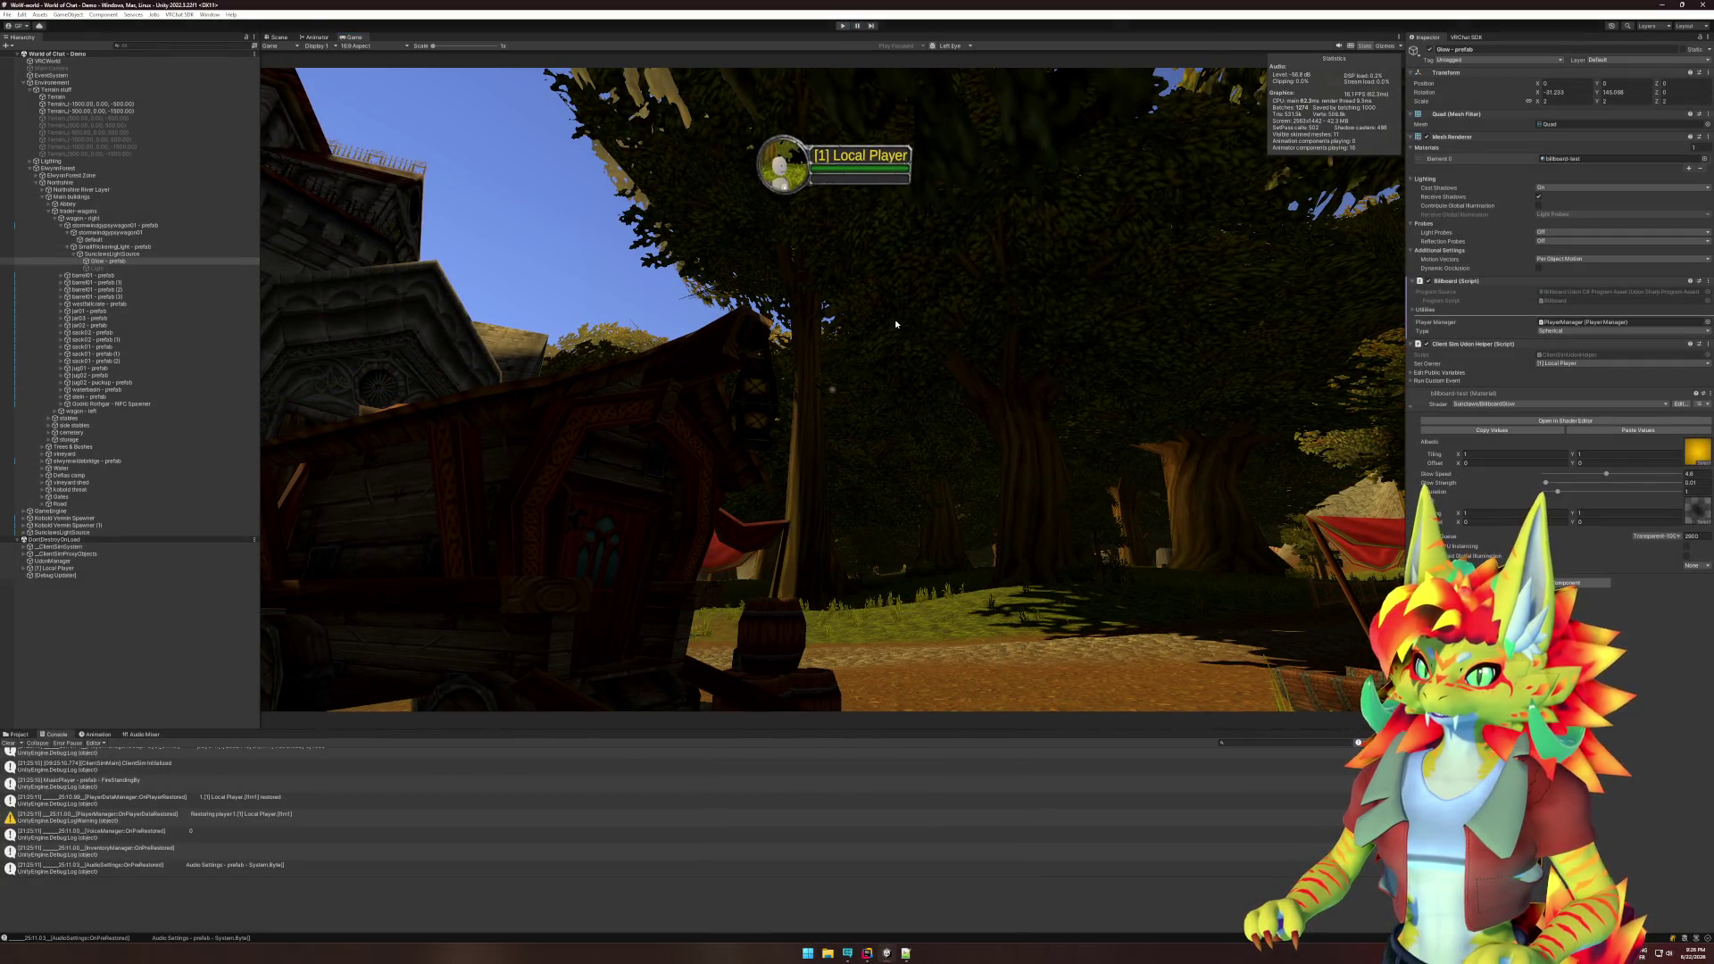
{"action": "key", "text": "ctrl+p"}
{"action": "mouse_move", "coordinate": [898, 324]}
{"action": "left_mouse_down", "text": "alt"}
{"action": "mouse_move", "coordinate": [806, 400]}
{"action": "mouse_move", "coordinate": [714, 413]}
{"action": "mouse_move", "coordinate": [730, 416]}
{"action": "left_mouse_up", "text": "alt"}
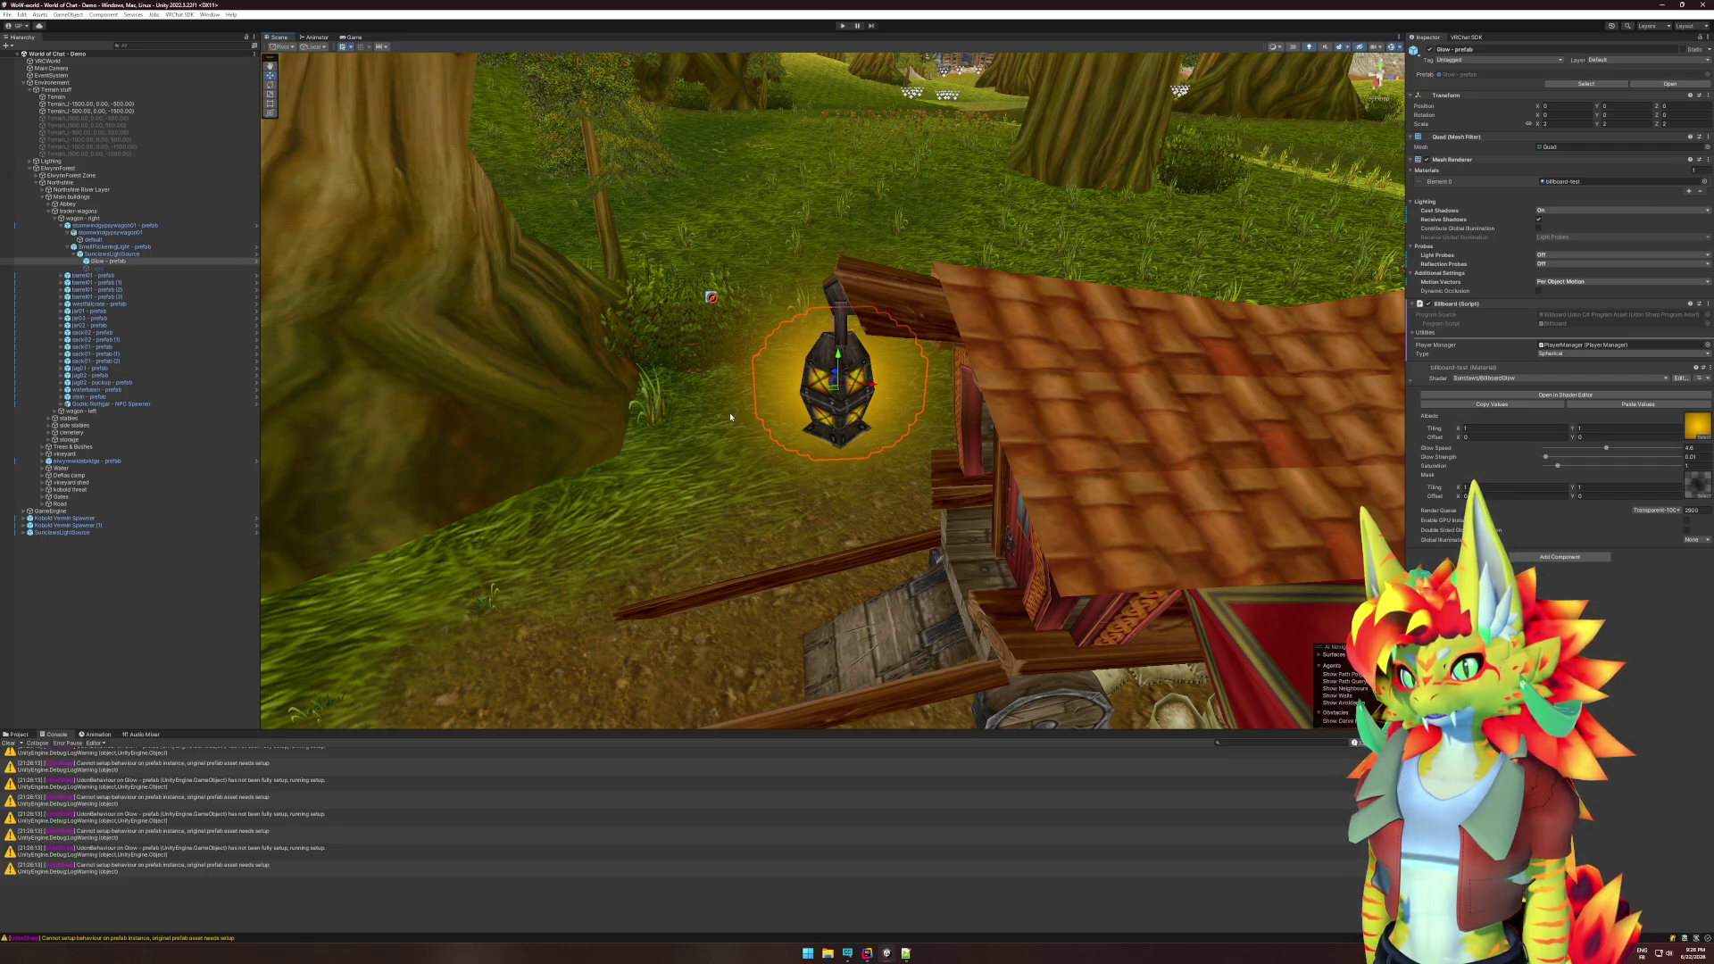
- Set the Glow Mesh Renderer's Cast Shadows to Off and start Play mode again
{"action": "left_click", "coordinate": [1553, 210]}
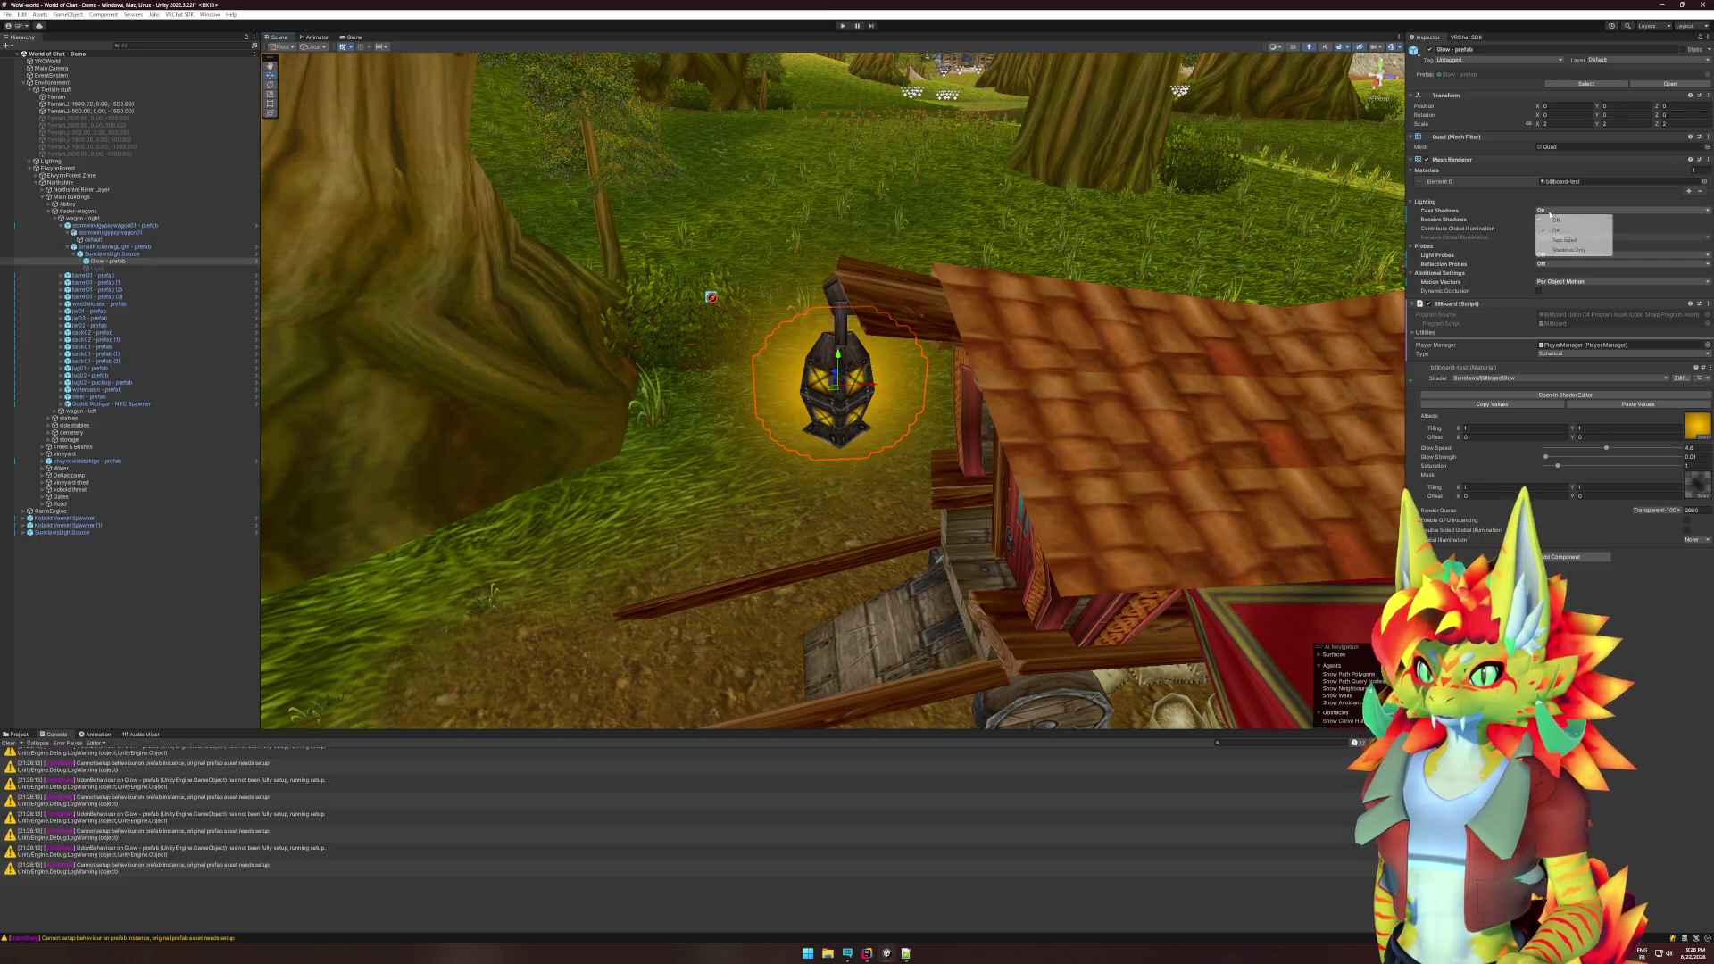
{"action": "left_click", "coordinate": [1543, 221]}
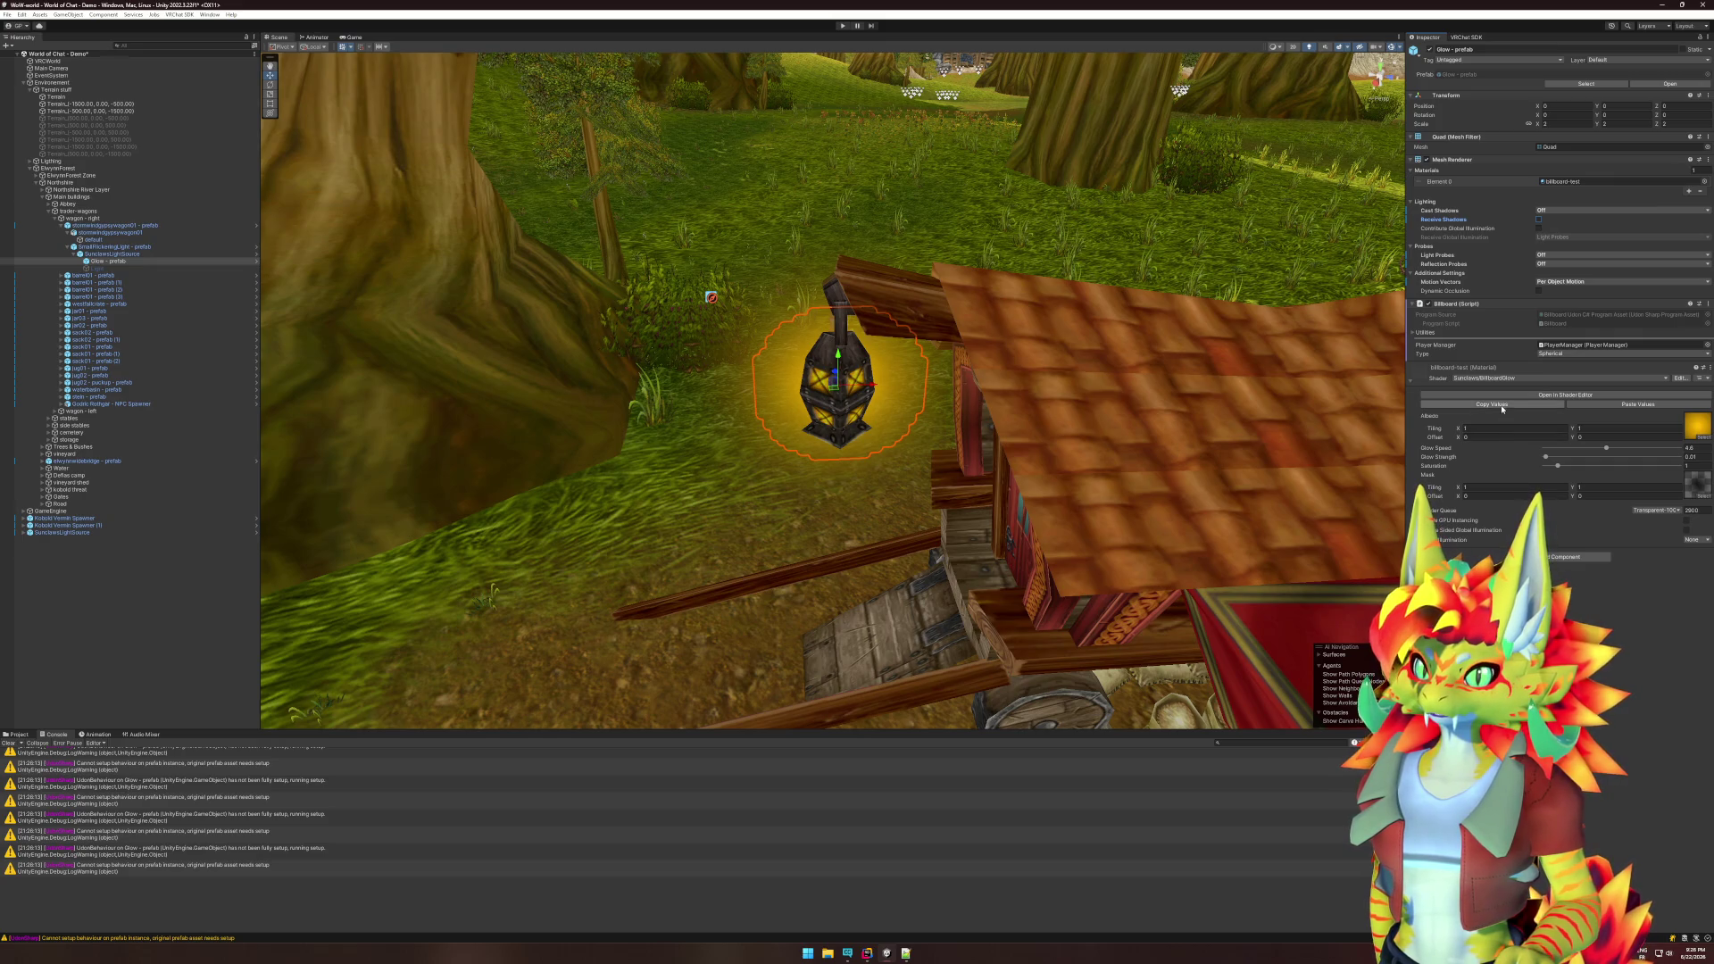
{"action": "left_click", "coordinate": [843, 26]}
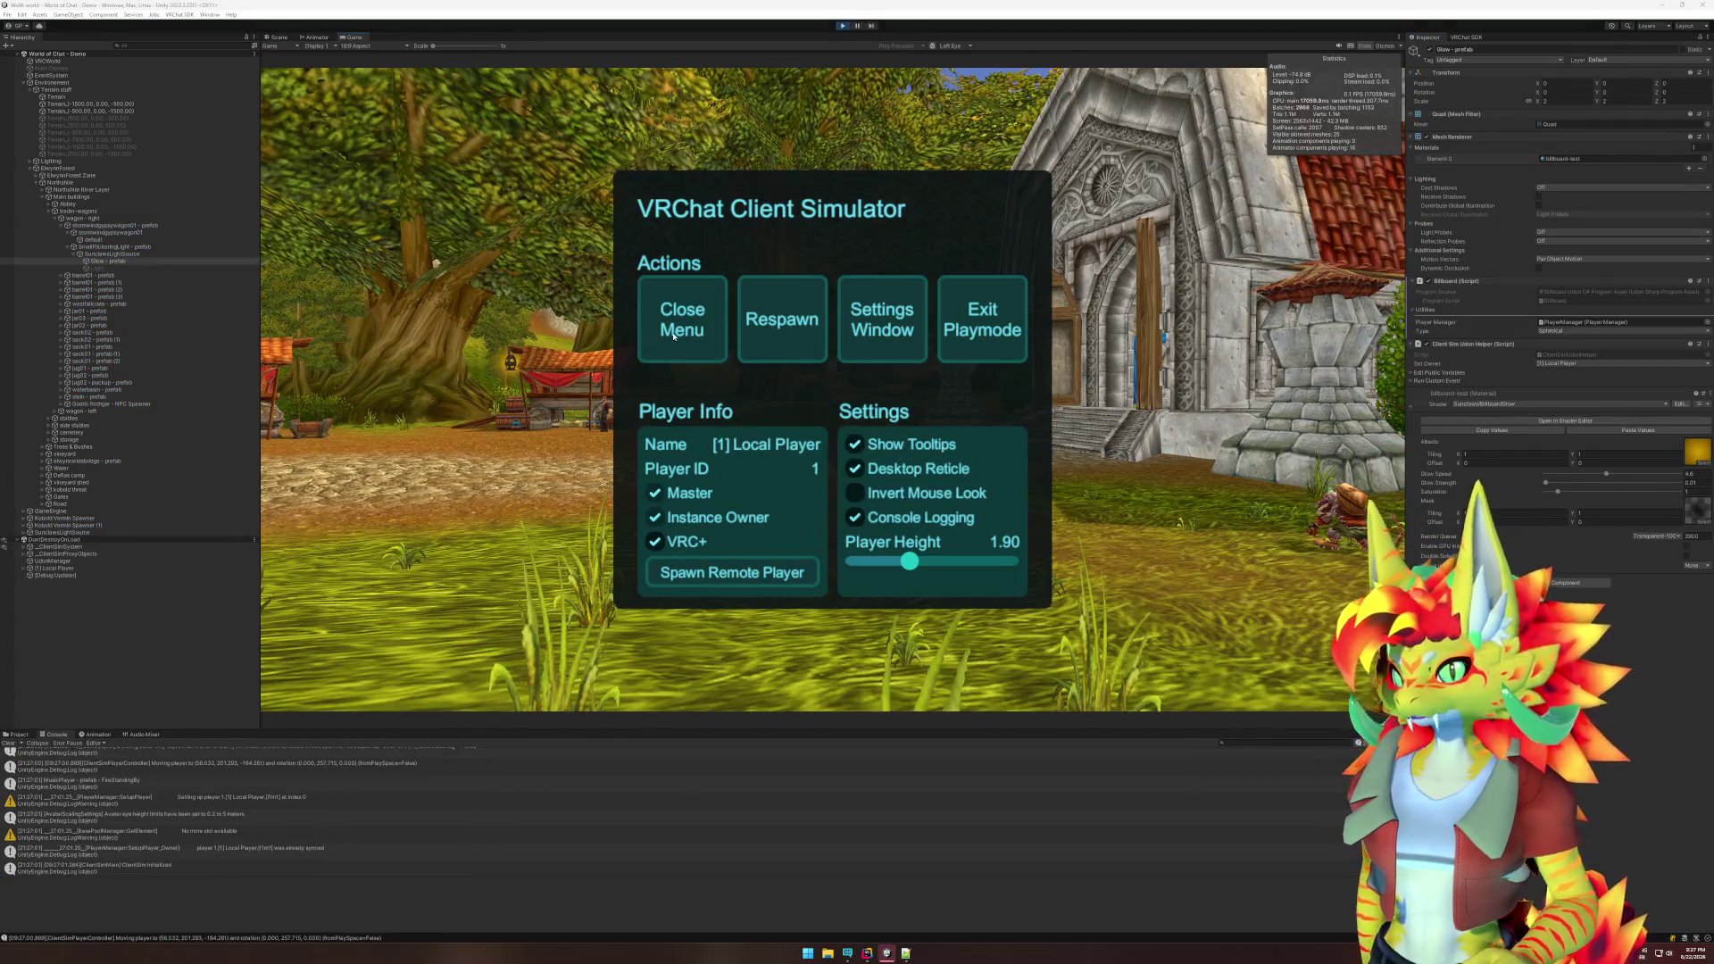
- Walk left toward the wagons and along the path under the large tree in play mode
{"action": "key", "text": "a"}
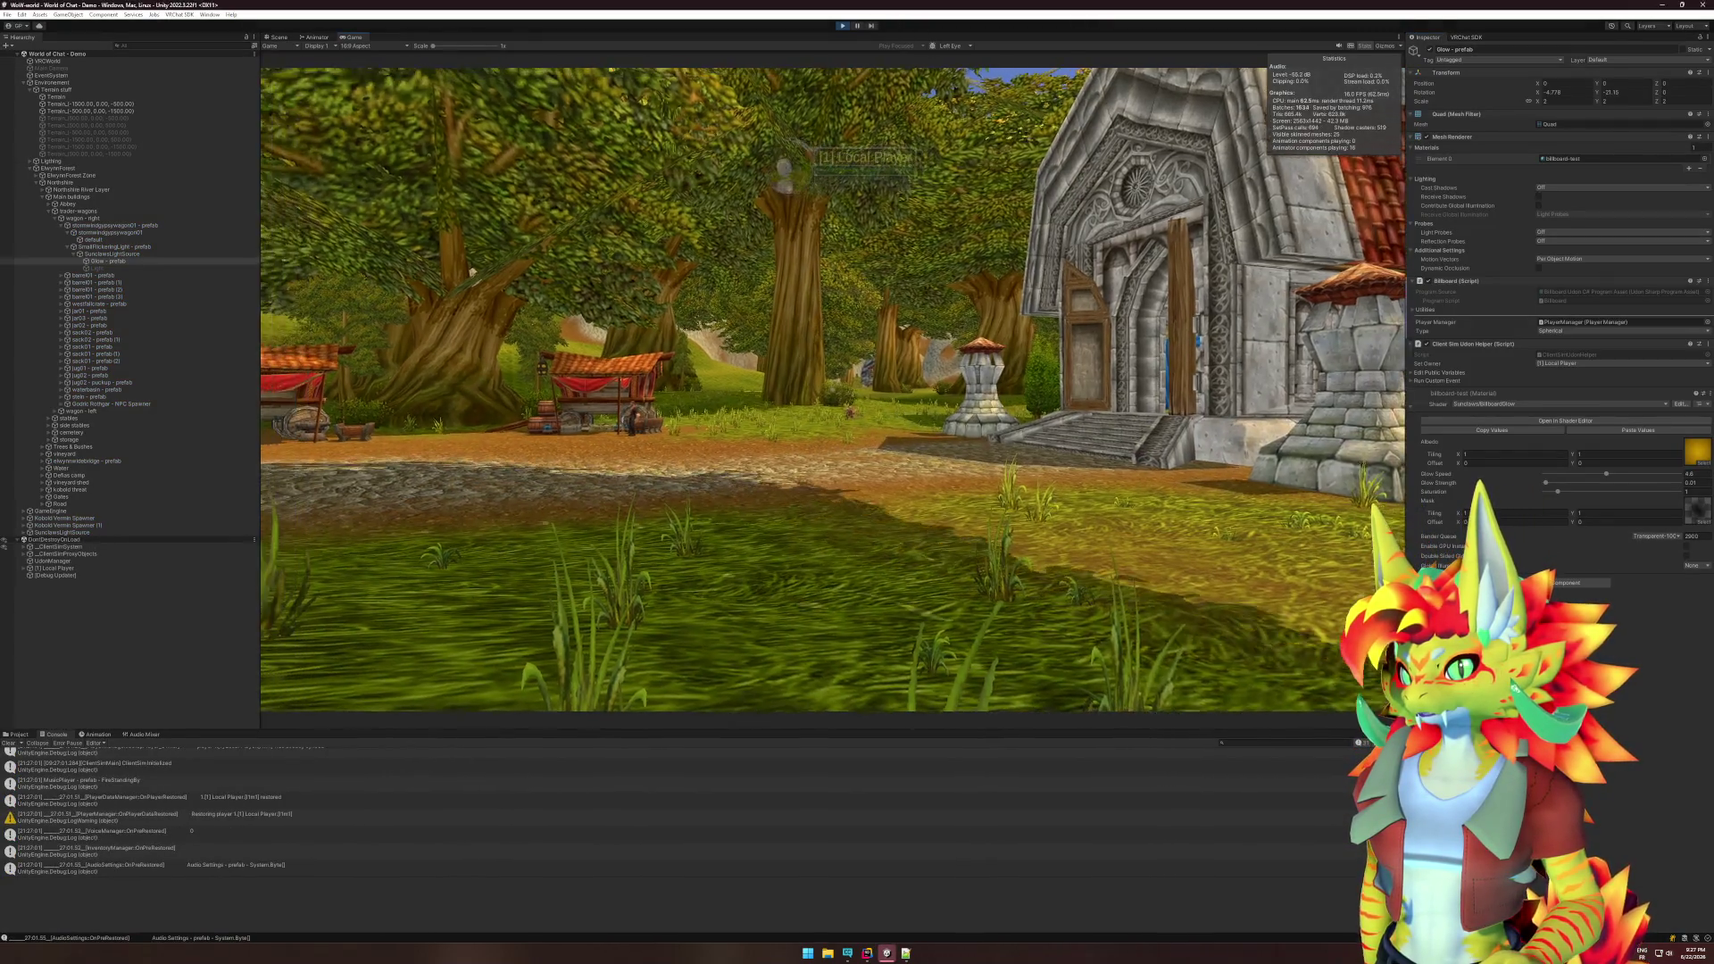
{"action": "key", "text": "w"}
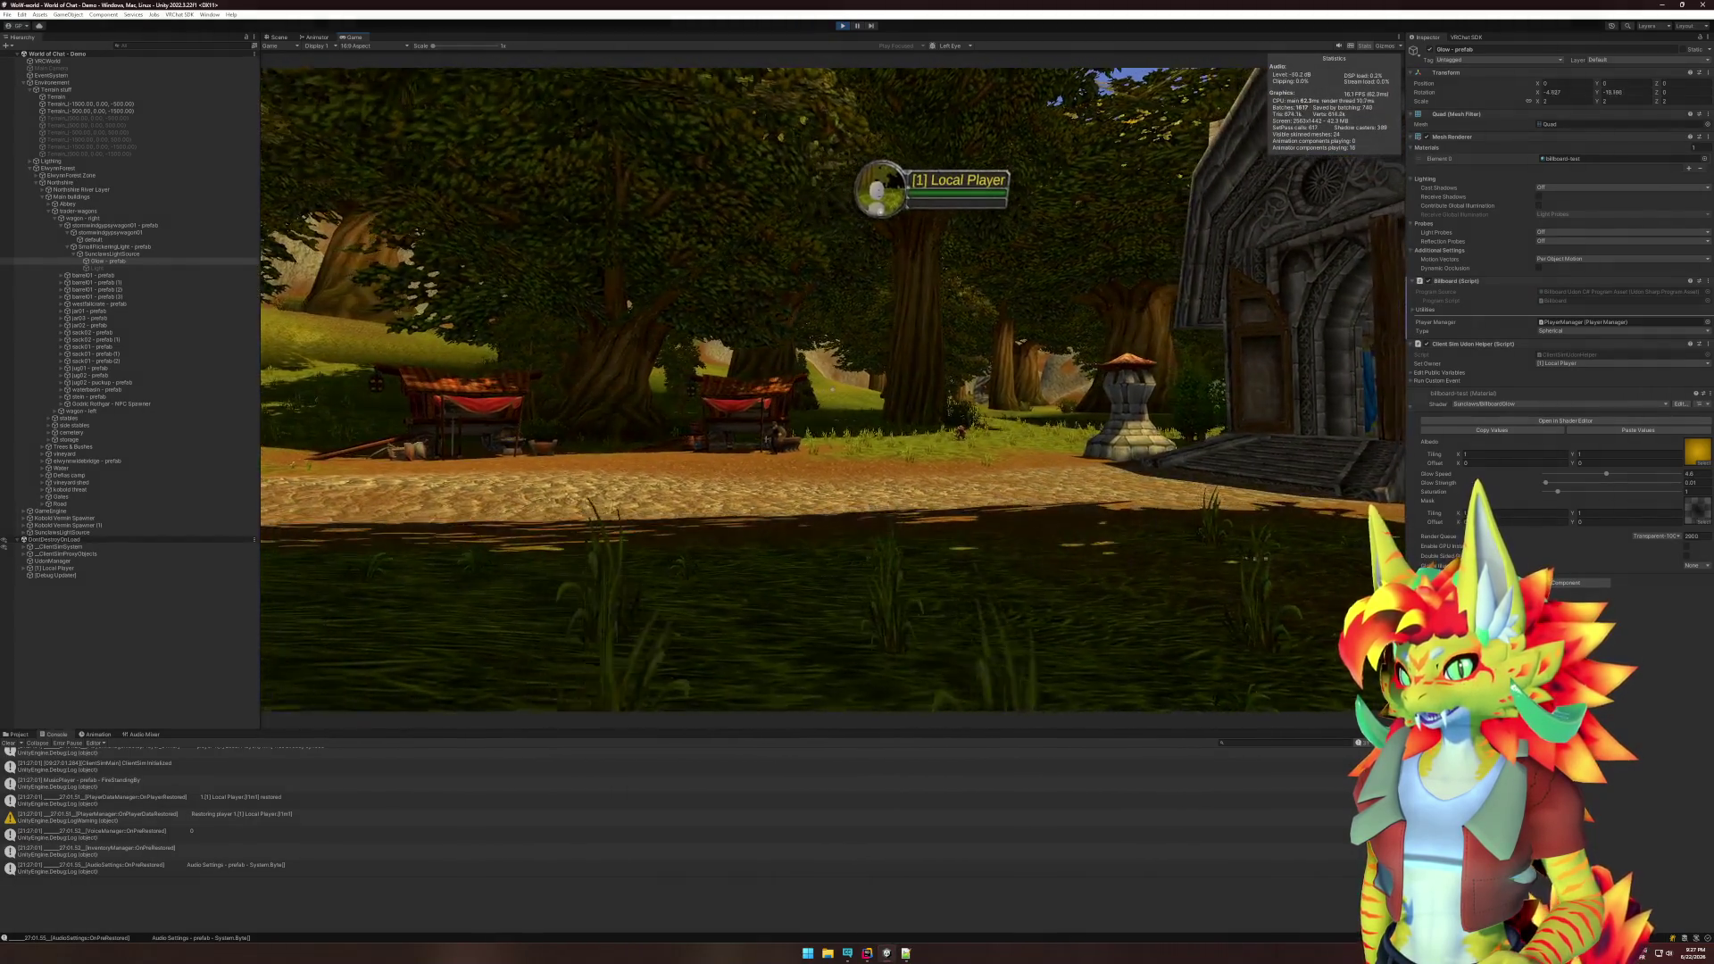
{"action": "key", "text": "w"}
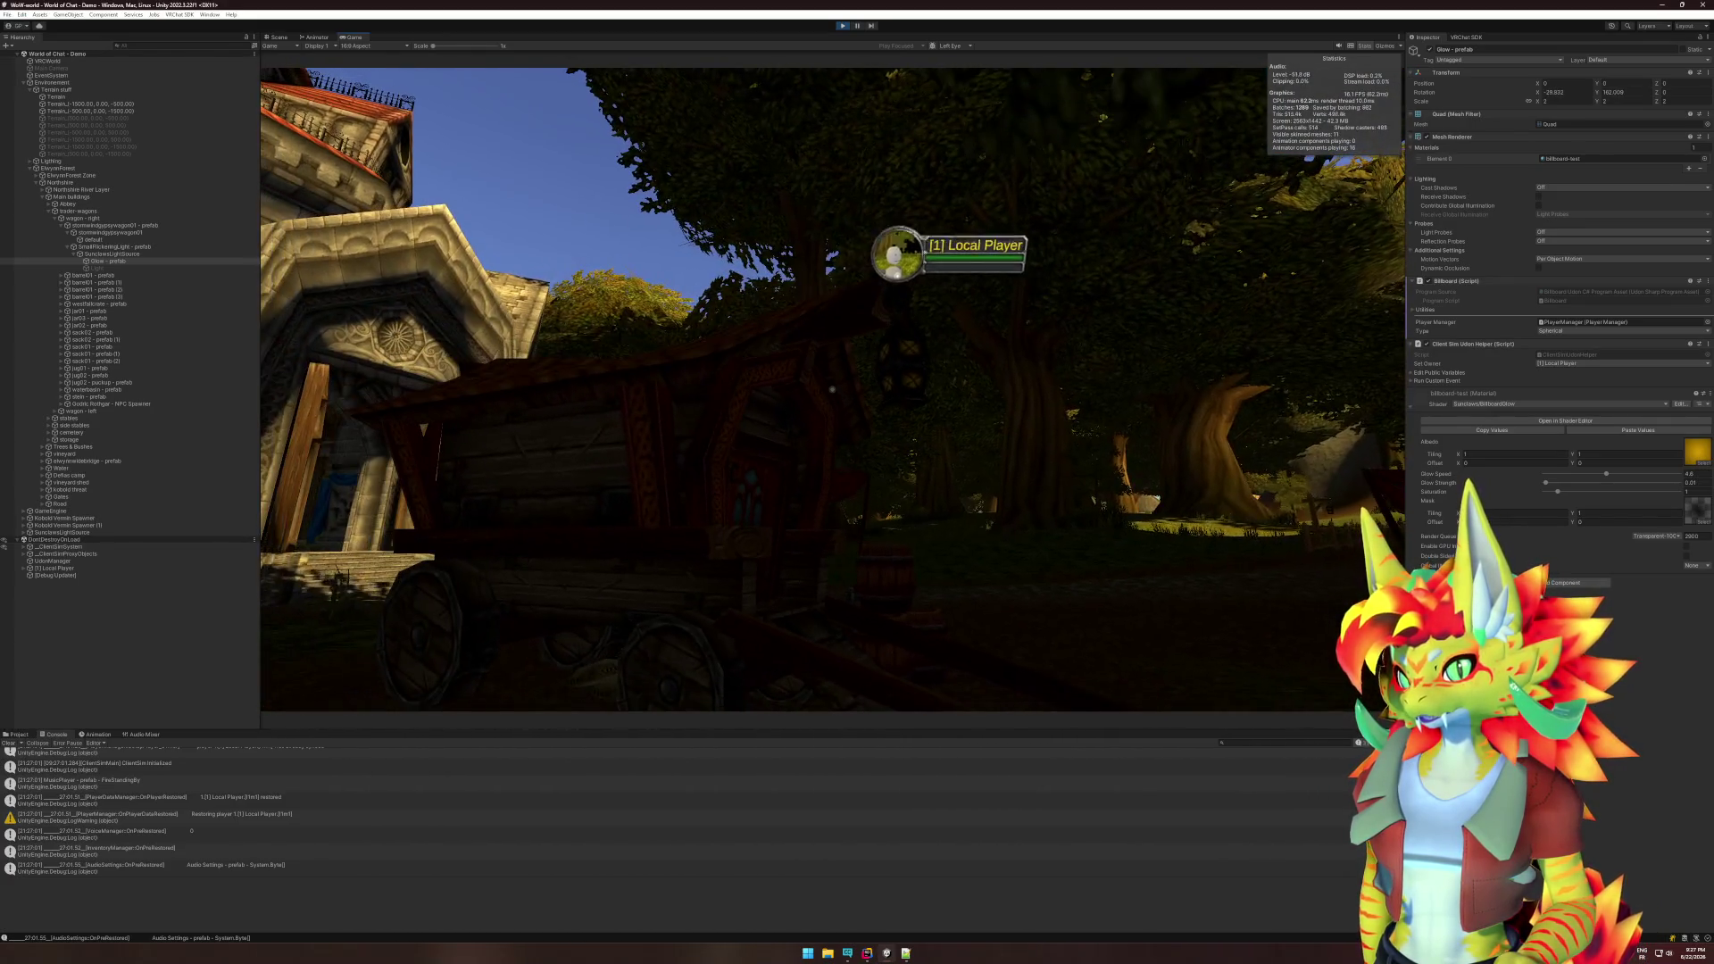
{"action": "key", "text": "super"}
{"action": "left_click", "coordinate": [125, 162]}
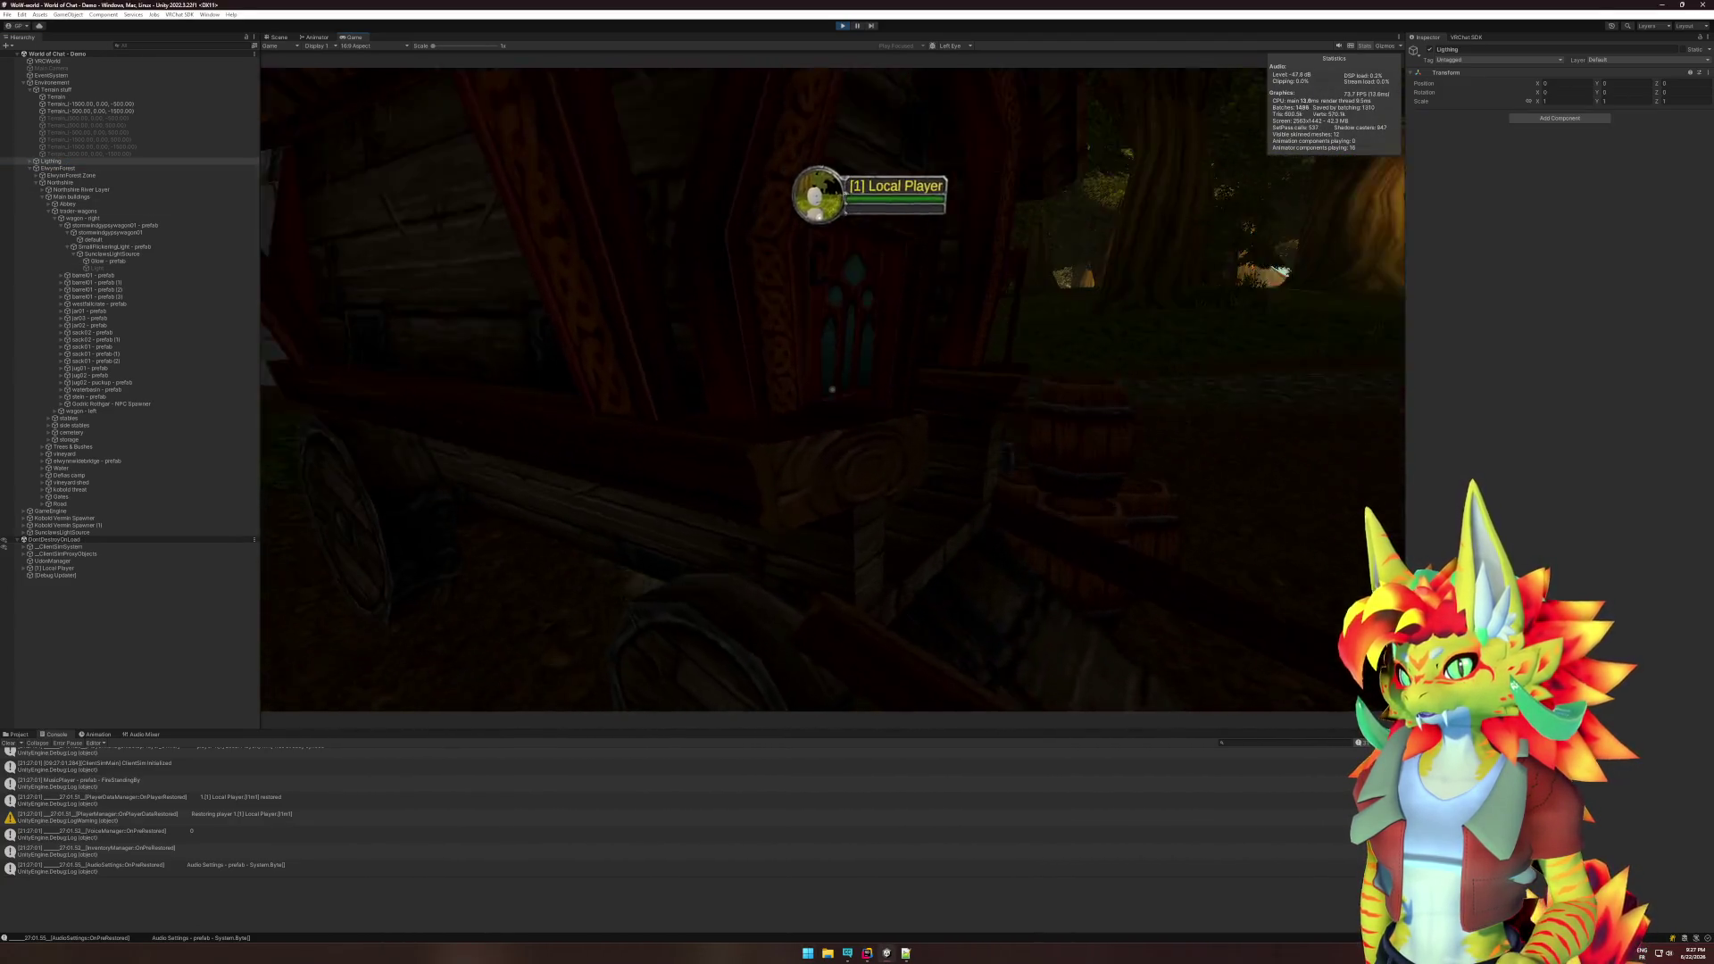
{"action": "key", "text": "w"}
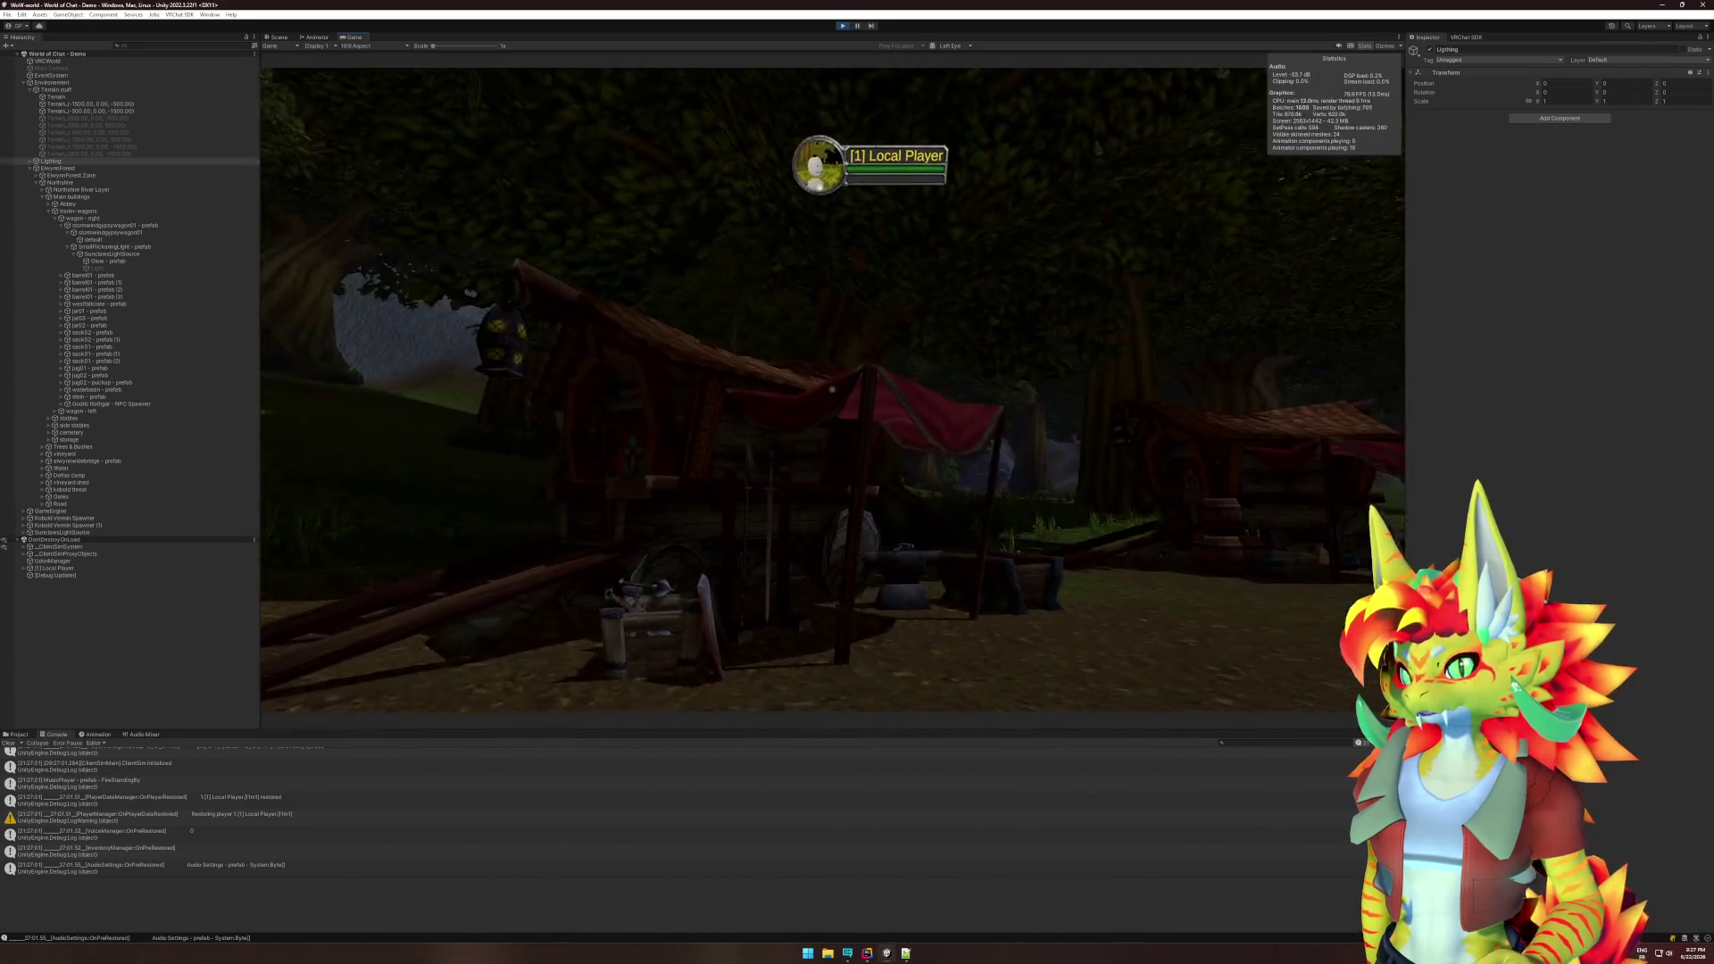
- Turn toward the trader wagons, exit Play mode, and click the object beside the cart in the scene
{"action": "key", "text": "super"}
{"action": "left_click", "coordinate": [900, 95]}
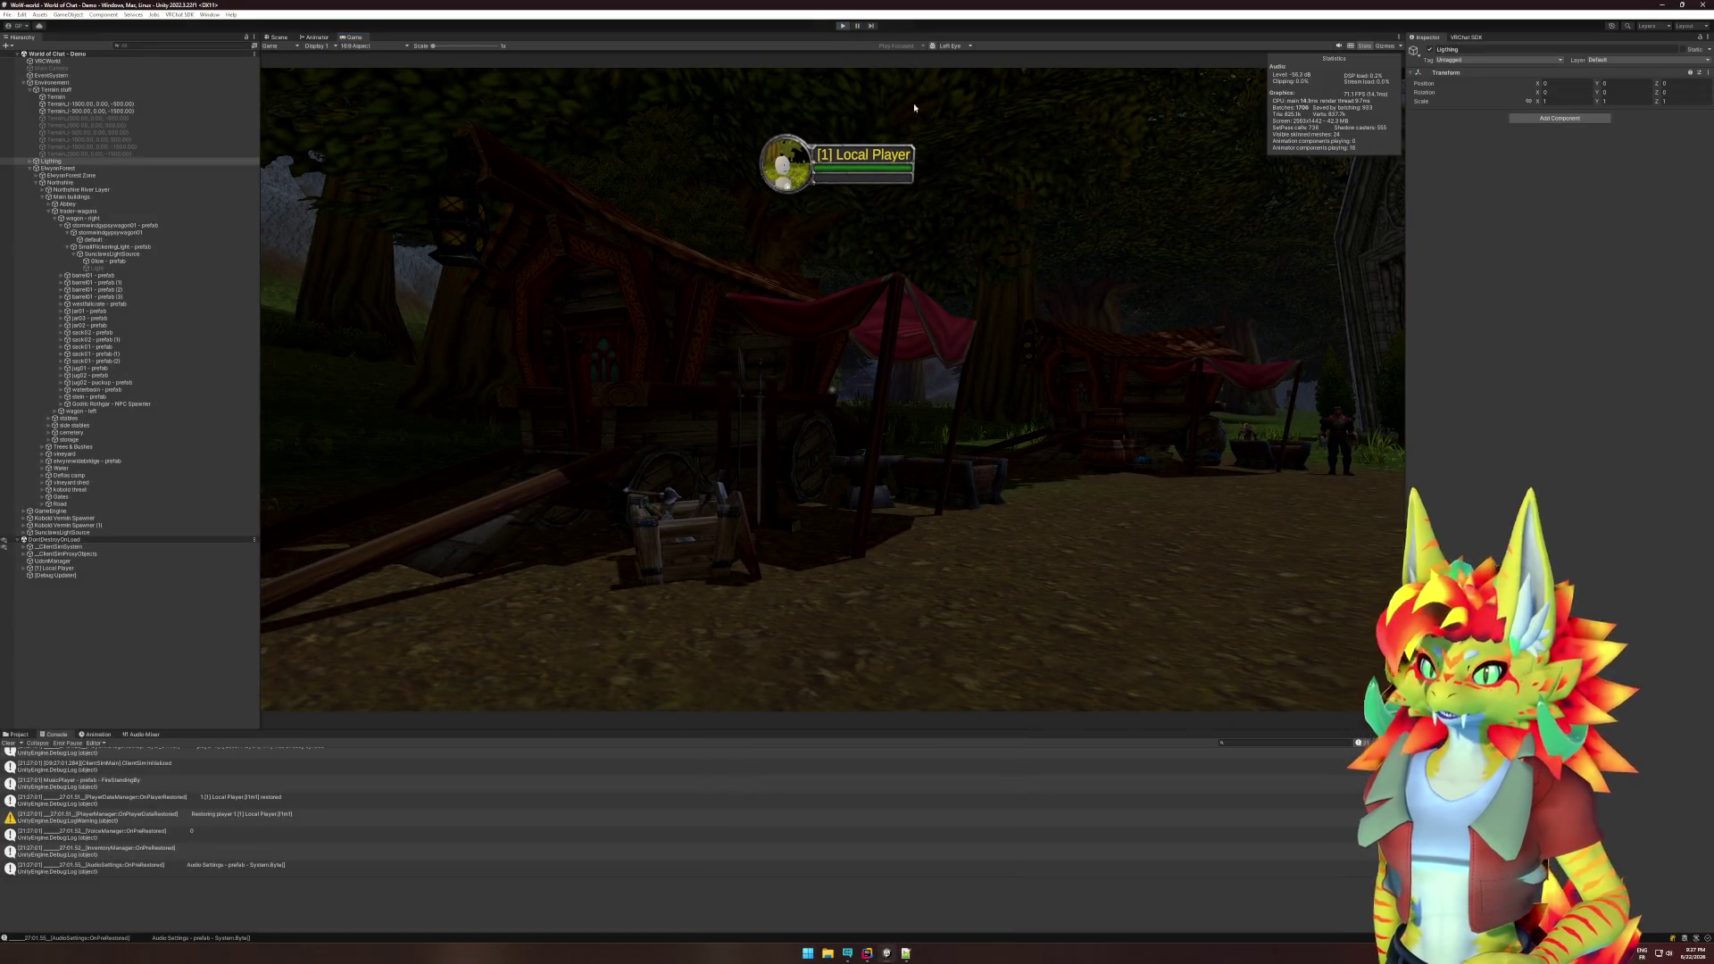
{"action": "key", "text": "ctrl+p"}
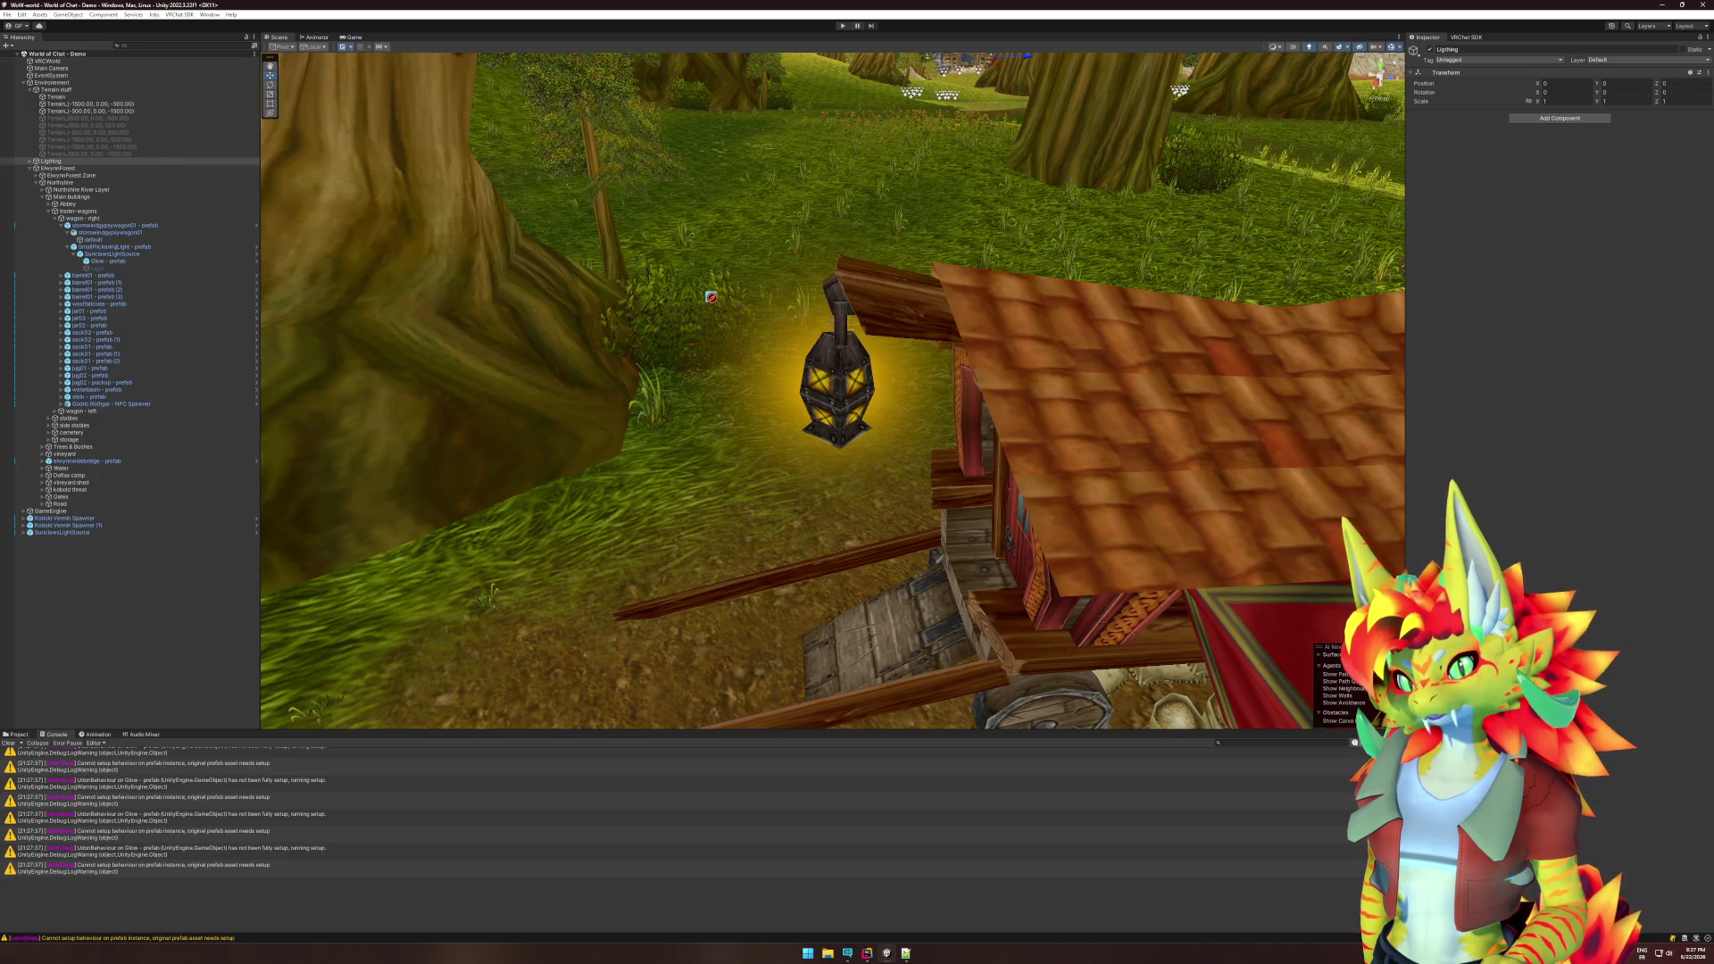
{"action": "left_click", "coordinate": [882, 383]}
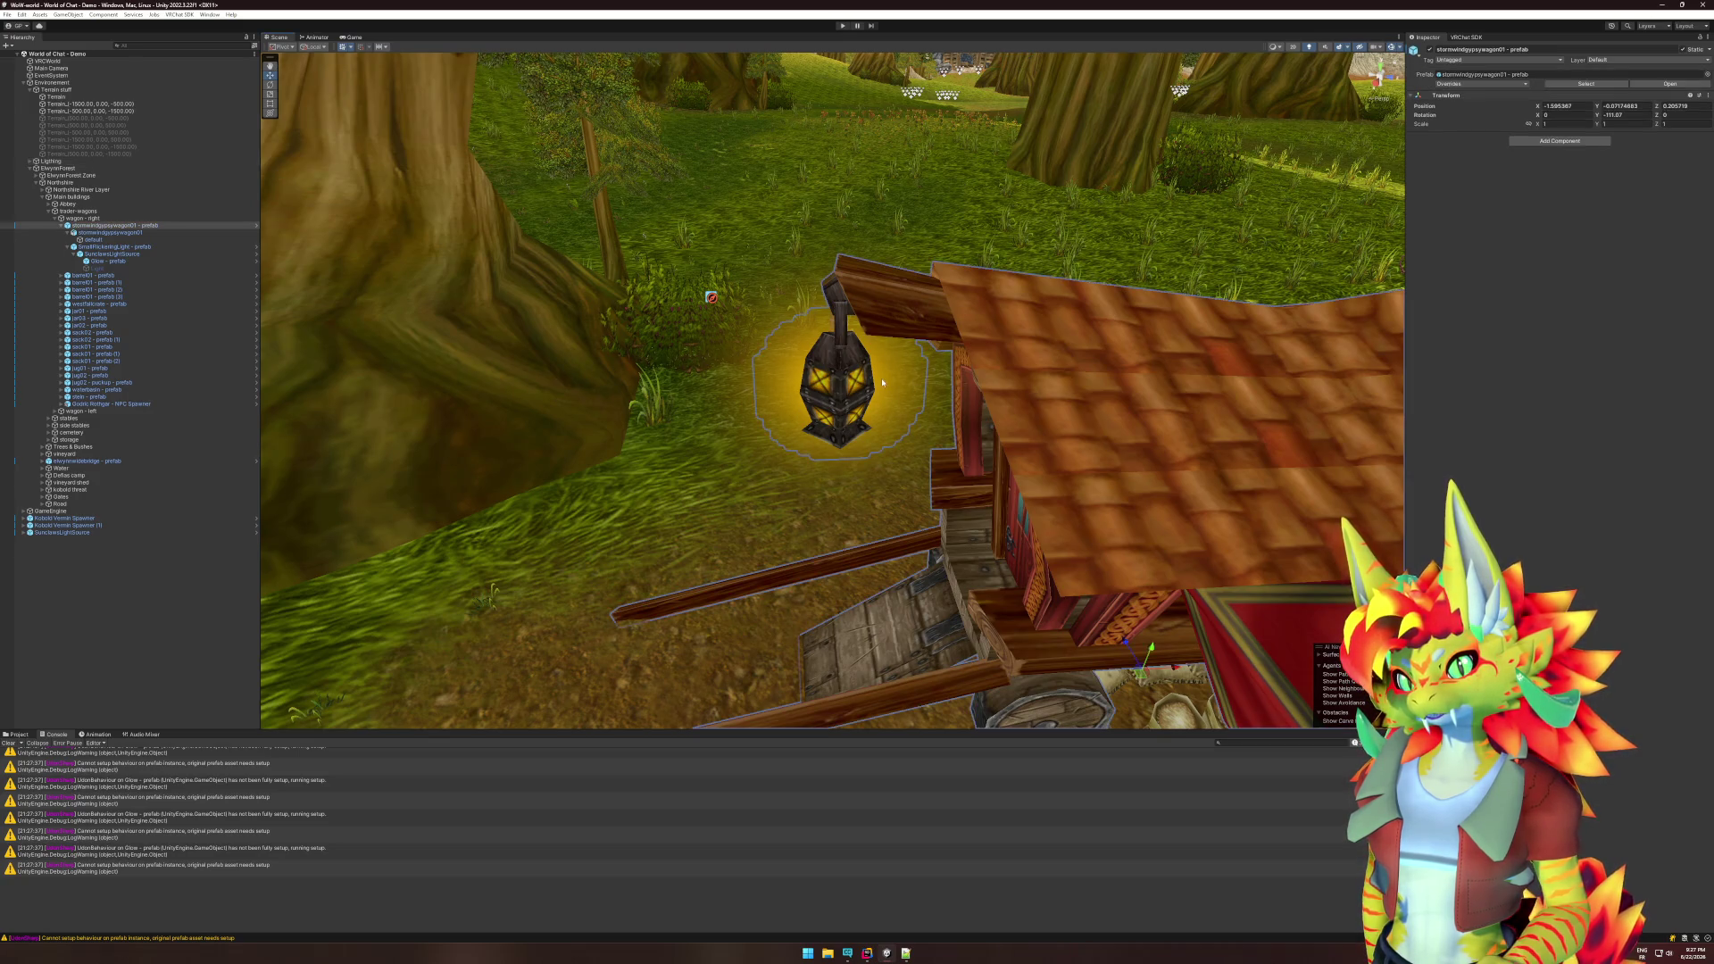
- Change the Glow - prefab material's Render Queue from Transparent-100 to AlphaTest
{"action": "left_click", "coordinate": [882, 383]}
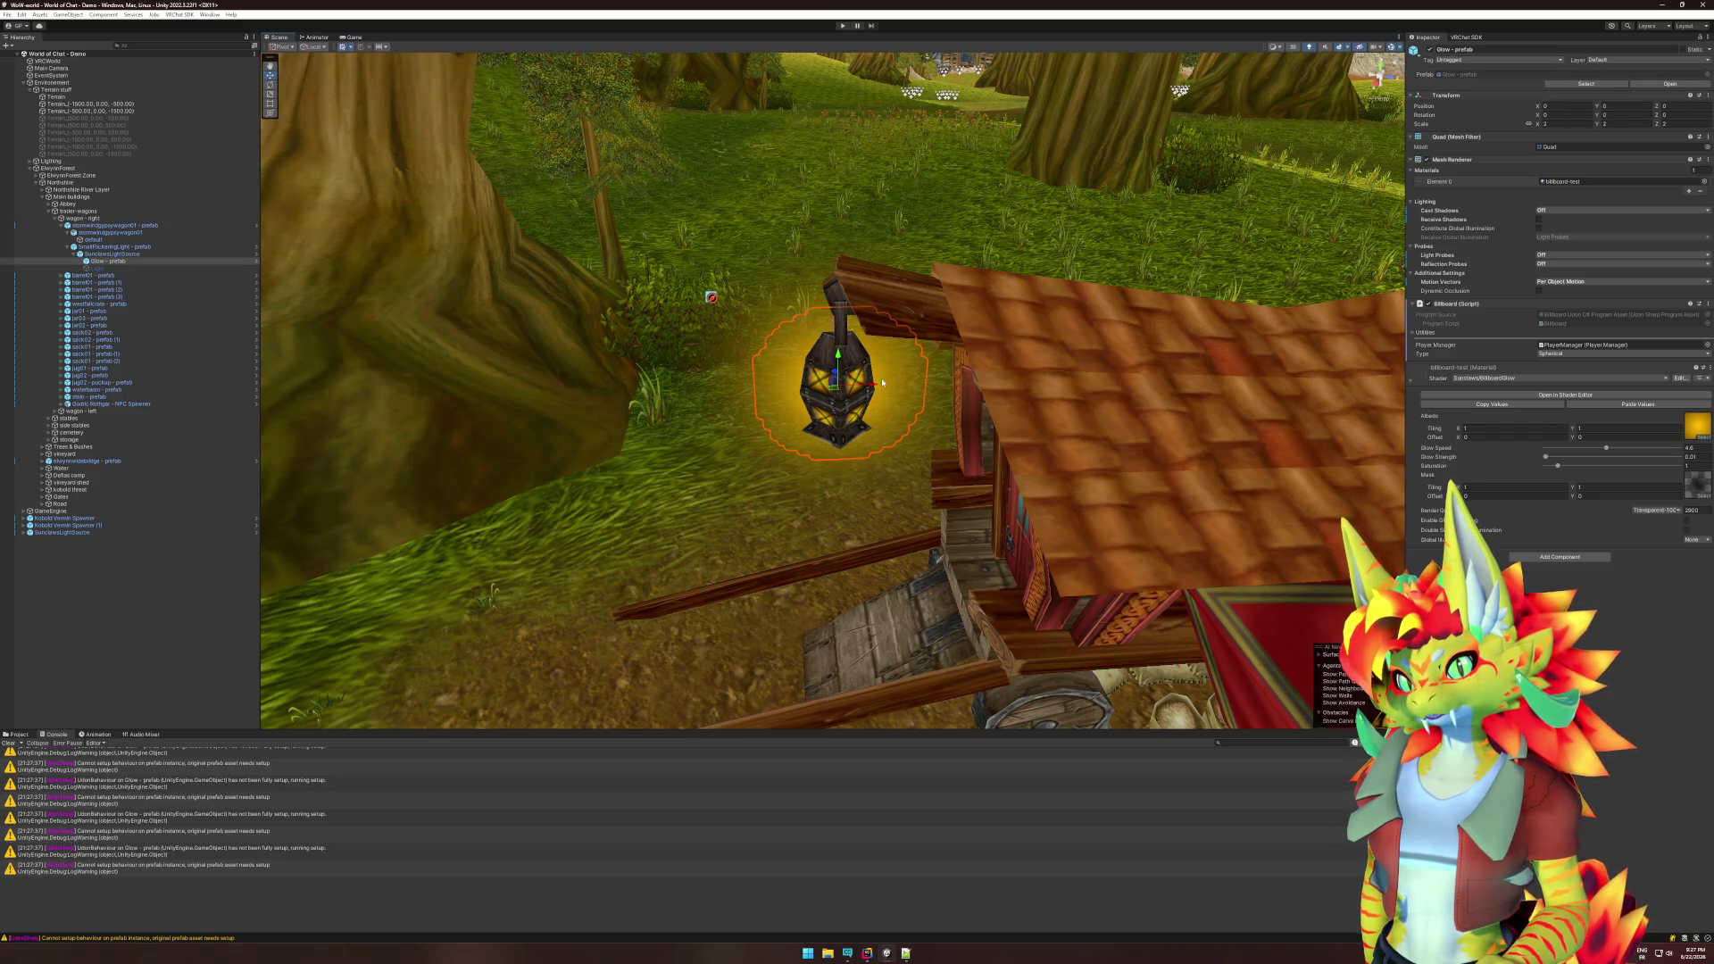
{"action": "left_click", "coordinate": [1677, 511]}
{"action": "left_click", "coordinate": [1681, 541]}
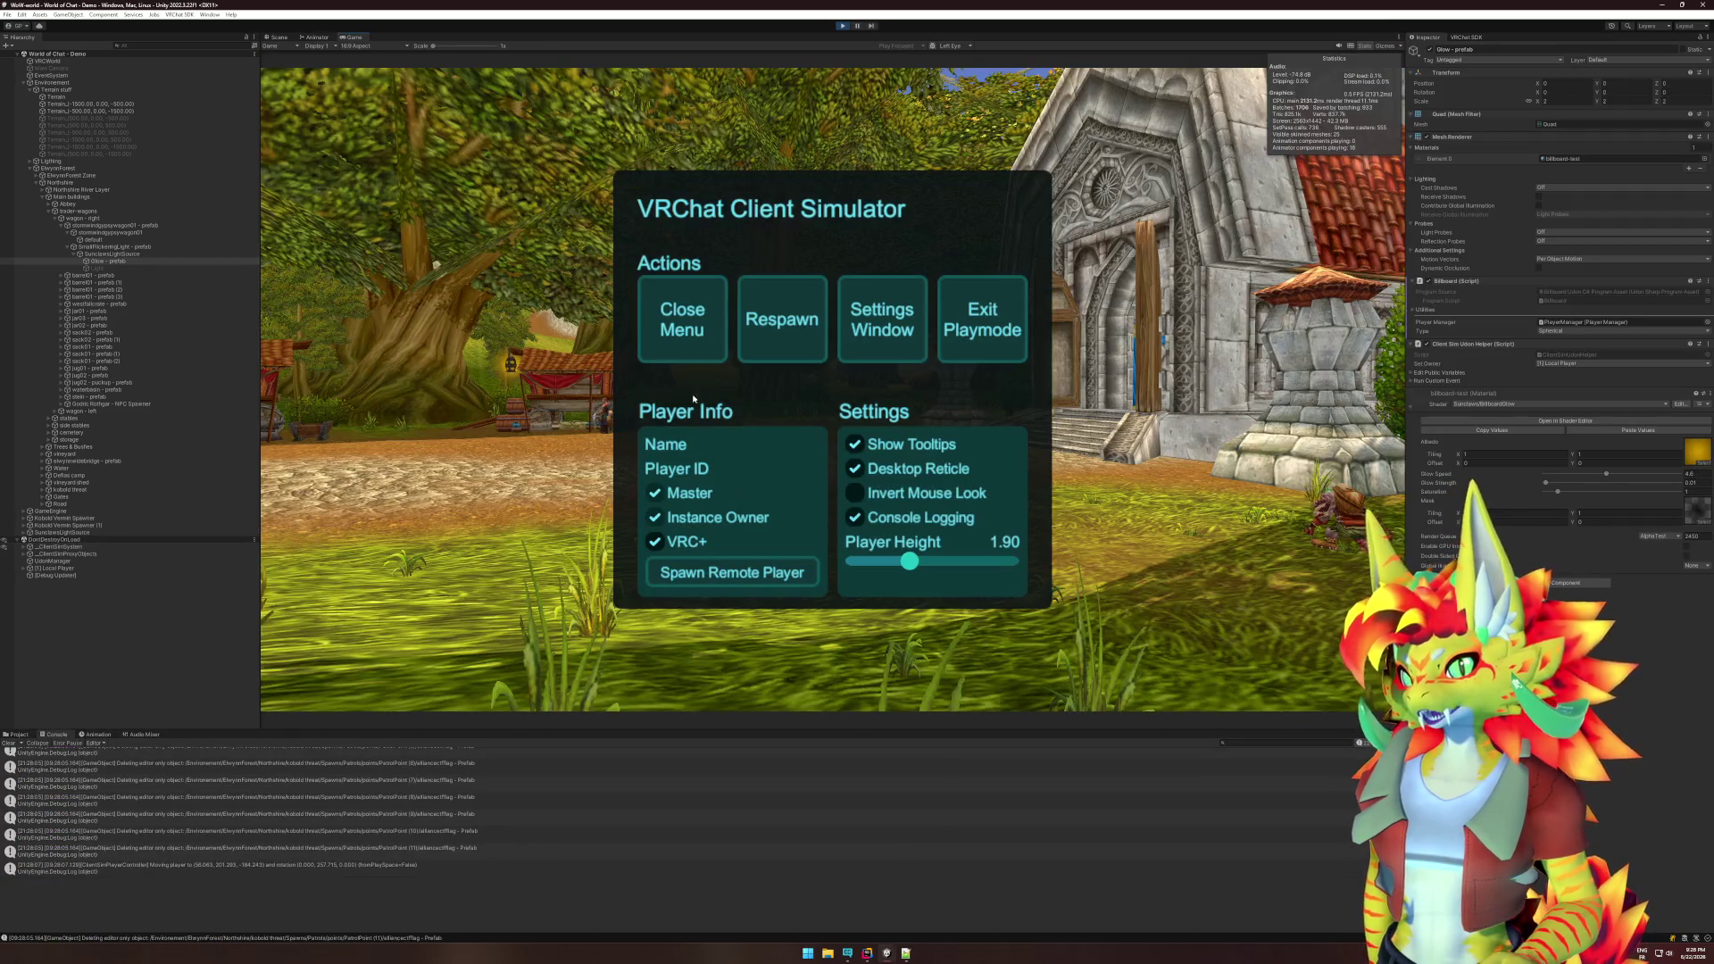
- Close the simulator menu, walk toward the abbey and back, then exit Play mode
{"action": "left_click", "coordinate": [689, 343]}
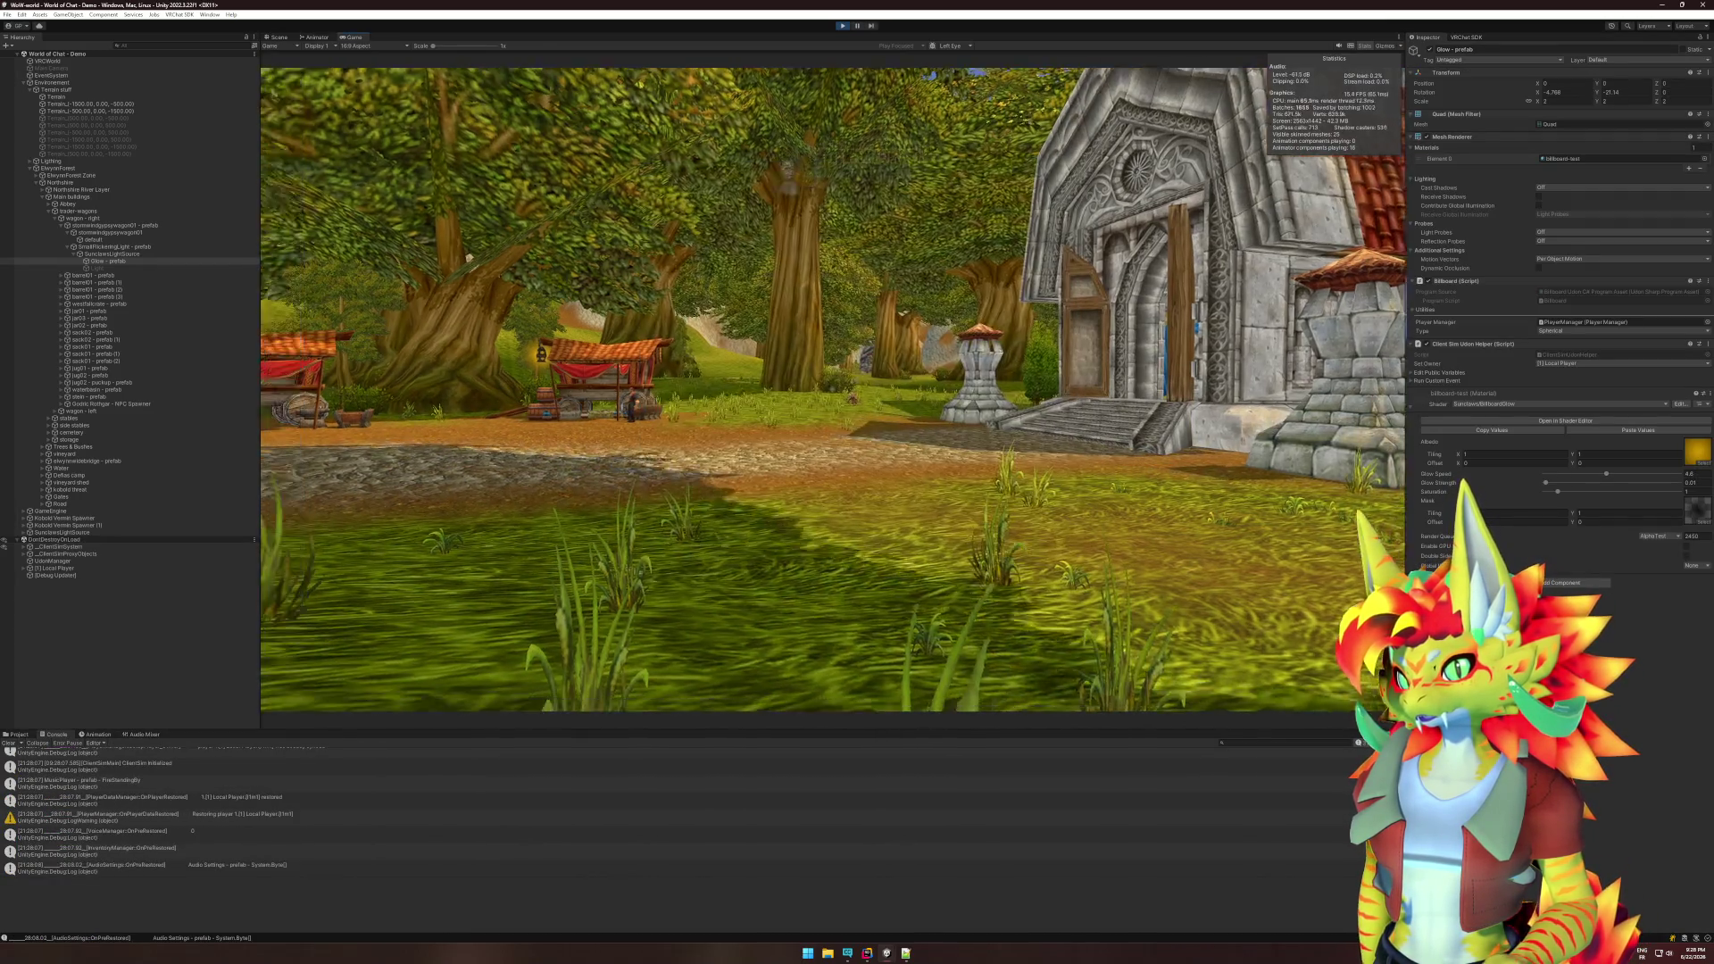
{"action": "key", "text": "w"}
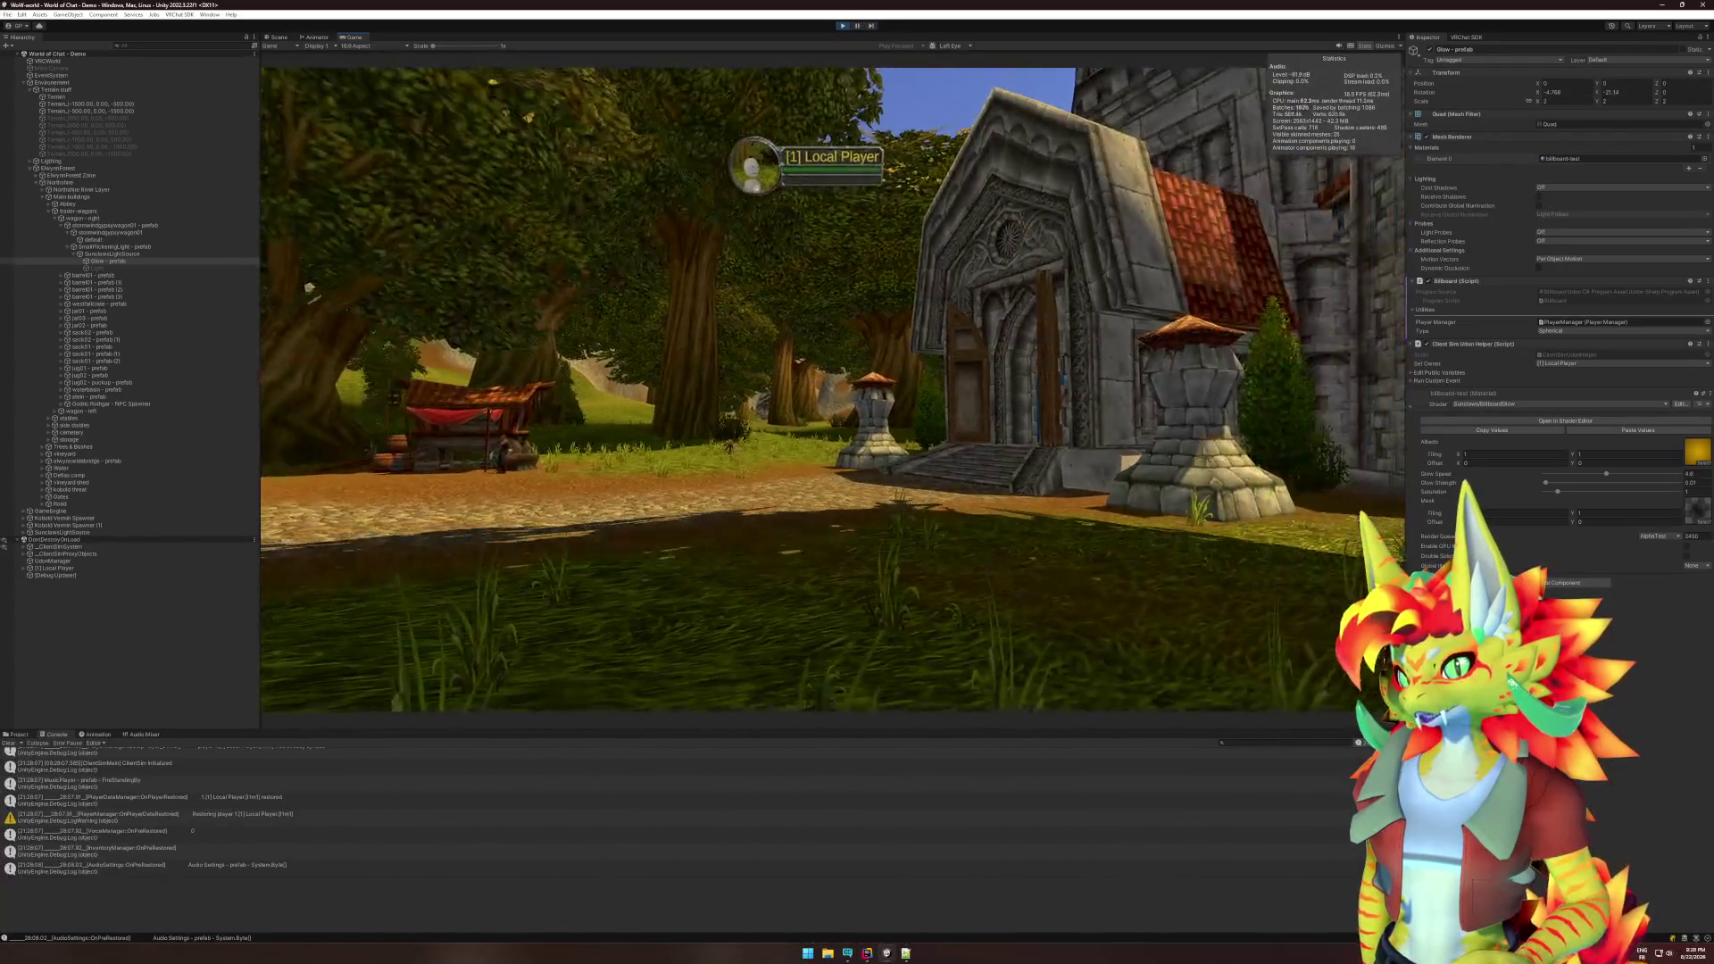
{"action": "key", "text": "w"}
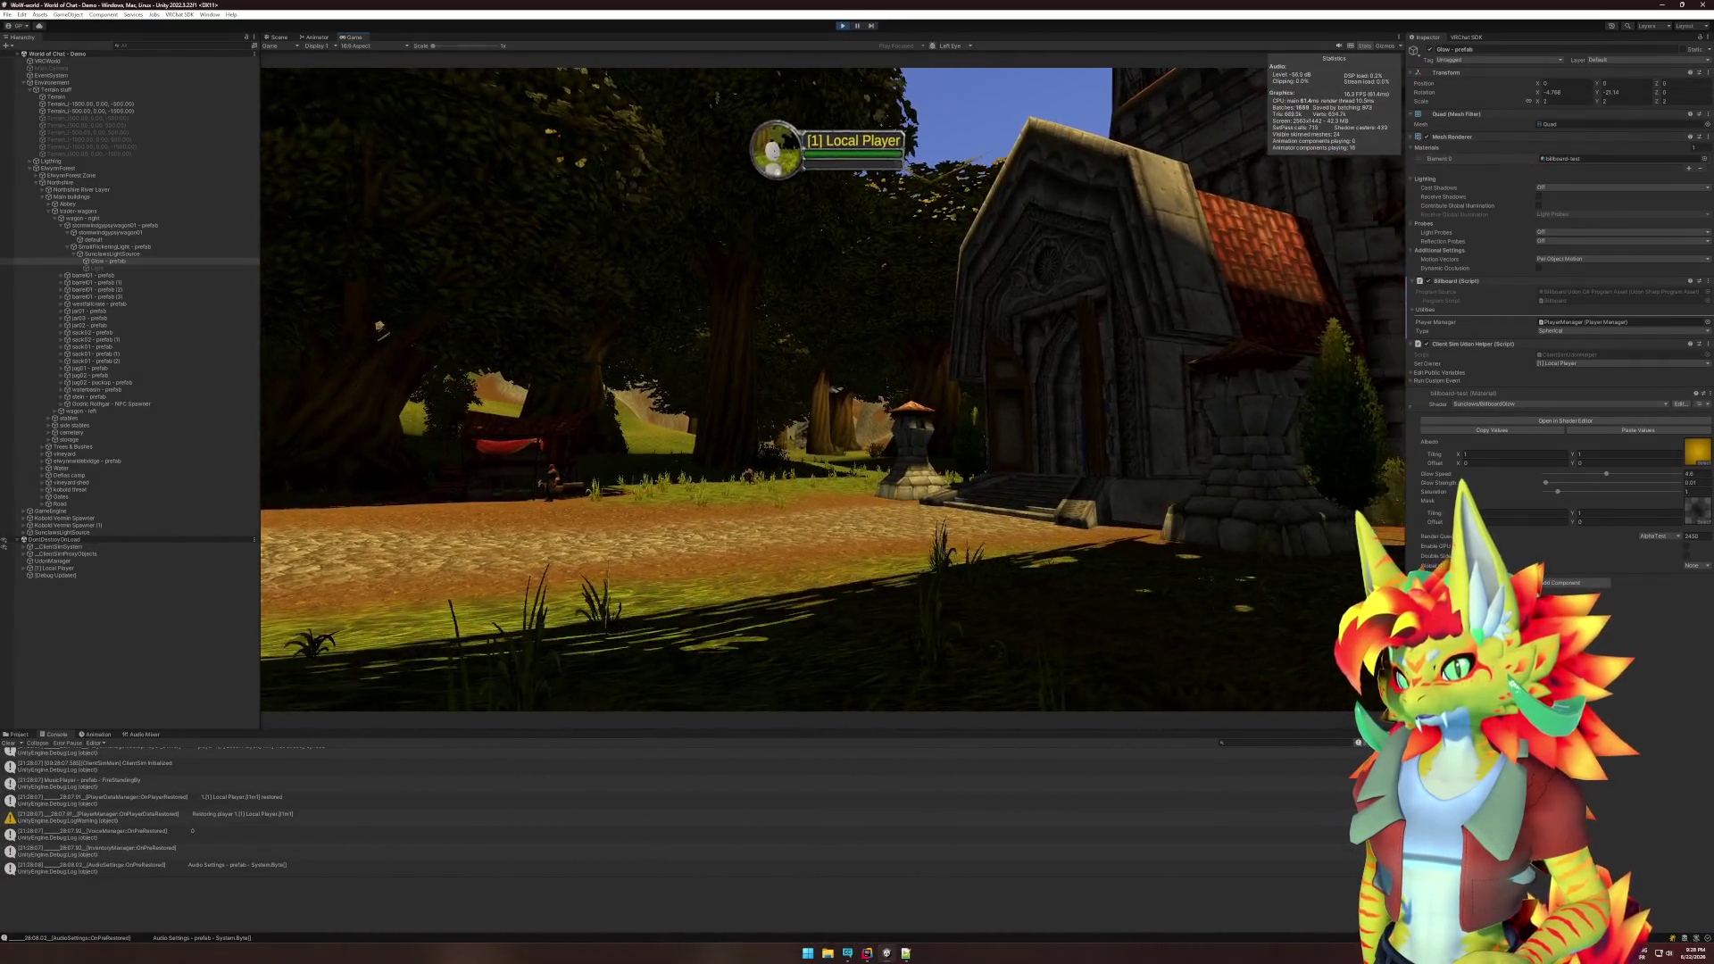
{"action": "key", "text": "s"}
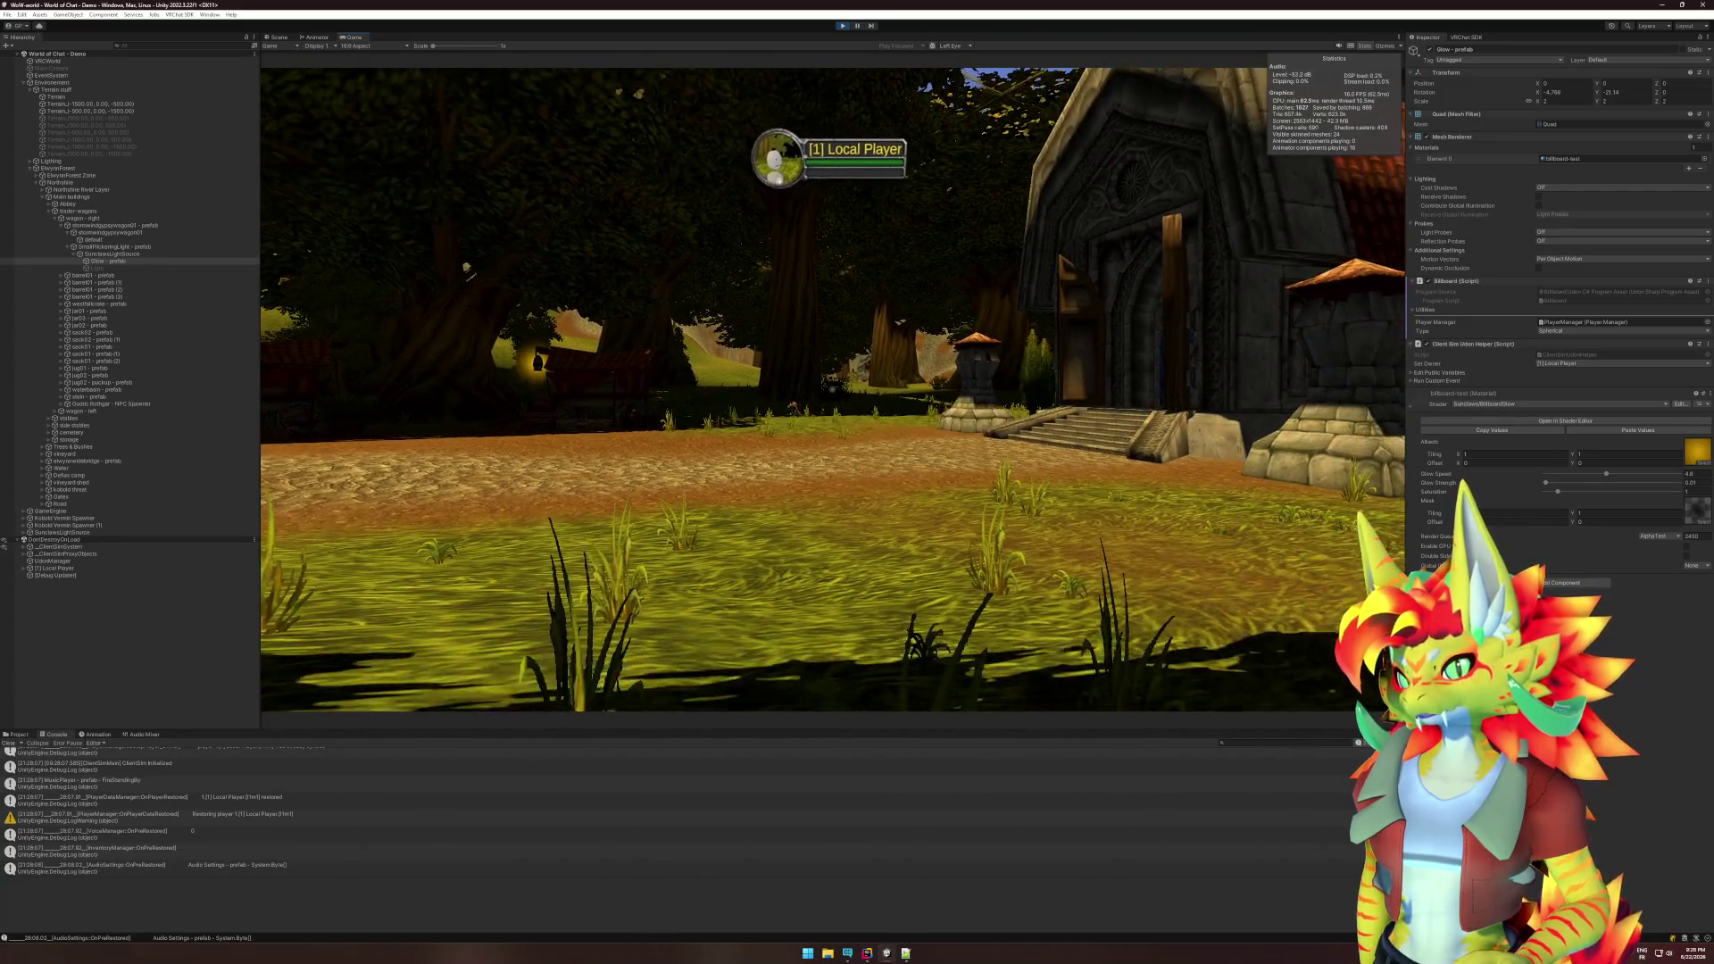
{"action": "key", "text": "super"}
{"action": "key", "text": "super"}
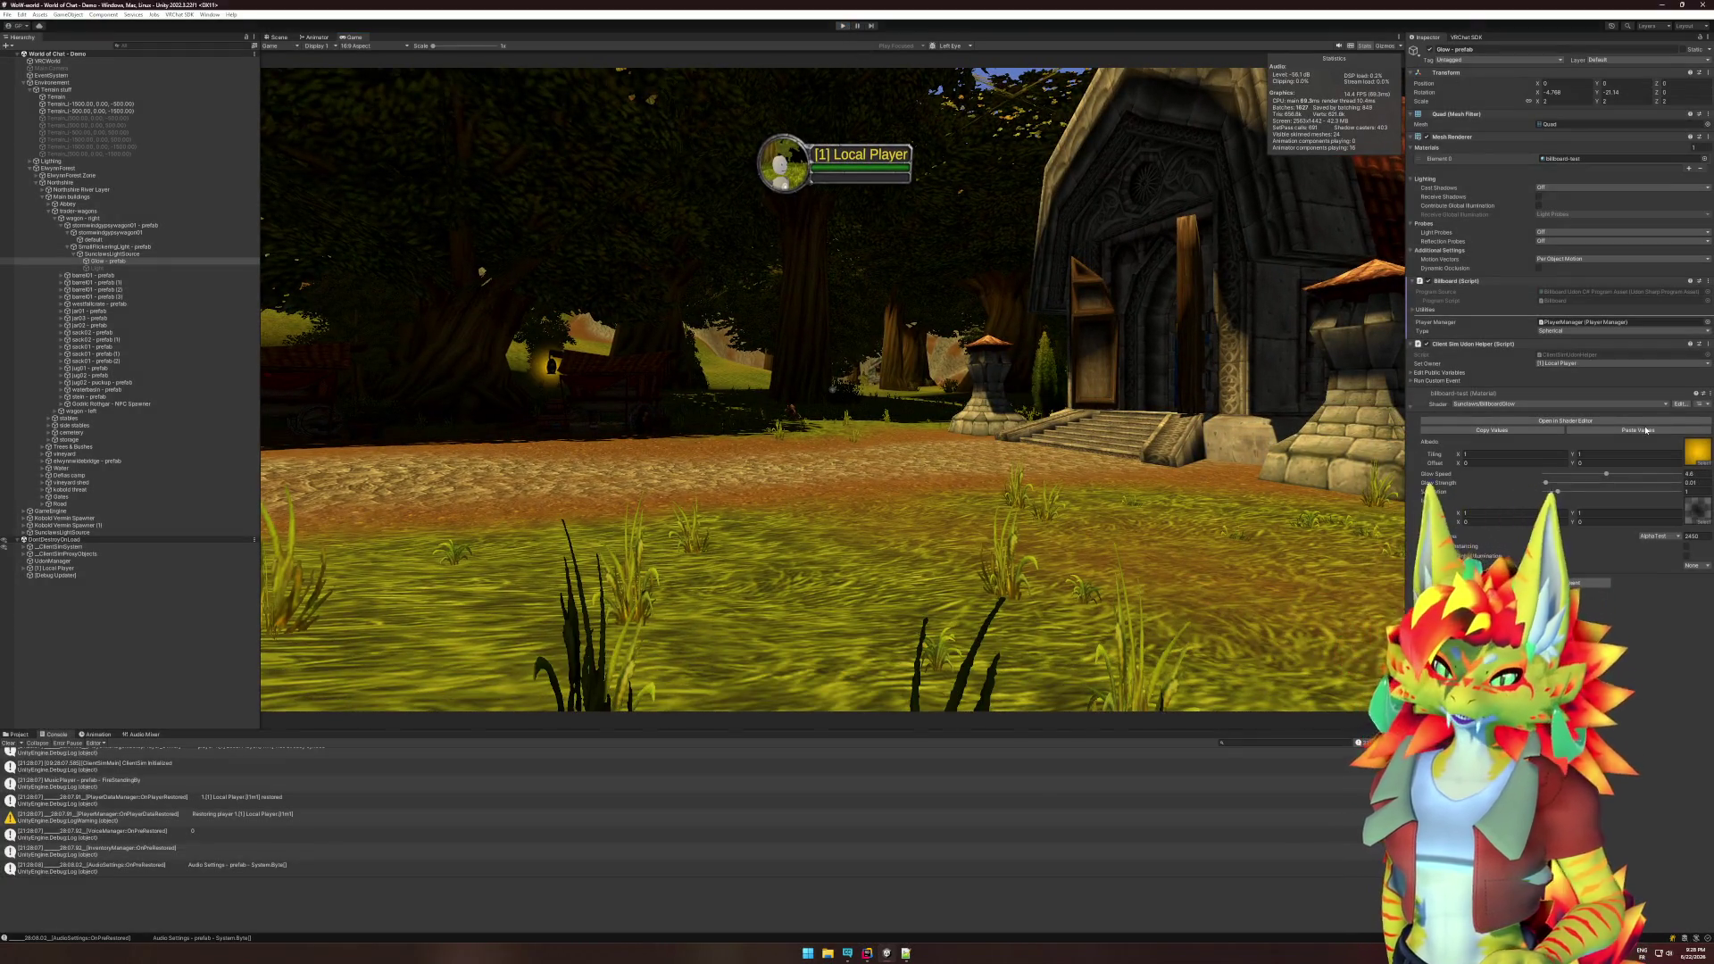
{"action": "key", "text": "ctrl+p"}
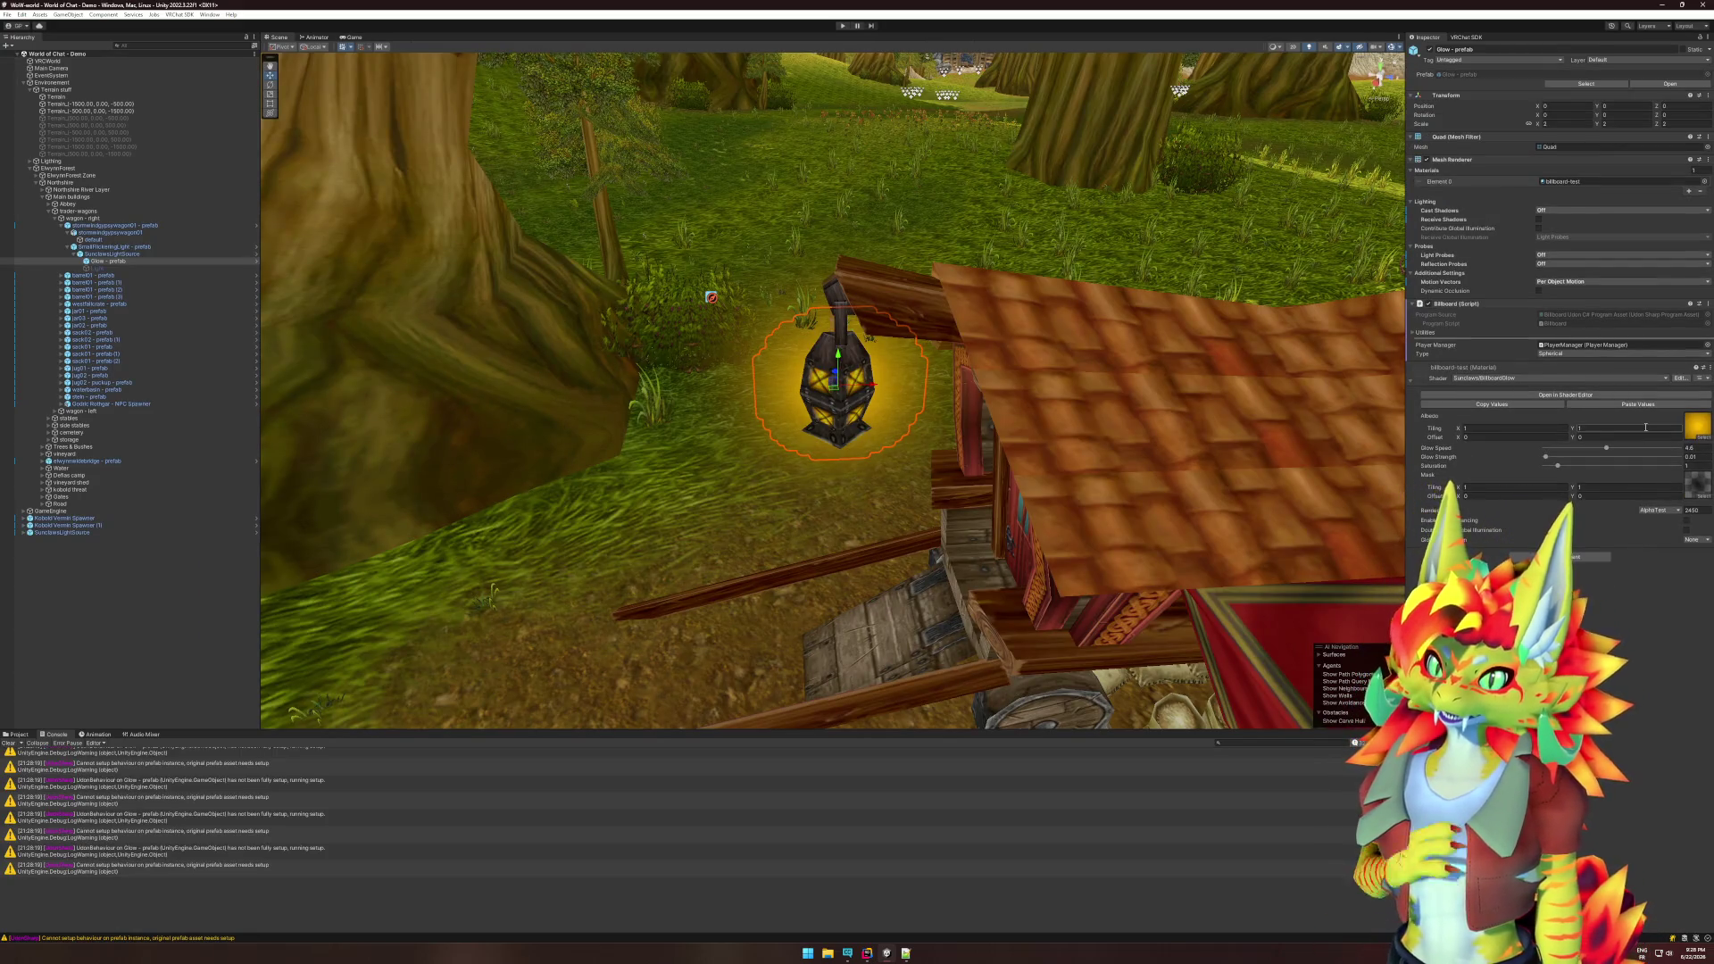
{"action": "key", "text": "alt+Tab"}
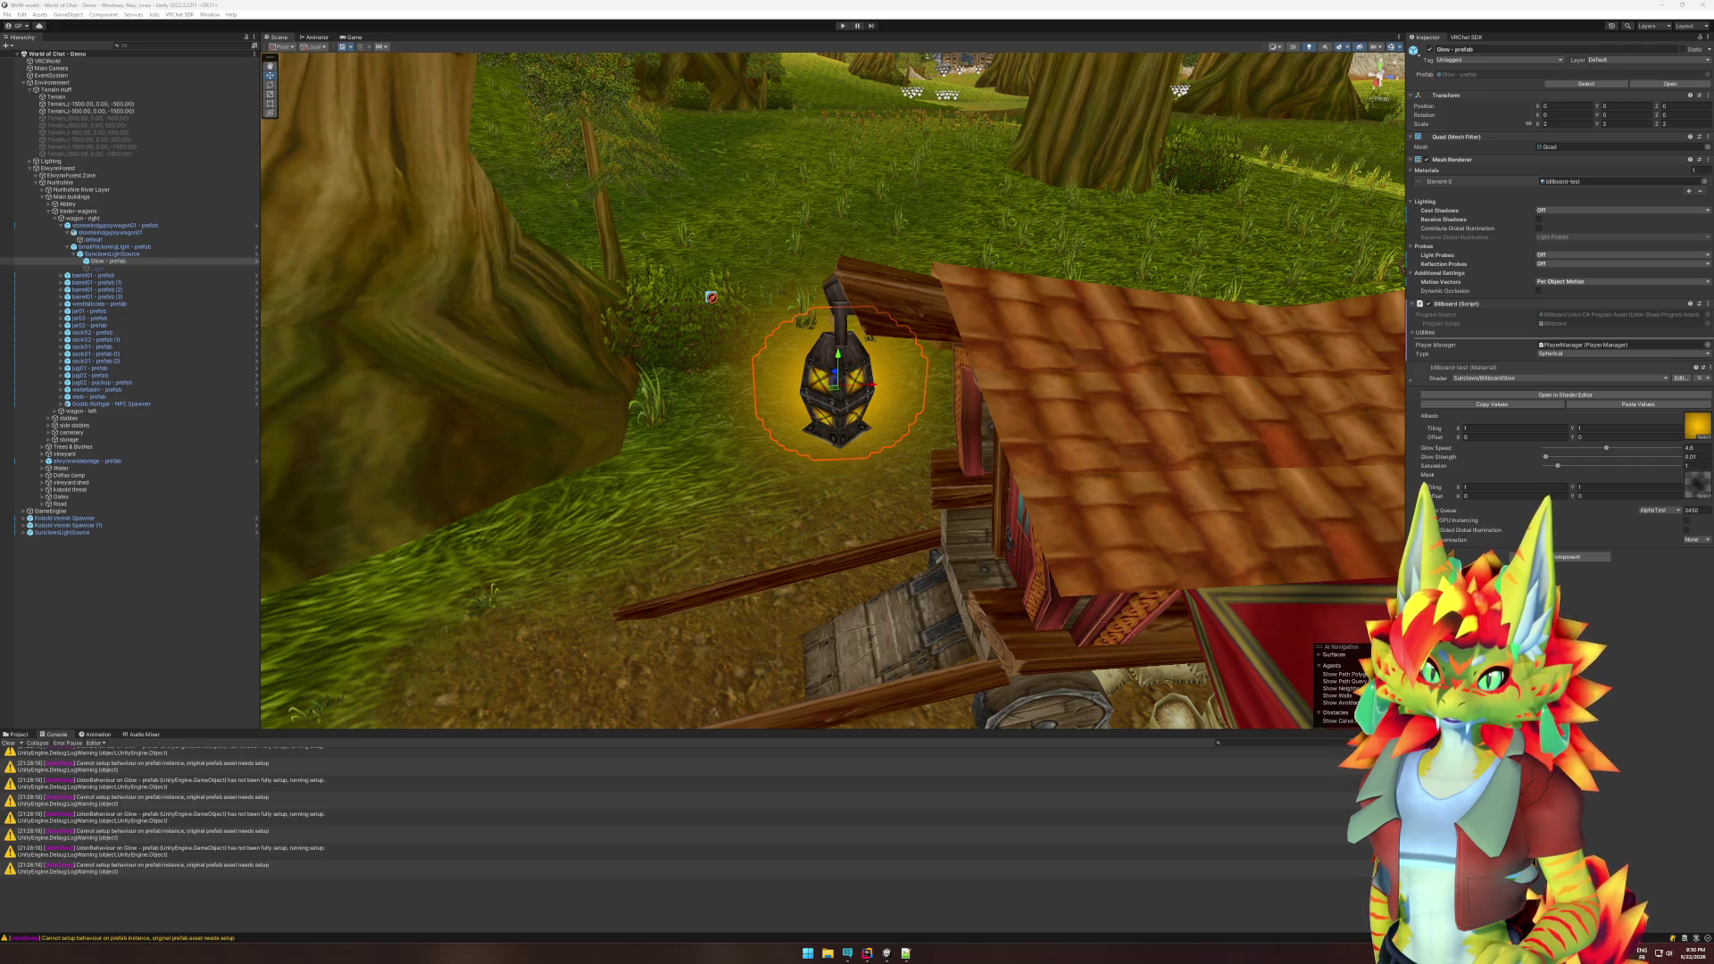
{"action": "left_click", "coordinate": [1558, 378]}
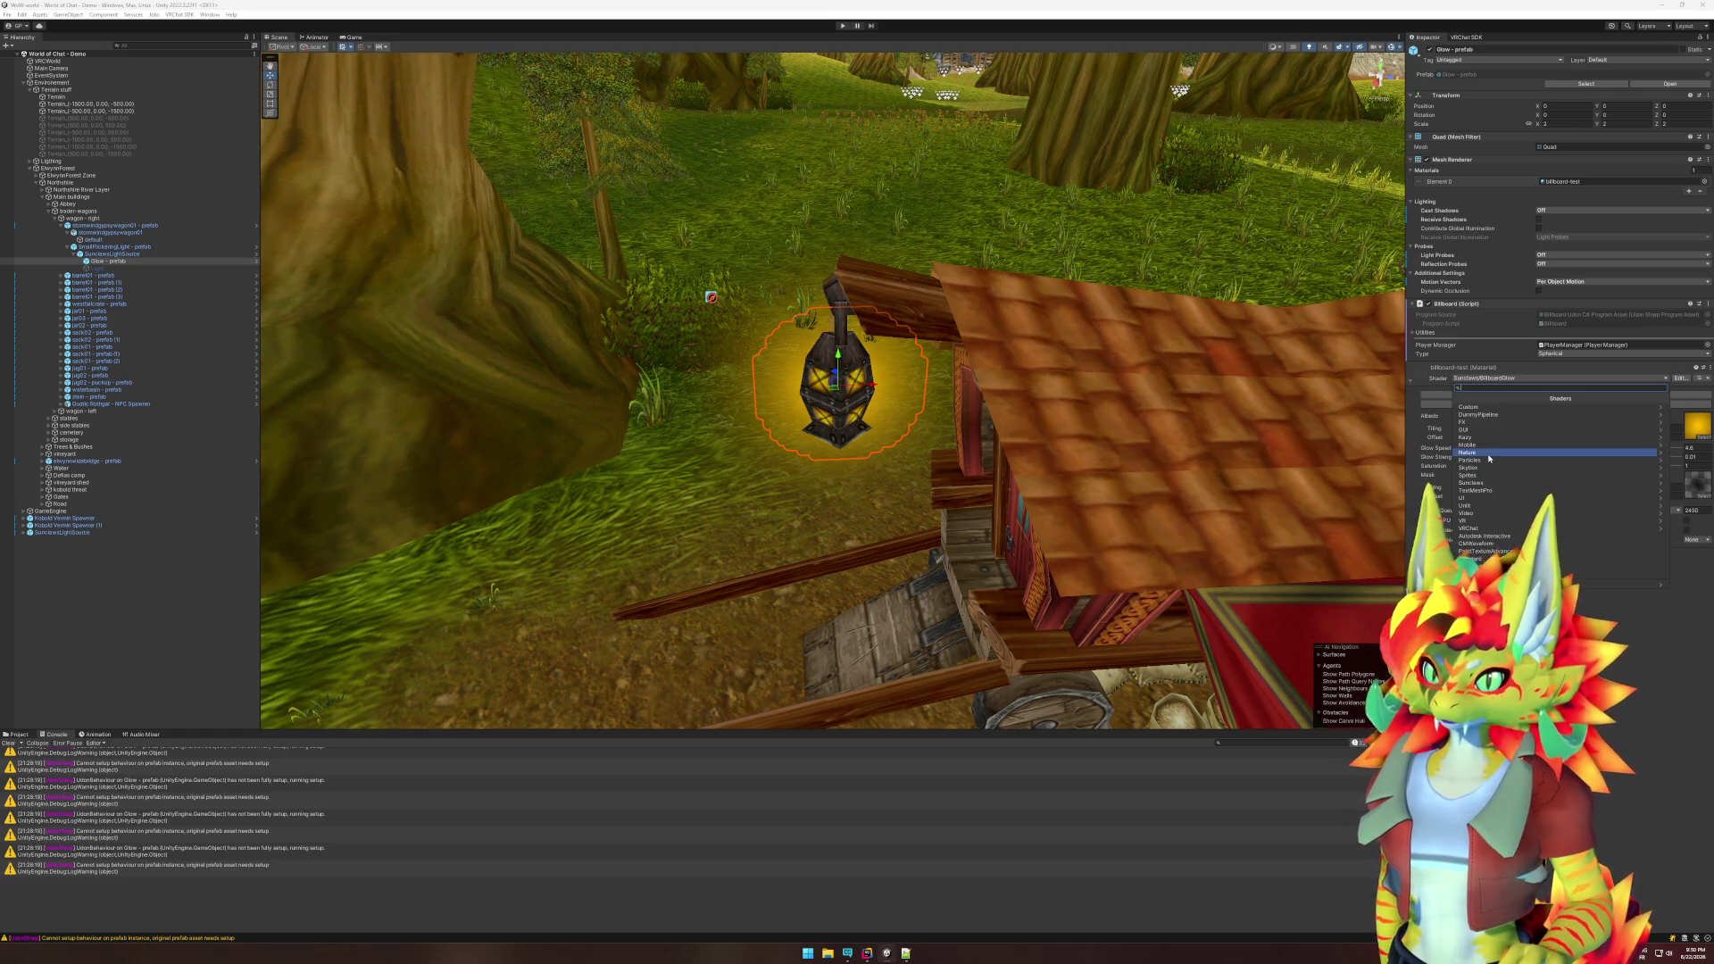
- Choose Standard in the Glow material's Shader dropdown
{"action": "left_click", "coordinate": [1563, 558]}
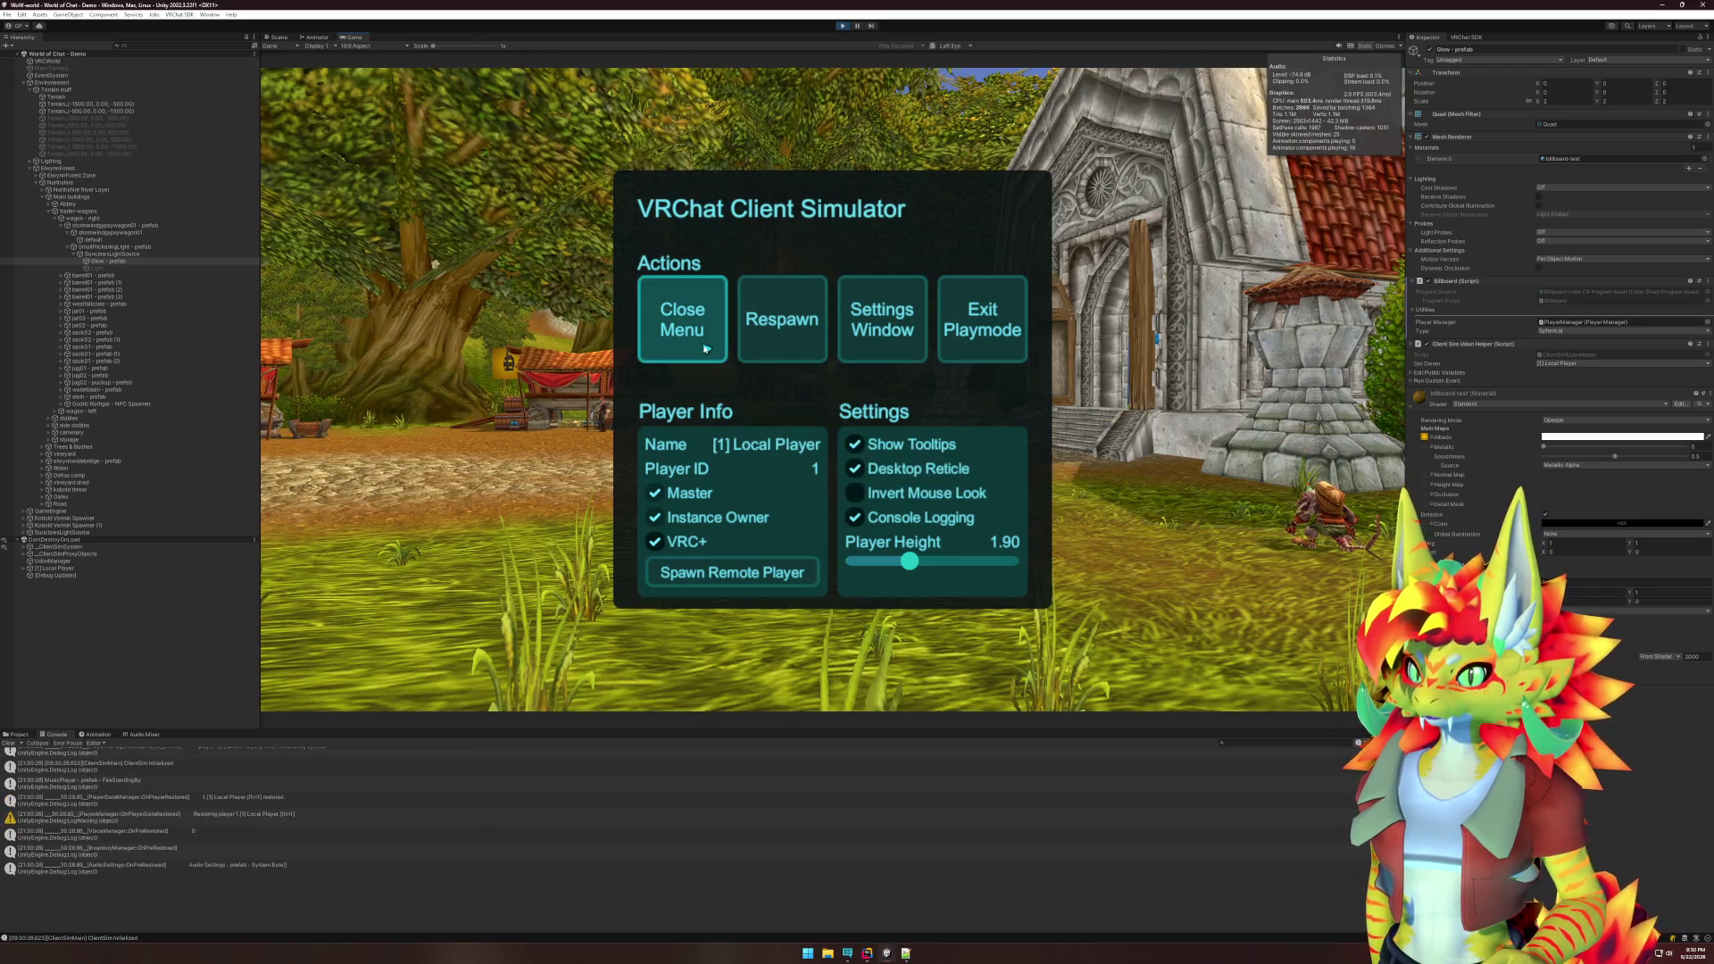
- Close the simulator menu, walk between the wagons to check the lantern sign, then exit Play mode
{"action": "left_click", "coordinate": [705, 351]}
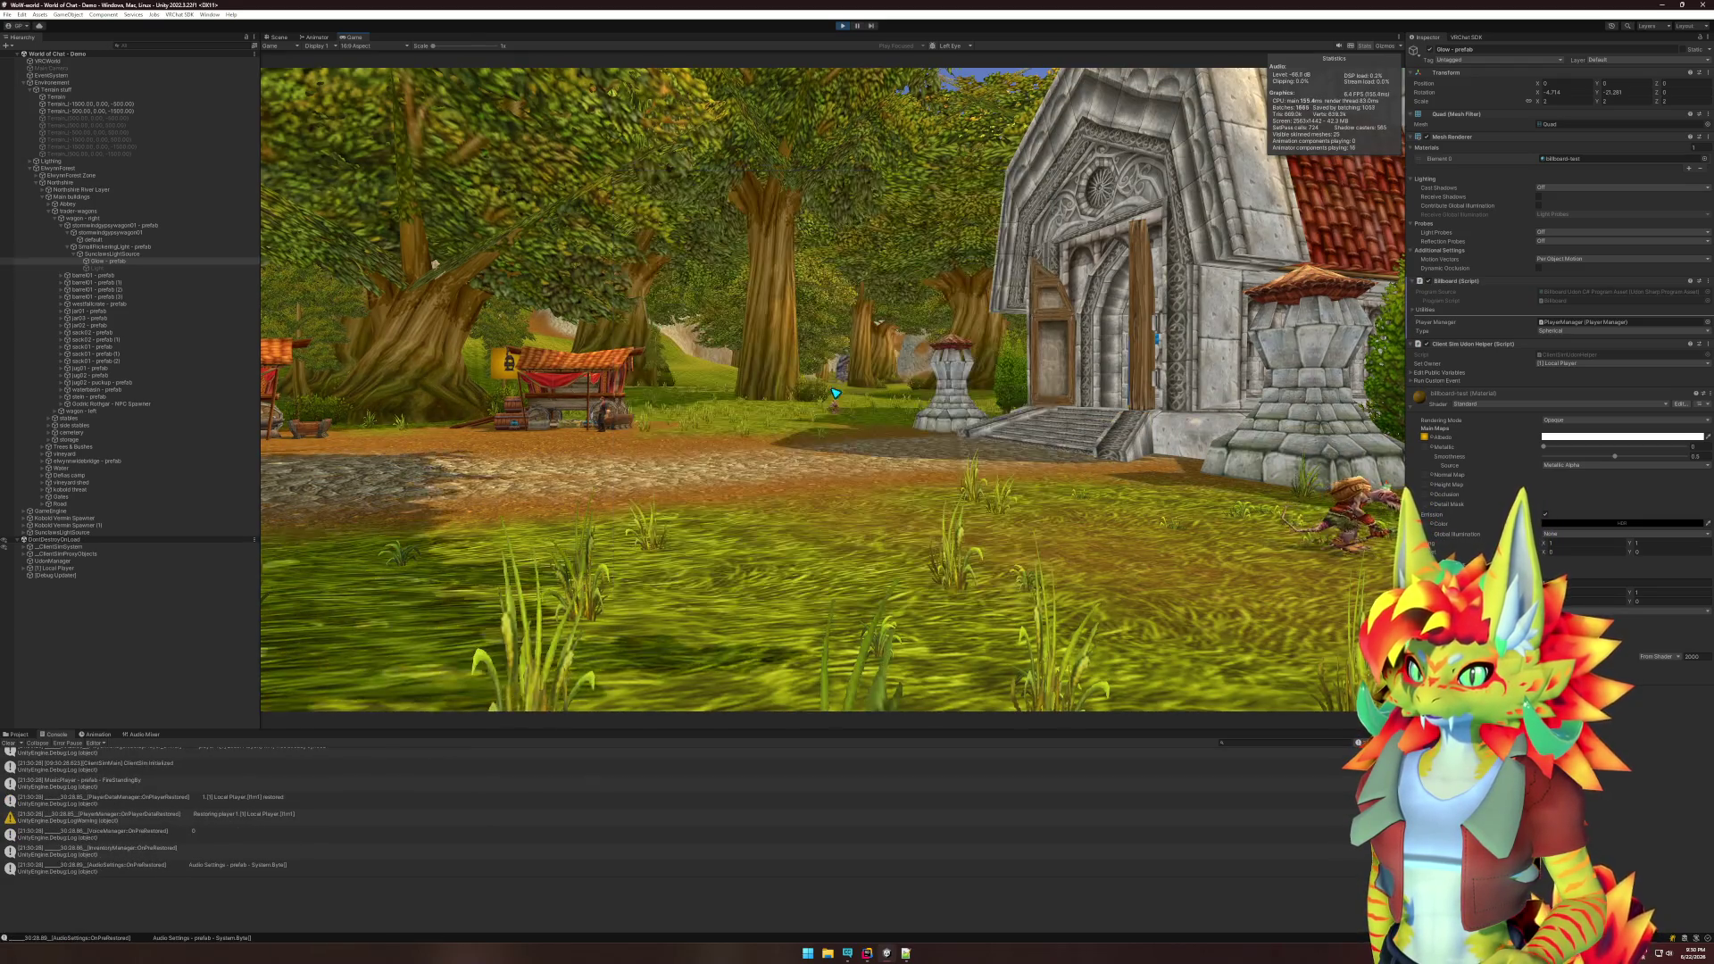
{"action": "key", "text": "w"}
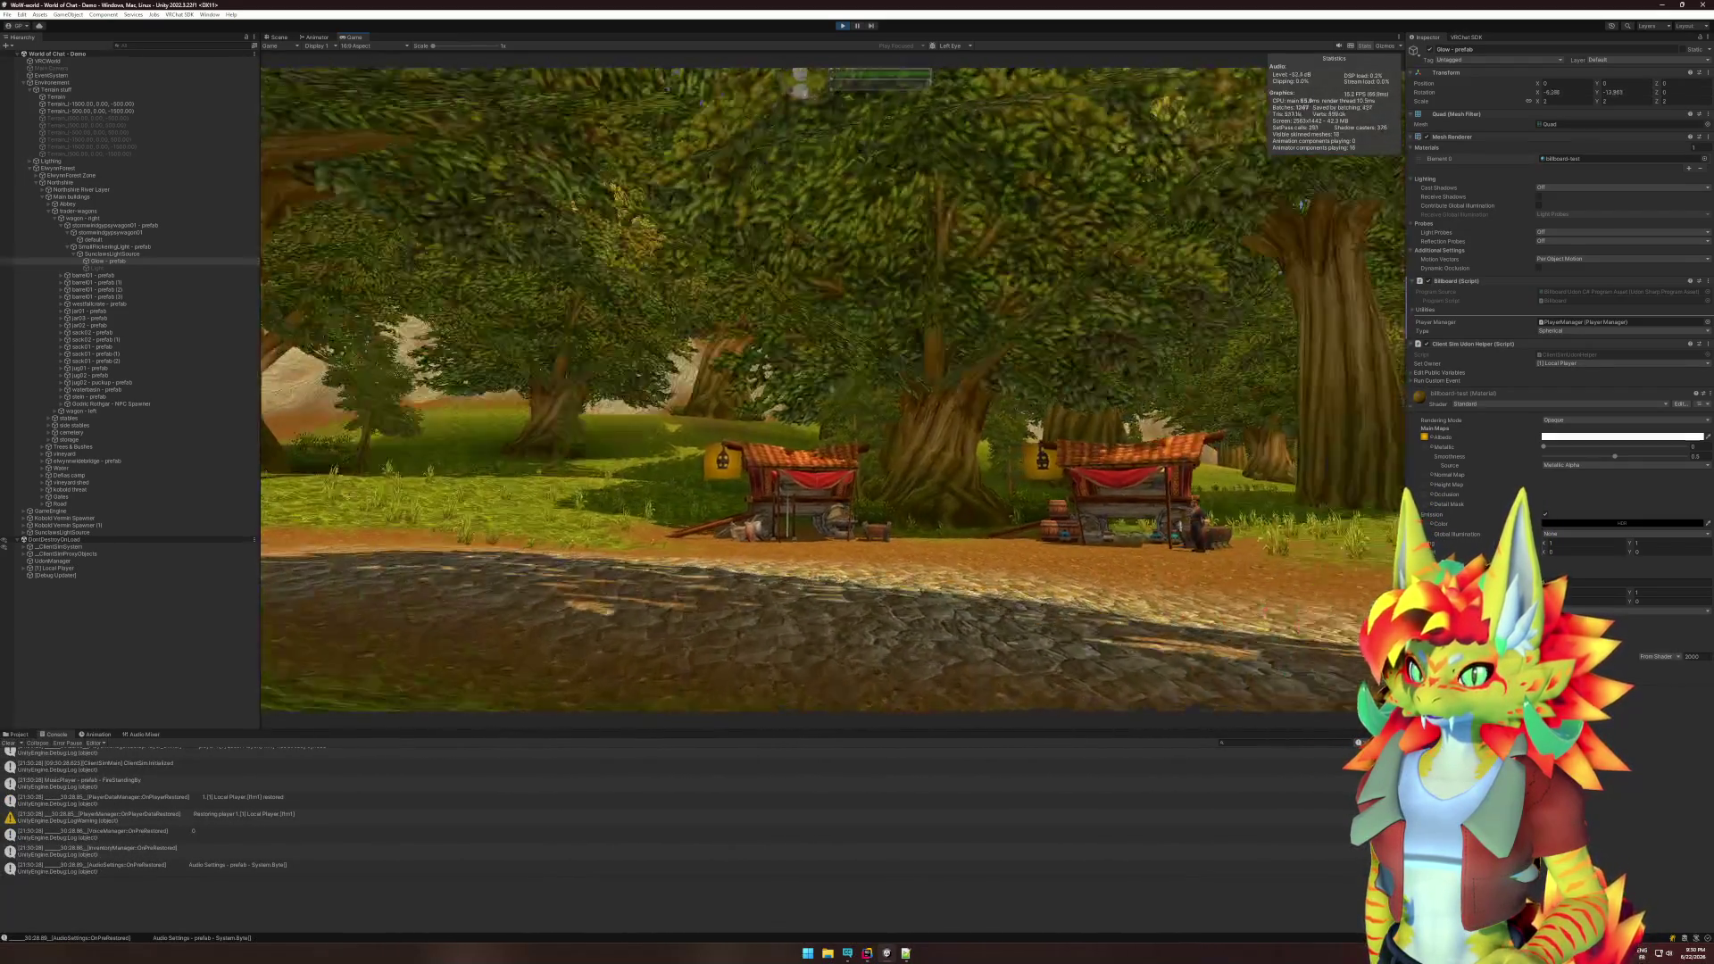
{"action": "key", "text": "w"}
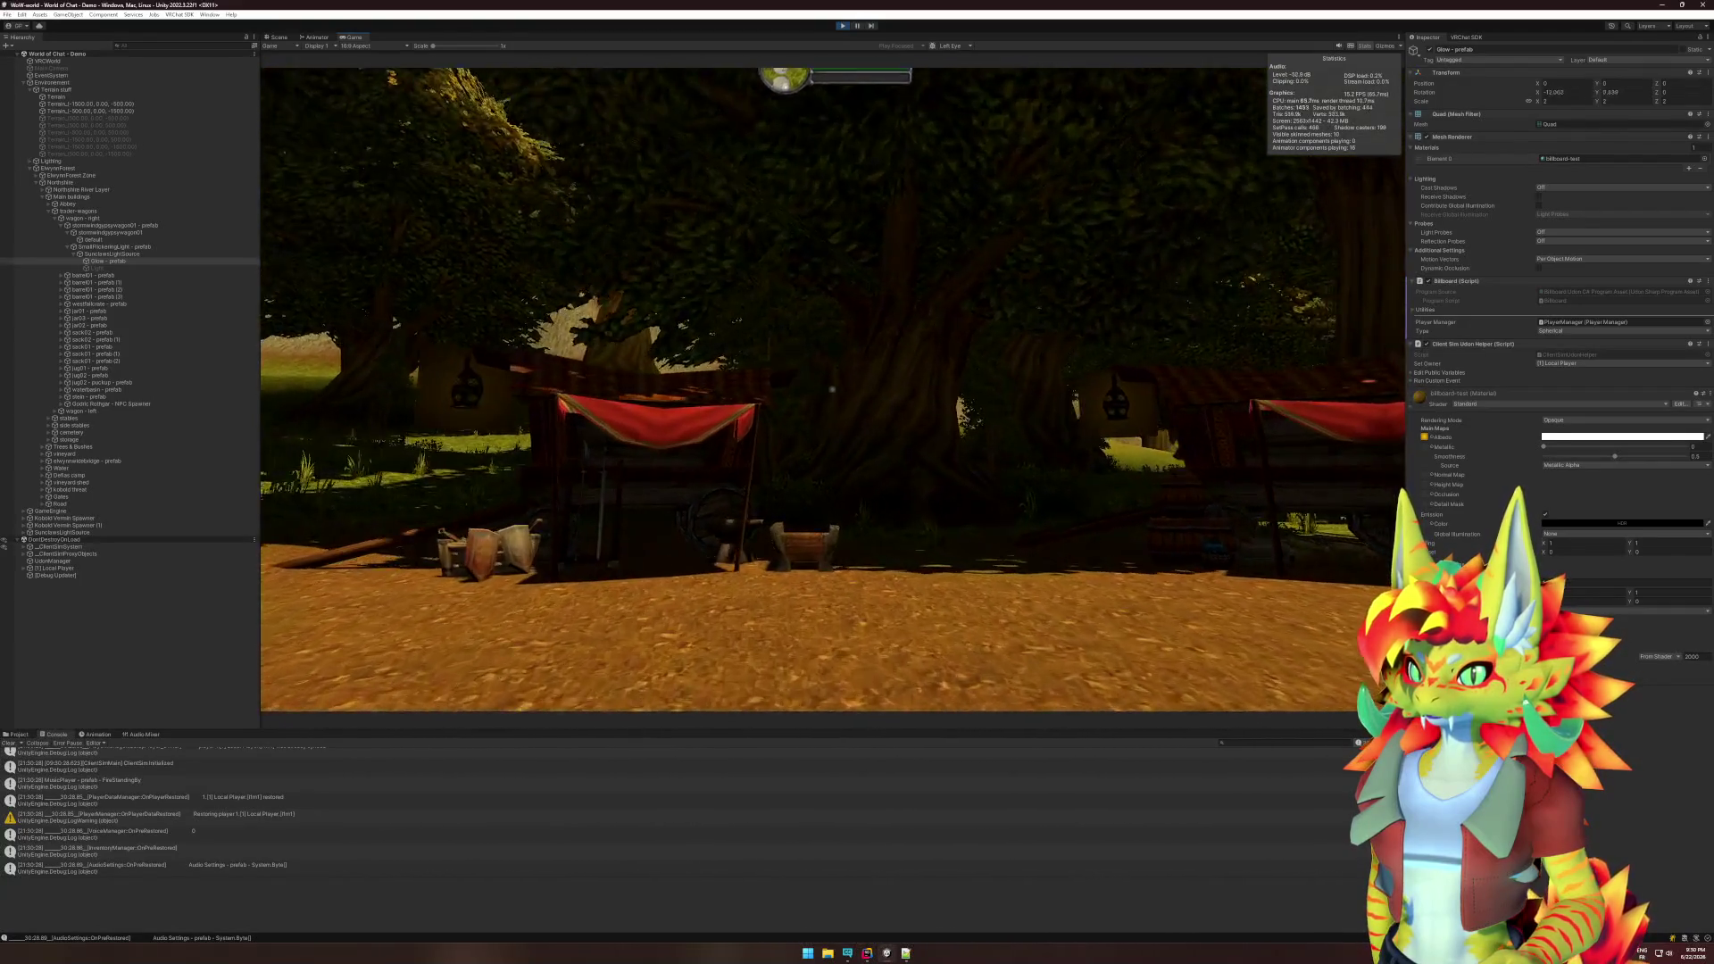
{"action": "key", "text": "w"}
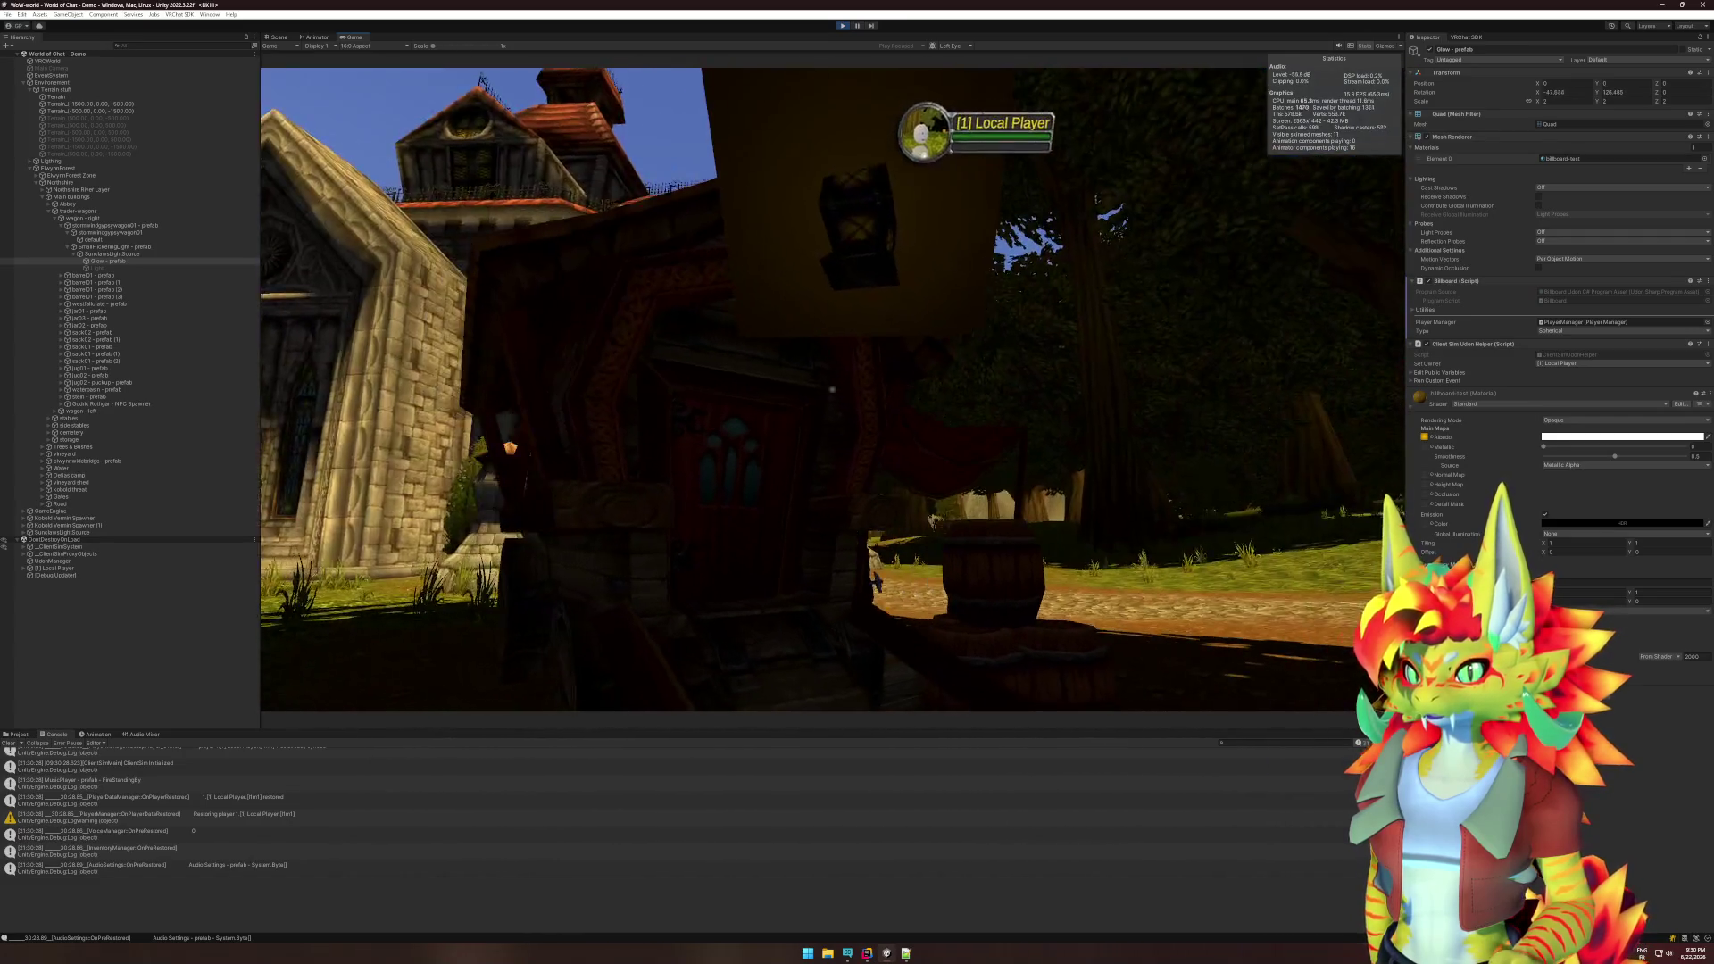
{"action": "key", "text": "super"}
{"action": "key", "text": "super"}
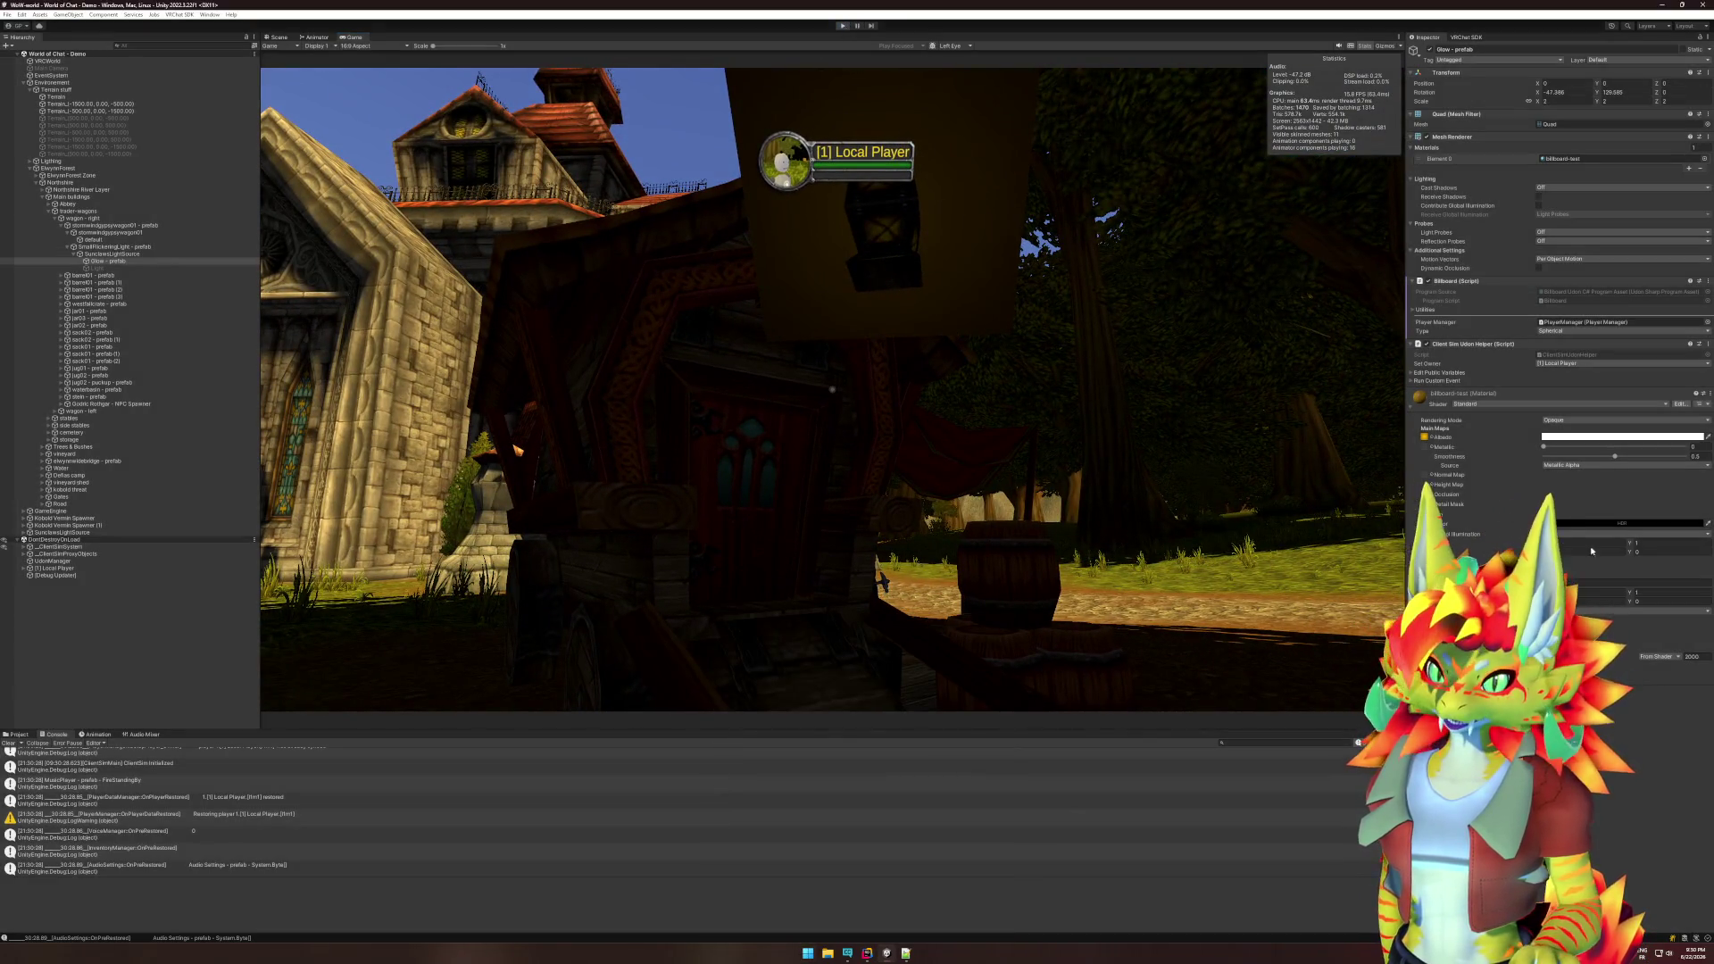
{"action": "key", "text": "ctrl+p"}
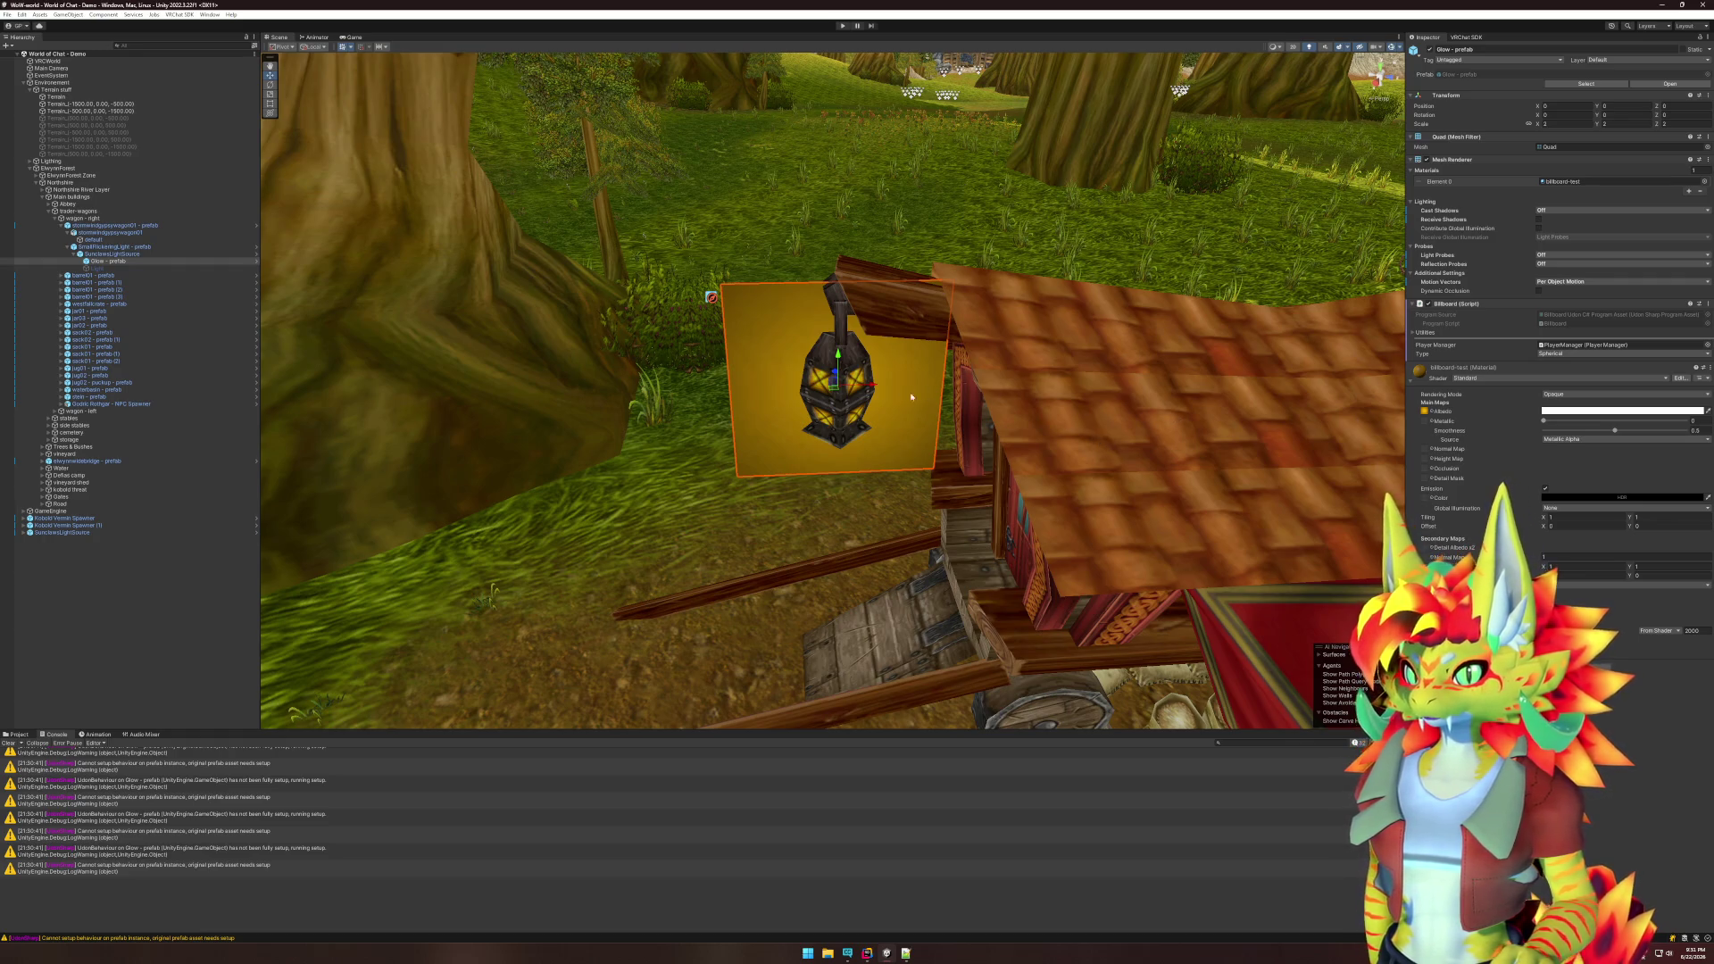
- Set the lantern material's shader to Sunclaws > BillboardGlow, then zoom out to a low side view
{"action": "left_click", "coordinate": [1512, 378]}
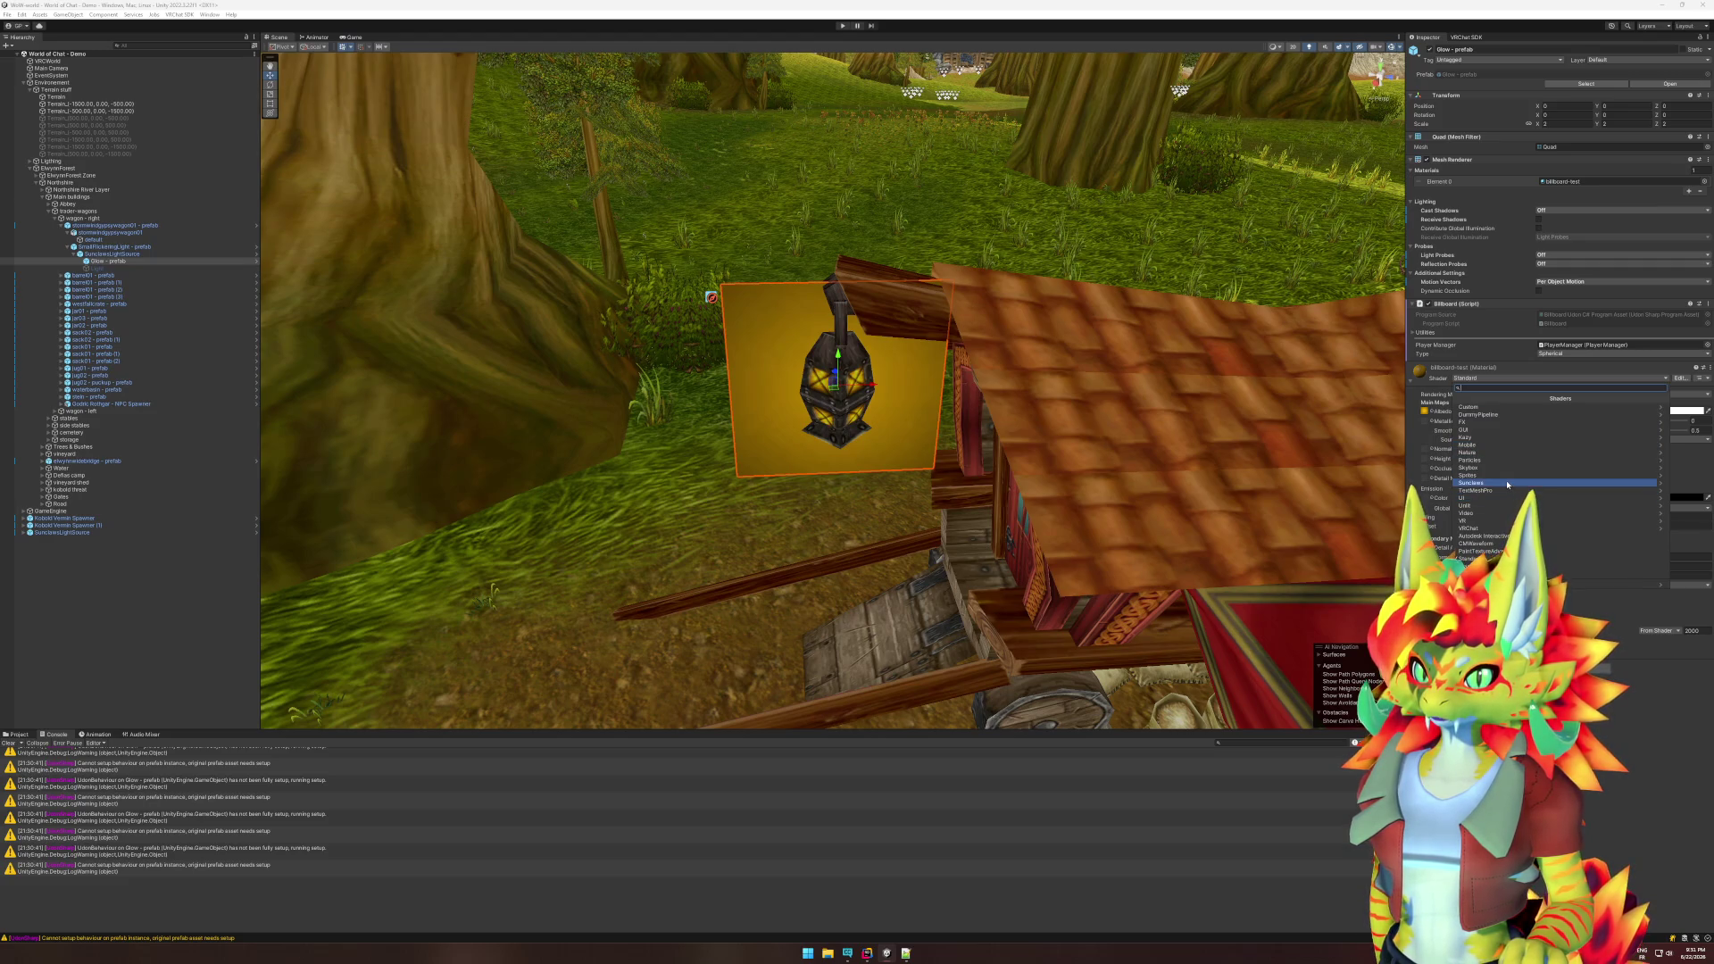
{"action": "left_click", "coordinate": [1509, 482]}
{"action": "left_click", "coordinate": [1504, 416]}
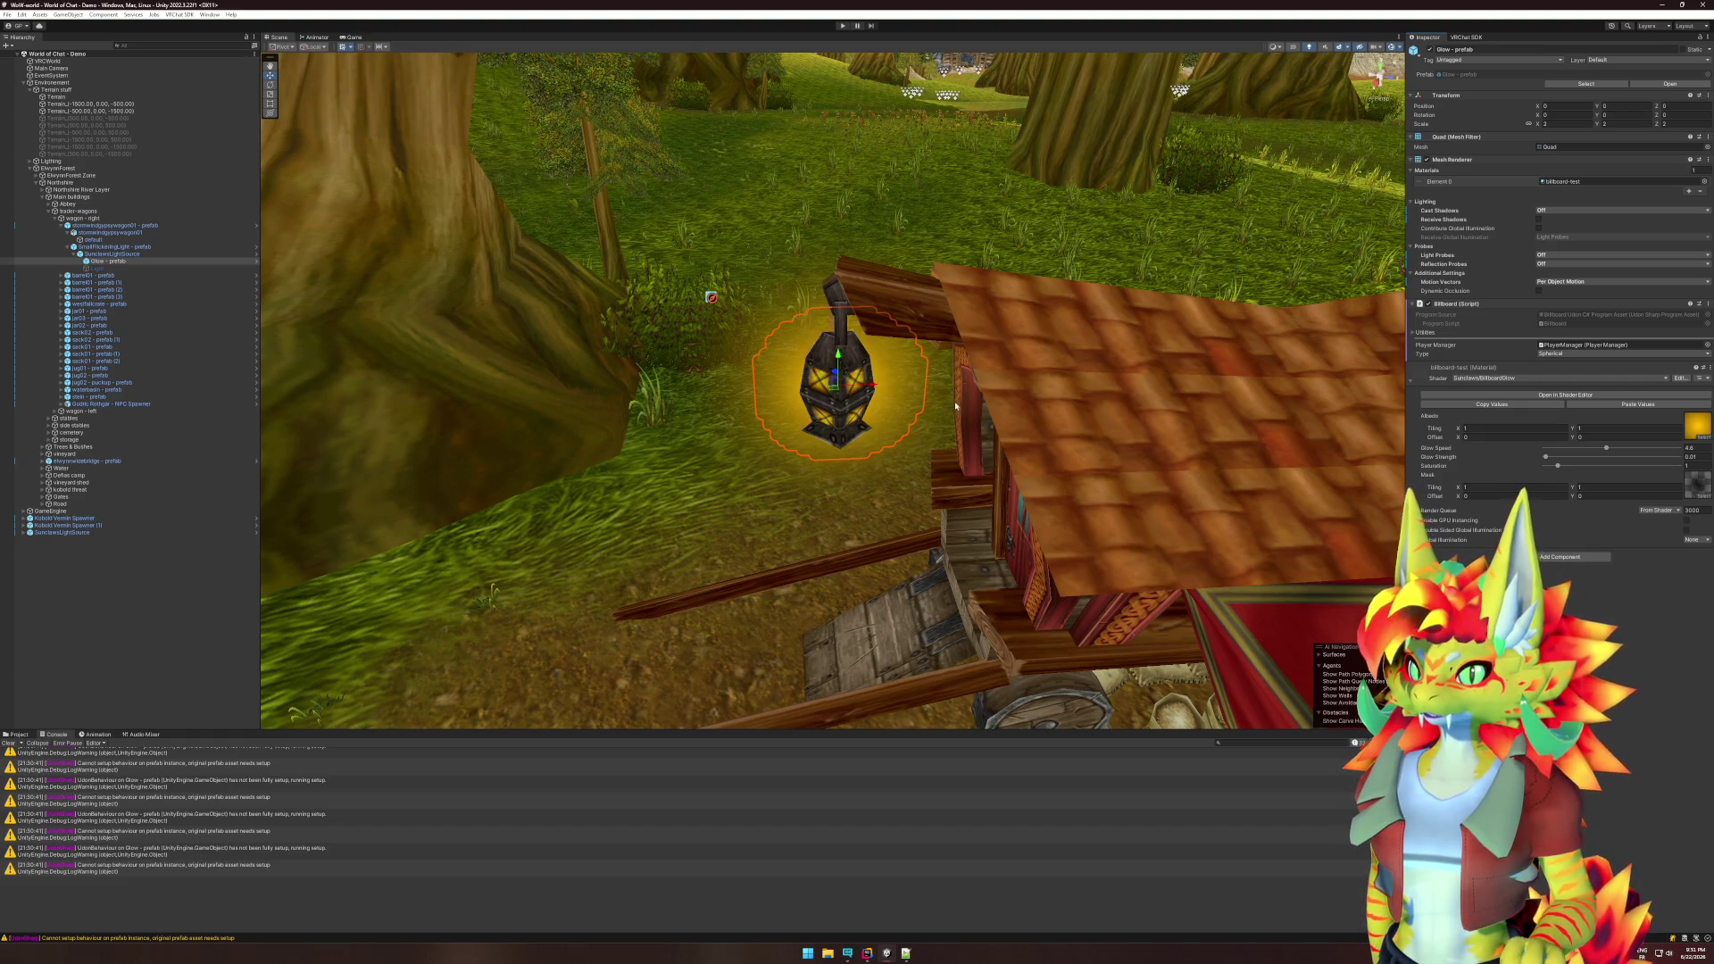
{"action": "scroll", "coordinate": [954, 406], "scroll_direction": "down", "scroll_amount": 15}
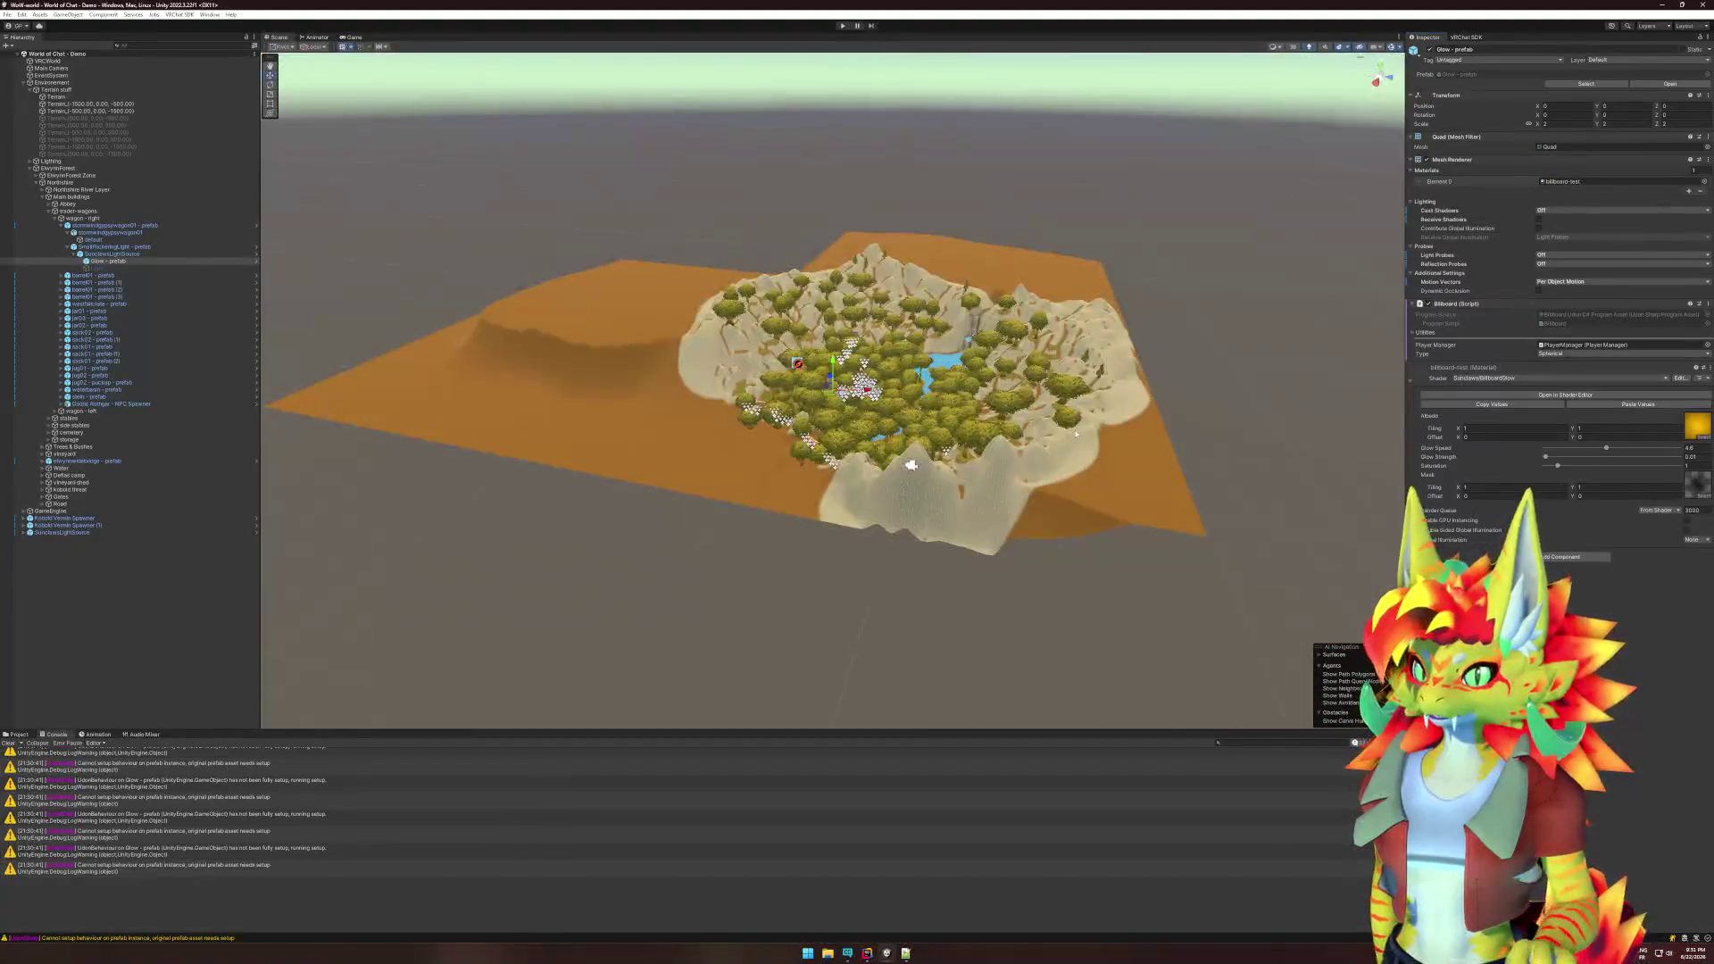
{"action": "left_click_drag", "start_coordinate": [1076, 435], "coordinate": [911, 419]}
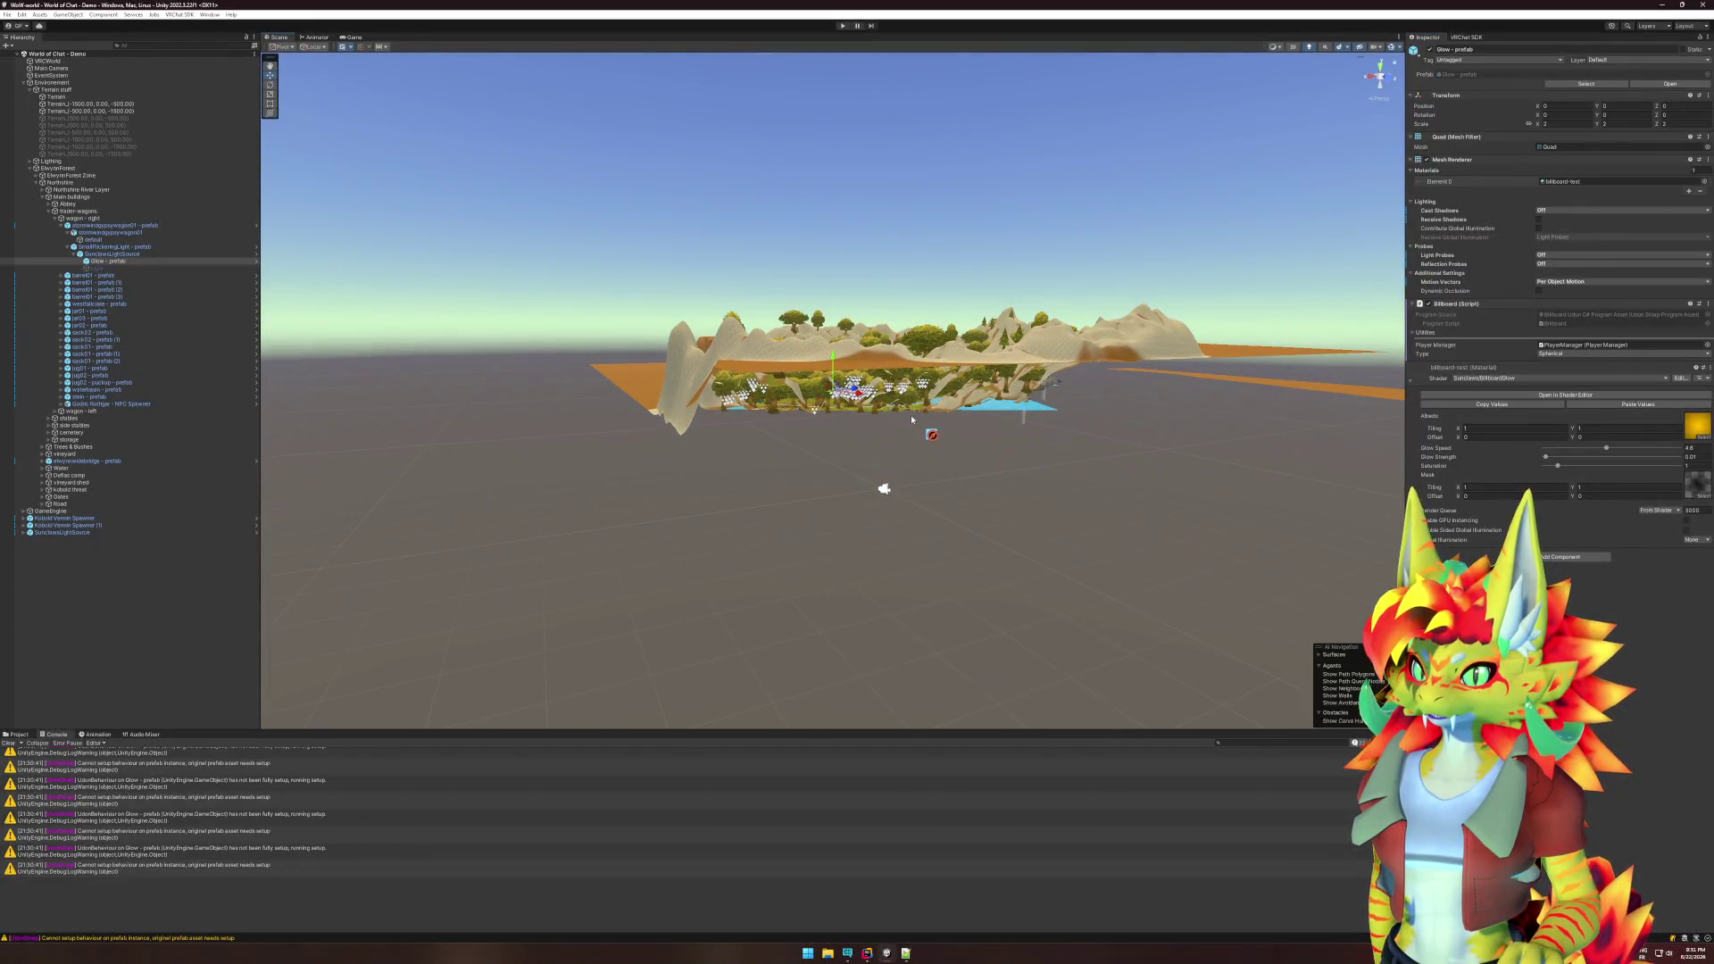
- Frame the Main Camera, then the SunclawsProgressBar, in the Scene view
{"action": "left_click", "coordinate": [884, 489]}
{"action": "key", "text": "f"}
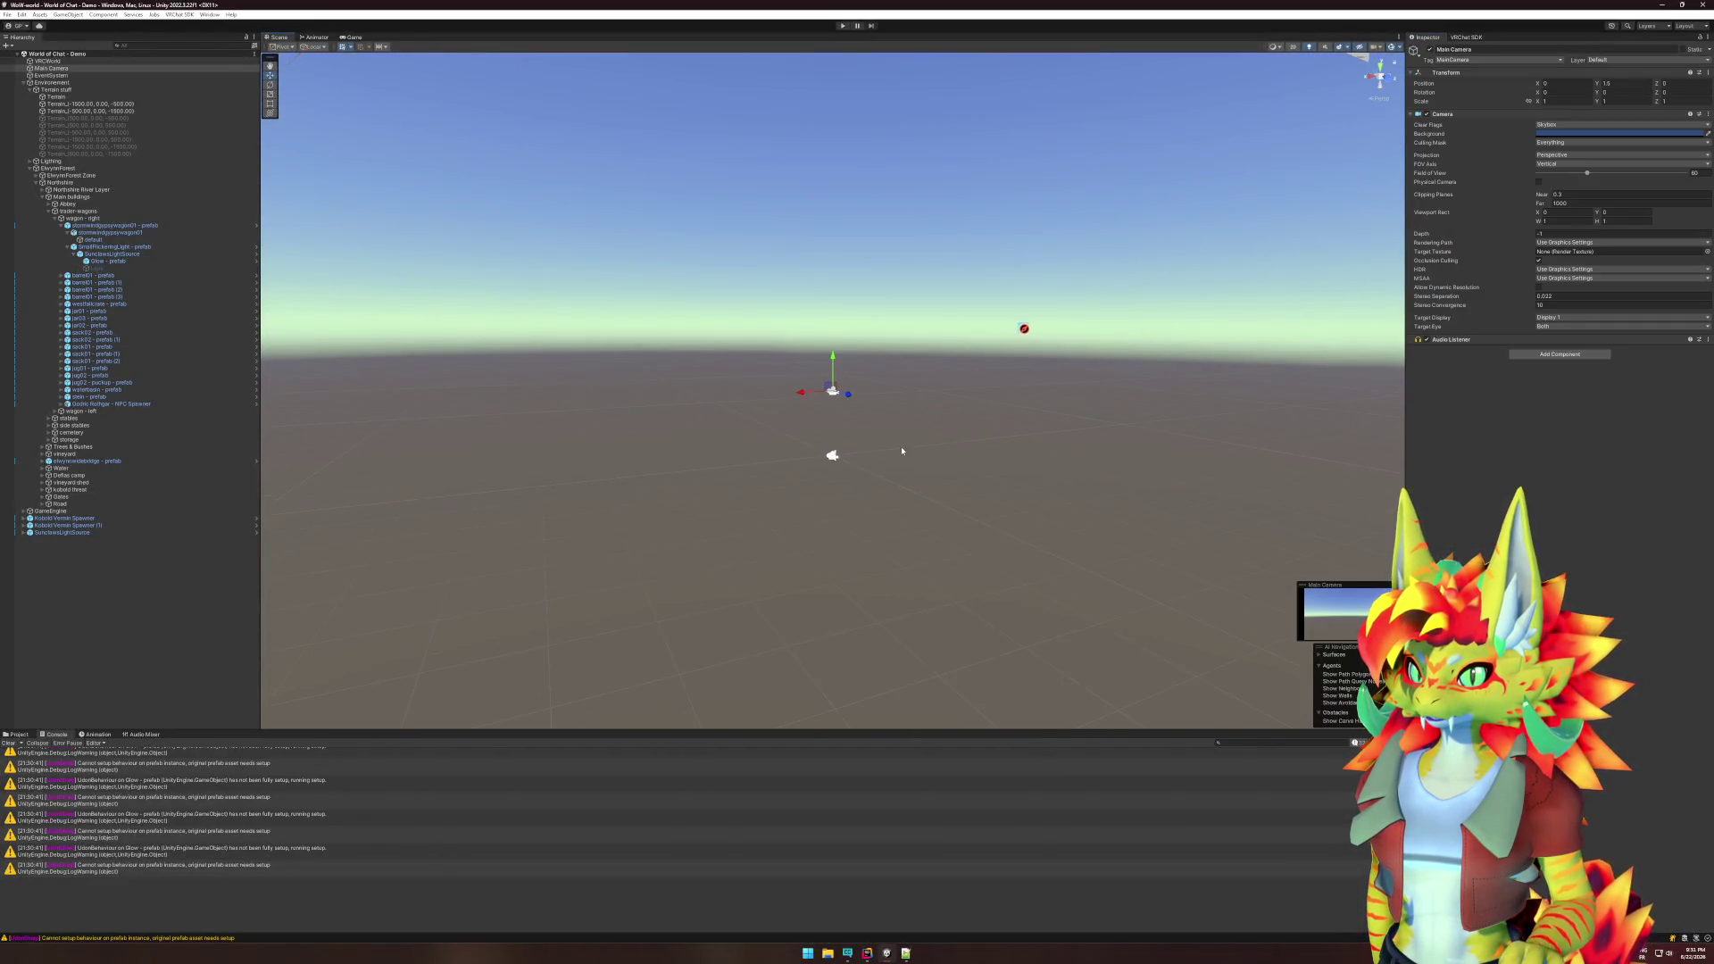
{"action": "left_click", "coordinate": [839, 521]}
{"action": "key", "text": "f"}
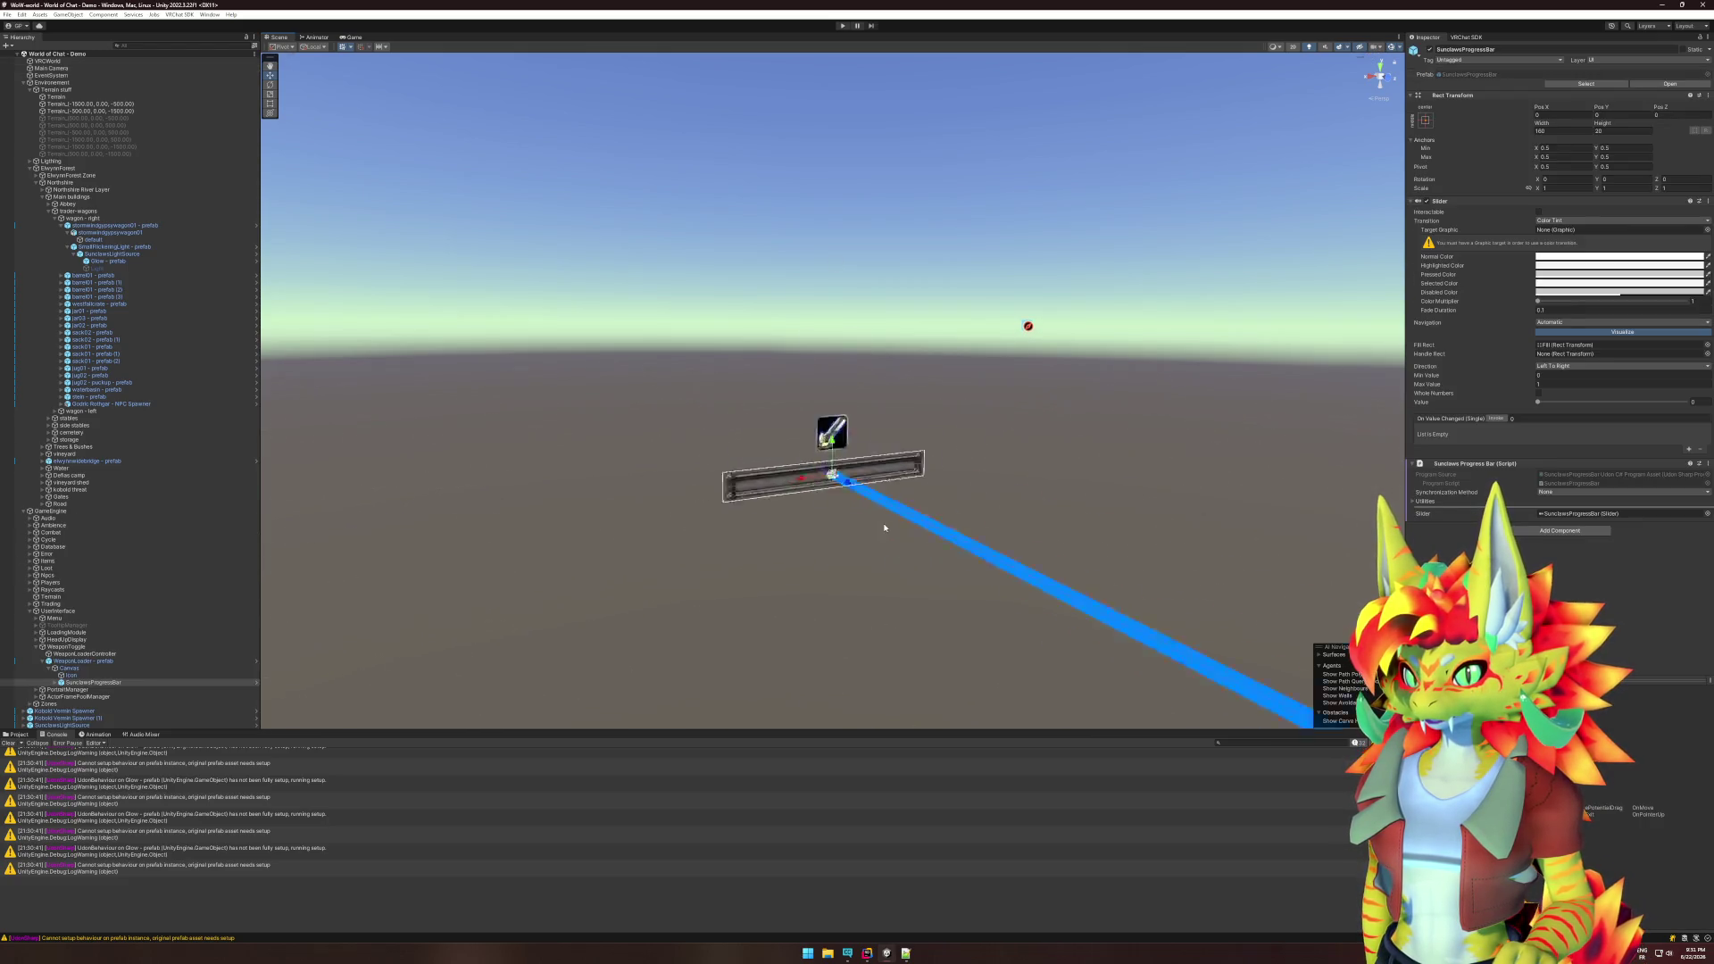
- Select the blue LaserPointer line and orbit the view until its beam points up-right
{"action": "scroll", "coordinate": [1005, 494], "scroll_direction": "down", "scroll_amount": 5}
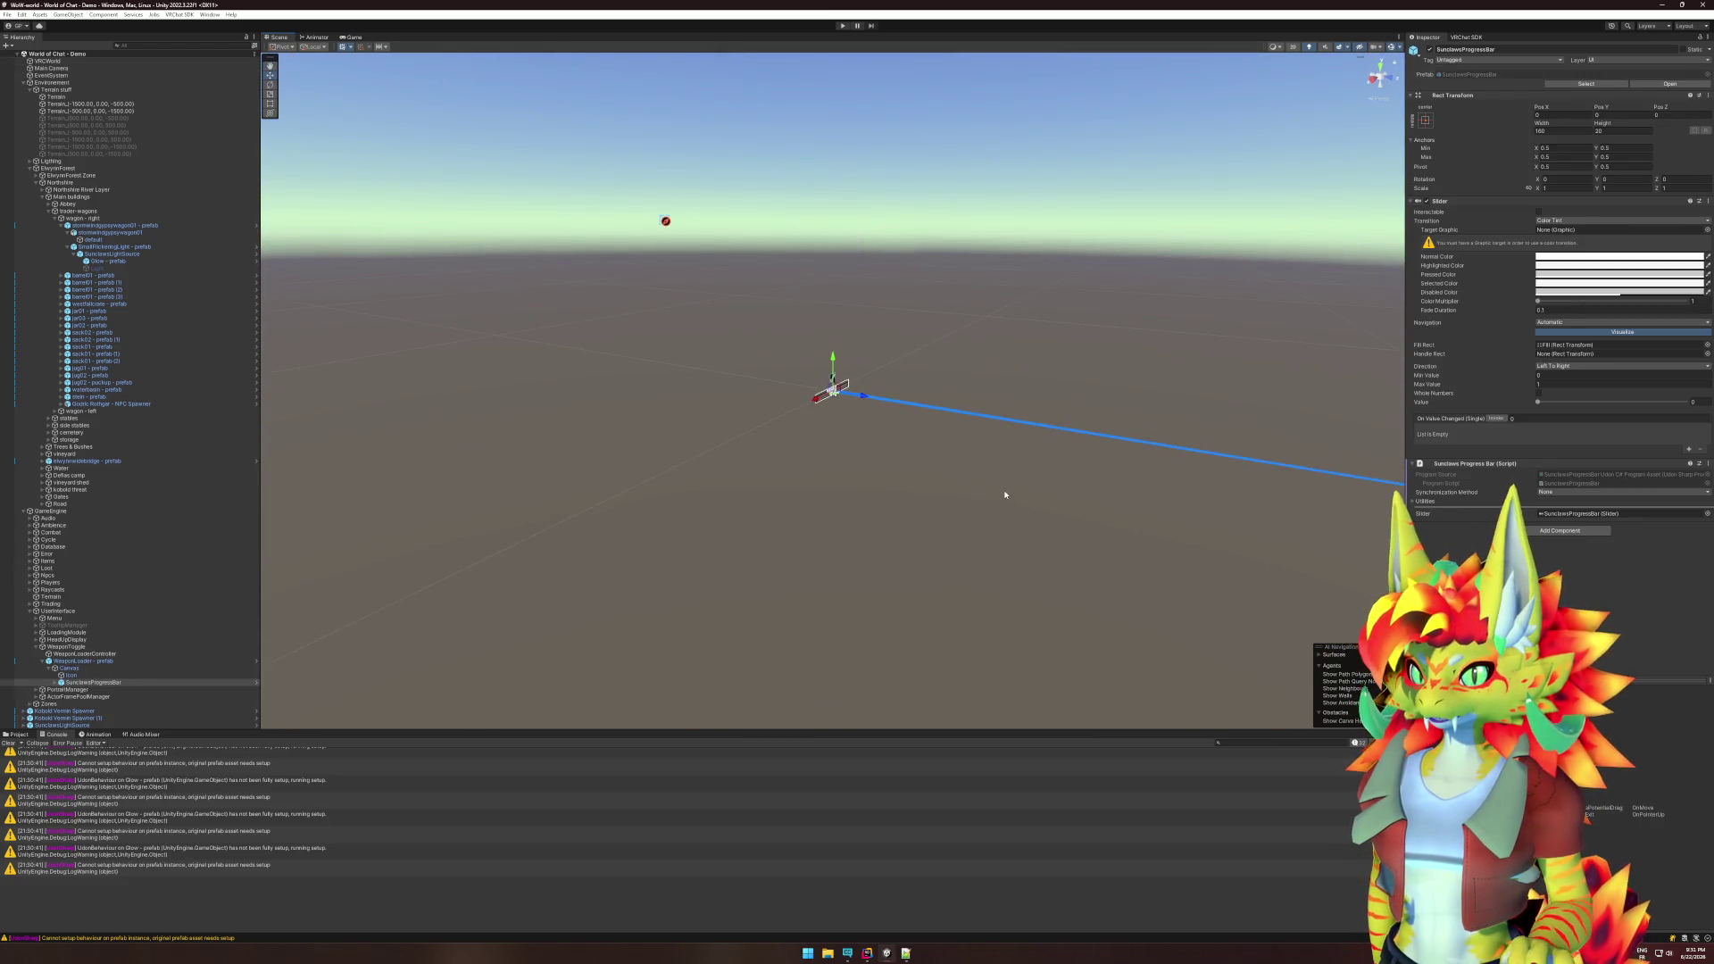
{"action": "mouse_move", "coordinate": [1008, 492]}
{"action": "left_mouse_down"}
{"action": "mouse_move", "coordinate": [1034, 509]}
{"action": "mouse_move", "coordinate": [840, 498]}
{"action": "left_mouse_up"}
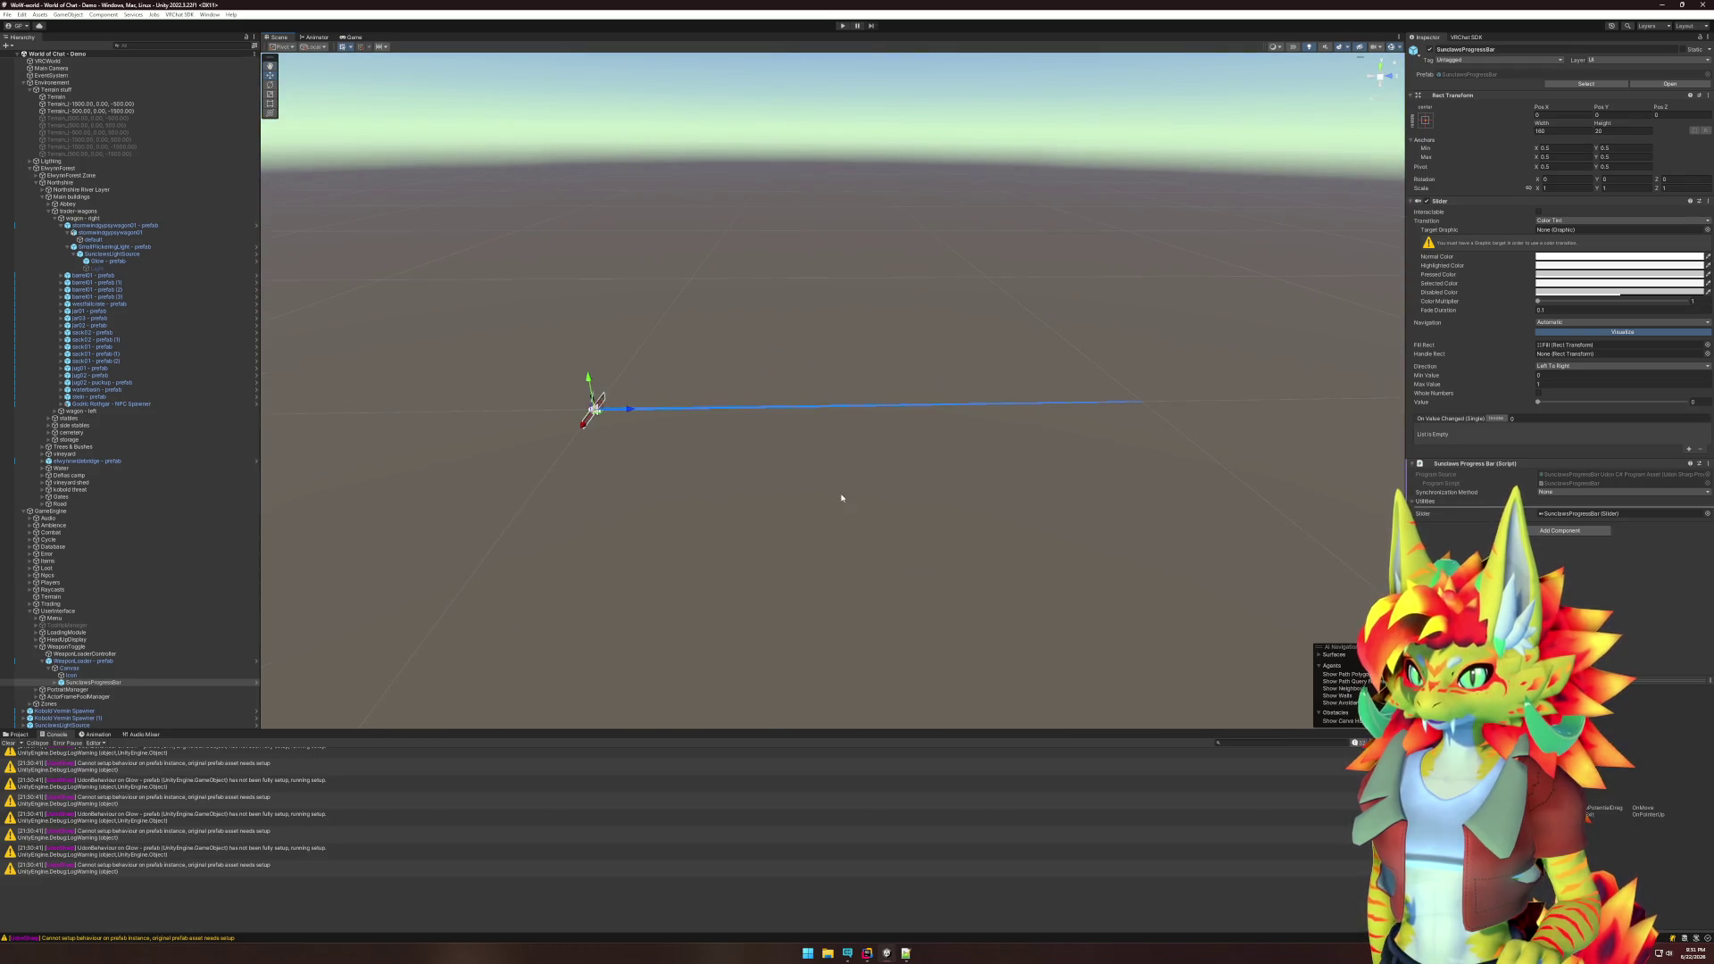
{"action": "left_click", "coordinate": [922, 485]}
{"action": "mouse_move", "coordinate": [1010, 476]}
{"action": "left_mouse_down"}
{"action": "mouse_move", "coordinate": [827, 471]}
{"action": "mouse_move", "coordinate": [775, 426]}
{"action": "left_mouse_up"}
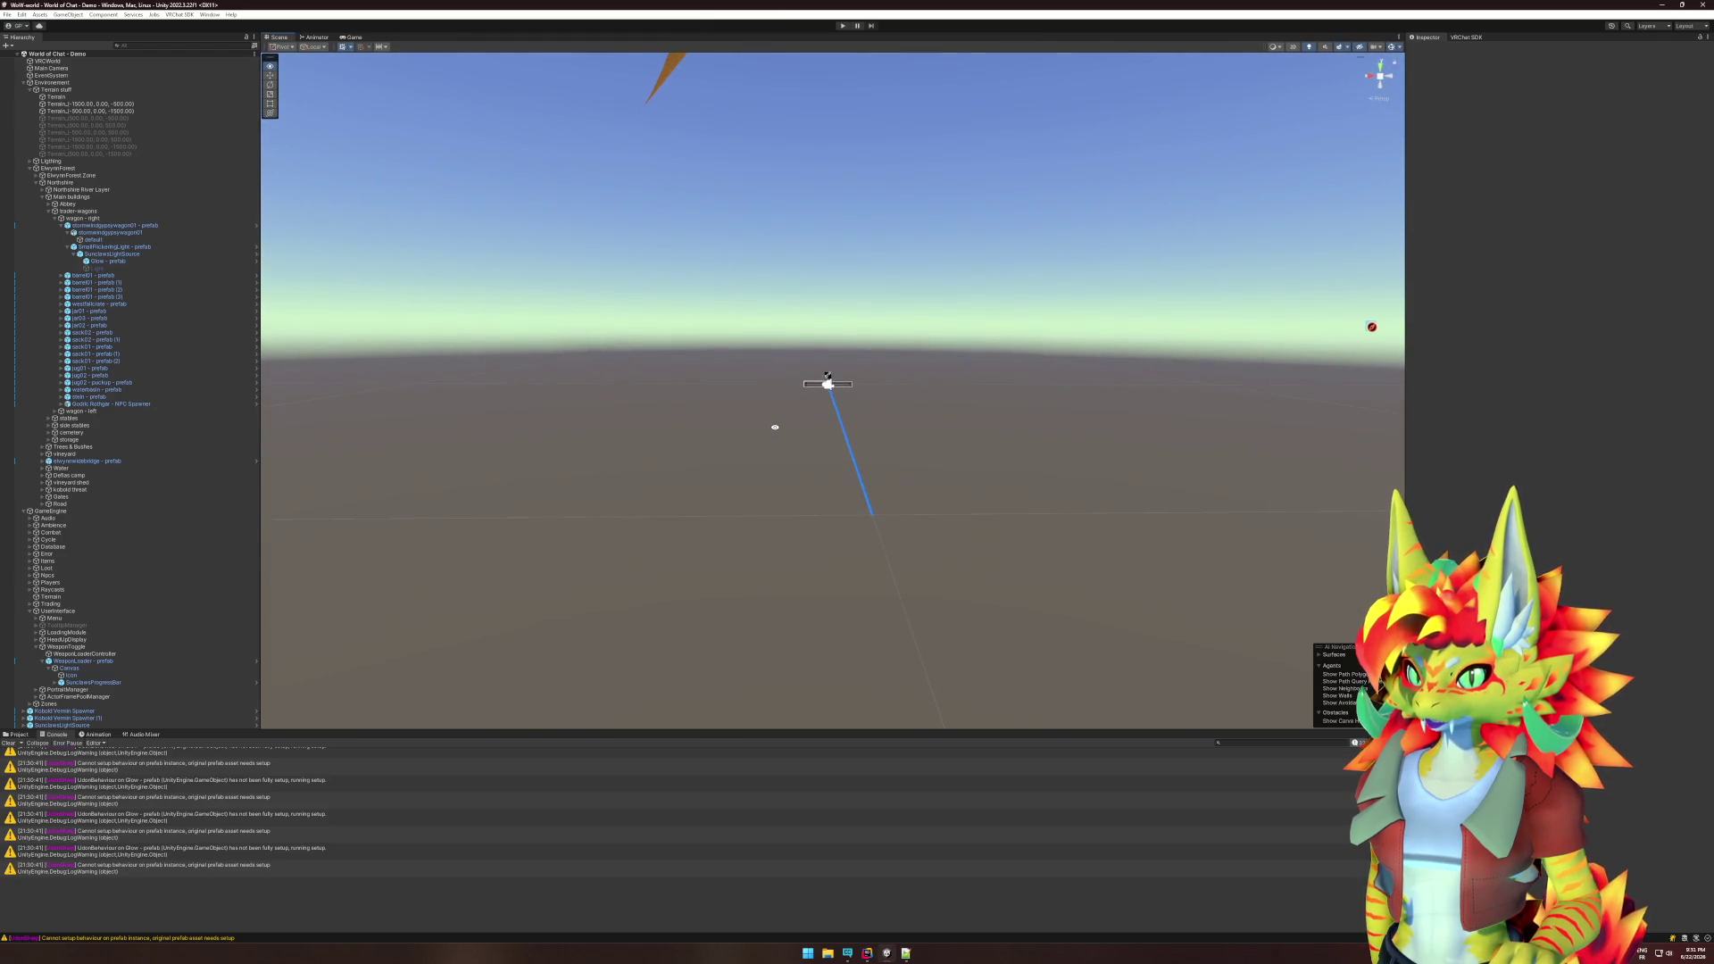
{"action": "left_click", "coordinate": [862, 491]}
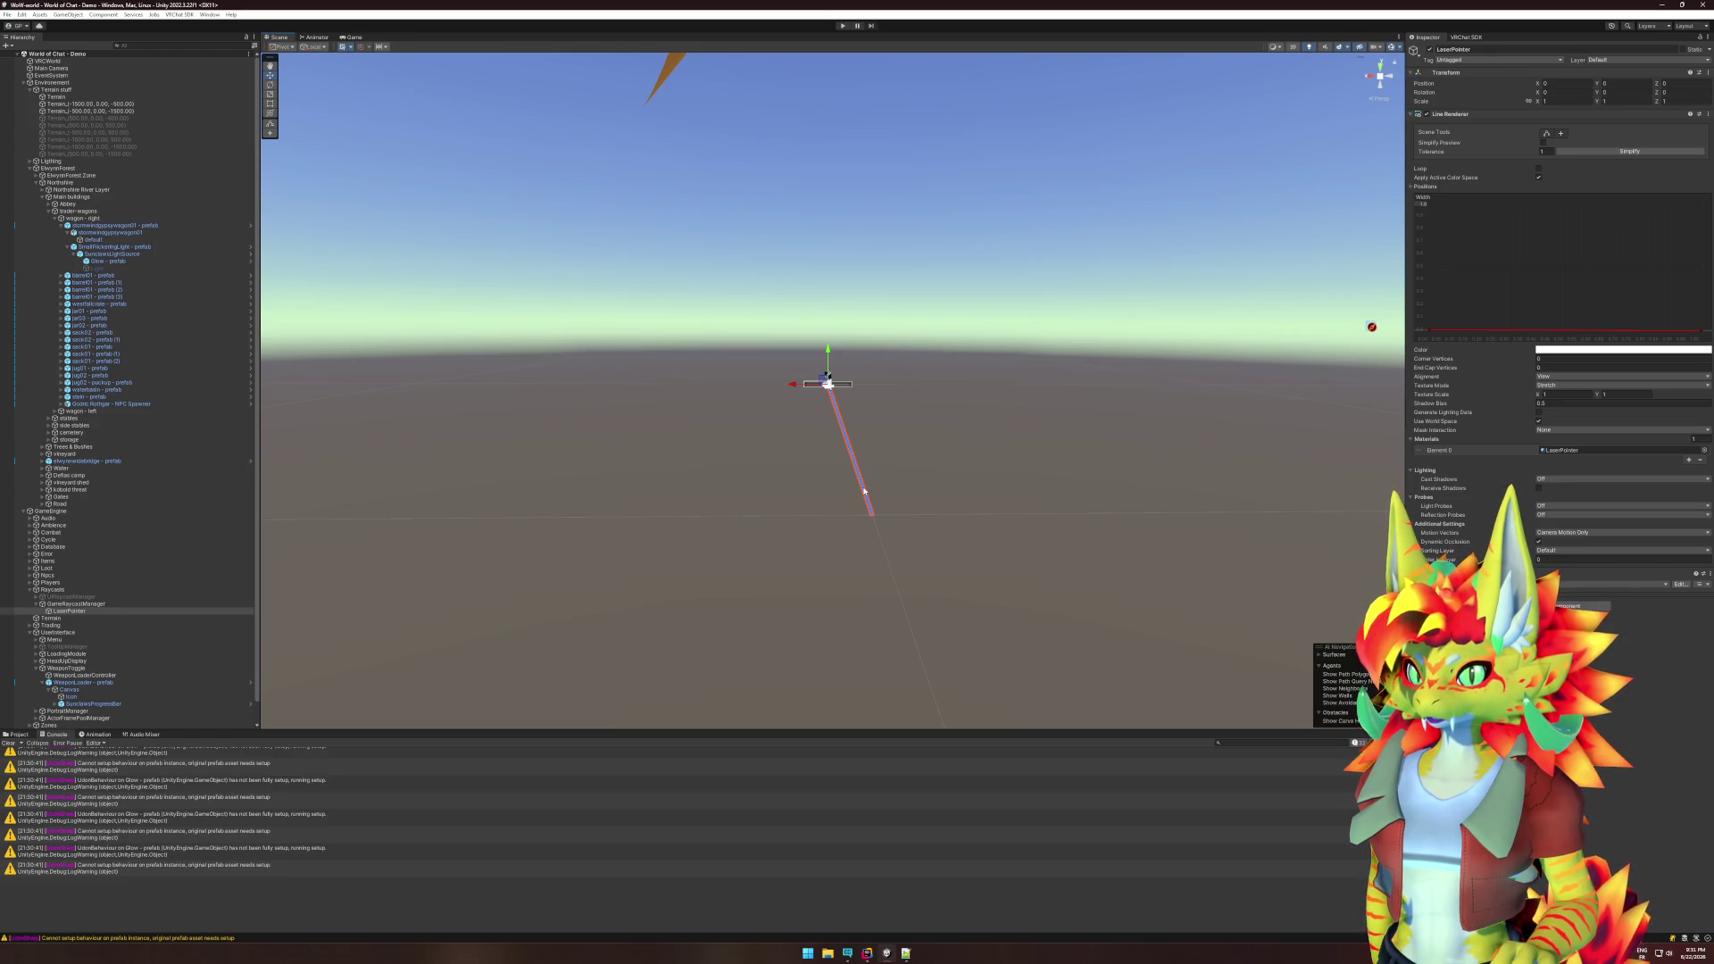
{"action": "left_click_drag", "start_coordinate": [757, 479], "coordinate": [1155, 509]}
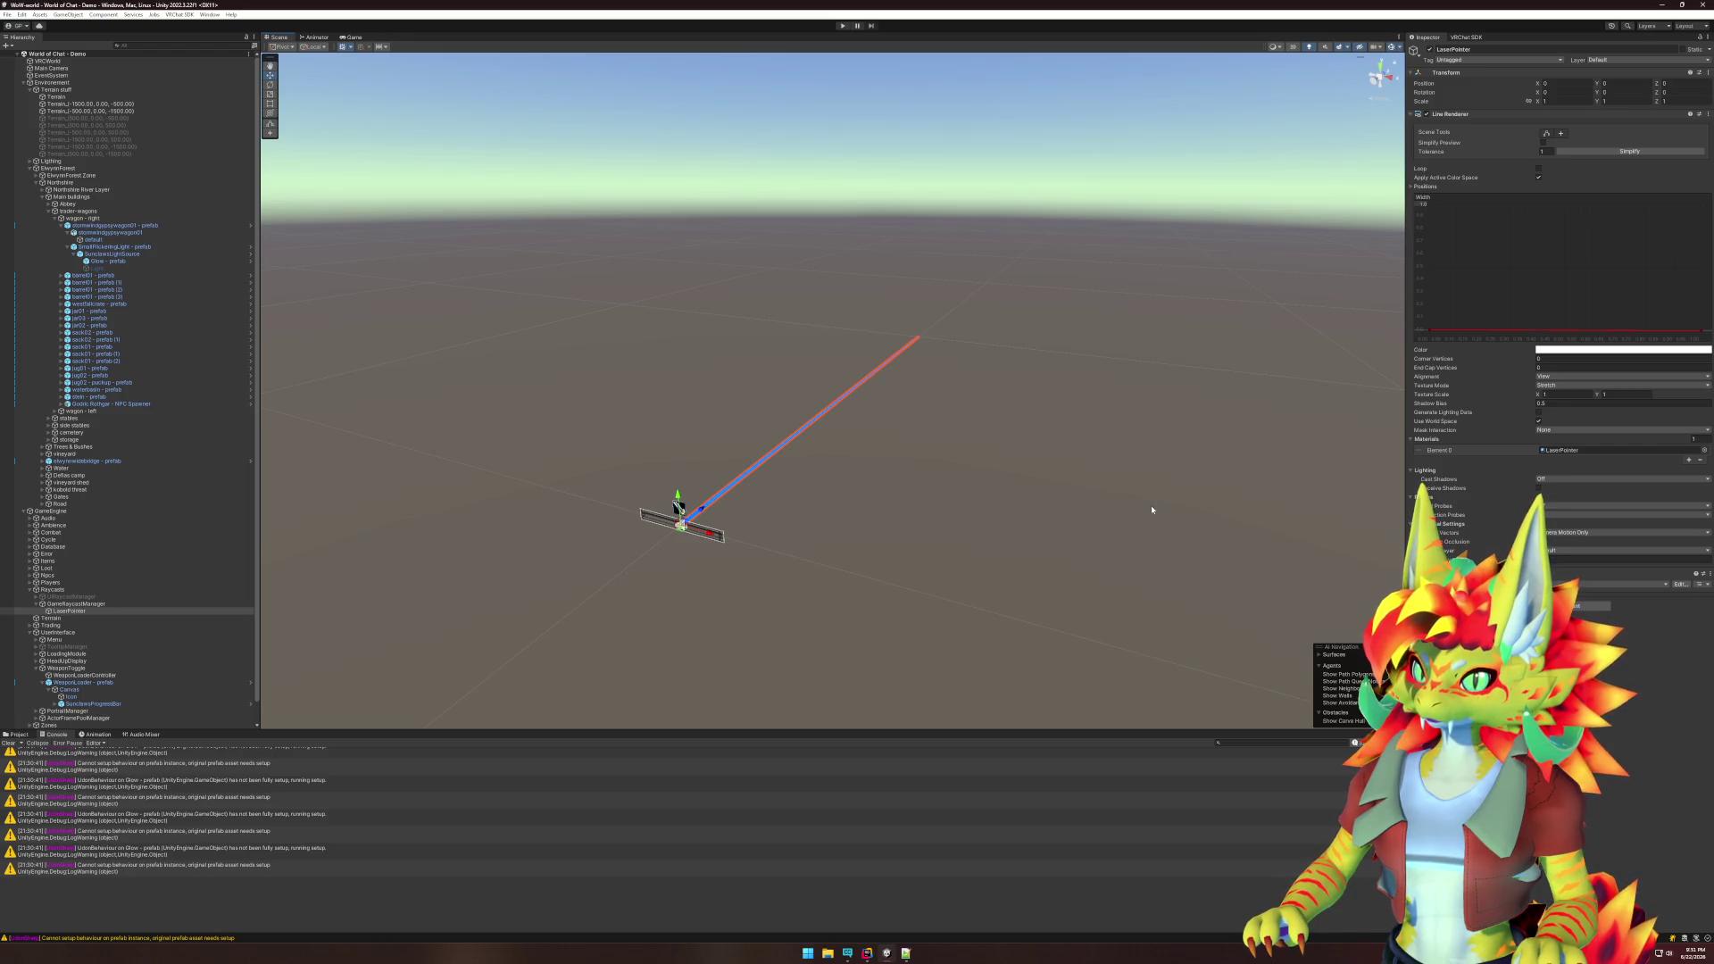
{"action": "left_click", "coordinate": [841, 27]}
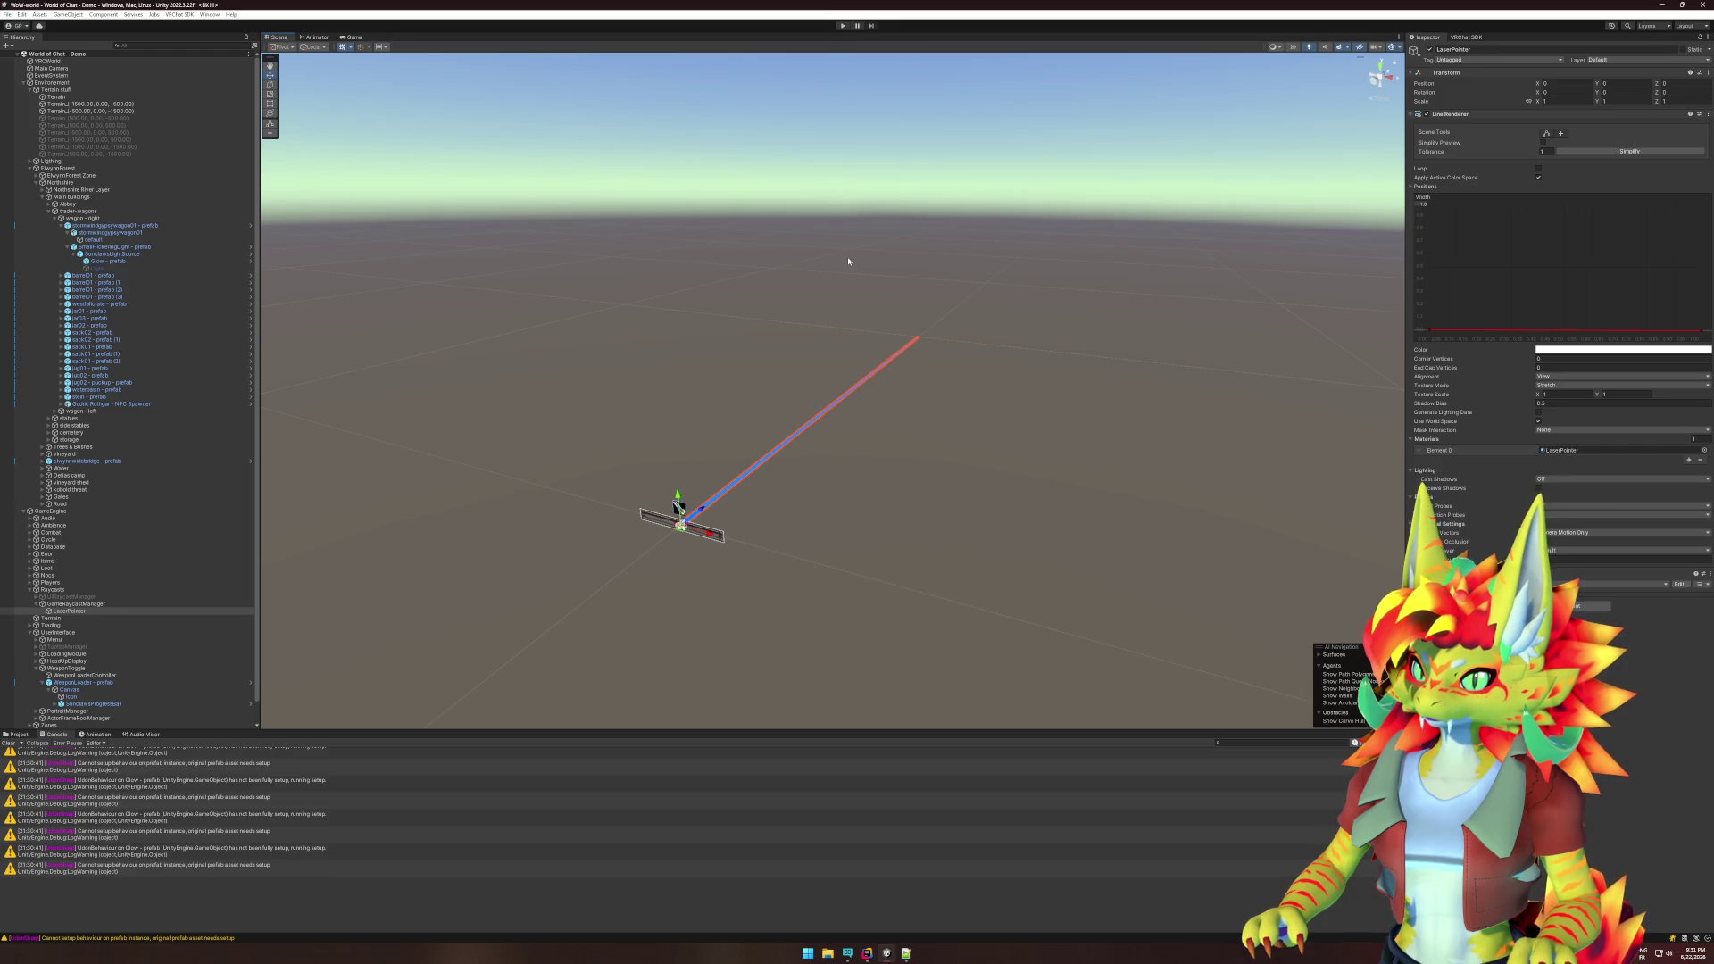
- Collapse Environment and GameEngine in the Hierarchy, then create a 3D Object > Plane as a grey floor
{"action": "left_click", "coordinate": [29, 89]}
{"action": "left_click", "coordinate": [23, 82]}
{"action": "left_click", "coordinate": [24, 89]}
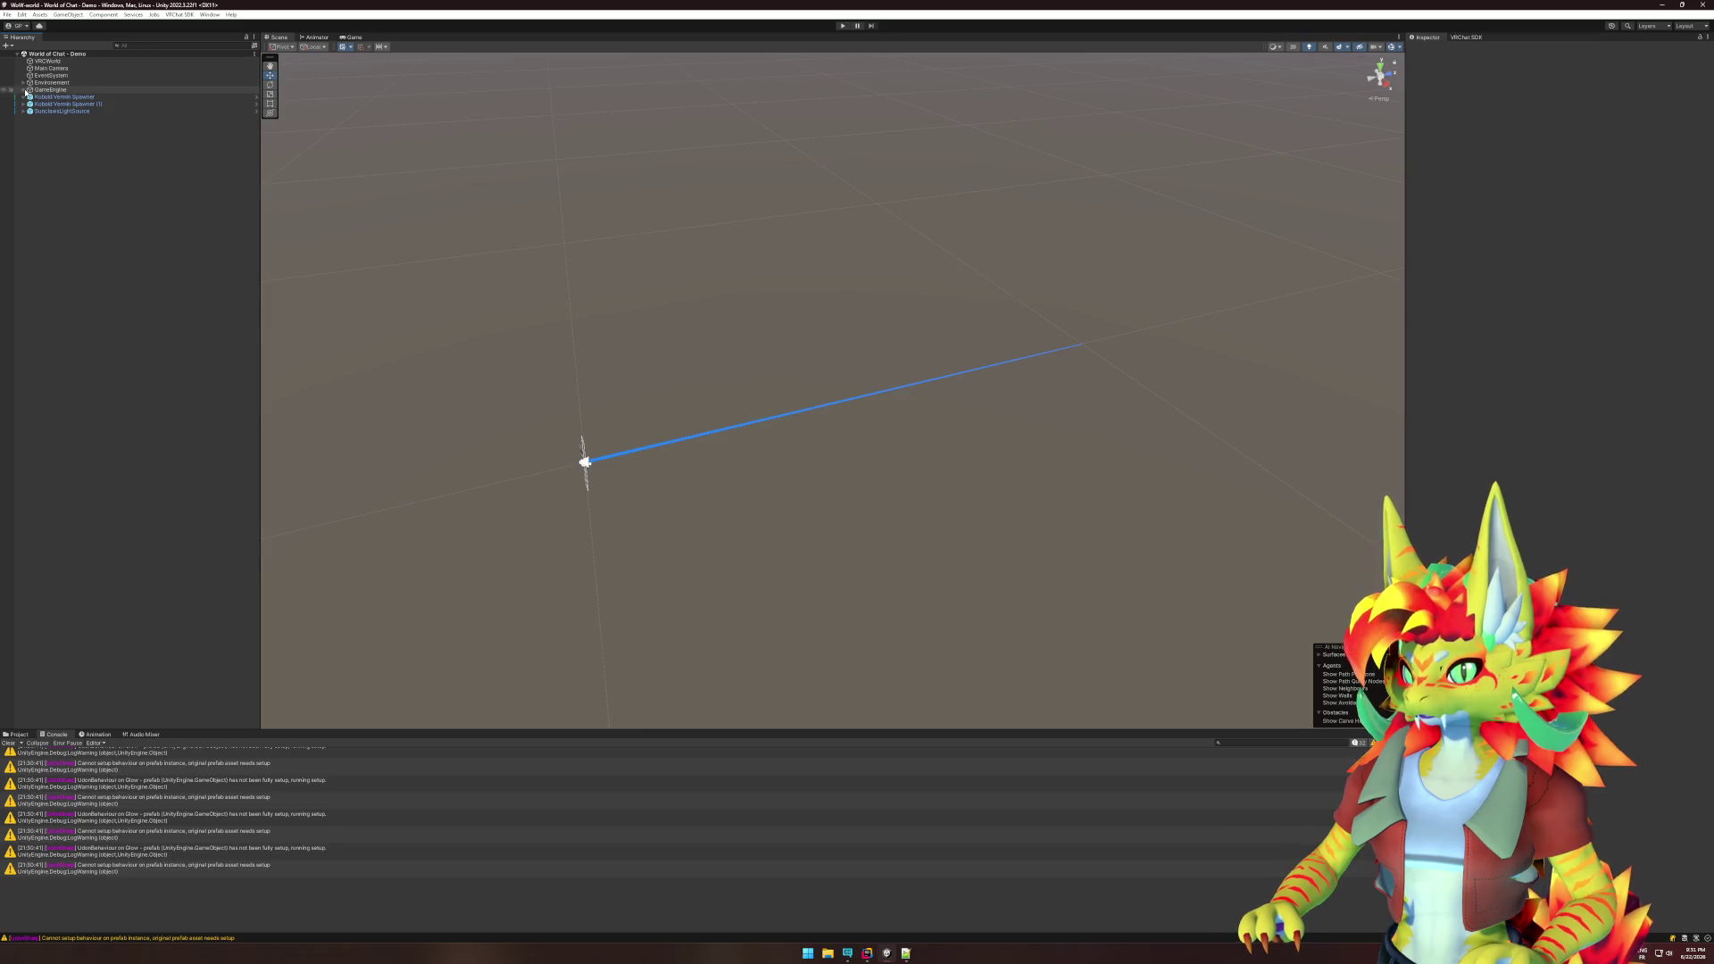
{"action": "right_click", "coordinate": [46, 163]}
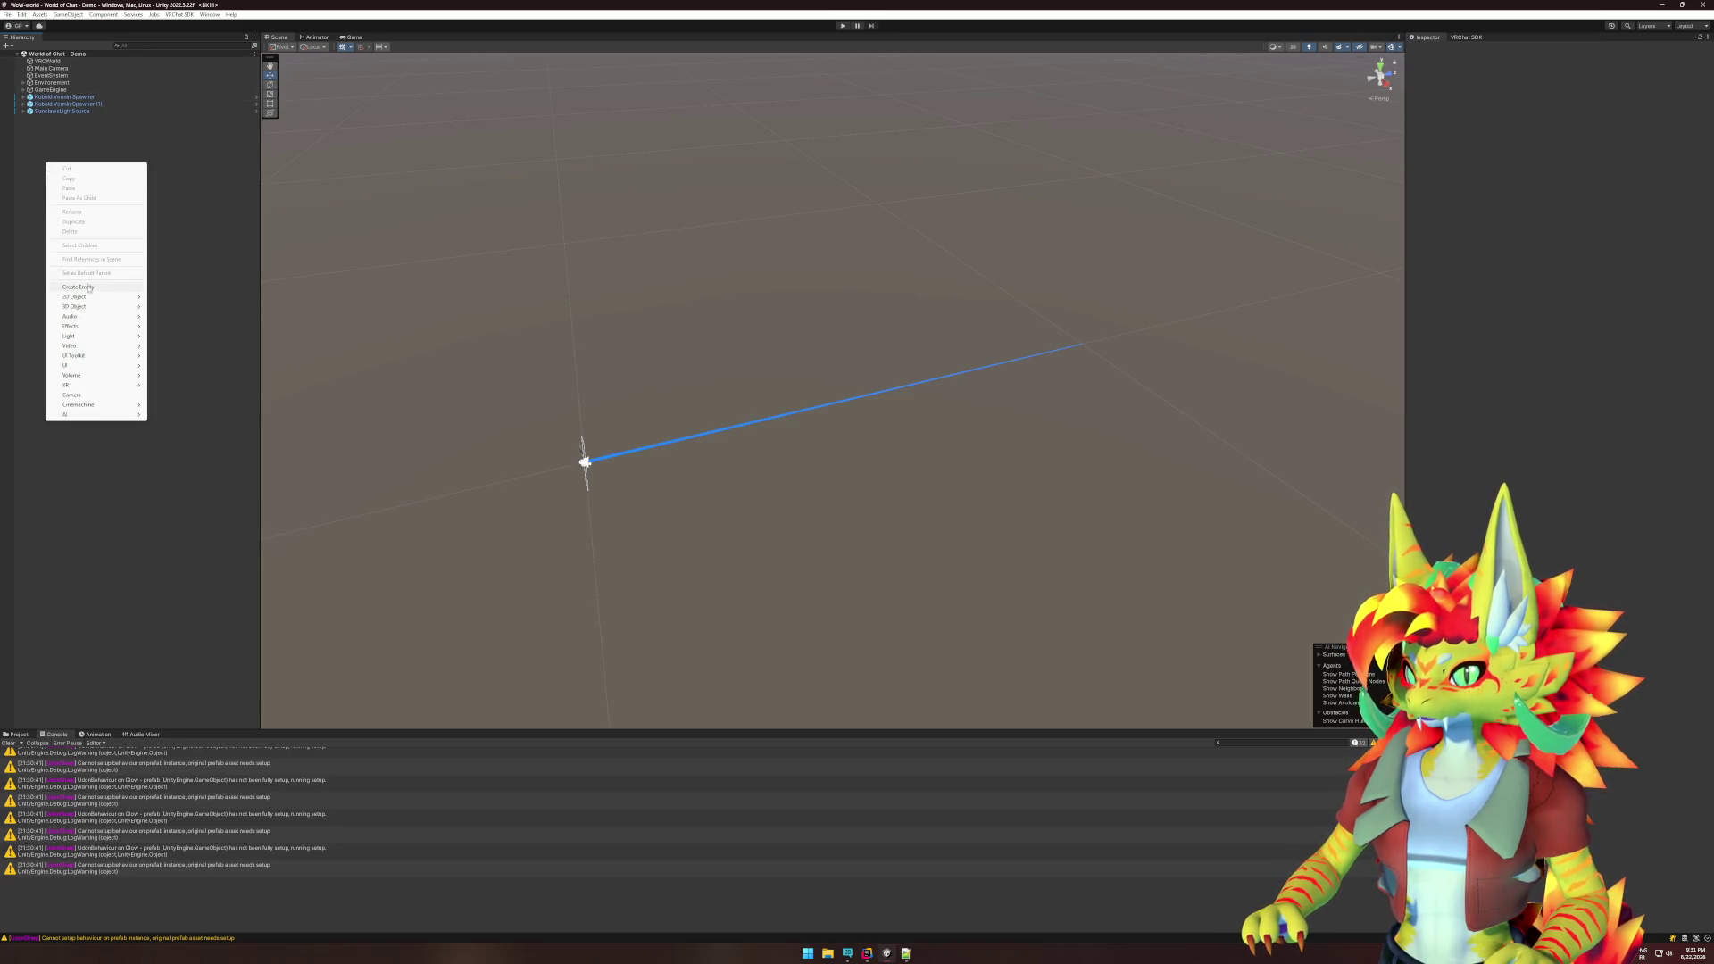
{"action": "mouse_move", "coordinate": [89, 306]}
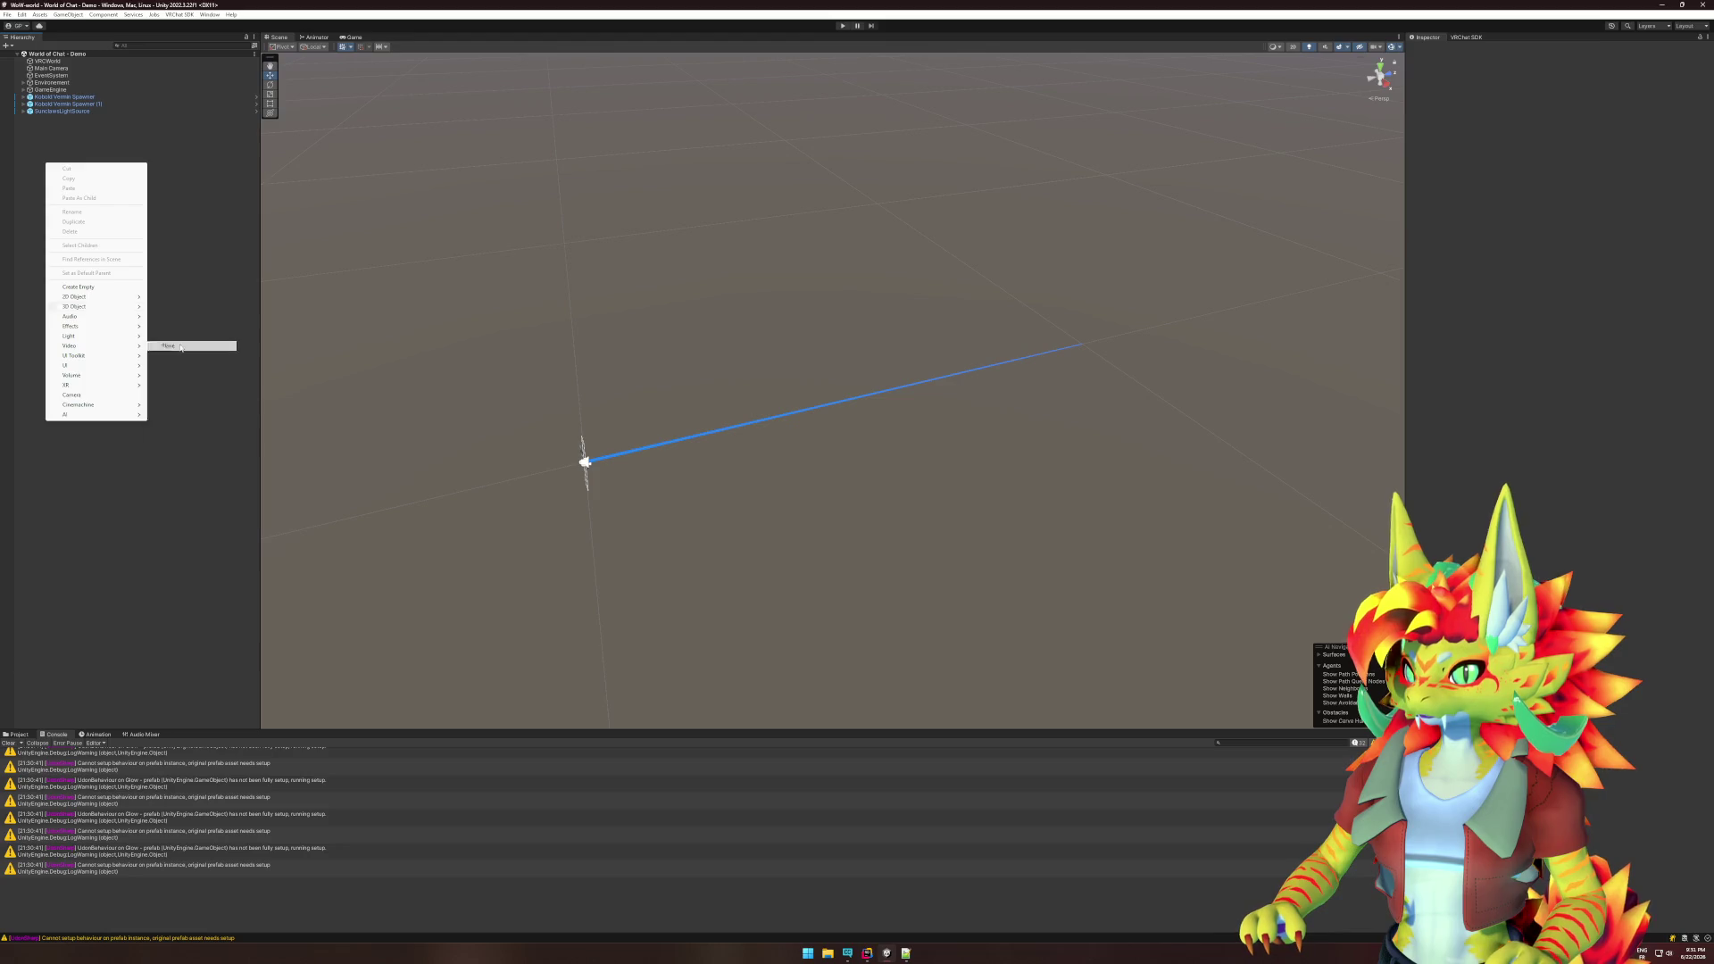
{"action": "left_click", "coordinate": [168, 345]}
{"action": "key", "text": "f"}
{"action": "left_click_drag", "start_coordinate": [830, 393], "coordinate": [777, 464]}
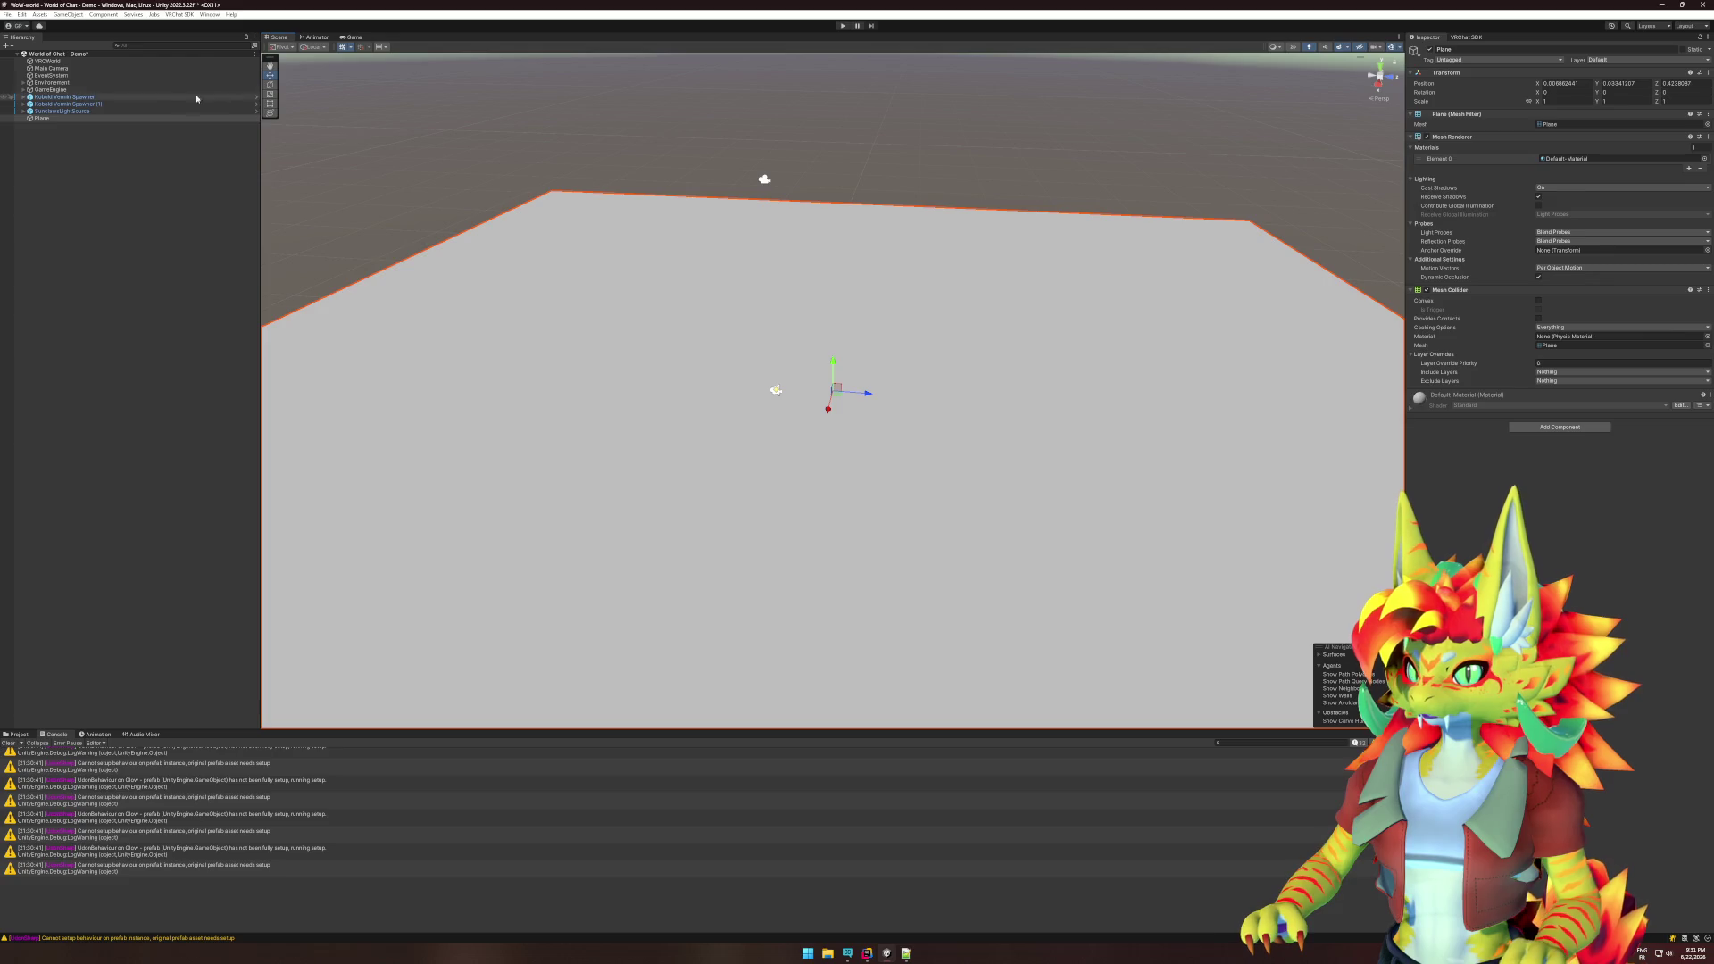
{"action": "left_click", "coordinate": [61, 64]}
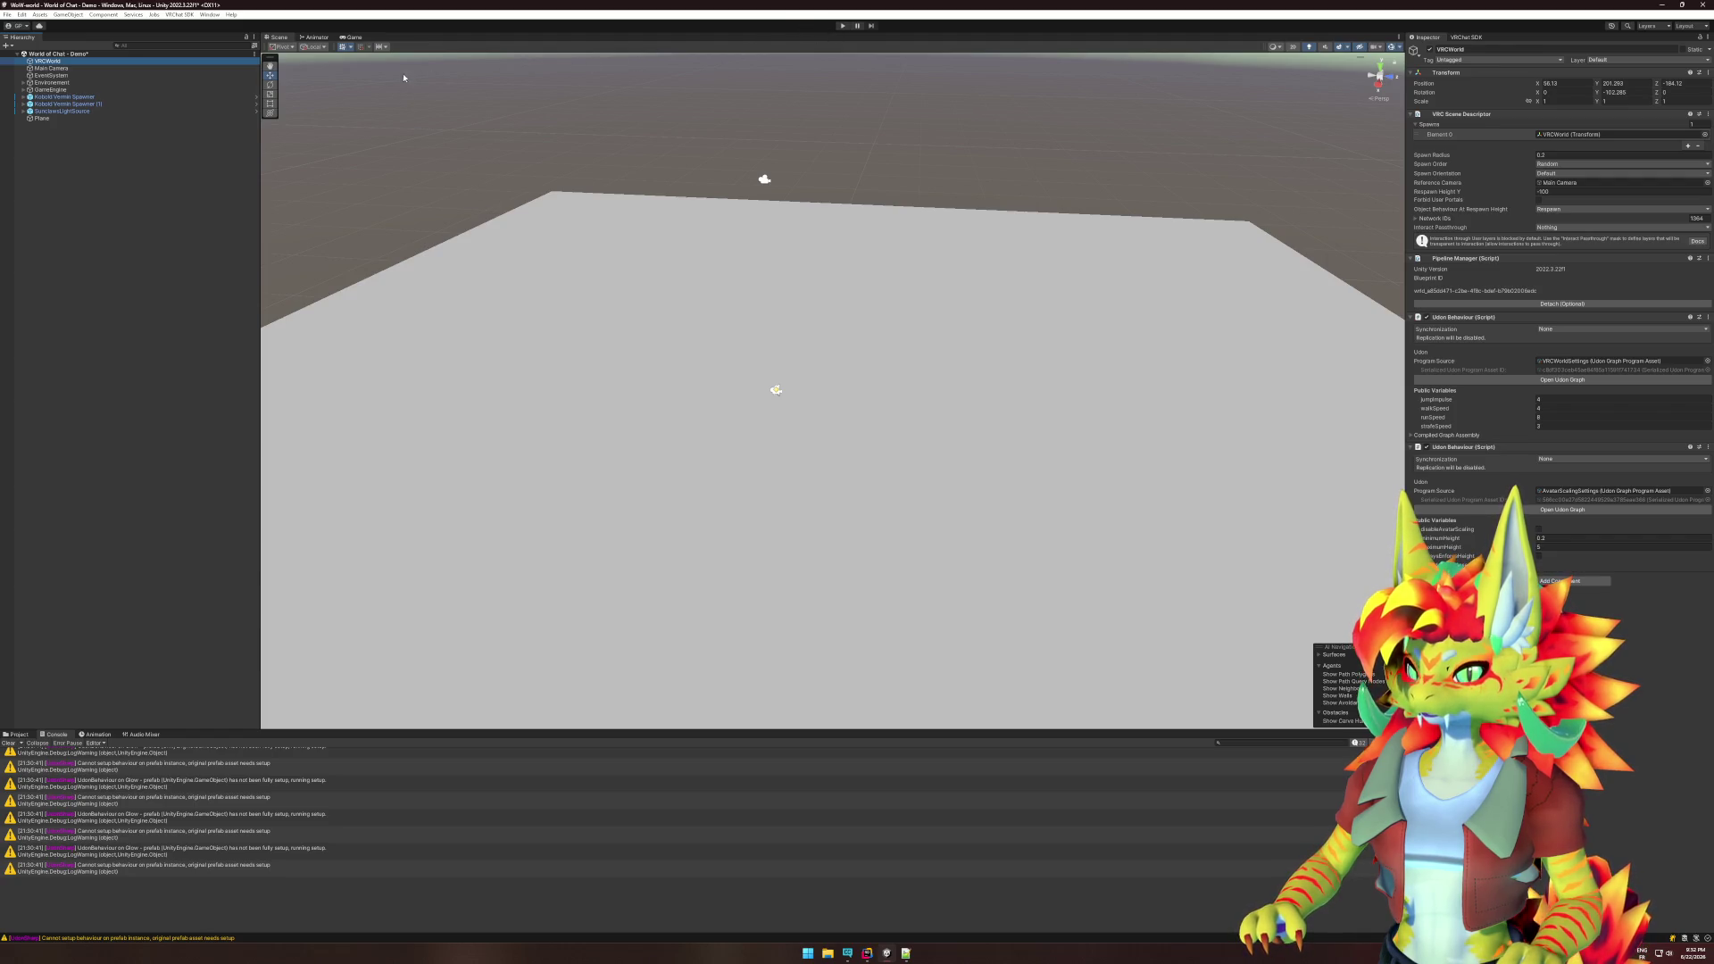
- Start Play mode, dismiss the VRChat Client Simulator menu, and return to the Scene view
{"action": "left_click", "coordinate": [844, 28]}
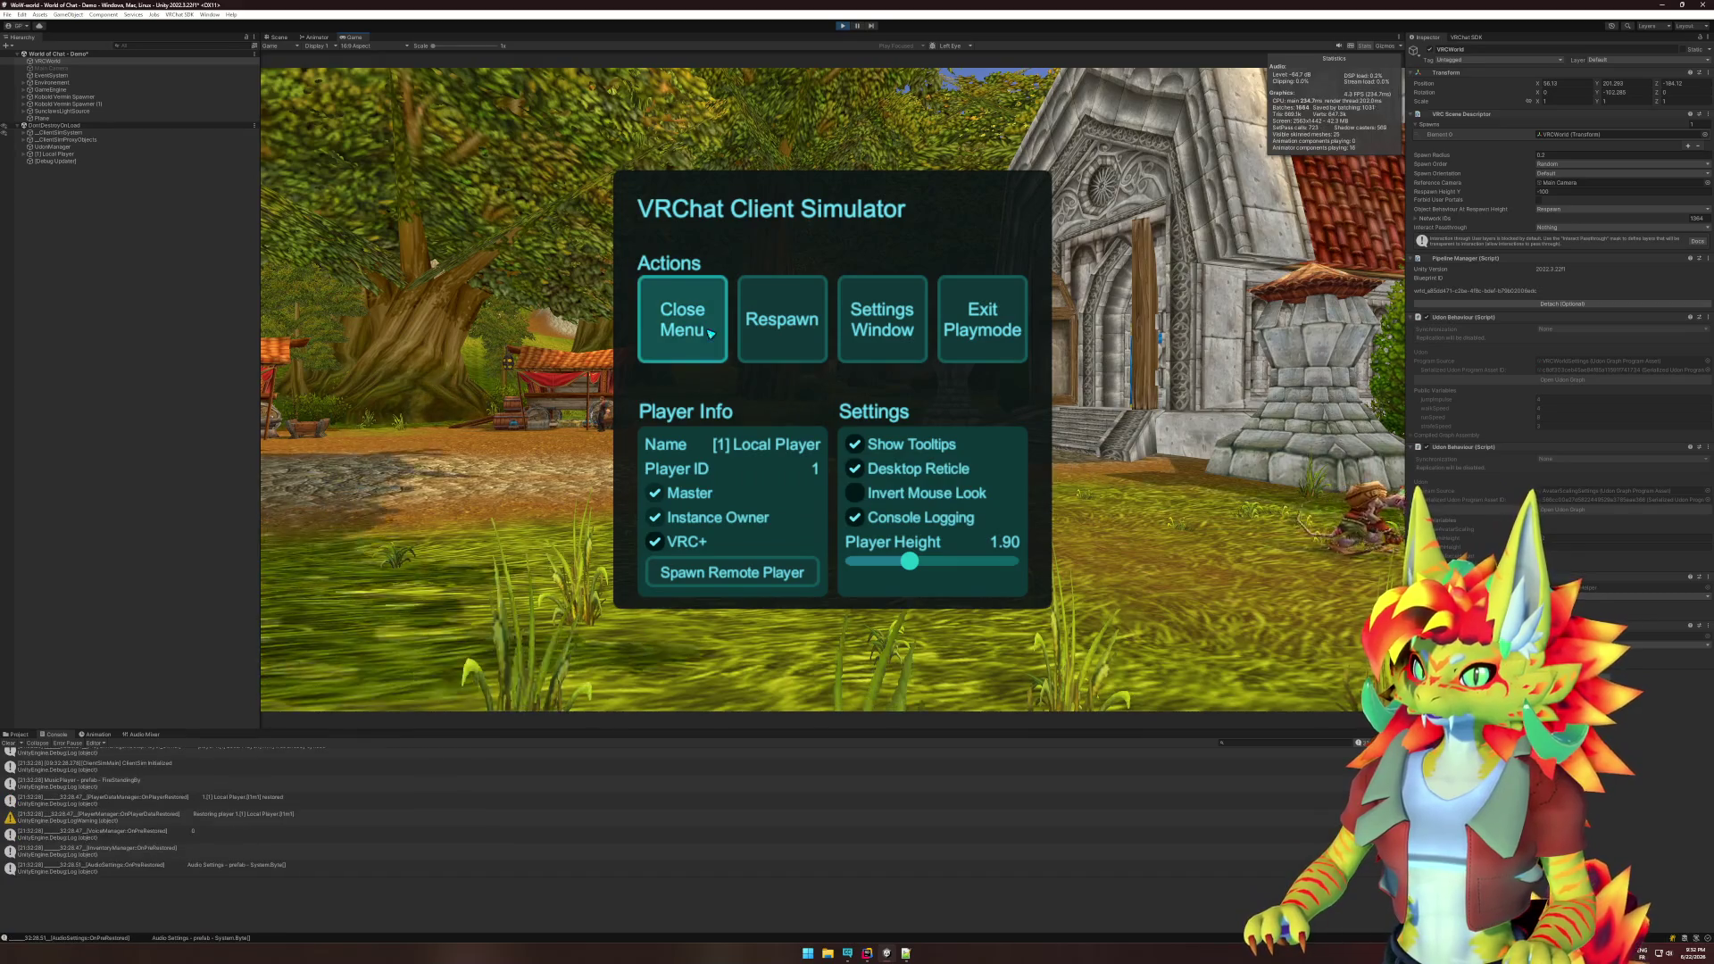
{"action": "left_click", "coordinate": [711, 333]}
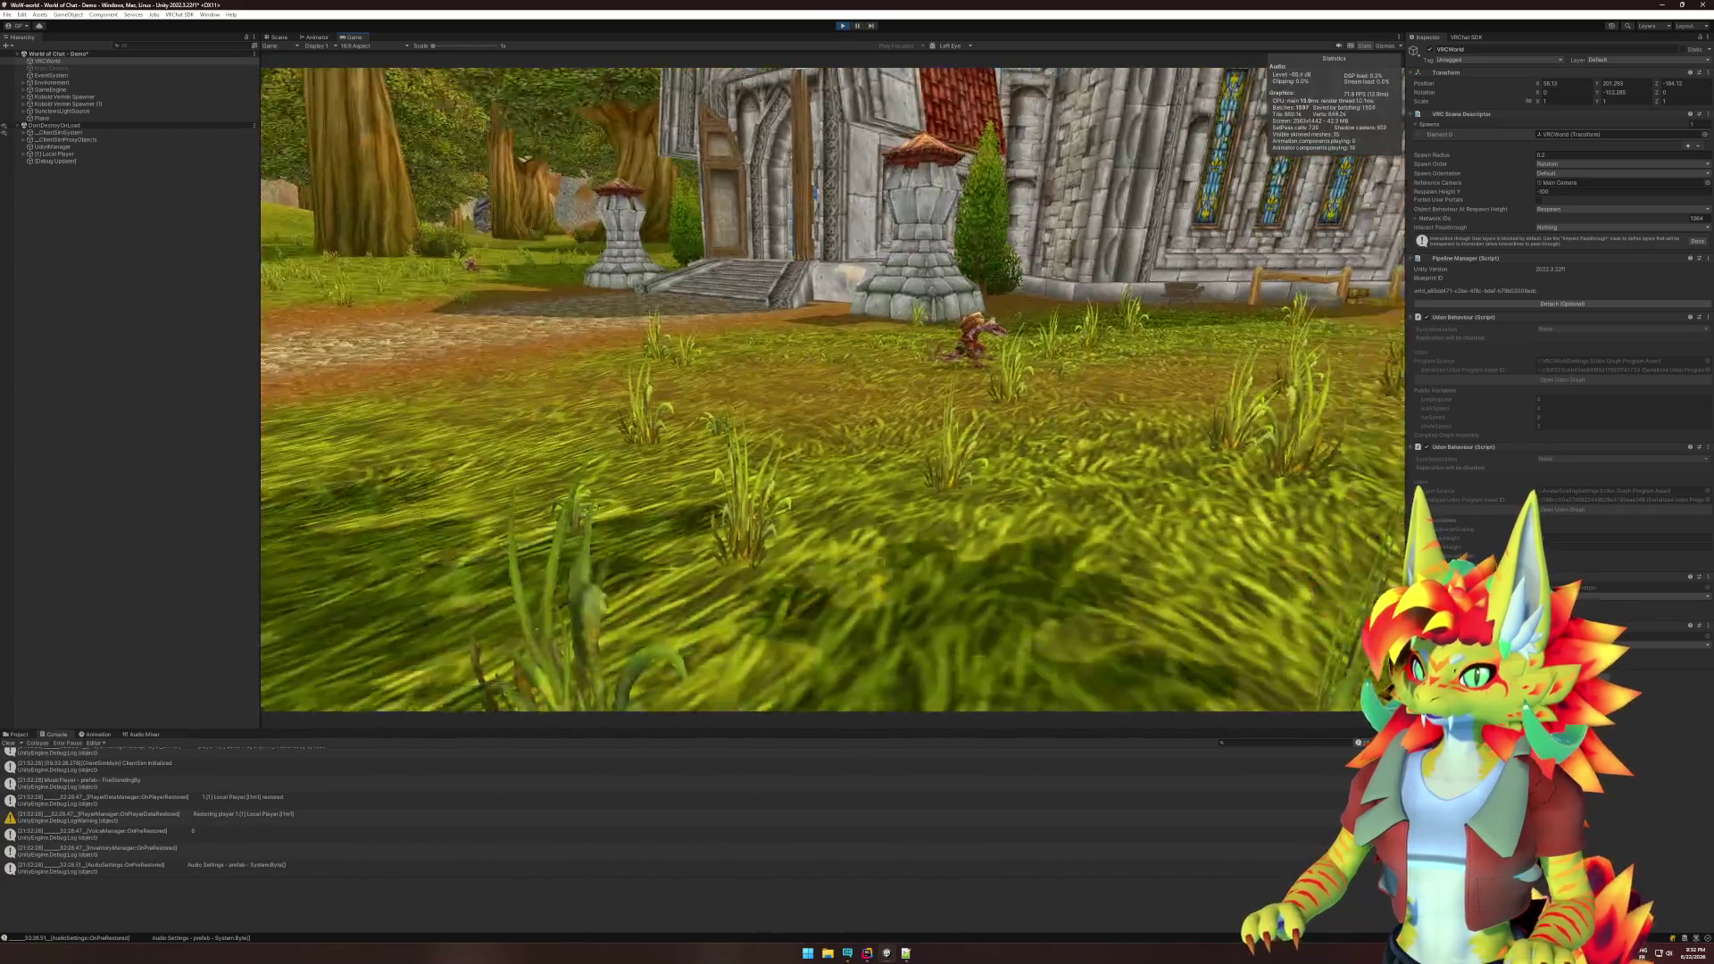
{"action": "key", "text": "super"}
{"action": "left_click", "coordinate": [843, 26]}
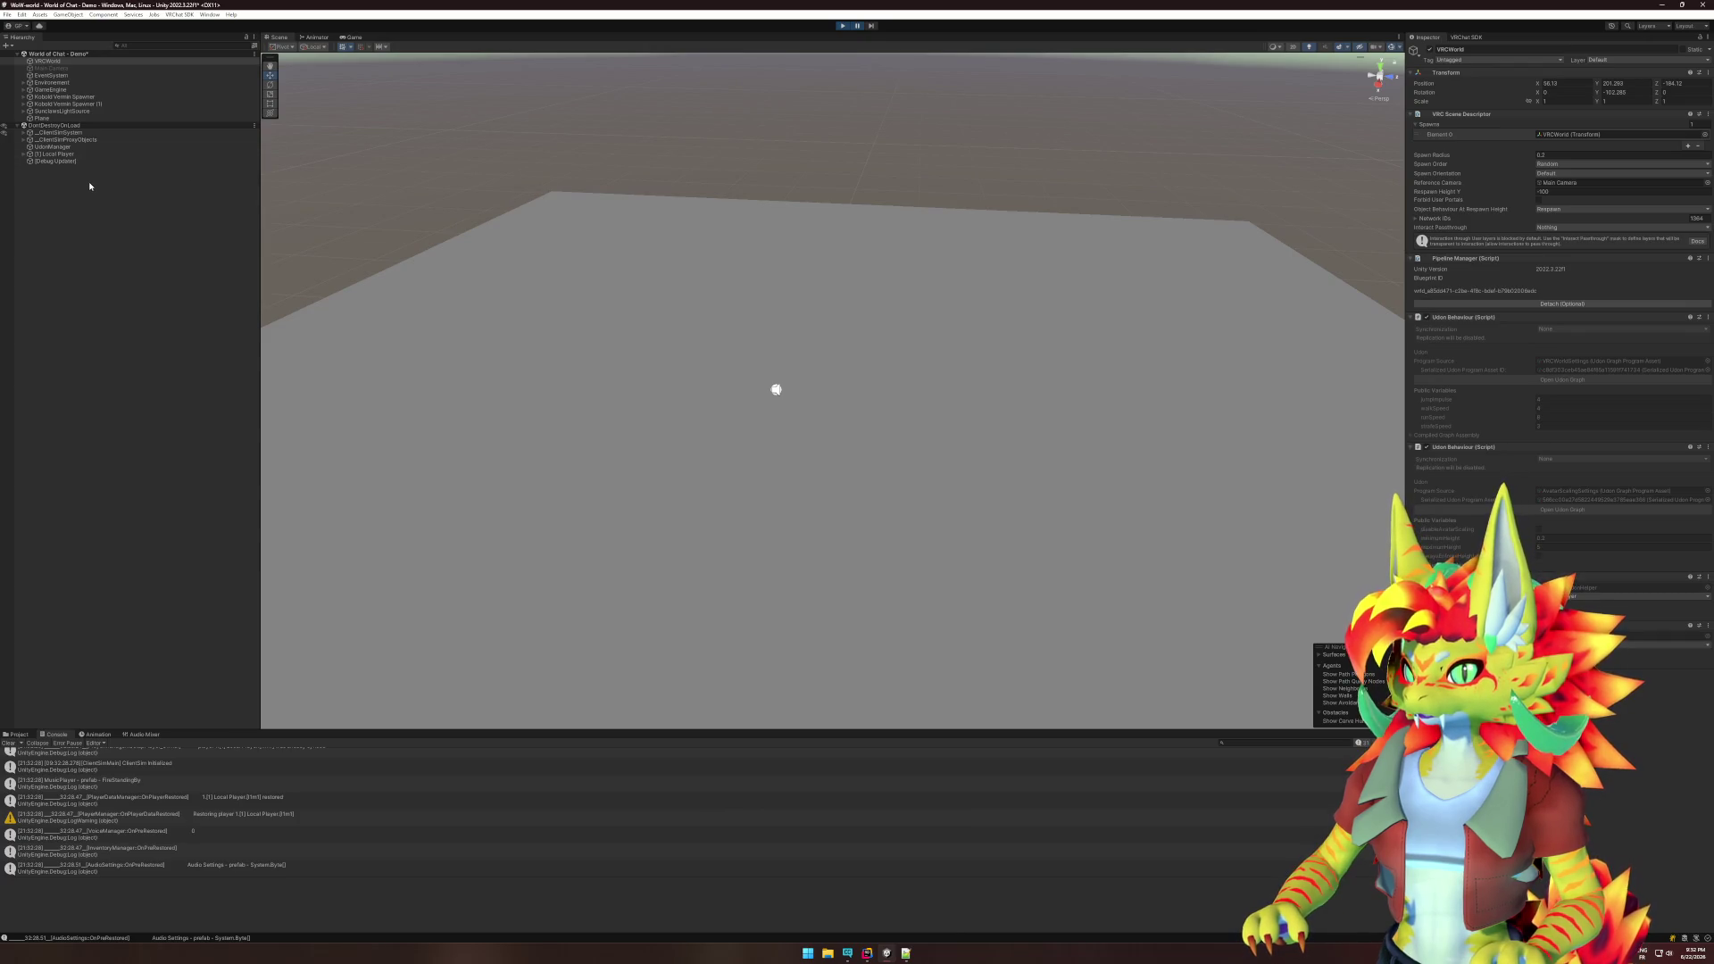
- Set [1] Local Player's Transform Position to 0 at the world origin
{"action": "left_click", "coordinate": [56, 154]}
{"action": "key", "text": "f"}
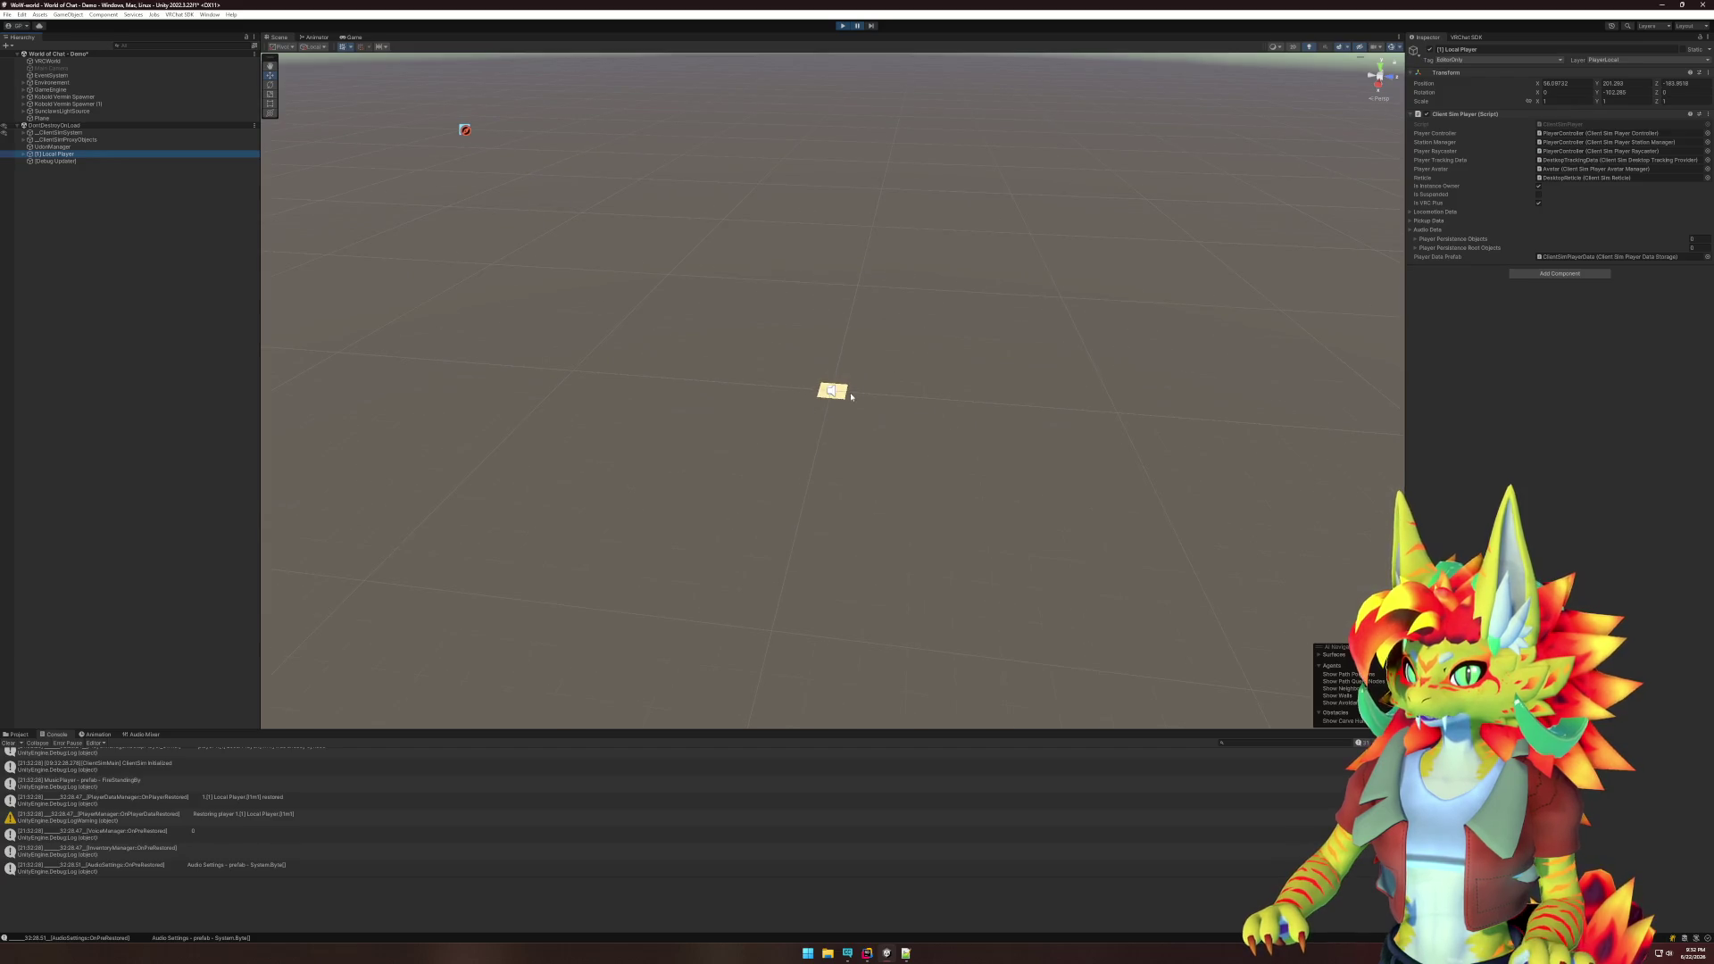
{"action": "left_click", "coordinate": [840, 395]}
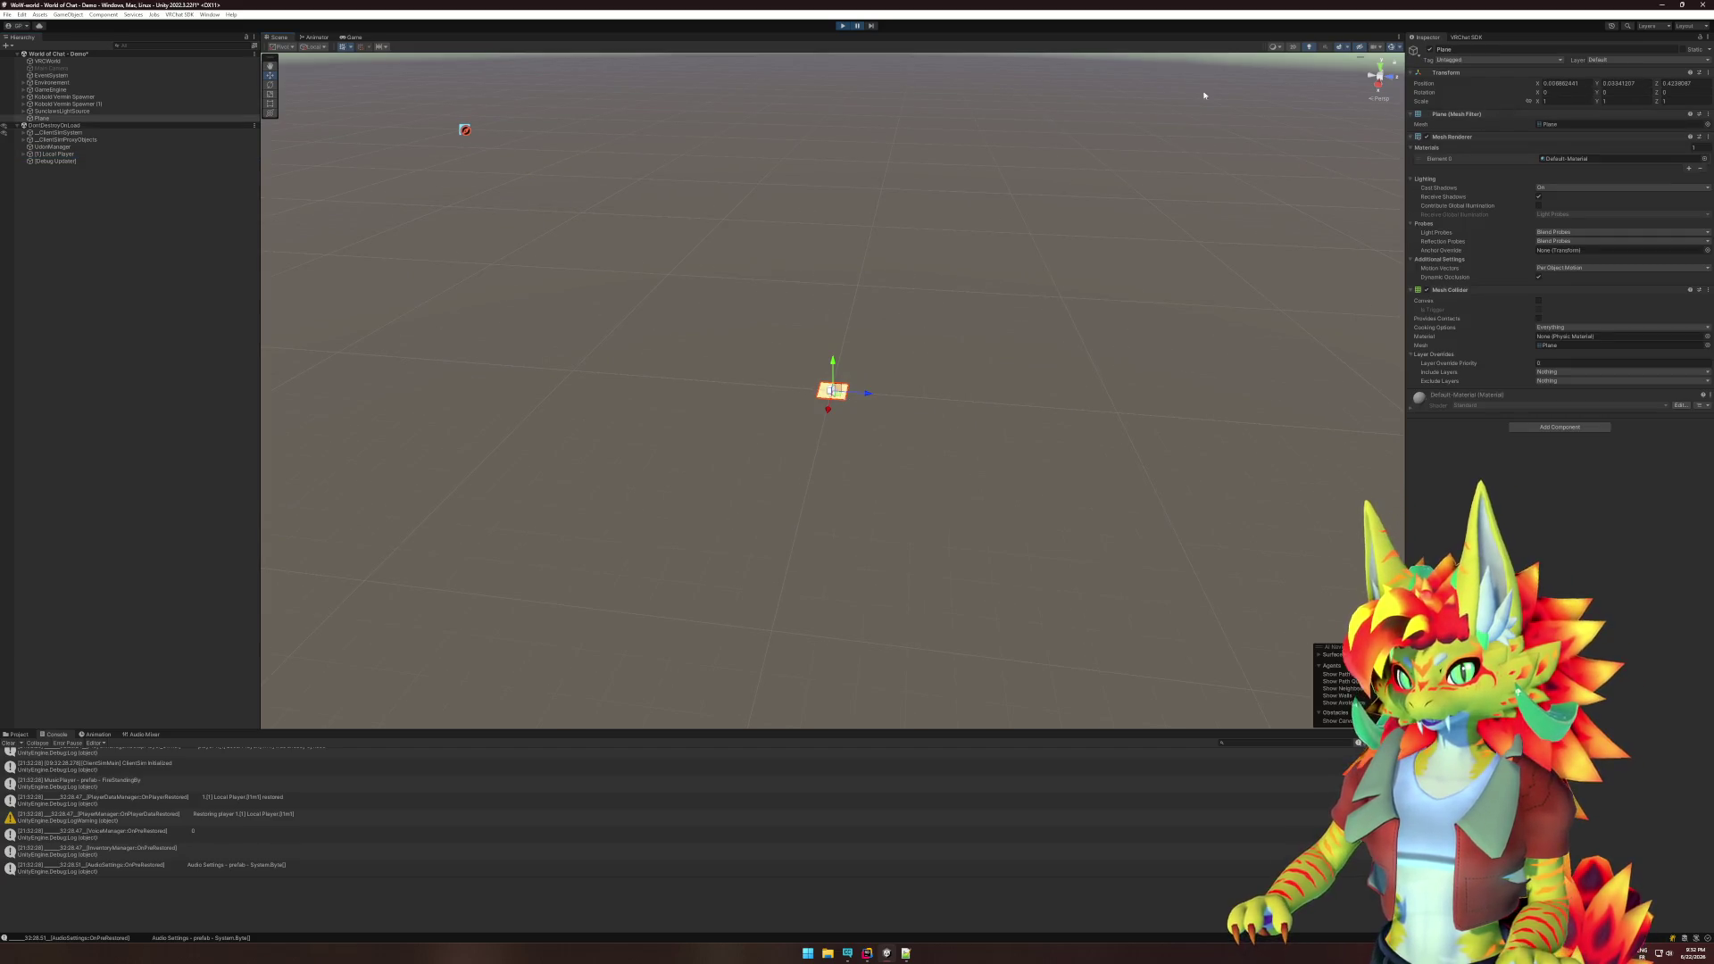
{"action": "left_click", "coordinate": [132, 154]}
{"action": "left_click", "coordinate": [1564, 84]}
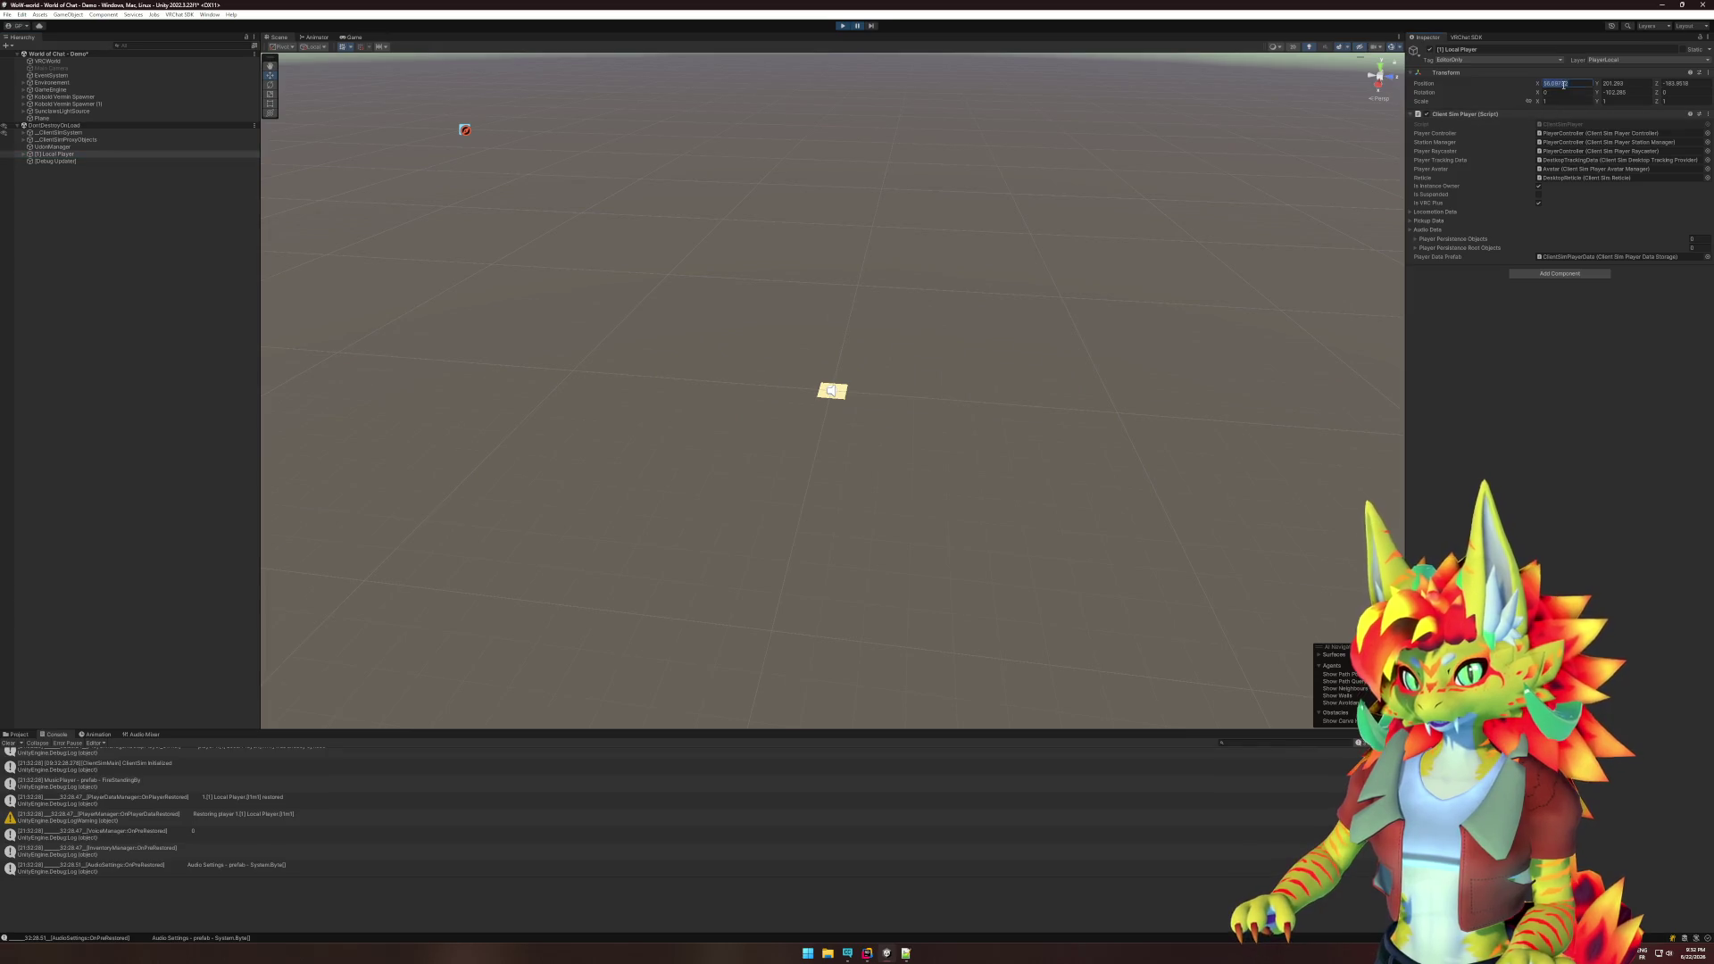
{"action": "type", "text": "0"}
{"action": "key", "text": "Tab"}
{"action": "type", "text": "0"}
{"action": "key", "text": "Tab"}
{"action": "type", "text": "0"}
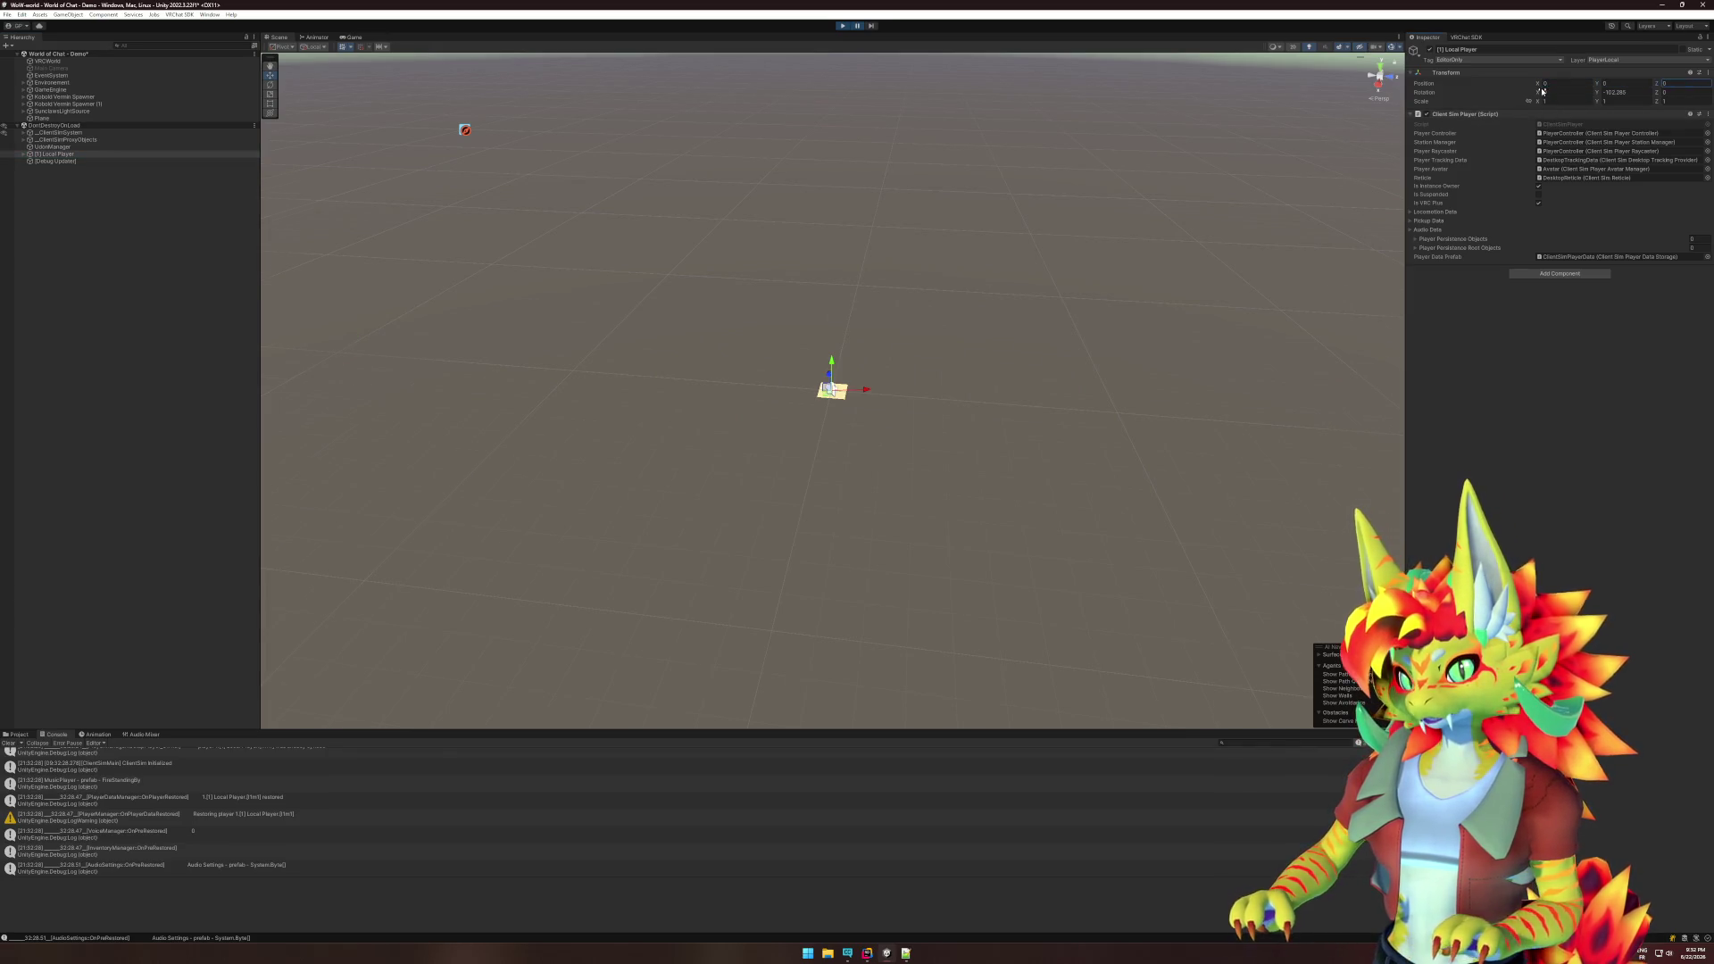
{"action": "scroll", "coordinate": [988, 352], "scroll_direction": "down", "scroll_amount": 5}
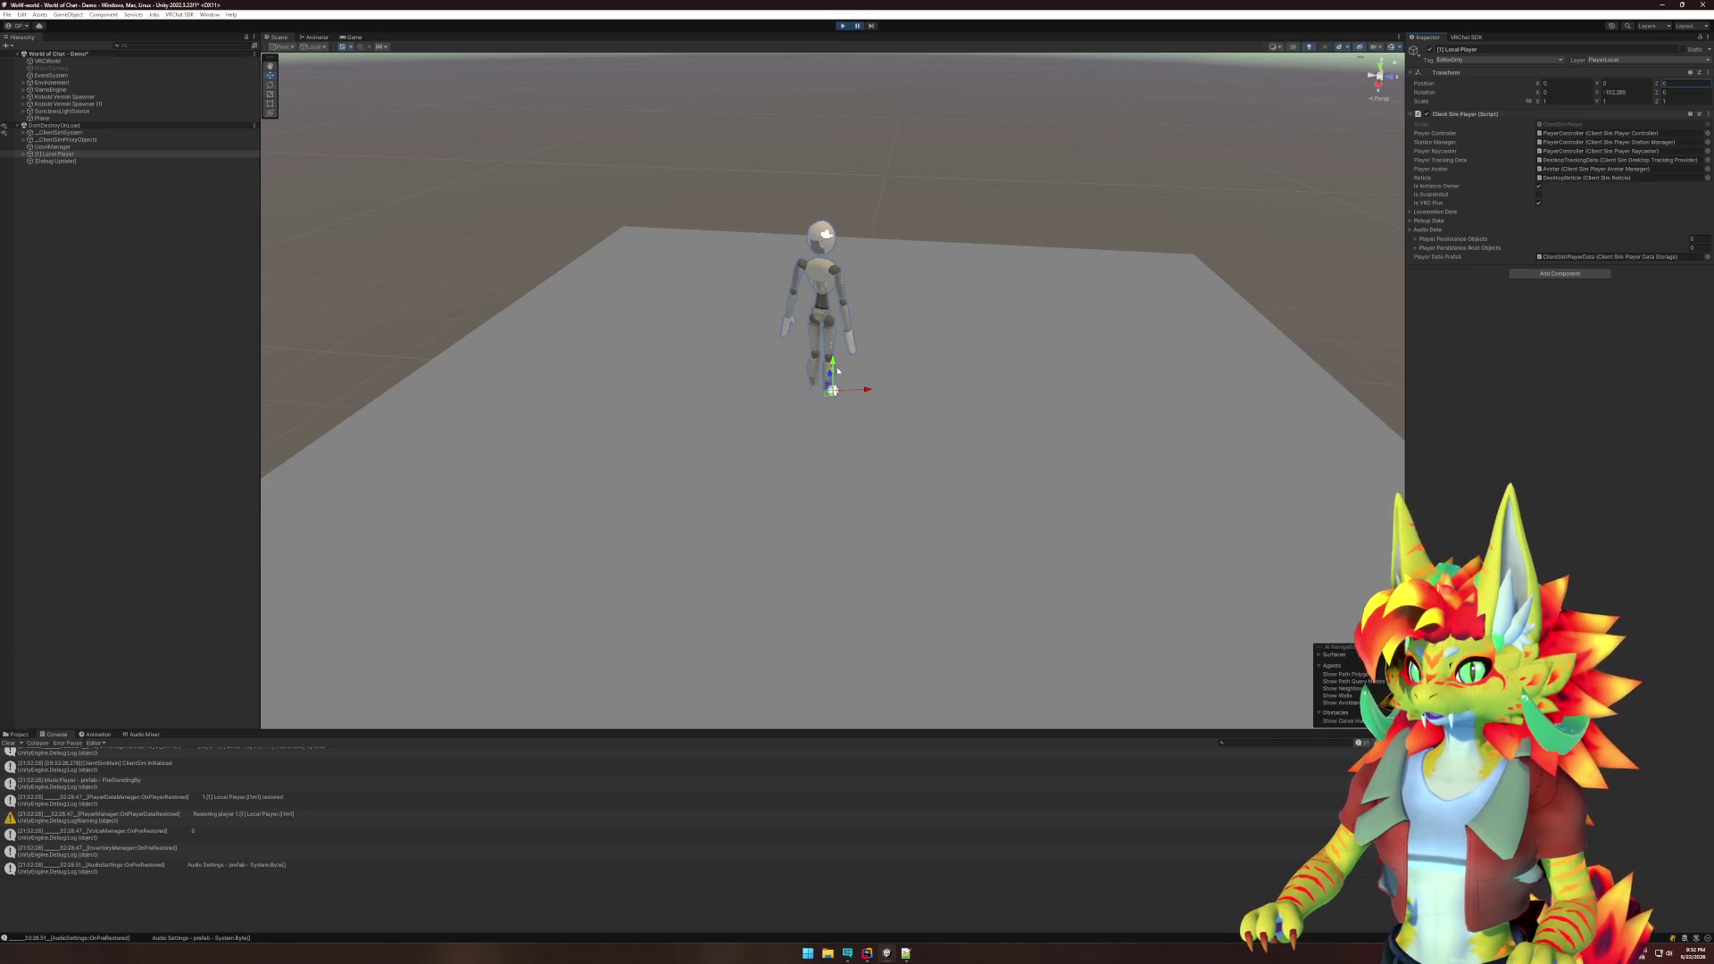
- Lift the Local Player slightly onto the plane, then frame Kobold Vermin Spawner (1)
{"action": "left_click_drag", "start_coordinate": [832, 368], "coordinate": [834, 341]}
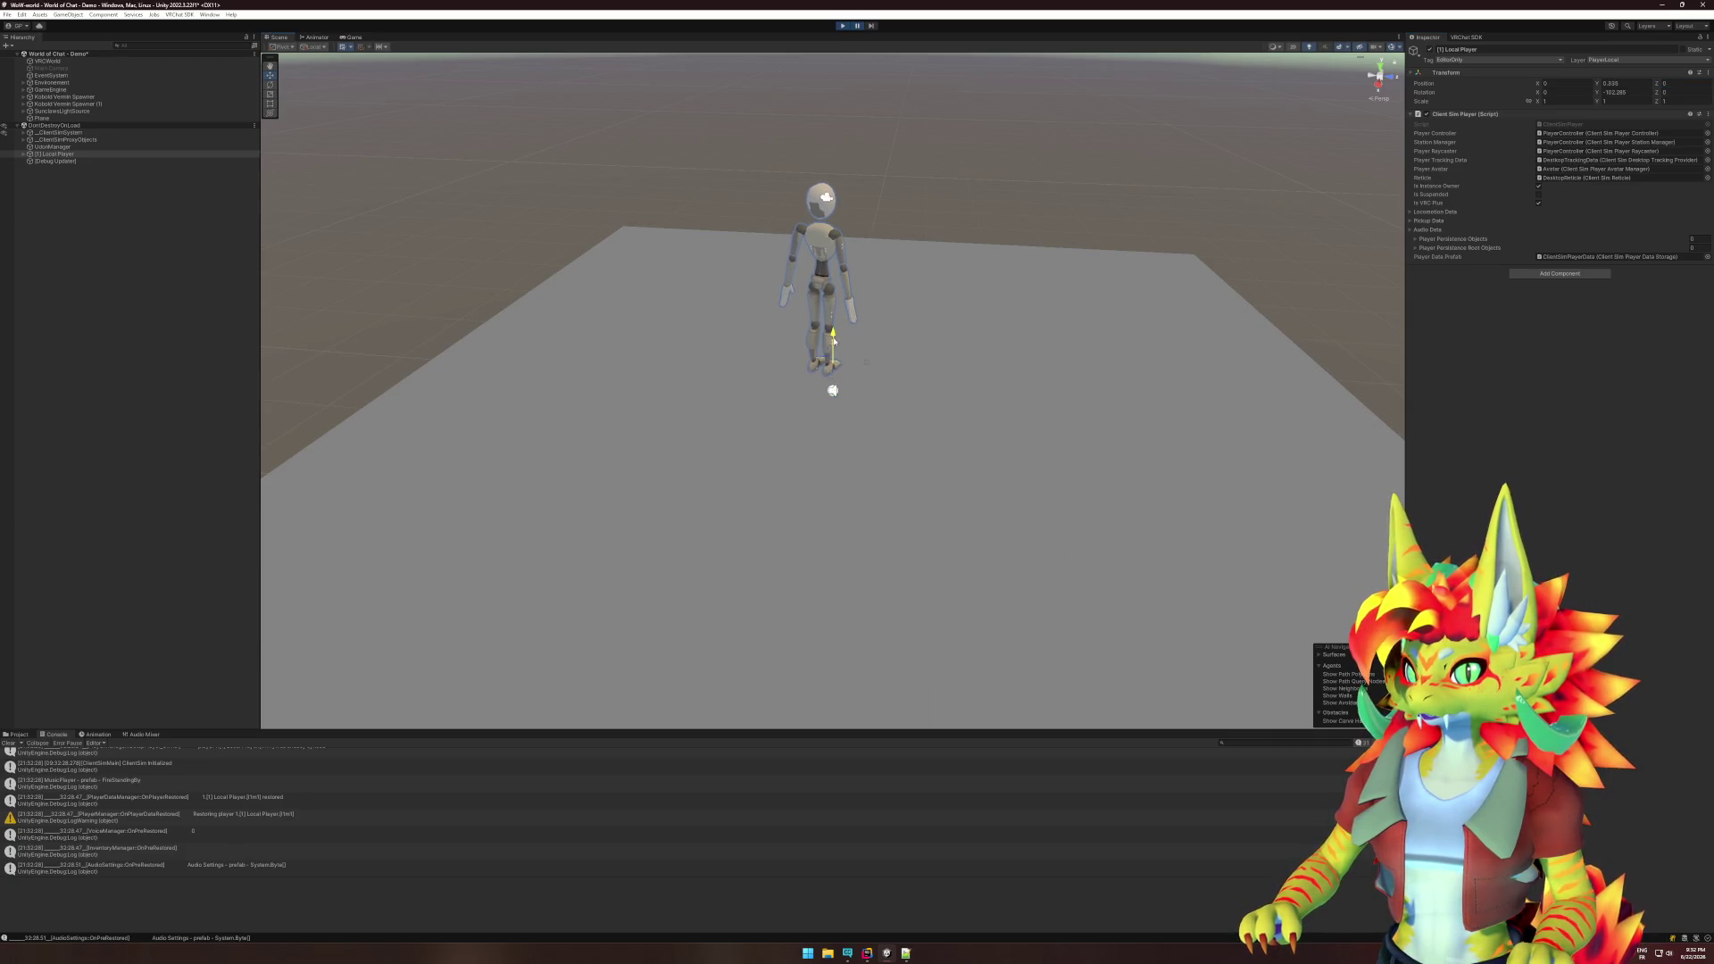
{"action": "left_click_drag", "start_coordinate": [1026, 371], "coordinate": [1064, 313]}
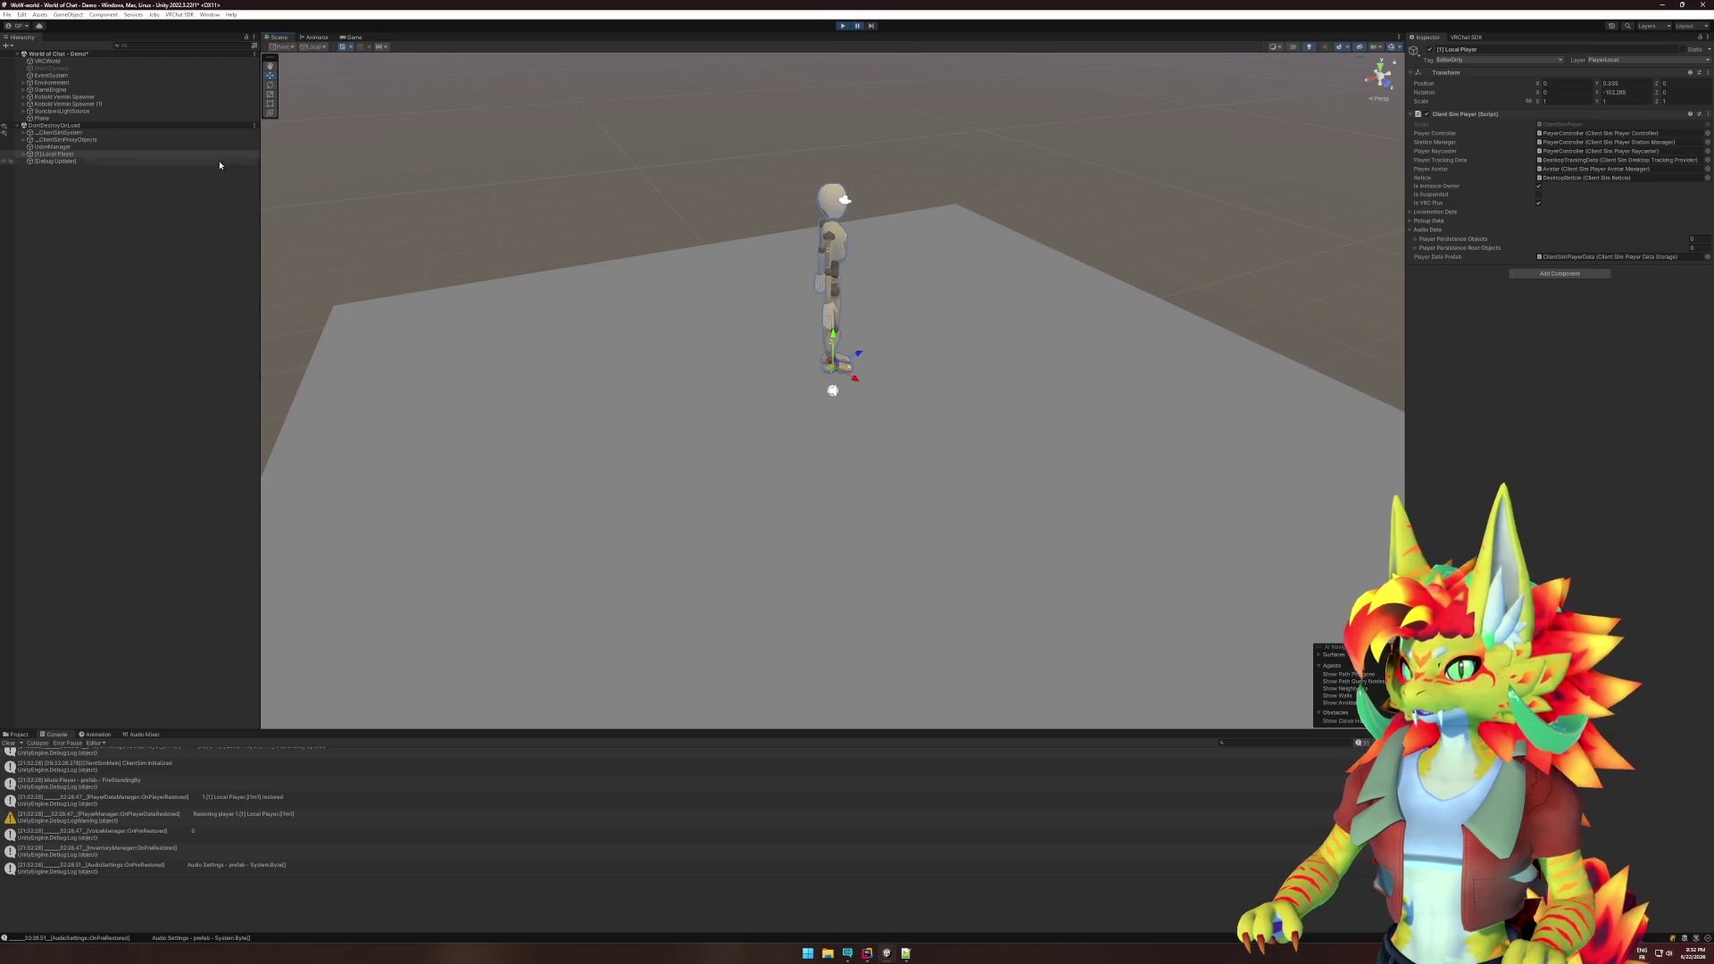
{"action": "left_click", "coordinate": [77, 104]}
{"action": "key", "text": "f"}
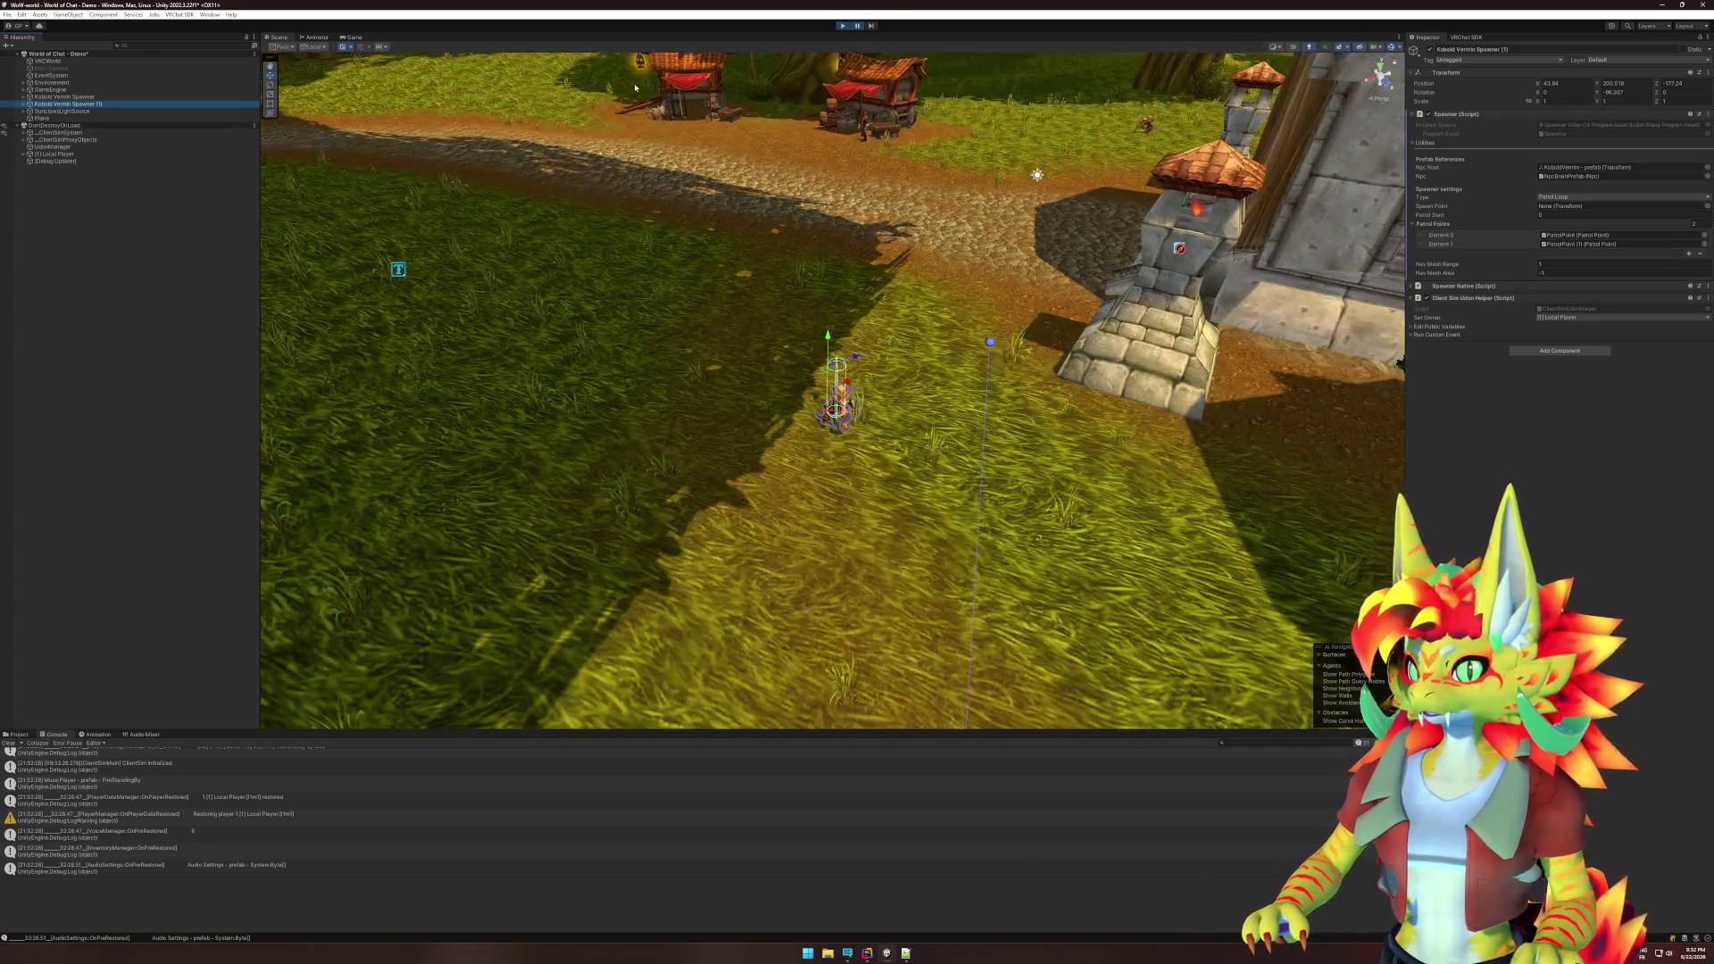
{"action": "left_click", "coordinate": [635, 87]}
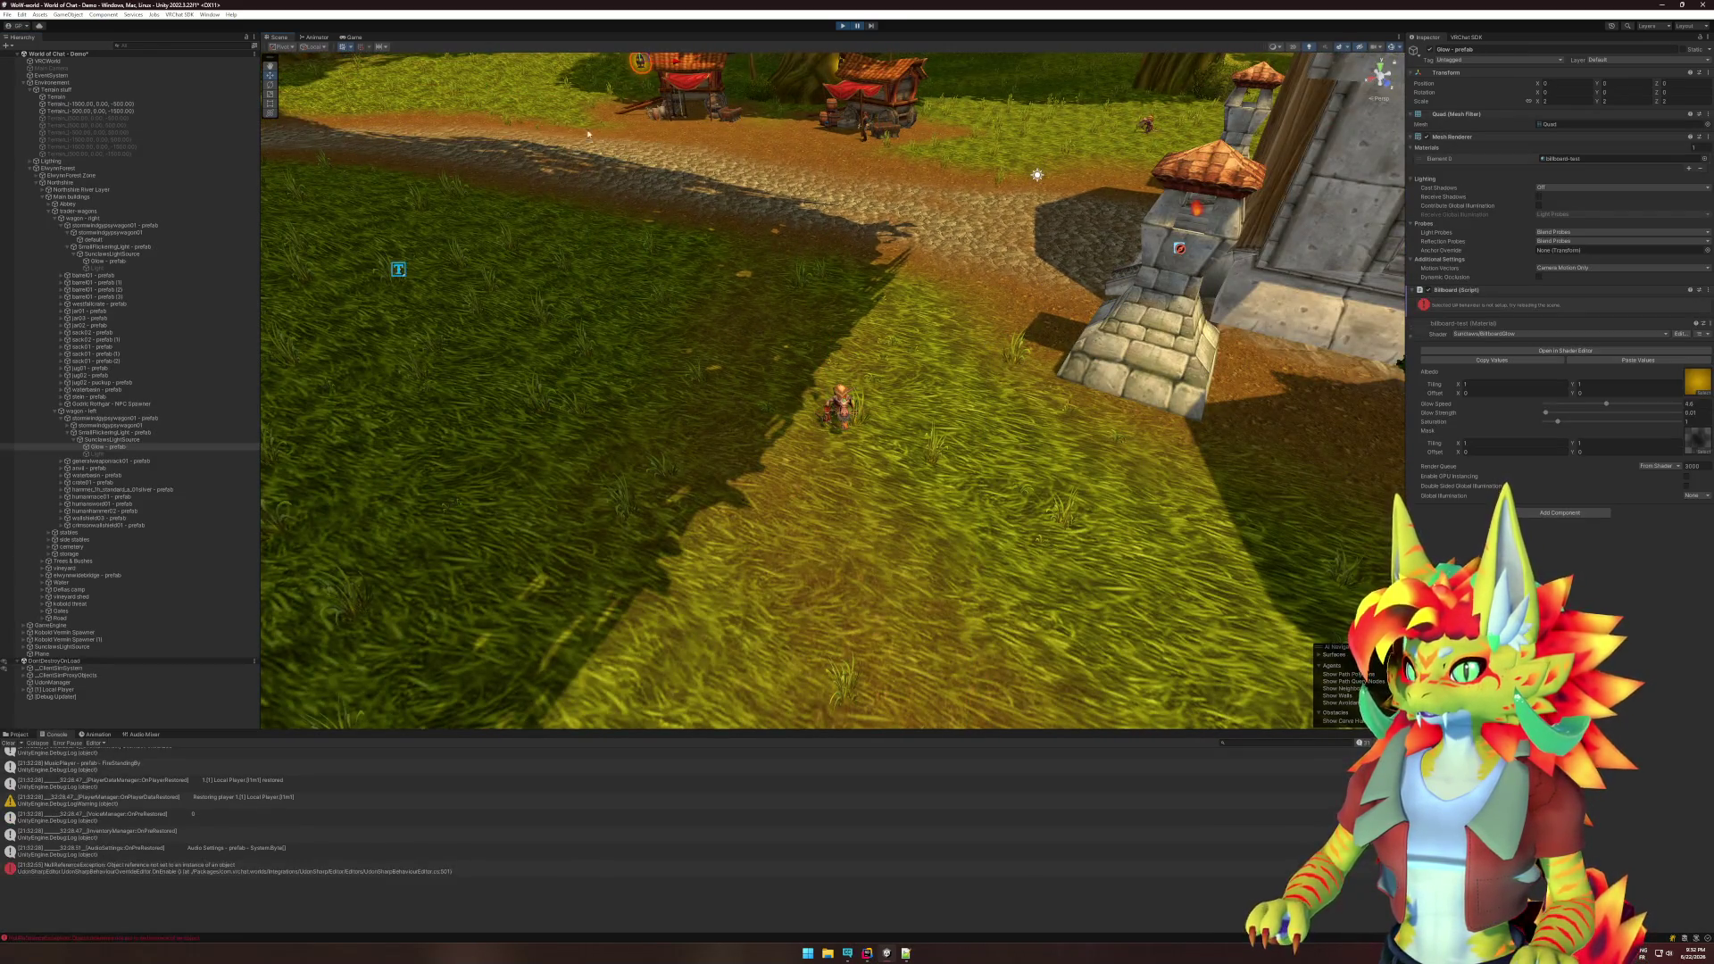
- Duplicate SmallFlickeringLight, parent the copy to Local Player, and zero its position to 0, 0, 0
{"action": "left_click", "coordinate": [129, 440]}
{"action": "left_click", "coordinate": [129, 432]}
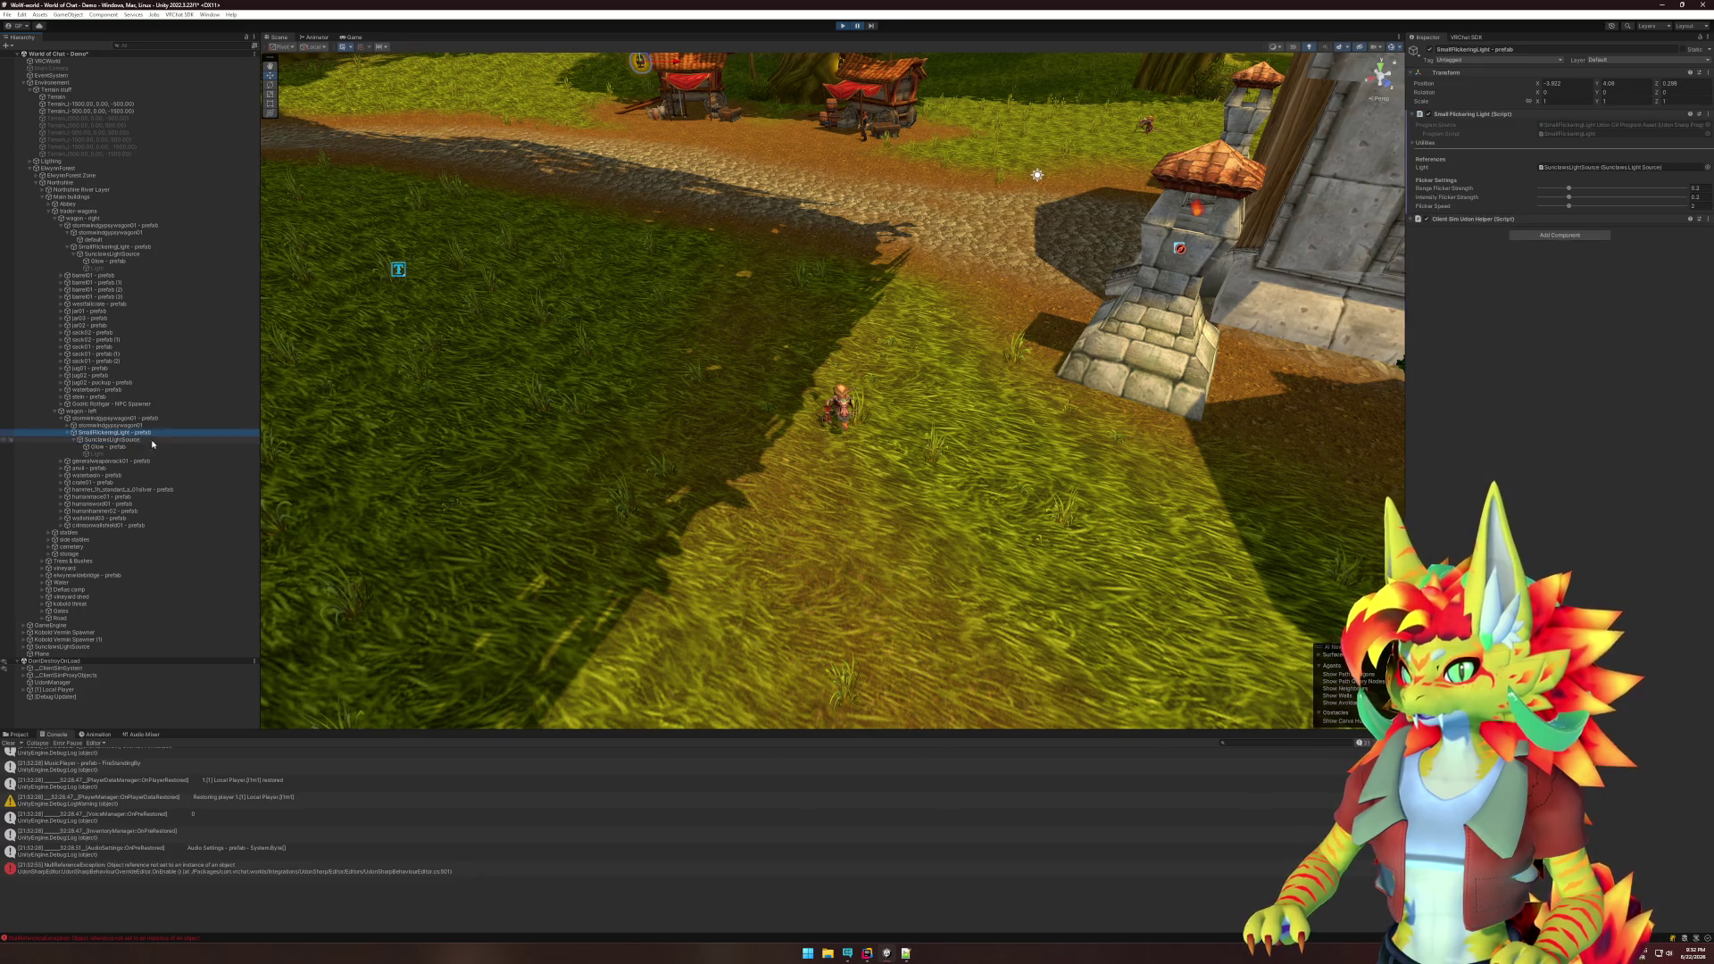
{"action": "key", "text": "f"}
{"action": "key", "text": "ctrl+d"}
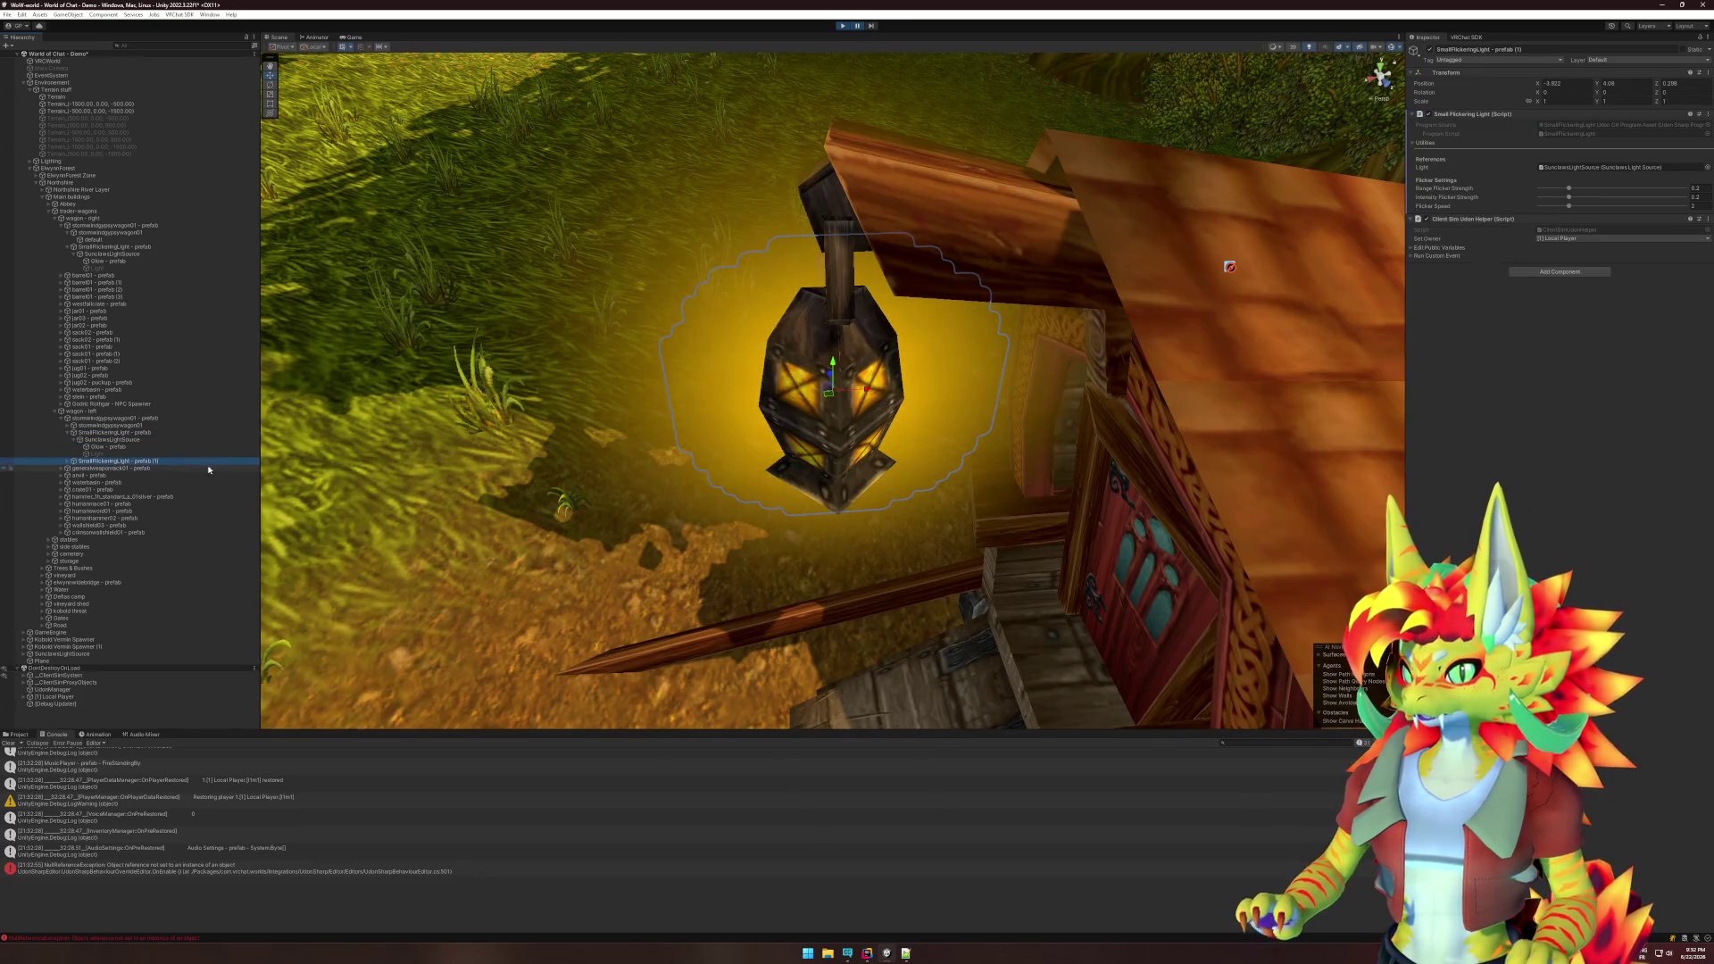
{"action": "left_click_drag", "start_coordinate": [83, 654], "coordinate": [69, 697]}
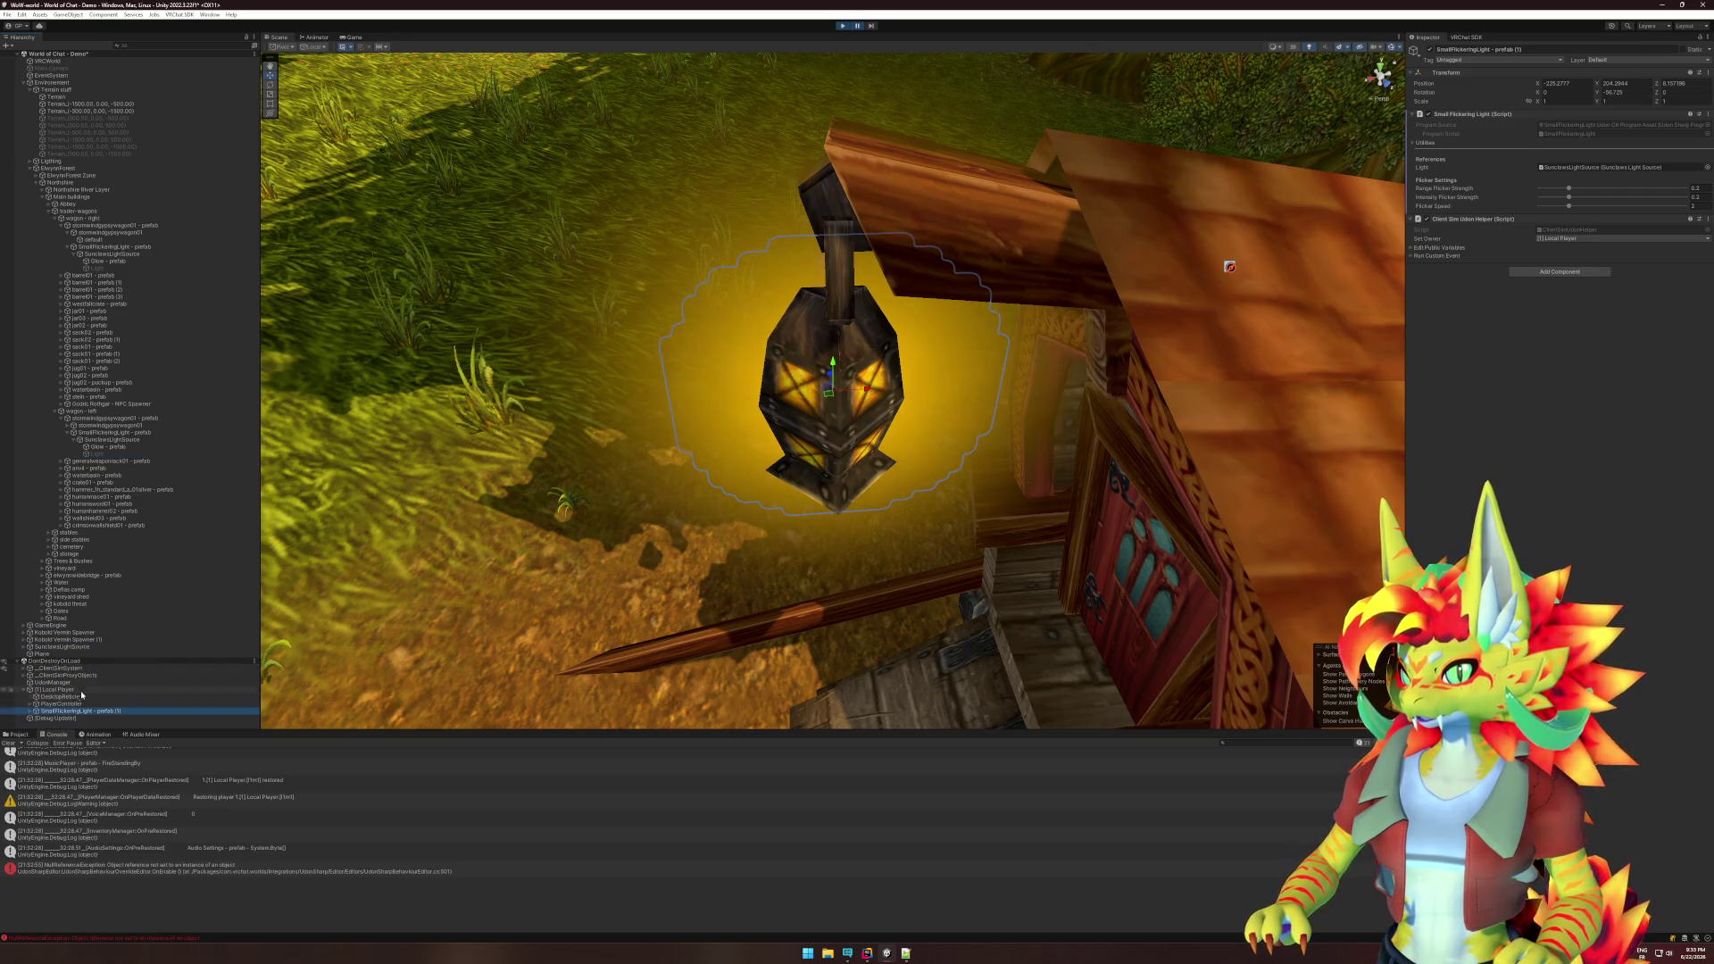
{"action": "left_click", "coordinate": [1557, 85]}
{"action": "type", "text": "0"}
{"action": "key", "text": "Tab"}
{"action": "type", "text": "0"}
{"action": "key", "text": "Tab"}
{"action": "type", "text": "0"}
{"action": "key", "text": "Return"}
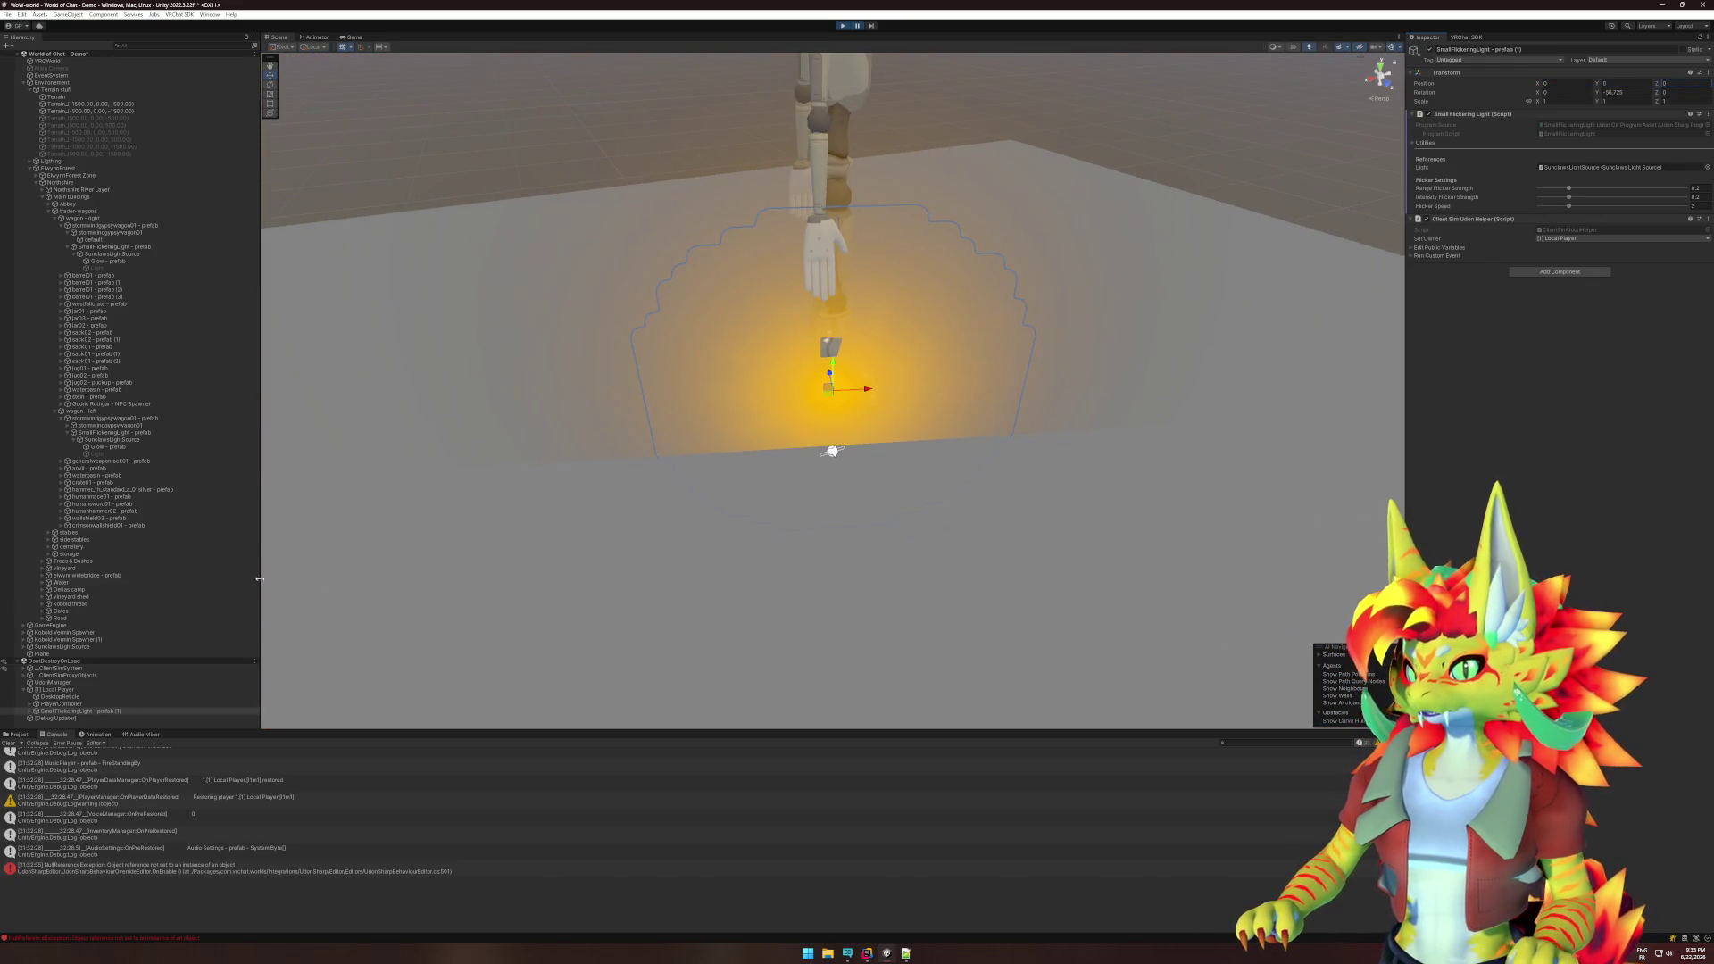
- Move the light copy to the scene root, raise it to head height, and shift it across the plane
{"action": "left_click", "coordinate": [87, 711]}
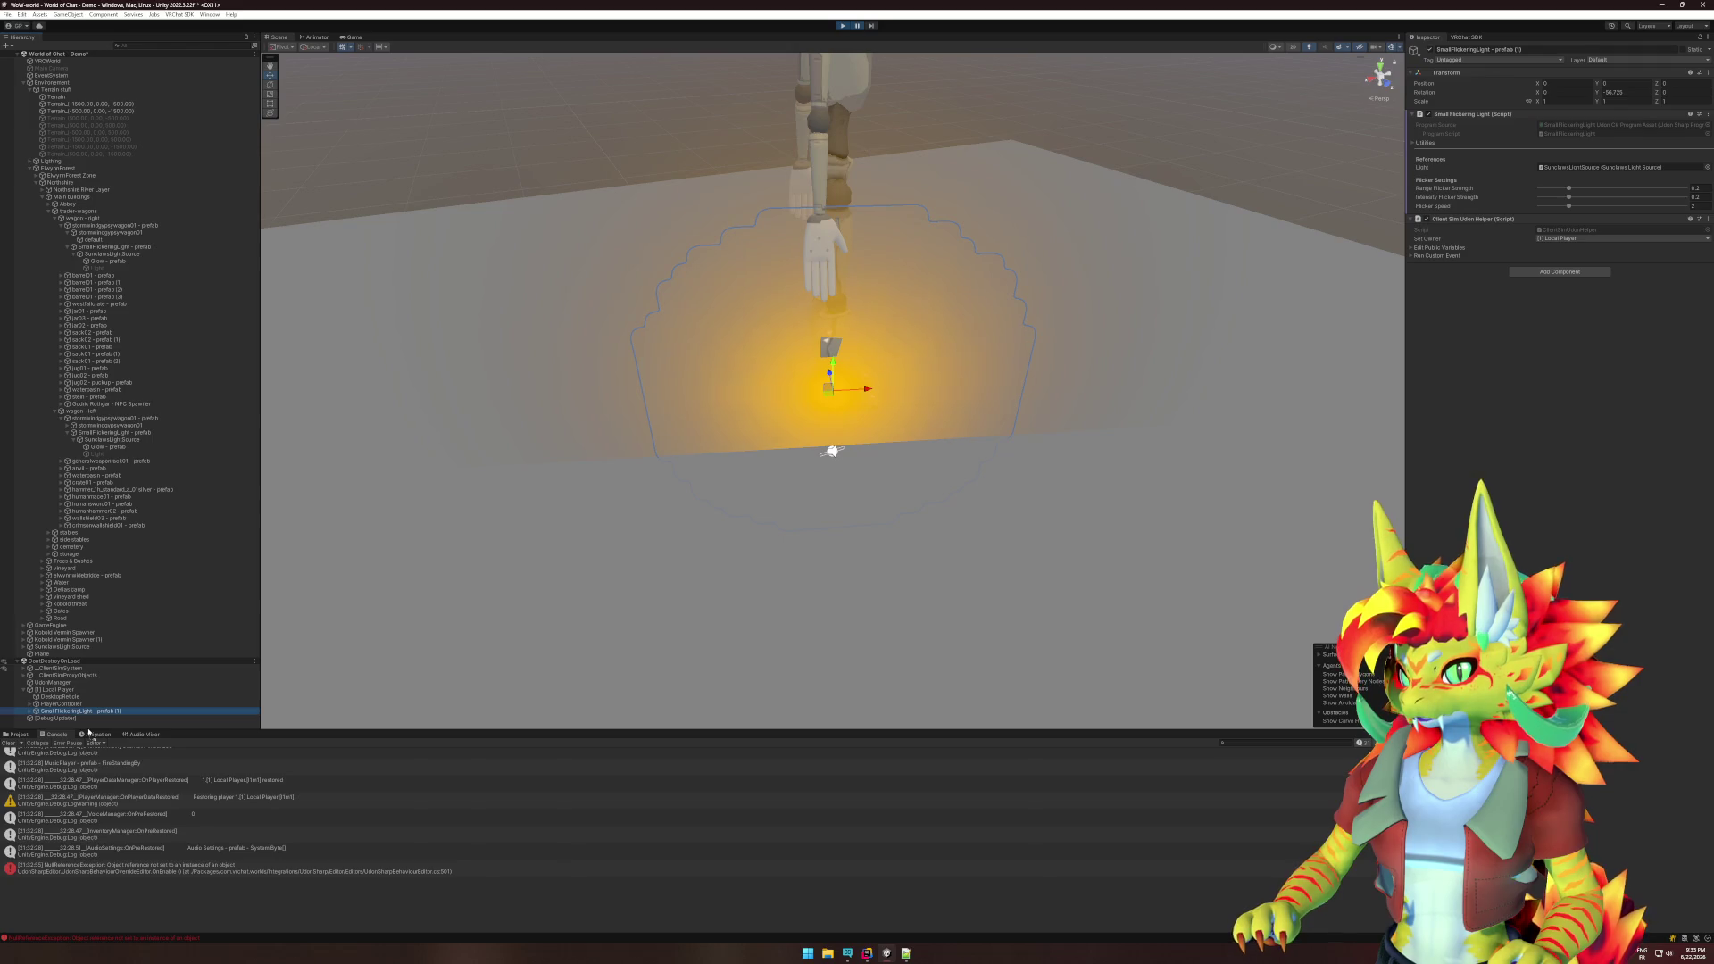
{"action": "left_click_drag", "start_coordinate": [53, 662], "coordinate": [55, 661]}
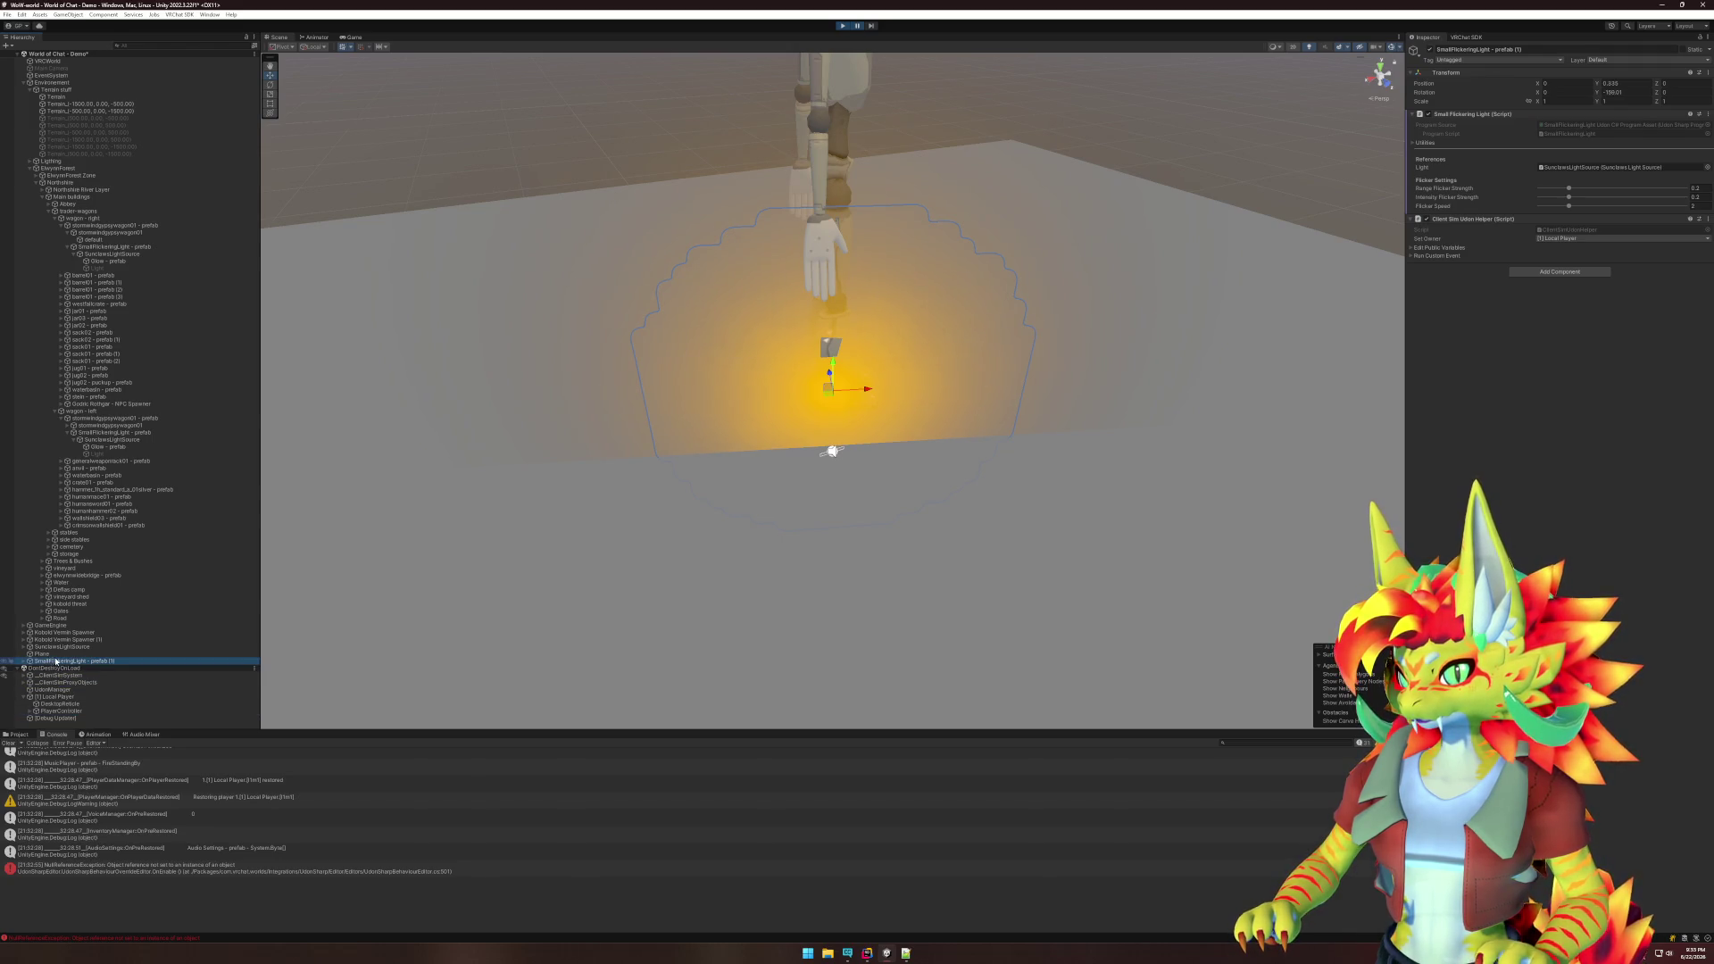
{"action": "key", "text": "f"}
{"action": "left_click_drag", "start_coordinate": [834, 384], "coordinate": [835, 84]}
{"action": "scroll", "coordinate": [884, 256], "scroll_direction": "down", "scroll_amount": 3}
{"action": "scroll", "coordinate": [884, 256], "scroll_direction": "down", "scroll_amount": 1}
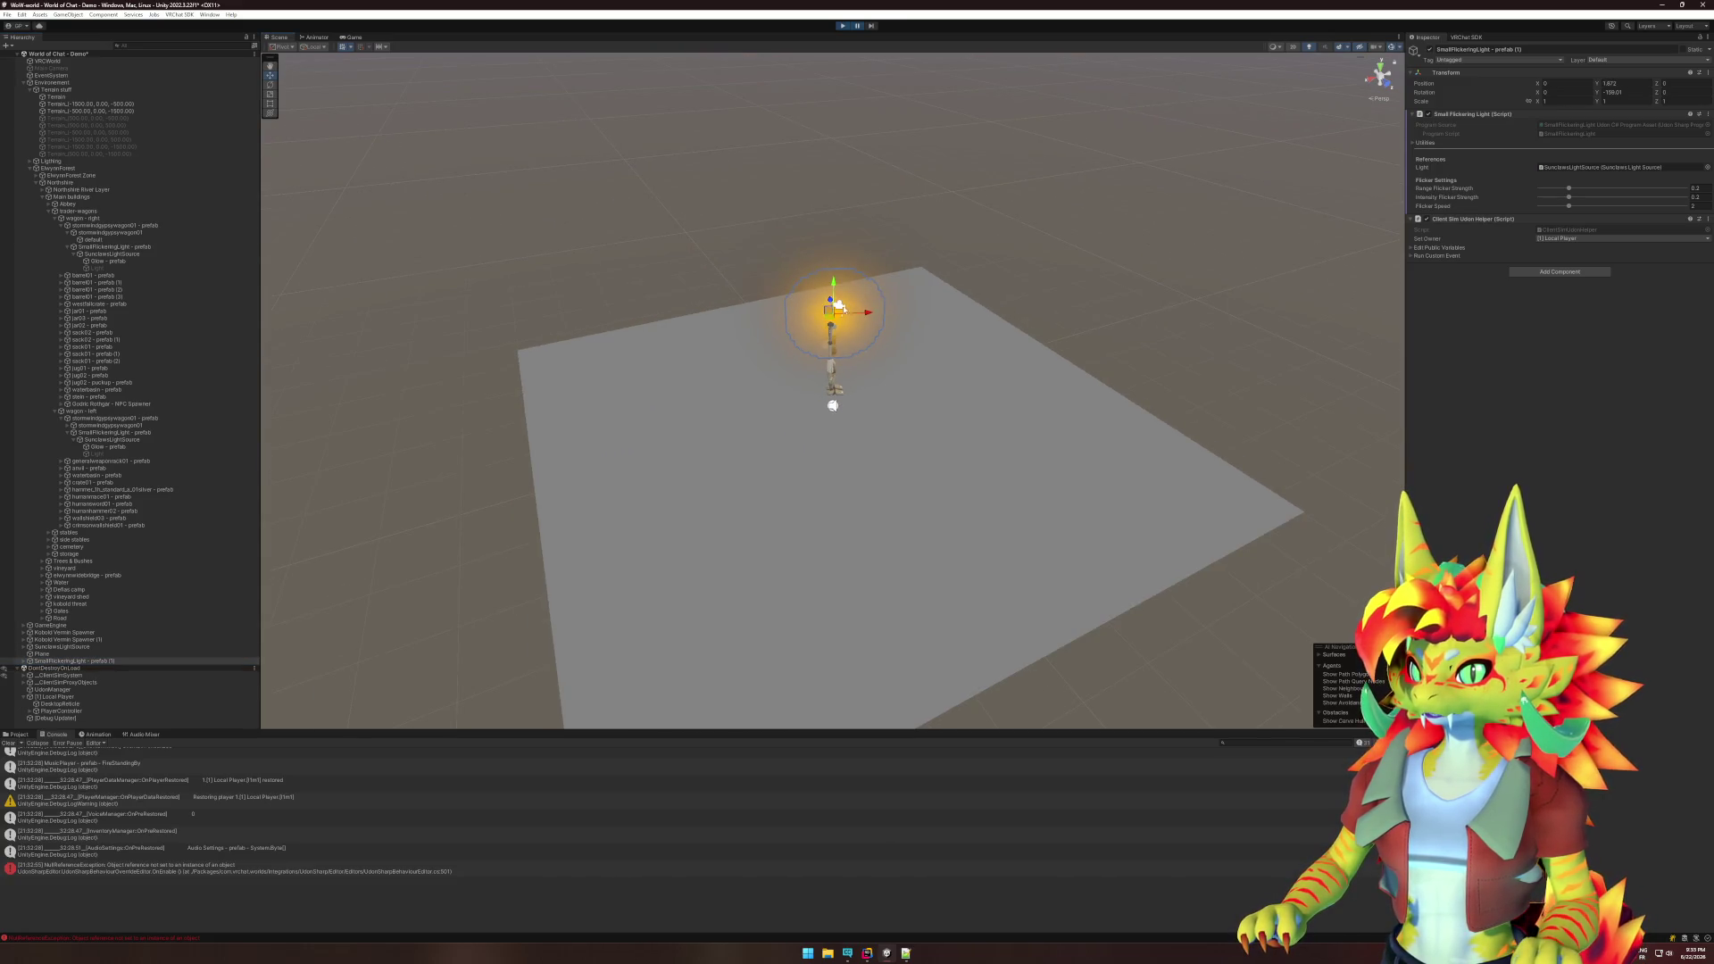
{"action": "left_click_drag", "start_coordinate": [831, 317], "coordinate": [1085, 314]}
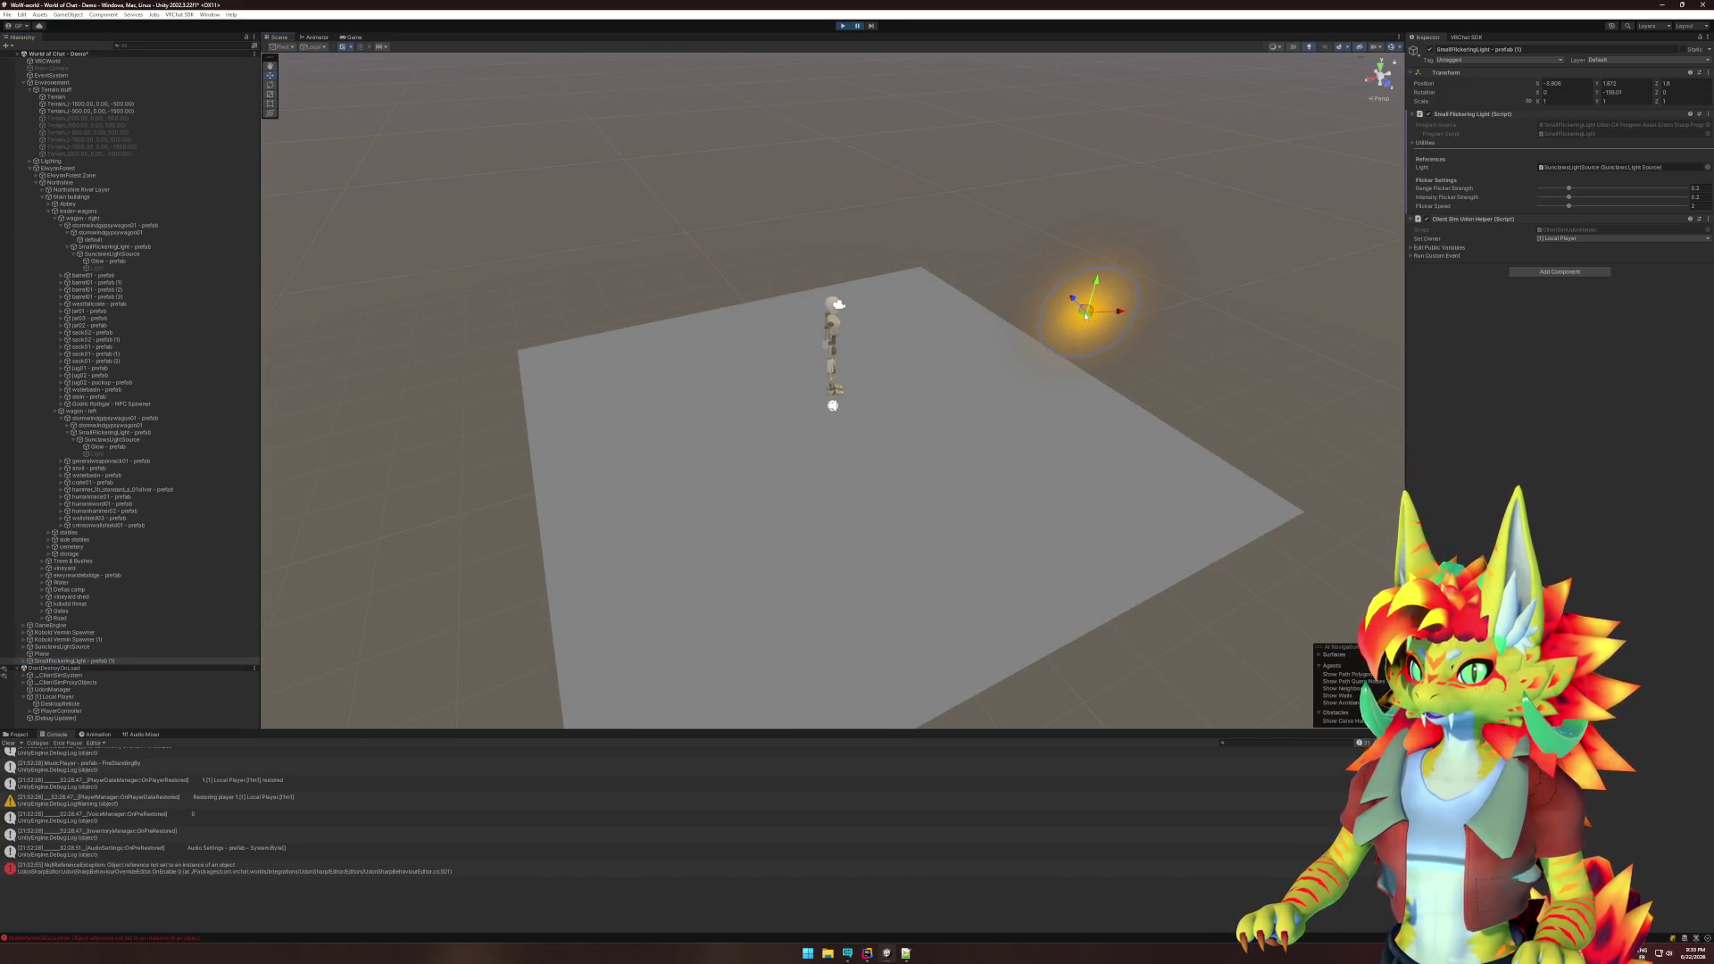
{"action": "left_click", "coordinate": [855, 28]}
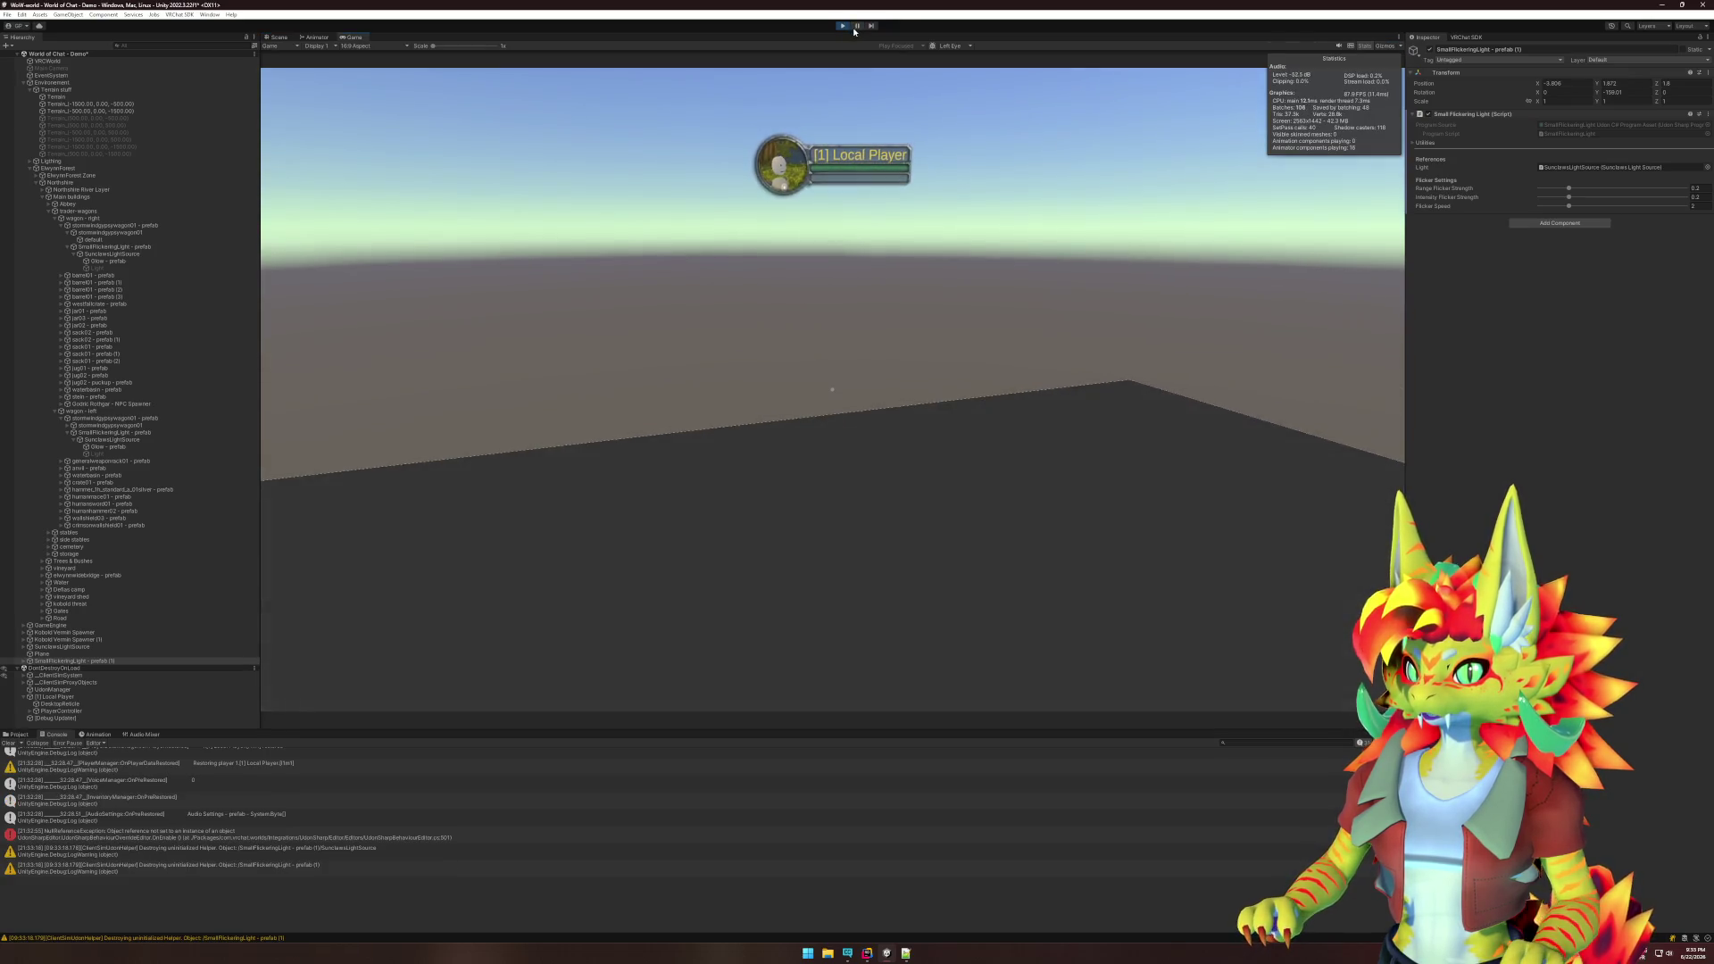
- Inspect the lantern's glow in the running game, select its Glow object, then exit Play mode with Ctrl+P
{"action": "key", "text": "super"}
{"action": "key", "text": "super"}
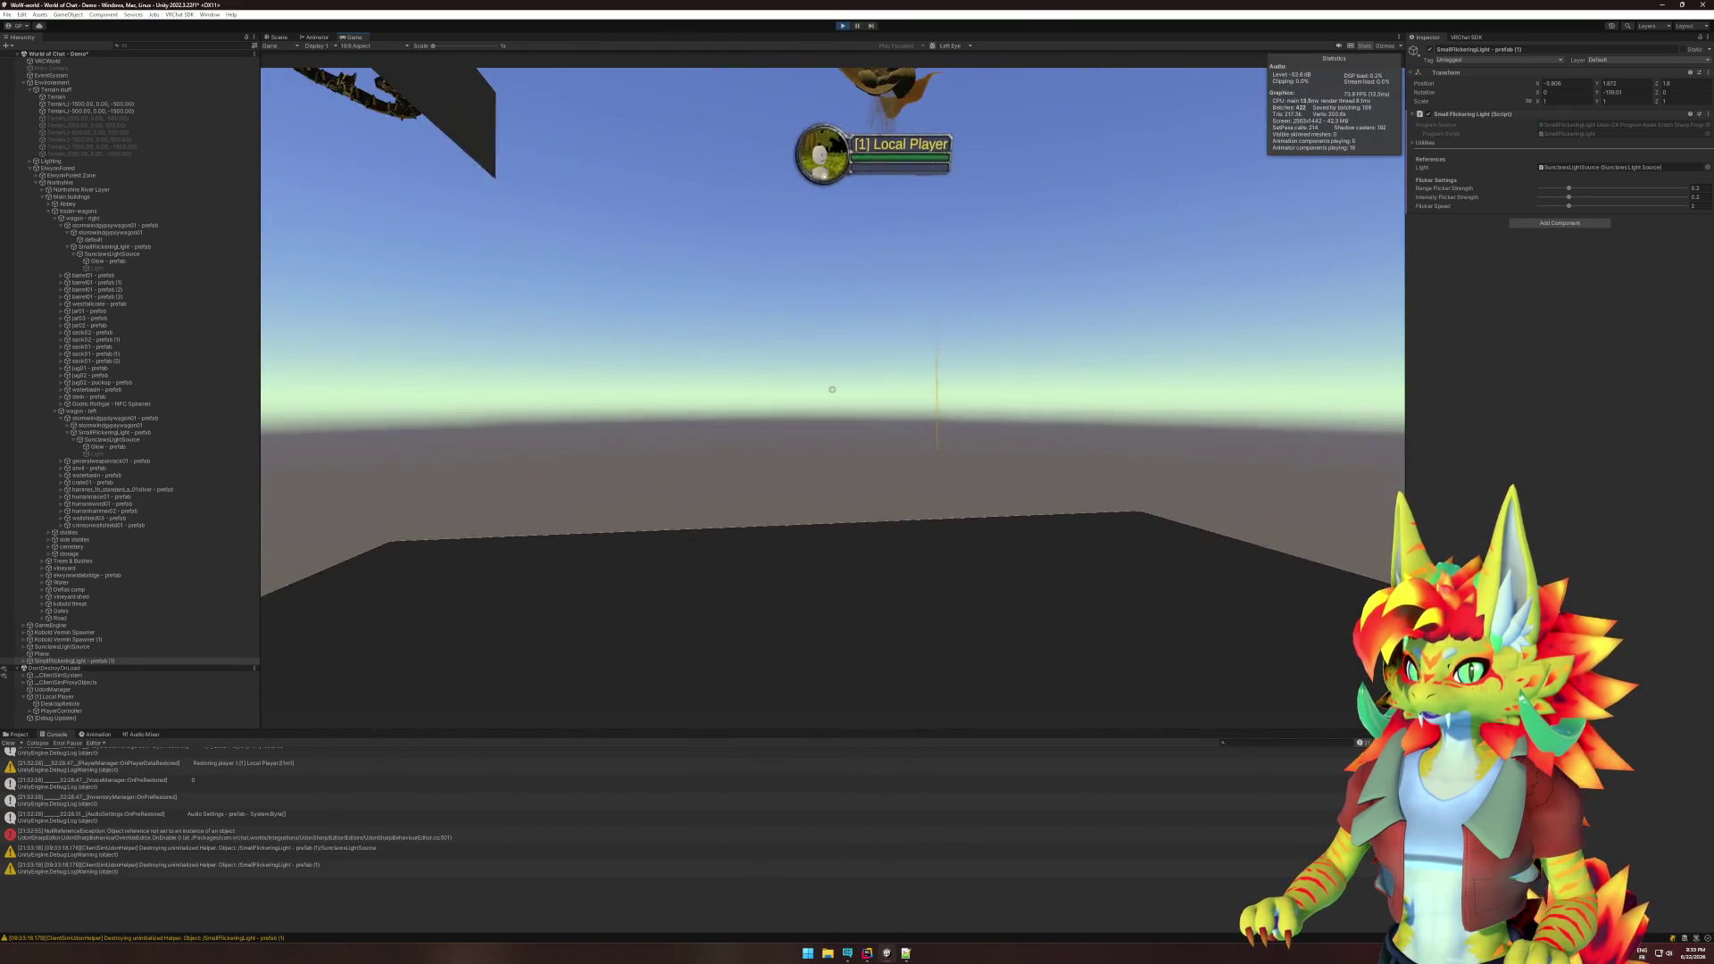
{"action": "key", "text": "super"}
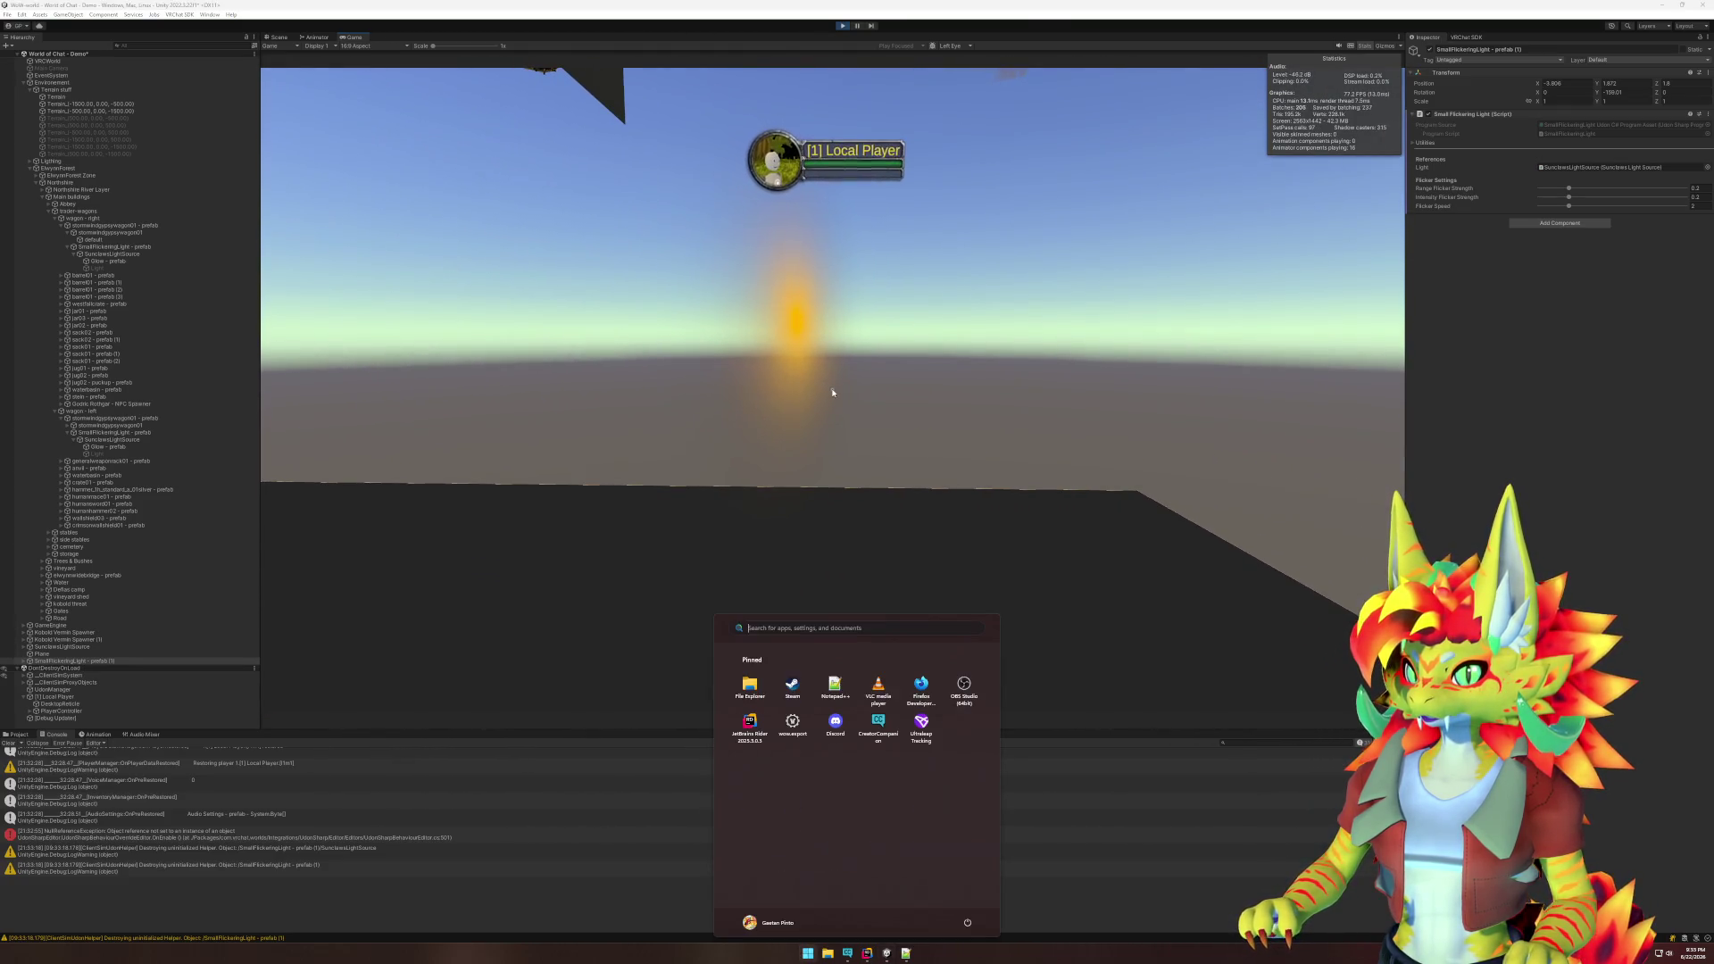
{"action": "key", "text": "super"}
{"action": "key", "text": "super"}
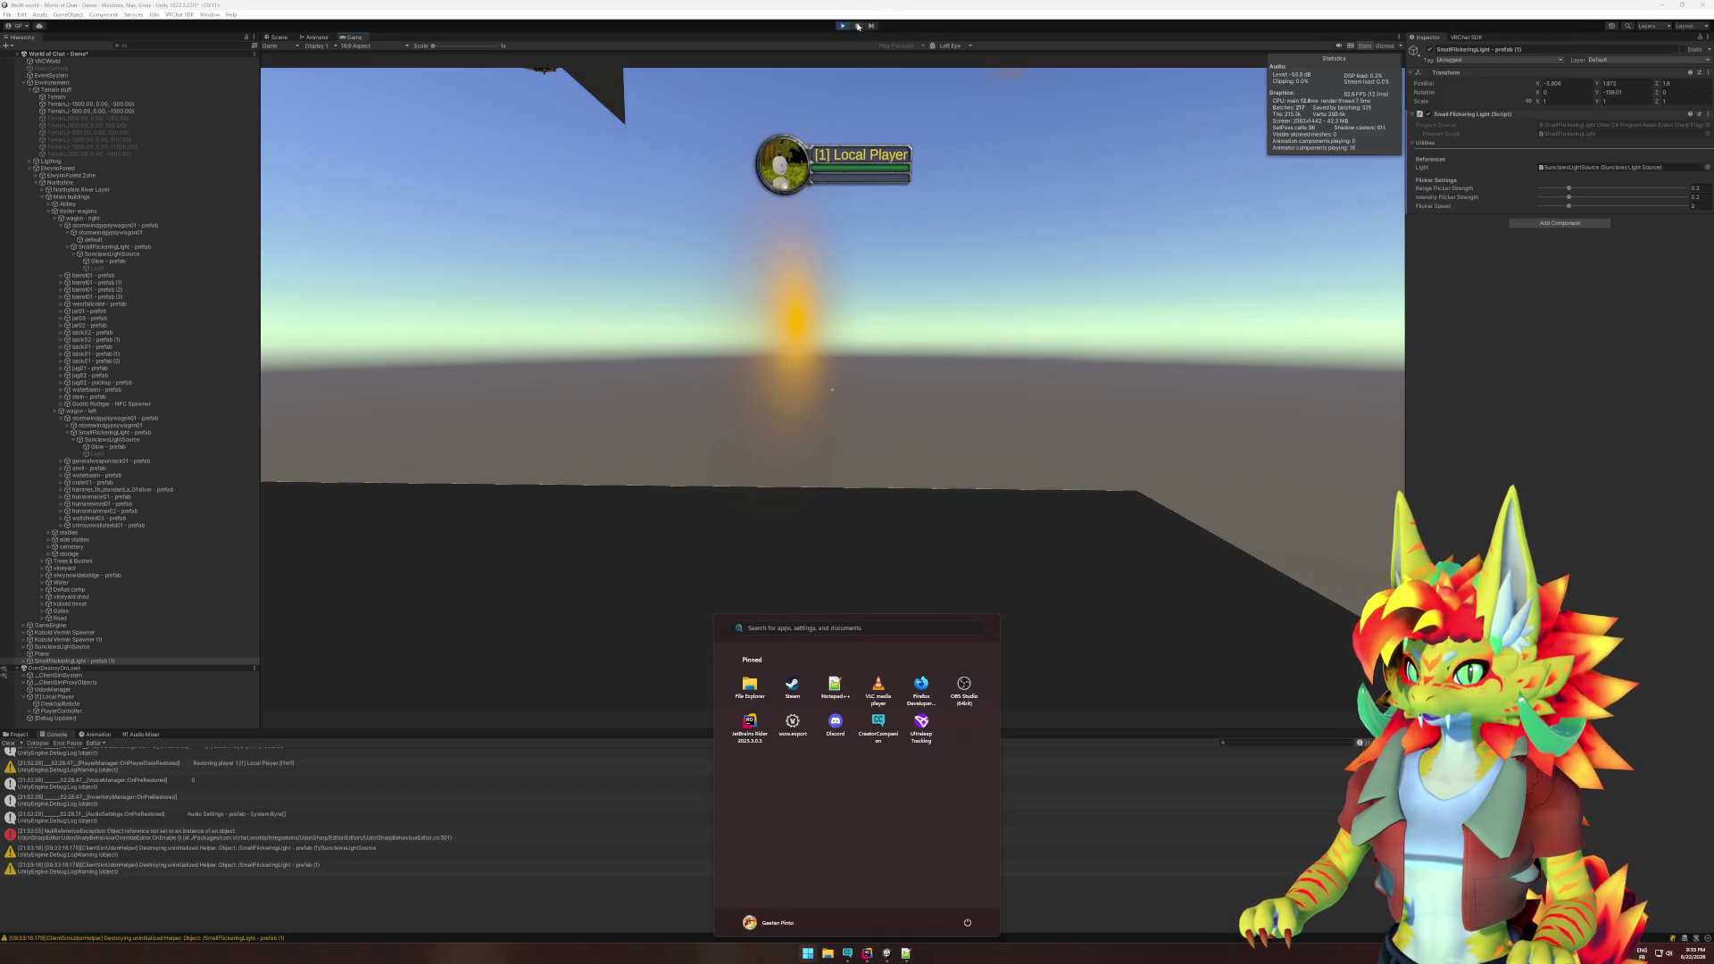
{"action": "left_click", "coordinate": [279, 36]}
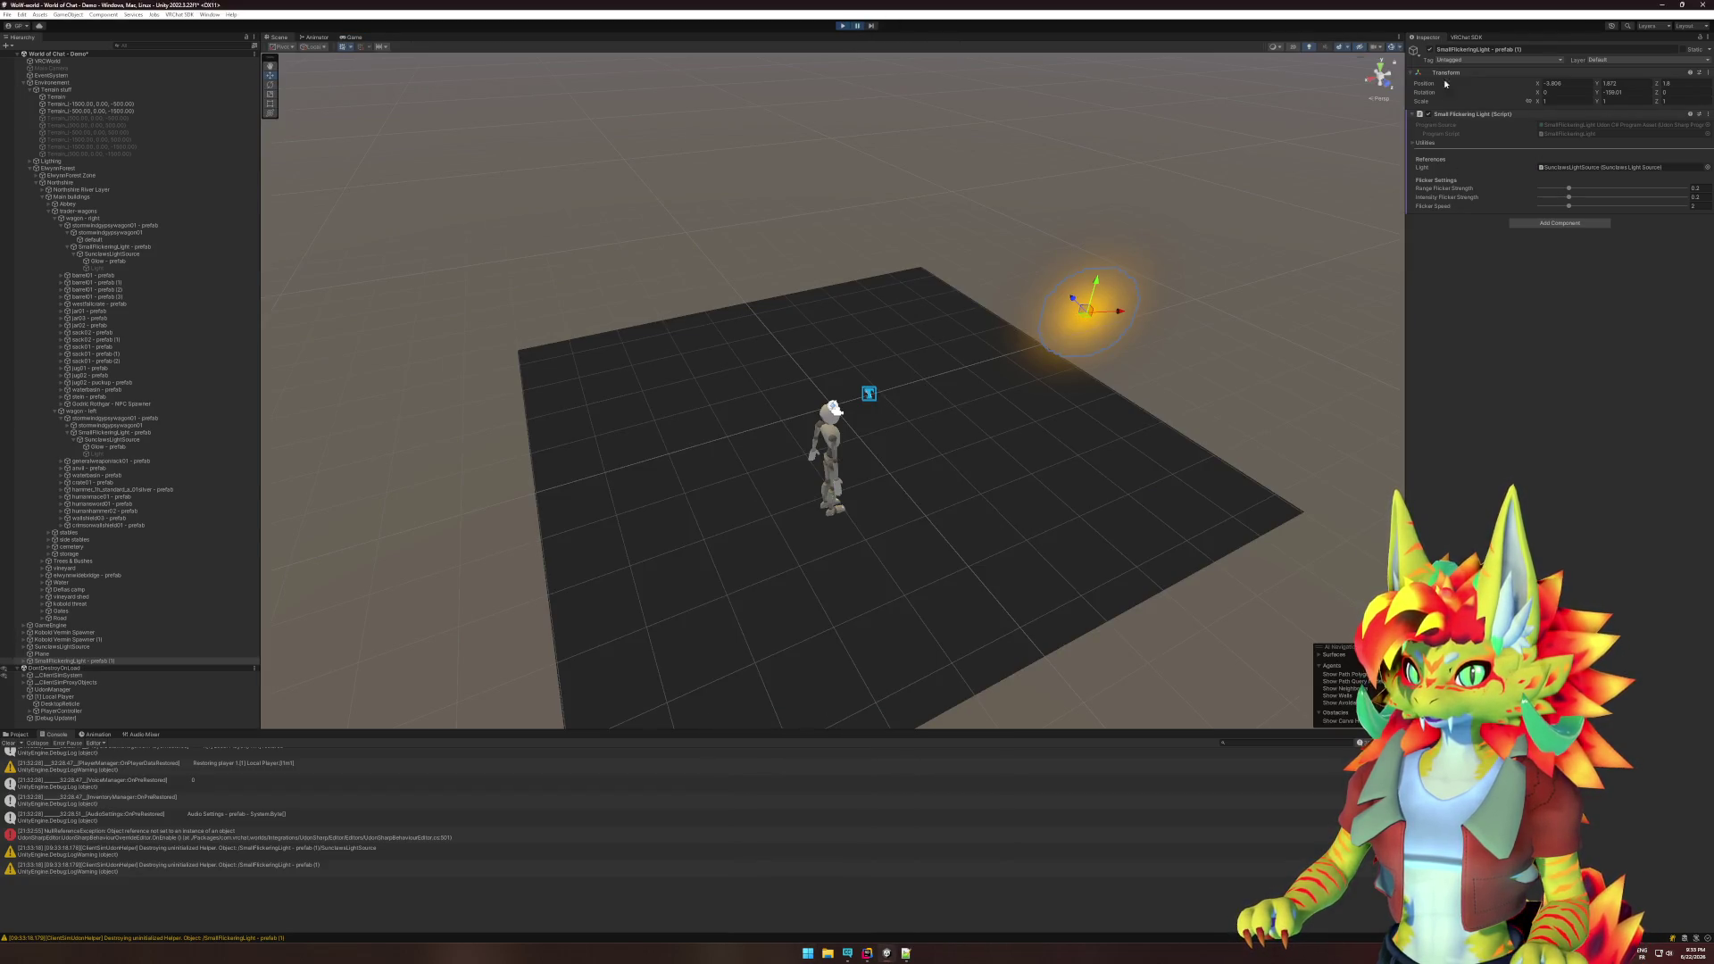
{"action": "left_click", "coordinate": [1103, 351]}
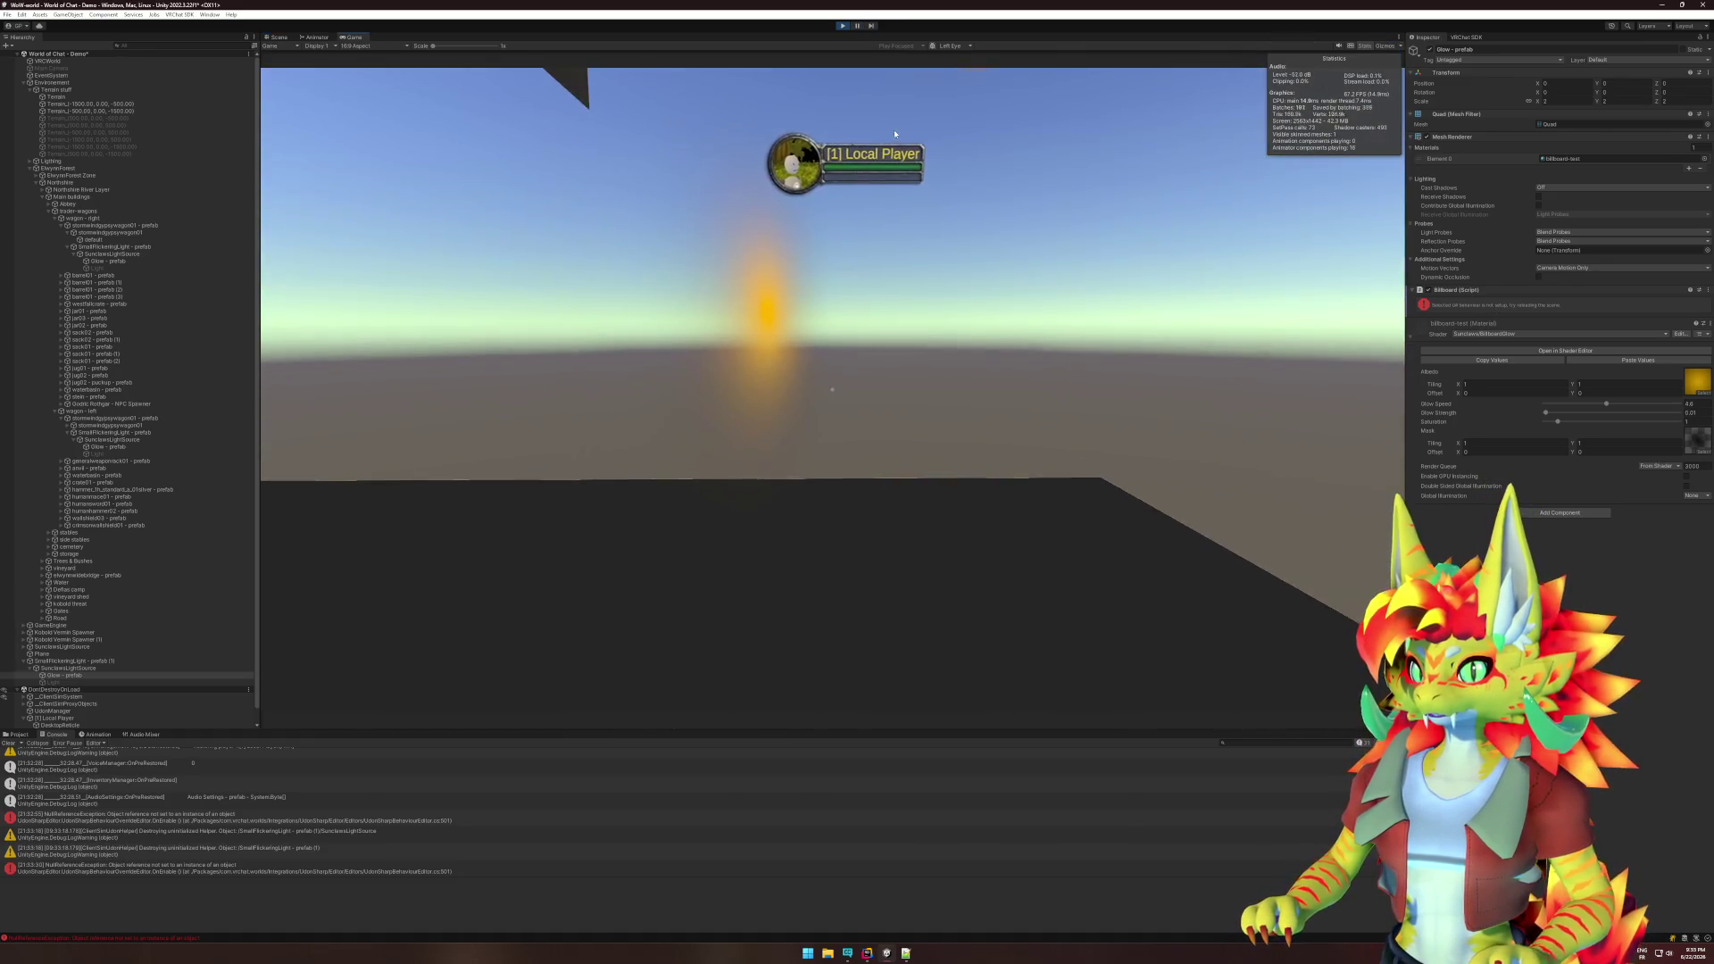
{"action": "key", "text": "super"}
{"action": "key", "text": "super"}
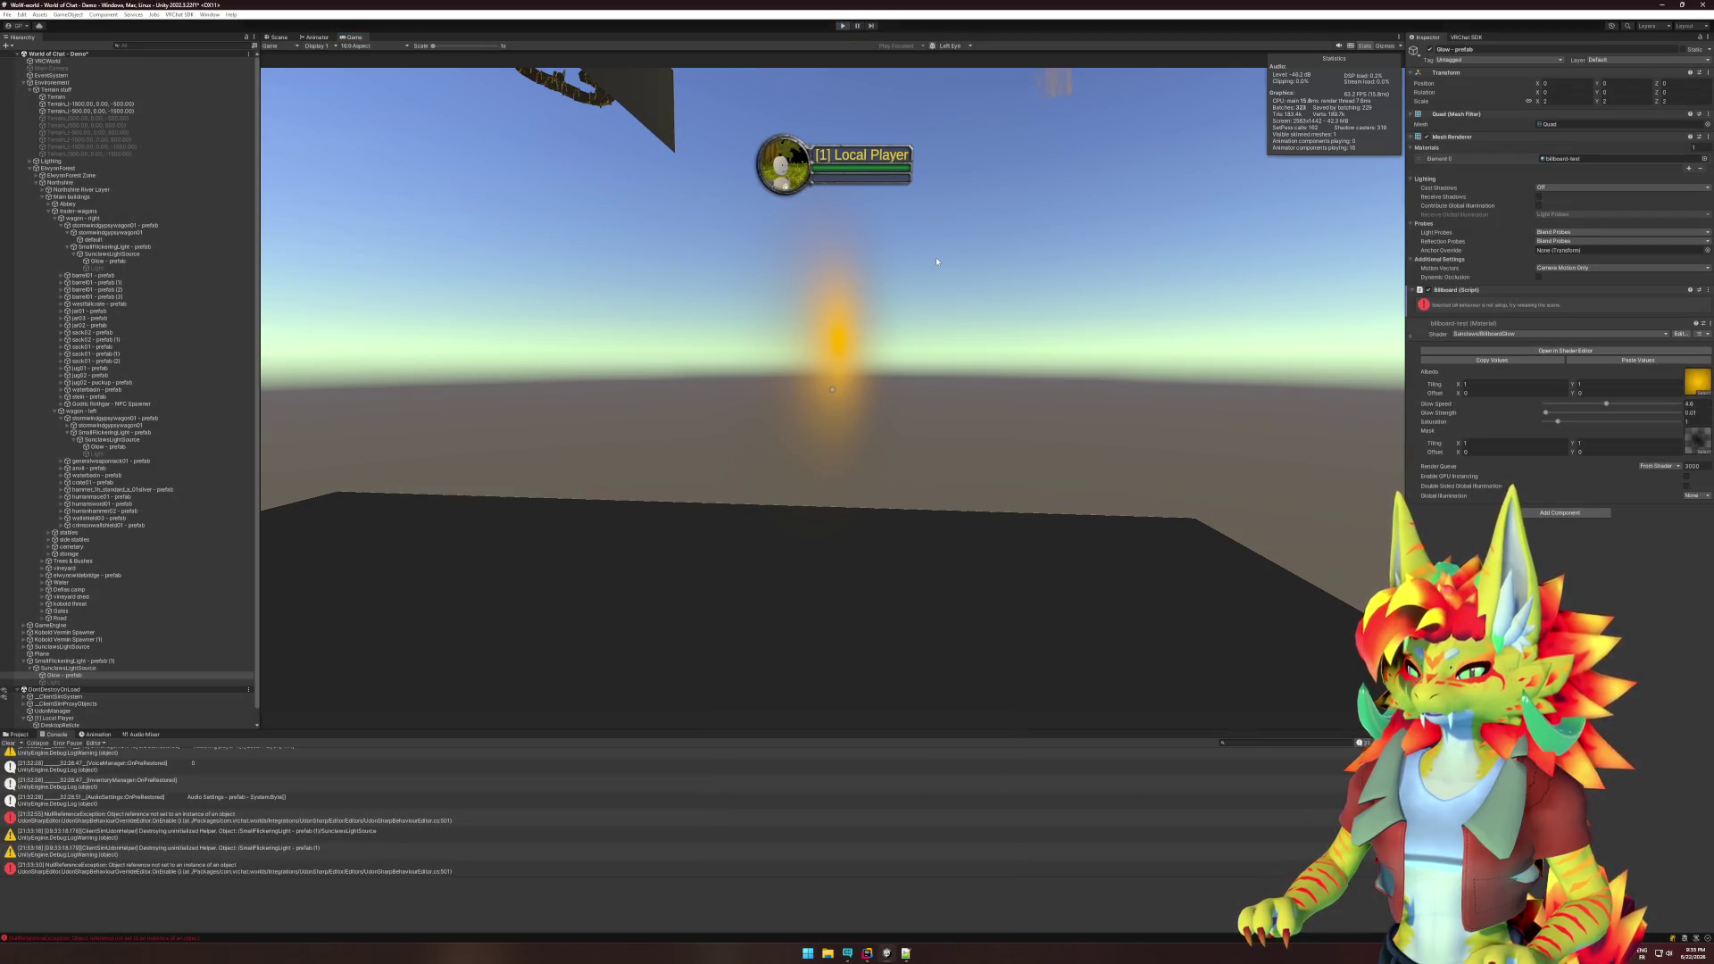
{"action": "key", "text": "ctrl+p"}
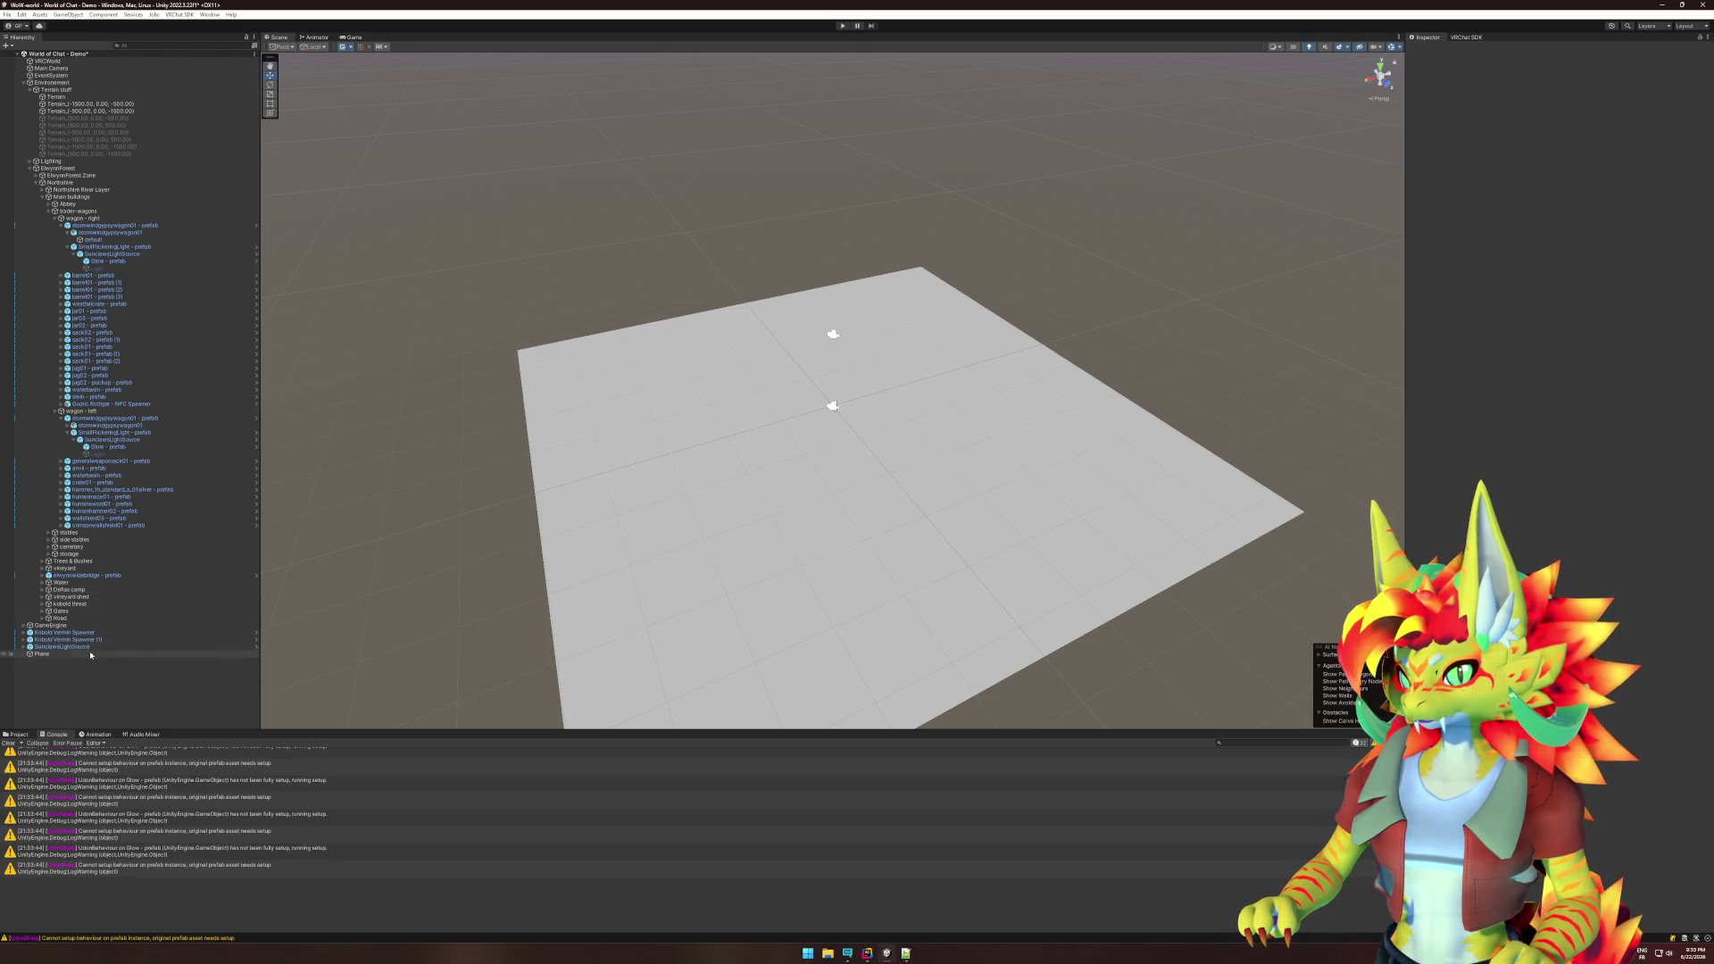
- Duplicate SmallFlickeringLight under Plane, zero its position and Y rotation, and raise it about two units
{"action": "left_click", "coordinate": [138, 248]}
{"action": "key", "text": "ctrl+d"}
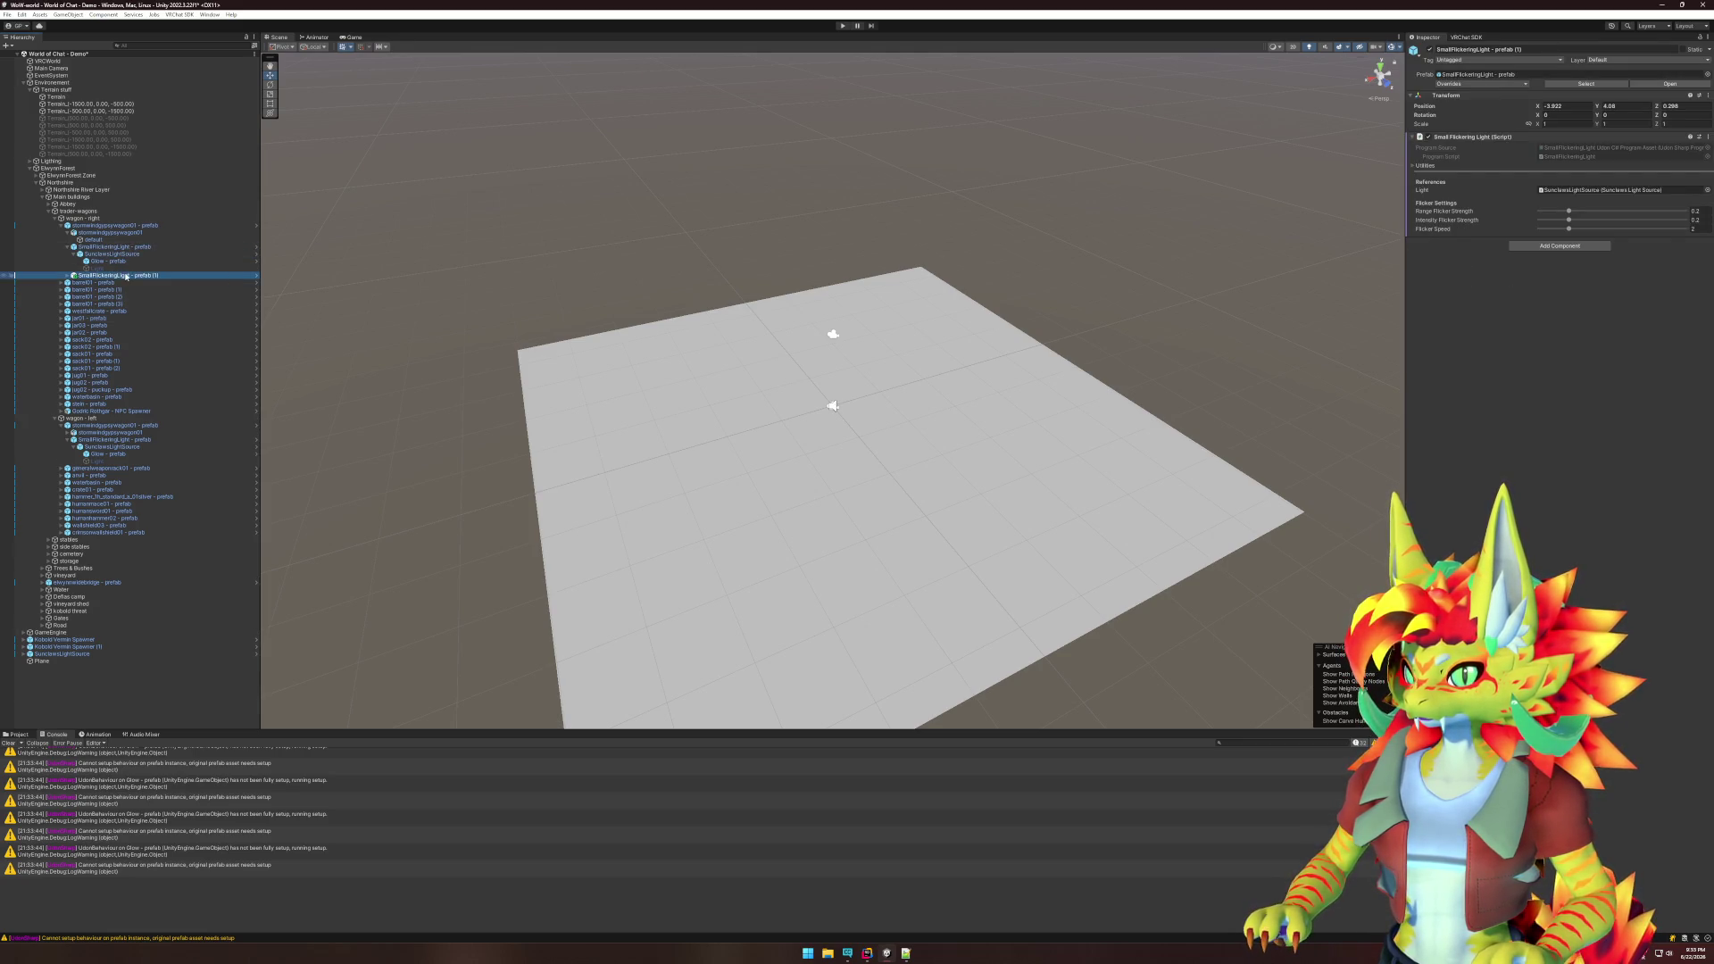
{"action": "left_click_drag", "start_coordinate": [51, 671], "coordinate": [44, 662]}
{"action": "left_click", "coordinate": [1564, 106]}
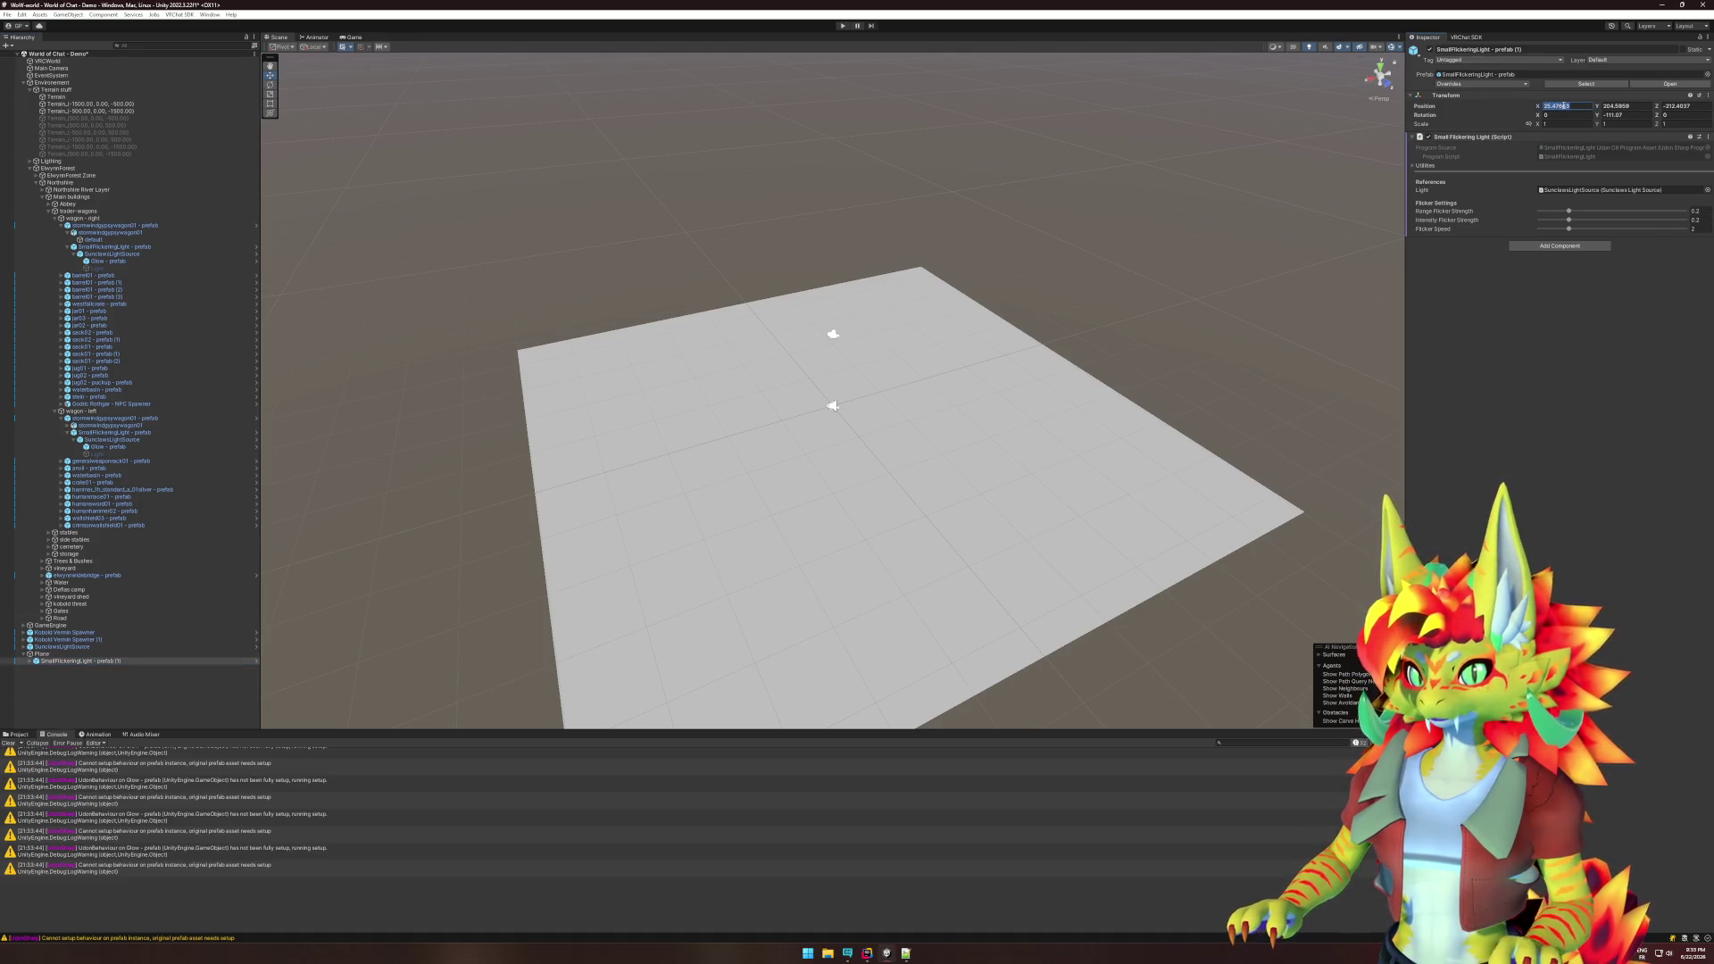
{"action": "type", "text": "0"}
{"action": "key", "text": "Tab"}
{"action": "type", "text": "0"}
{"action": "key", "text": "Tab"}
{"action": "type", "text": "0"}
{"action": "left_click", "coordinate": [1616, 114]}
{"action": "type", "text": "0"}
{"action": "mouse_move", "coordinate": [844, 393]}
{"action": "left_mouse_down"}
{"action": "mouse_move", "coordinate": [843, 311]}
{"action": "mouse_move", "coordinate": [987, 288]}
{"action": "mouse_move", "coordinate": [904, 370]}
{"action": "left_mouse_up"}
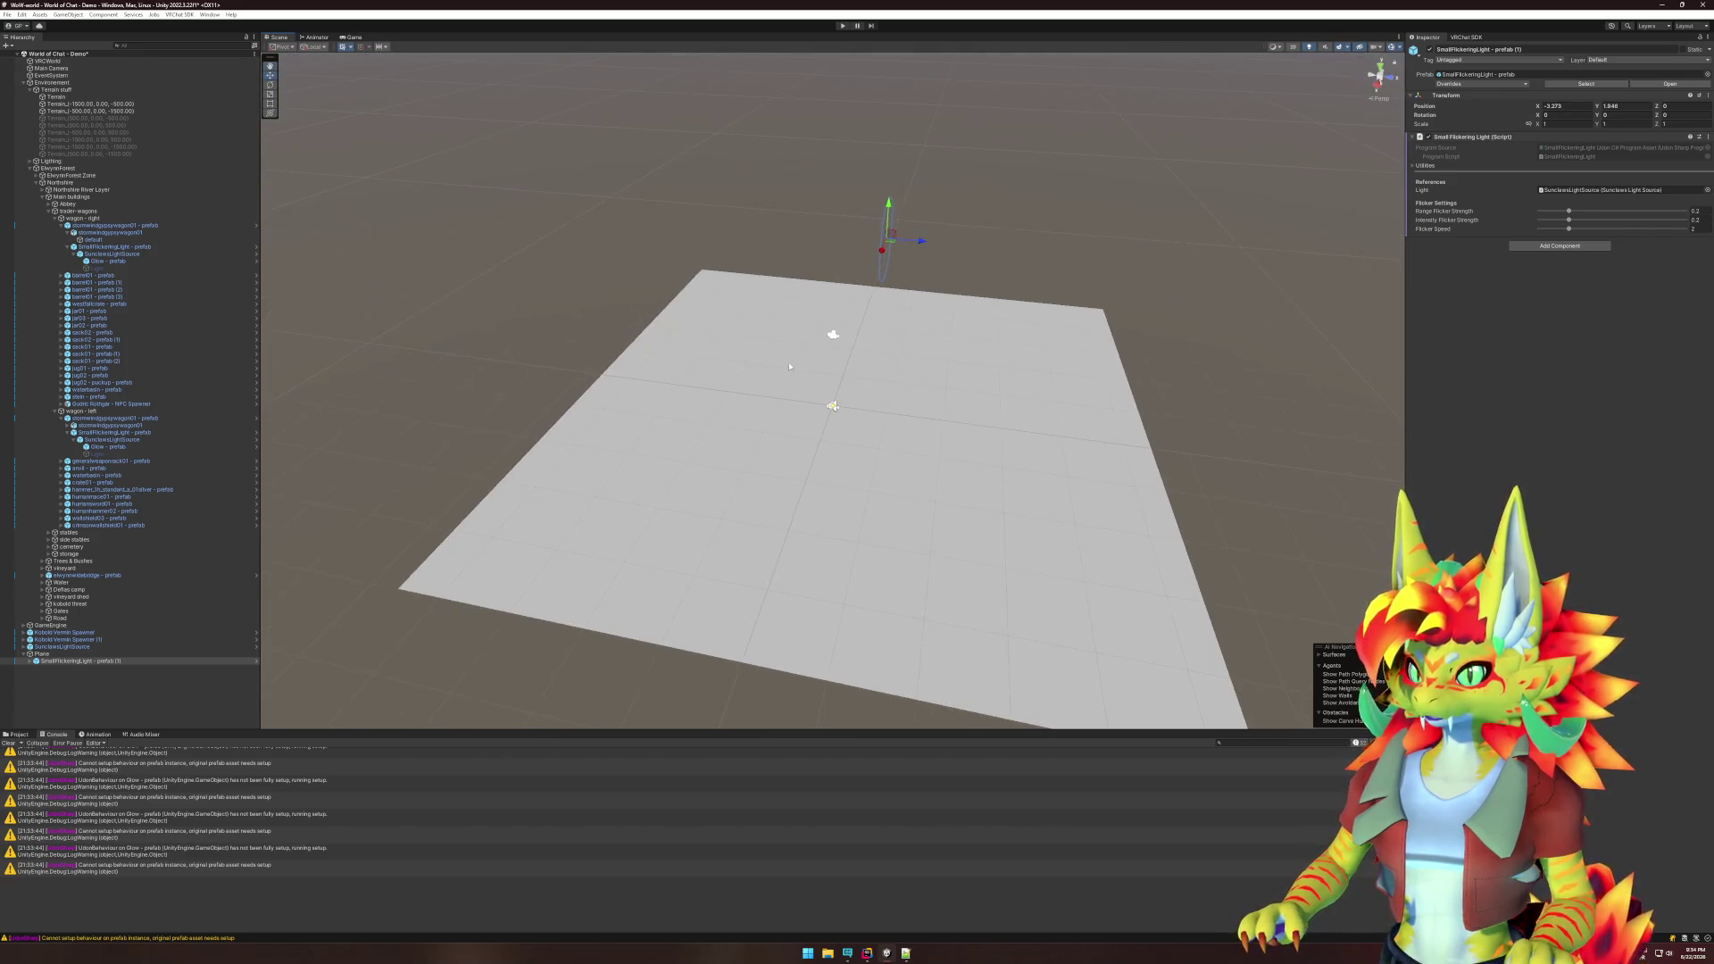
- Check VRCWorld's Spawn Order and keep it on Random
{"action": "left_click", "coordinate": [47, 60]}
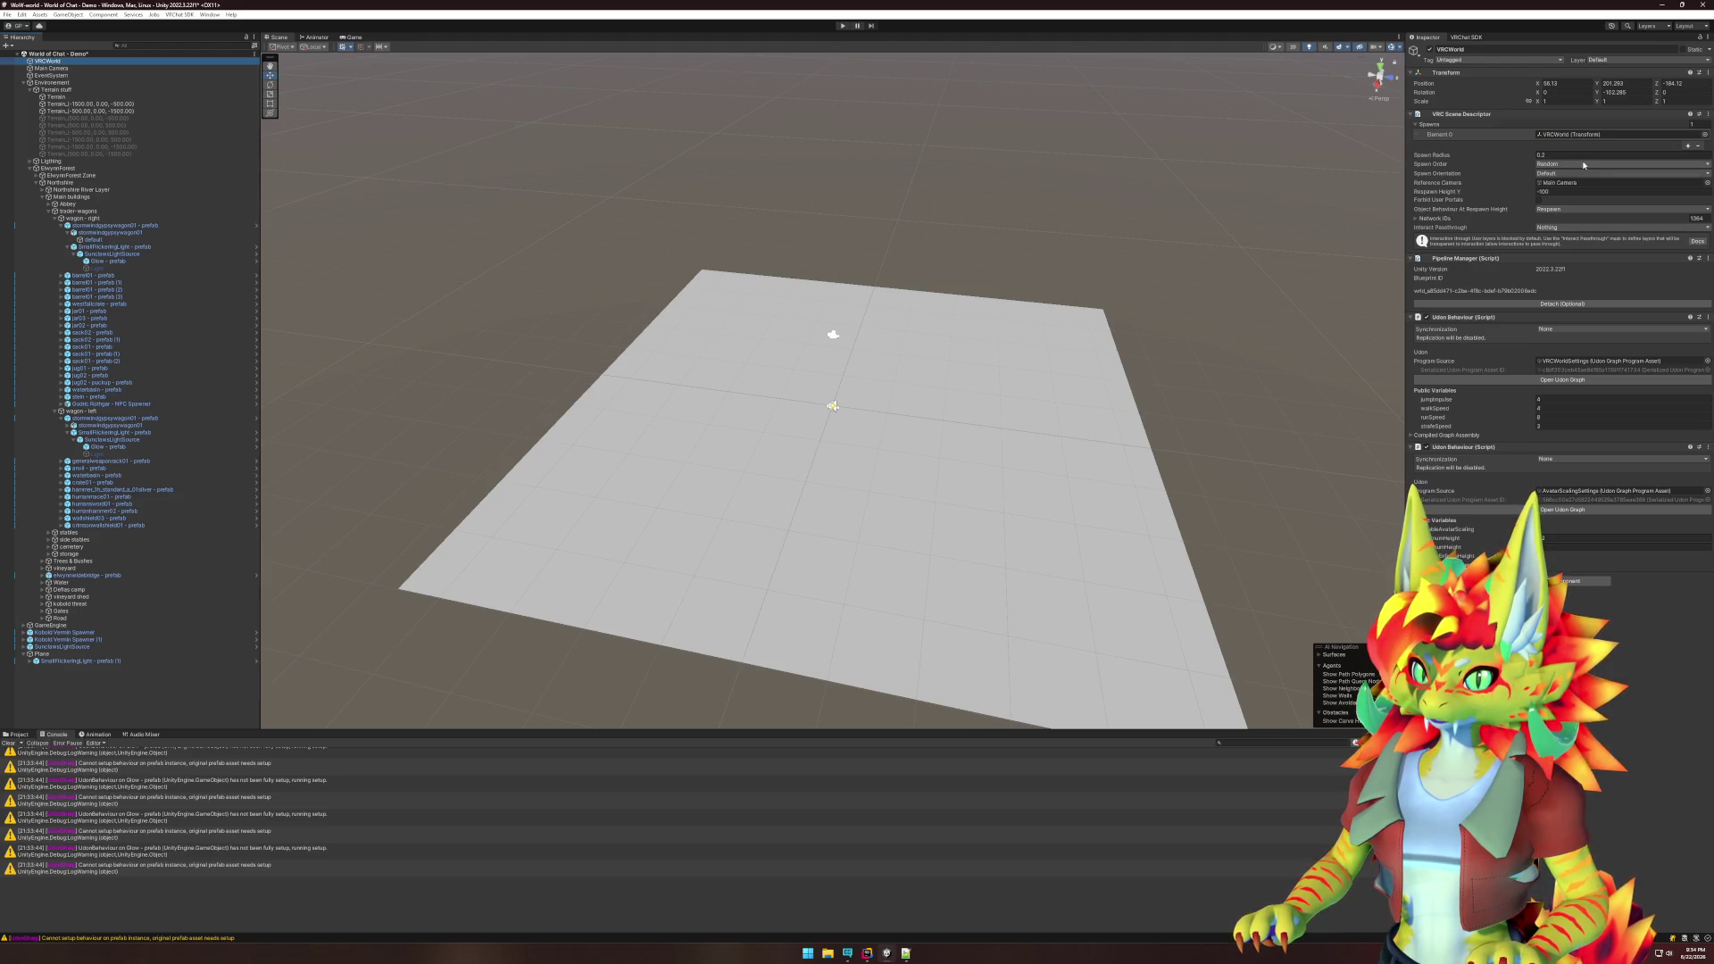
{"action": "left_click", "coordinate": [1566, 165]}
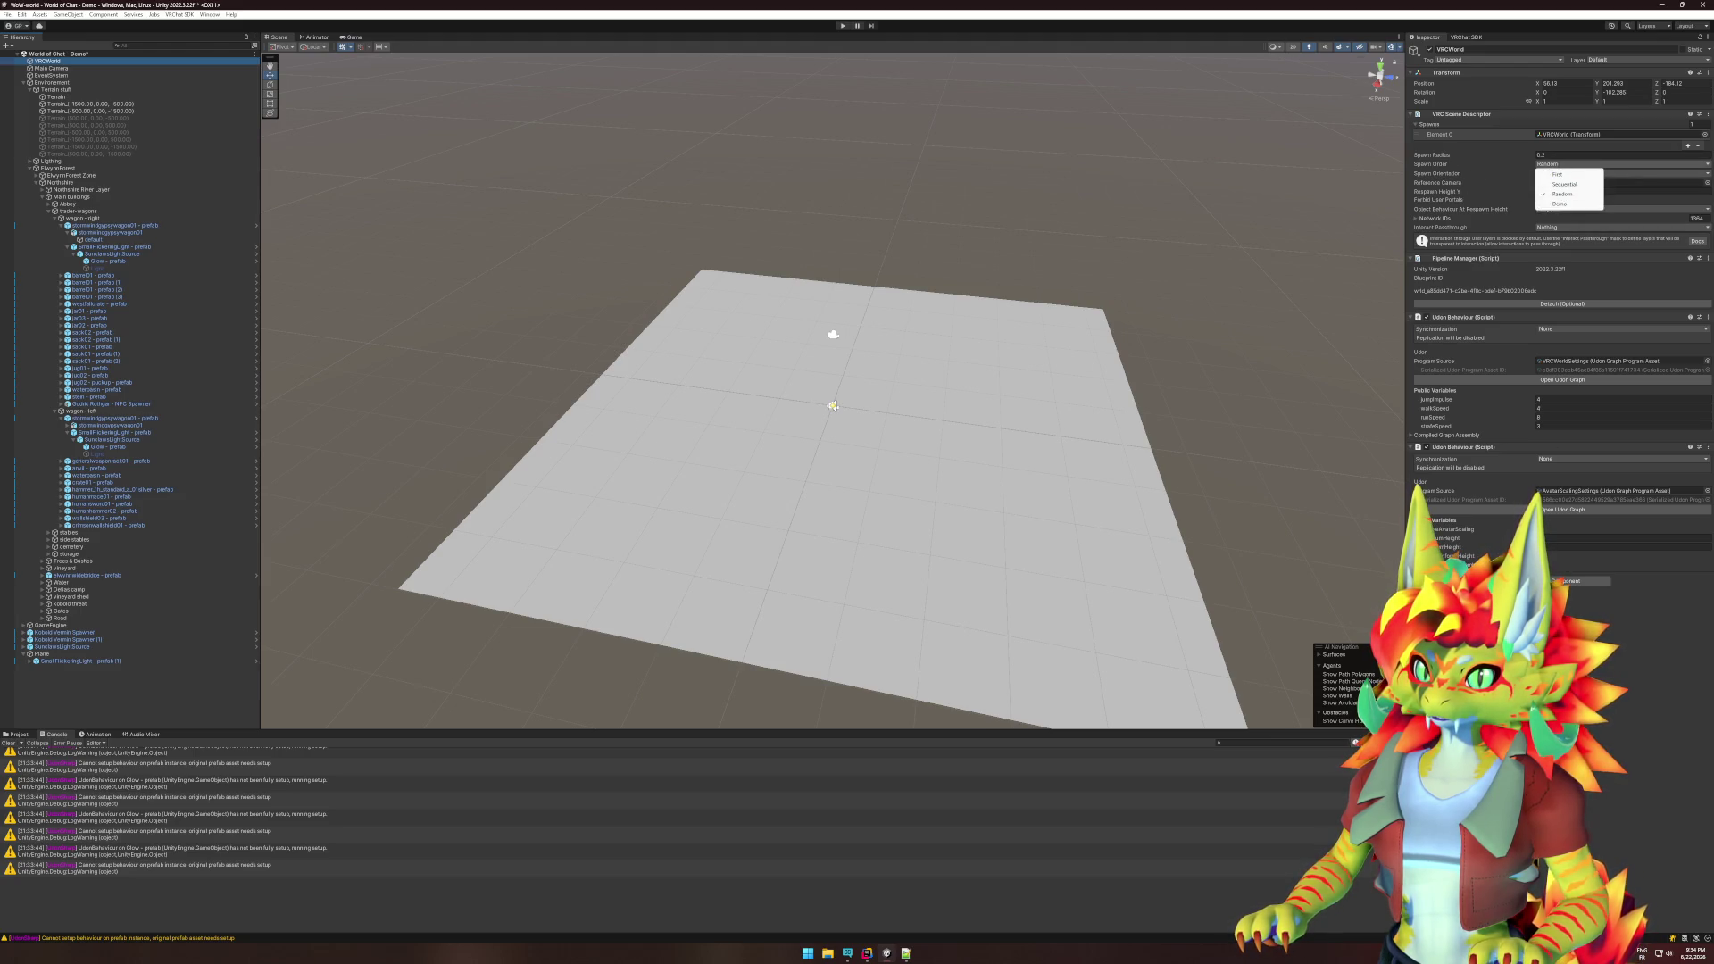
{"action": "left_click", "coordinate": [1563, 194]}
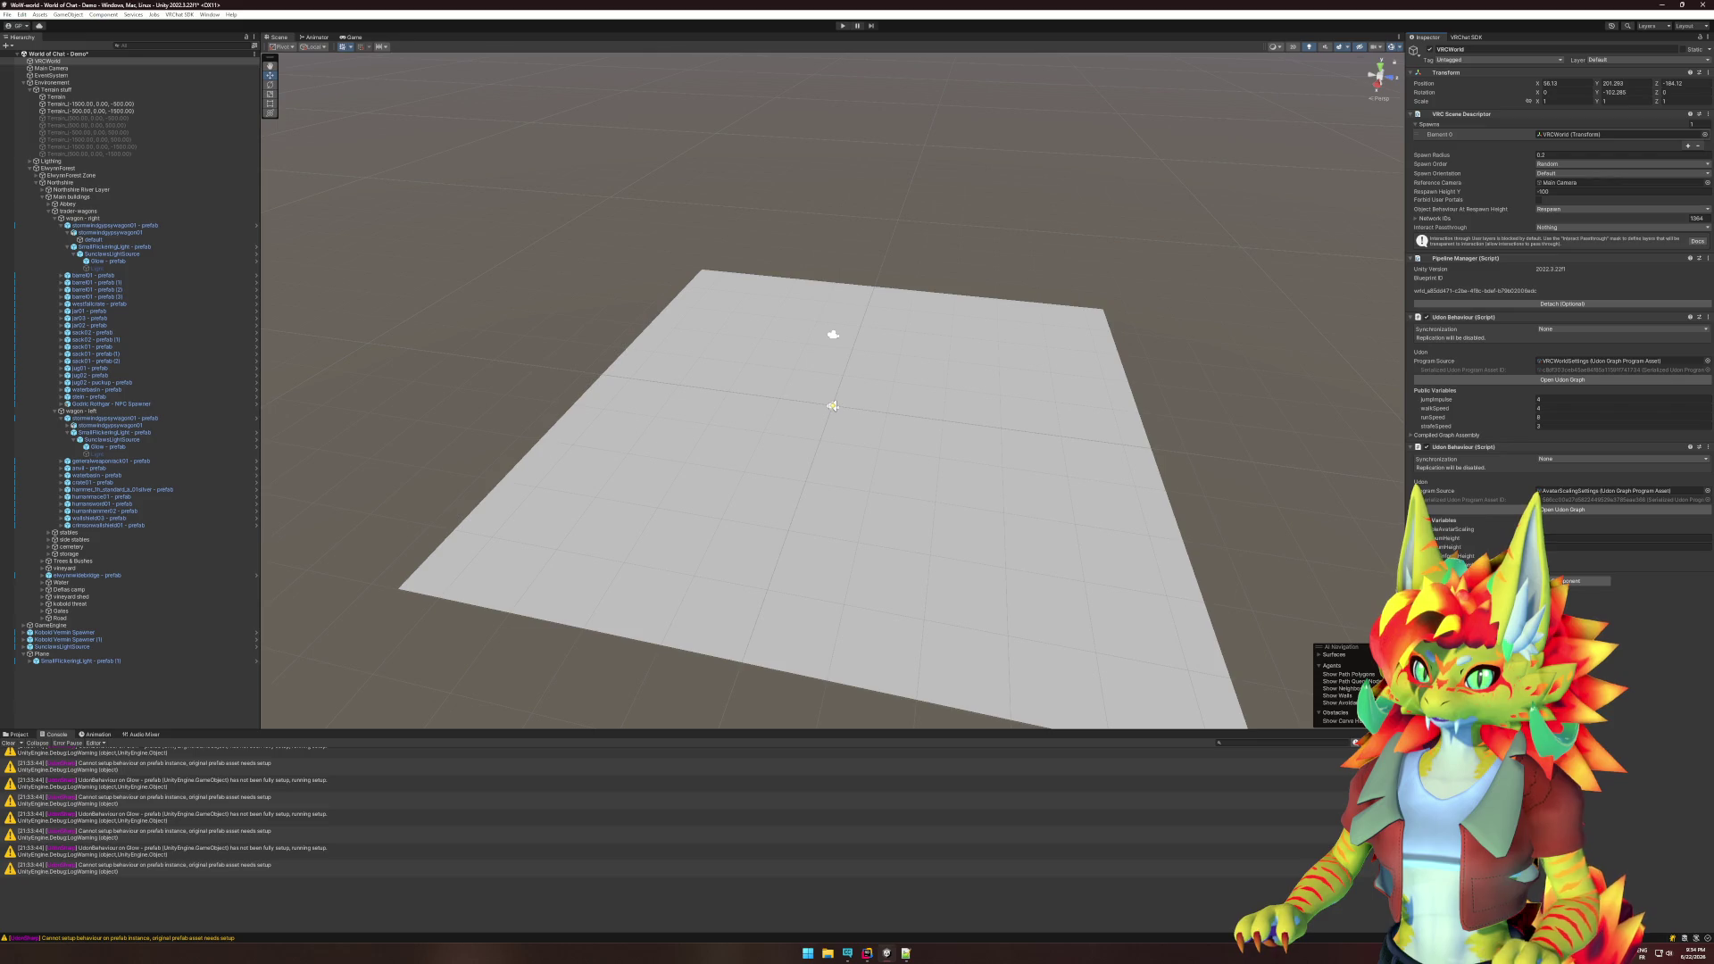
- Start a playtest, close the VRChat Client Simulator menu, and switch to the Scene view
{"action": "left_click", "coordinate": [842, 26]}
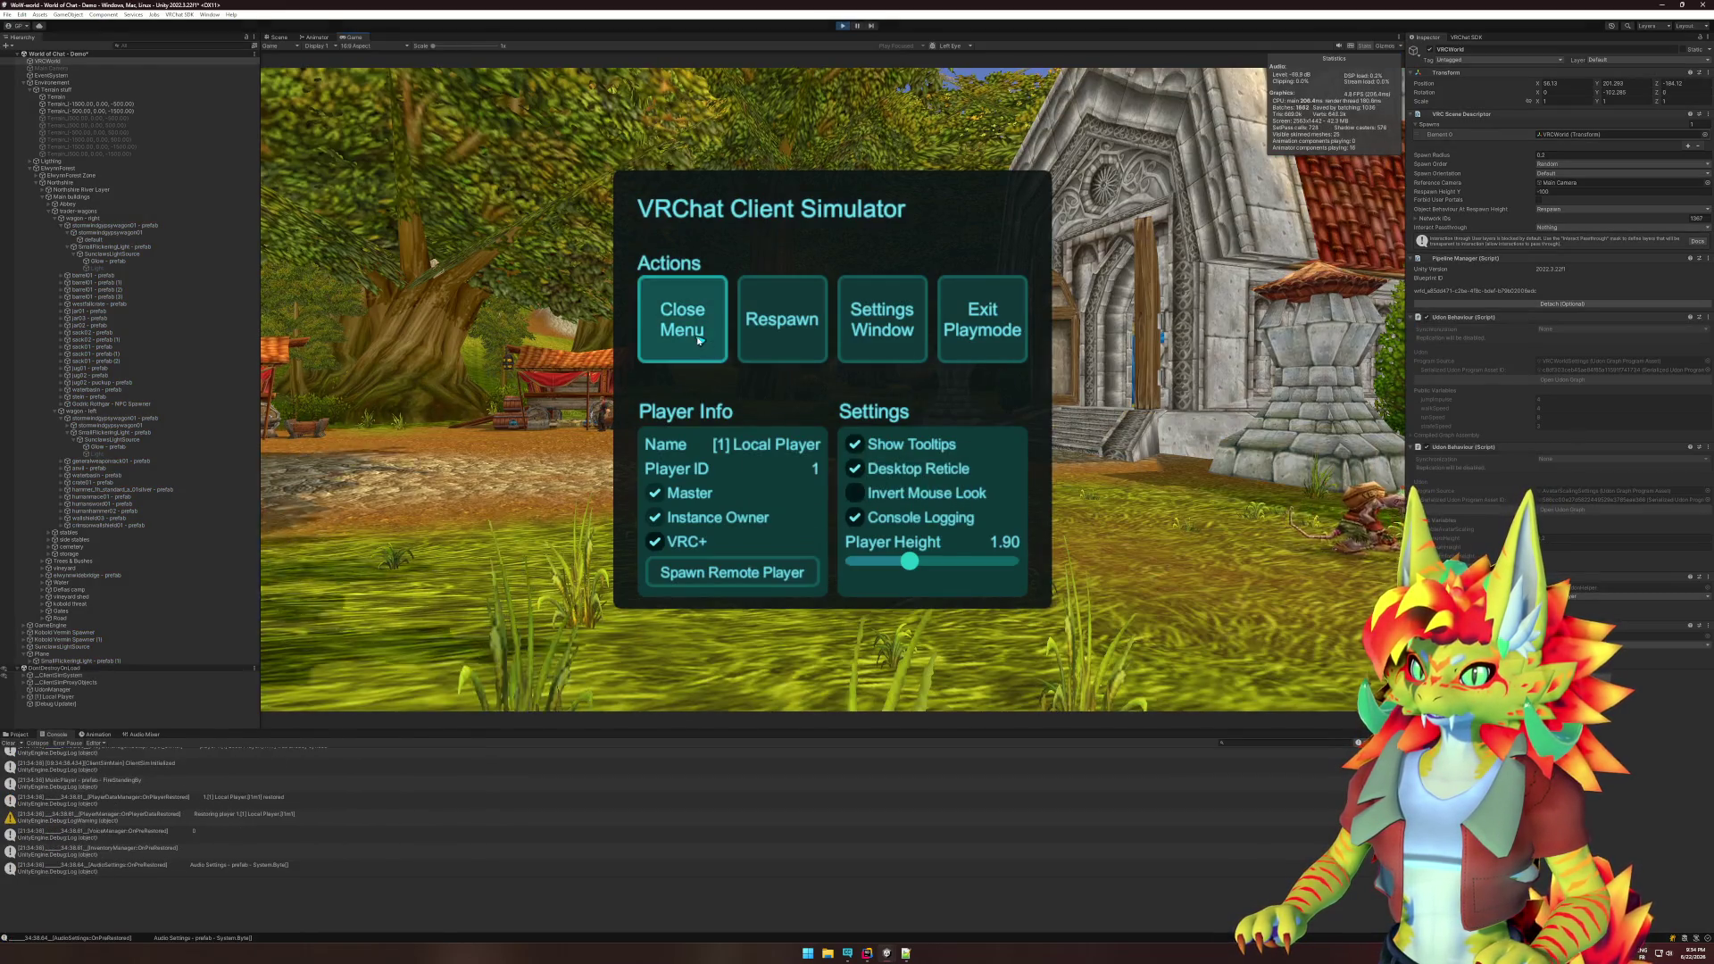
{"action": "left_click", "coordinate": [712, 344]}
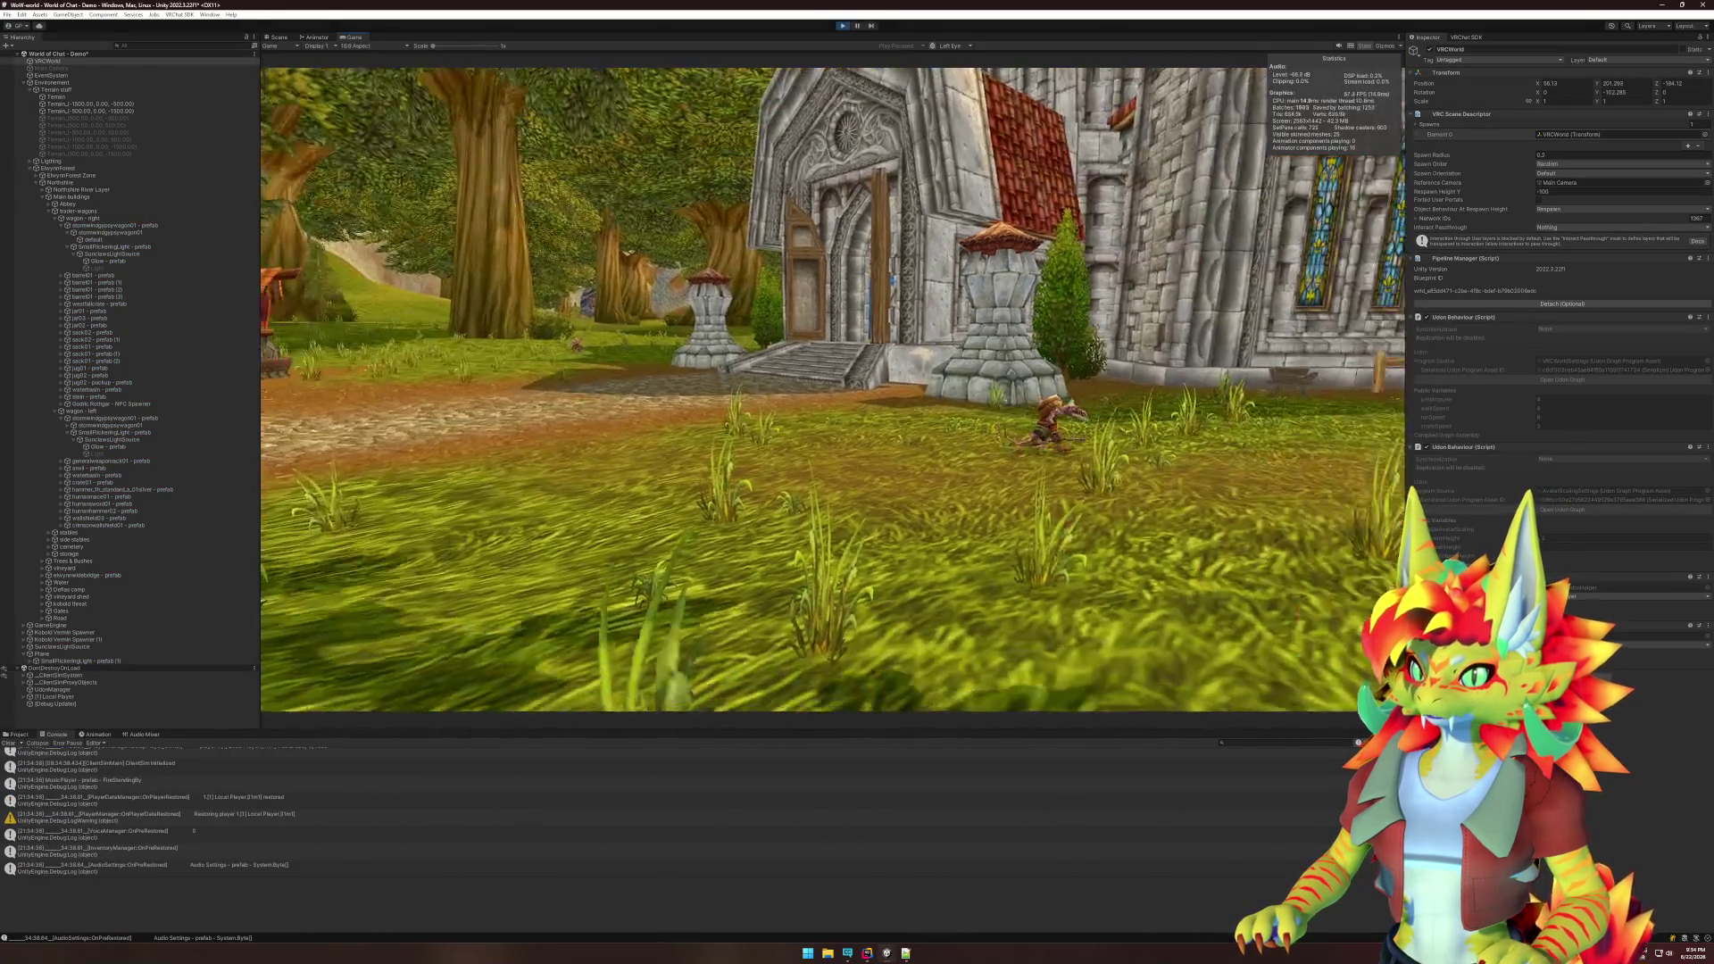
{"action": "key", "text": "super"}
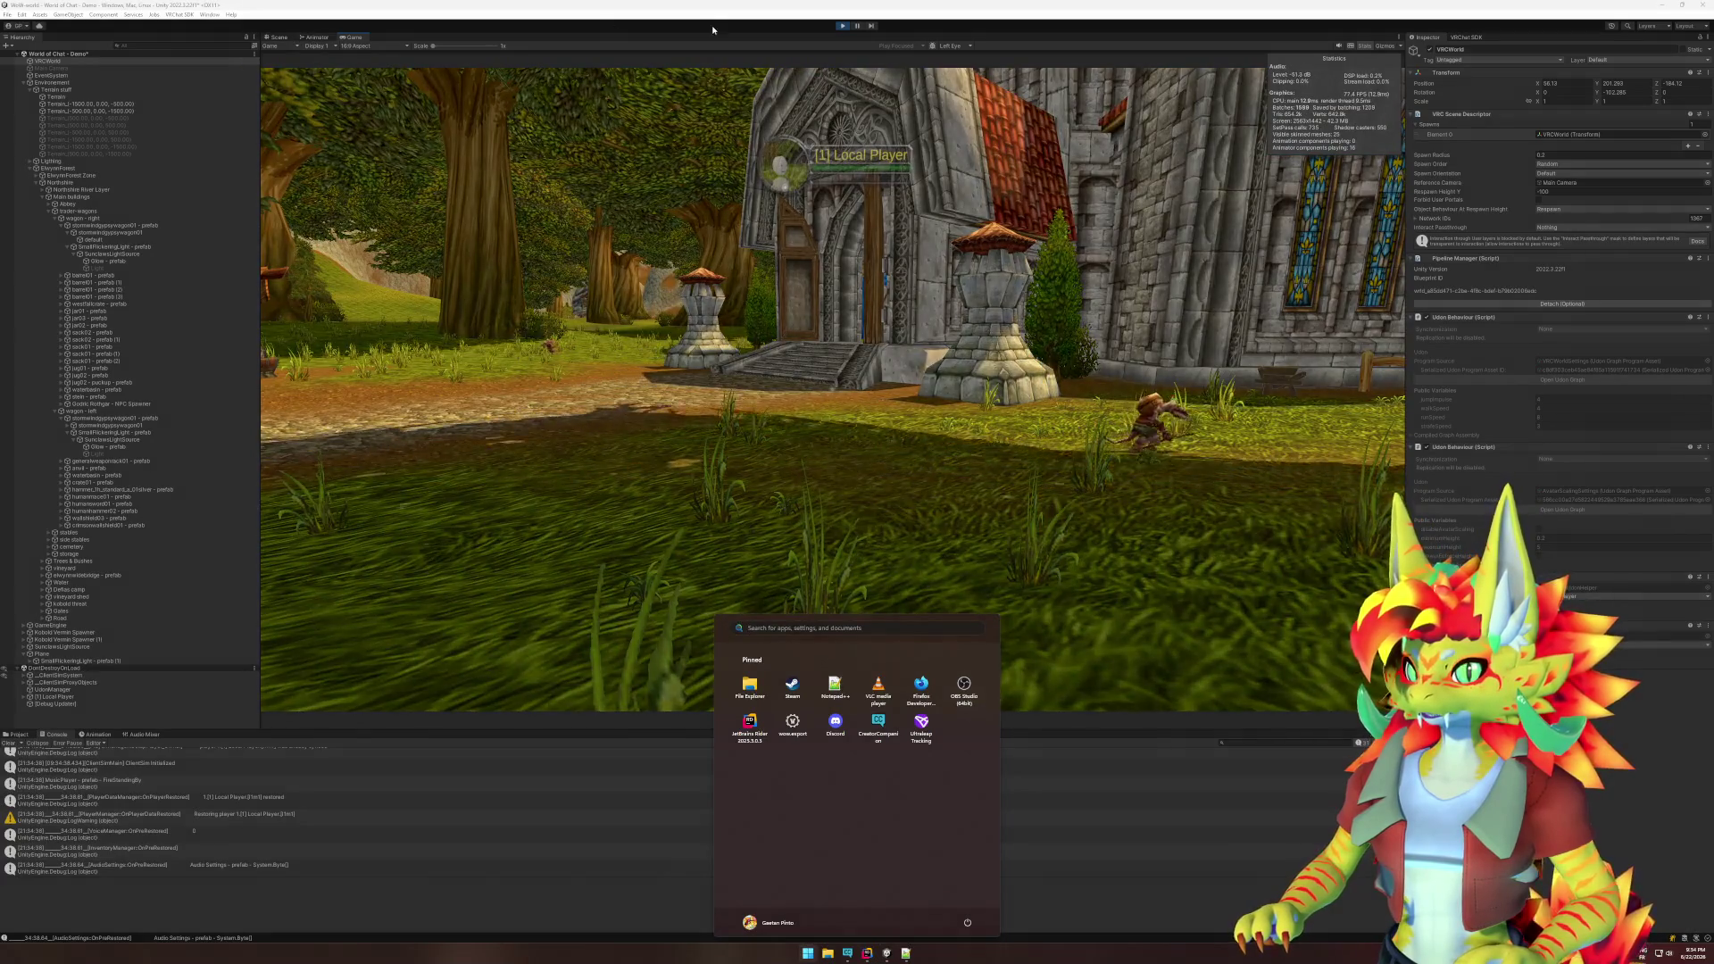
{"action": "left_click", "coordinate": [527, 64]}
{"action": "key", "text": "ctrl+1"}
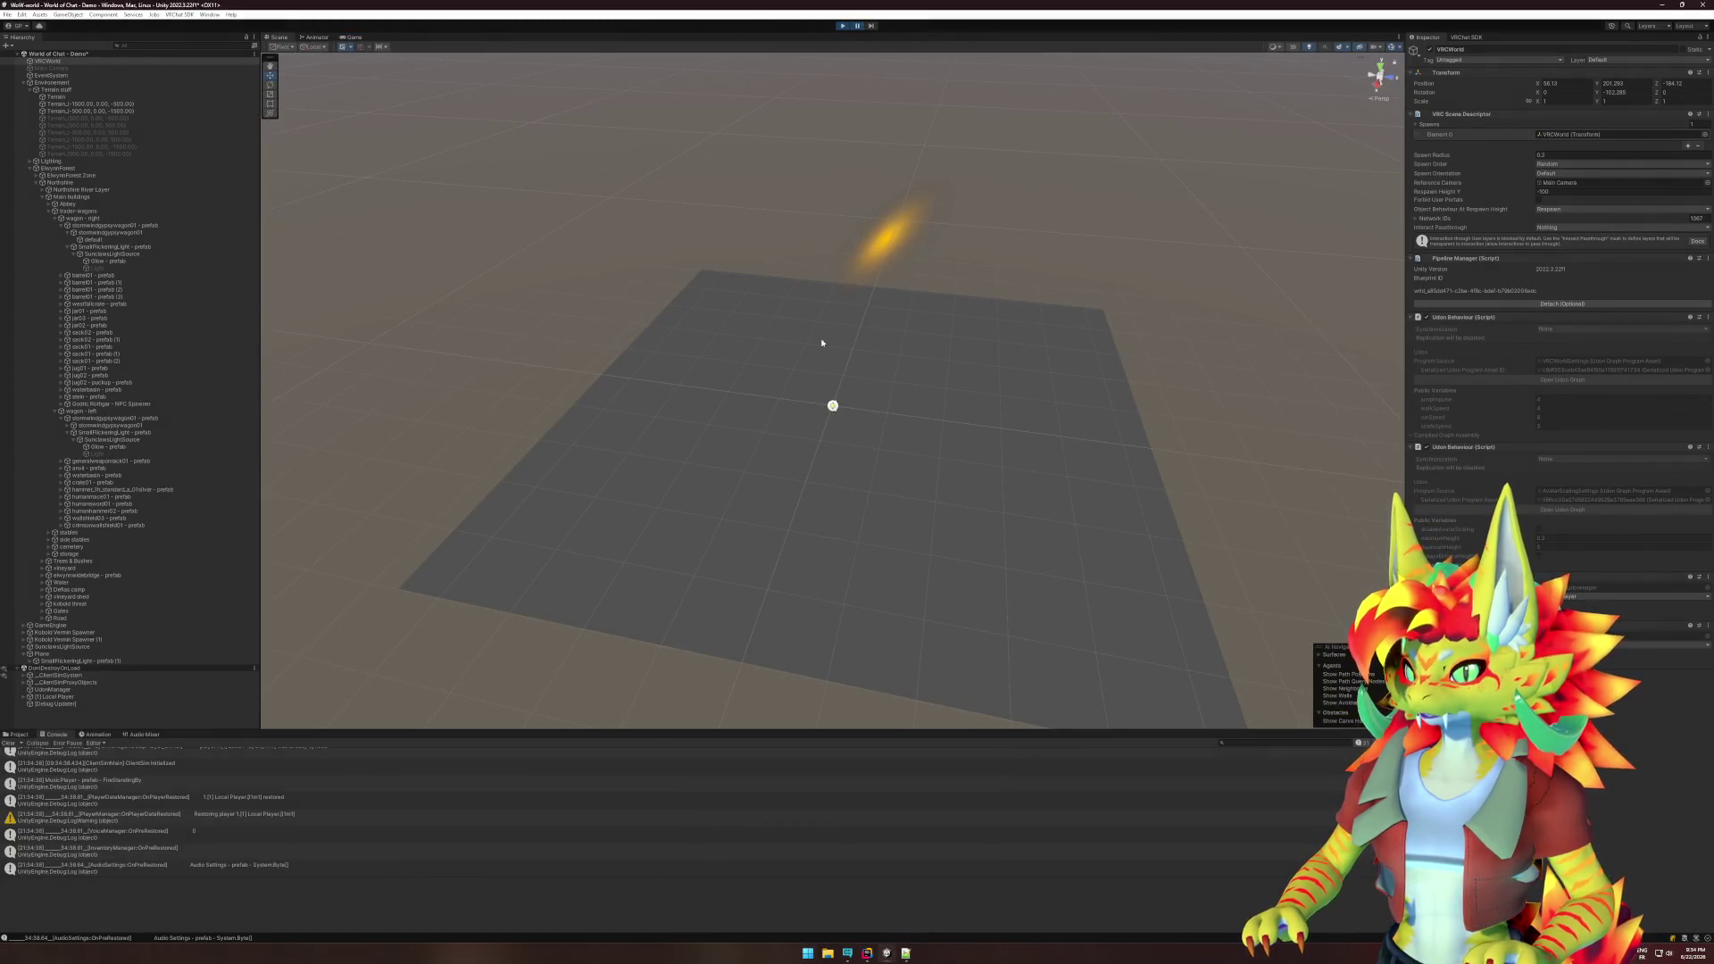
- Zero the Local Player's position and lift it slightly above the plane
{"action": "left_click", "coordinate": [58, 696]}
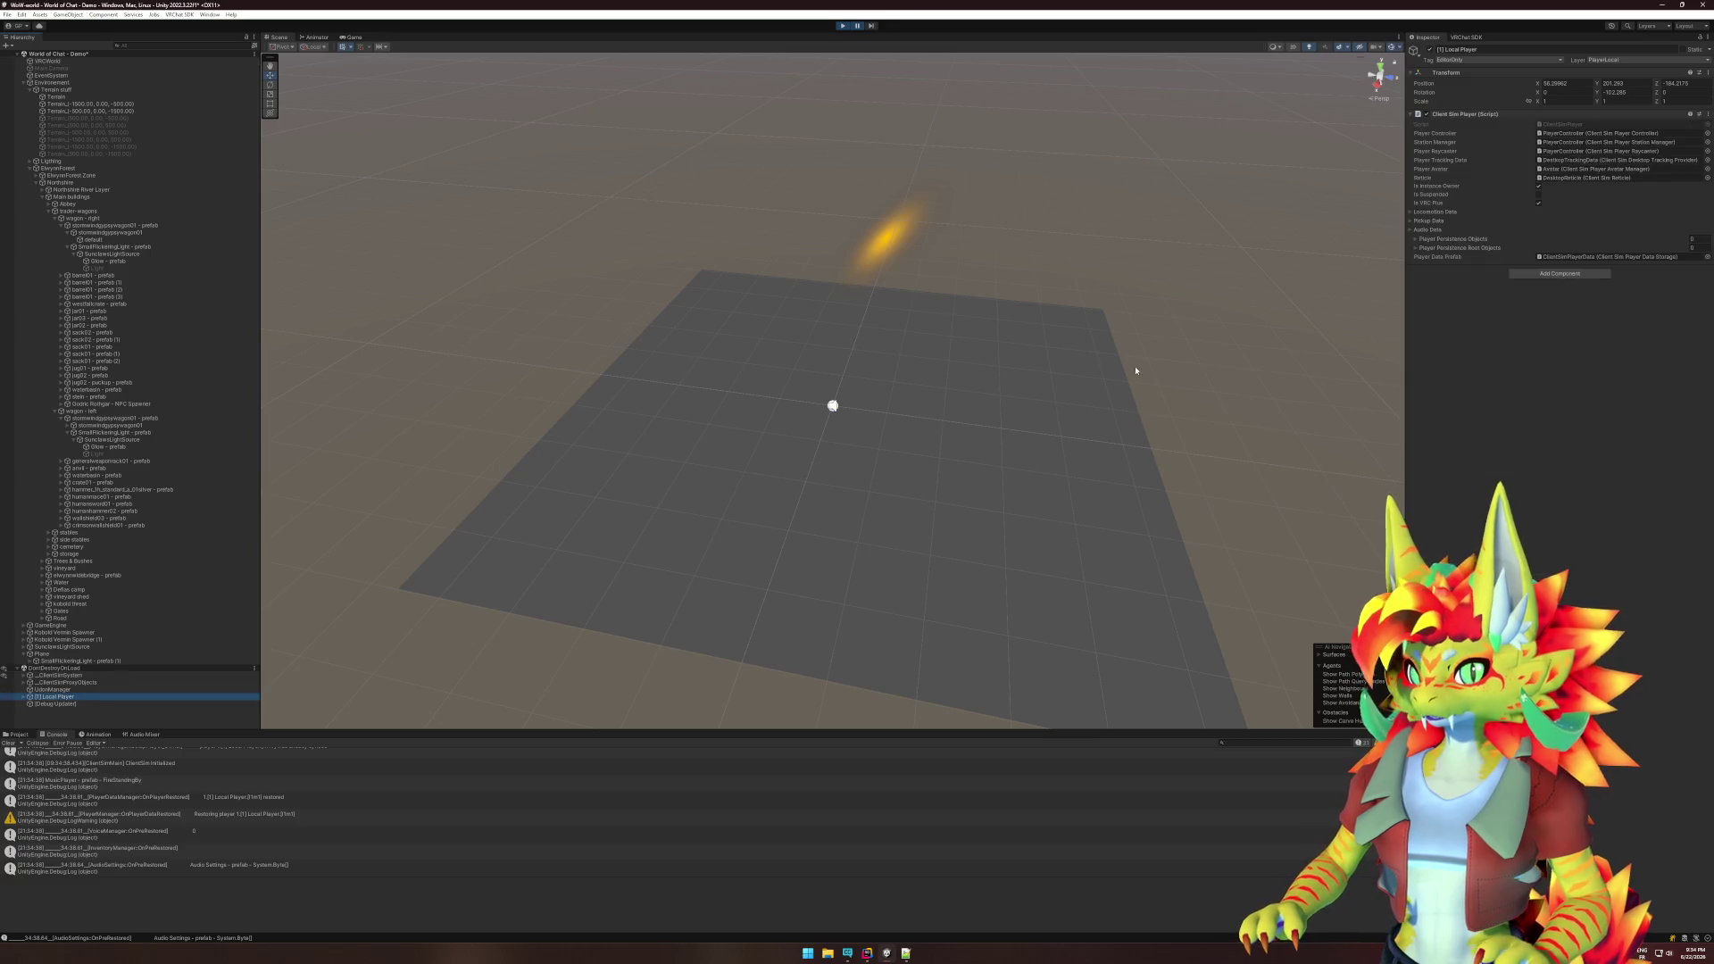
{"action": "left_click", "coordinate": [1561, 83]}
{"action": "type", "text": "0"}
{"action": "key", "text": "Tab"}
{"action": "type", "text": "0"}
{"action": "key", "text": "Tab"}
{"action": "type", "text": "0"}
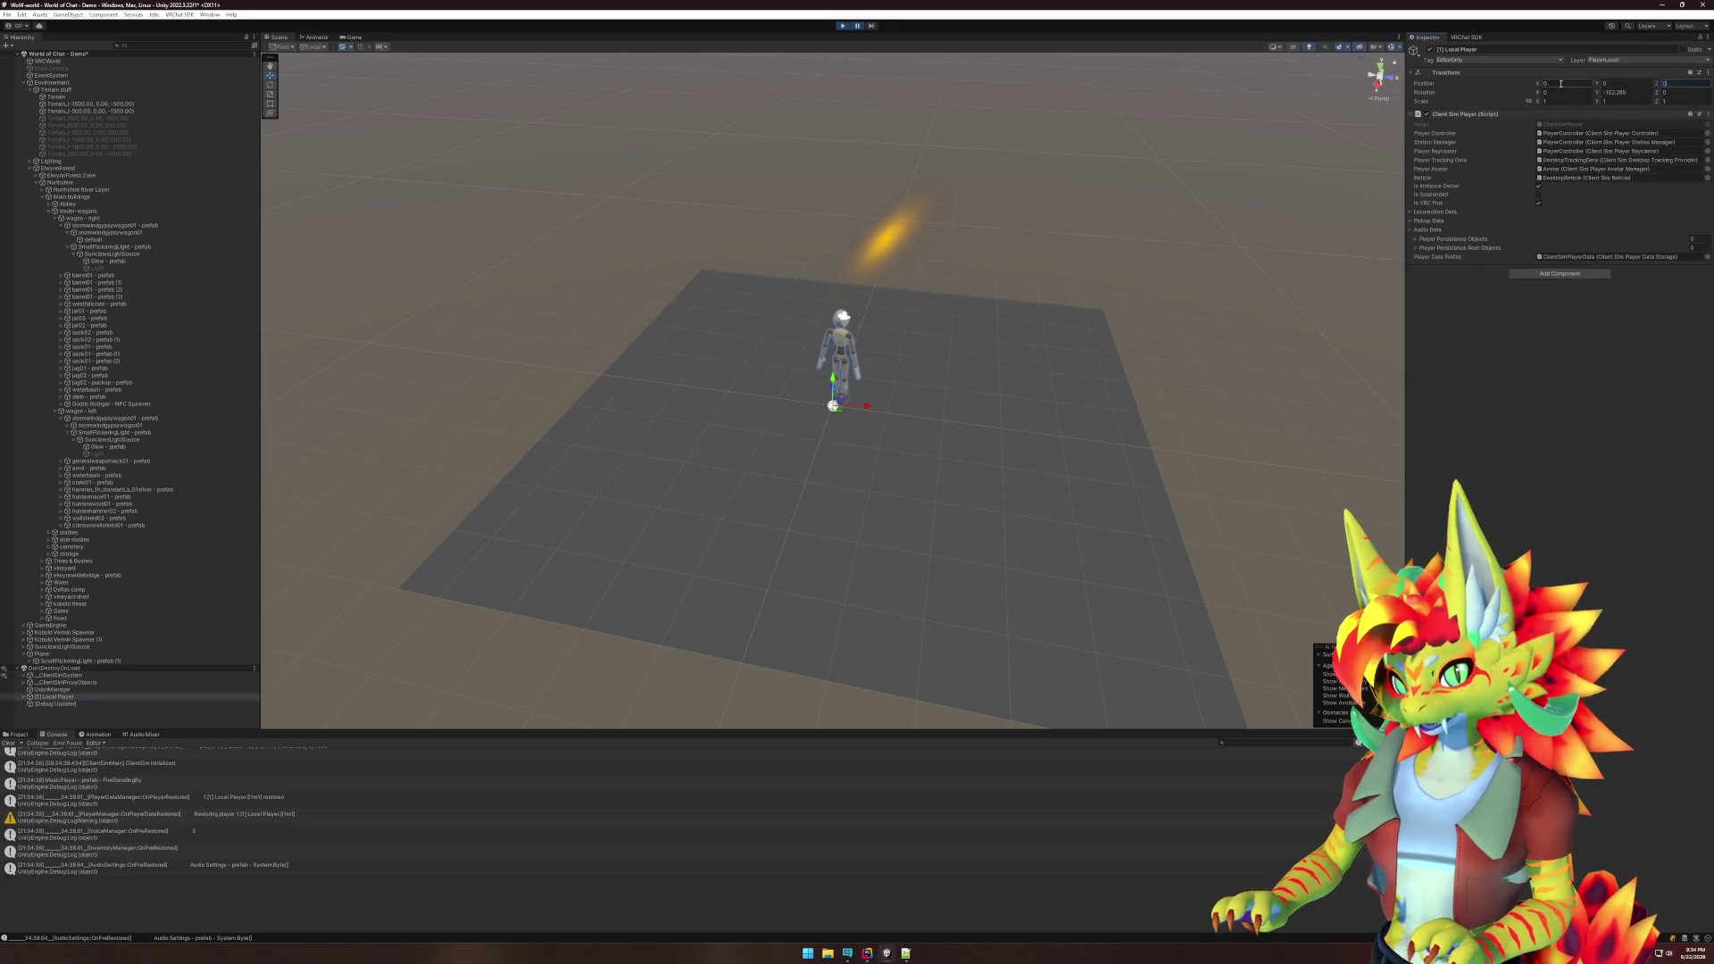
{"action": "left_click_drag", "start_coordinate": [829, 380], "coordinate": [834, 366]}
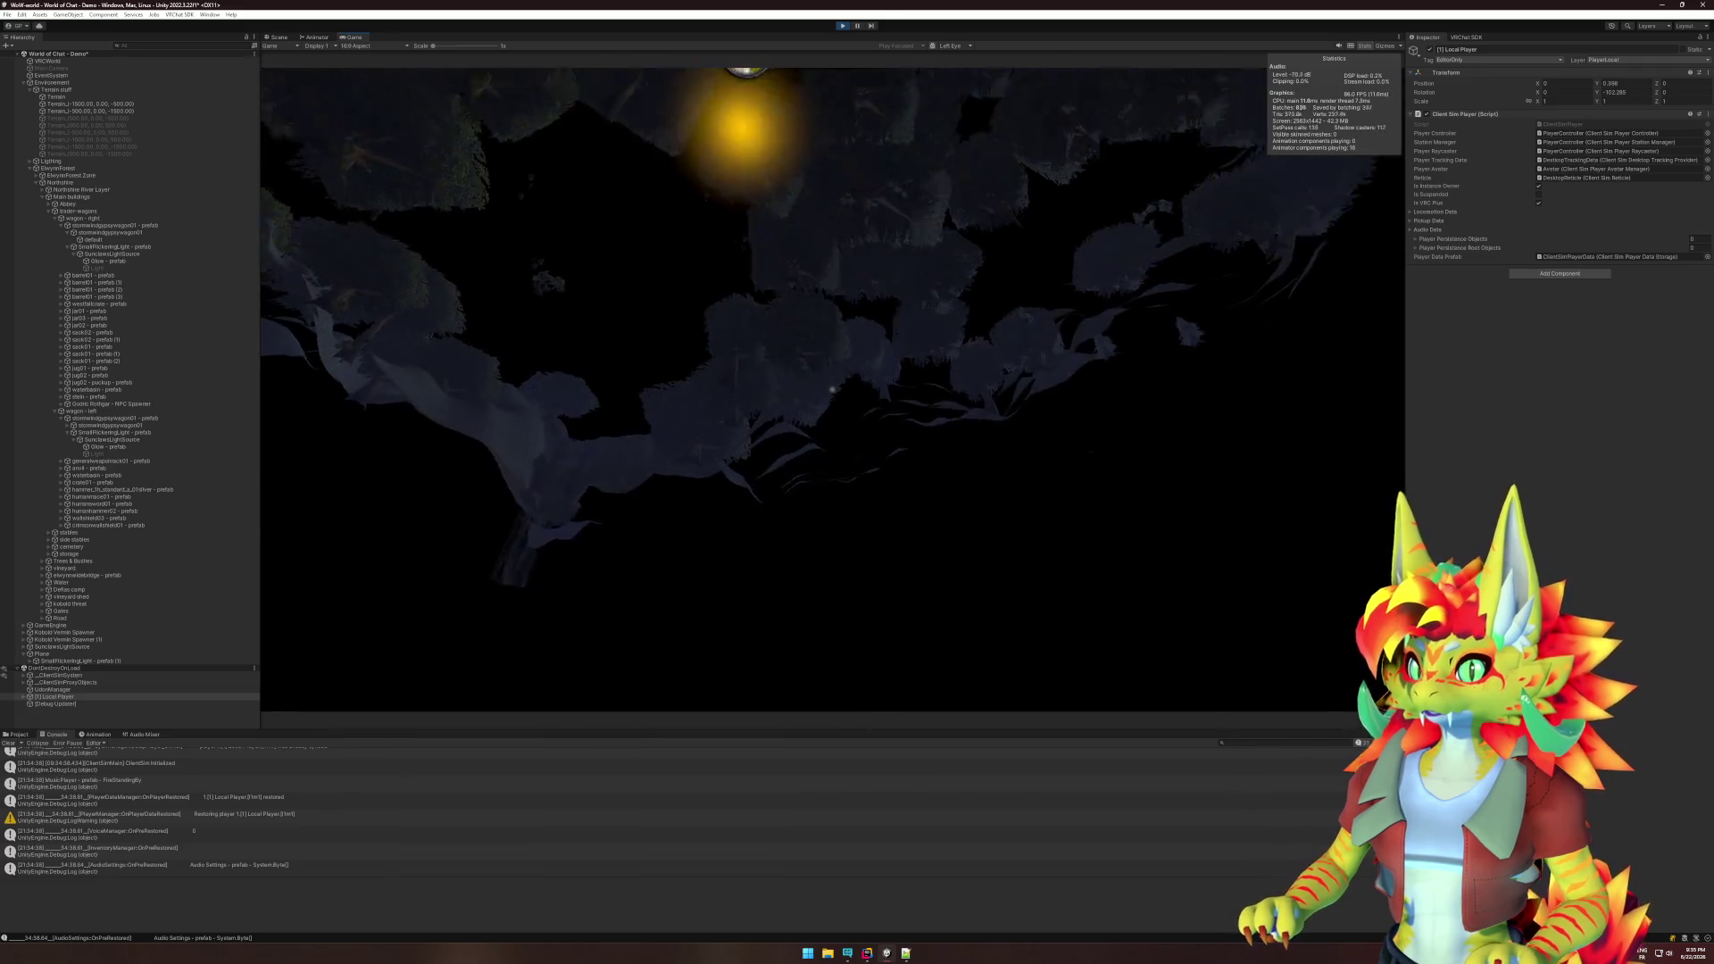
- Close the Start menu, return to Unity, and stop Play mode with Ctrl+P
{"action": "key", "text": "super"}
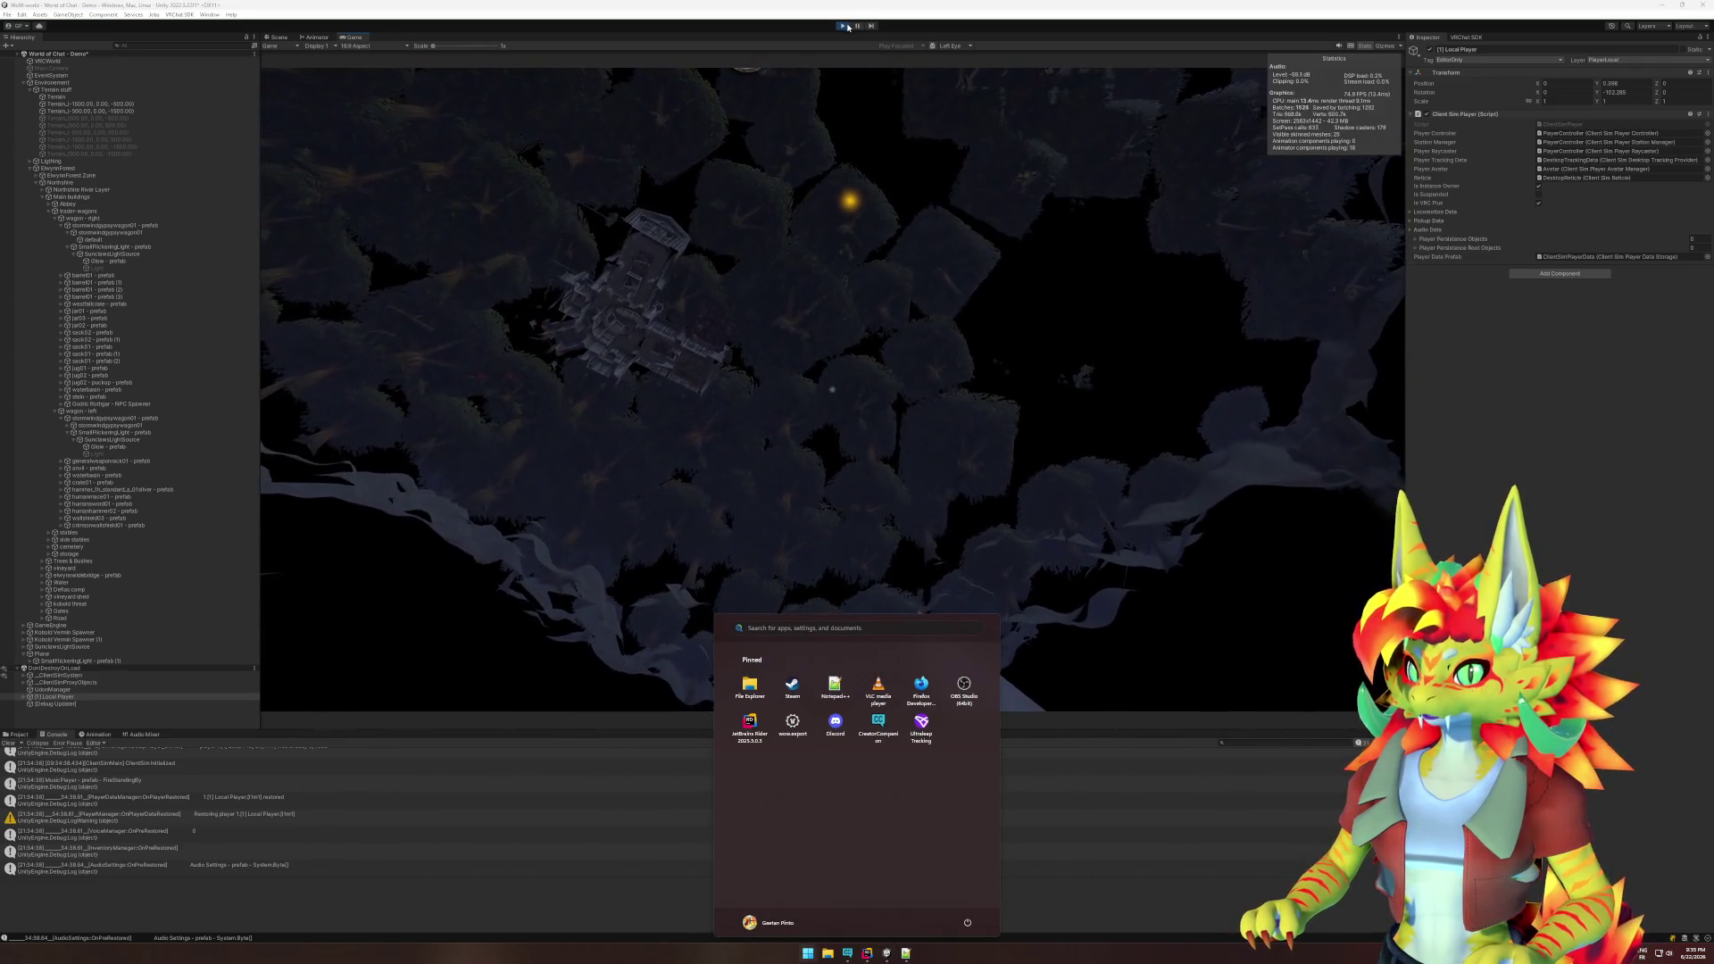
{"action": "left_click", "coordinate": [862, 82]}
{"action": "key", "text": "ctrl+p"}
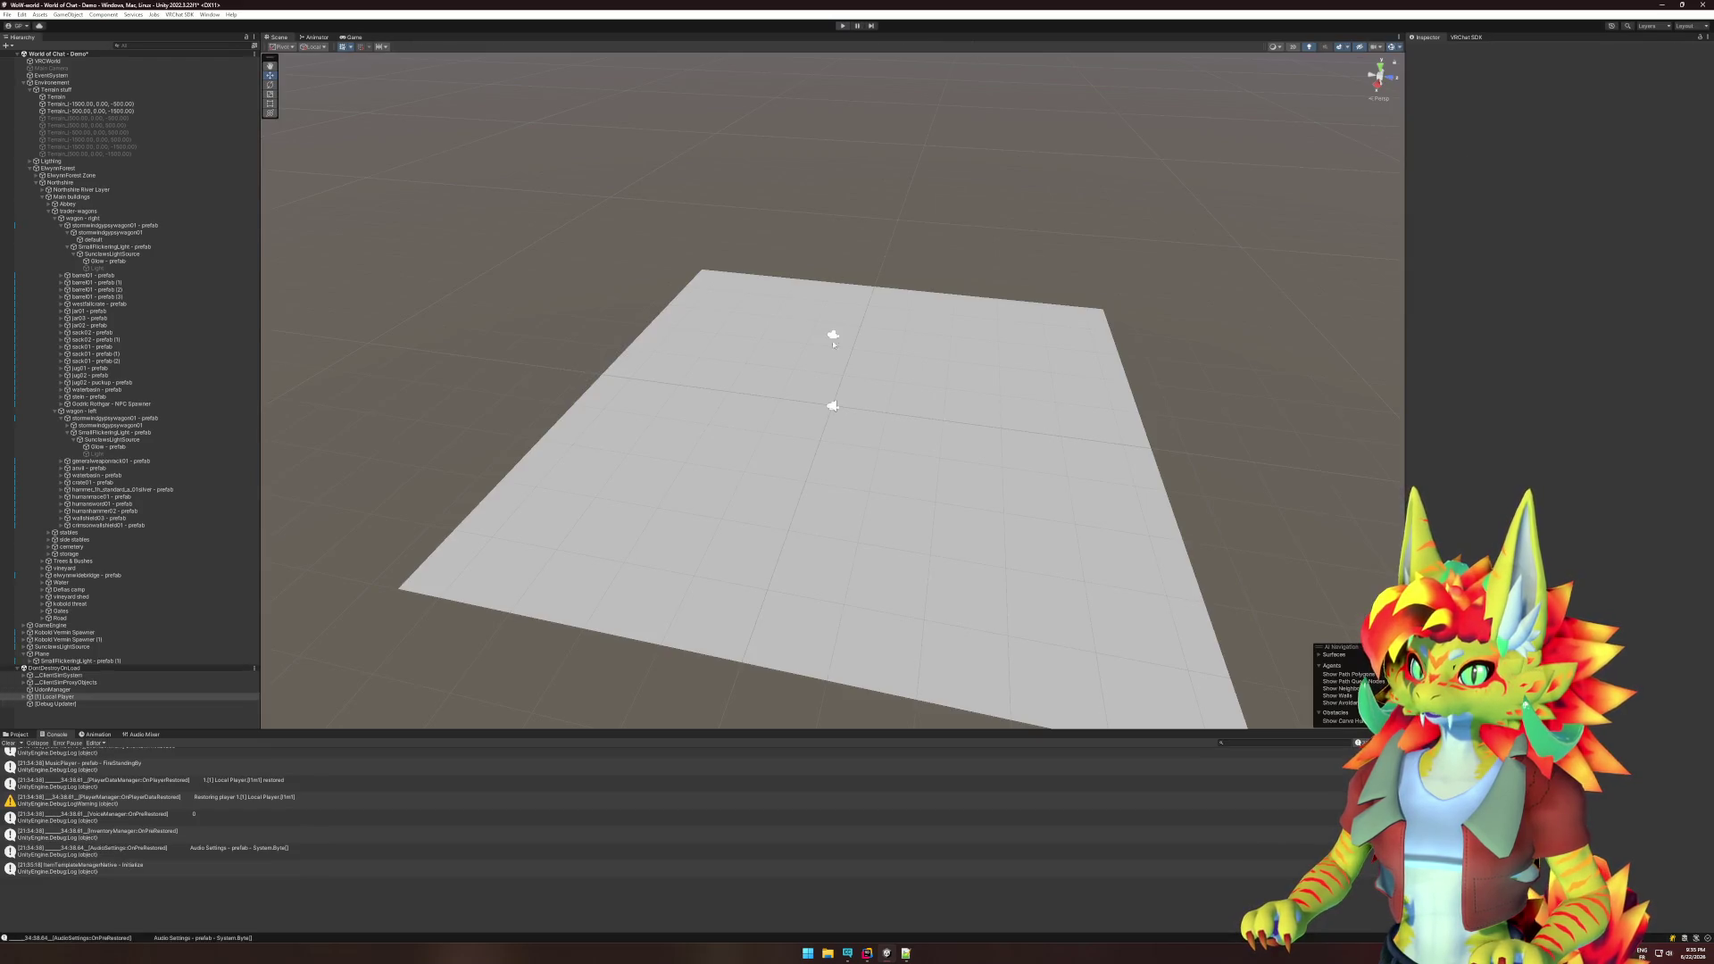
- Set the Plane's linked Transform Scale X to 10, then press Play
{"action": "left_click", "coordinate": [1555, 100]}
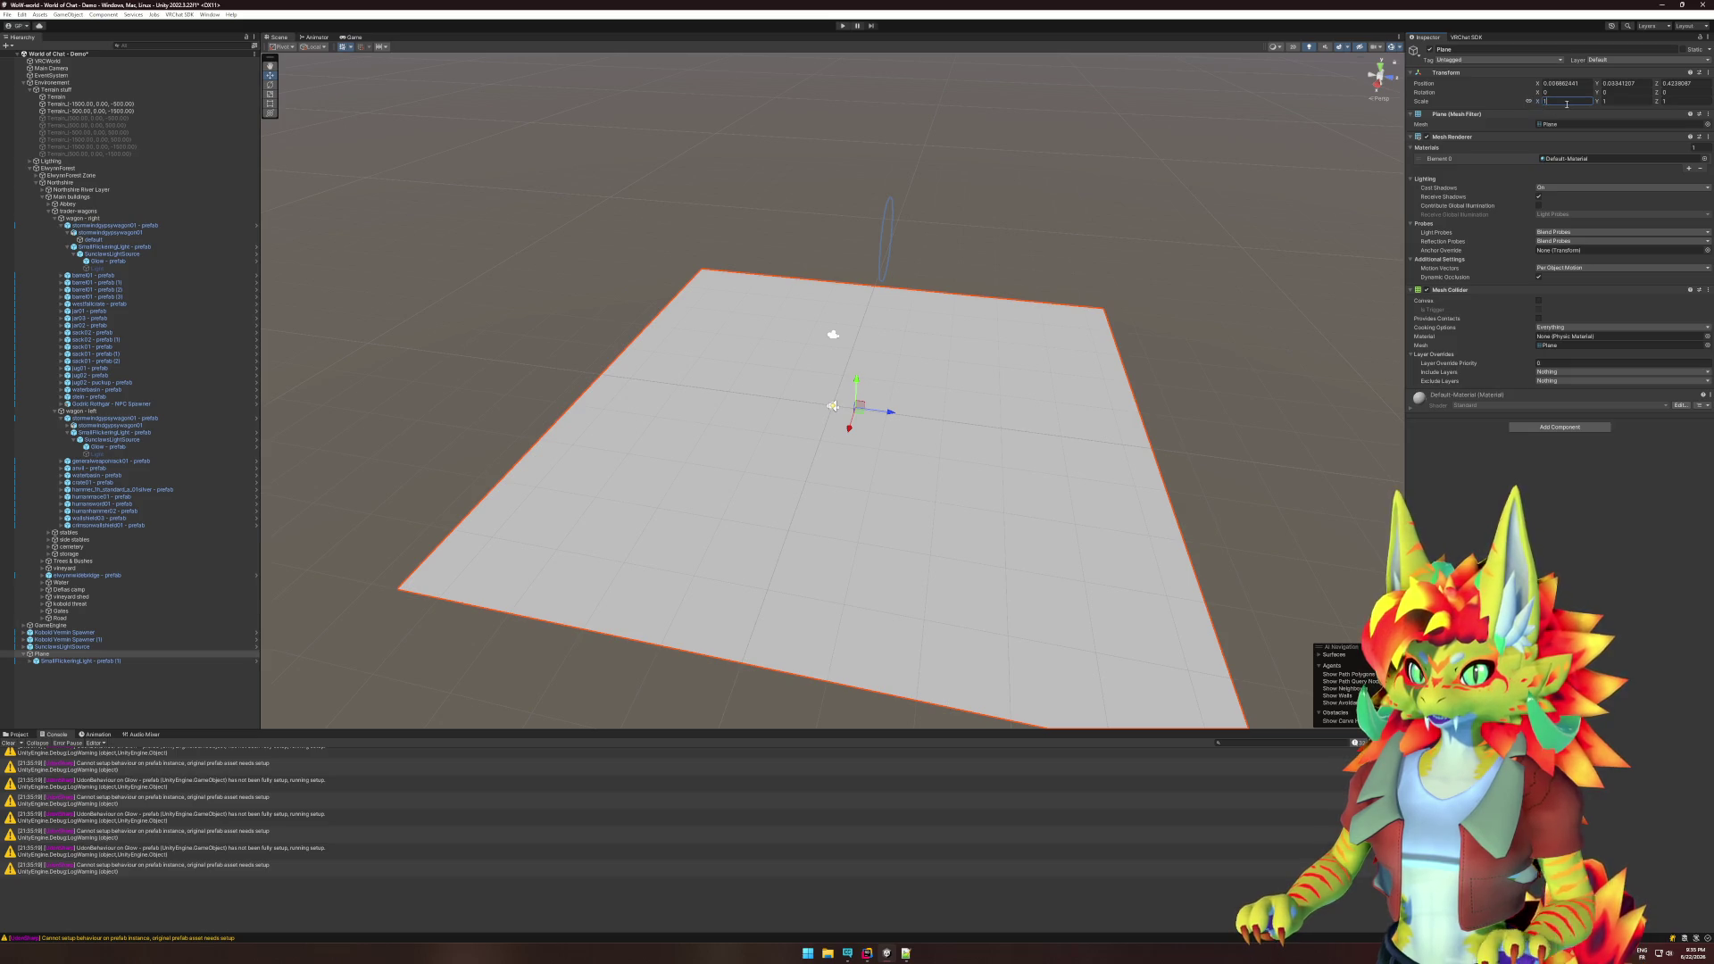
{"action": "type", "text": "0"}
{"action": "left_click", "coordinate": [840, 27]}
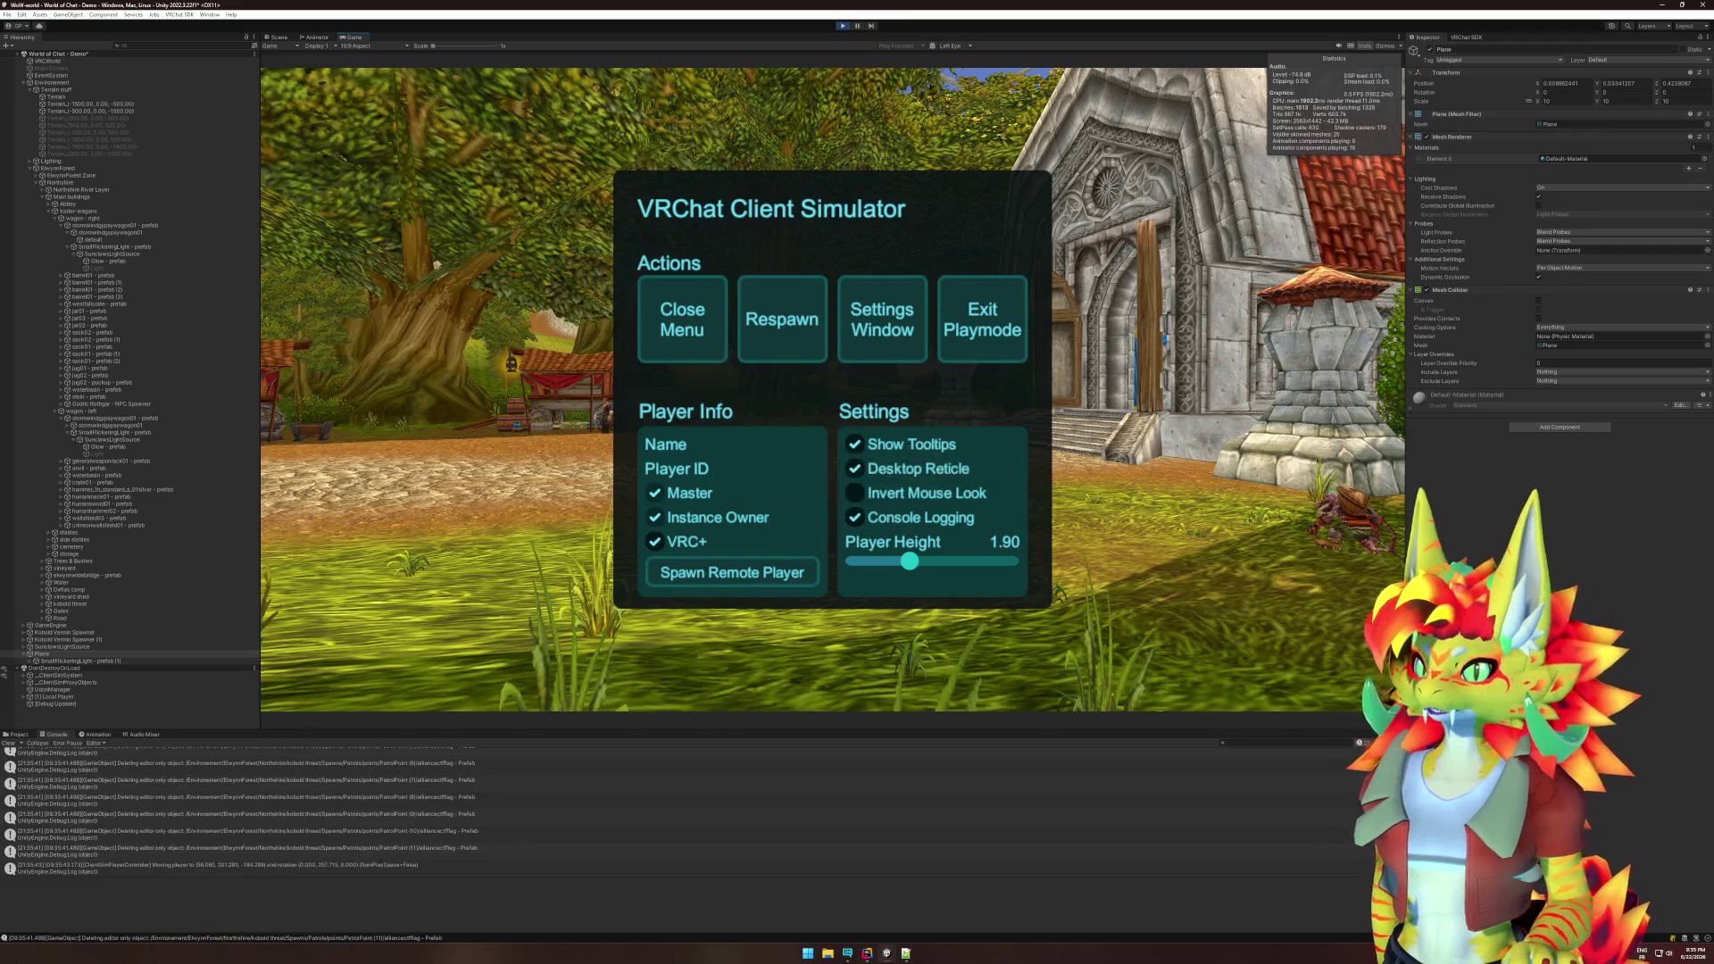
- Leave the simulator menu and set [1] Local Player's position to 0, 0, 0
{"action": "key", "text": "super"}
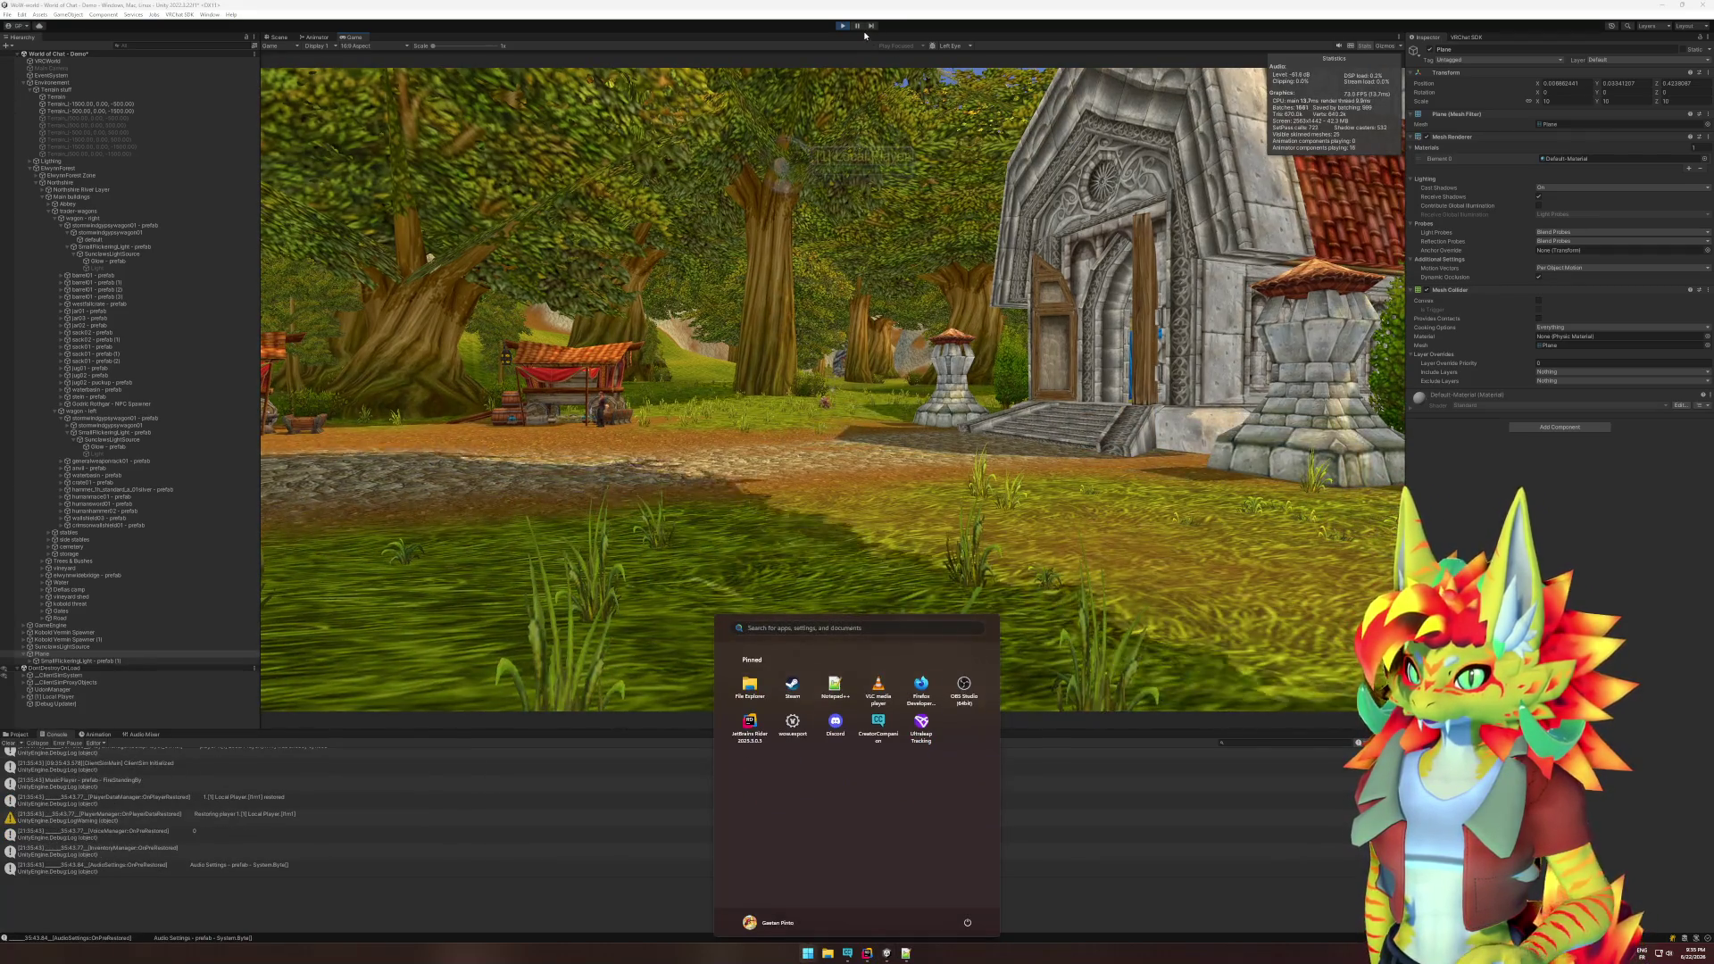
{"action": "key", "text": "Escape"}
{"action": "key", "text": "ctrl+1"}
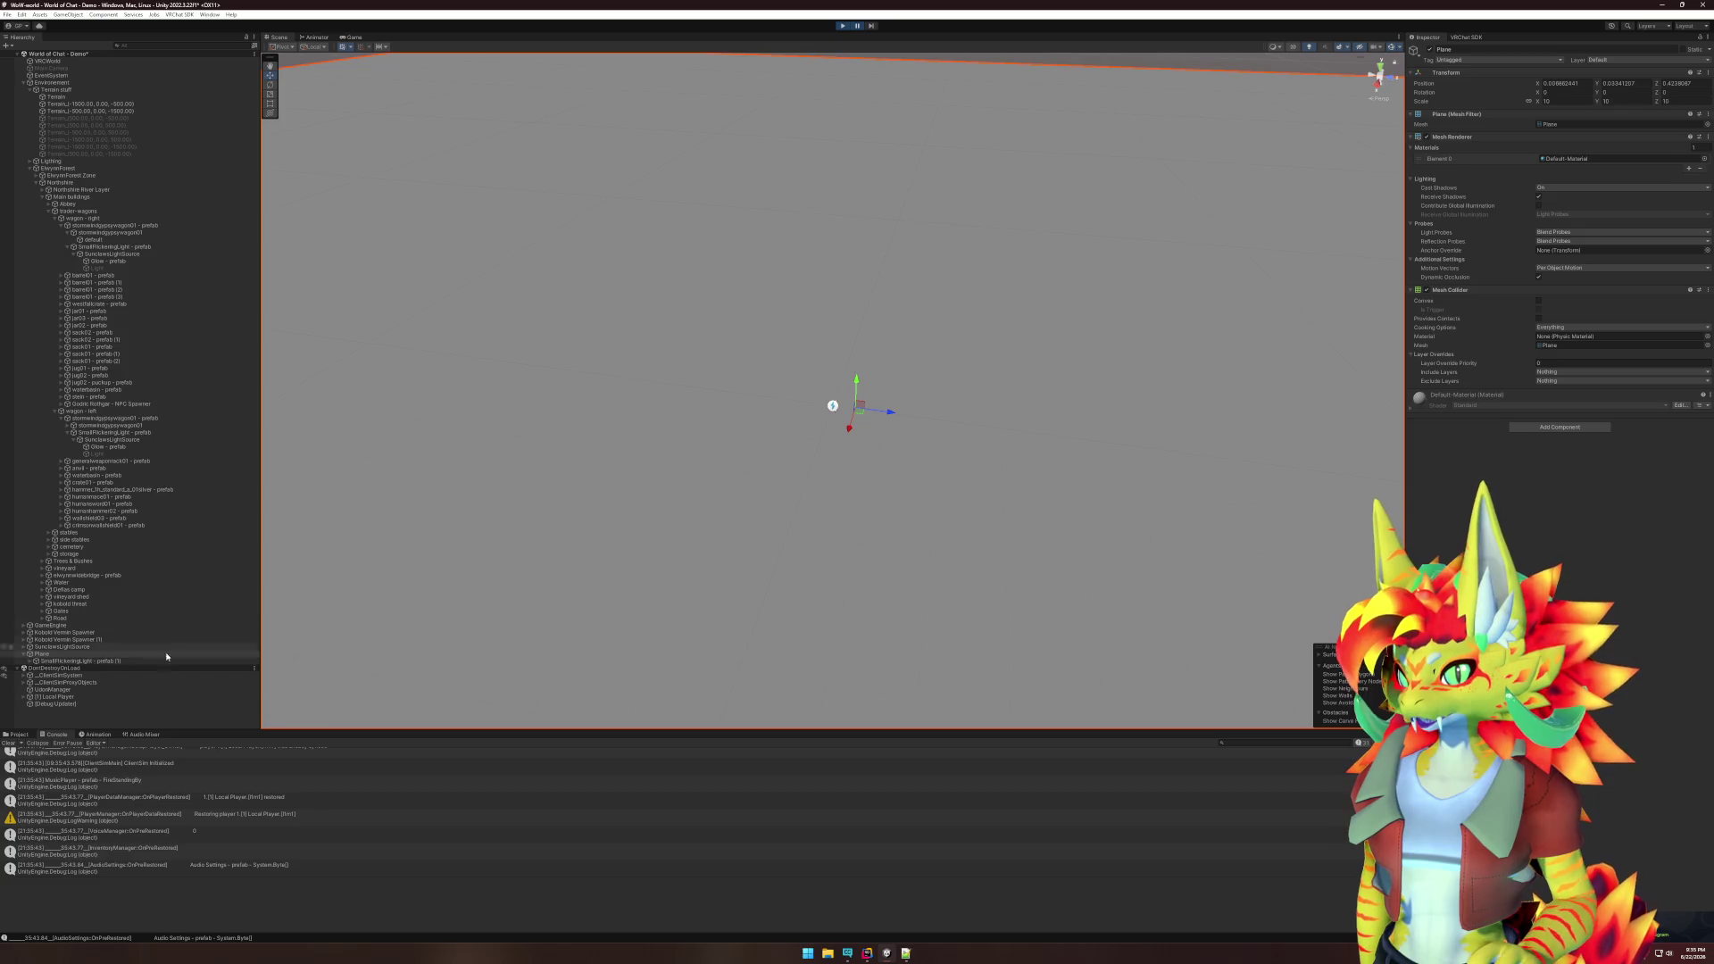
{"action": "left_click", "coordinate": [125, 696]}
{"action": "left_click", "coordinate": [1558, 83]}
{"action": "type", "text": "0"}
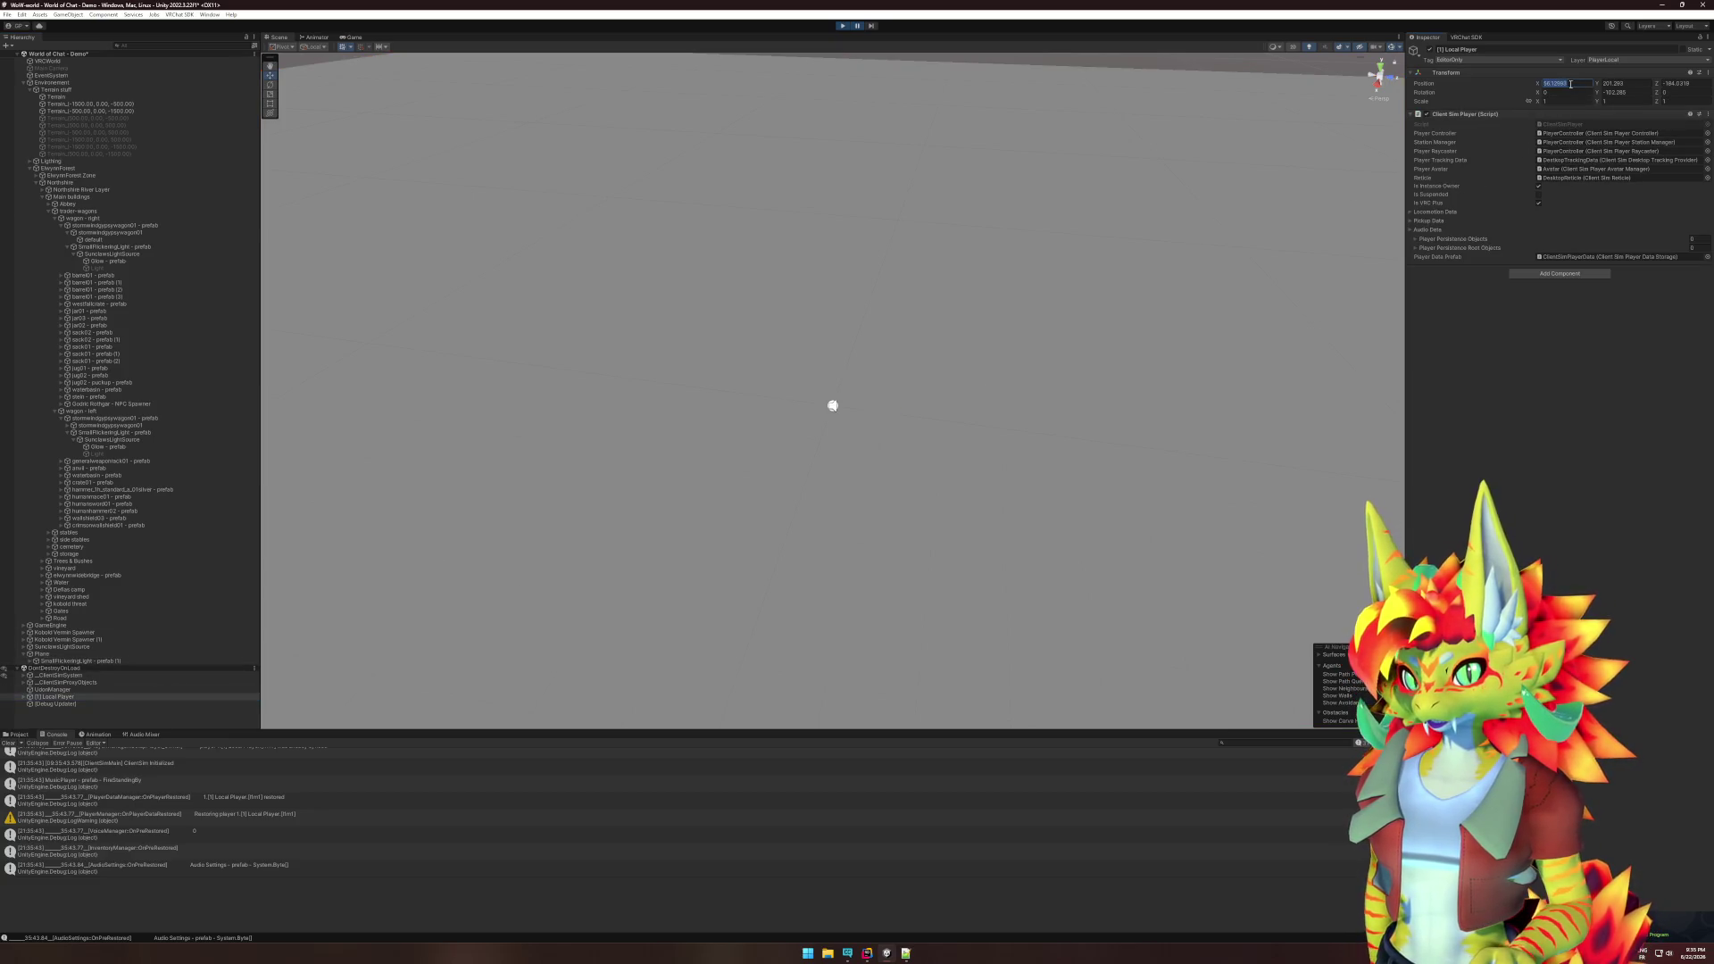
{"action": "key", "text": "Tab"}
{"action": "type", "text": "0"}
{"action": "key", "text": "Tab"}
{"action": "type", "text": "0"}
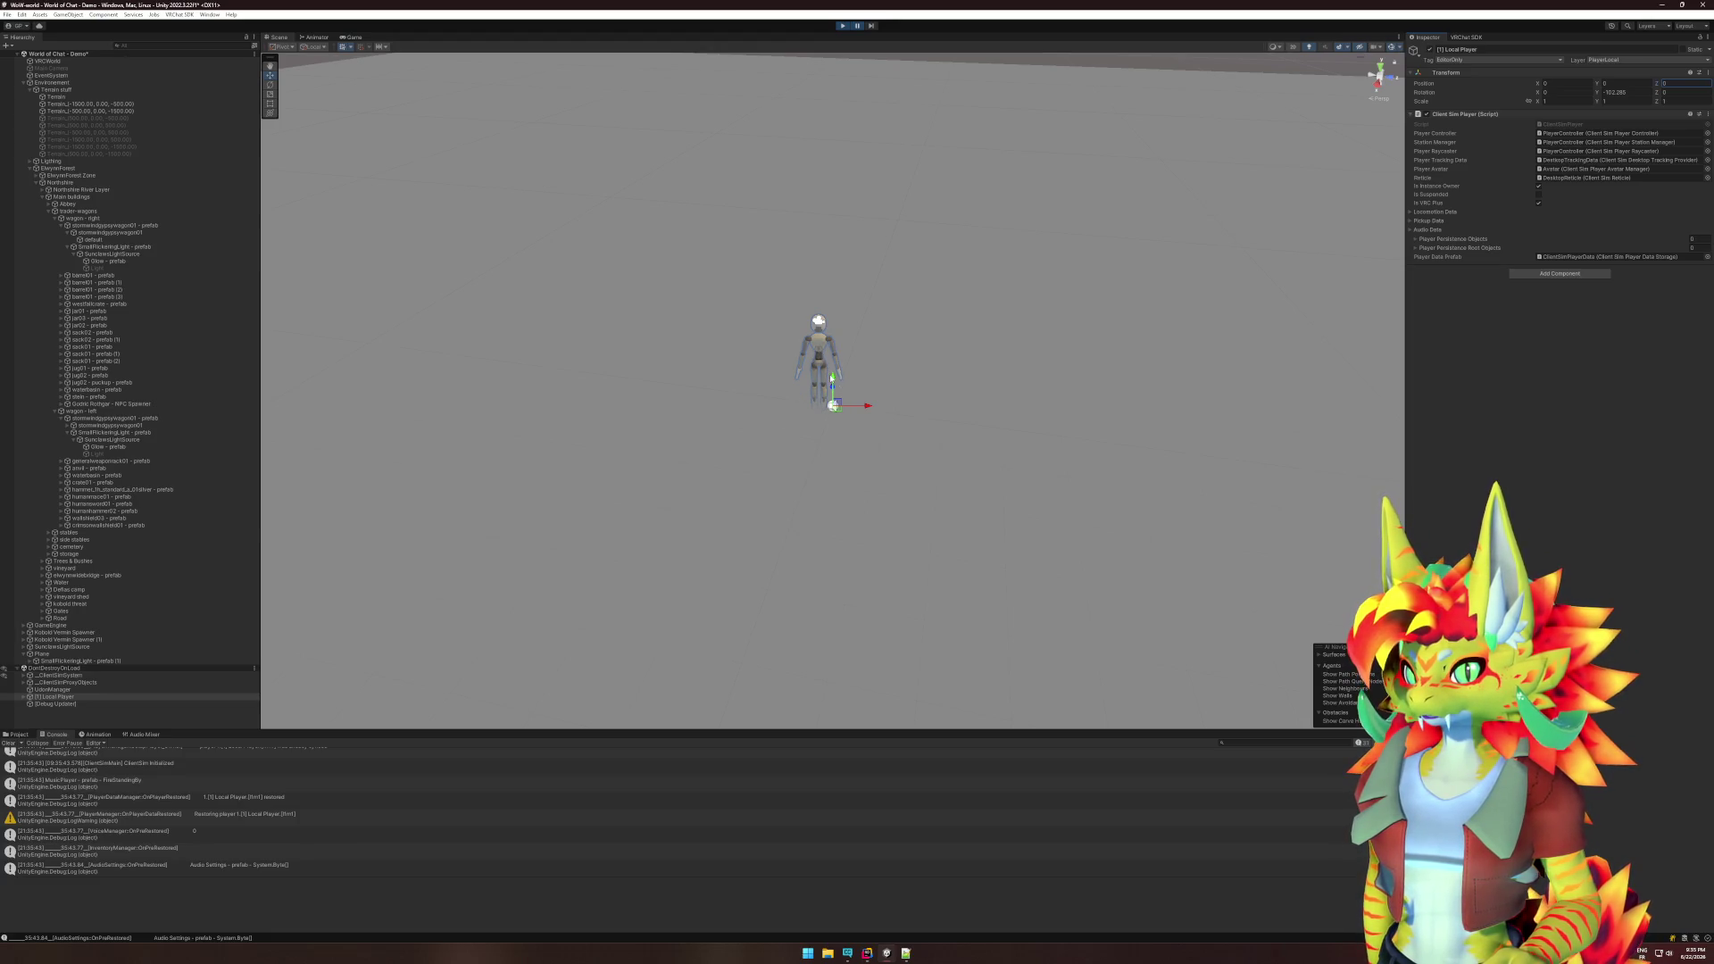
- Check the player at the origin in the Game view, then return to the Scene view
{"action": "left_click", "coordinate": [858, 26]}
{"action": "key", "text": "super"}
{"action": "key", "text": "super"}
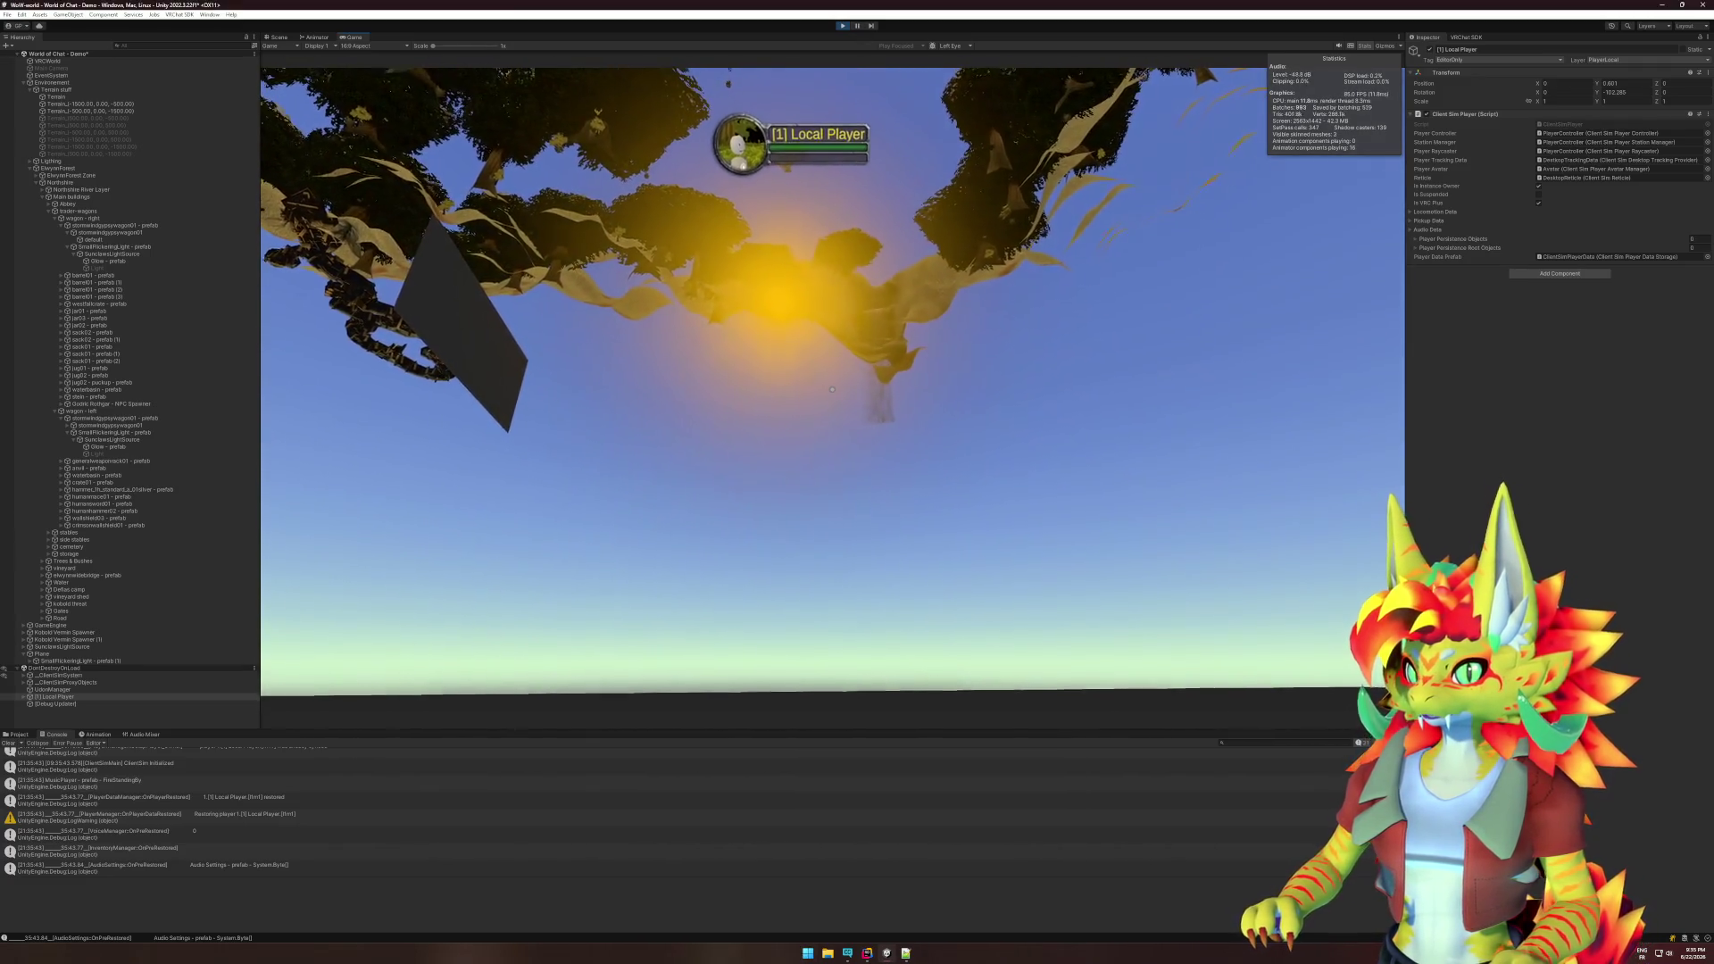
{"action": "key", "text": "super"}
{"action": "left_click", "coordinate": [336, 458]}
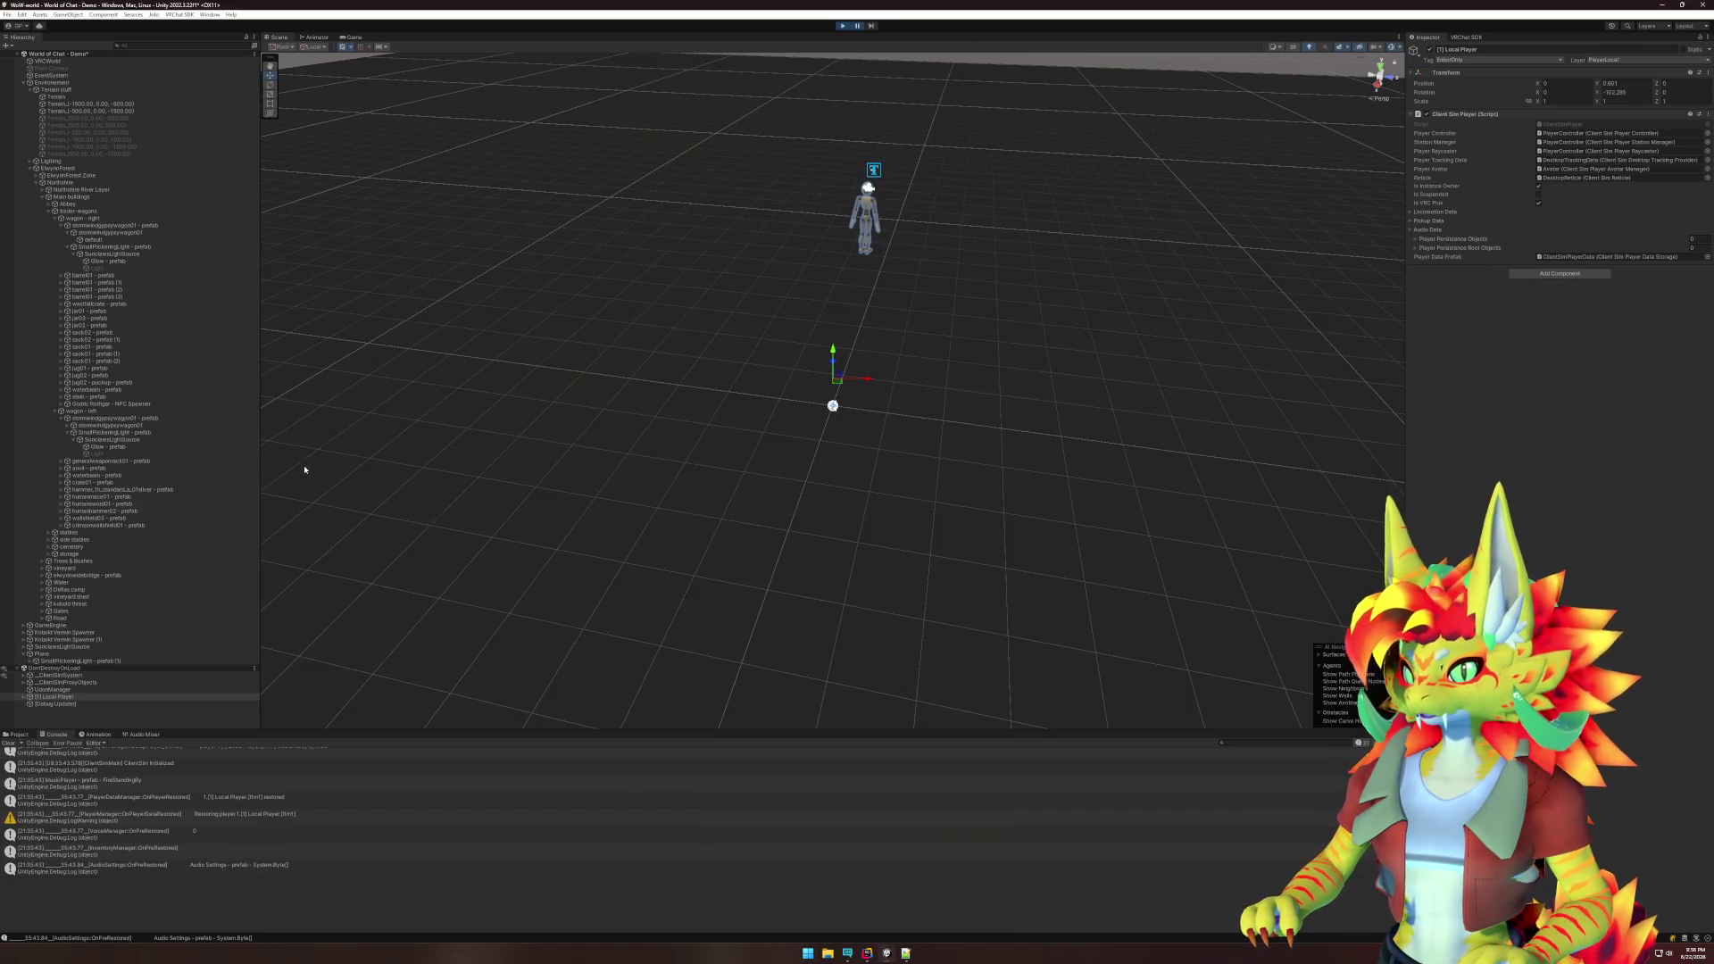
- Select SmallFlickeringLight - prefab (1) and inspect its X scale while the game runs
{"action": "left_click", "coordinate": [95, 661]}
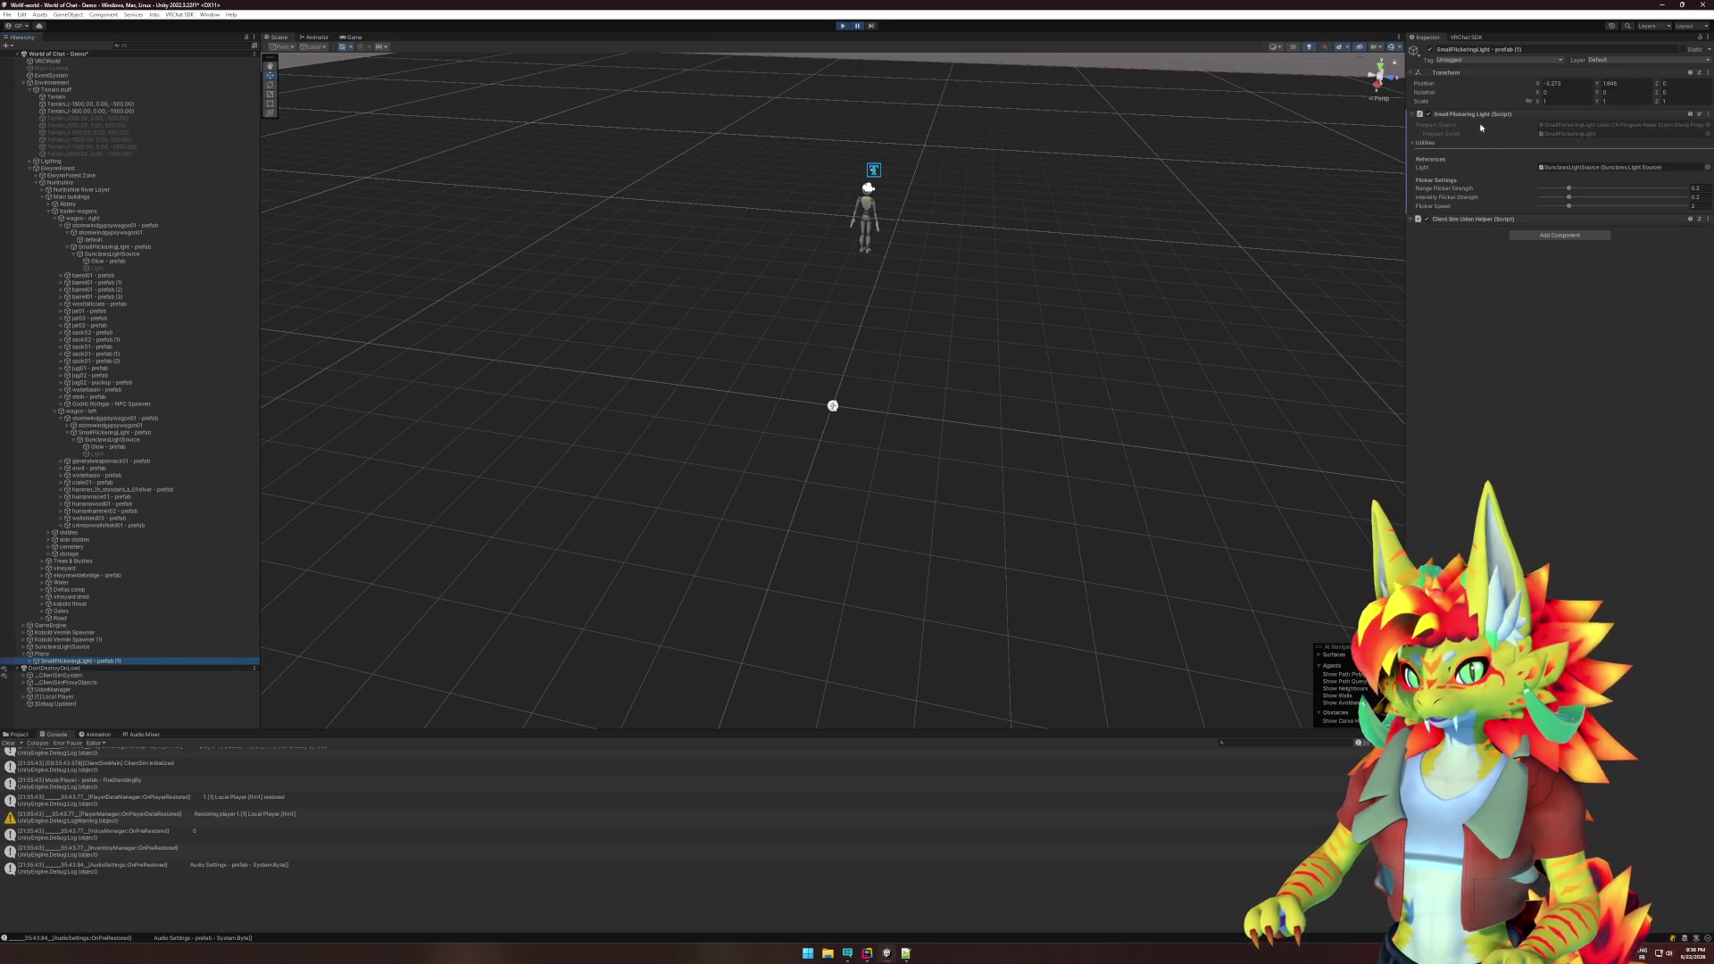
{"action": "left_click", "coordinate": [1553, 102]}
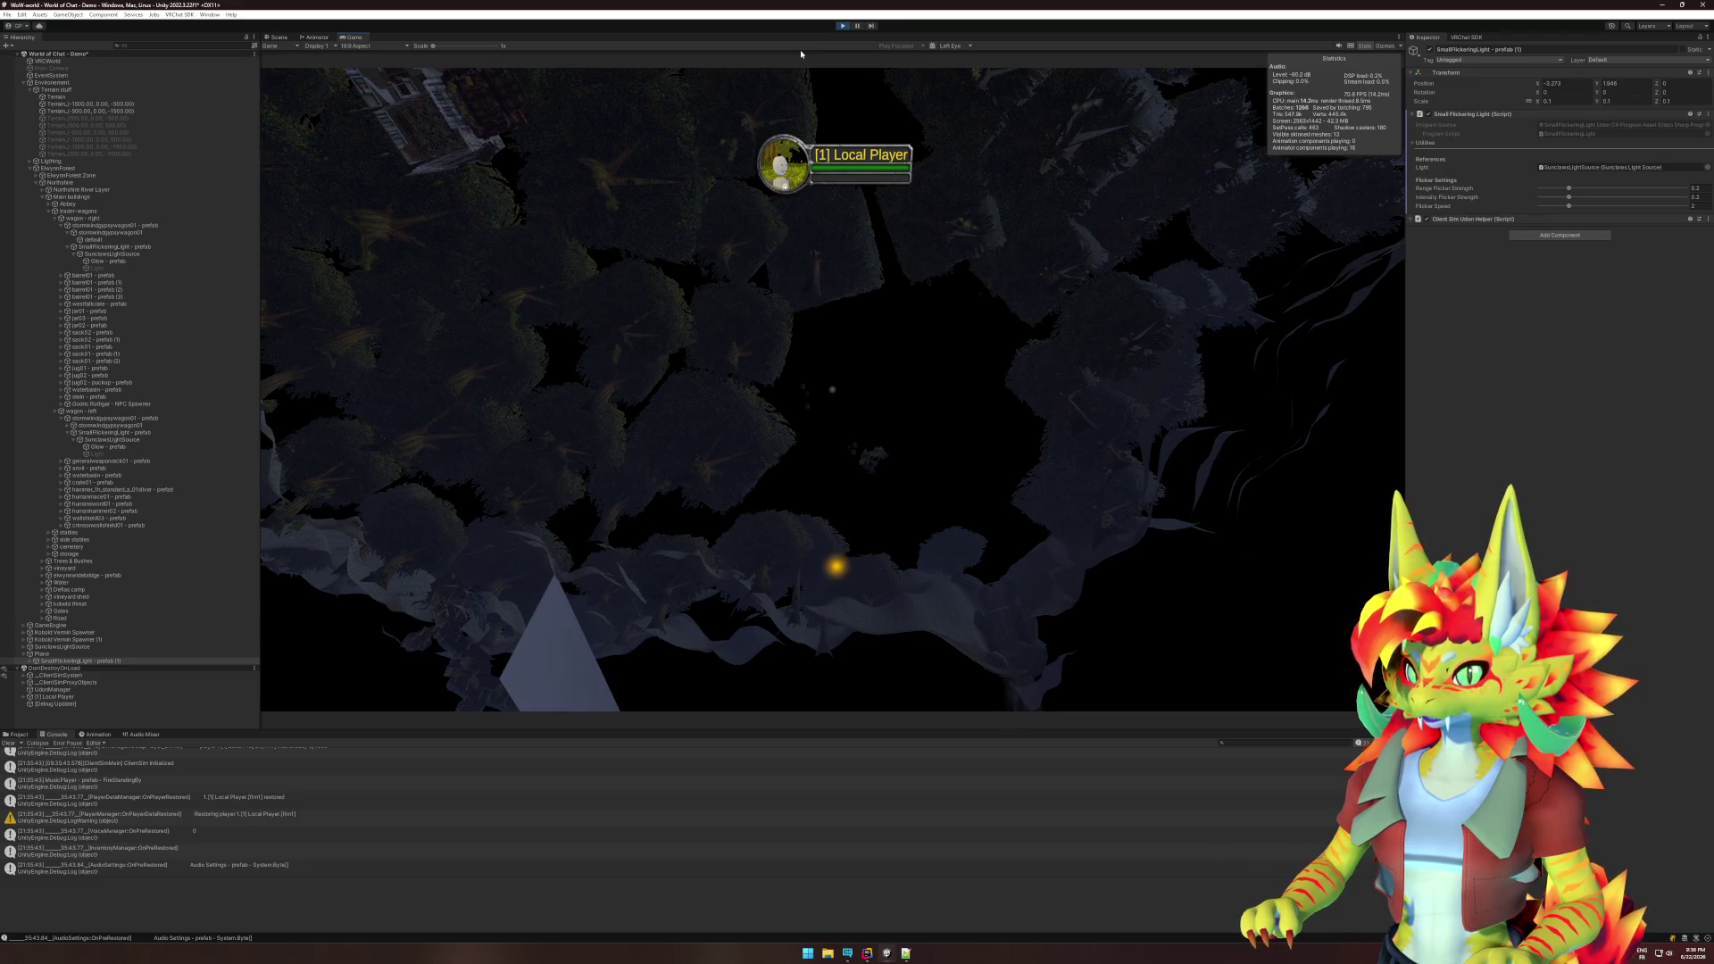
{"action": "key", "text": "super"}
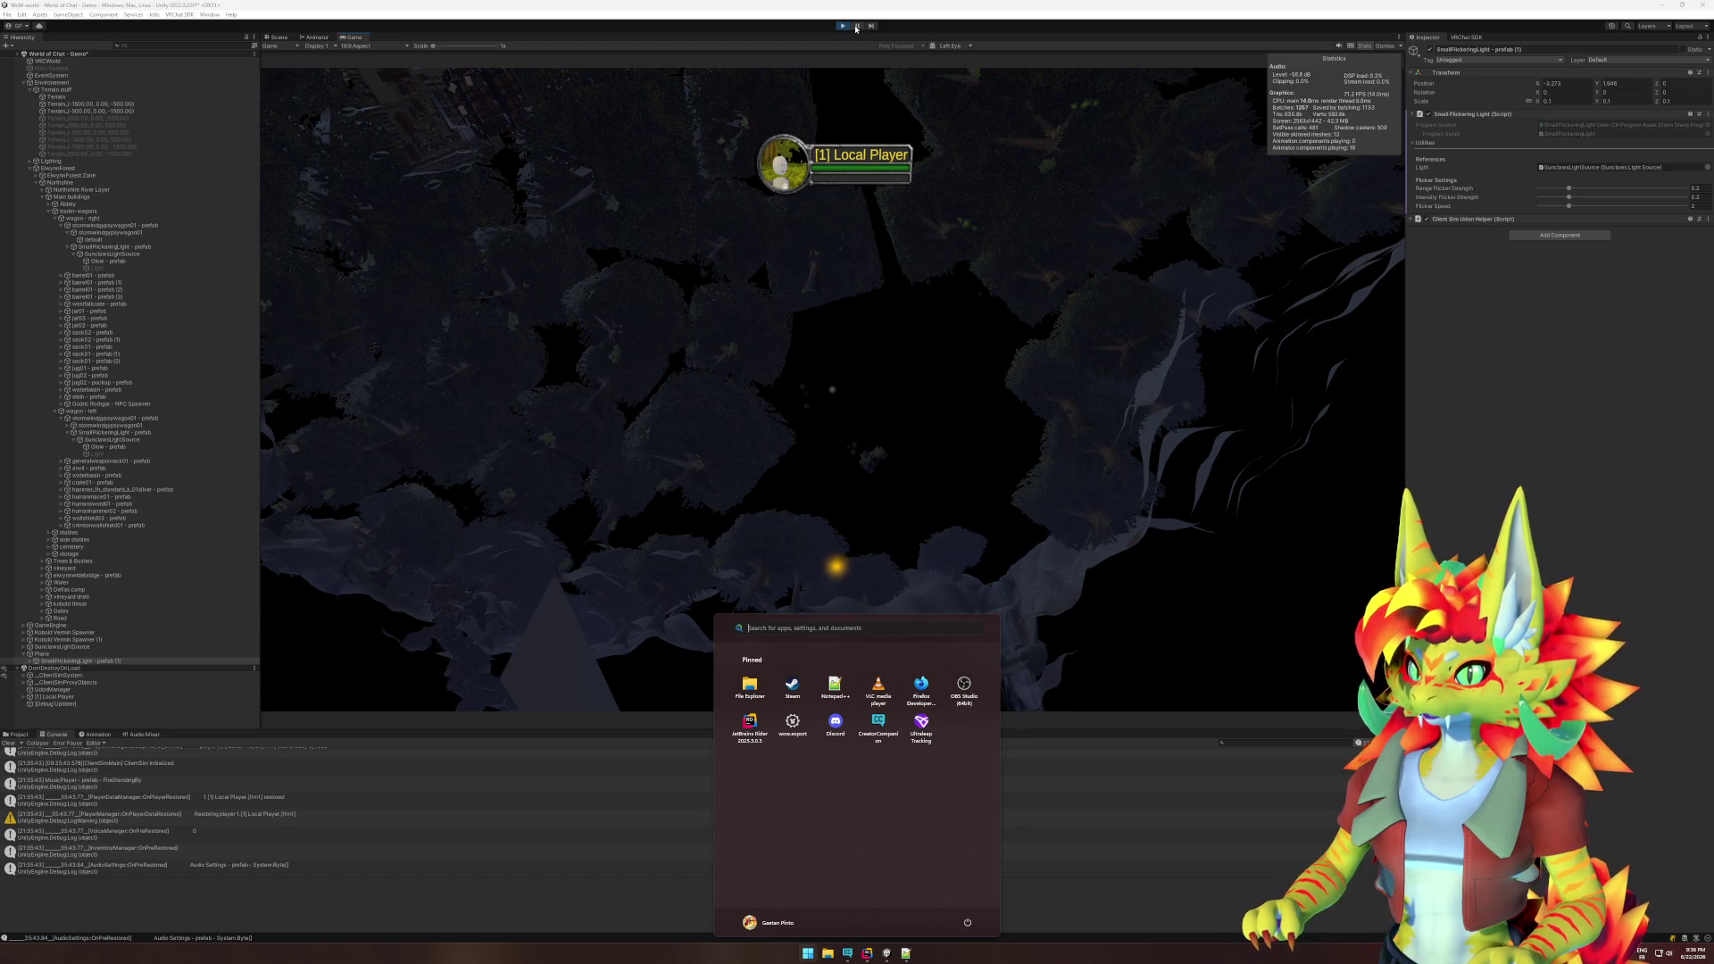
{"action": "left_click", "coordinate": [855, 28]}
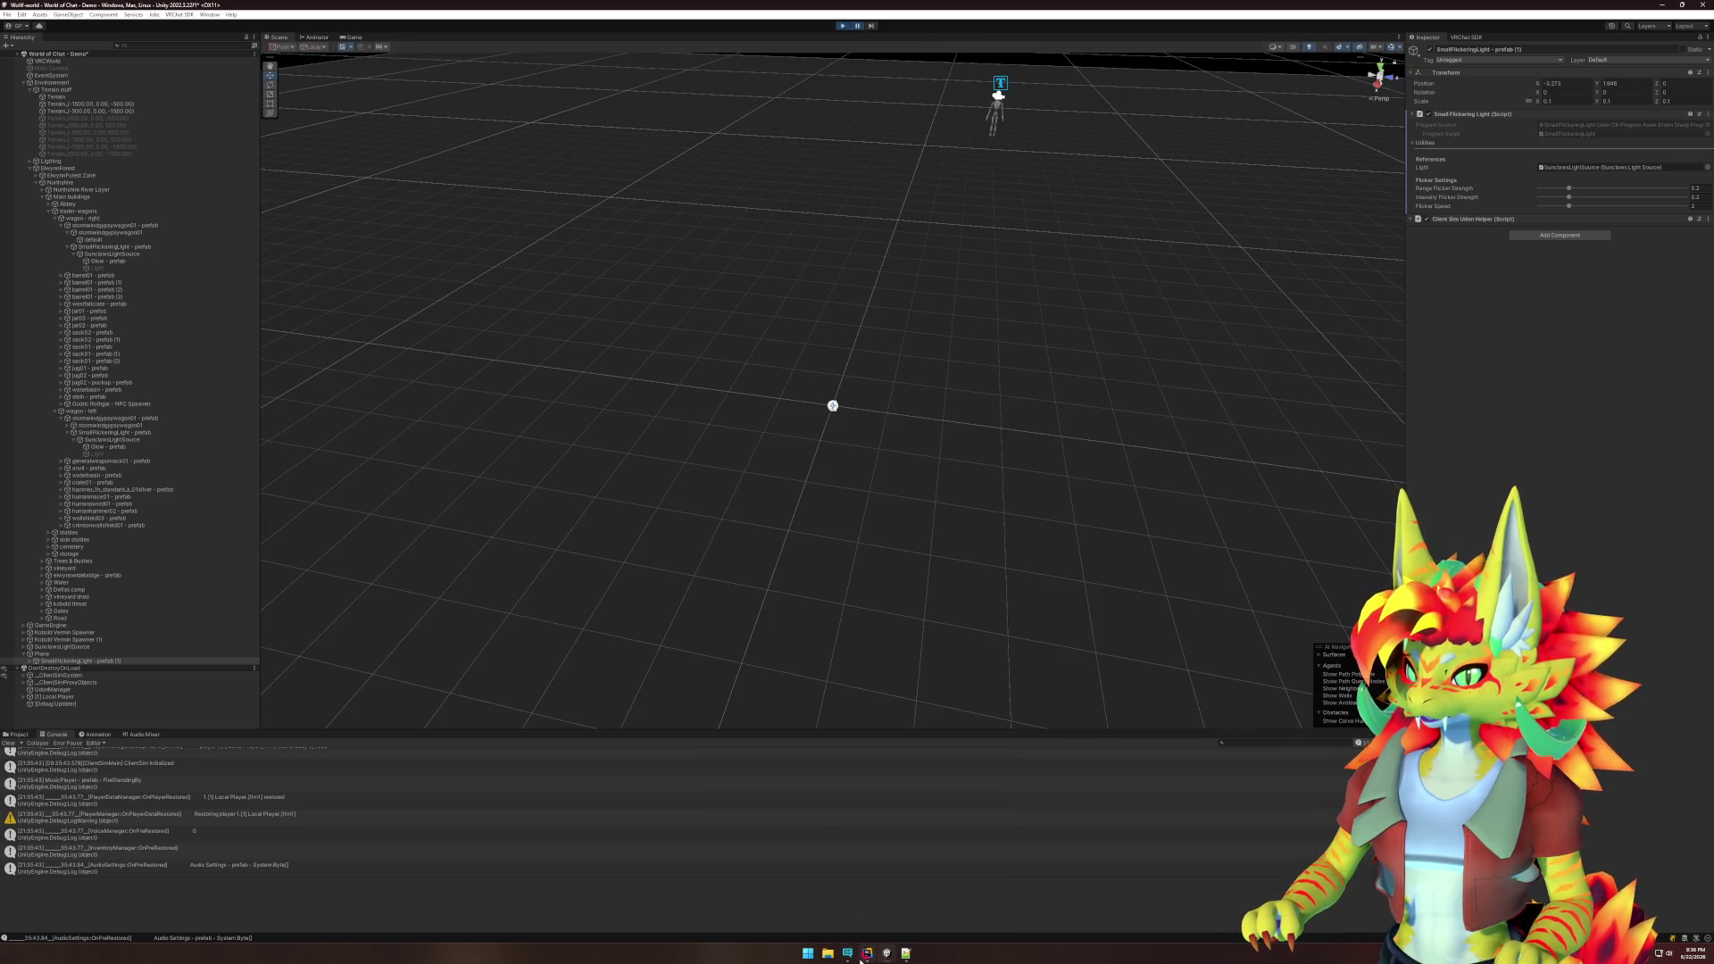
{"action": "left_click", "coordinate": [862, 955]}
{"action": "left_click", "coordinate": [885, 953]}
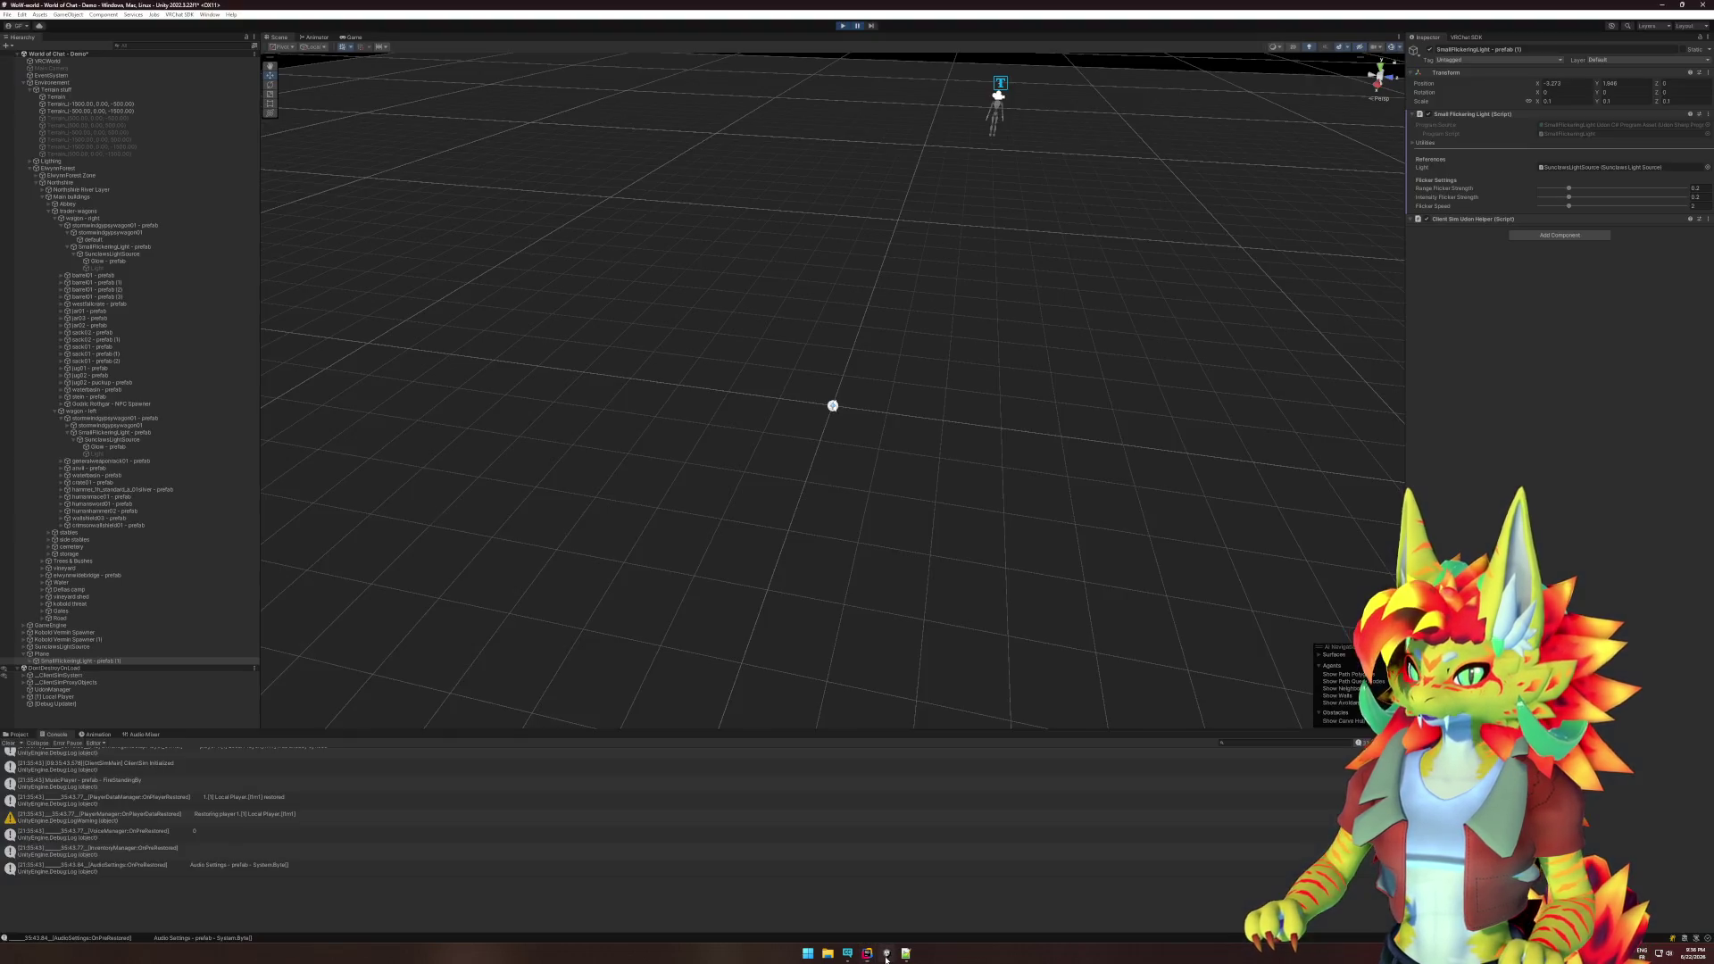
{"action": "left_click", "coordinate": [108, 669]}
{"action": "key", "text": "Up"}
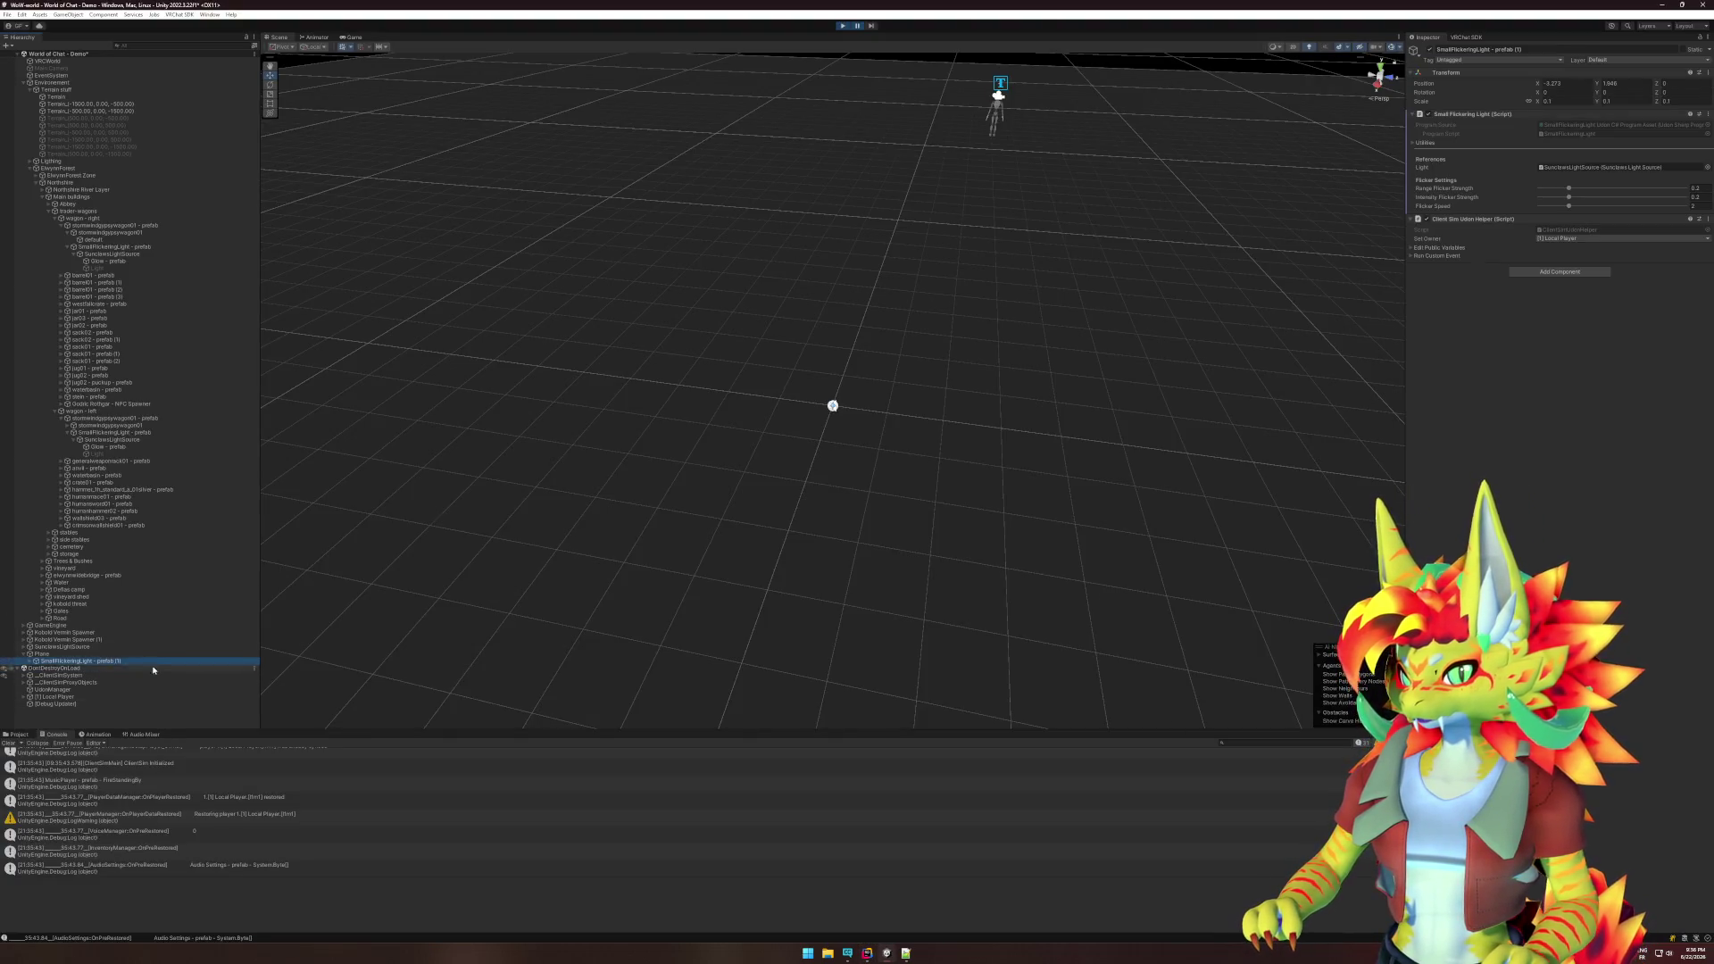
- Select the Glow - prefab object and open its material's shader in the Amplify Shader Editor
{"action": "left_click", "coordinate": [30, 662]}
{"action": "left_click", "coordinate": [42, 668]}
{"action": "left_click", "coordinate": [236, 675]}
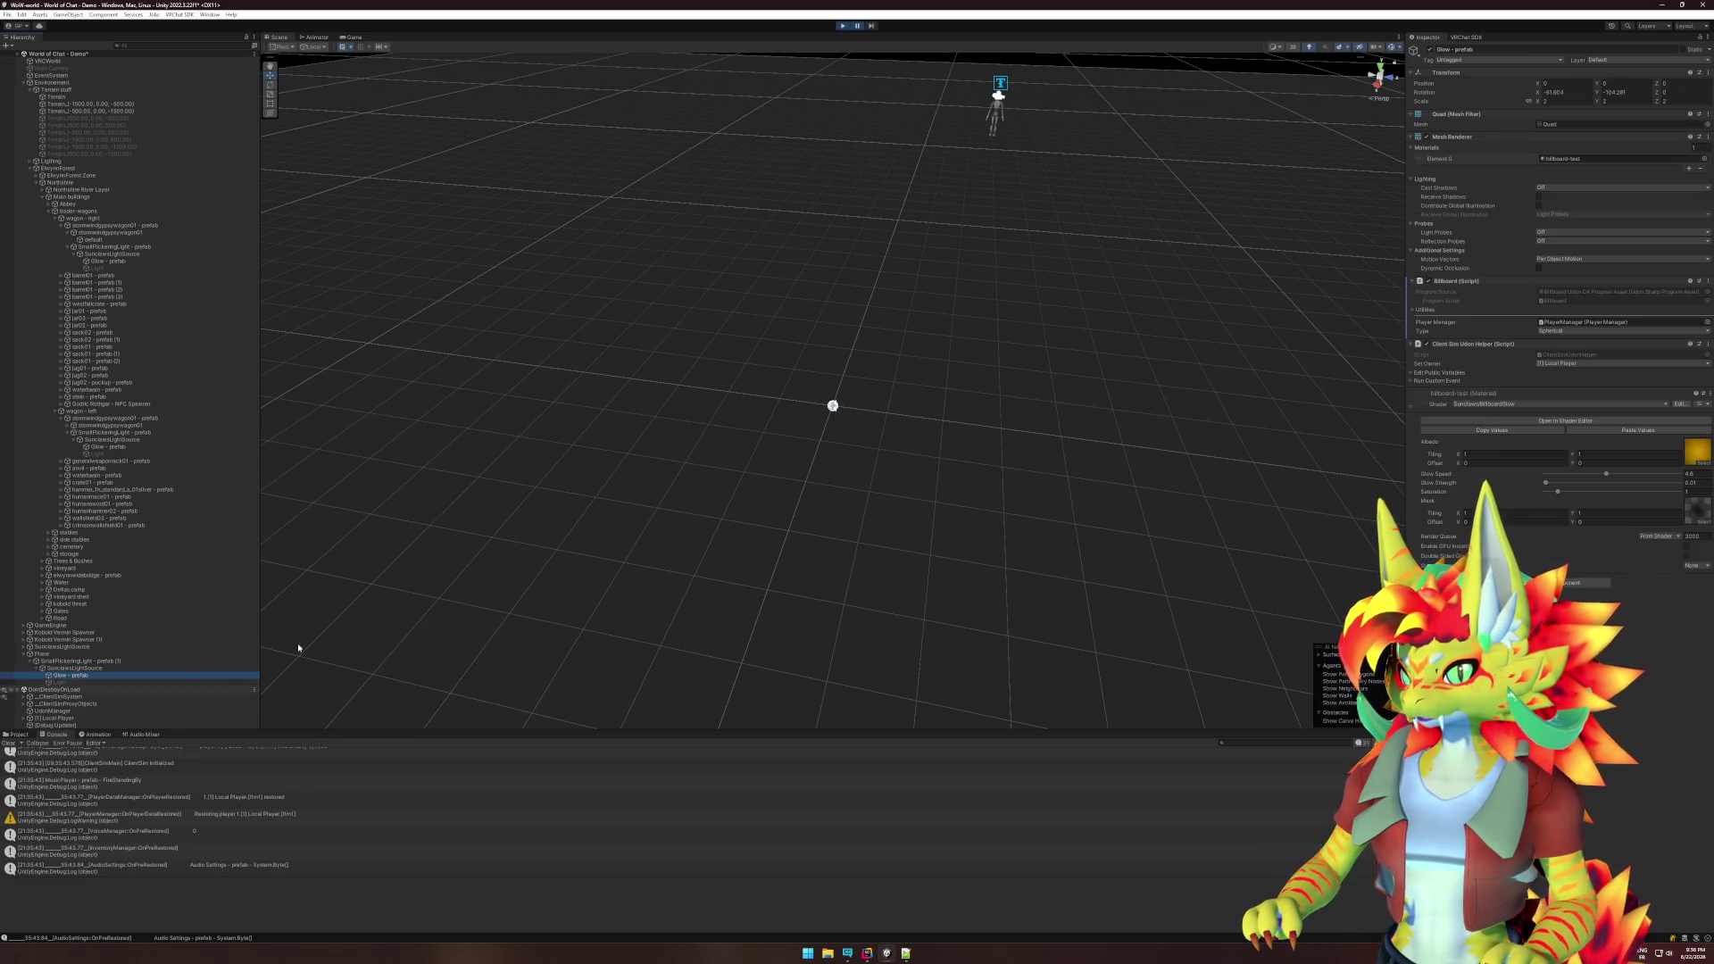
{"action": "left_click", "coordinate": [1621, 421]}
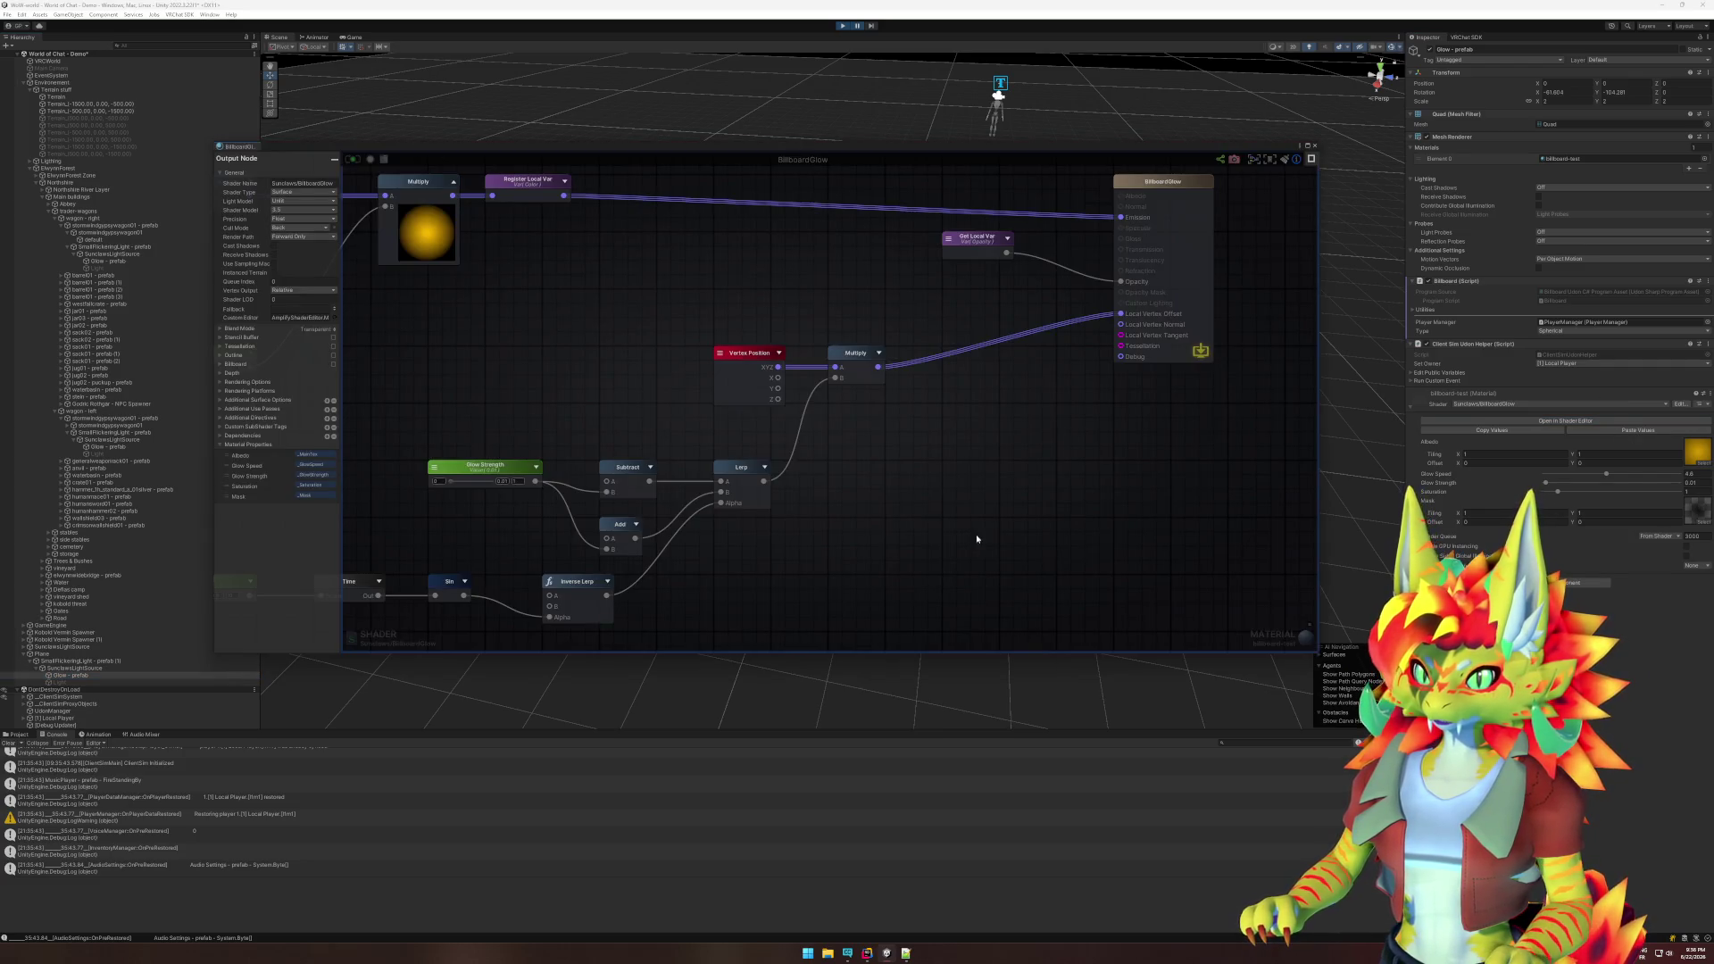
- Add a Billboard node wired into Local Vertex Offset, then save the shader and close the editor
{"action": "left_click_drag", "start_coordinate": [973, 418], "coordinate": [994, 465]}
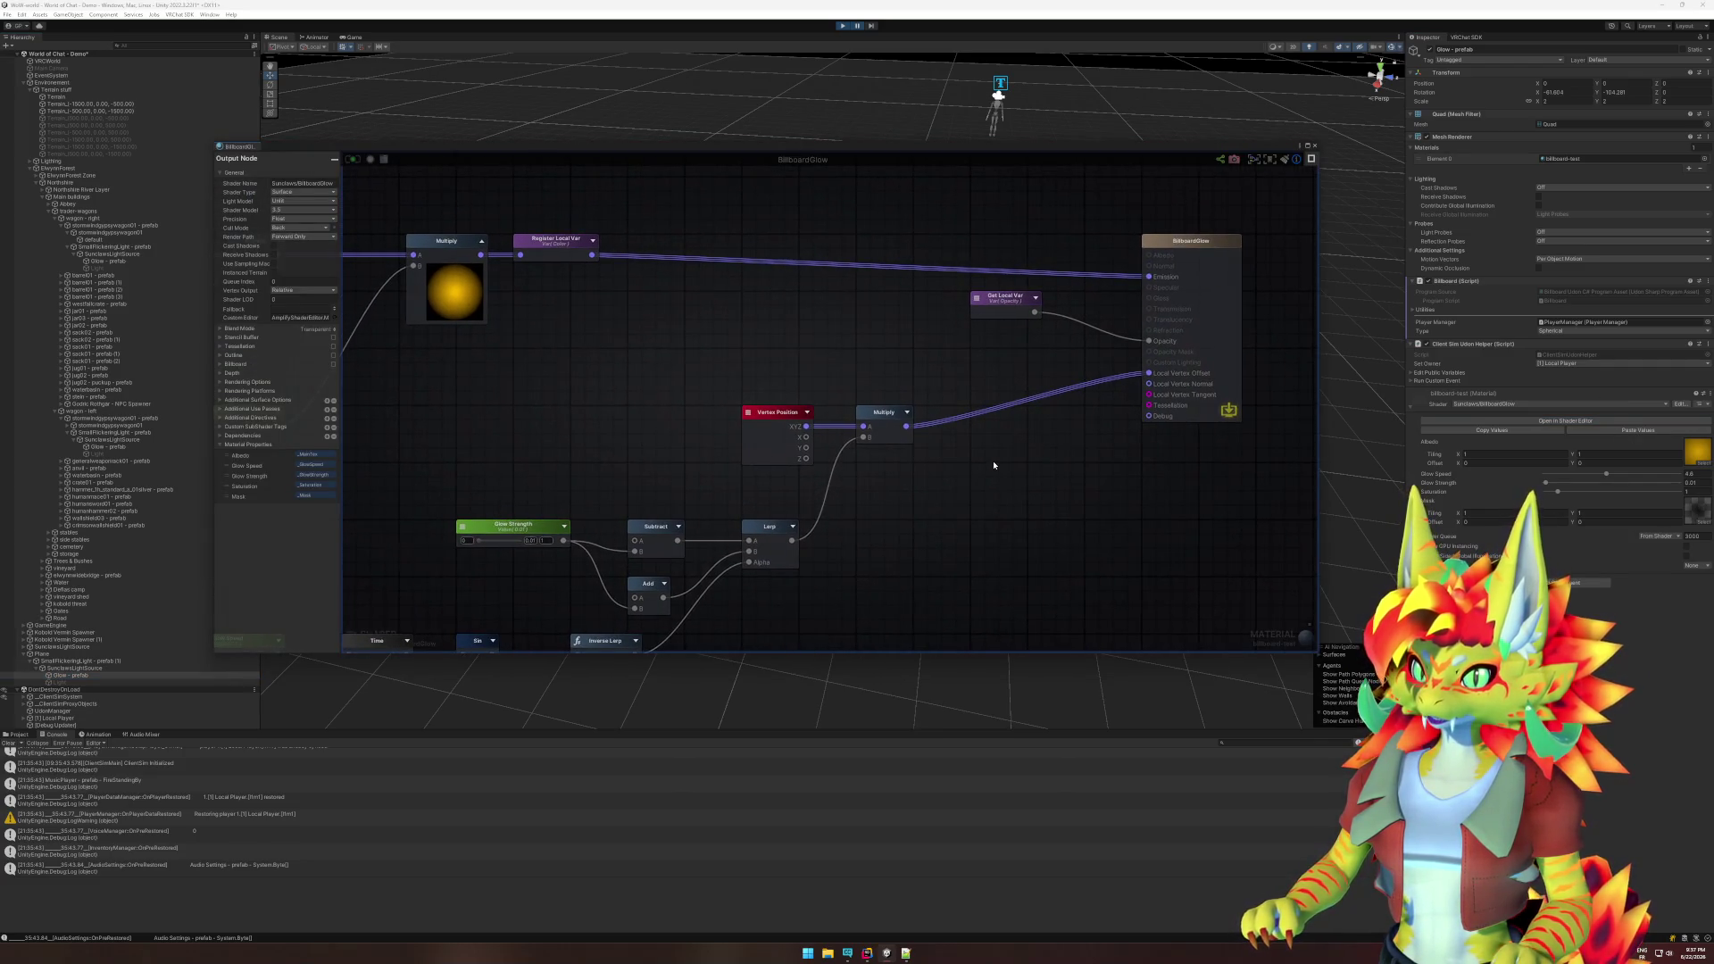
{"action": "mouse_move", "coordinate": [1149, 373]}
{"action": "left_mouse_down"}
{"action": "mouse_move", "coordinate": [1016, 447]}
{"action": "mouse_move", "coordinate": [977, 381]}
{"action": "left_mouse_up"}
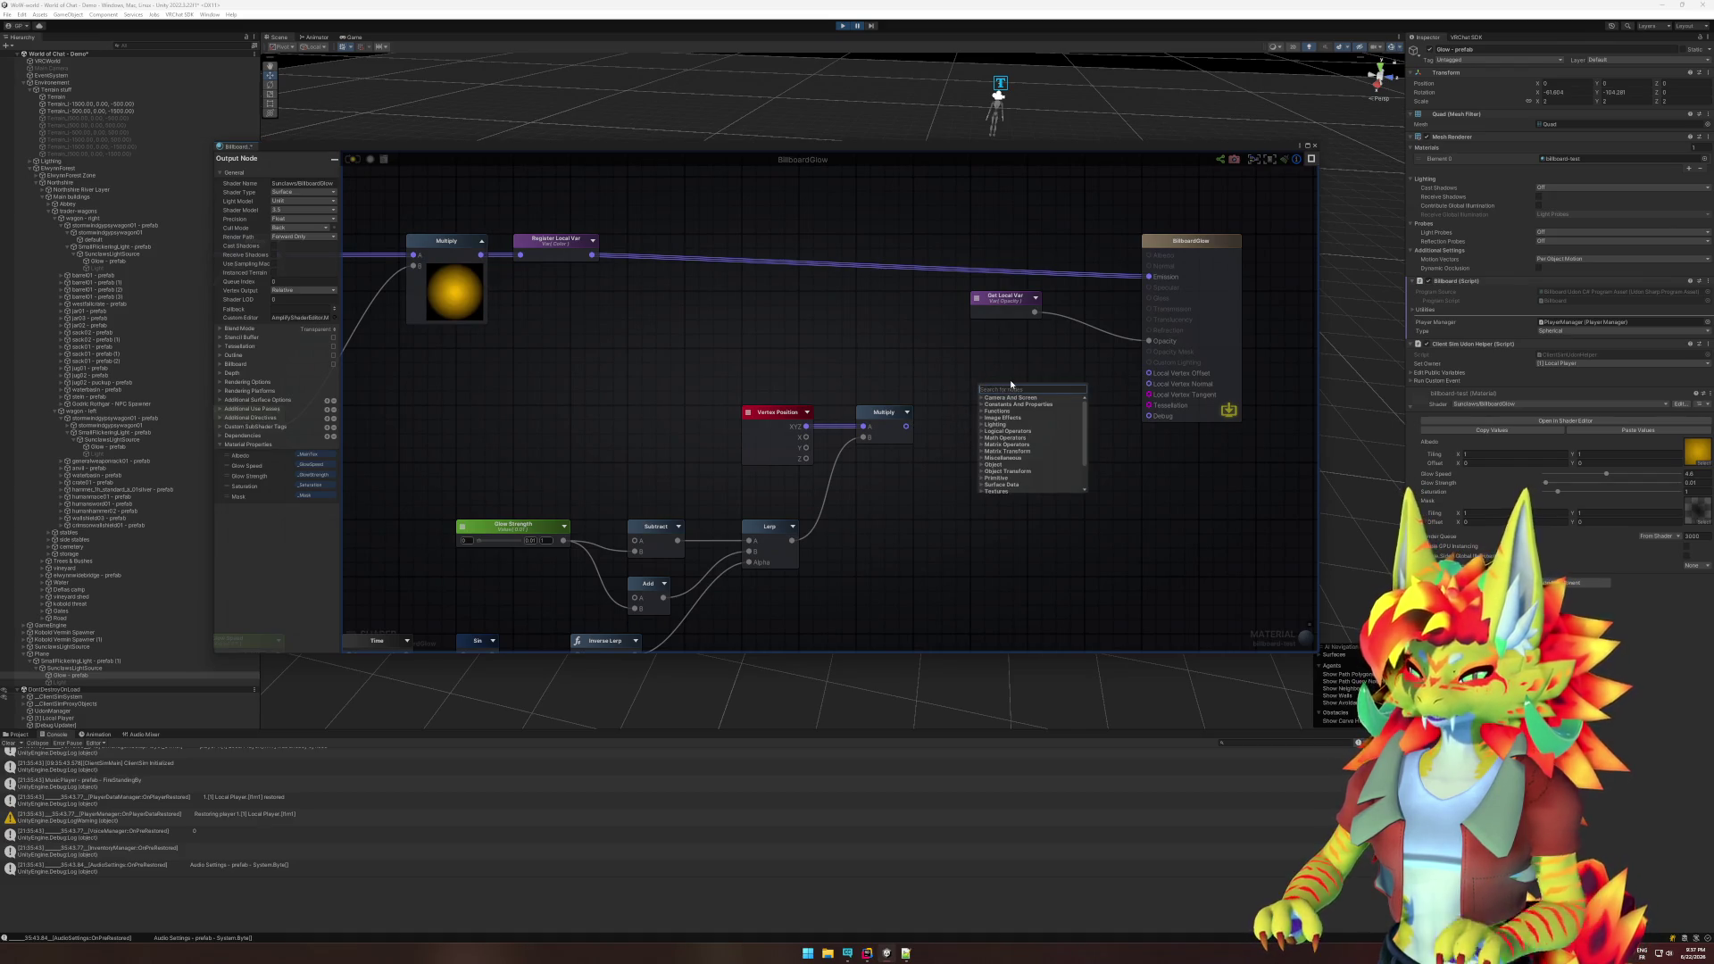
{"action": "type", "text": "billbo"}
{"action": "key", "text": "Return"}
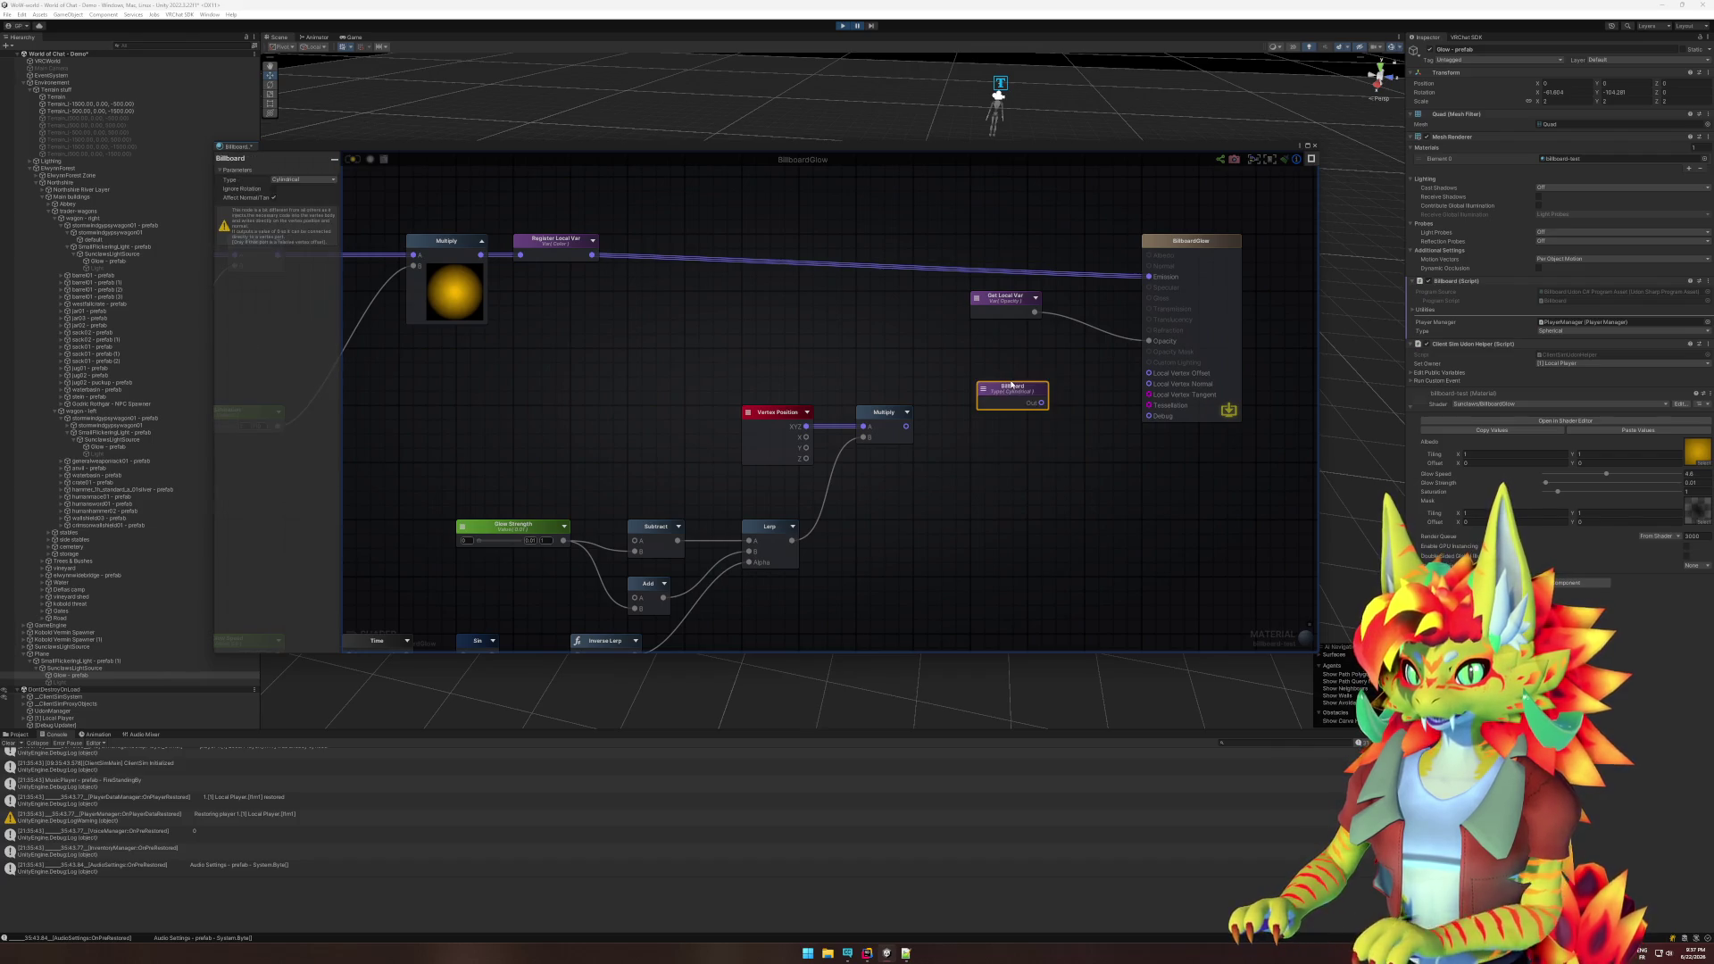
{"action": "mouse_move", "coordinate": [1013, 386]}
{"action": "left_mouse_down"}
{"action": "mouse_move", "coordinate": [1007, 353]}
{"action": "mouse_move", "coordinate": [1150, 373]}
{"action": "left_mouse_up"}
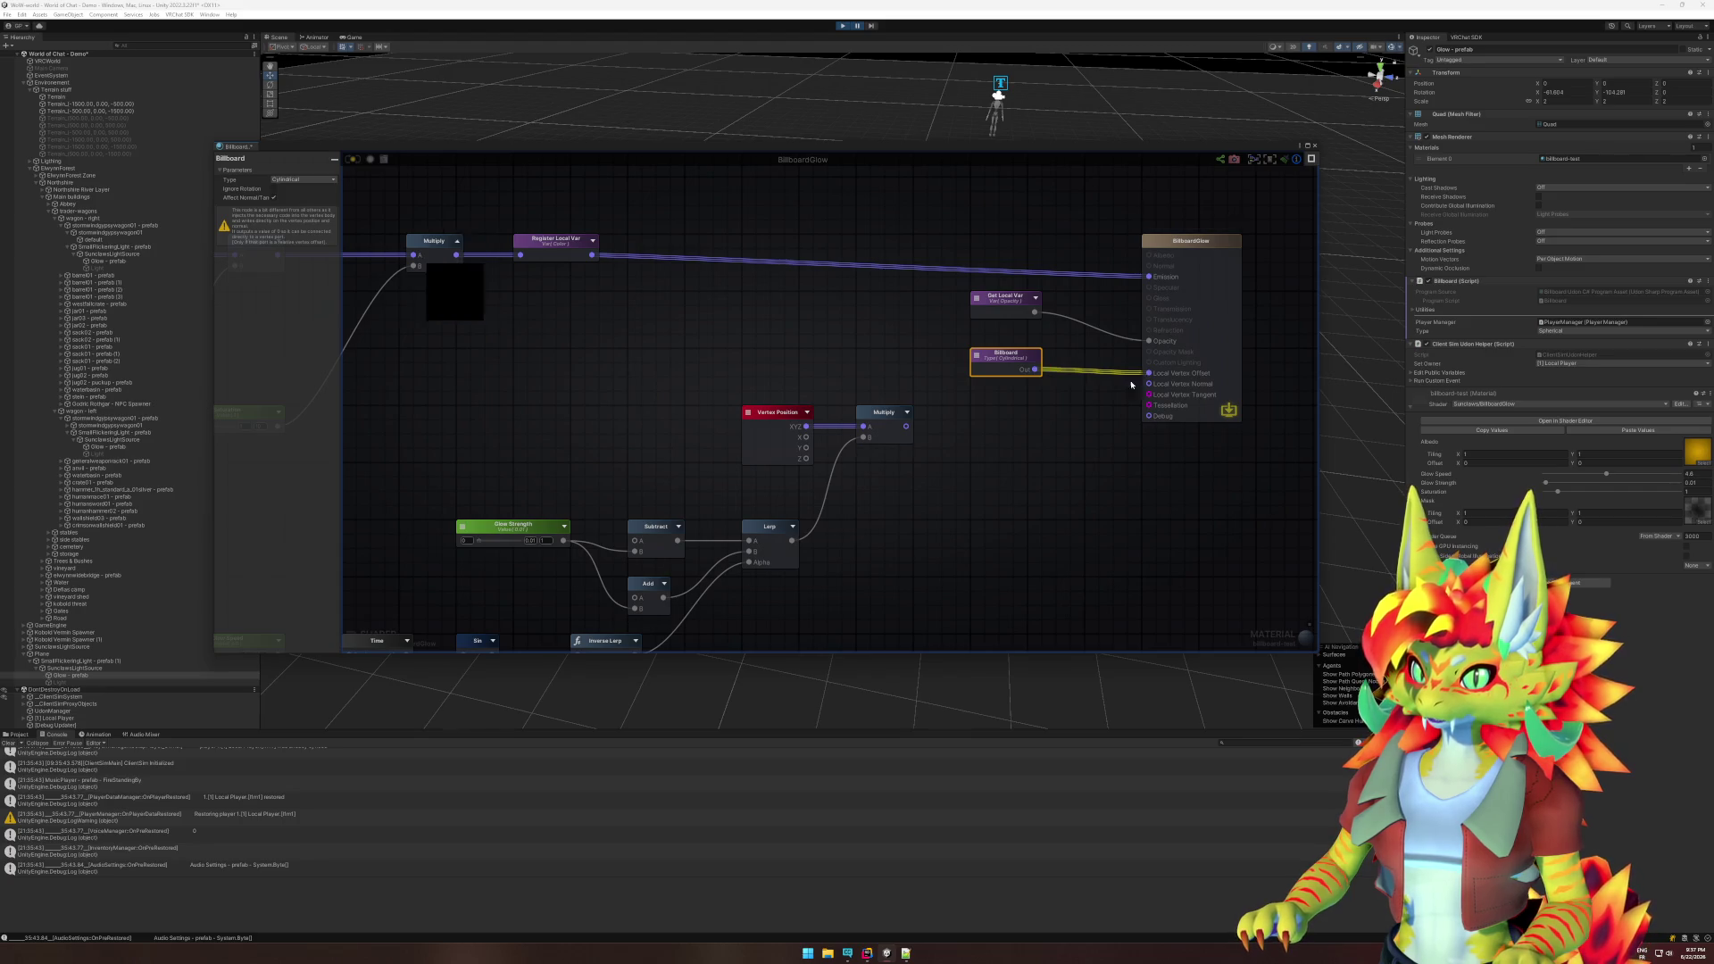
{"action": "left_click", "coordinate": [1088, 427]}
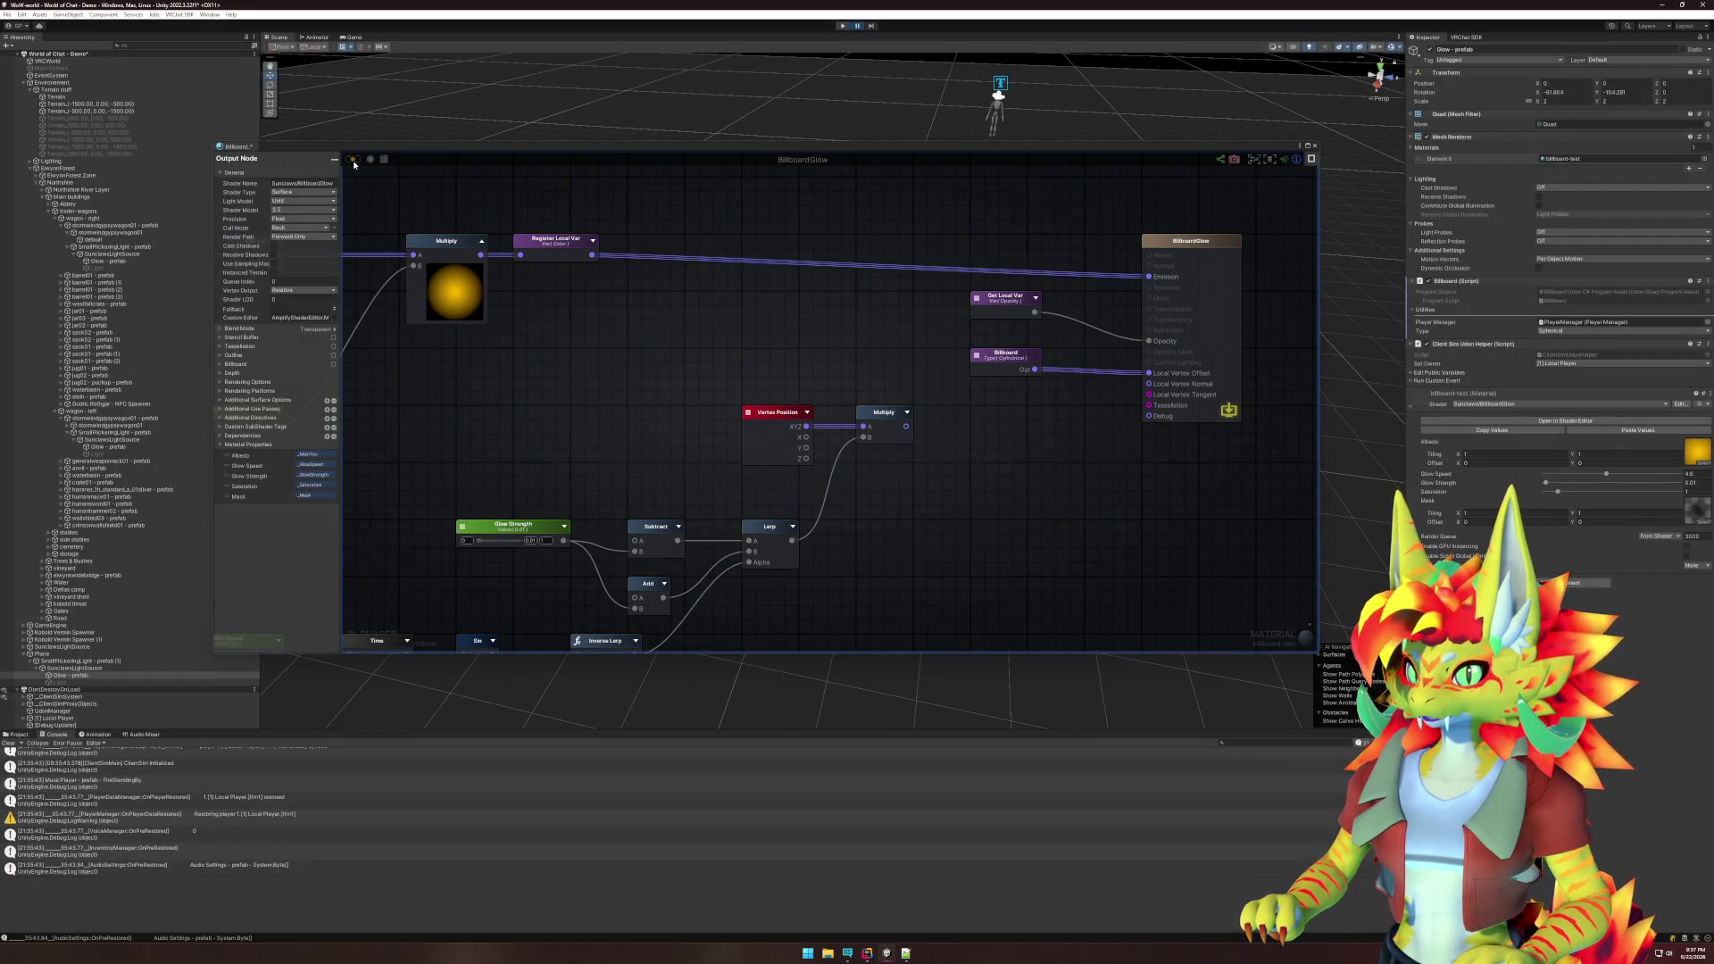
{"action": "left_click", "coordinate": [354, 161]}
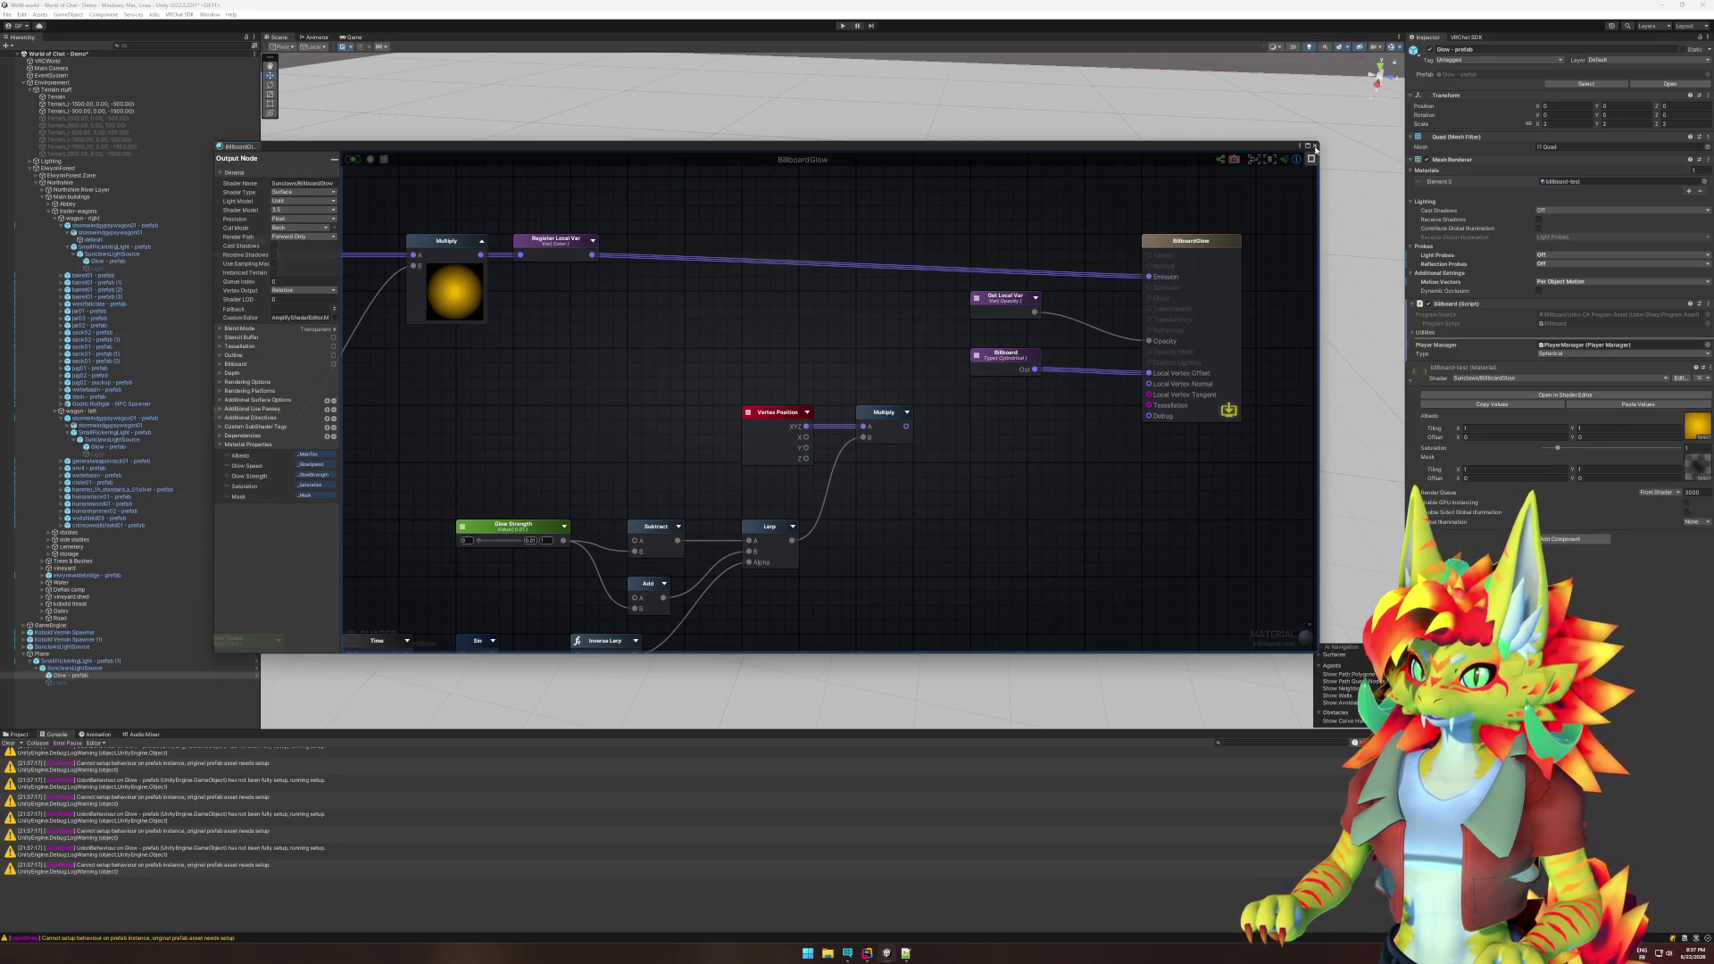
{"action": "left_click", "coordinate": [1316, 147]}
- Run and stop a play-mode test, then select the Plane and edit its X scale
{"action": "left_click", "coordinate": [839, 26]}
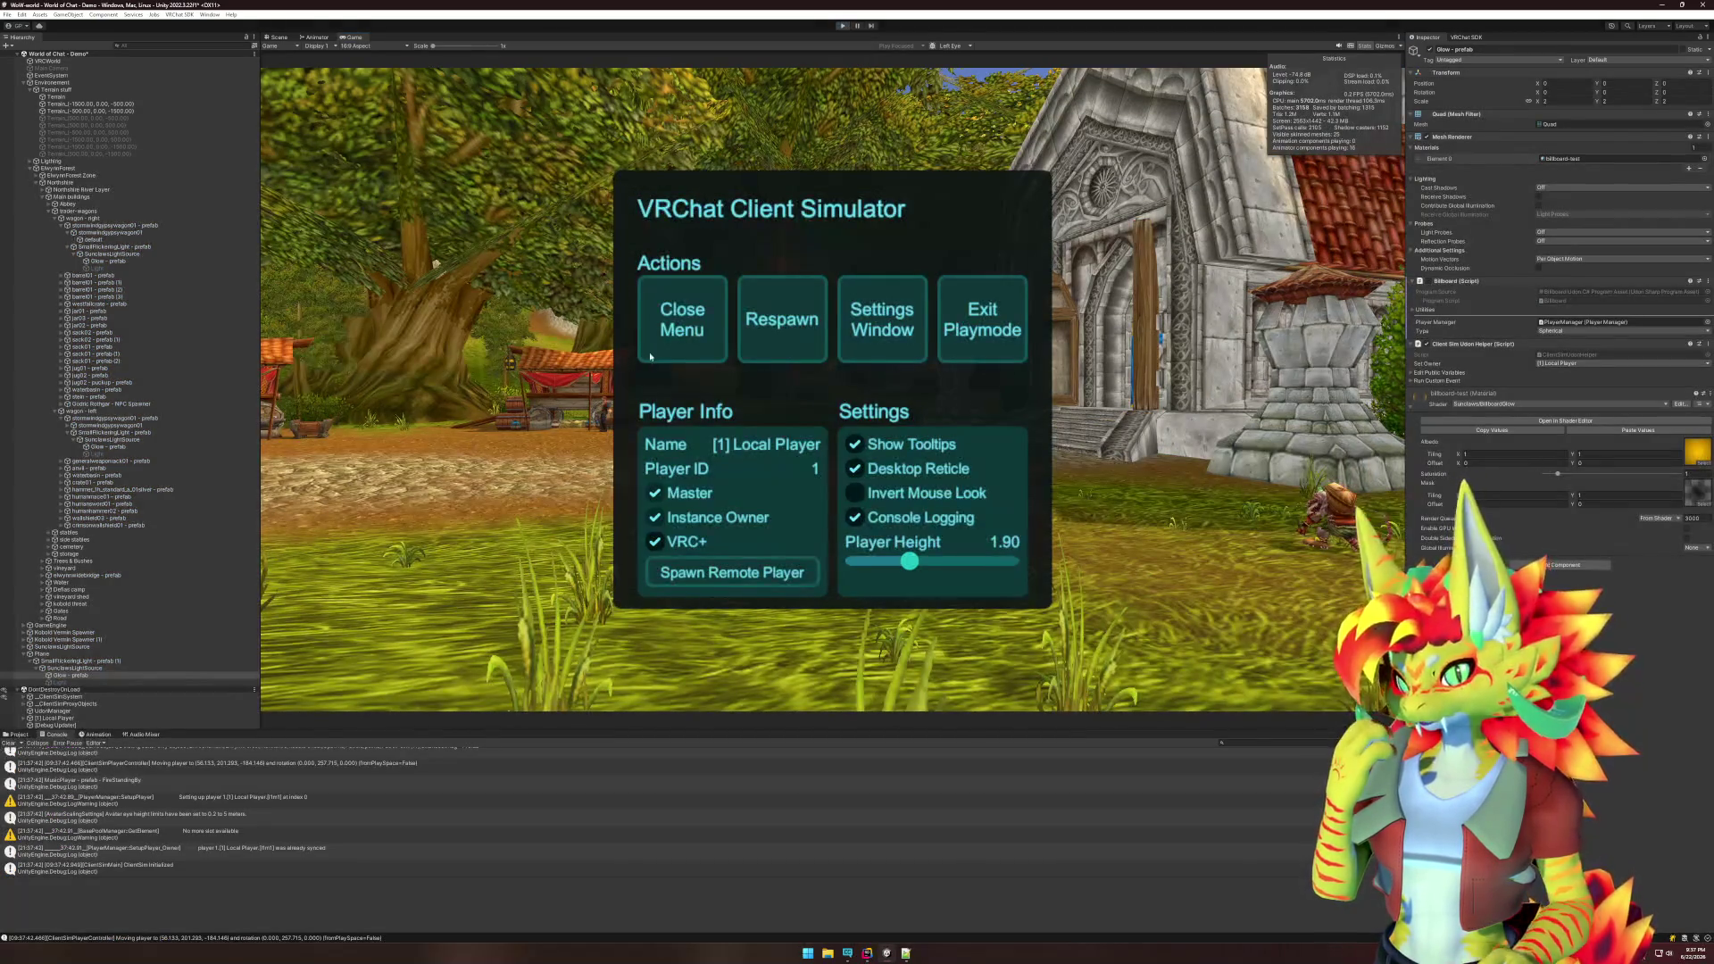
{"action": "left_click", "coordinate": [848, 25]}
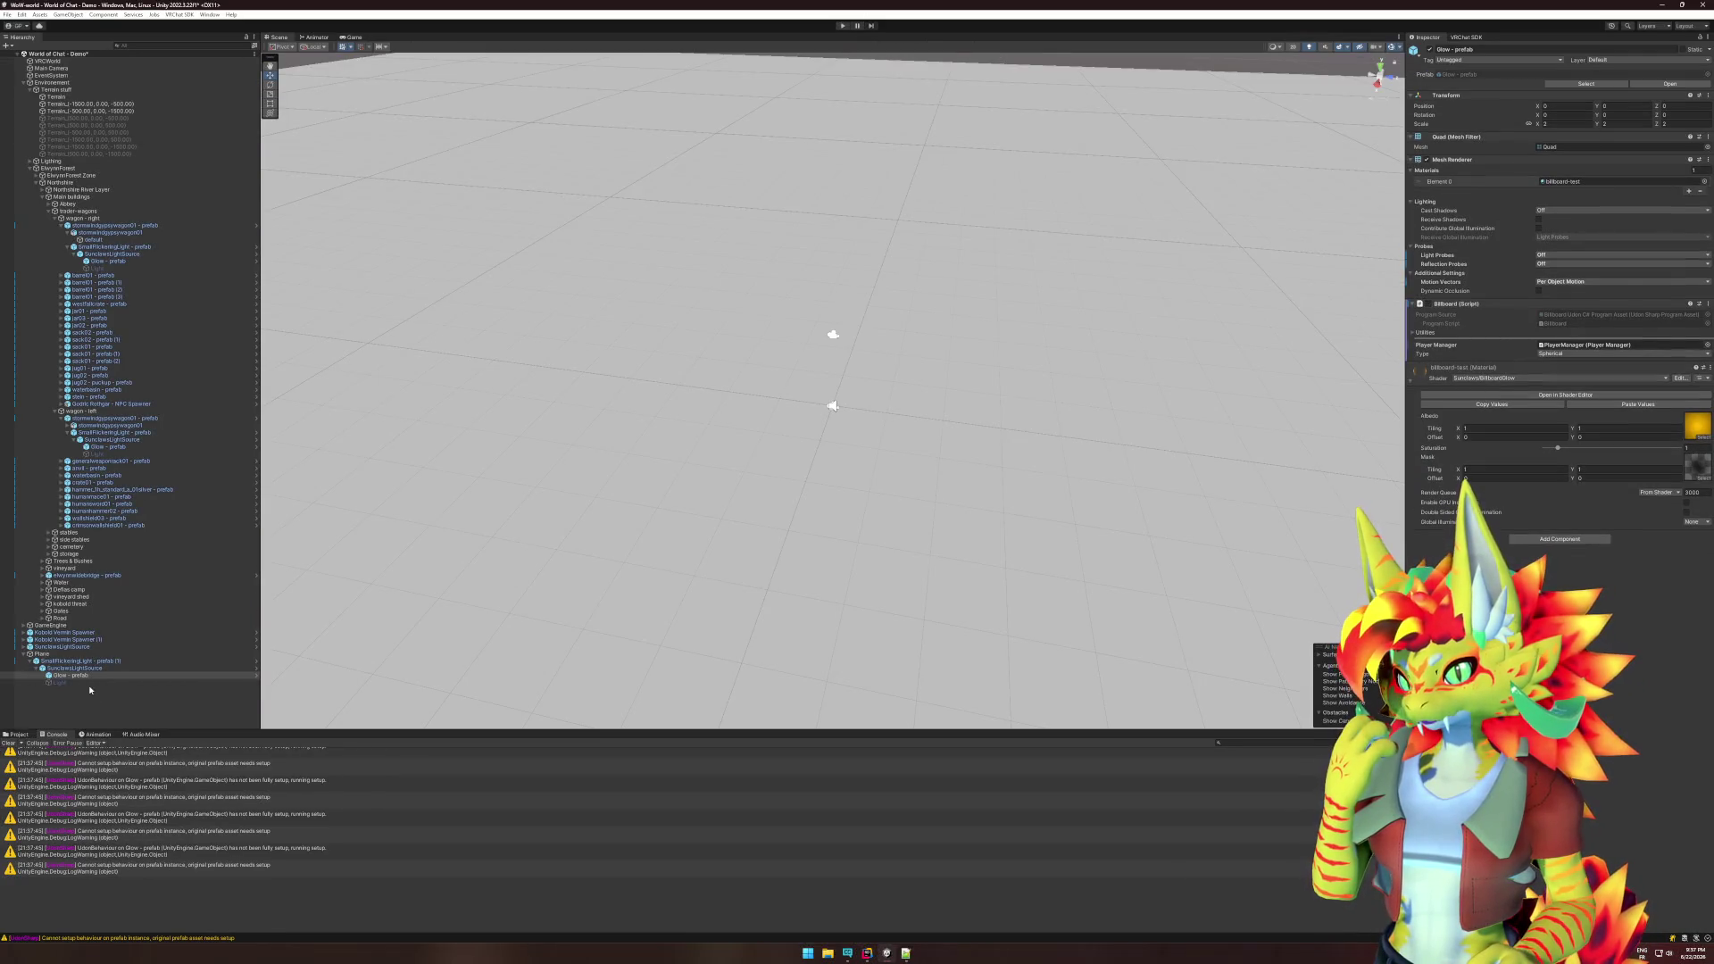
{"action": "left_click", "coordinate": [42, 653]}
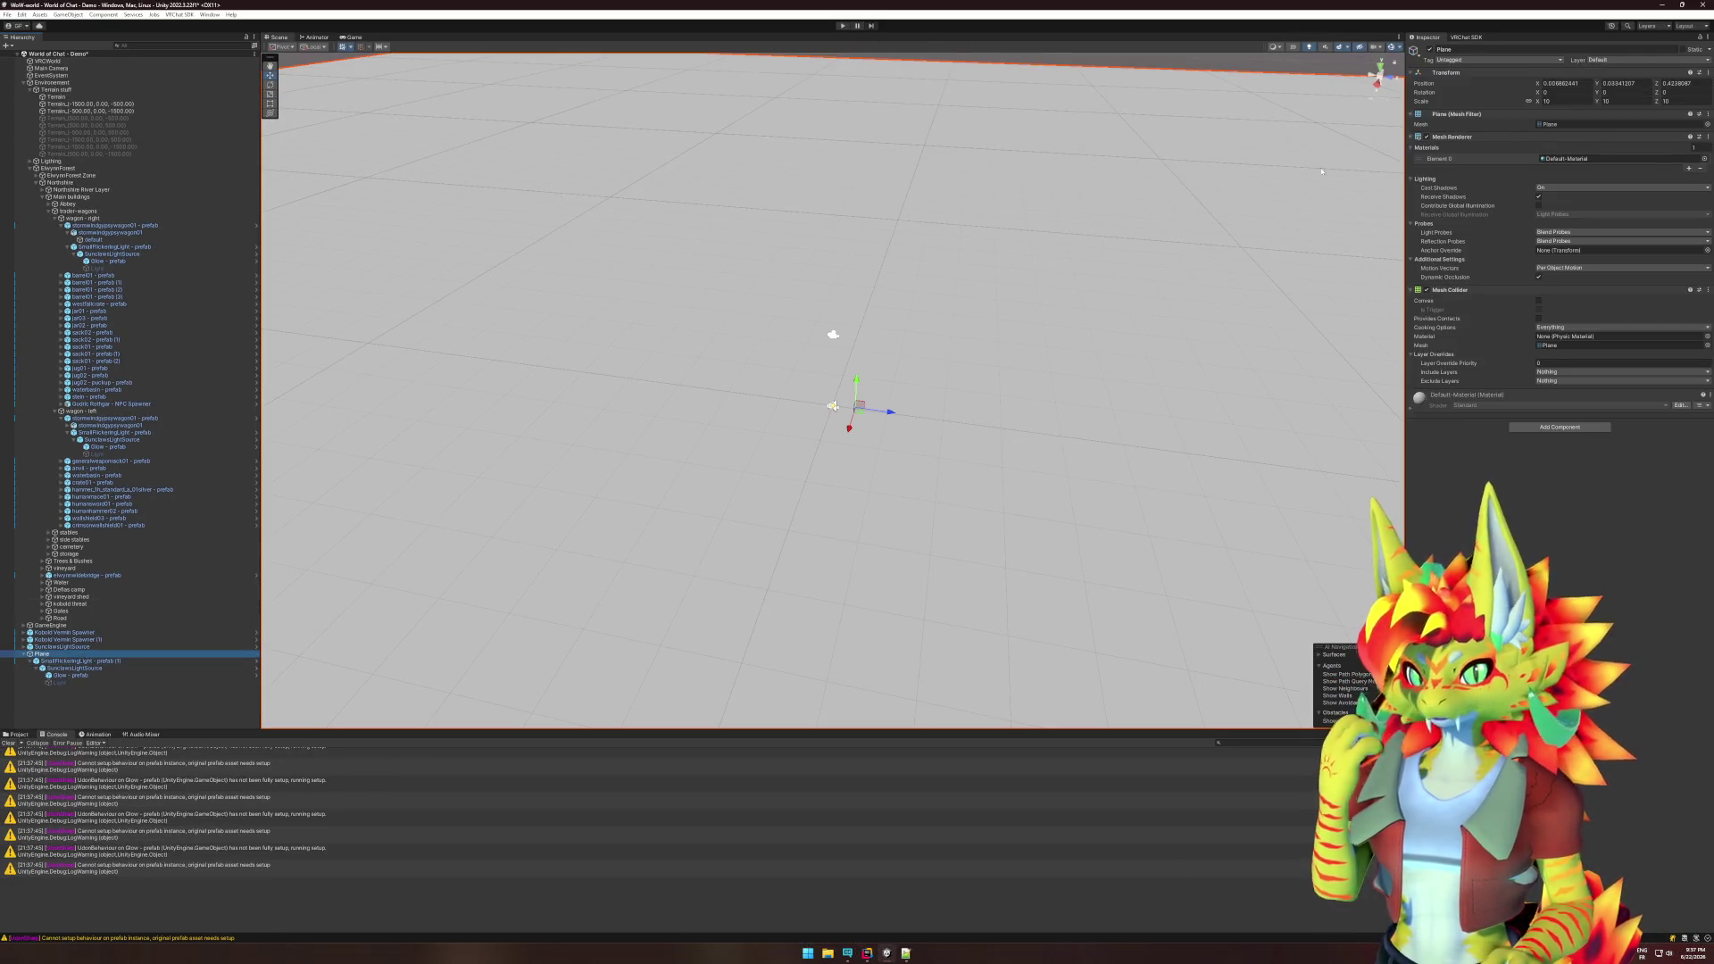
{"action": "left_click", "coordinate": [1564, 100]}
{"action": "type", "text": "1"}
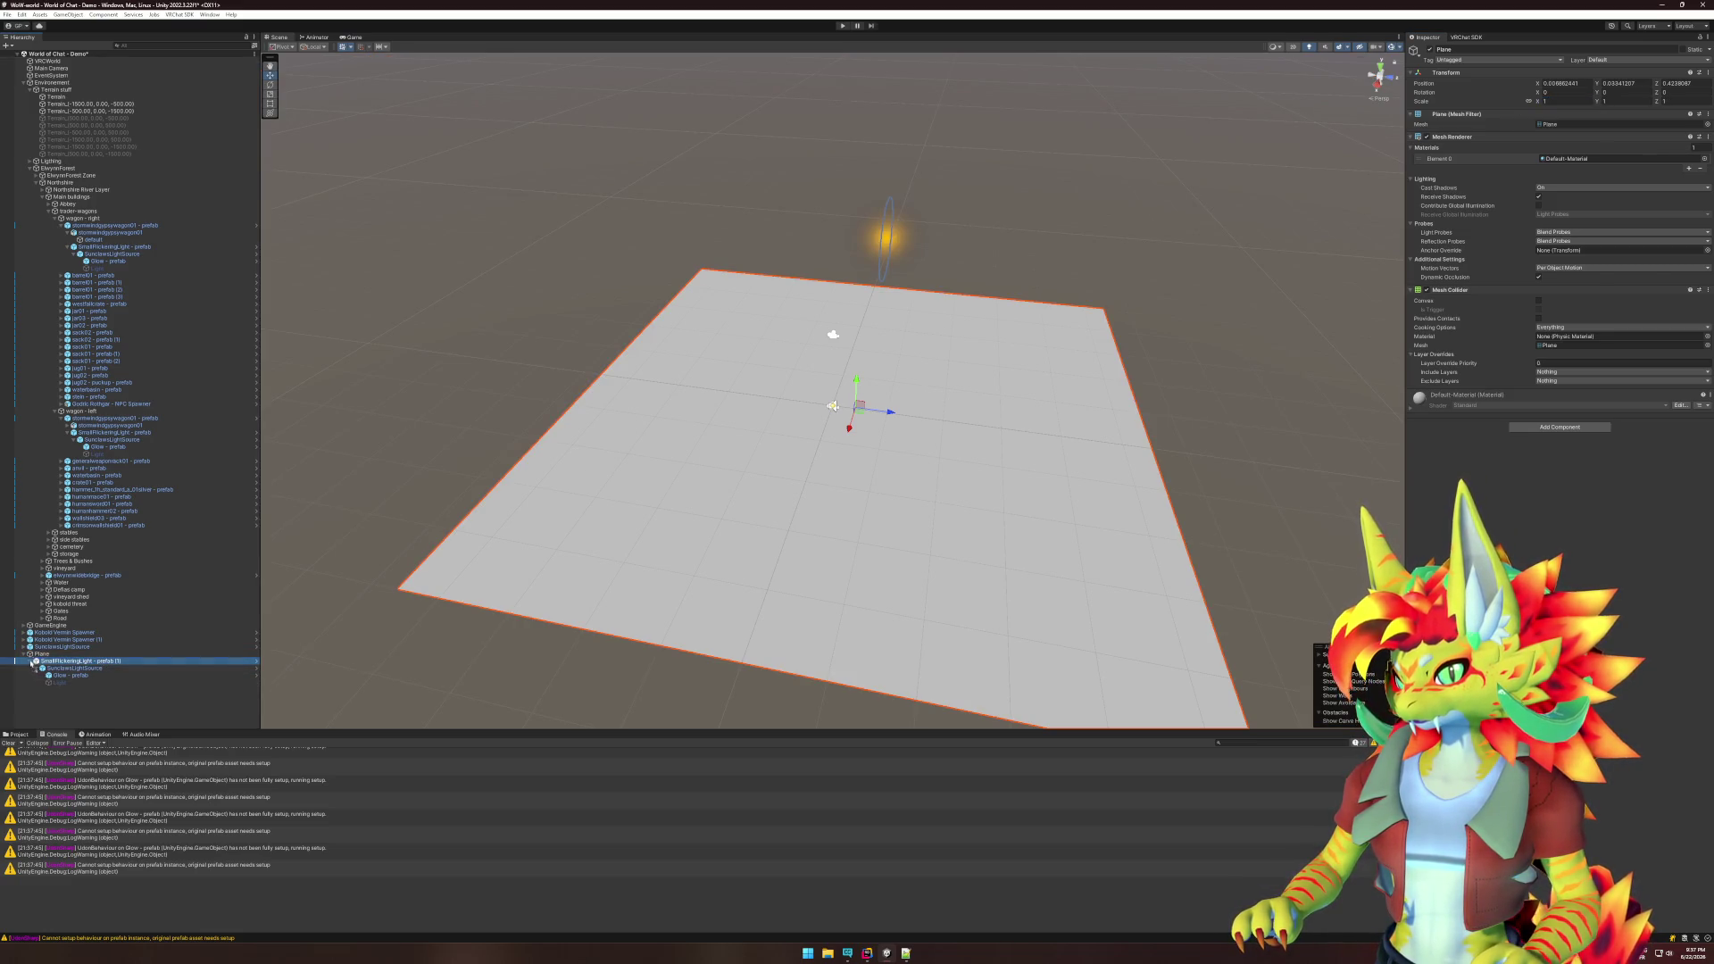
- Undo parenting the flickering light to the Plane and set Plane Scale X back to 10
{"action": "key", "text": "ctrl+z"}
{"action": "left_click", "coordinate": [1580, 102]}
{"action": "type", "text": "10"}
{"action": "key", "text": "Return"}
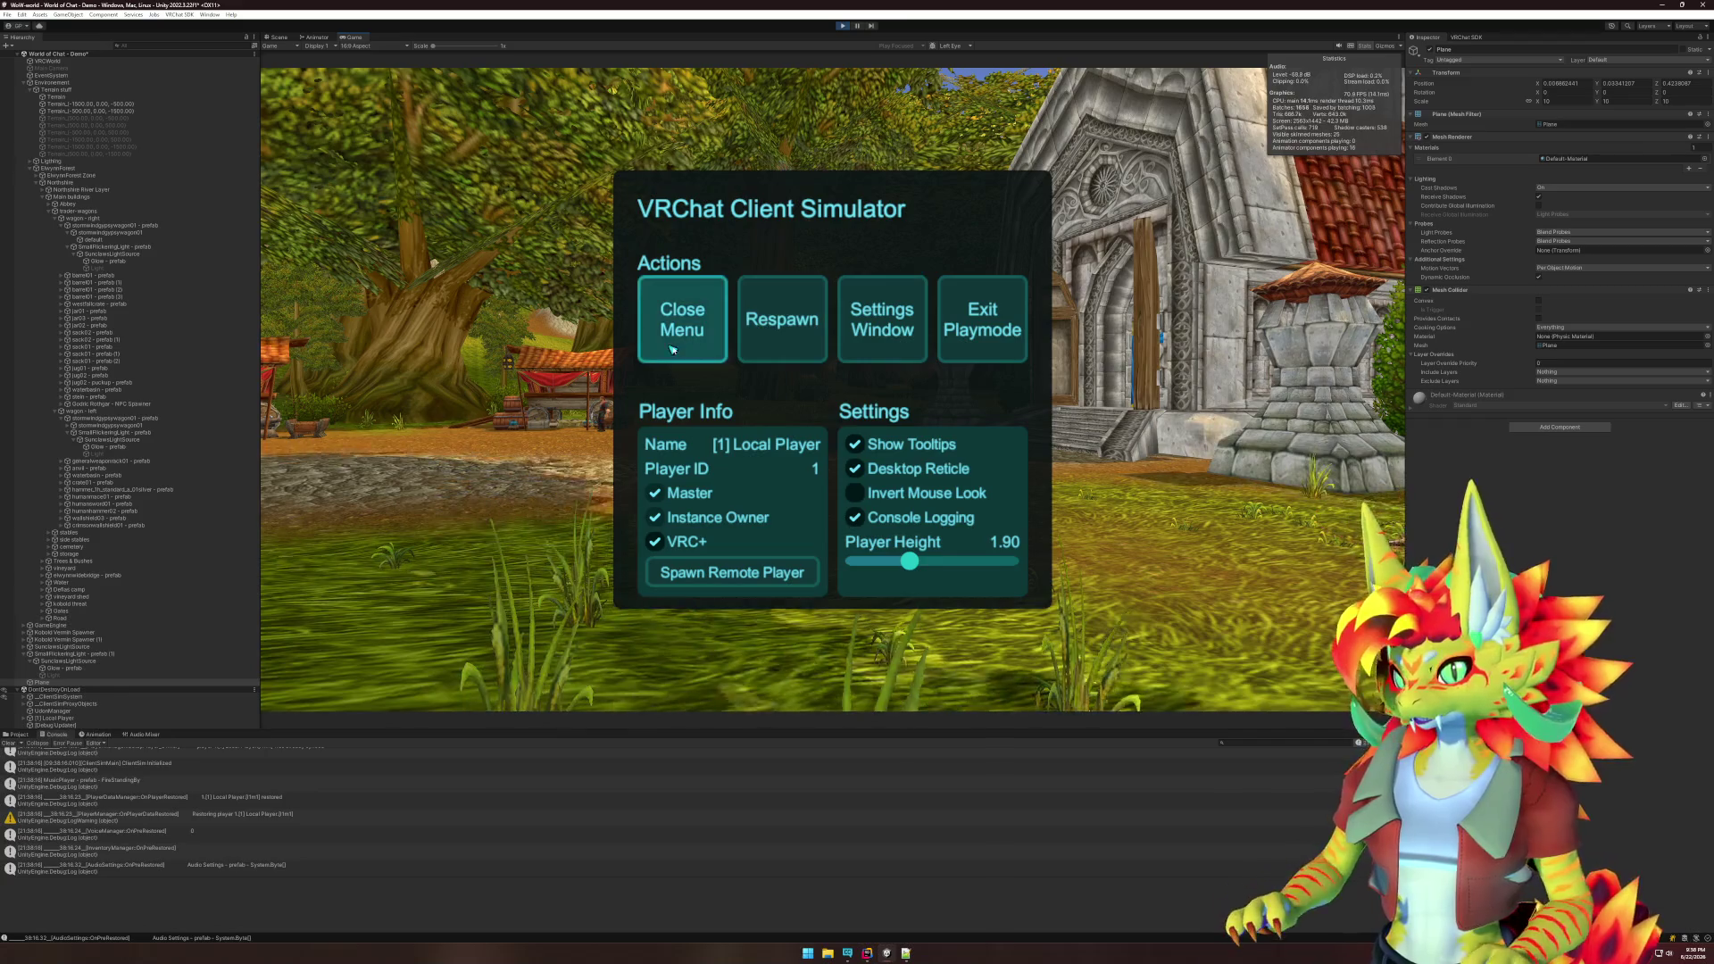
- Close the VRChat Client Simulator menu and return to the Scene view
{"action": "left_click", "coordinate": [682, 348]}
{"action": "key", "text": "super"}
{"action": "key", "text": "Escape"}
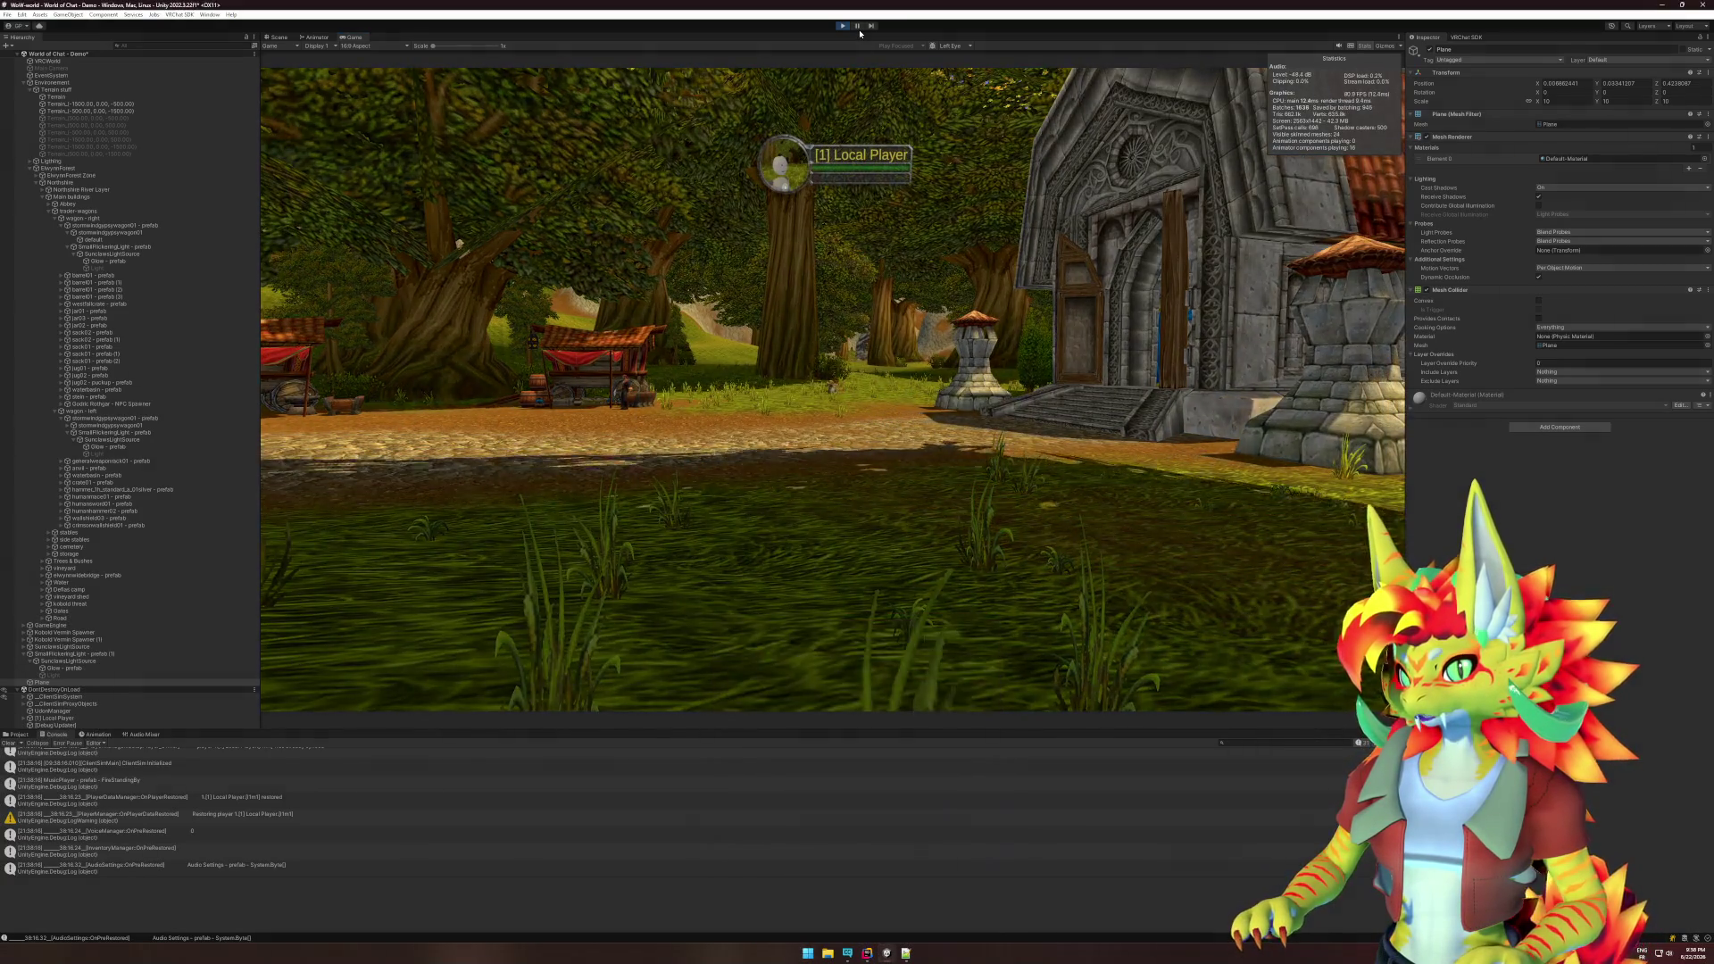
{"action": "key", "text": "ctrl+1"}
- Set the Local Player's Y position to 0 and drag it near the origin
{"action": "left_click", "coordinate": [107, 718]}
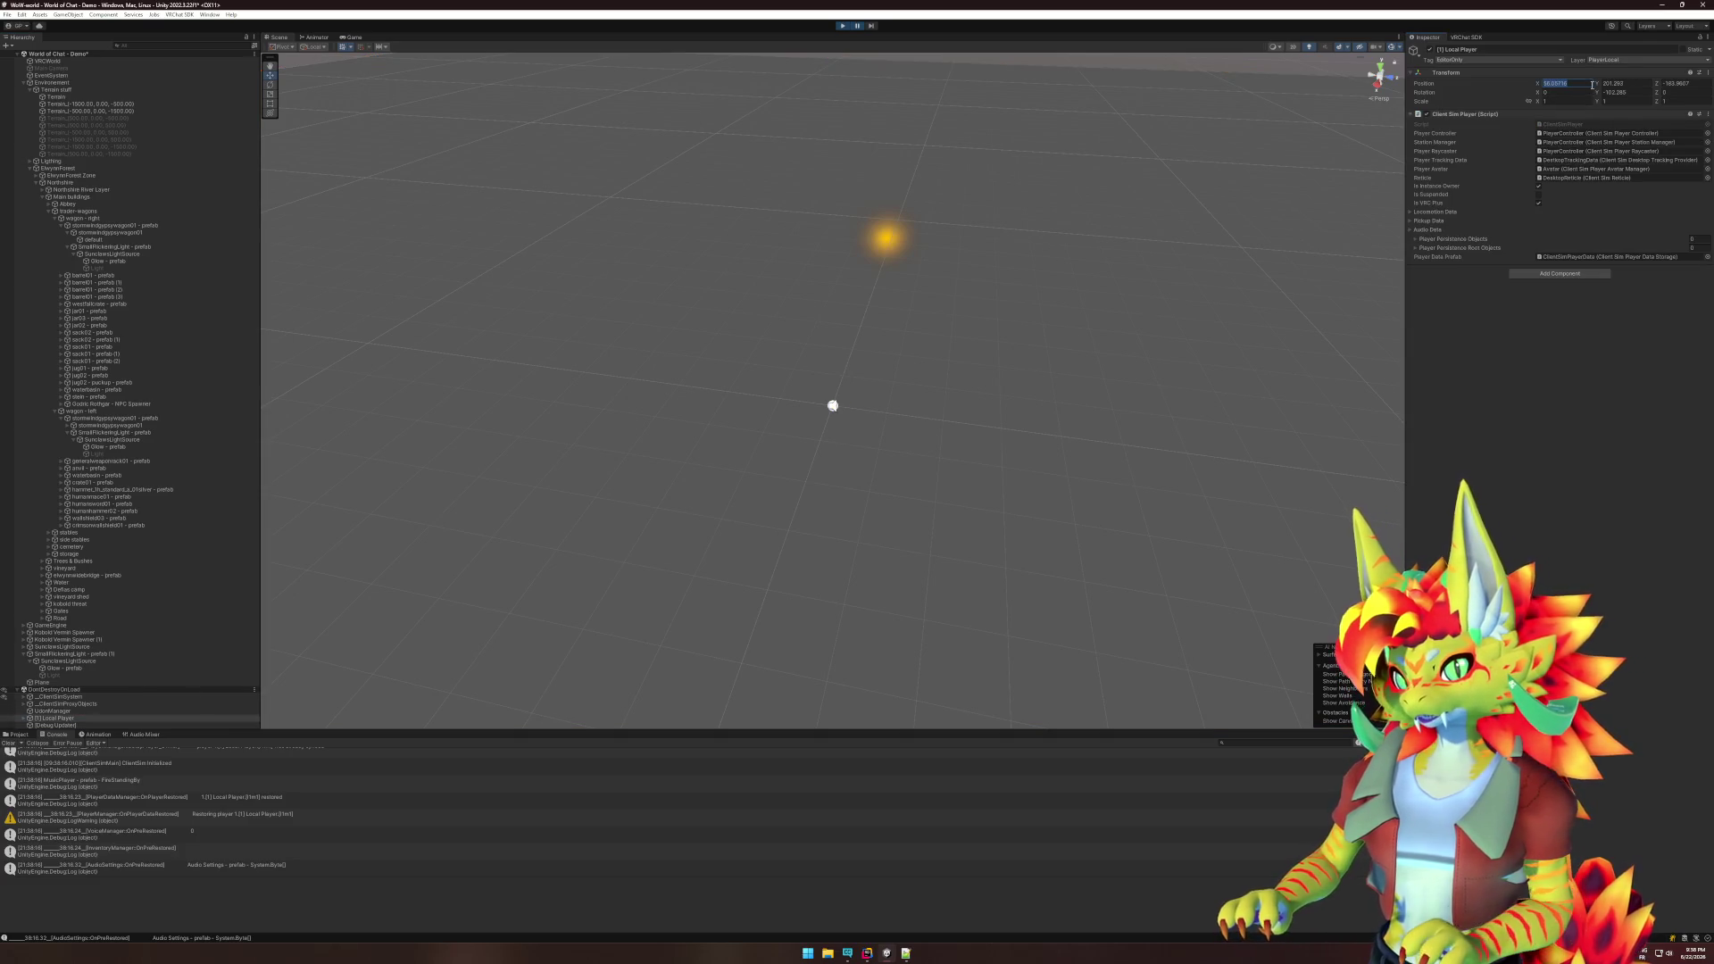
{"action": "key", "text": "Tab"}
{"action": "type", "text": "0"}
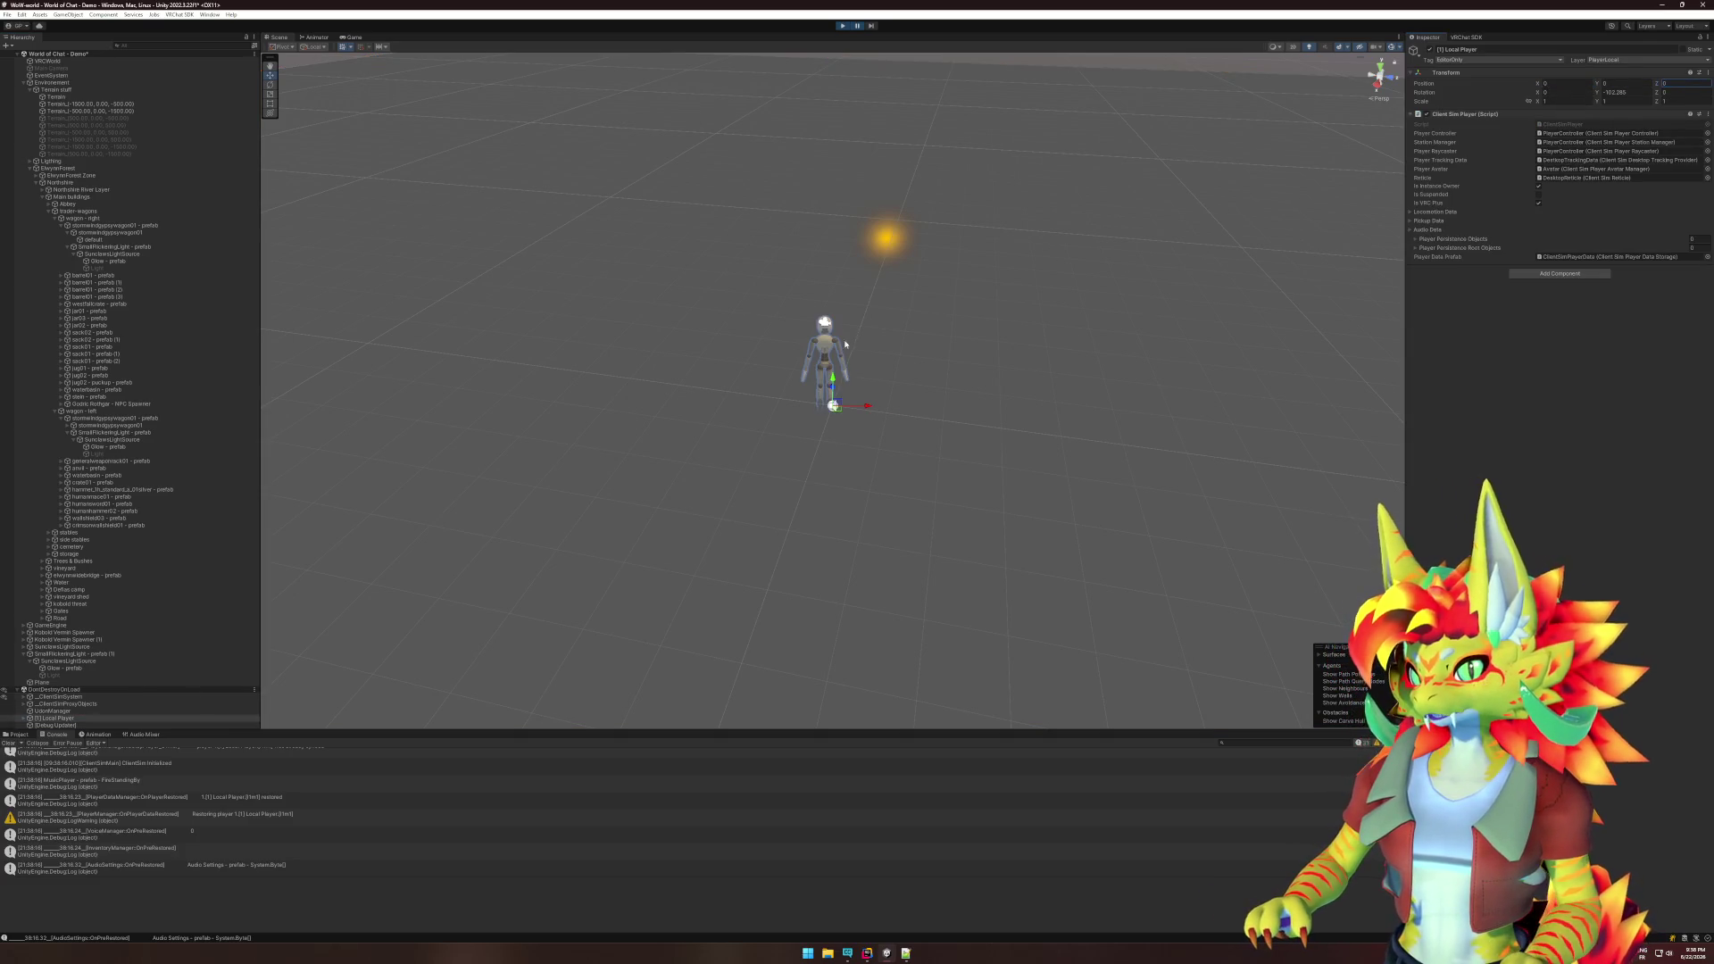
{"action": "left_click_drag", "start_coordinate": [832, 391], "coordinate": [837, 311]}
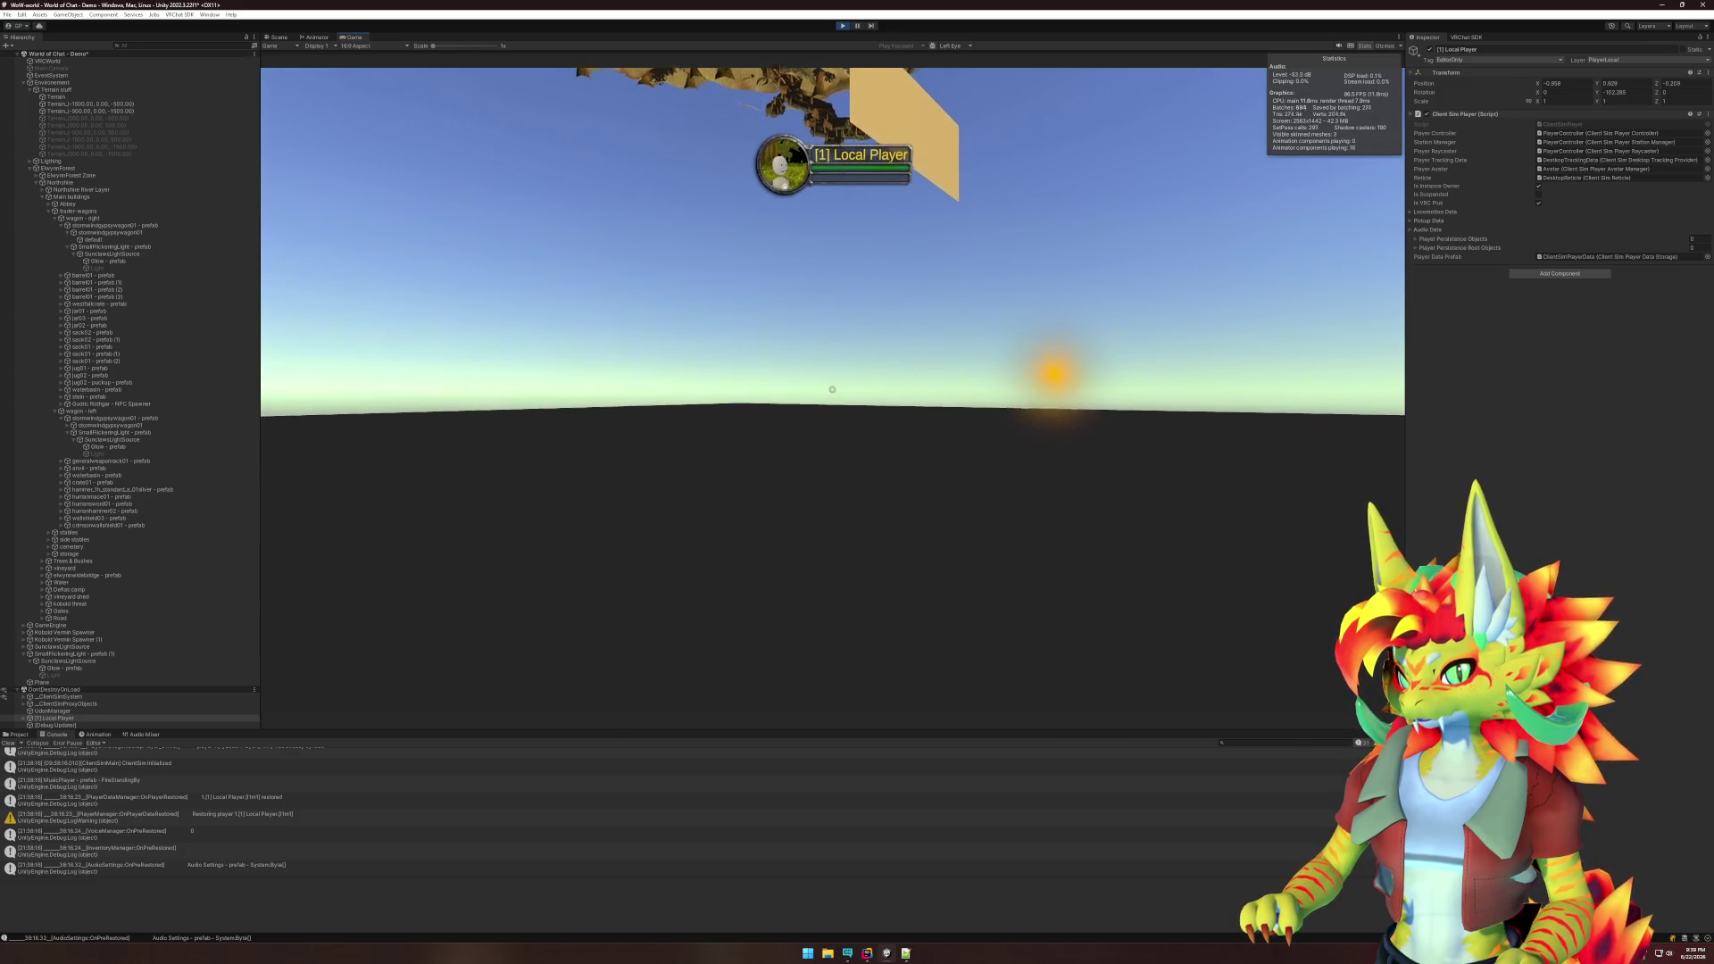
{"action": "key", "text": "super"}
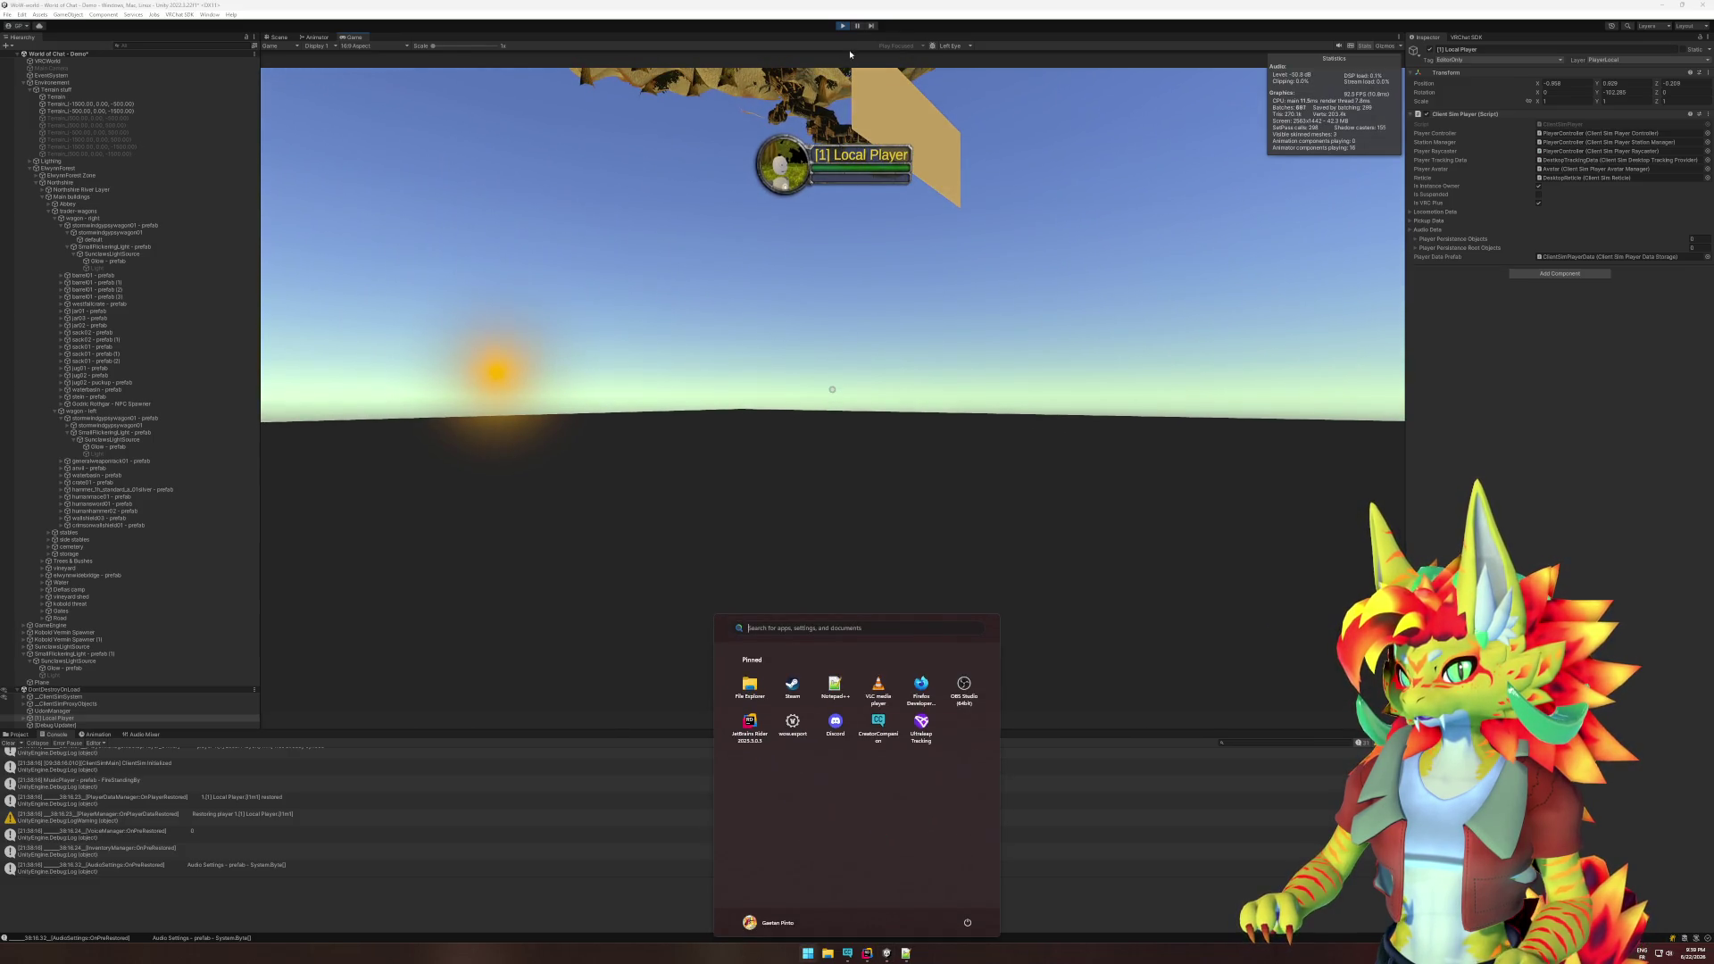
- Pause the world and inspect the Plane, Glow, SunclawsLightSource, SmallFlickeringLight and Light objects
{"action": "left_click", "coordinate": [859, 28]}
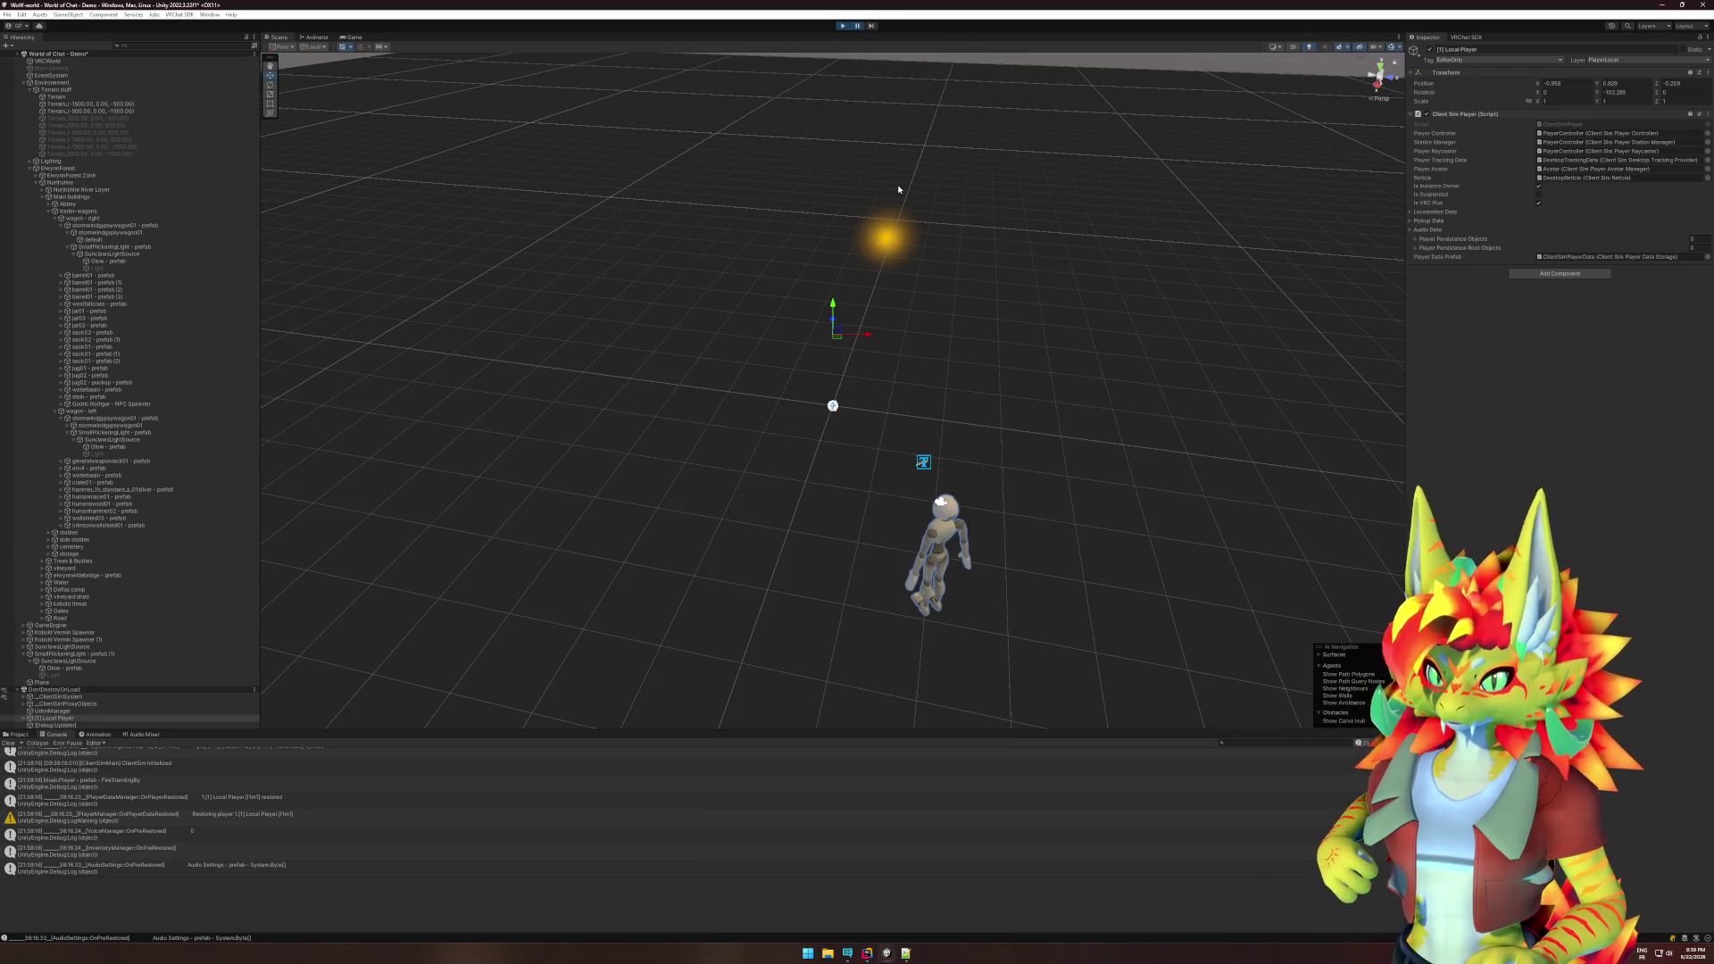
{"action": "left_click", "coordinate": [891, 243]}
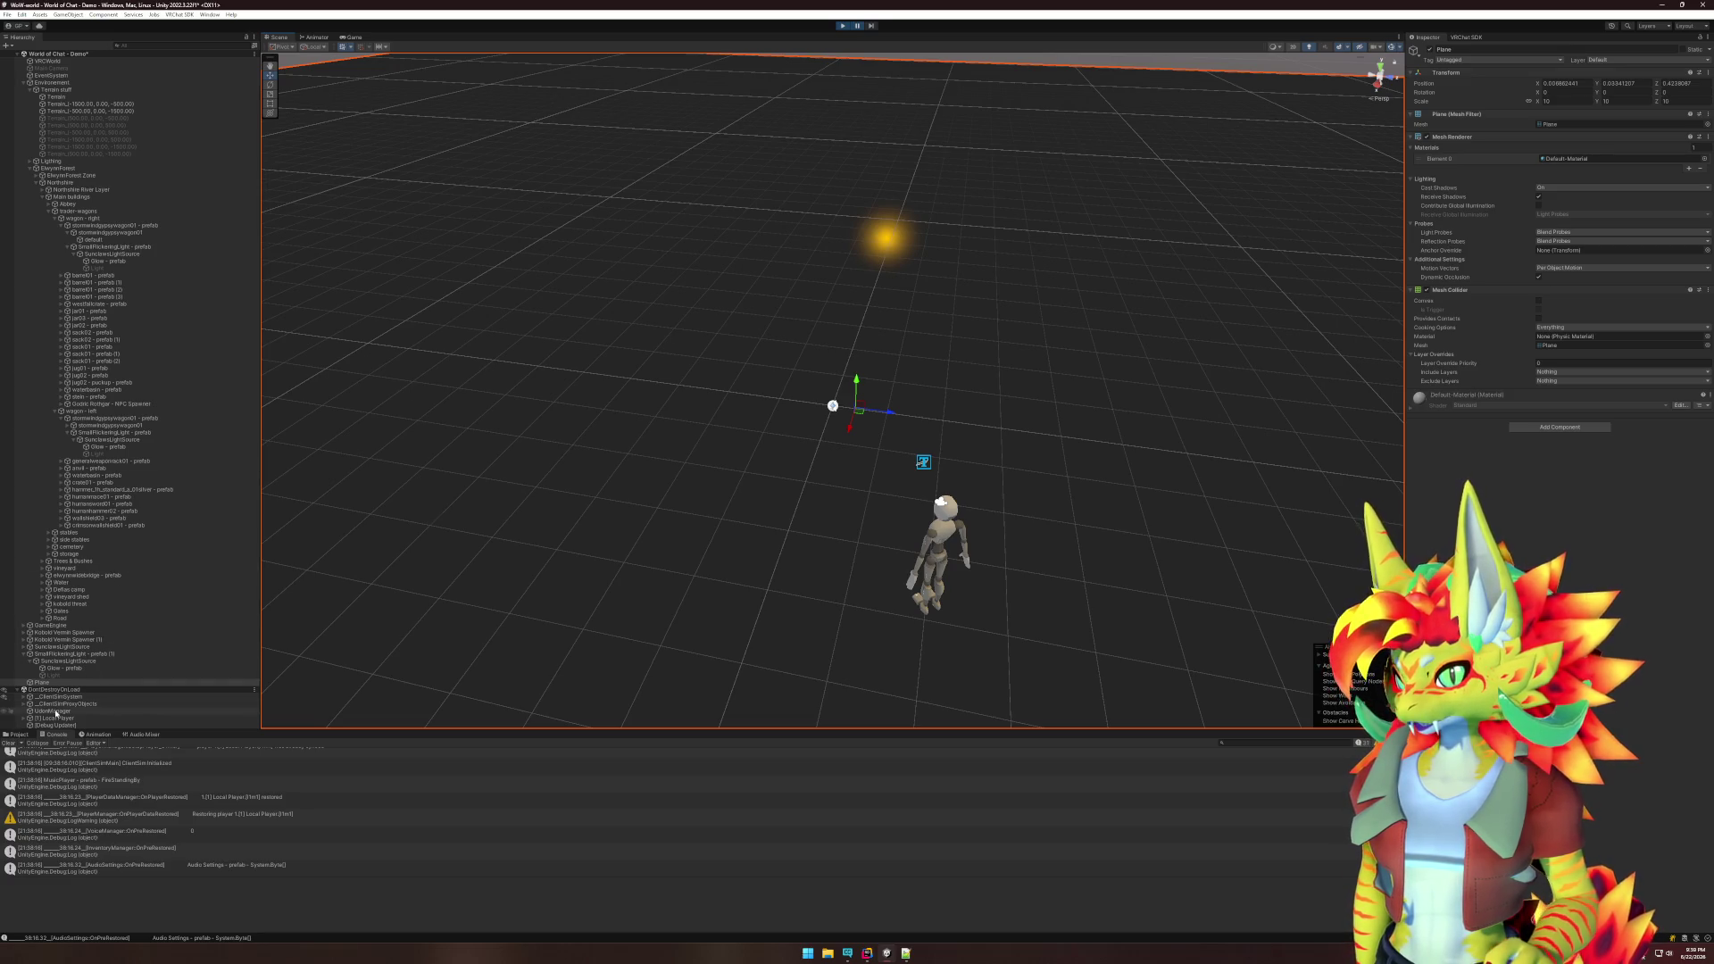
{"action": "left_click", "coordinate": [79, 669]}
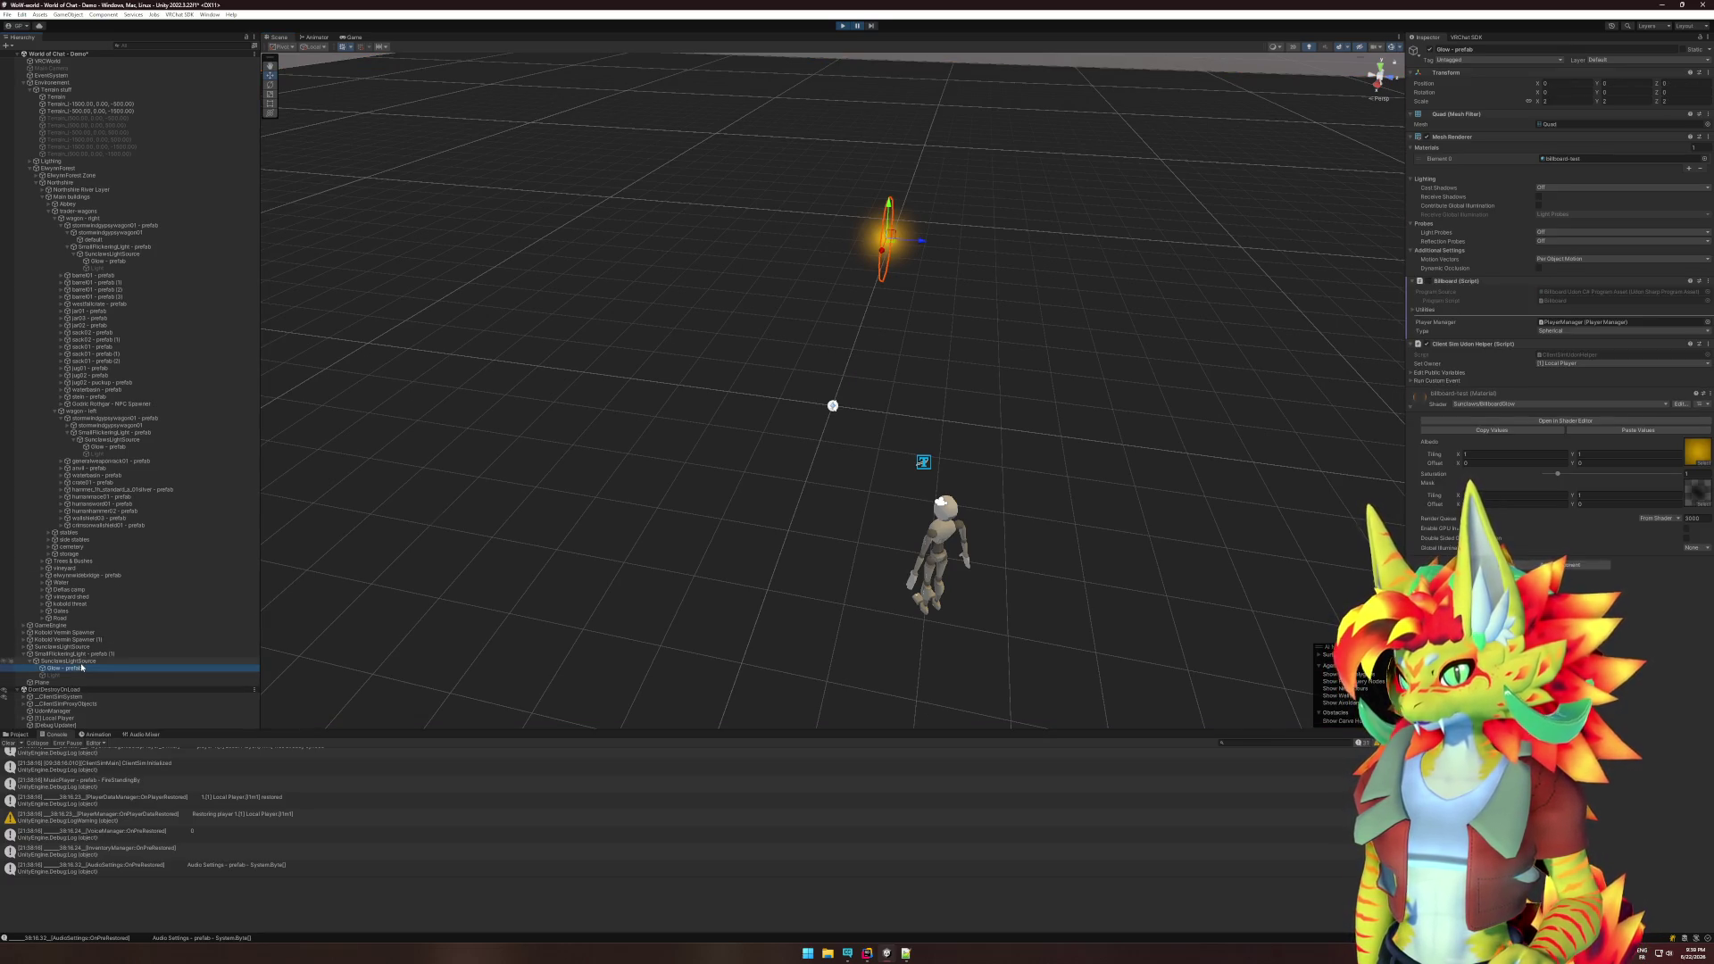
{"action": "left_click", "coordinate": [81, 663]}
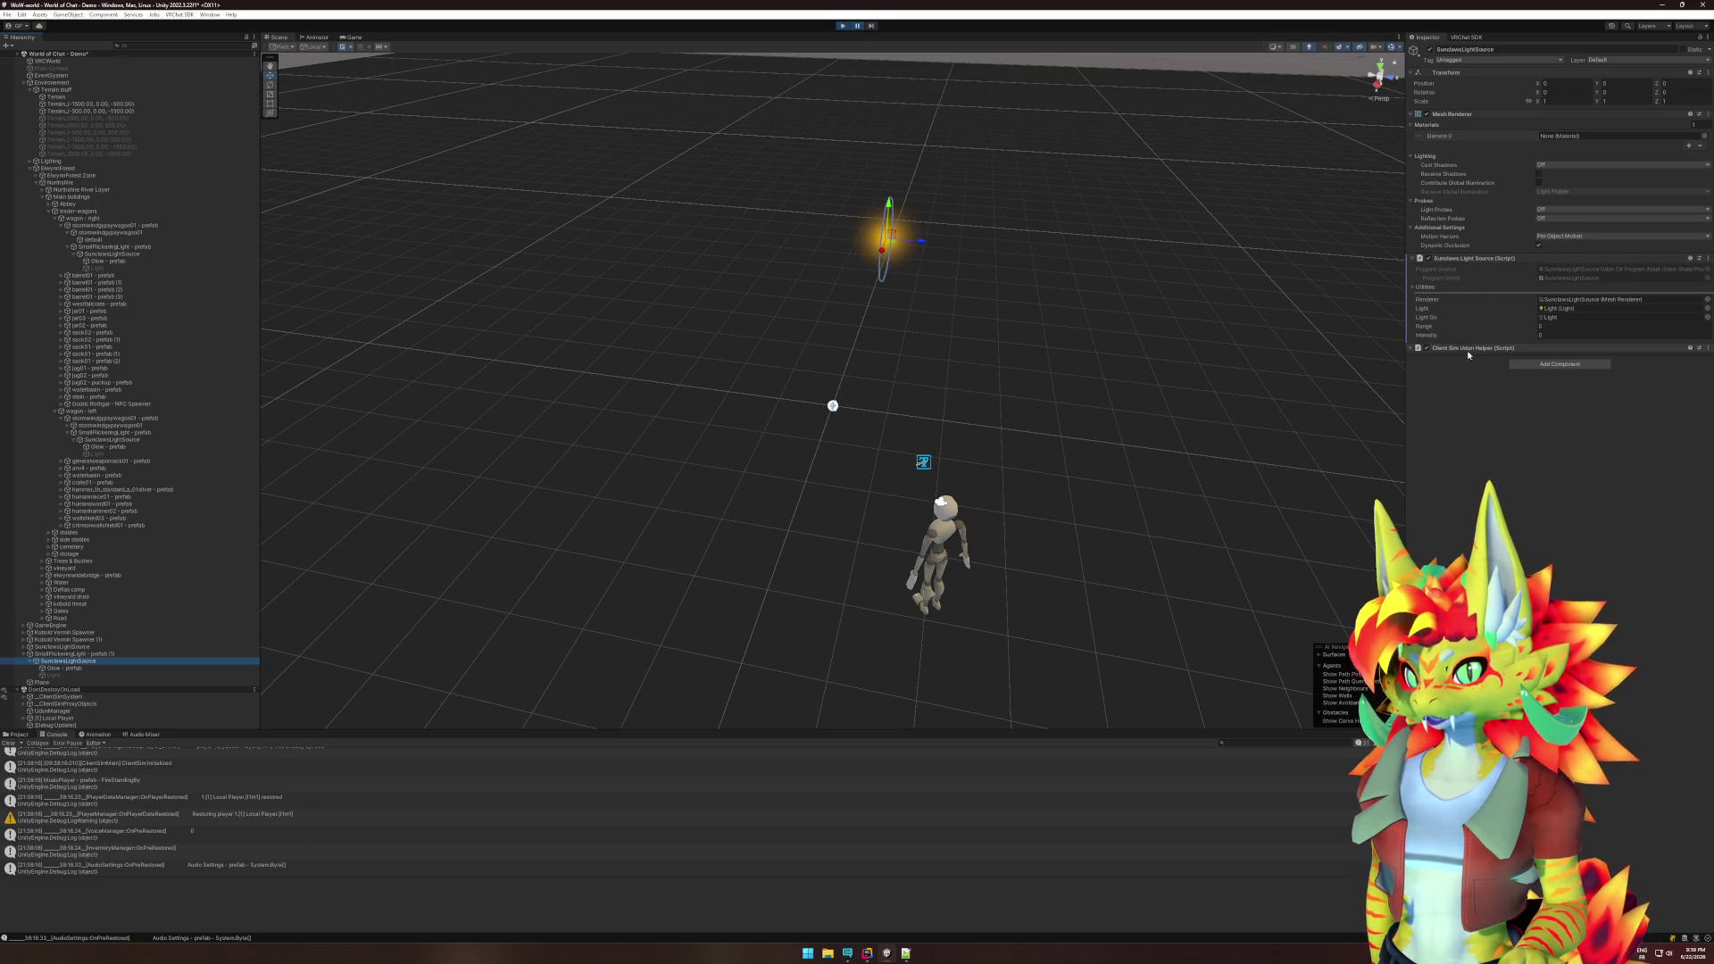
{"action": "left_click", "coordinate": [109, 655]}
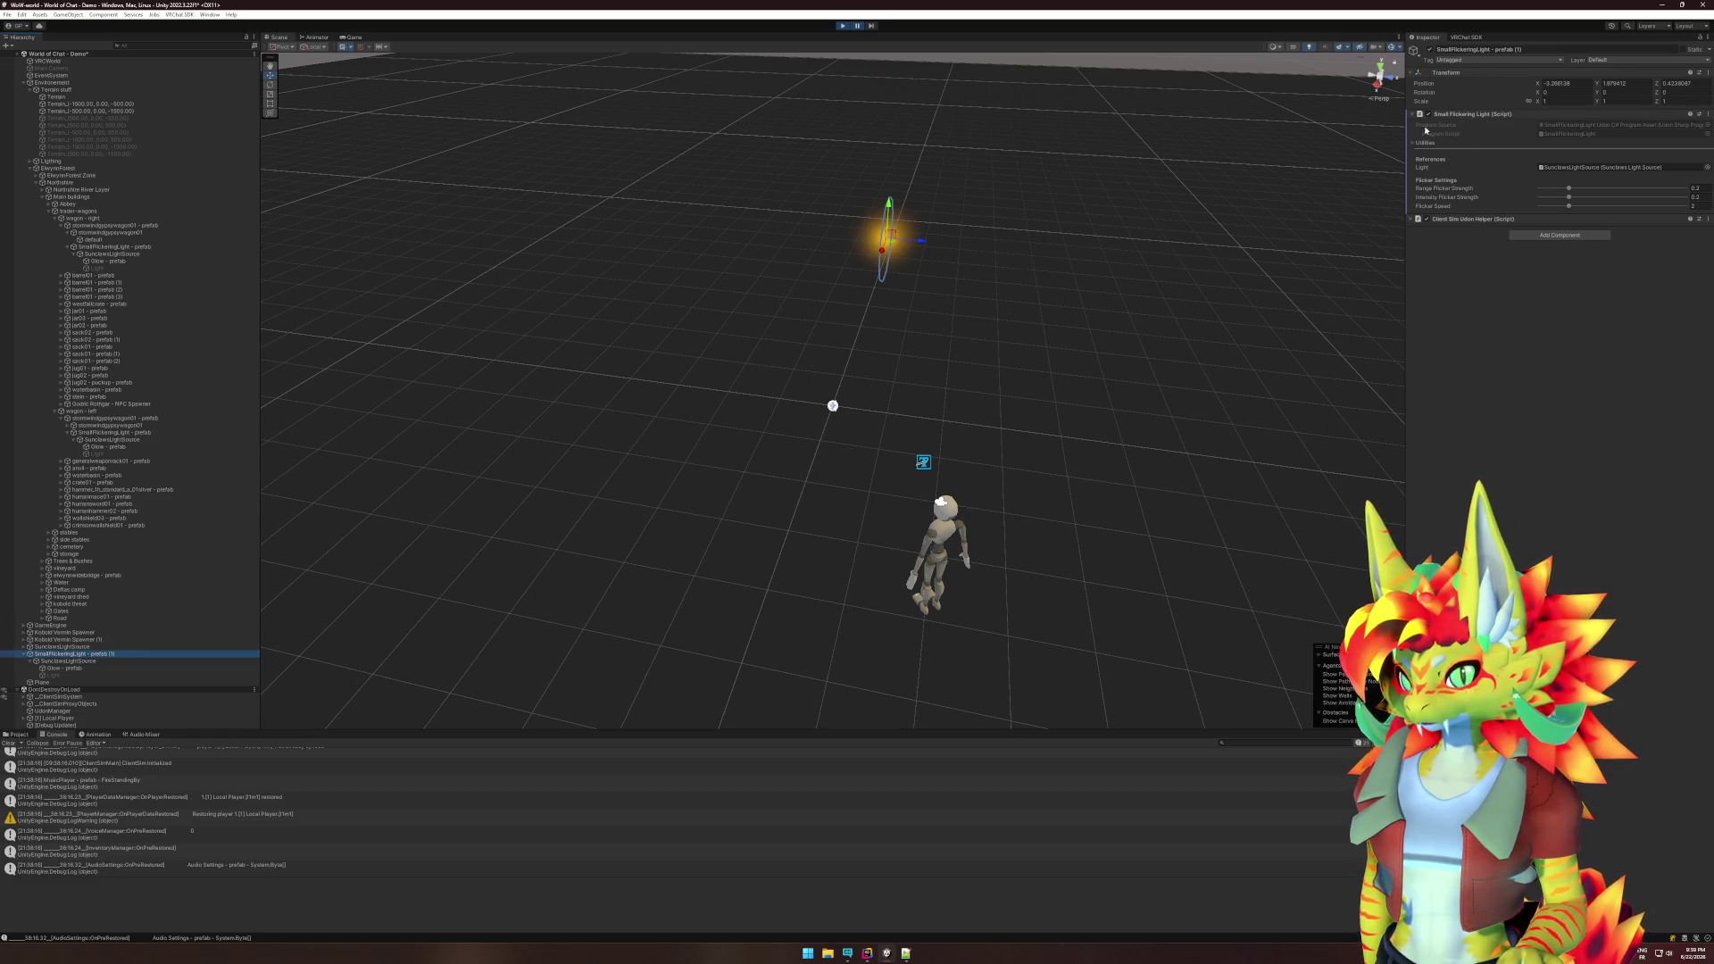
{"action": "left_click", "coordinate": [76, 662]}
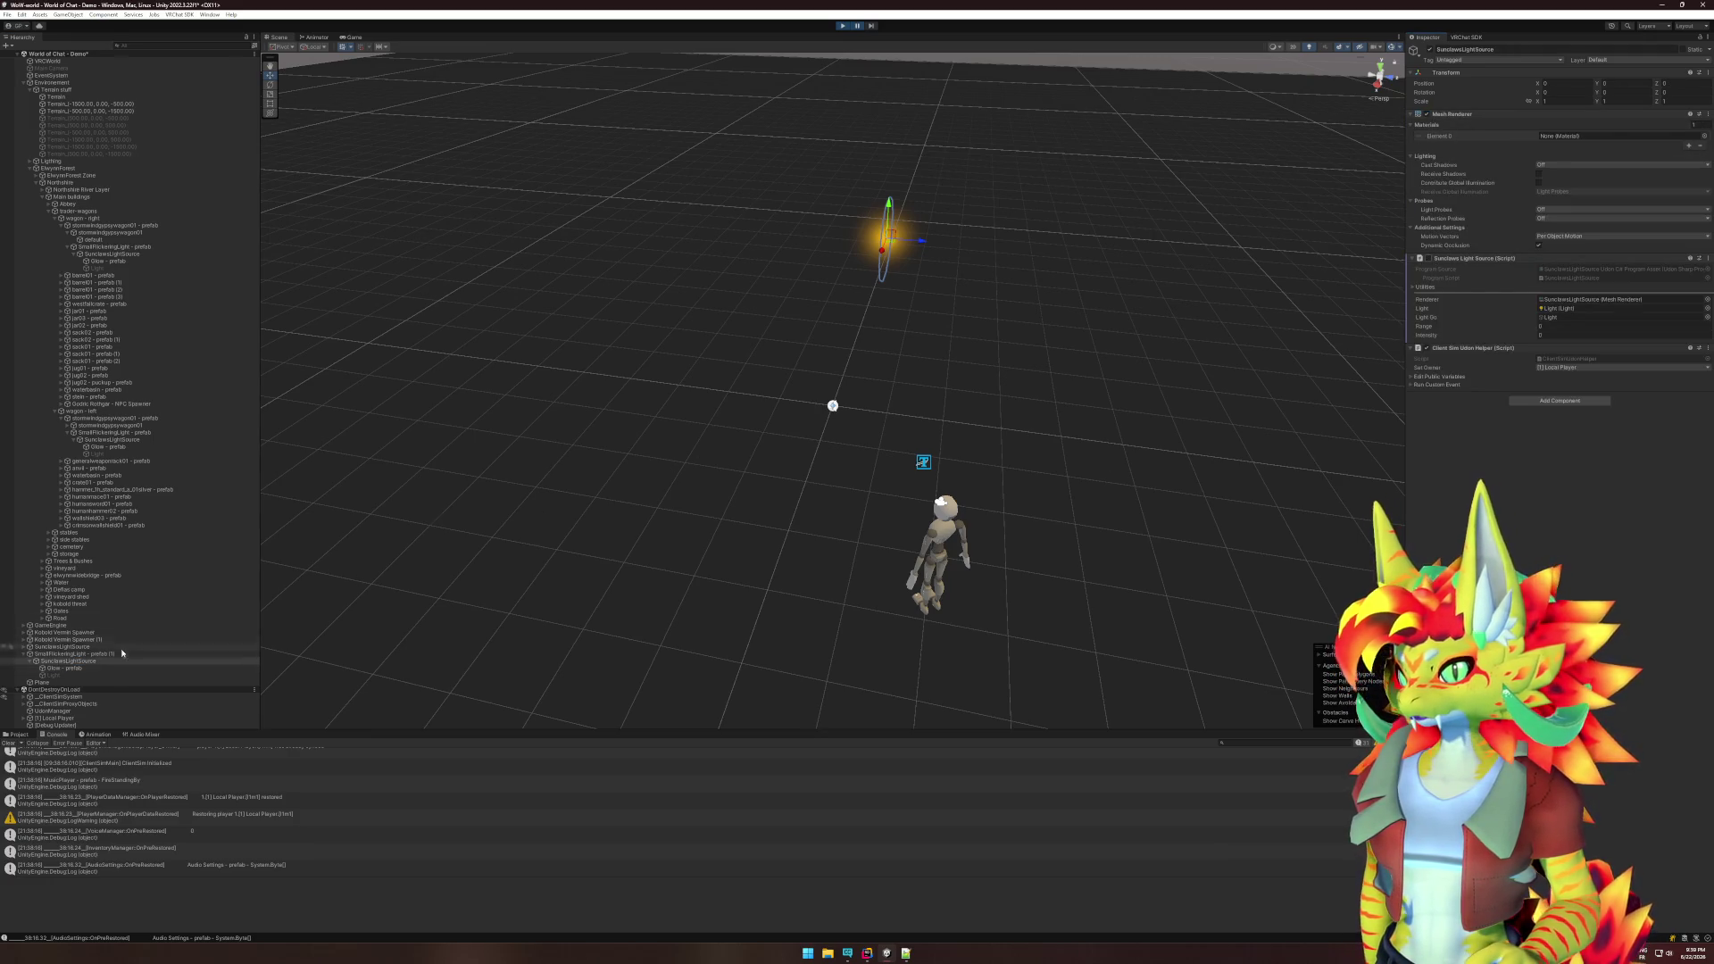
{"action": "left_click", "coordinate": [92, 676]}
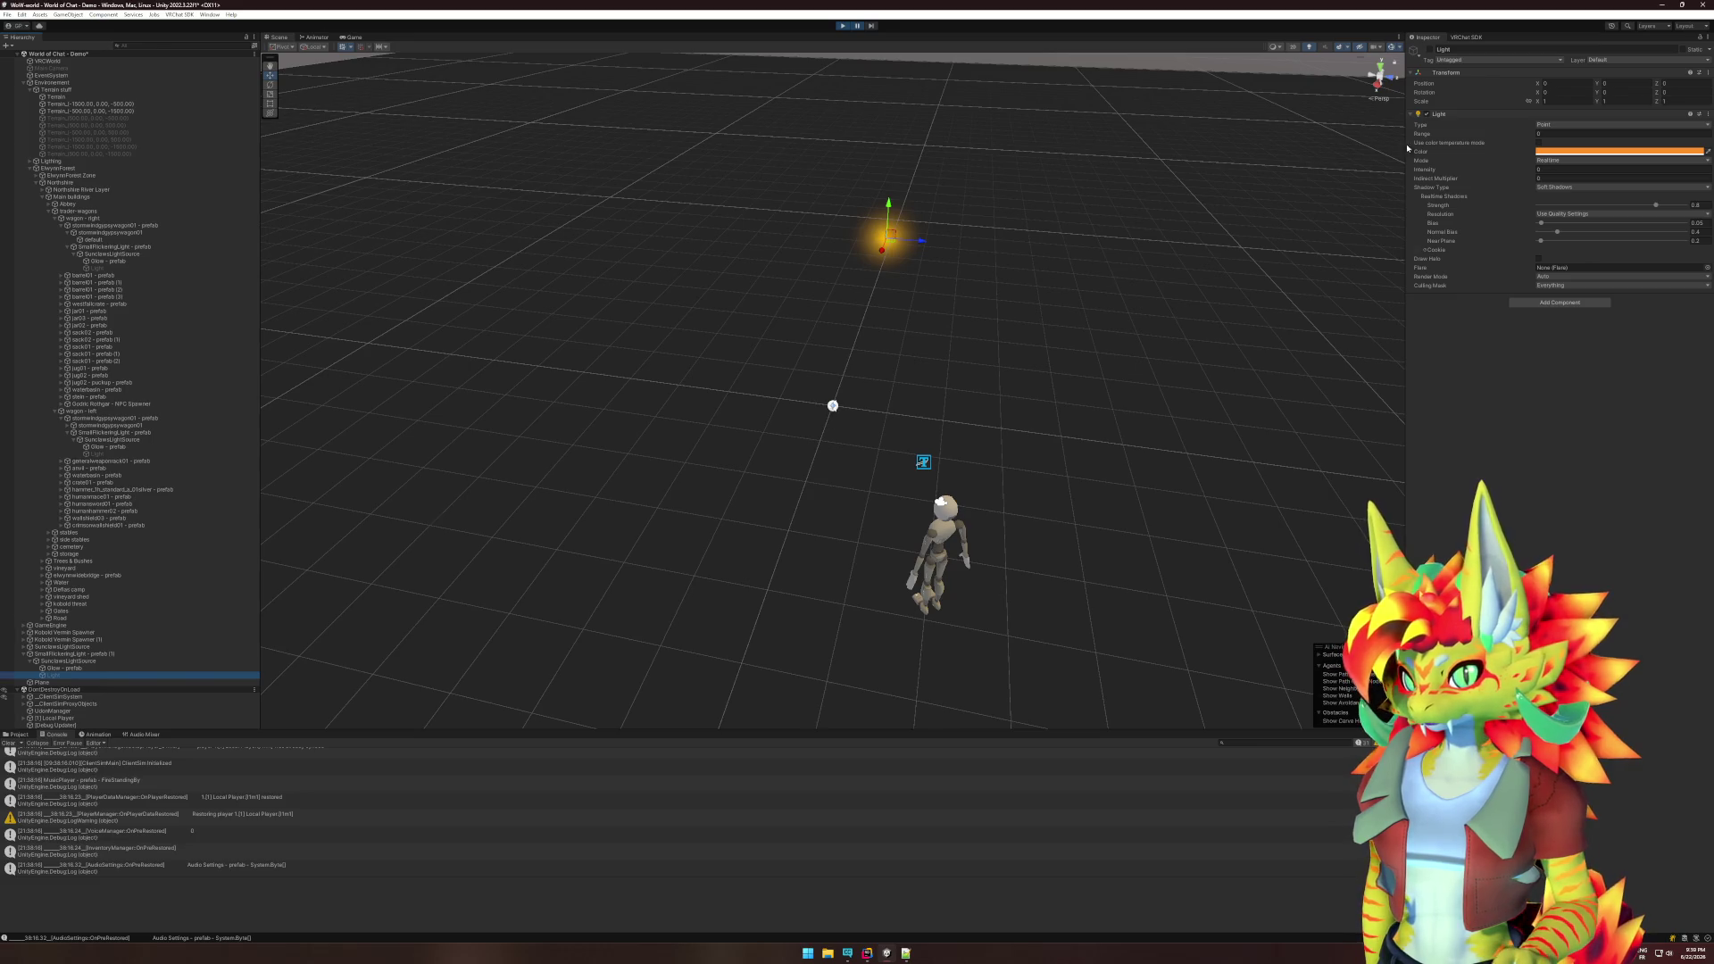
{"action": "left_click", "coordinate": [109, 668]}
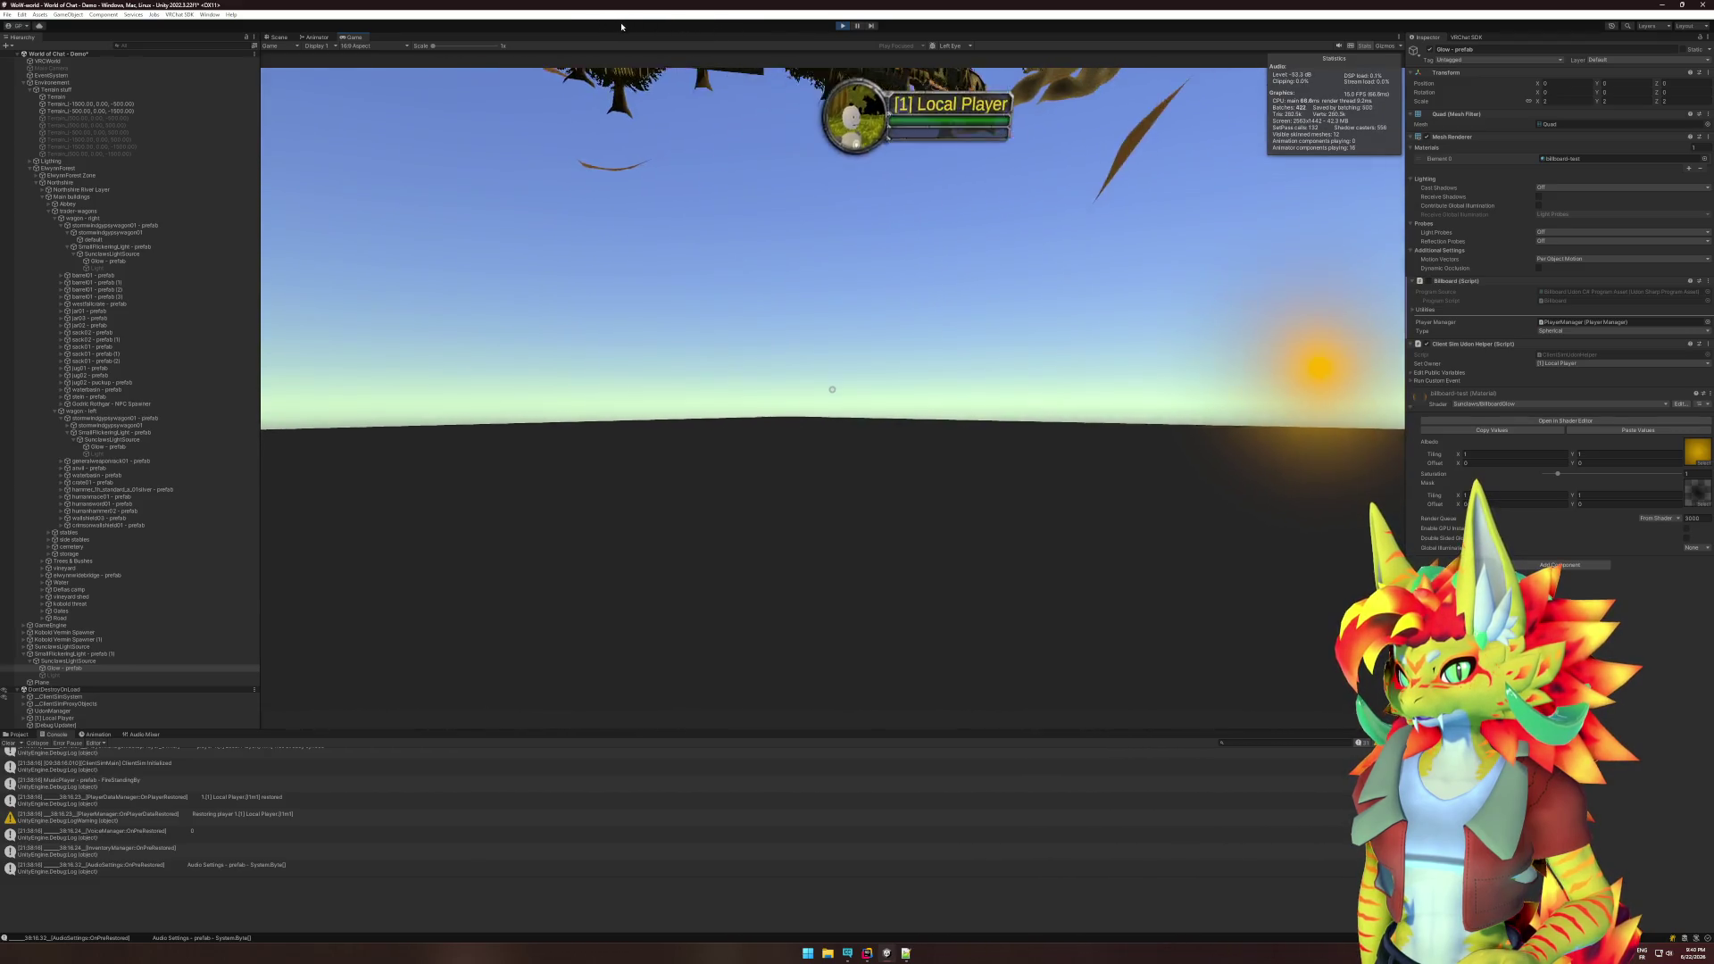
- Select Environment, pause again, glance at Billboard.cs in Rider, then reselect the Plane and Glow
{"action": "key", "text": "super"}
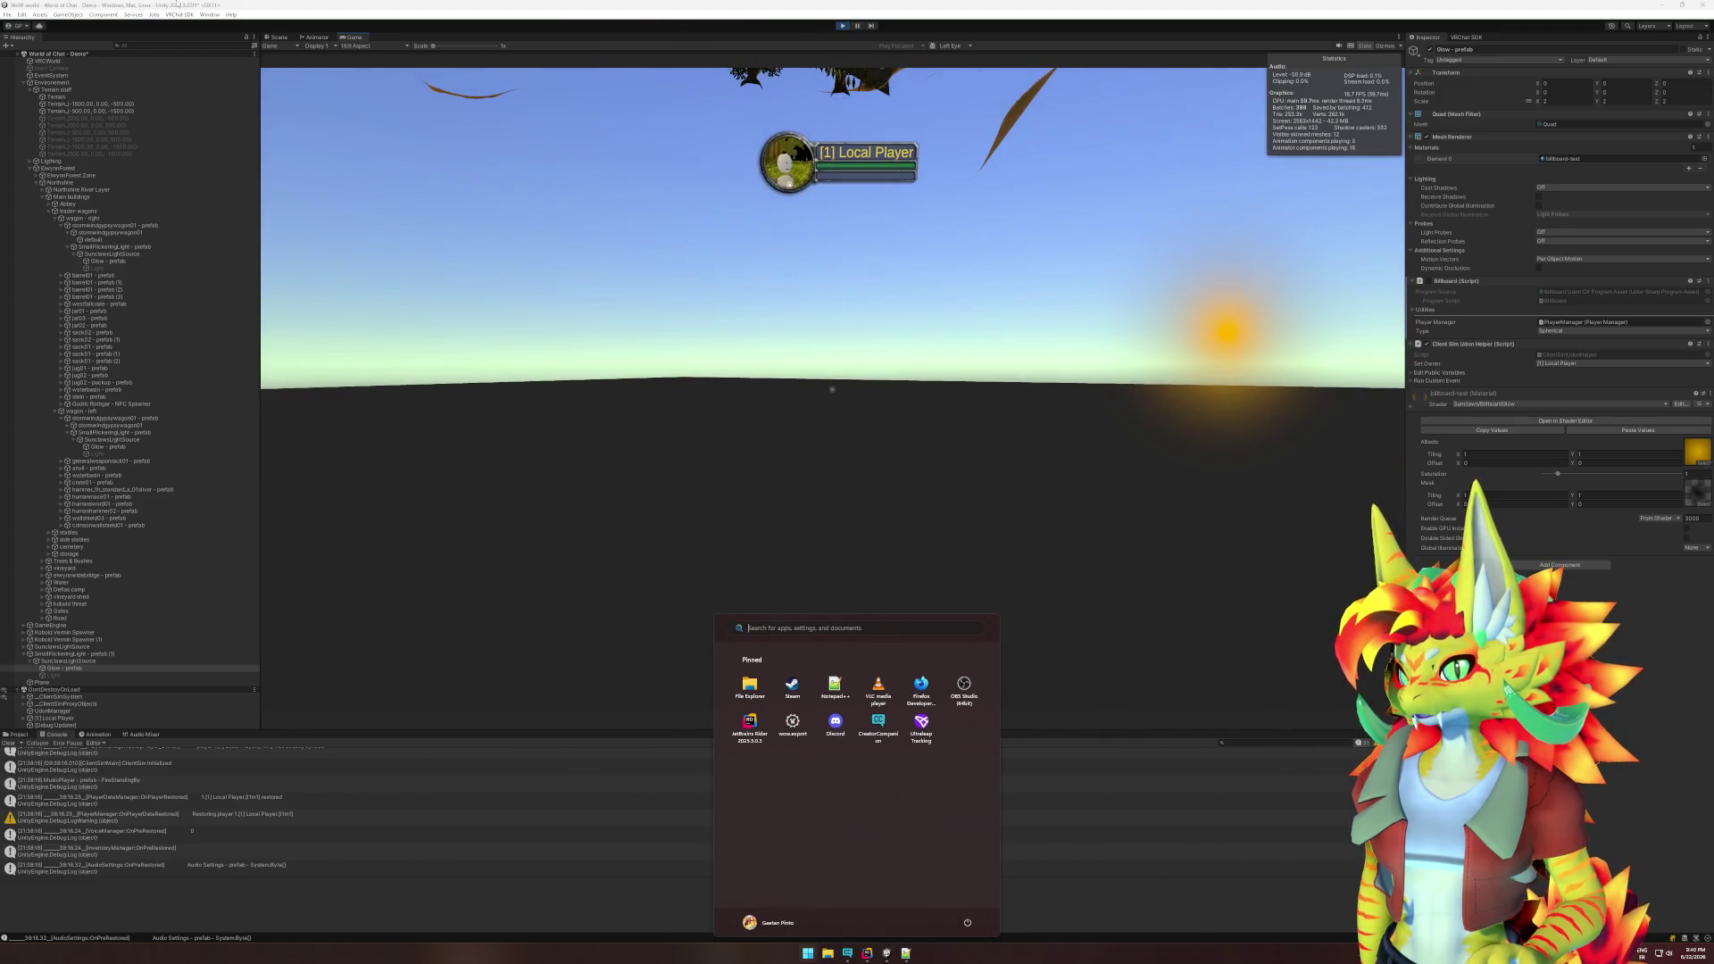
{"action": "left_click", "coordinate": [84, 83]}
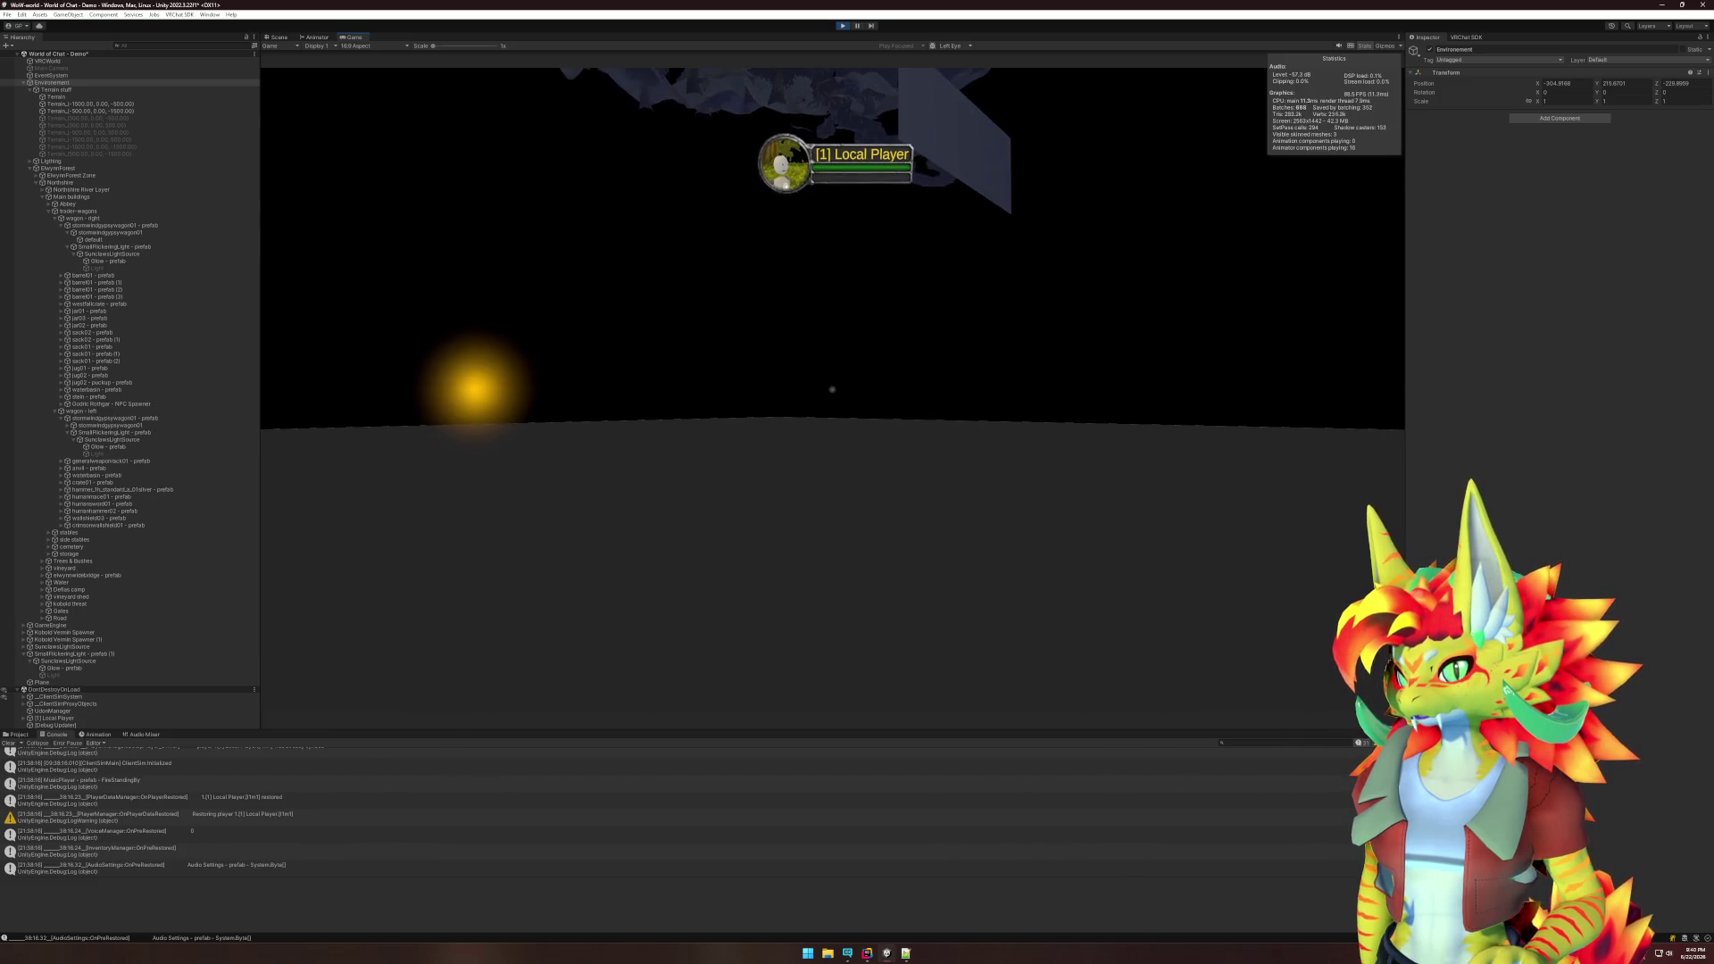
{"action": "key", "text": "super"}
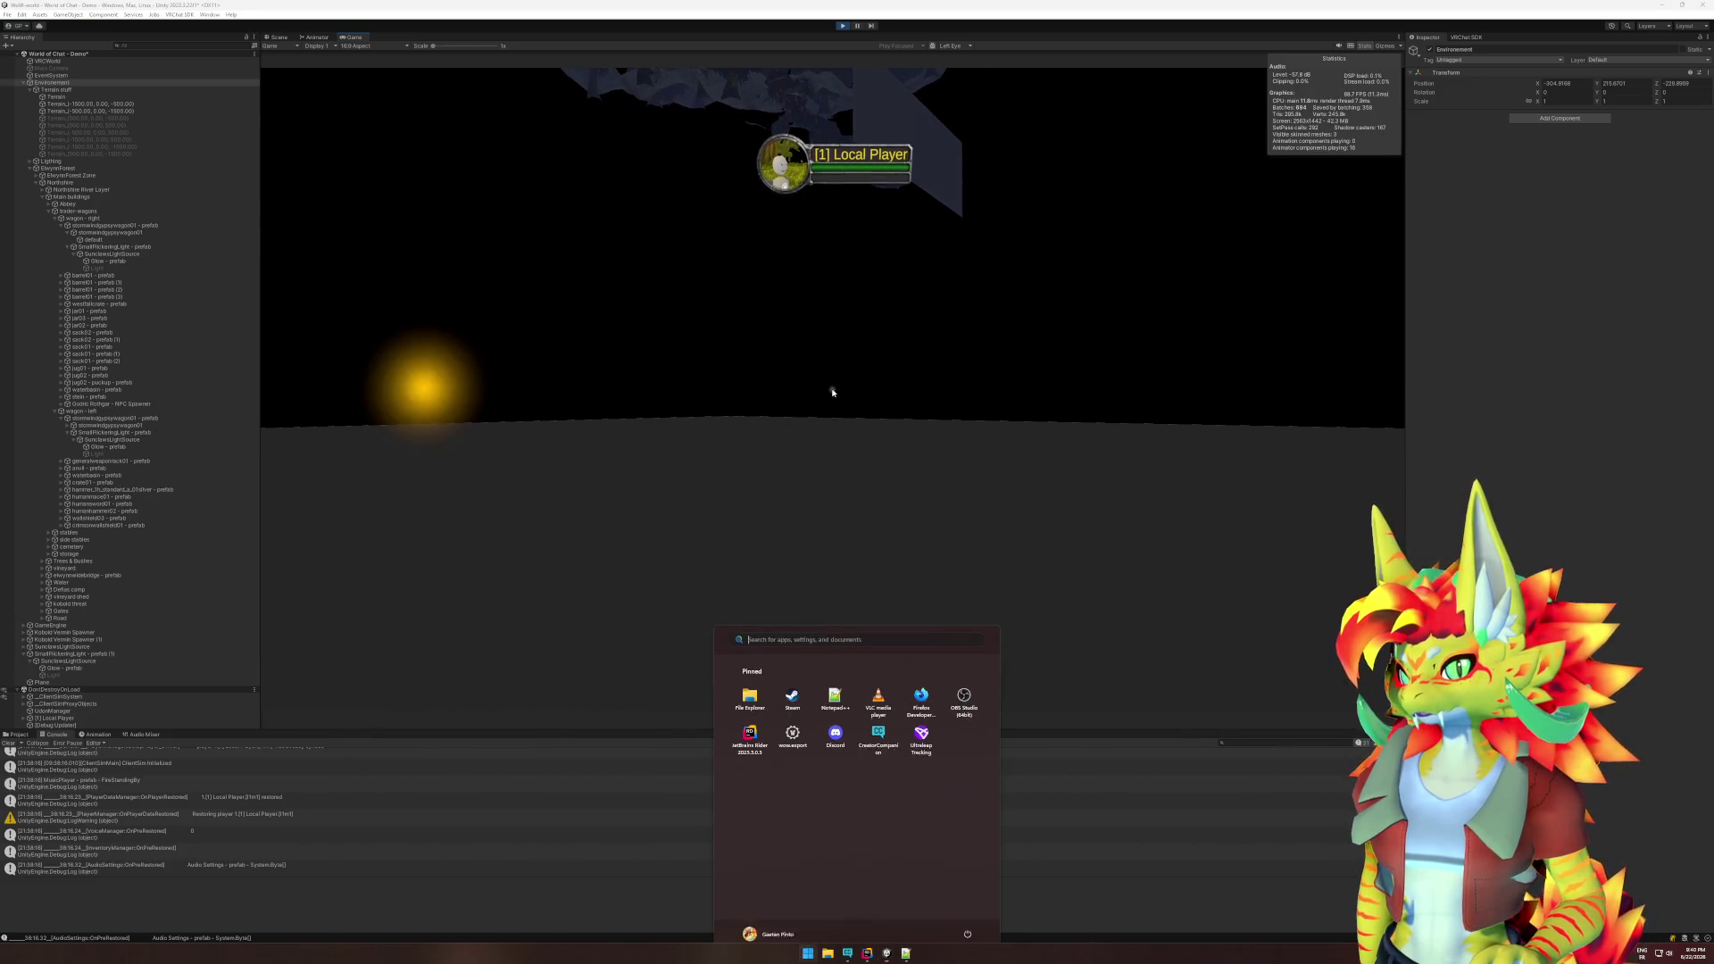
{"action": "left_click", "coordinate": [859, 26]}
{"action": "left_click", "coordinate": [869, 954]}
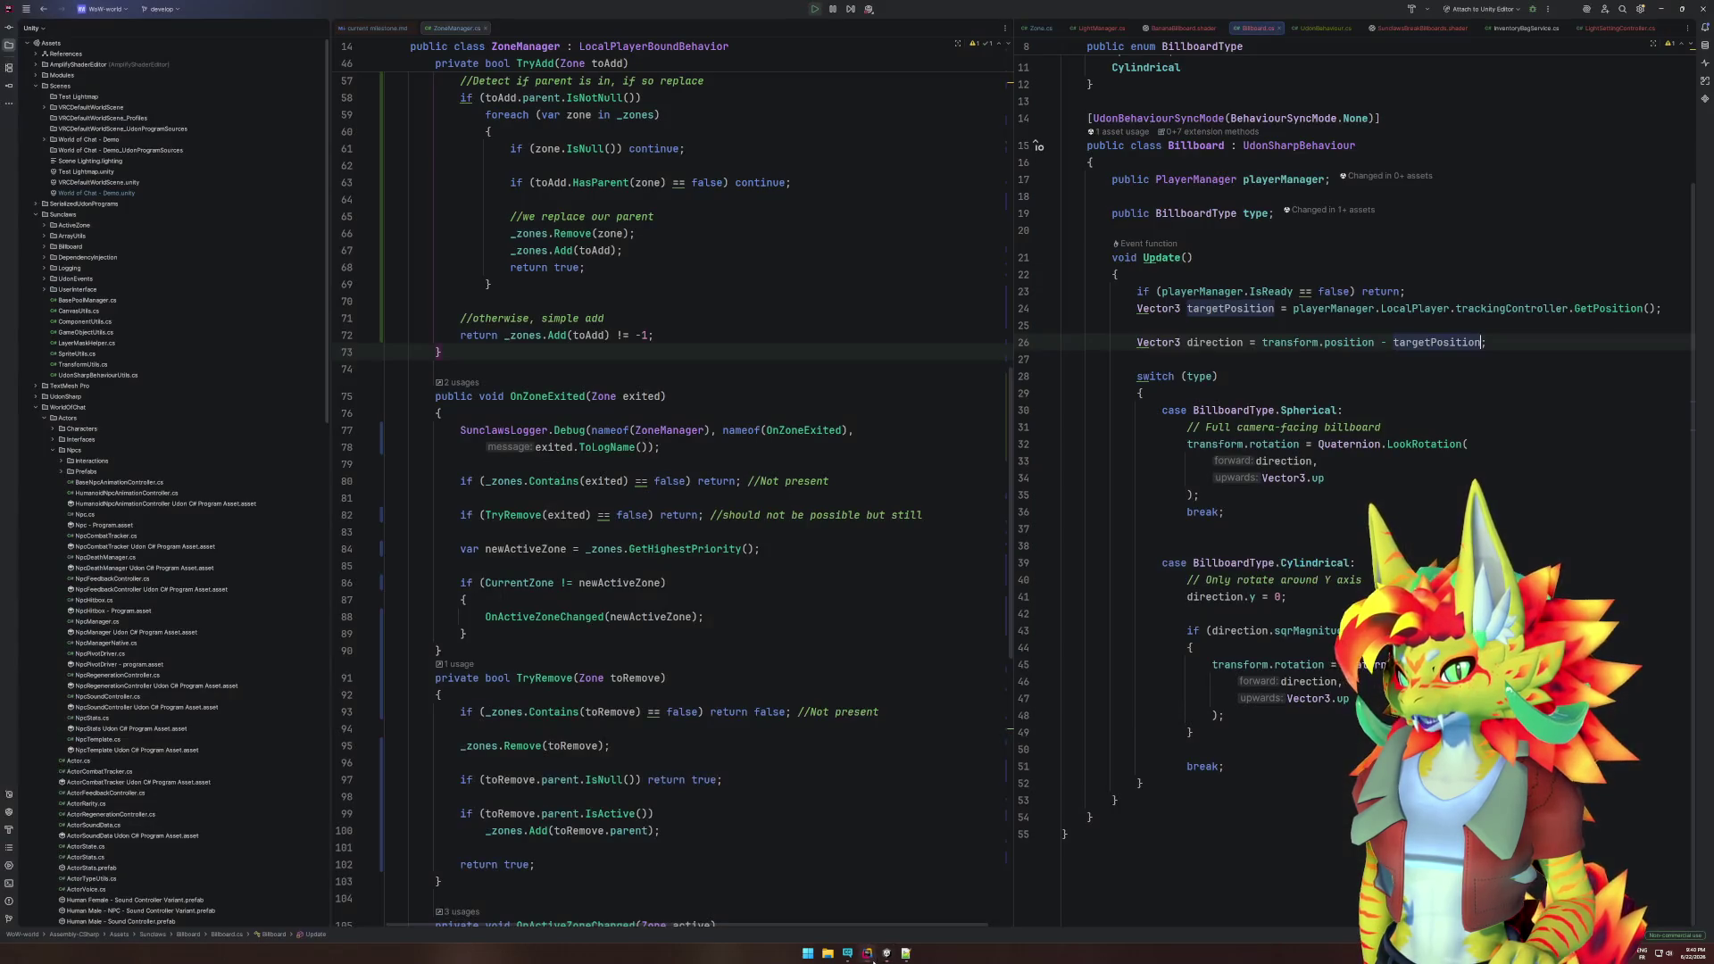
{"action": "left_click", "coordinate": [888, 952]}
{"action": "left_click", "coordinate": [879, 250]}
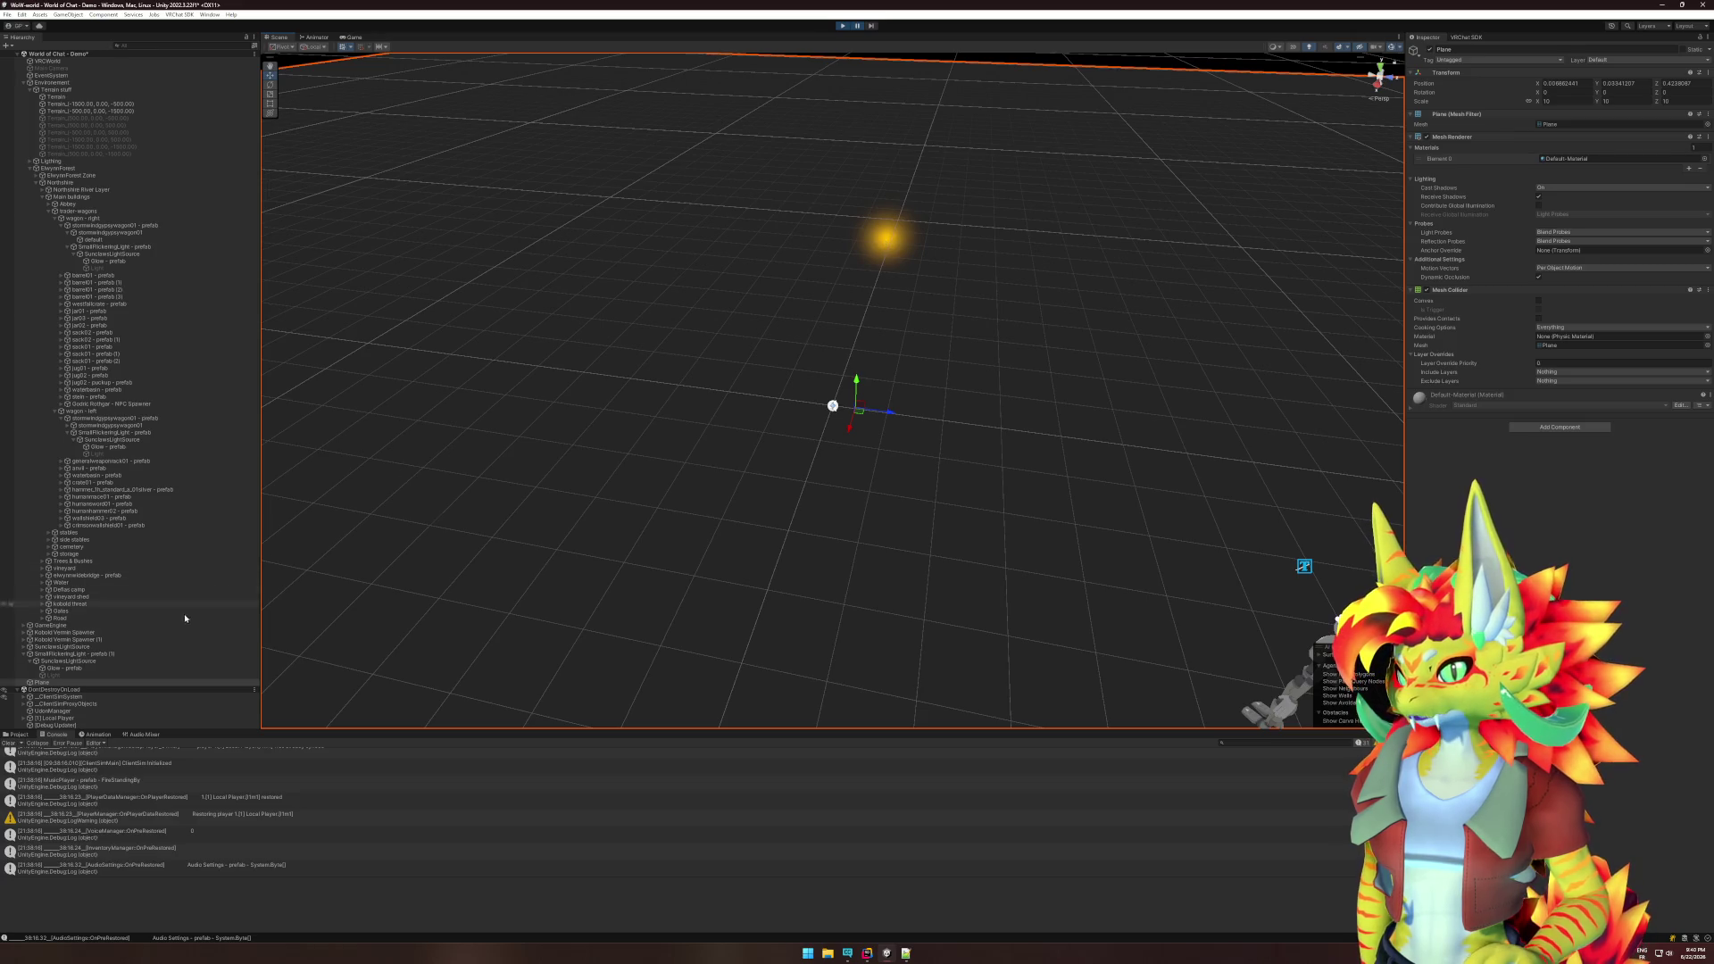
{"action": "left_click", "coordinate": [104, 668]}
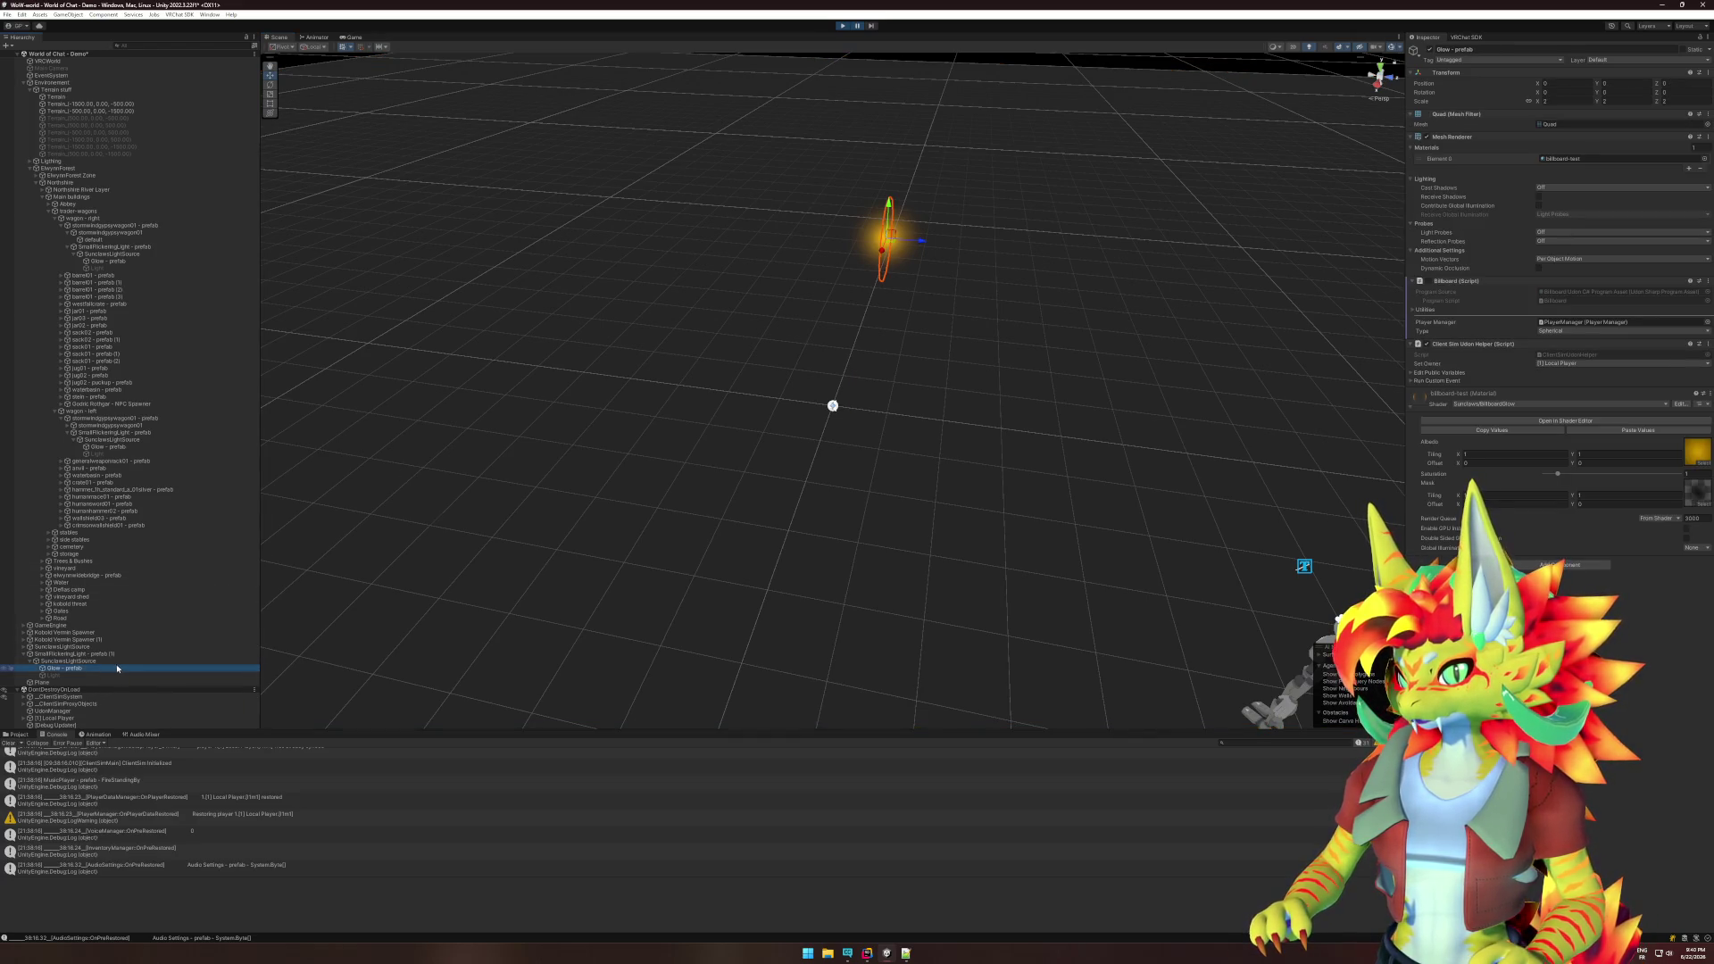
- Orbit the Scene view, check the Game view, then open the Glow material's BillboardGlow graph
{"action": "mouse_move", "coordinate": [607, 580]}
{"action": "left_mouse_down"}
{"action": "mouse_move", "coordinate": [750, 559]}
{"action": "mouse_move", "coordinate": [579, 559]}
{"action": "mouse_move", "coordinate": [505, 529]}
{"action": "mouse_move", "coordinate": [525, 490]}
{"action": "mouse_move", "coordinate": [528, 507]}
{"action": "left_mouse_up"}
{"action": "left_click", "coordinate": [354, 37]}
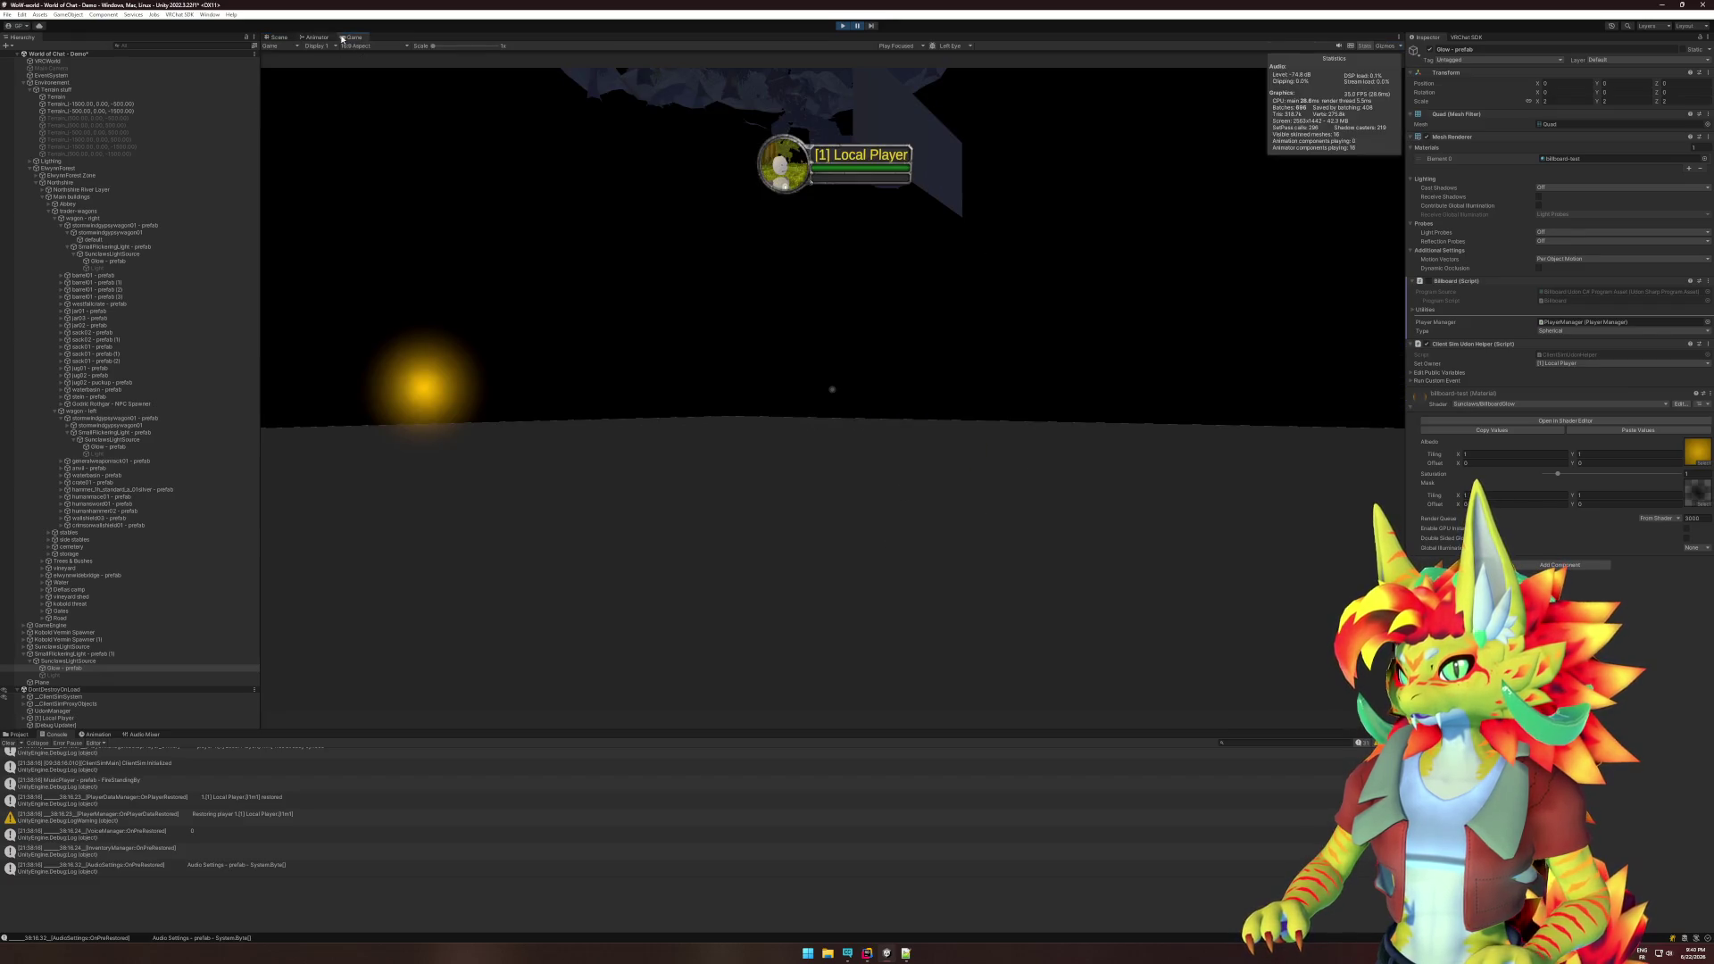
{"action": "left_click", "coordinate": [279, 38]}
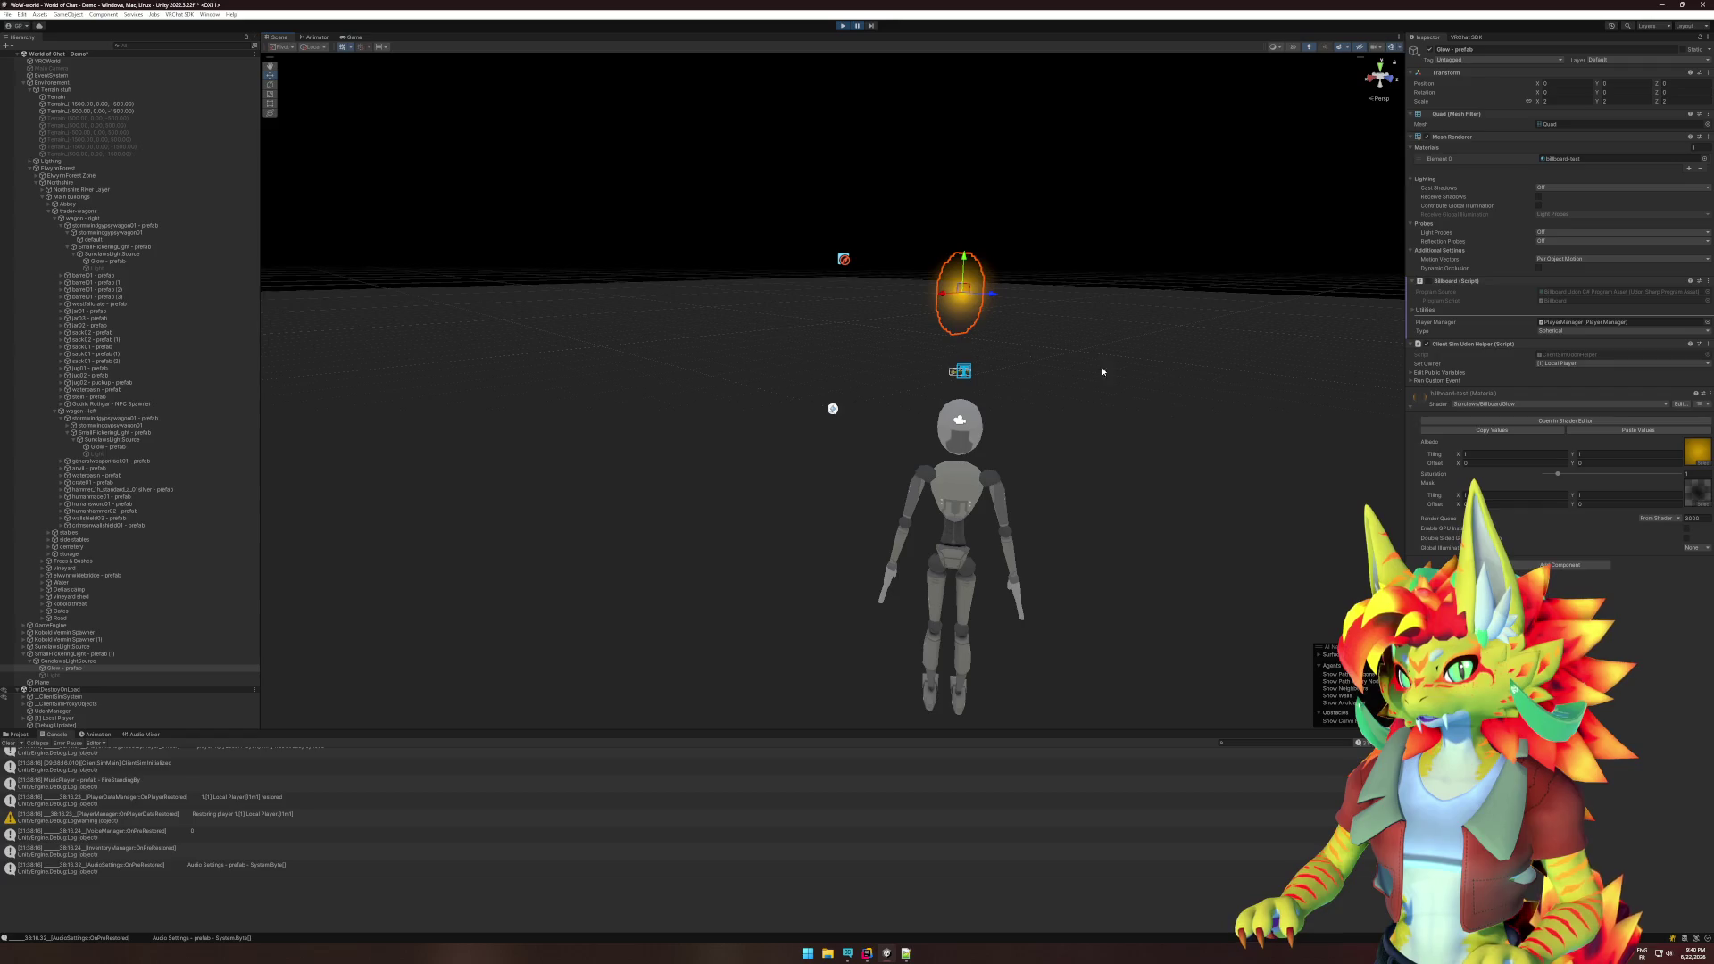
{"action": "left_click", "coordinate": [1591, 421]}
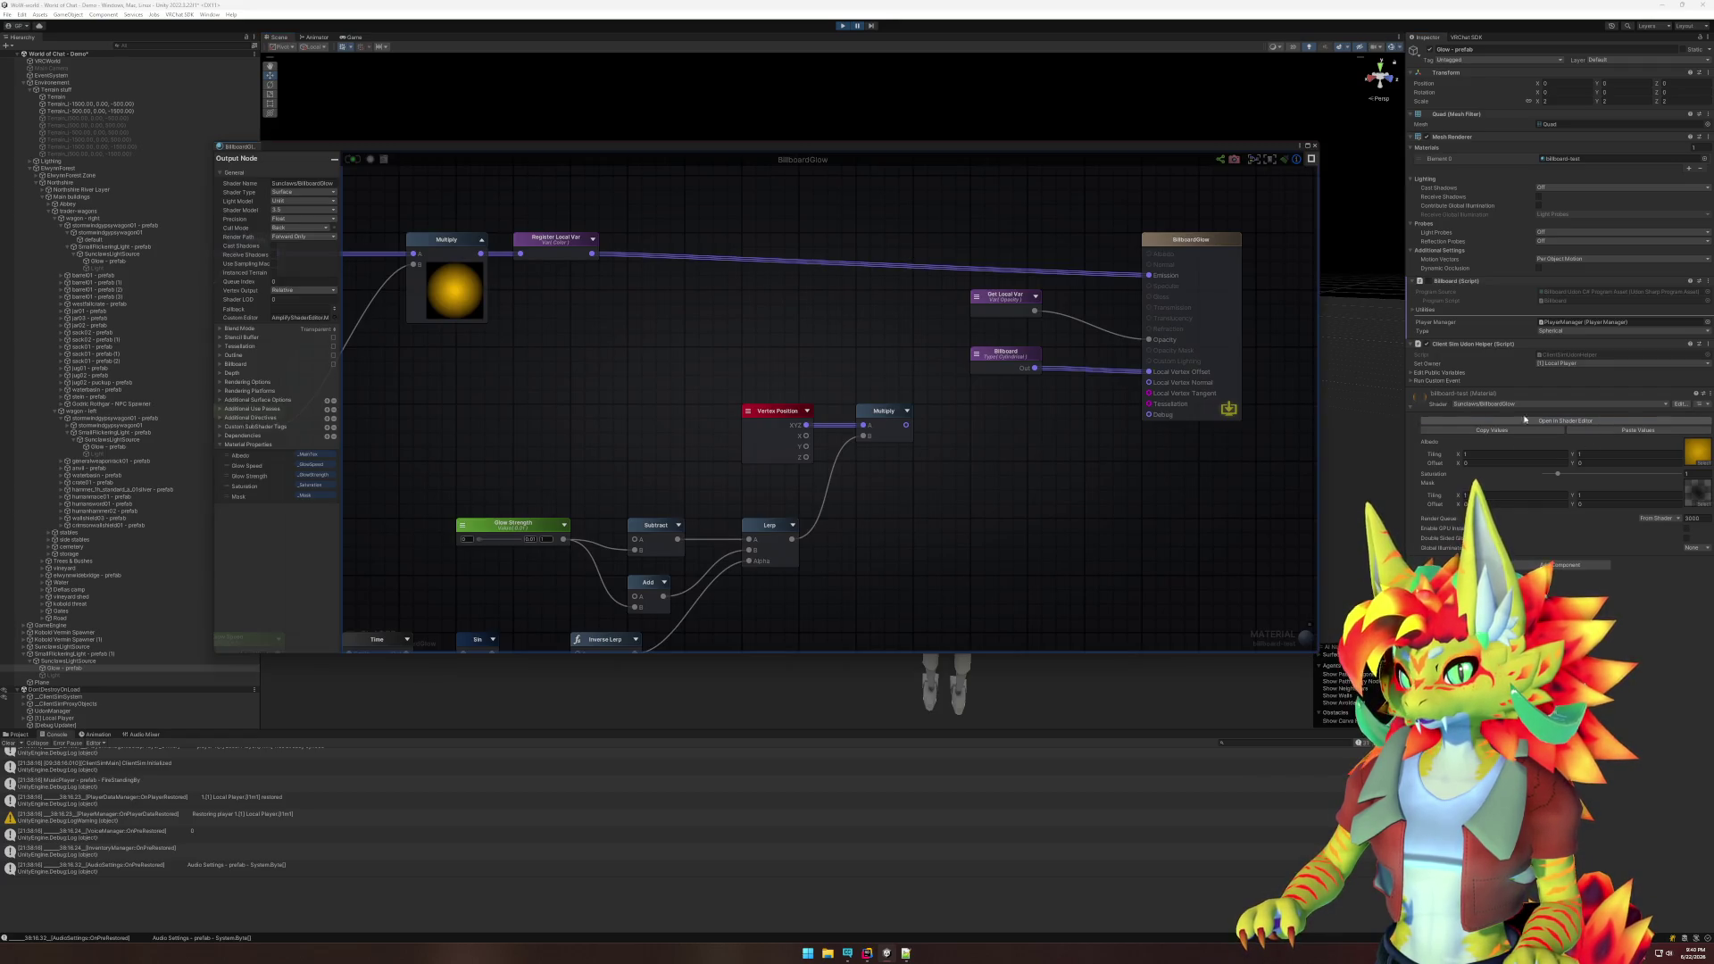
- Select the Billboard node, toggle Ignore Rotation on and back off, then close the graph
{"action": "left_click", "coordinate": [1006, 362]}
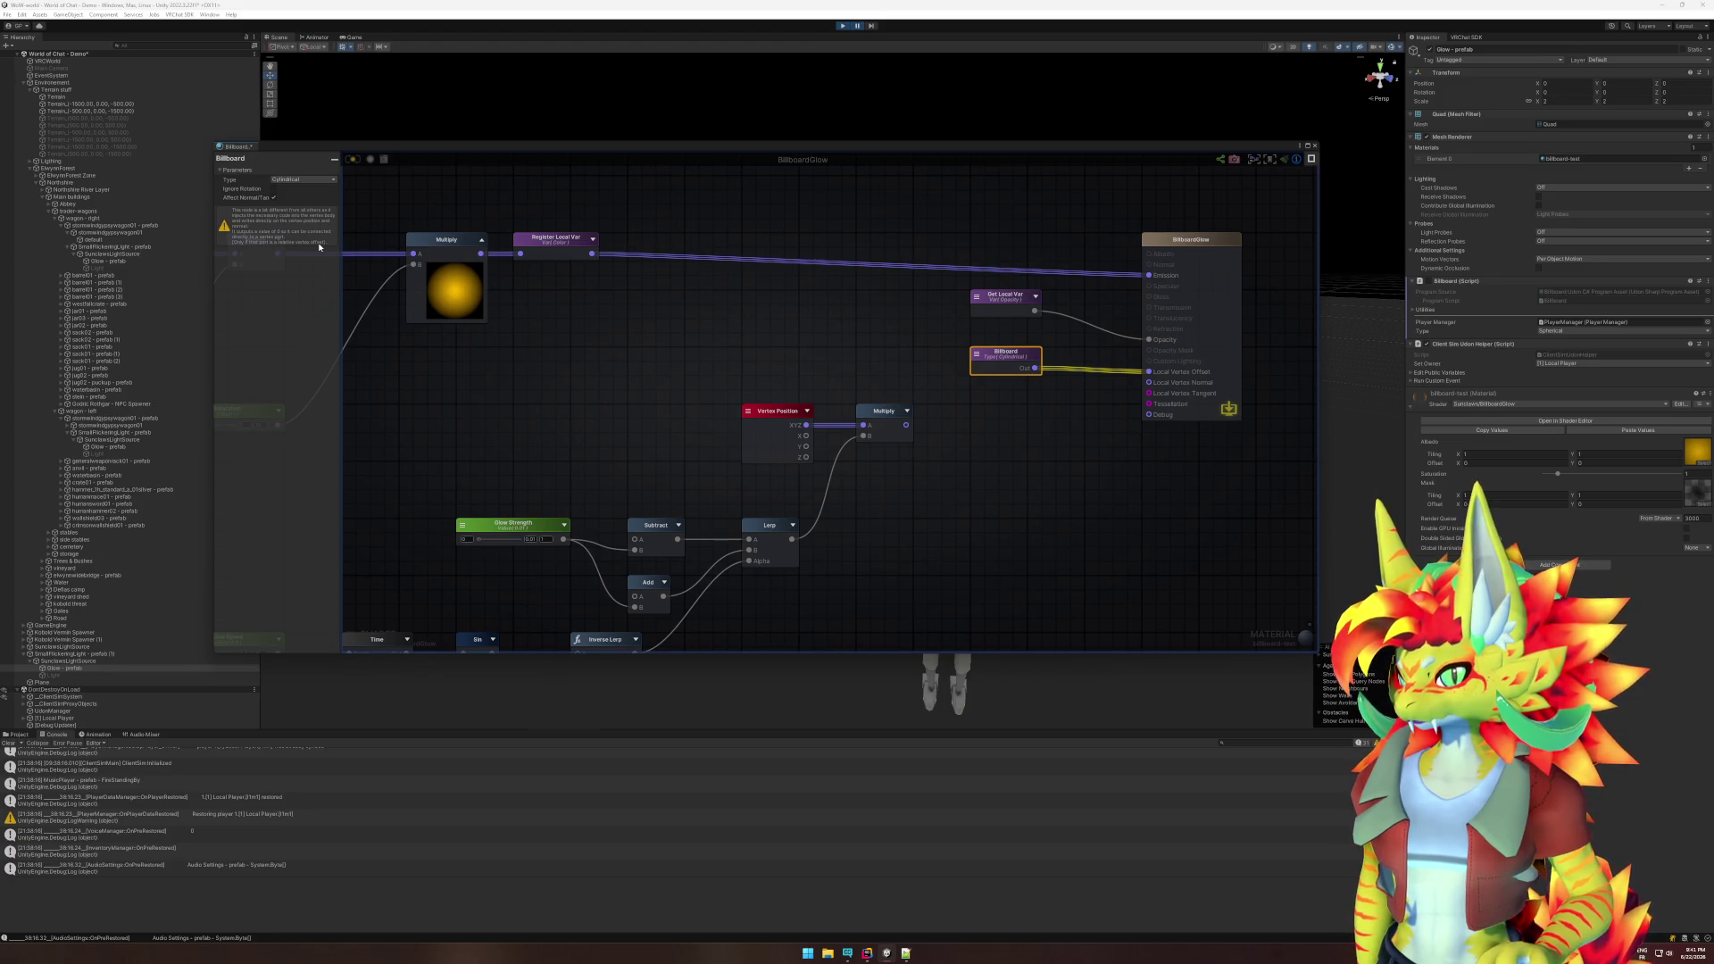
{"action": "left_click", "coordinate": [274, 190]}
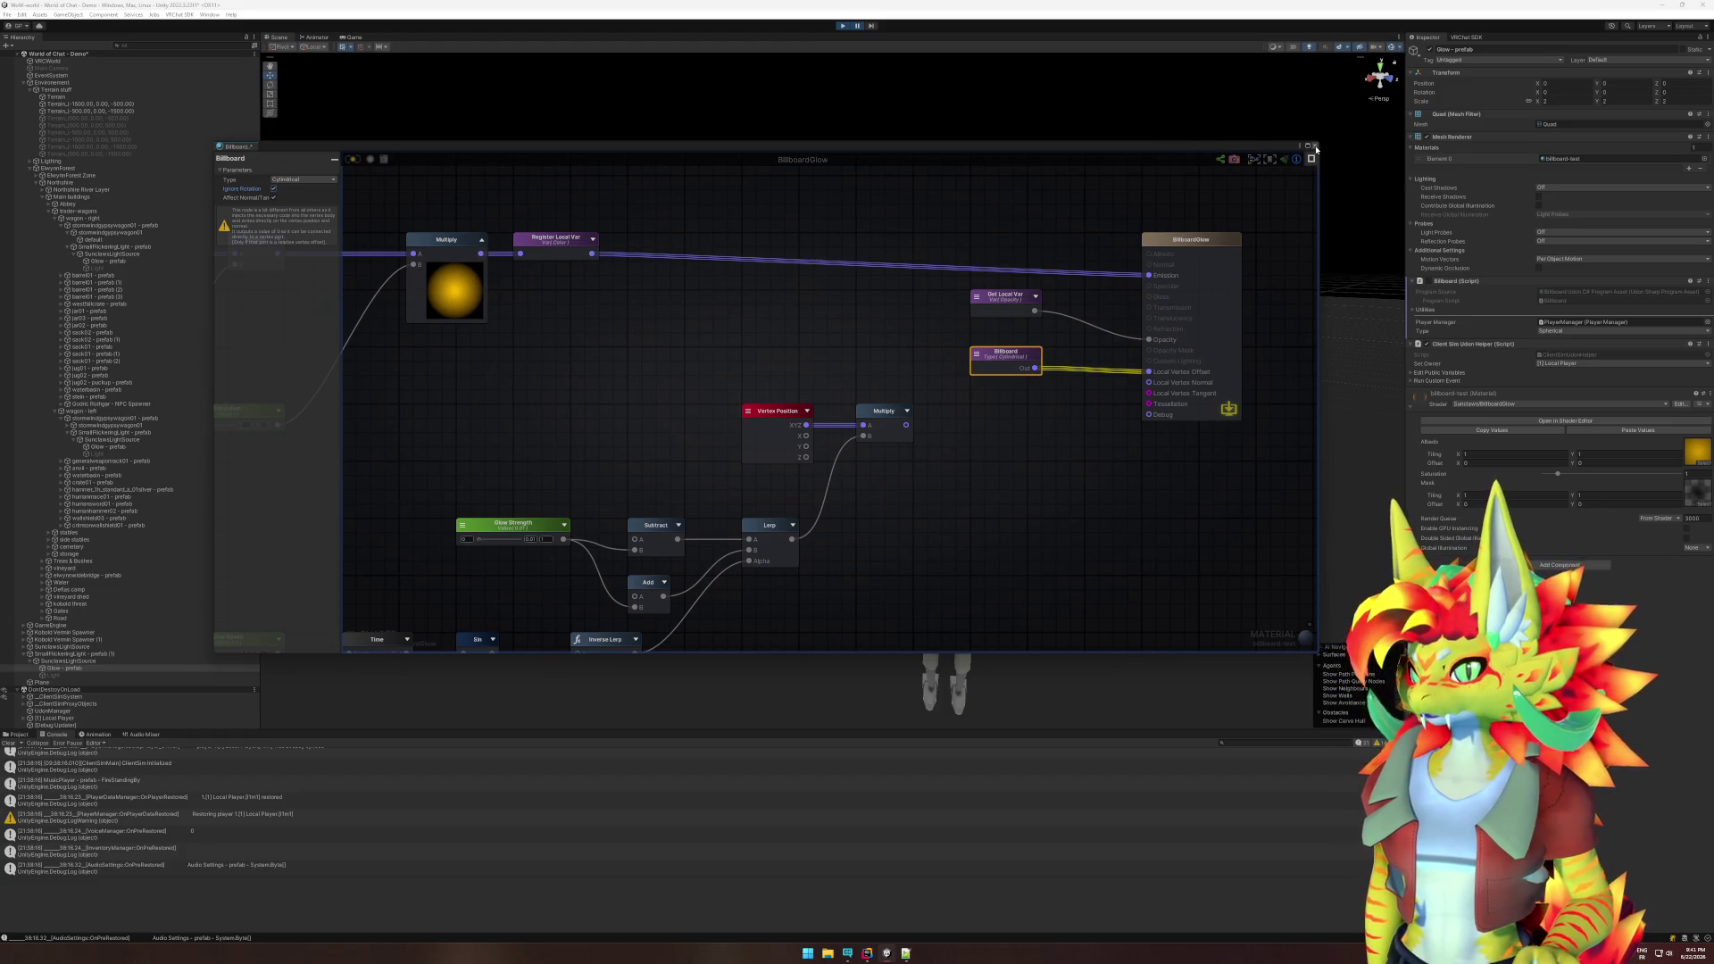
{"action": "left_click", "coordinate": [274, 189]}
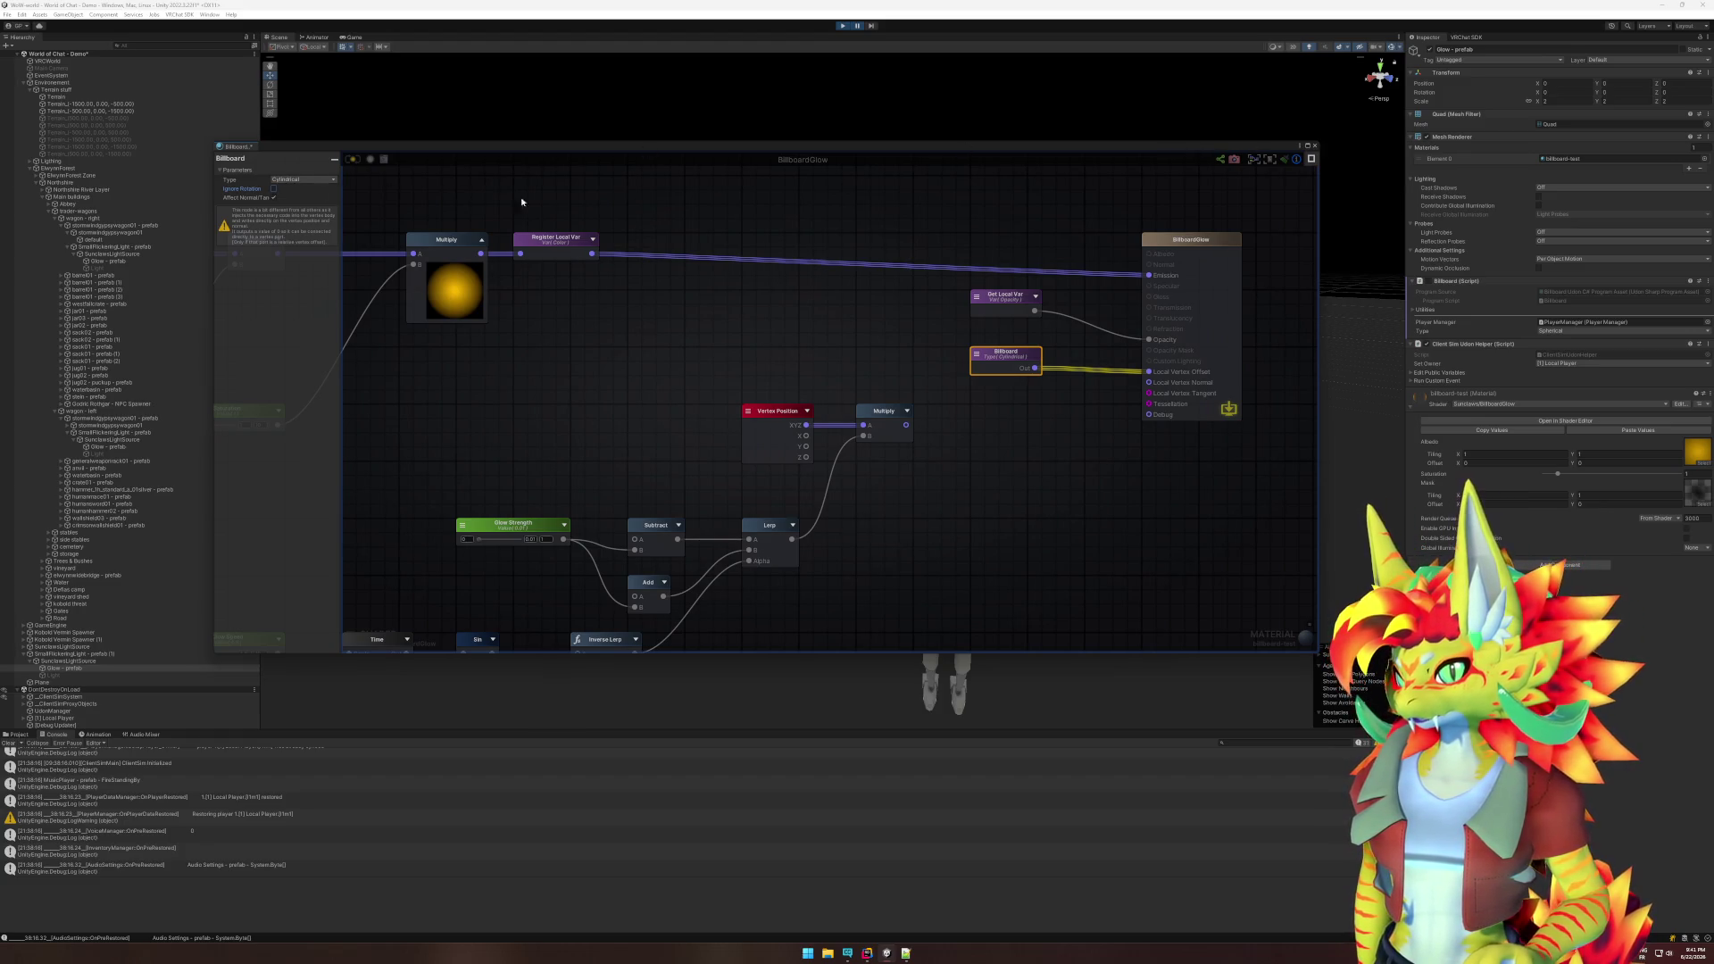
{"action": "left_click", "coordinate": [1315, 146]}
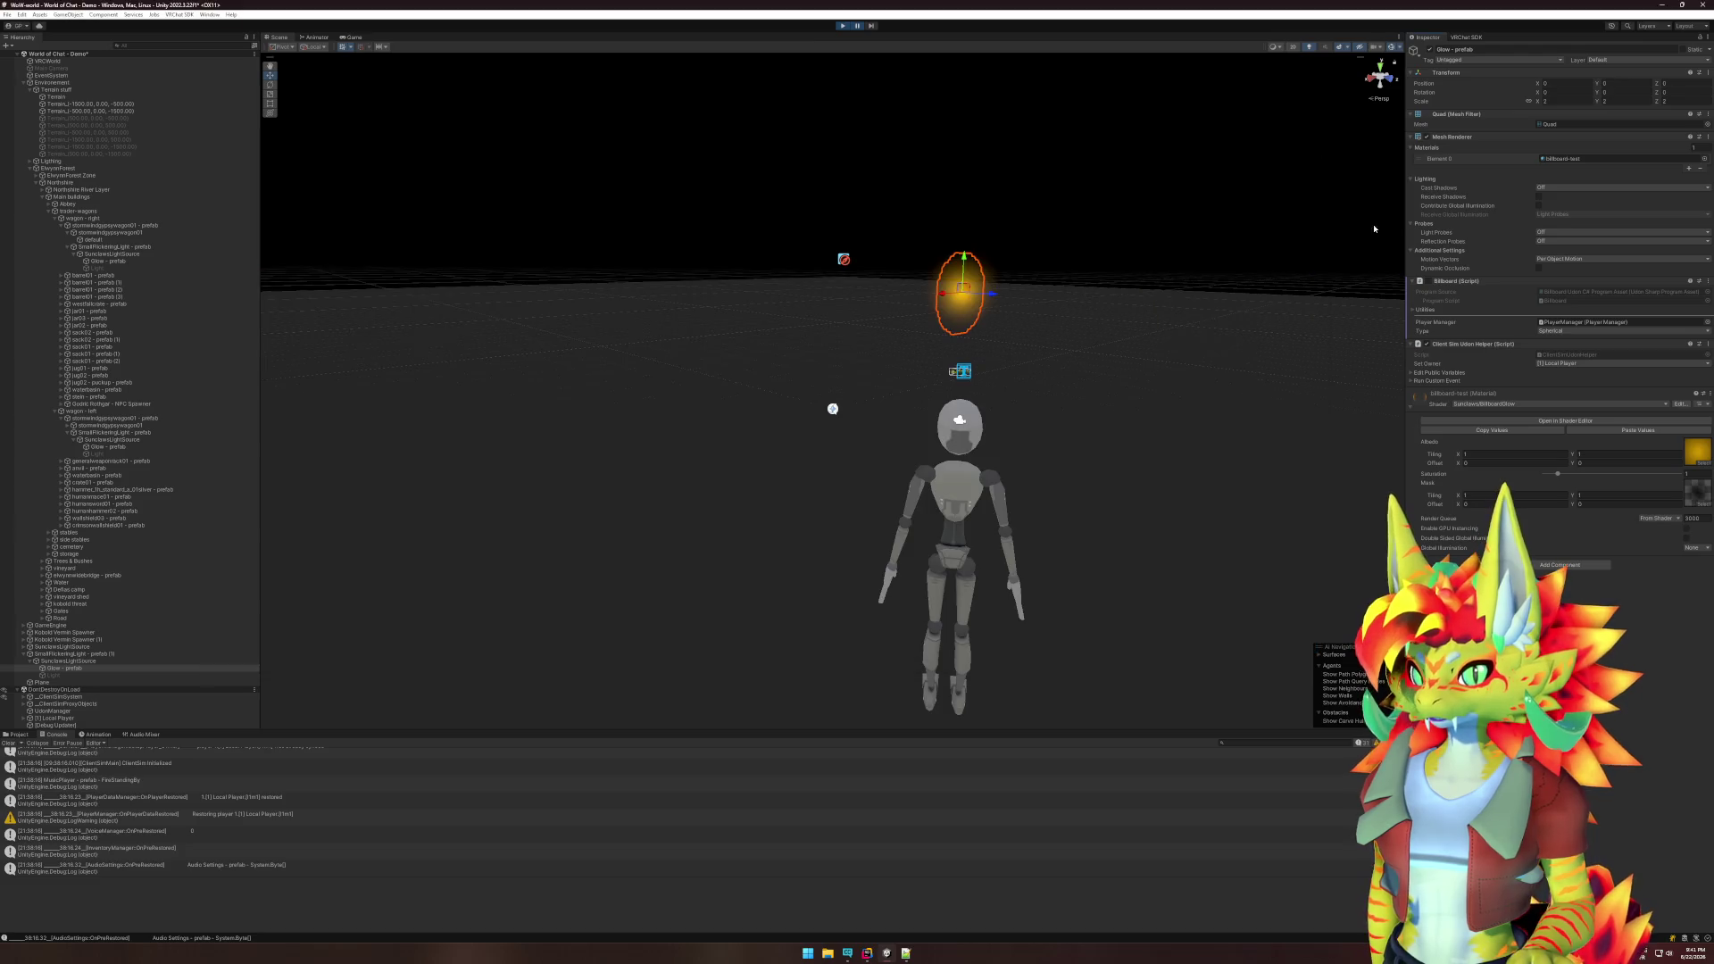
- Switch the Glow material to Custom/VR_Billboard_Flat and check it in the Game view
{"action": "left_click", "coordinate": [1516, 403]}
{"action": "left_click", "coordinate": [1503, 434]}
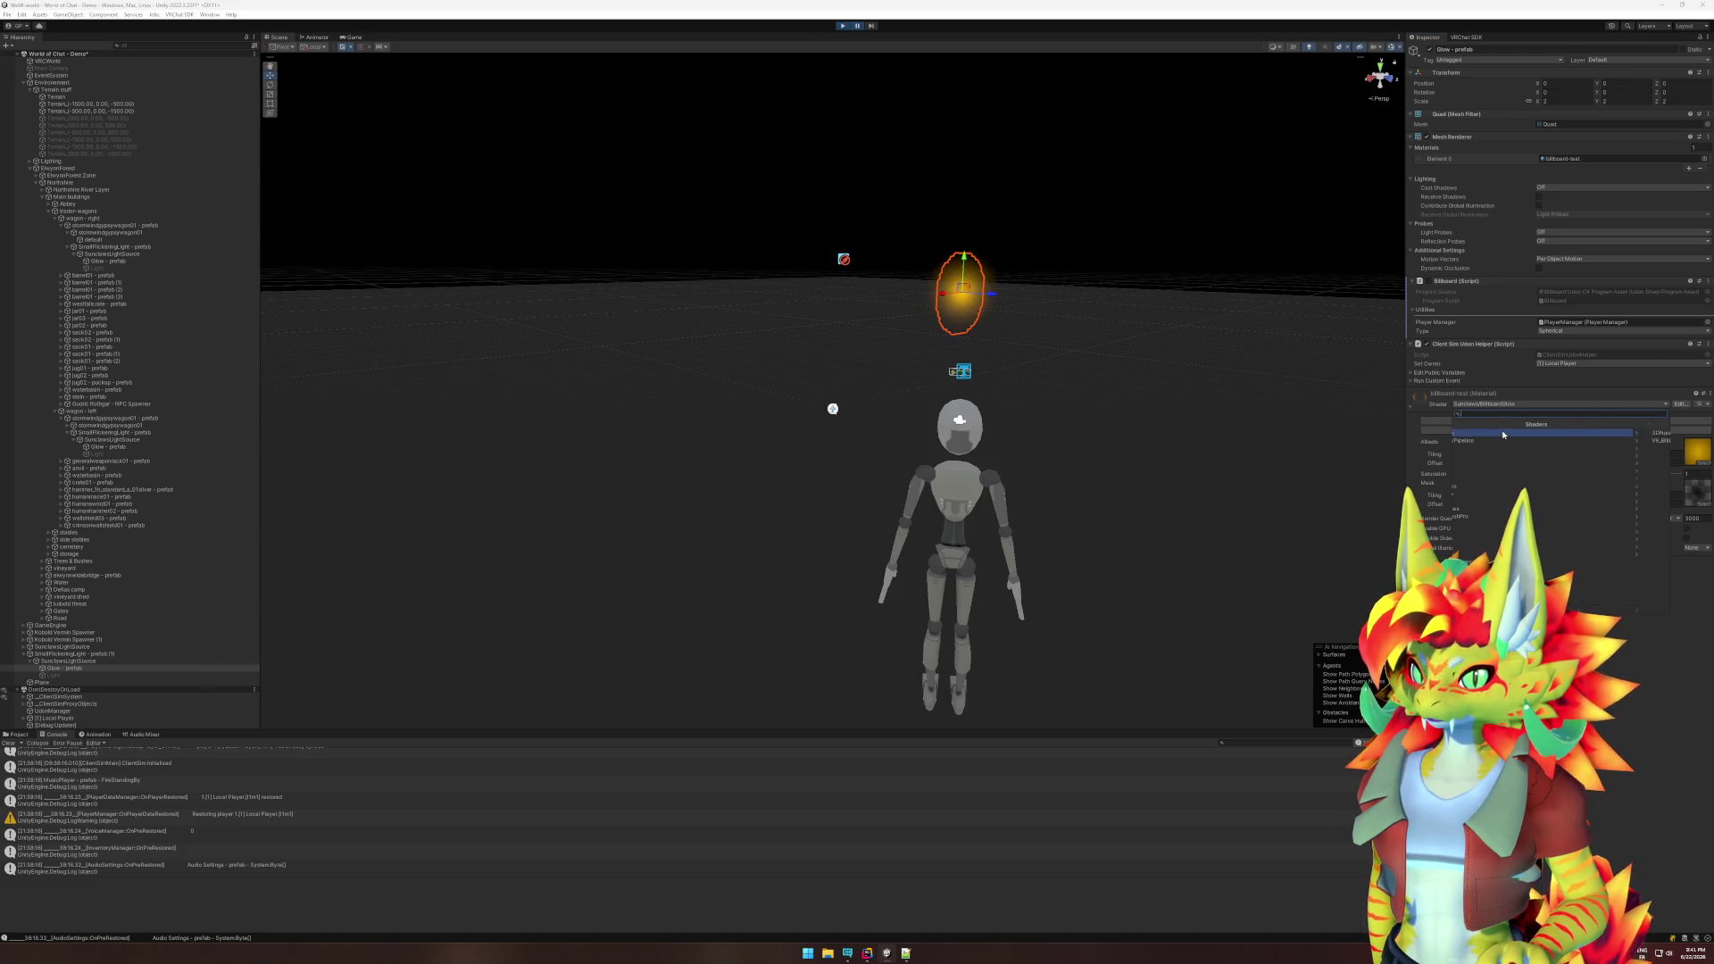
{"action": "left_click", "coordinate": [1505, 441]}
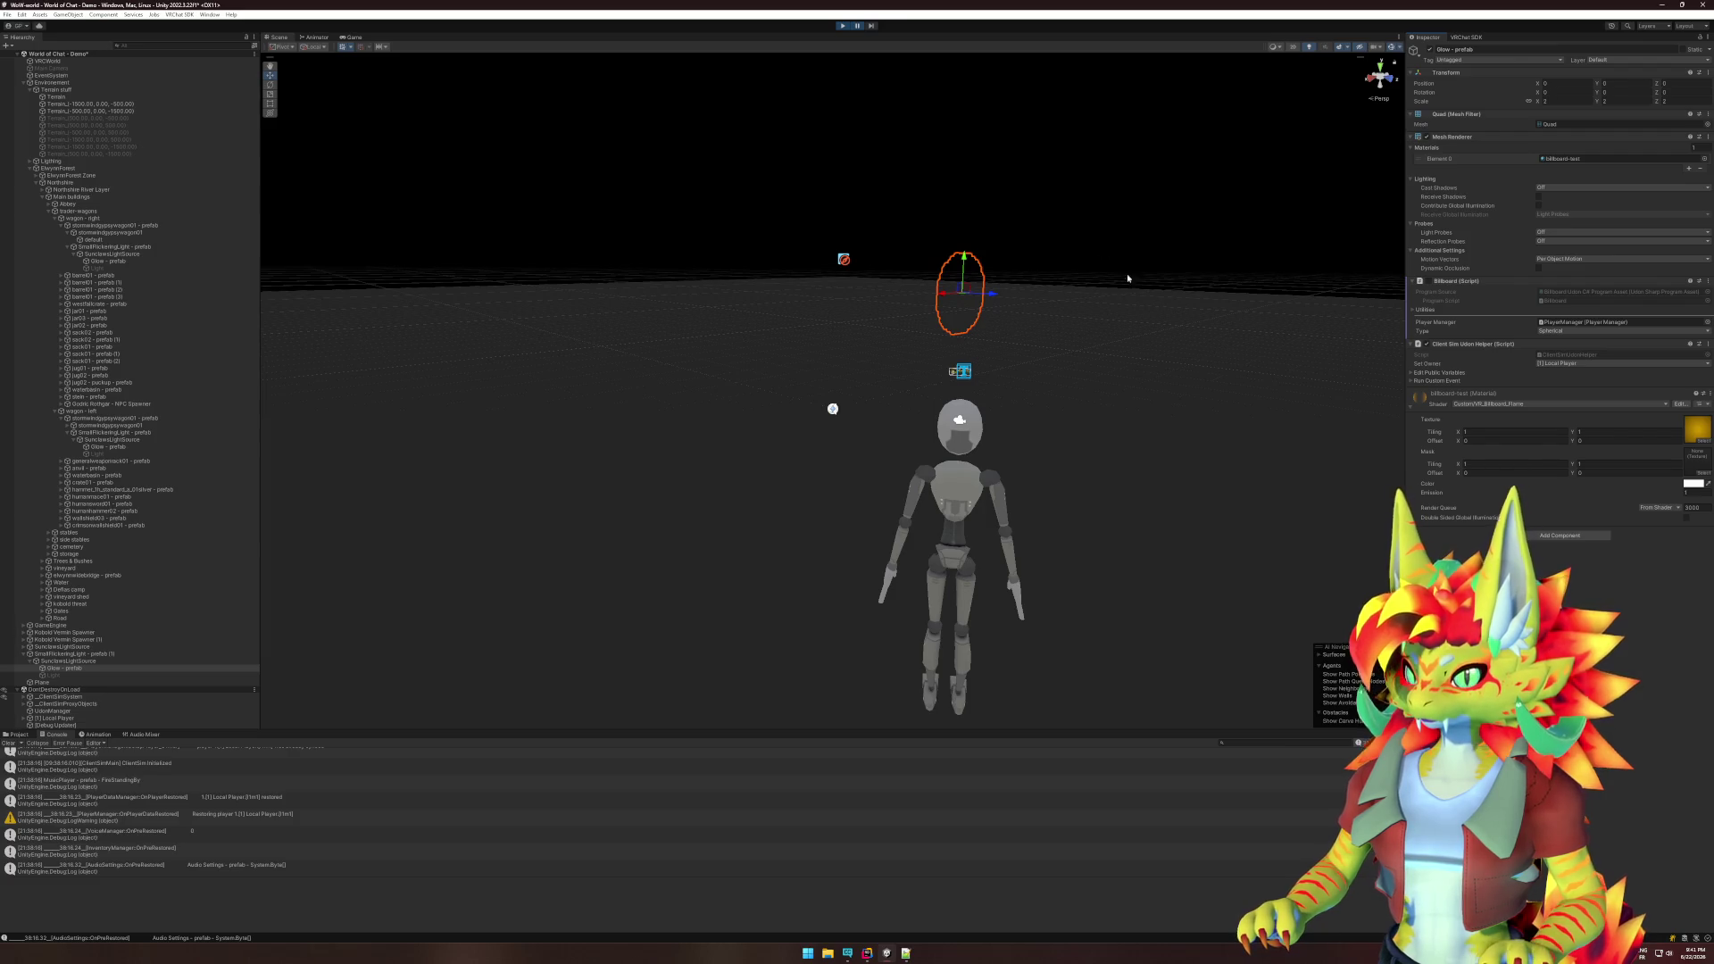
{"action": "left_click", "coordinate": [355, 36]}
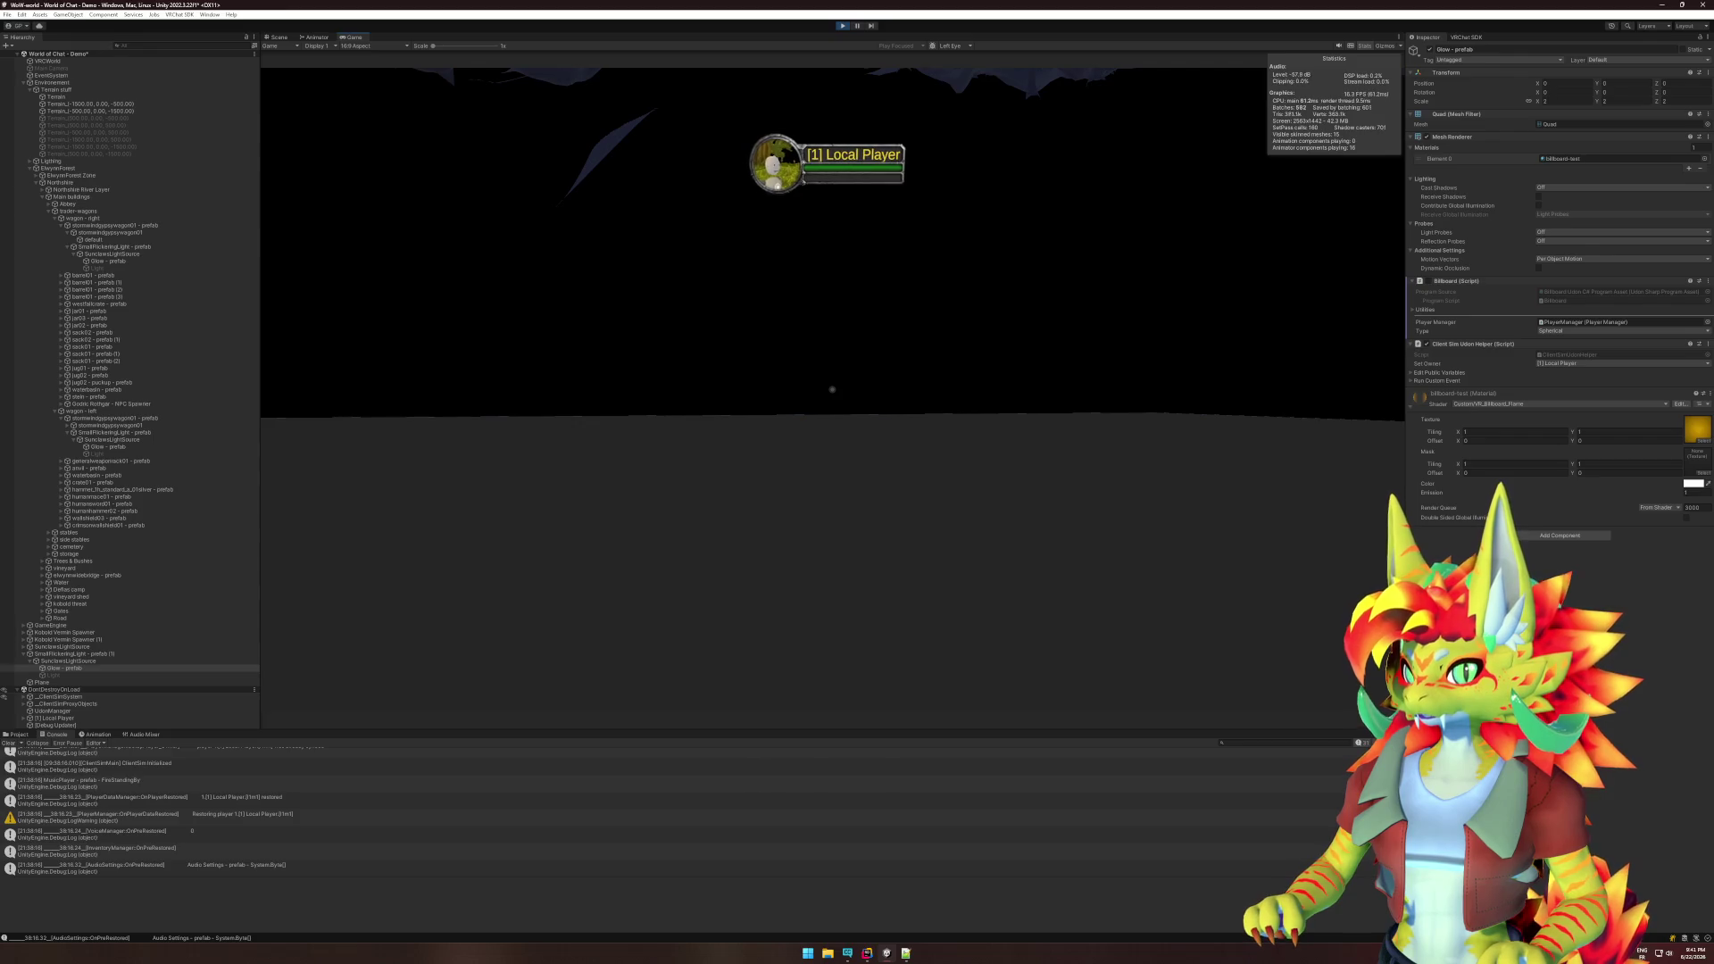
{"action": "key", "text": "super"}
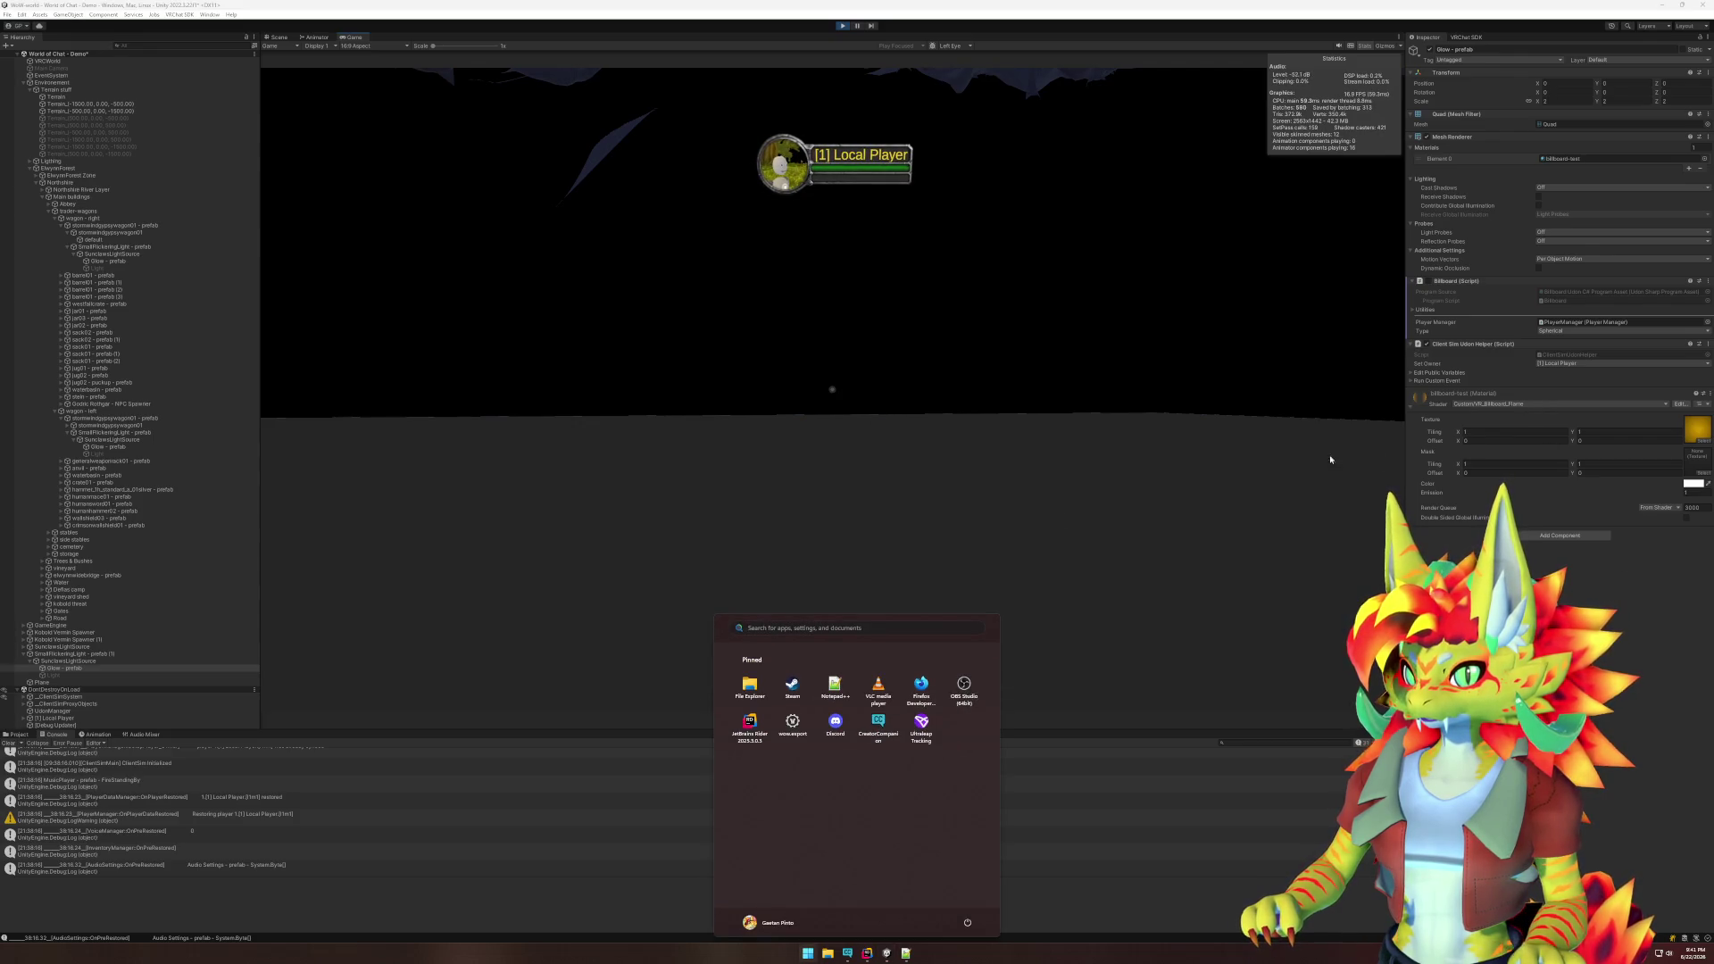
{"action": "key", "text": "super"}
{"action": "key", "text": "super"}
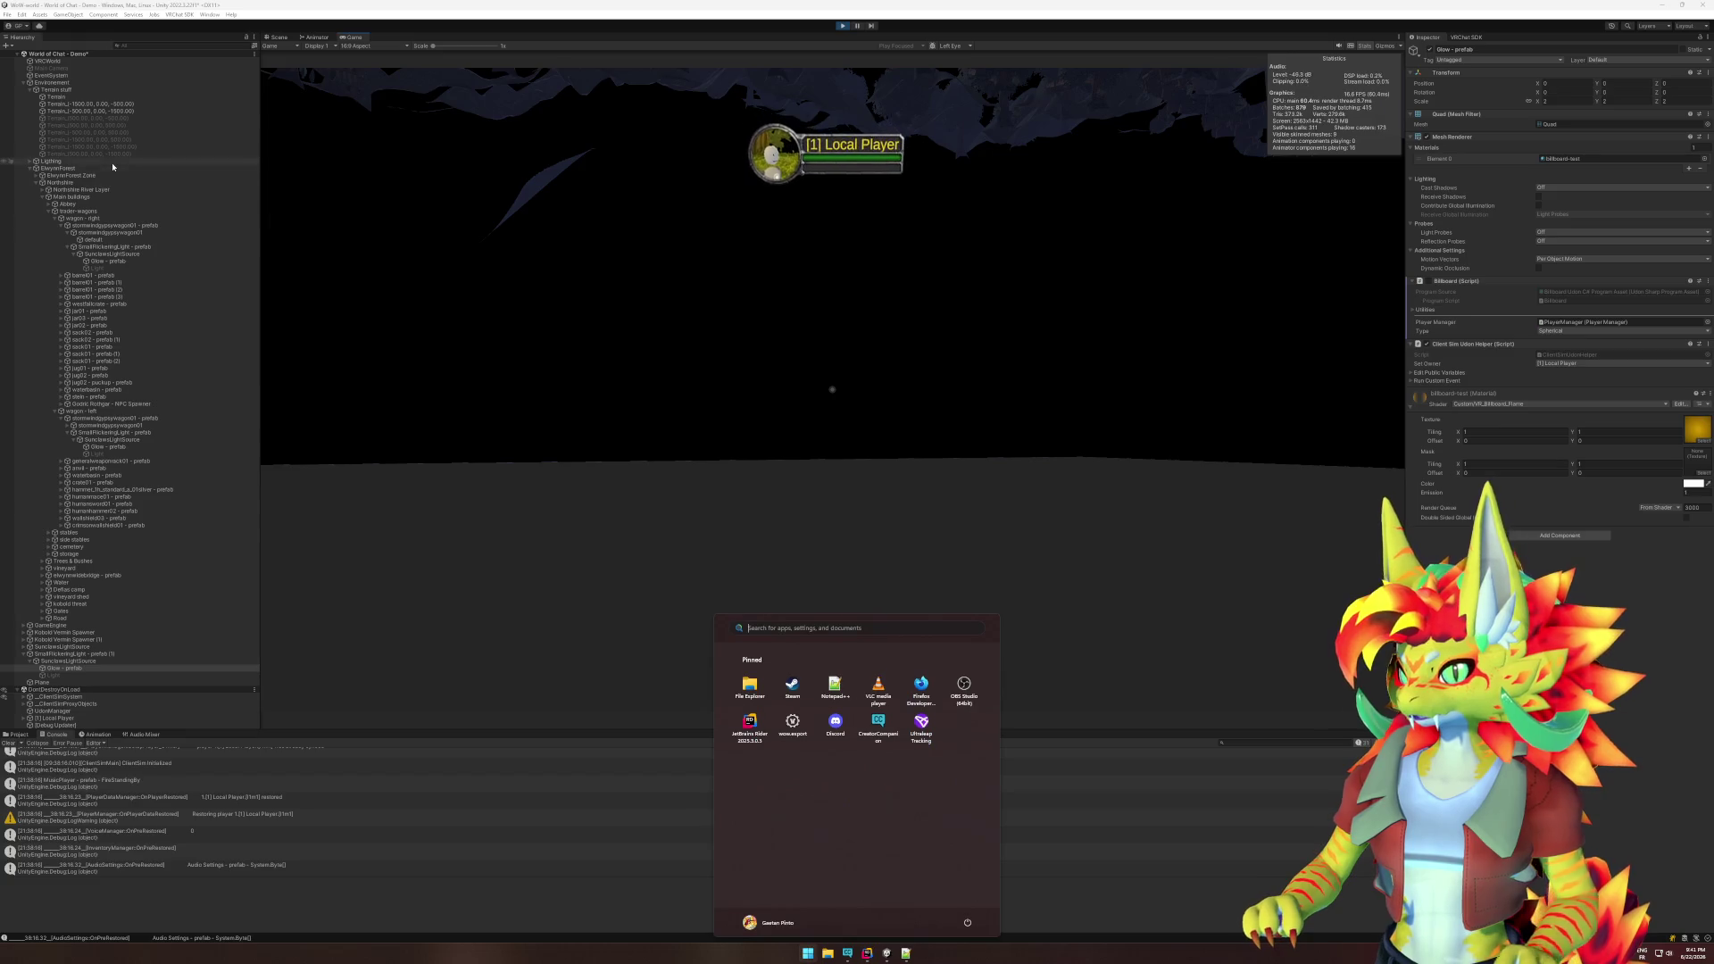
{"action": "left_click", "coordinate": [114, 163]}
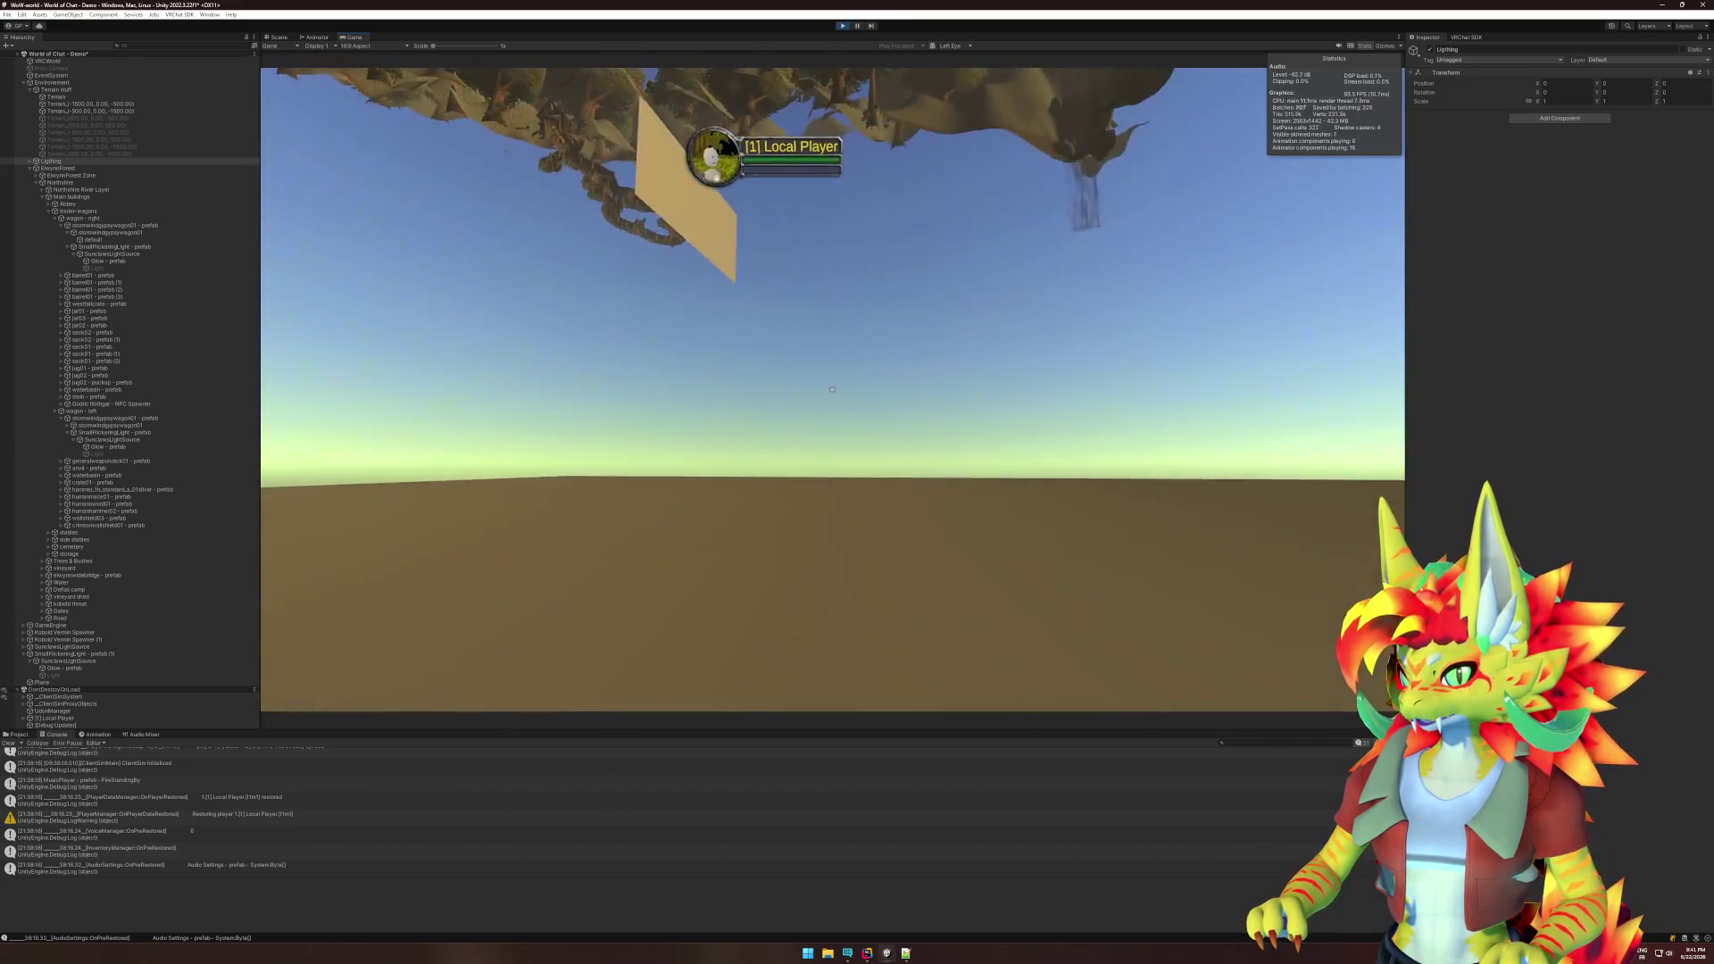
{"action": "key", "text": "super"}
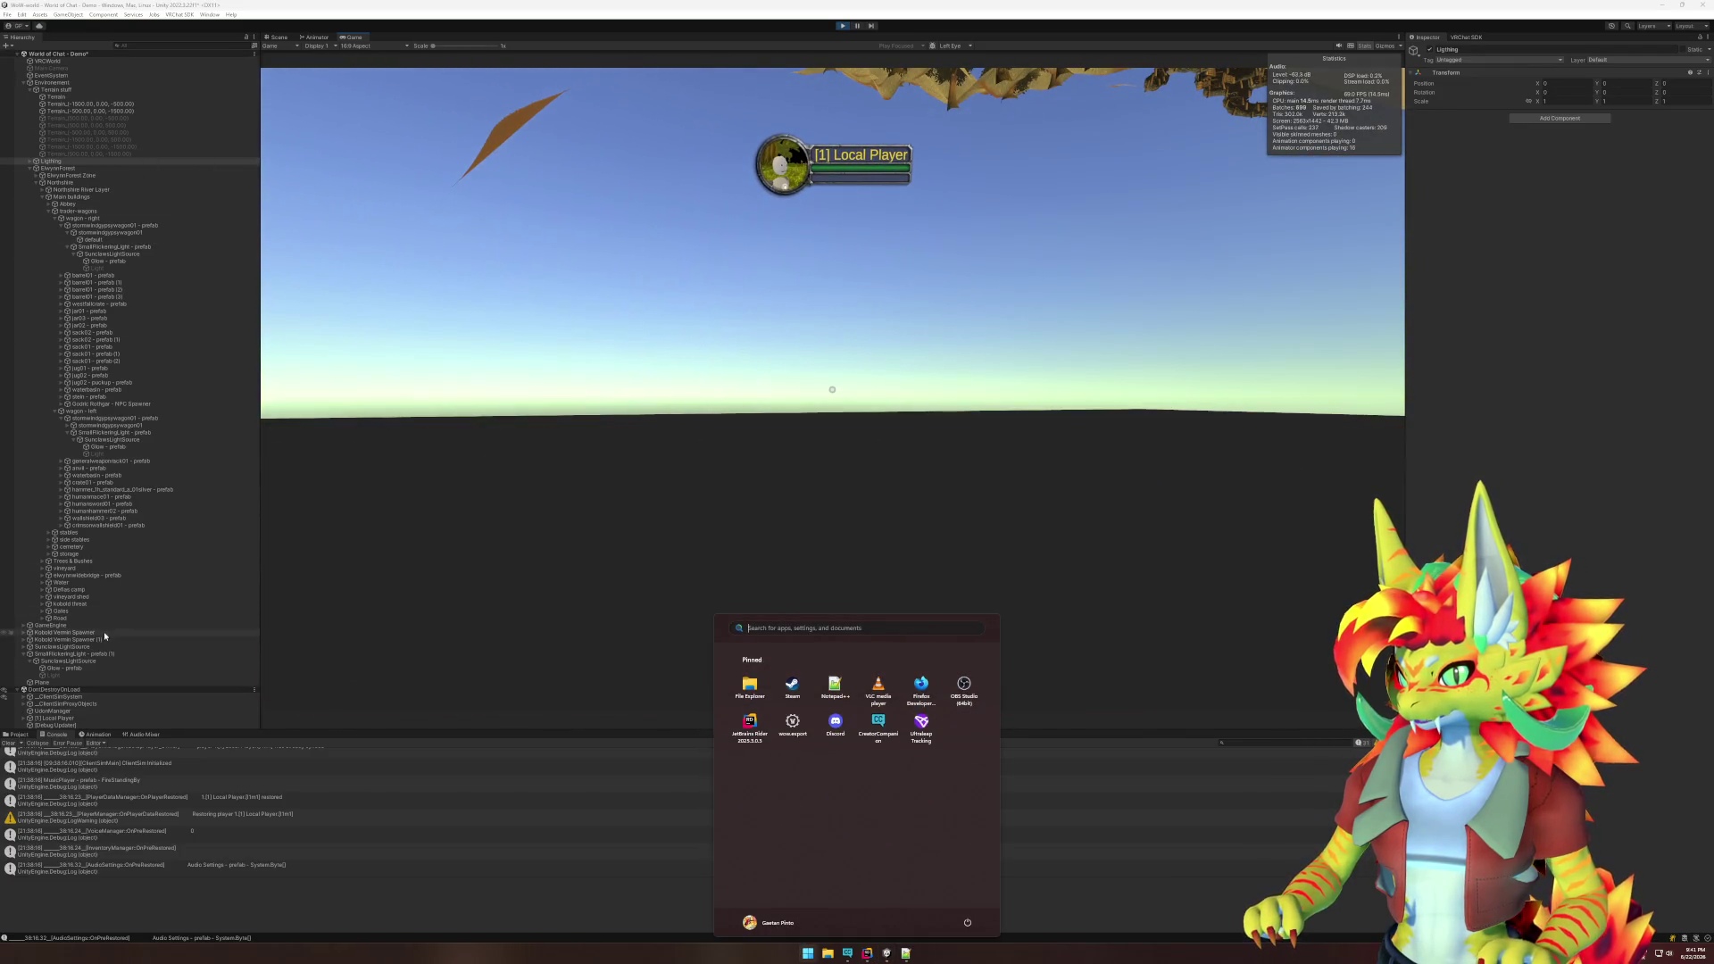
- Remove the Client Sim Udon Helper and Billboard script components from the Glow prefab
{"action": "left_click", "coordinate": [67, 668]}
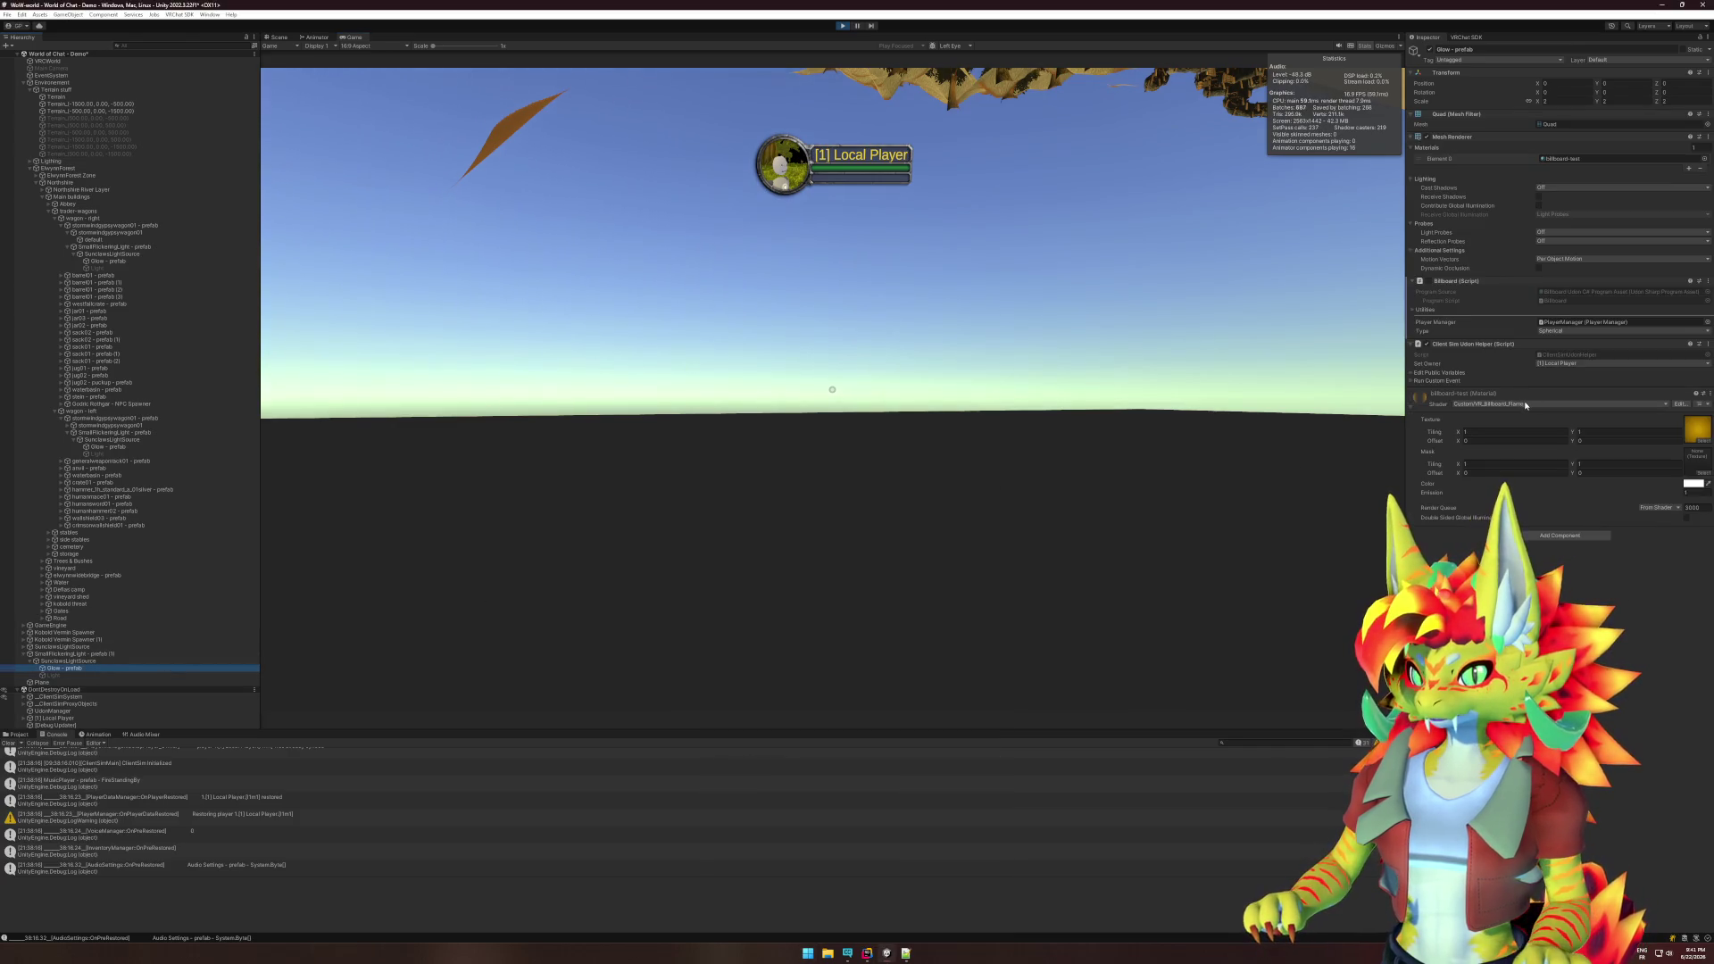
{"action": "left_click", "coordinate": [1526, 405]}
{"action": "key", "text": "Down"}
{"action": "key", "text": "Down"}
{"action": "key", "text": "Down"}
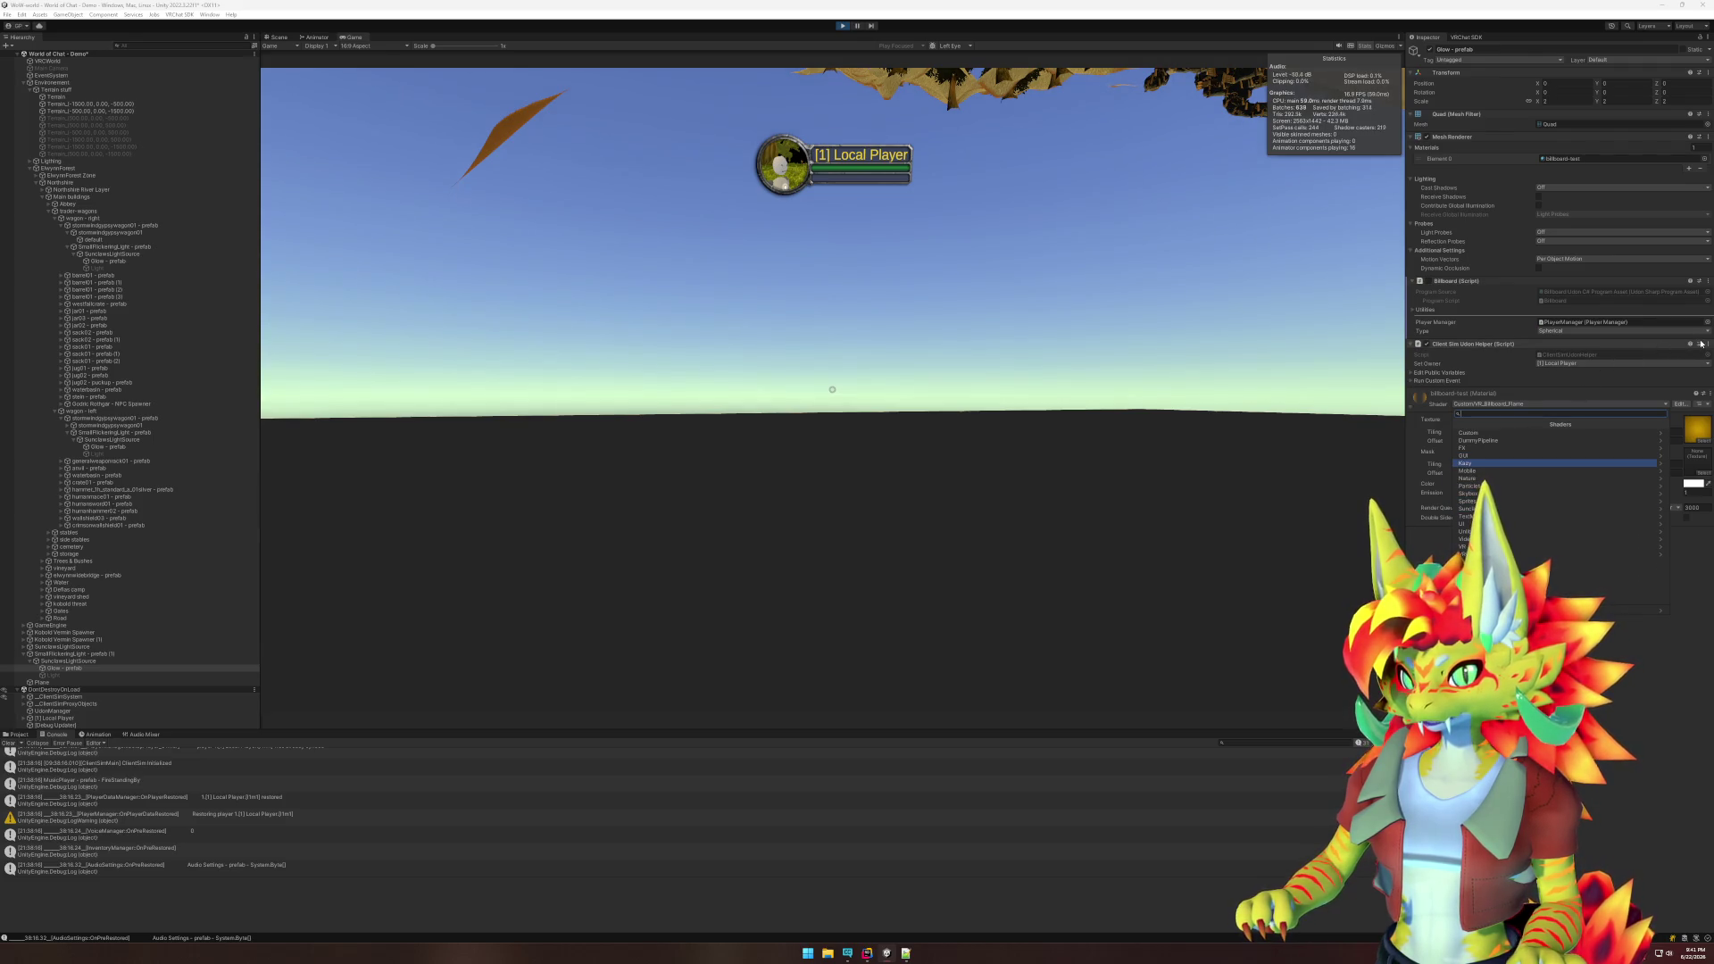
{"action": "left_click", "coordinate": [1701, 344]}
{"action": "left_click", "coordinate": [1675, 372]}
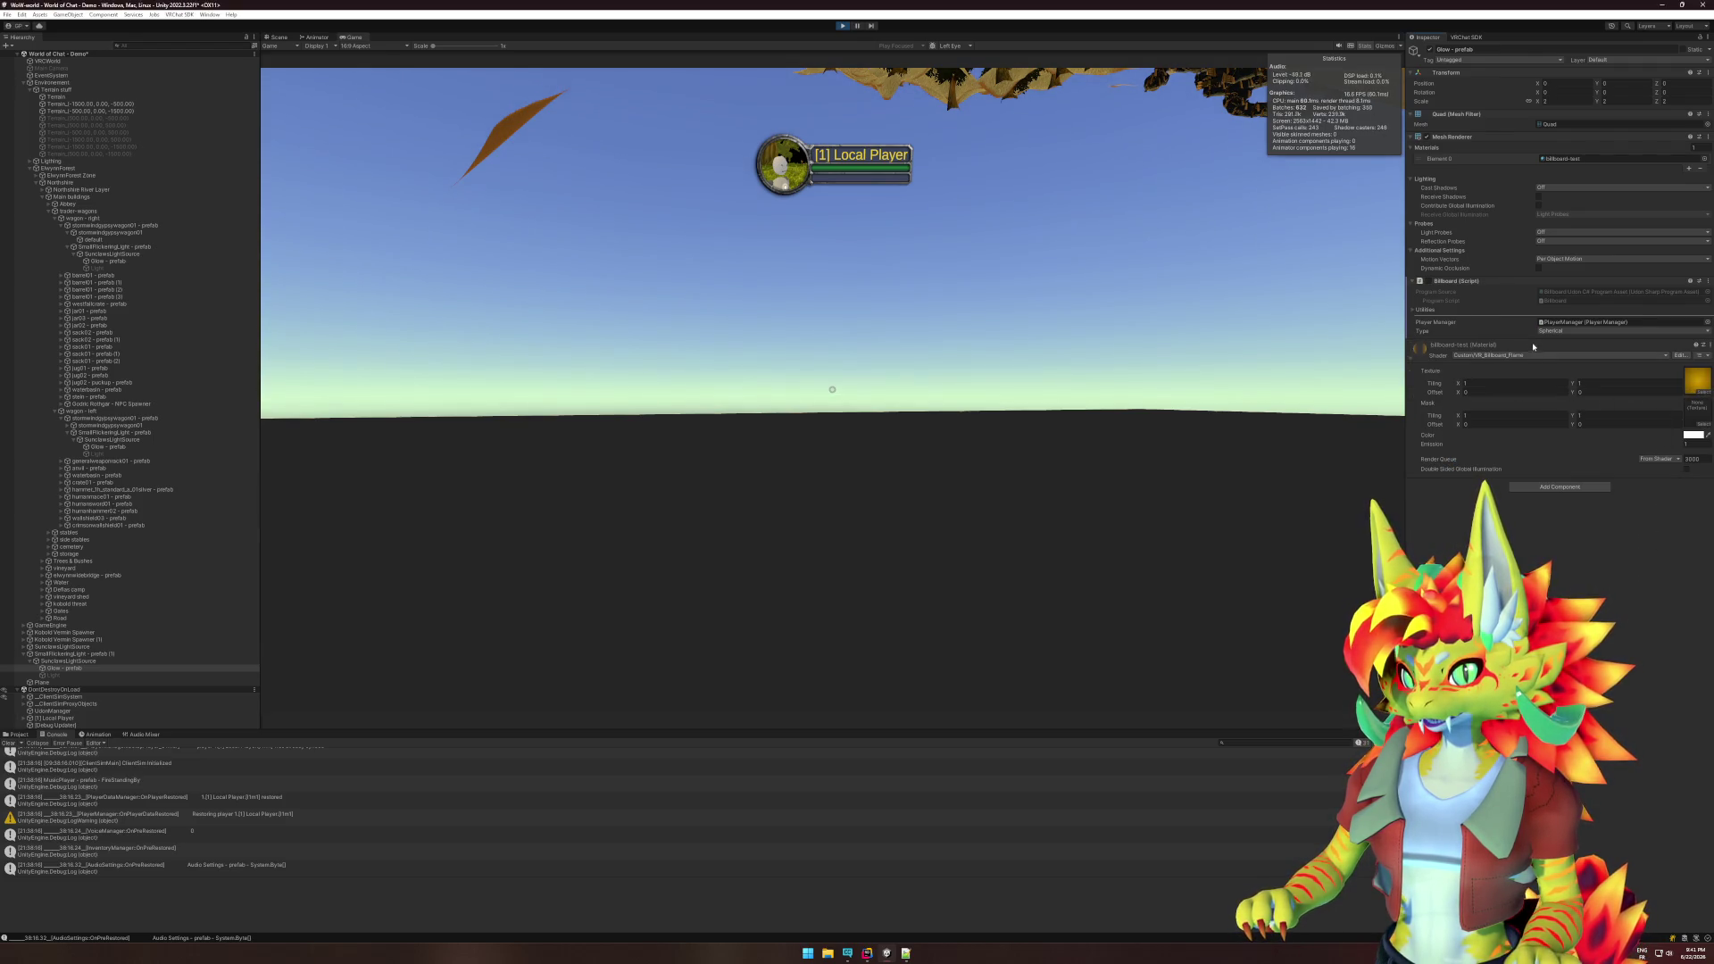
{"action": "left_click", "coordinate": [1551, 357]}
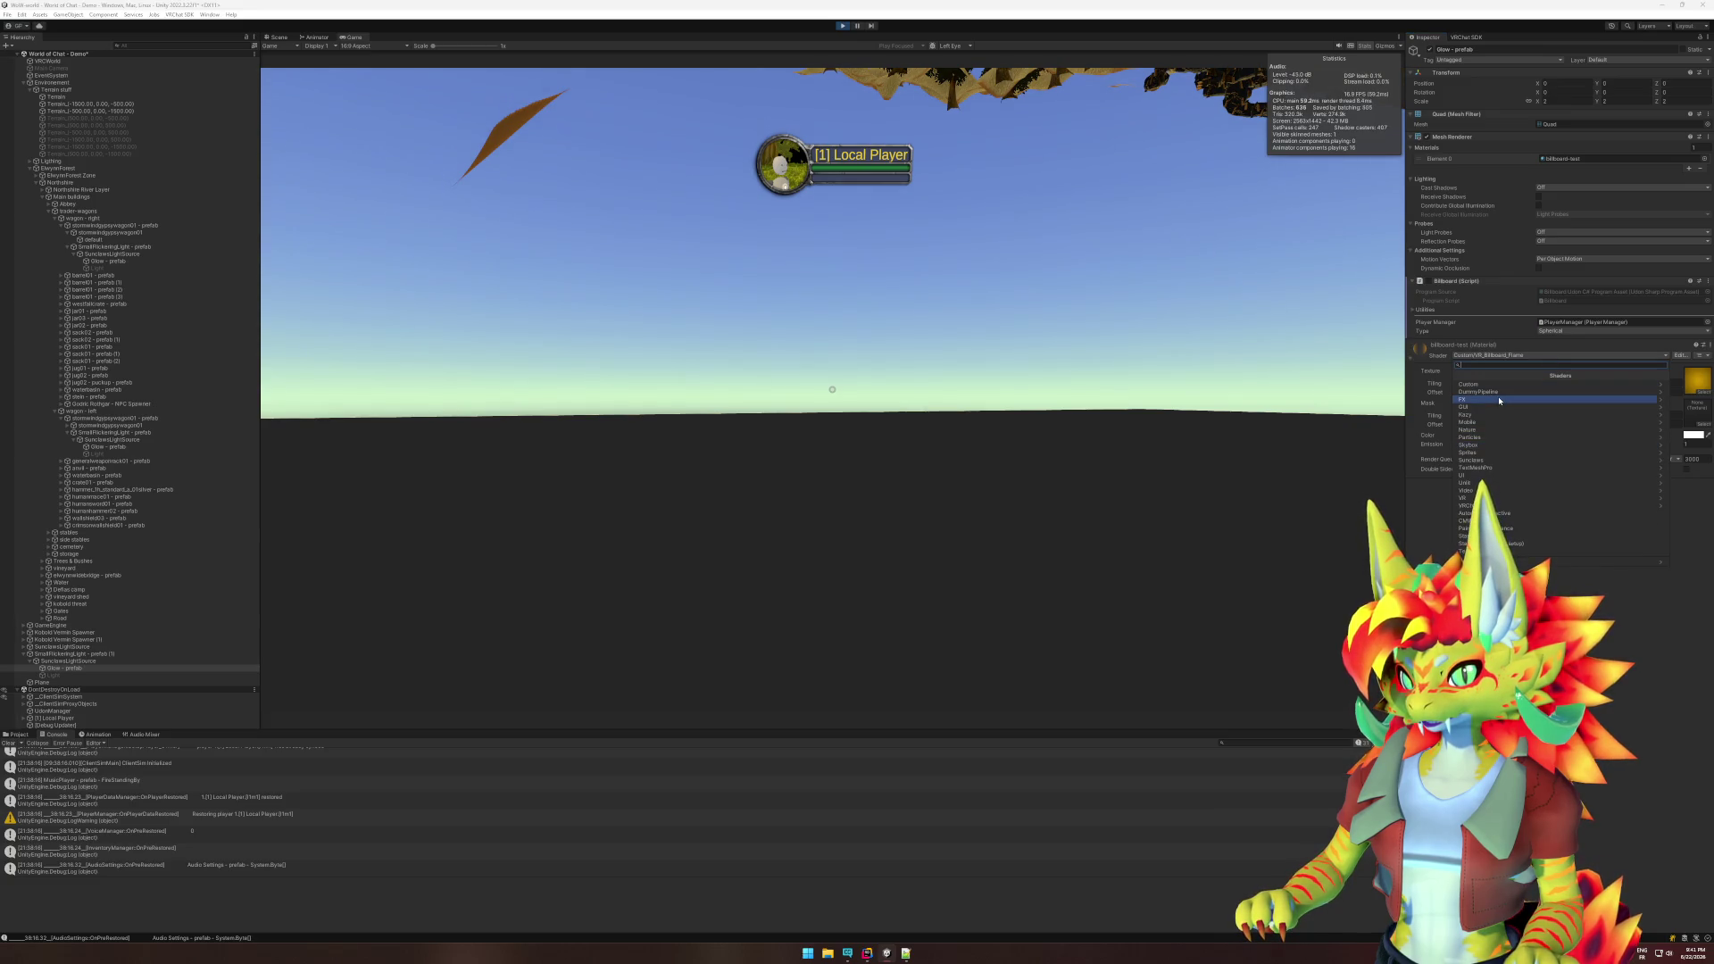
{"action": "key", "text": "Down"}
{"action": "key", "text": "Down"}
{"action": "key", "text": "Down"}
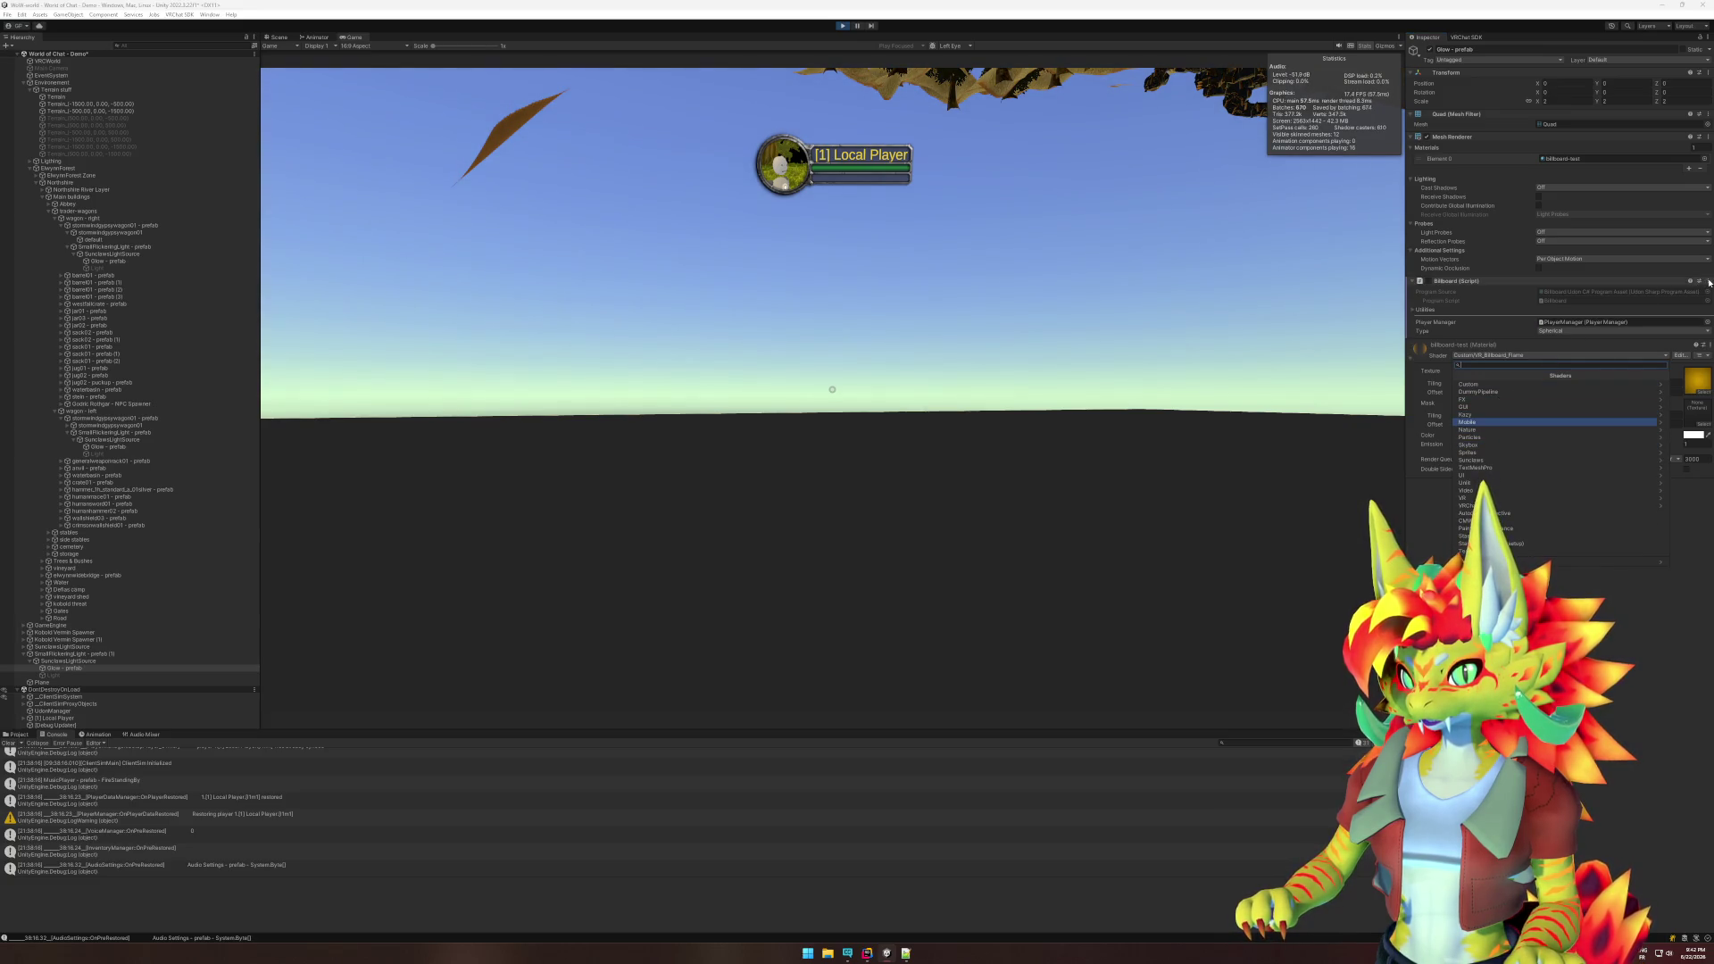
{"action": "left_click", "coordinate": [1708, 280]}
{"action": "left_click", "coordinate": [1674, 306]}
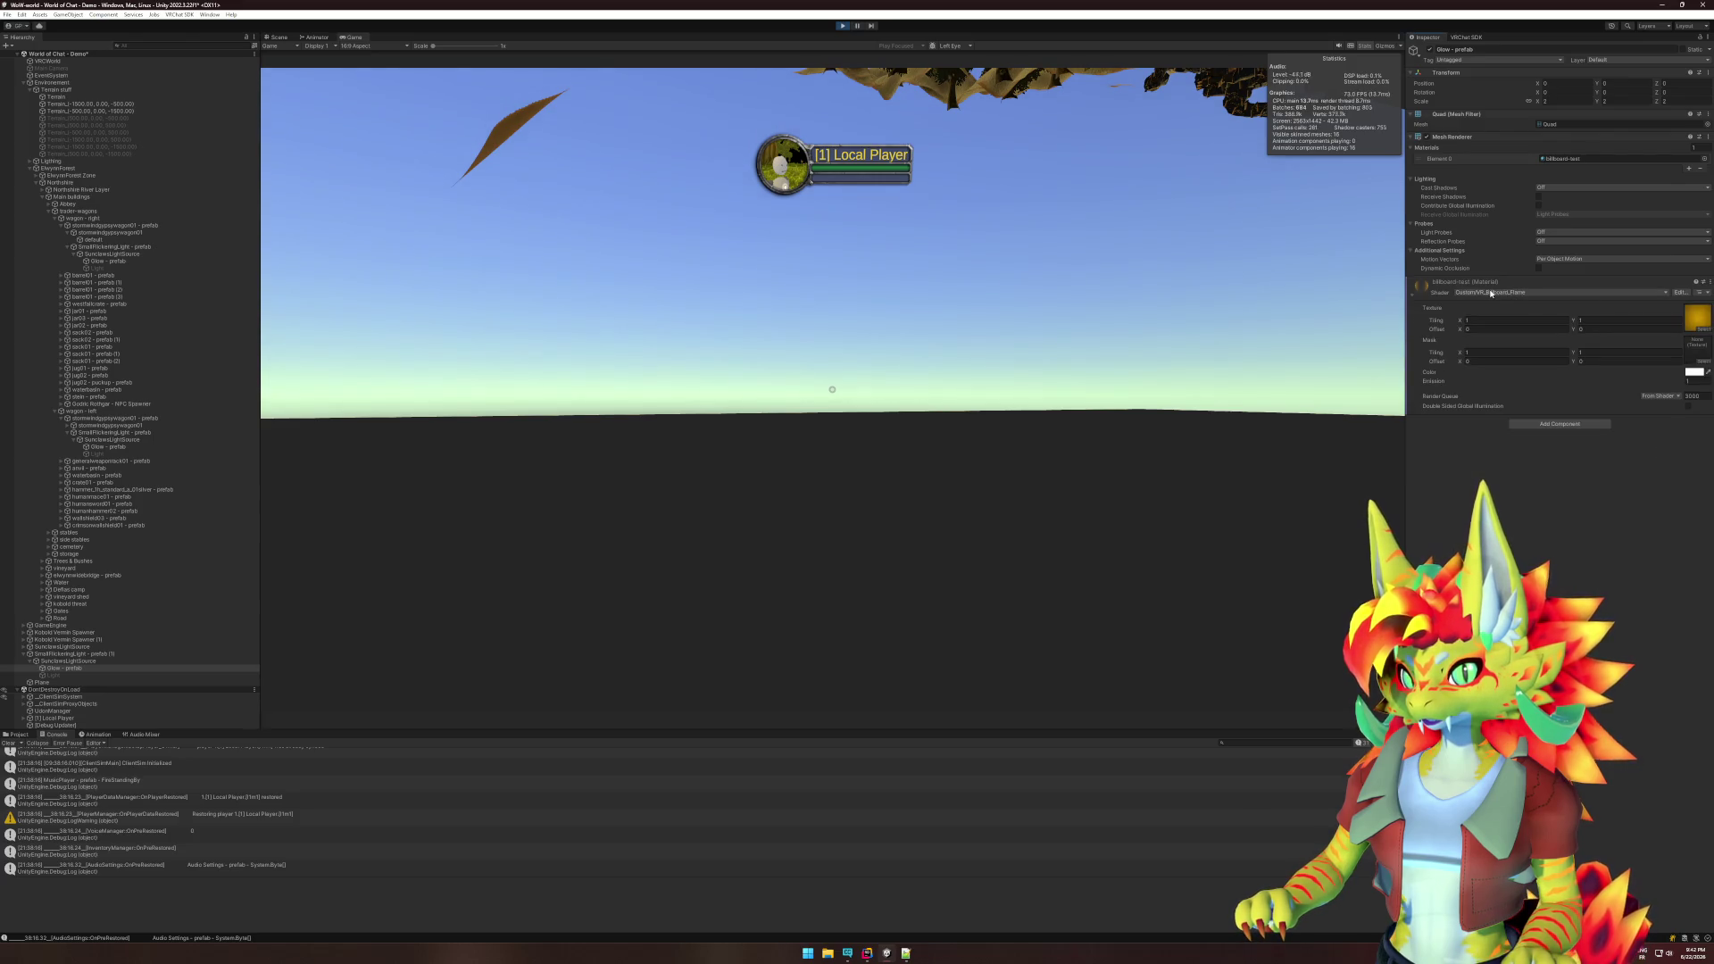
- Apply the Sunclaws/BillboardGlow shader to the Glow material and view it in-game
{"action": "left_click", "coordinate": [1541, 294]}
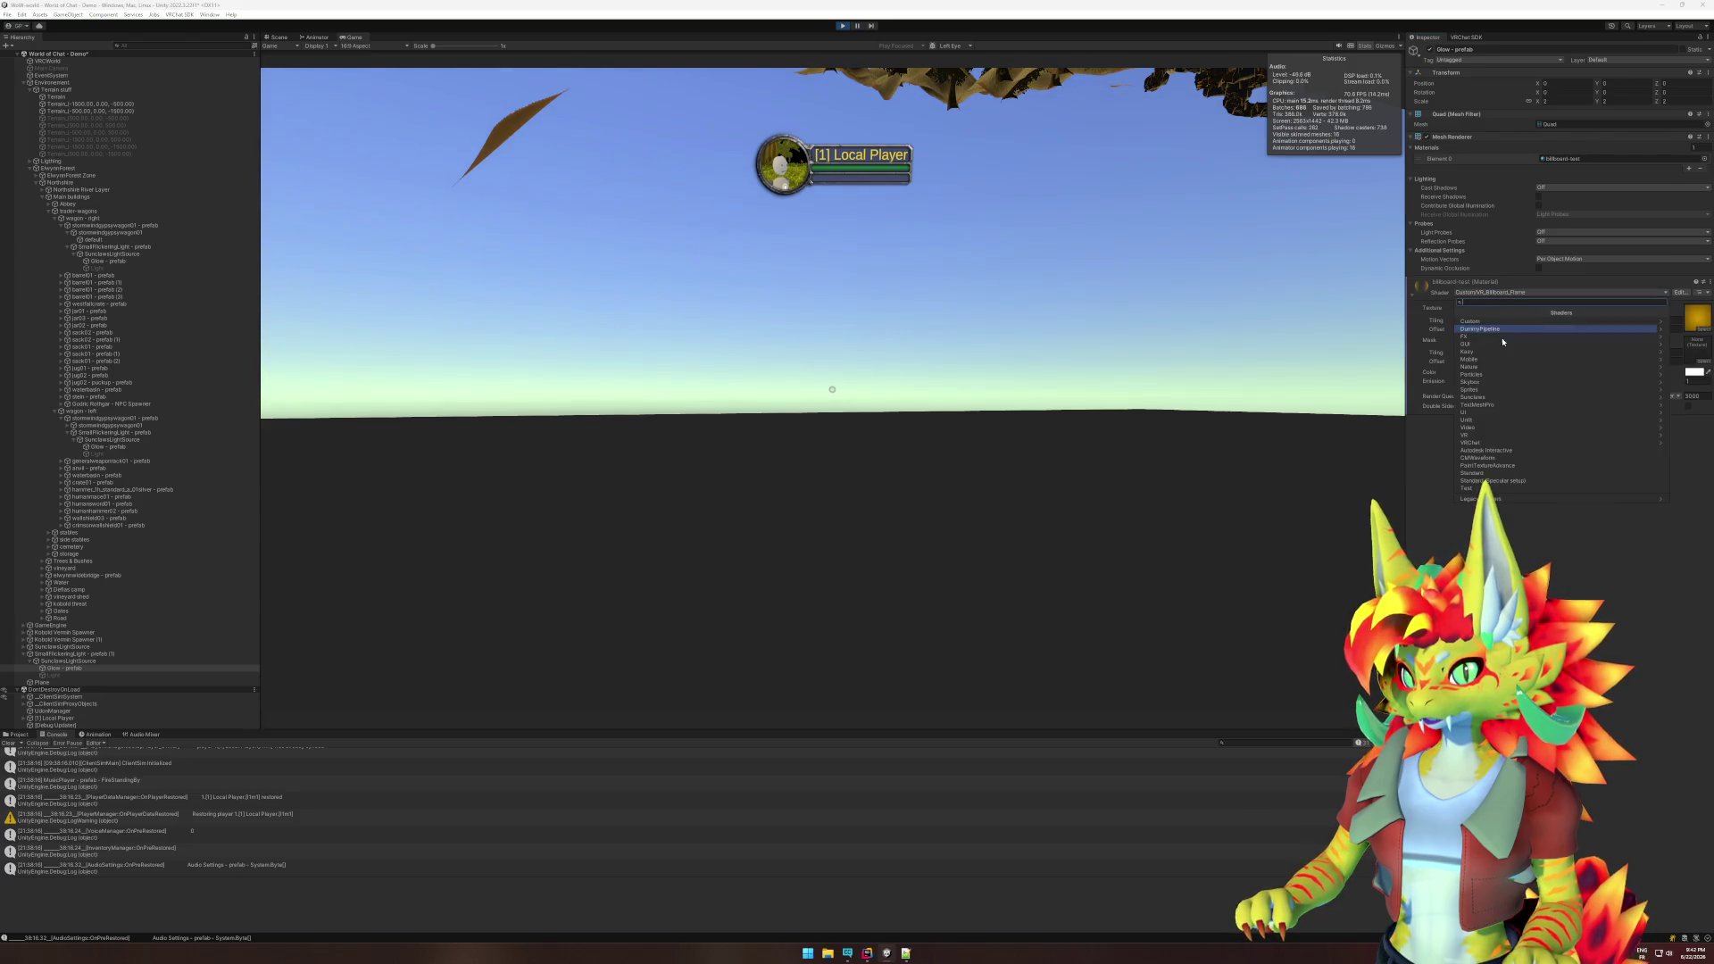
{"action": "left_click", "coordinate": [1491, 398]}
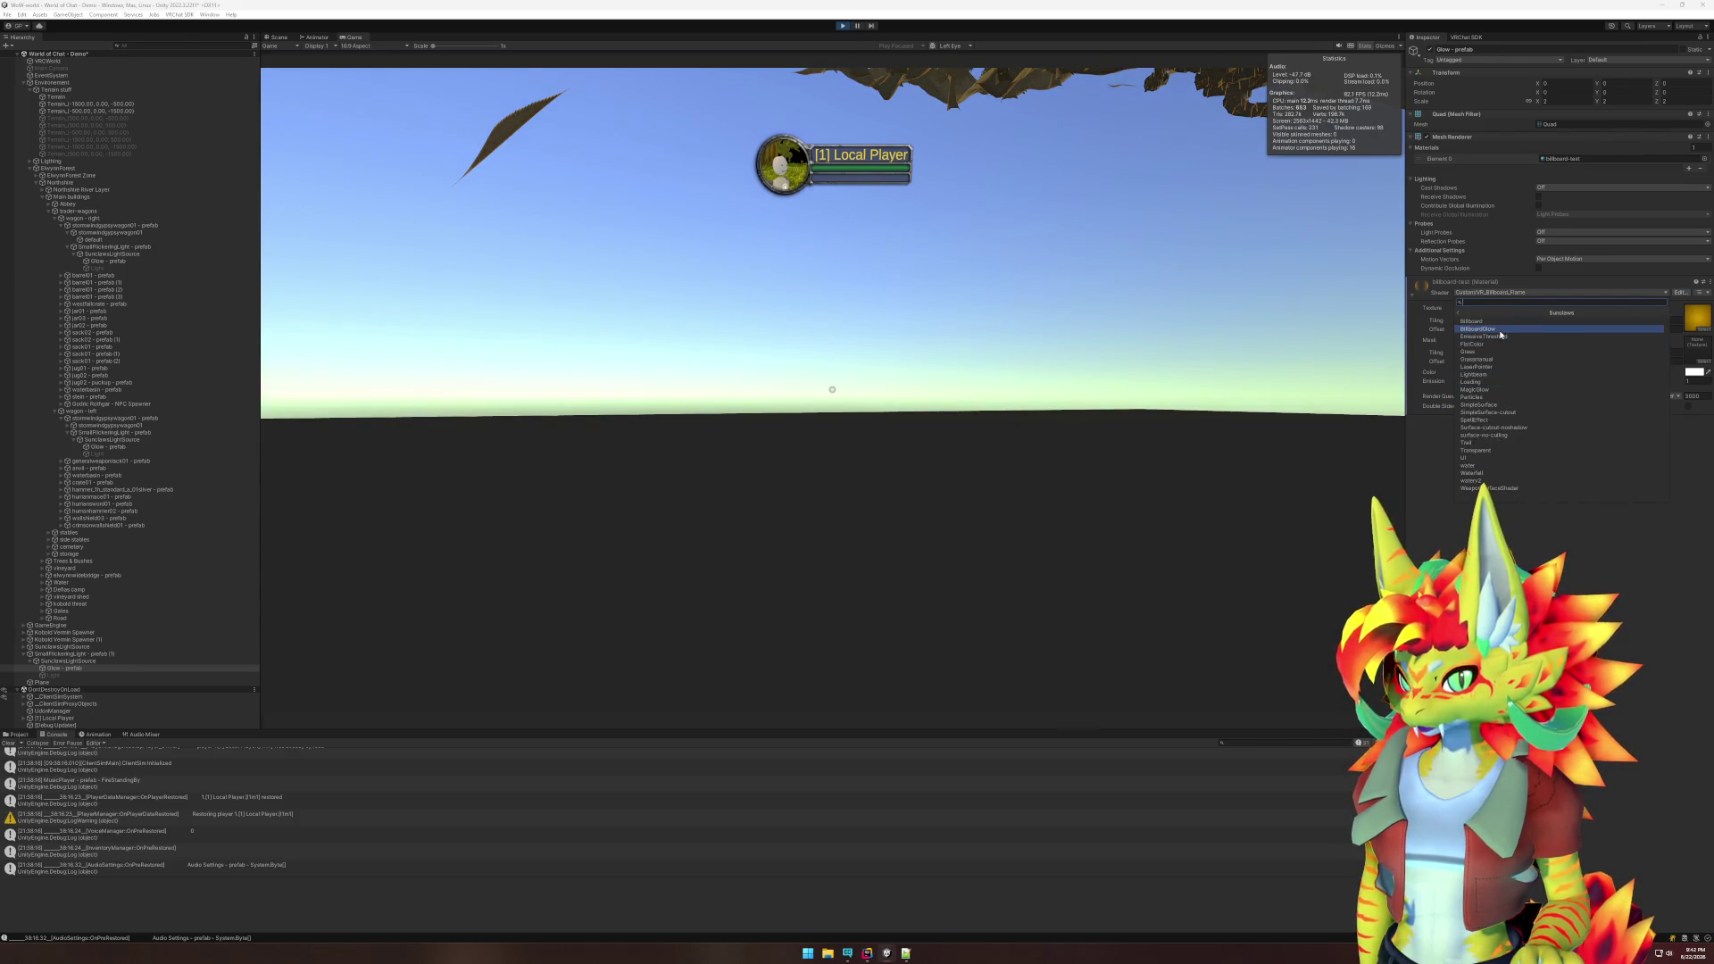
{"action": "left_click", "coordinate": [1493, 336]}
{"action": "left_click", "coordinate": [982, 357]}
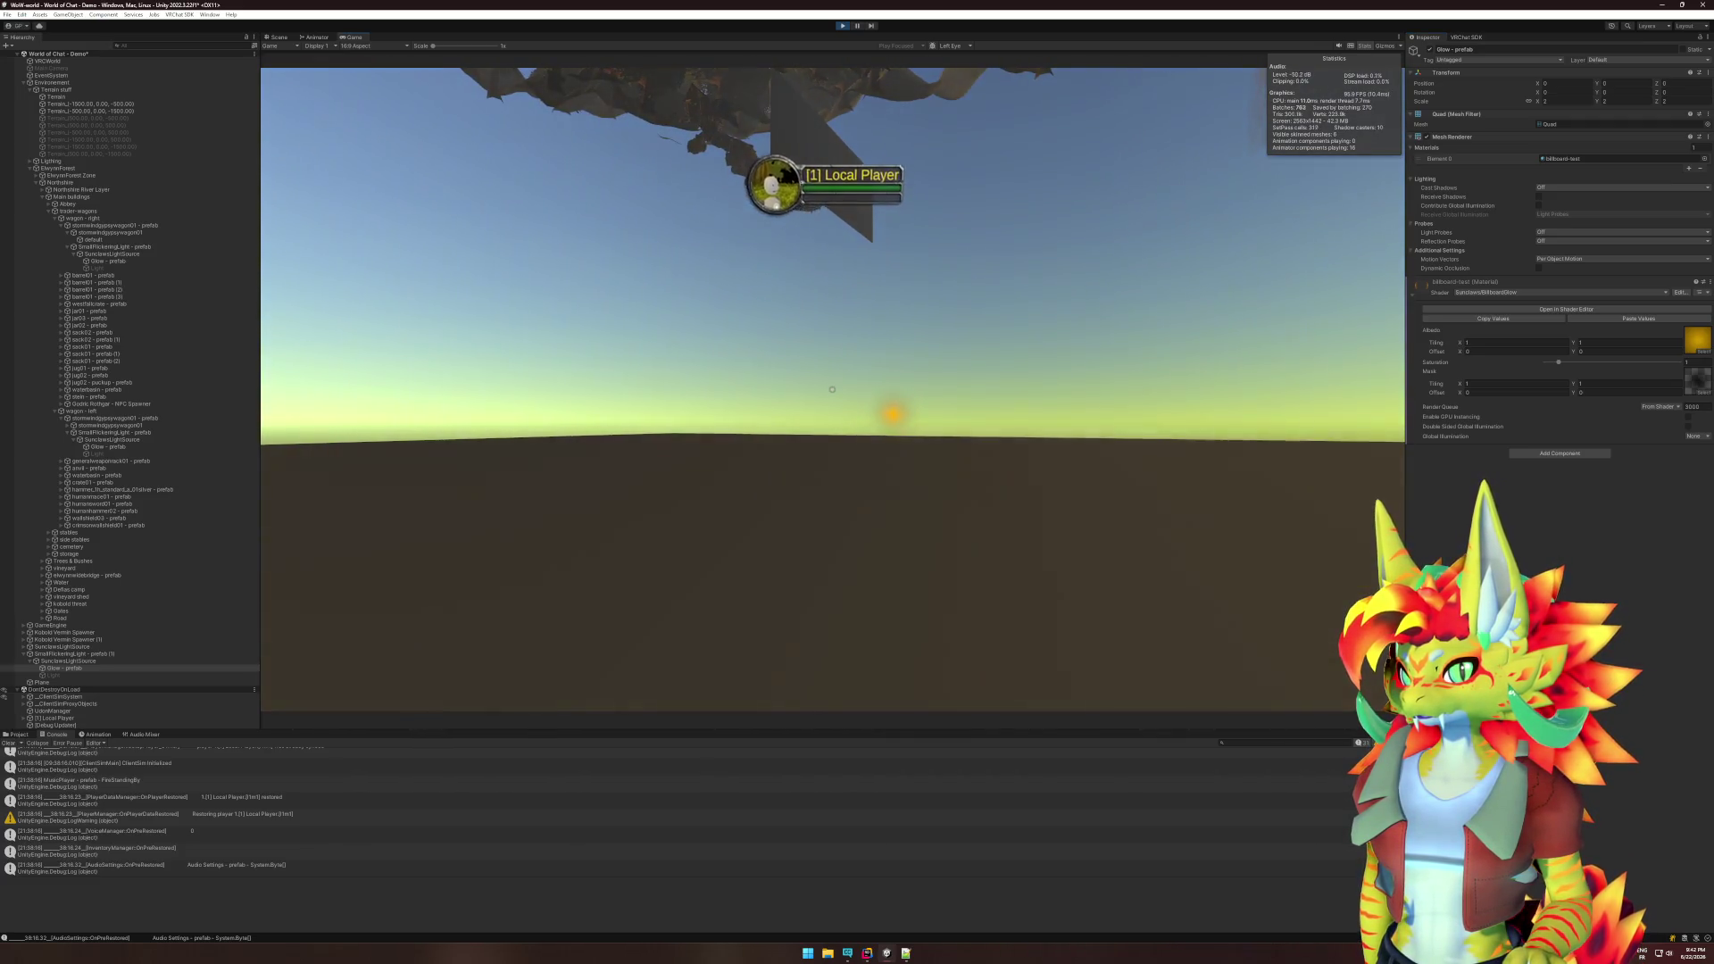
{"action": "key", "text": "super"}
{"action": "left_click", "coordinate": [1528, 292]}
- Try the Kazy Billboards Alpha shader, then revert to Sunclaws/BillboardGlow
{"action": "left_click", "coordinate": [1528, 292]}
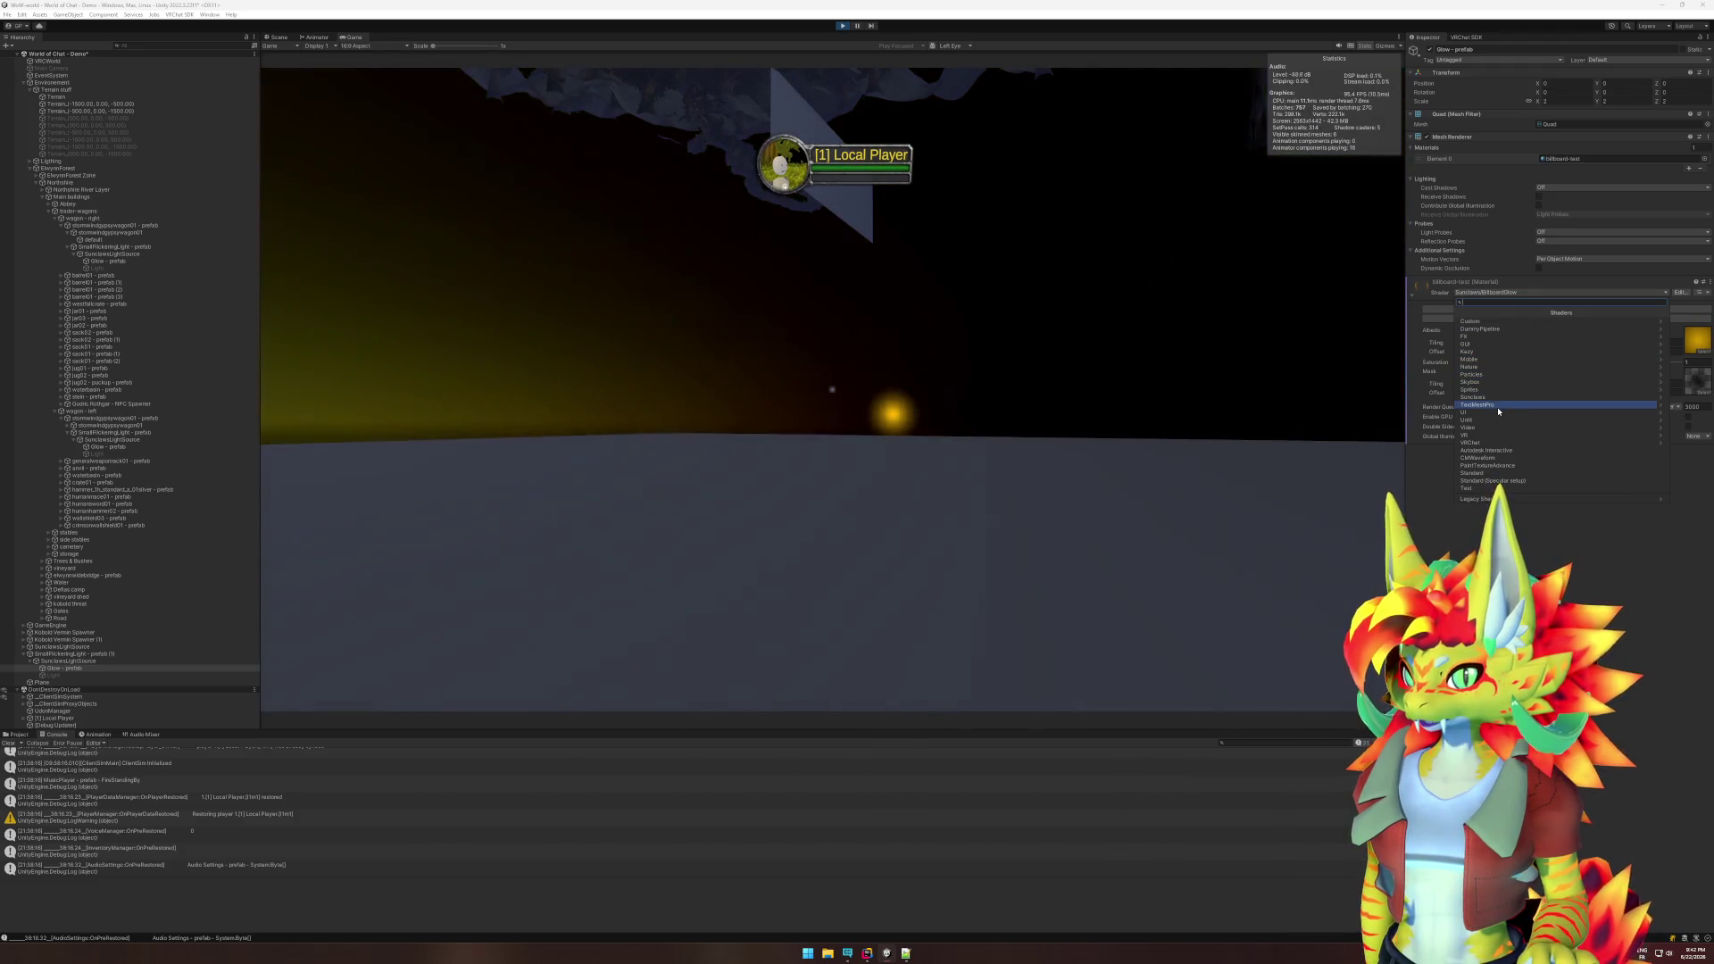
{"action": "left_click", "coordinate": [1487, 353]}
{"action": "left_click", "coordinate": [1499, 321]}
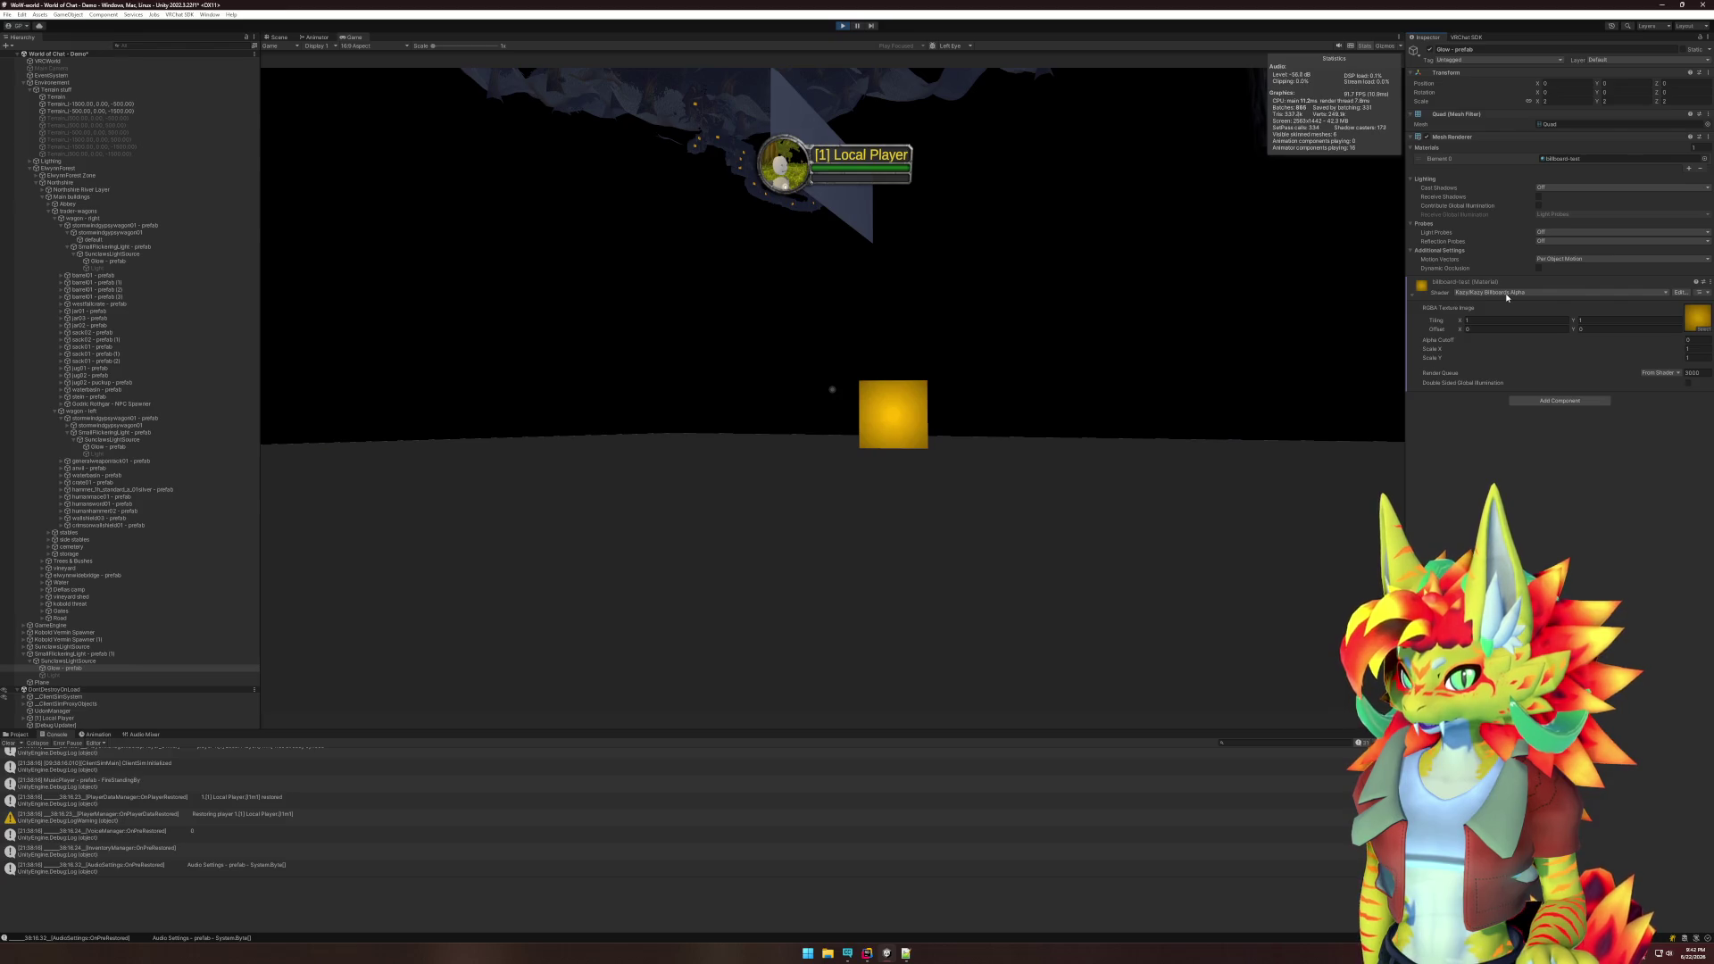
{"action": "left_click", "coordinate": [1507, 293]}
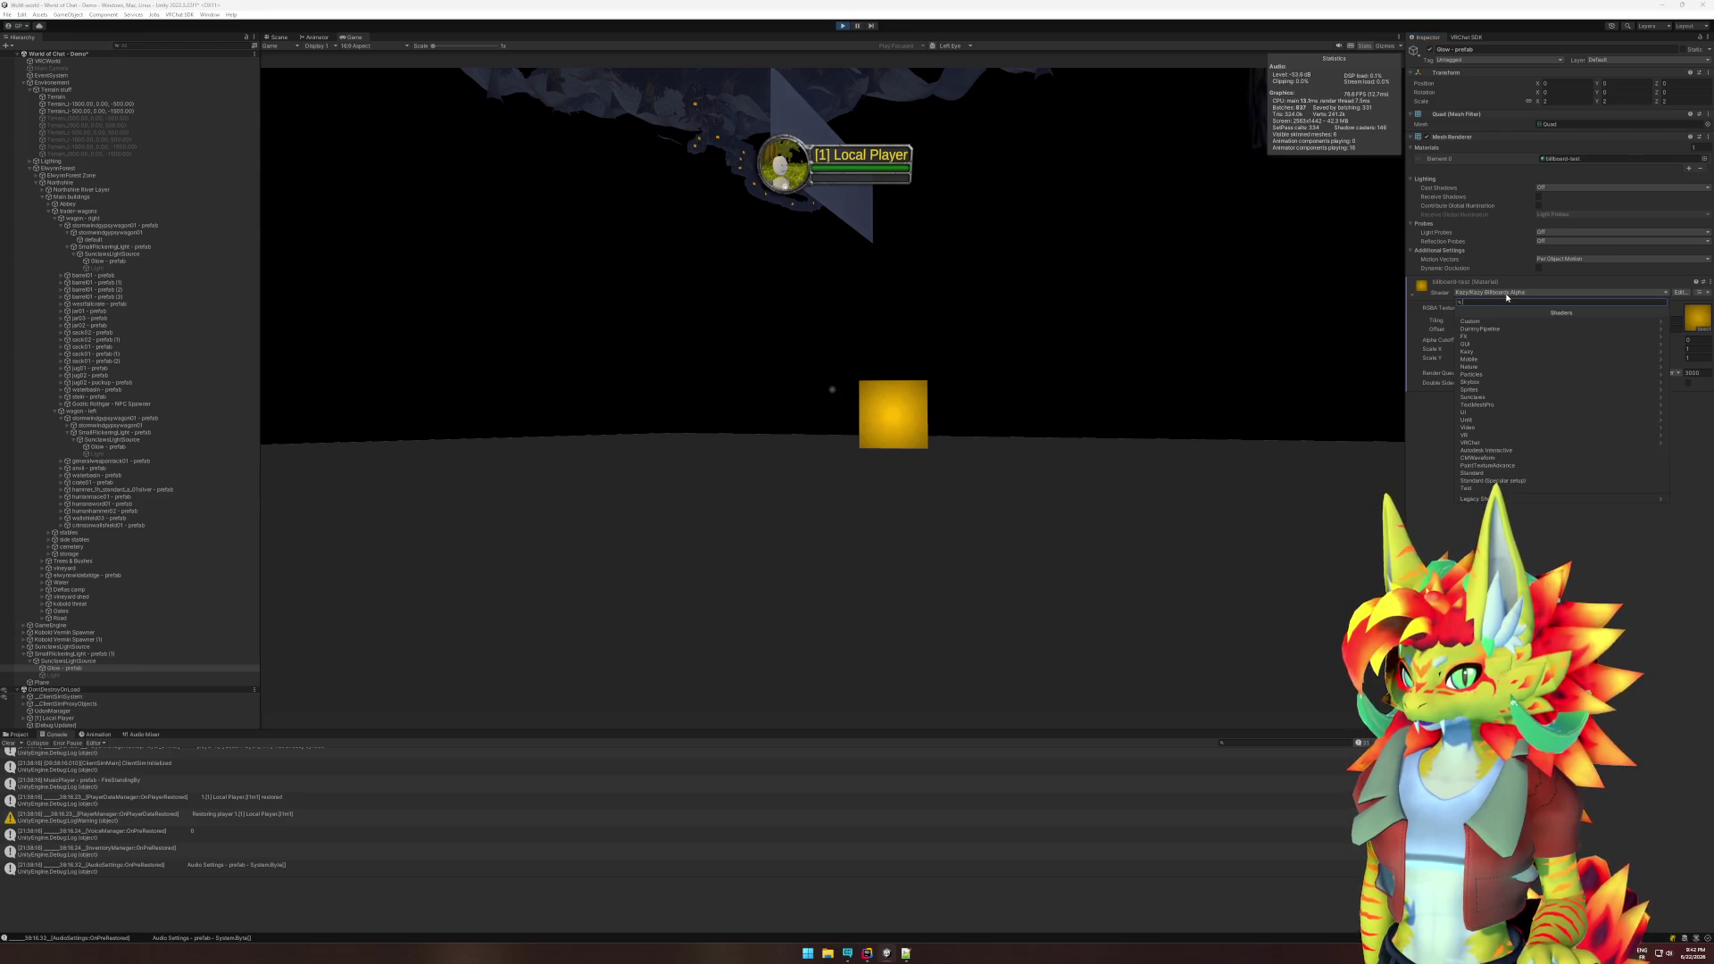
{"action": "left_click", "coordinate": [1474, 396]}
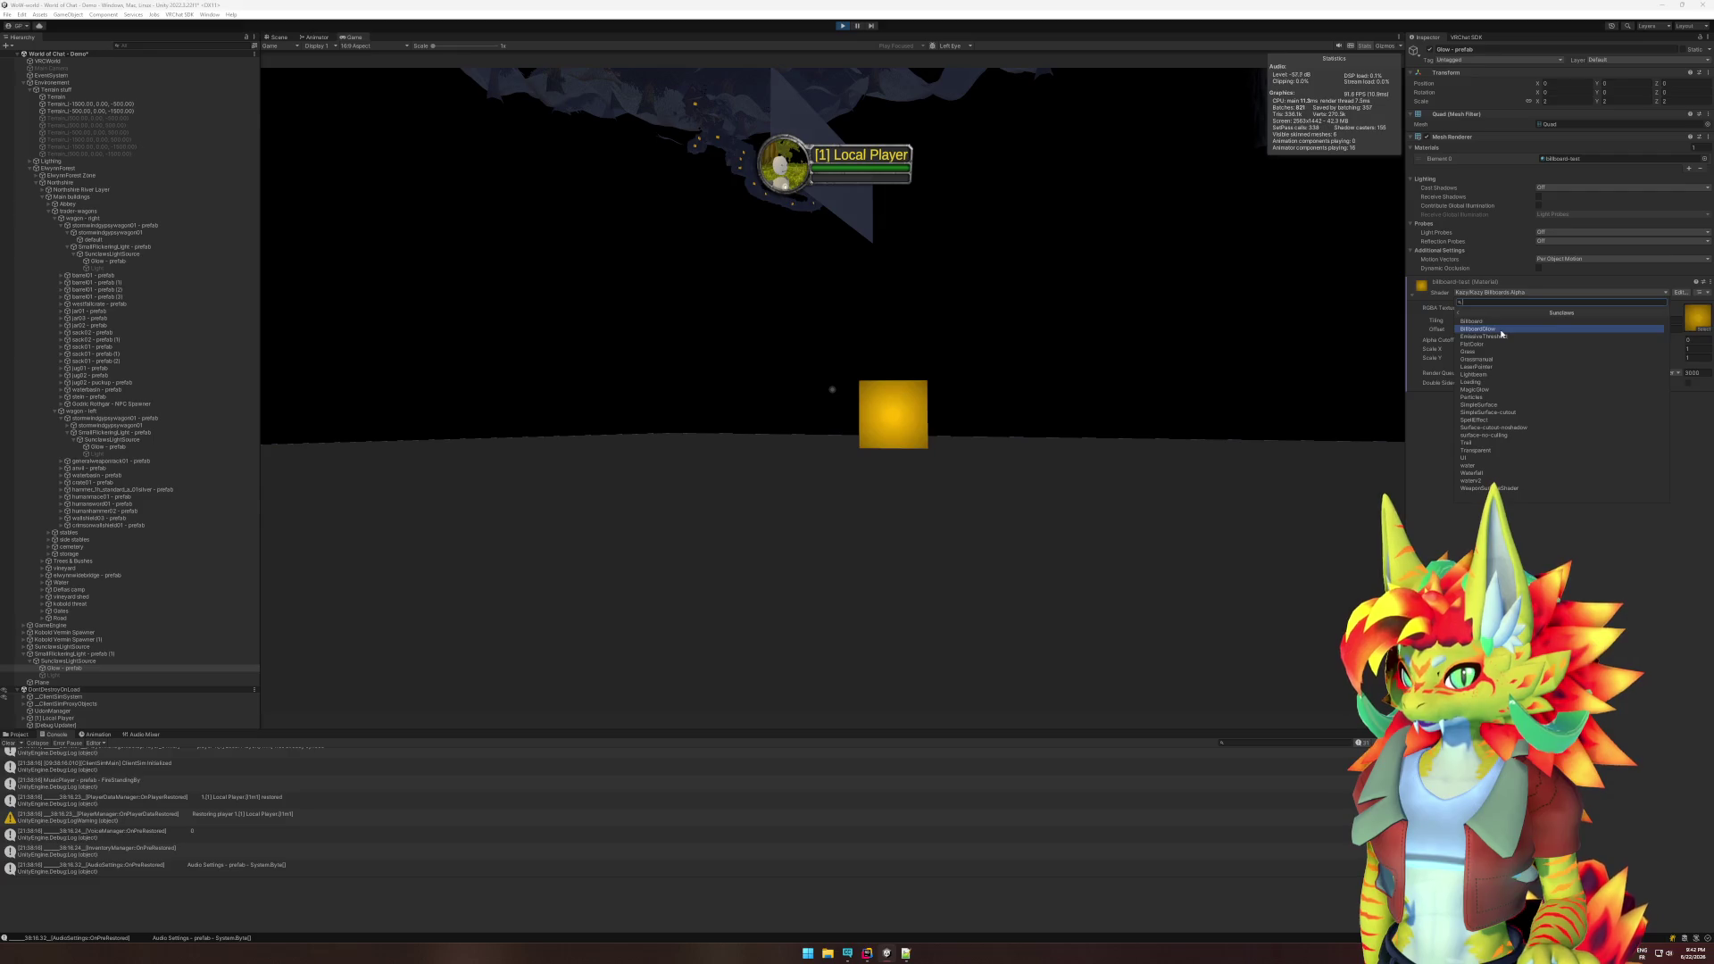
{"action": "left_click", "coordinate": [1500, 334]}
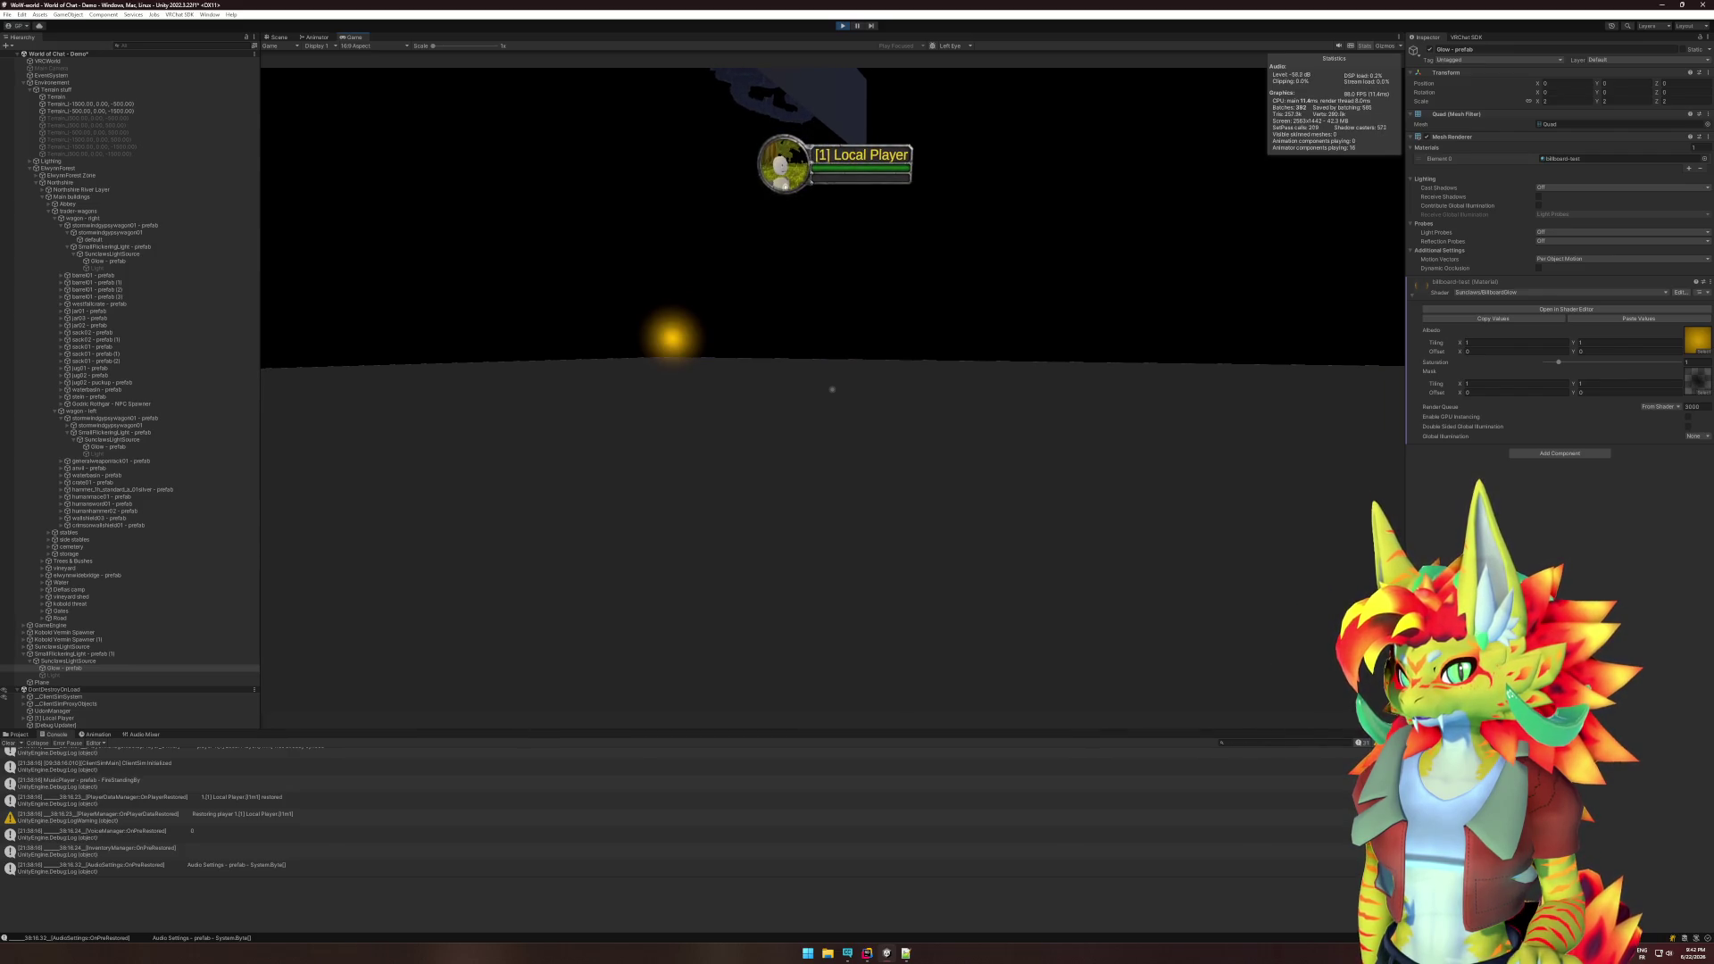
- Keep Sunclaws/BillboardGlow and open it in the Shader Editor
{"action": "key", "text": "super"}
{"action": "left_click", "coordinate": [1478, 294]}
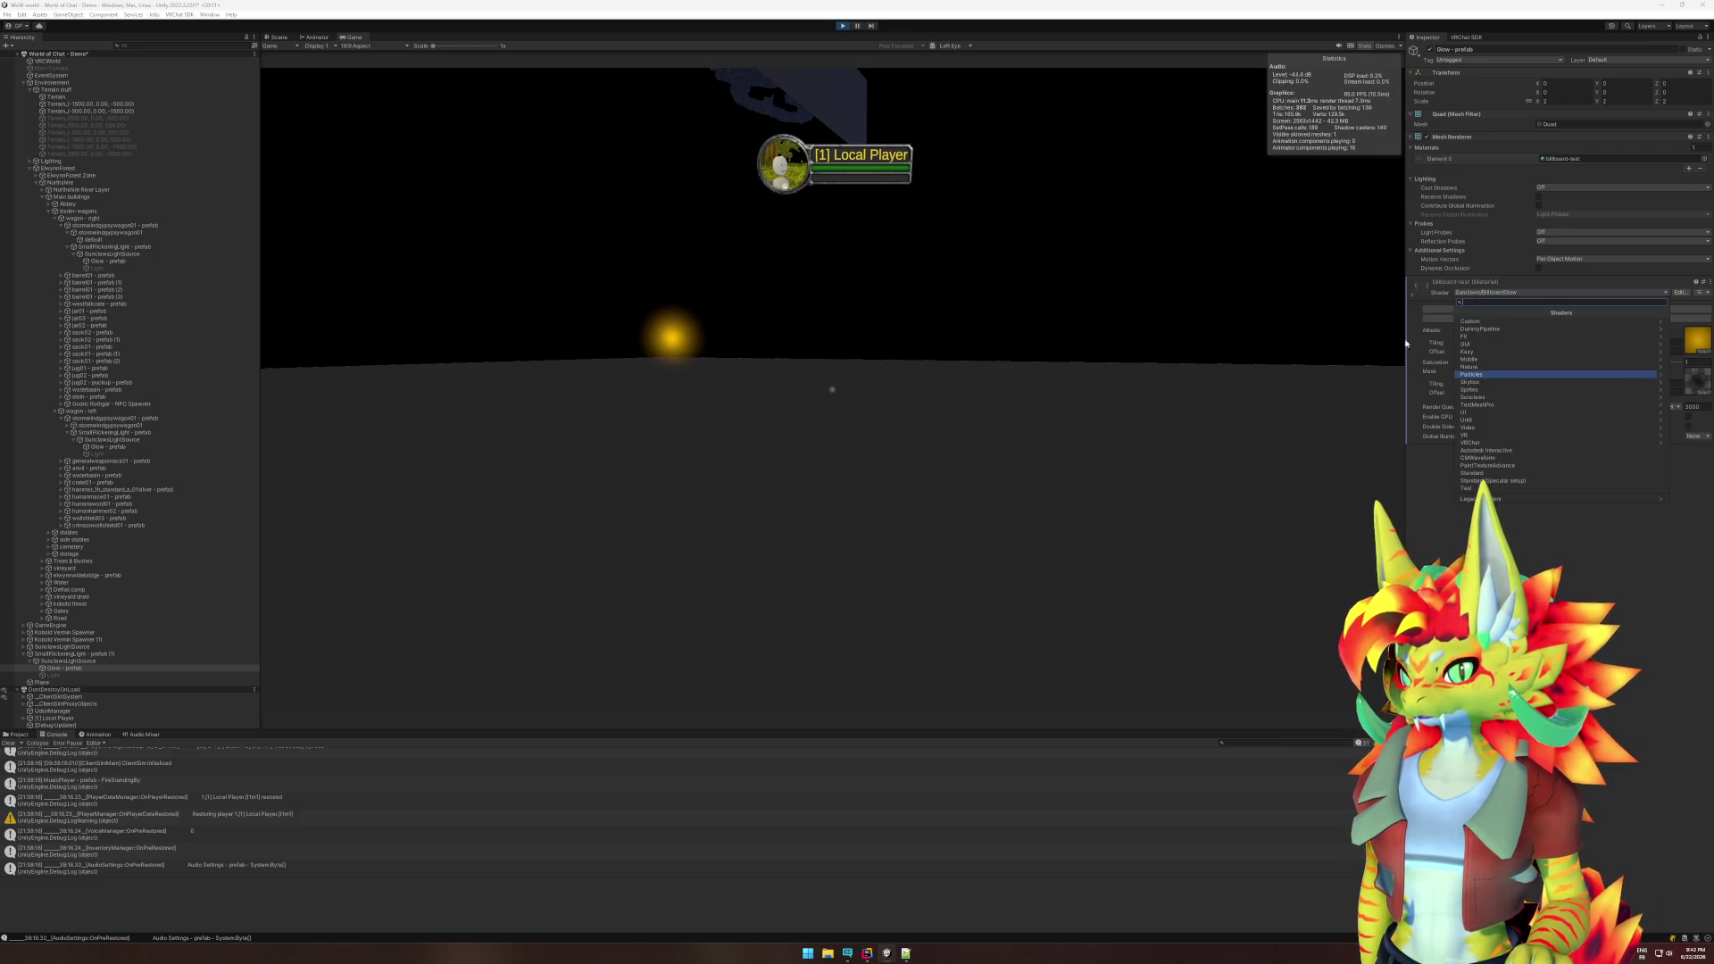
{"action": "key", "text": "Escape"}
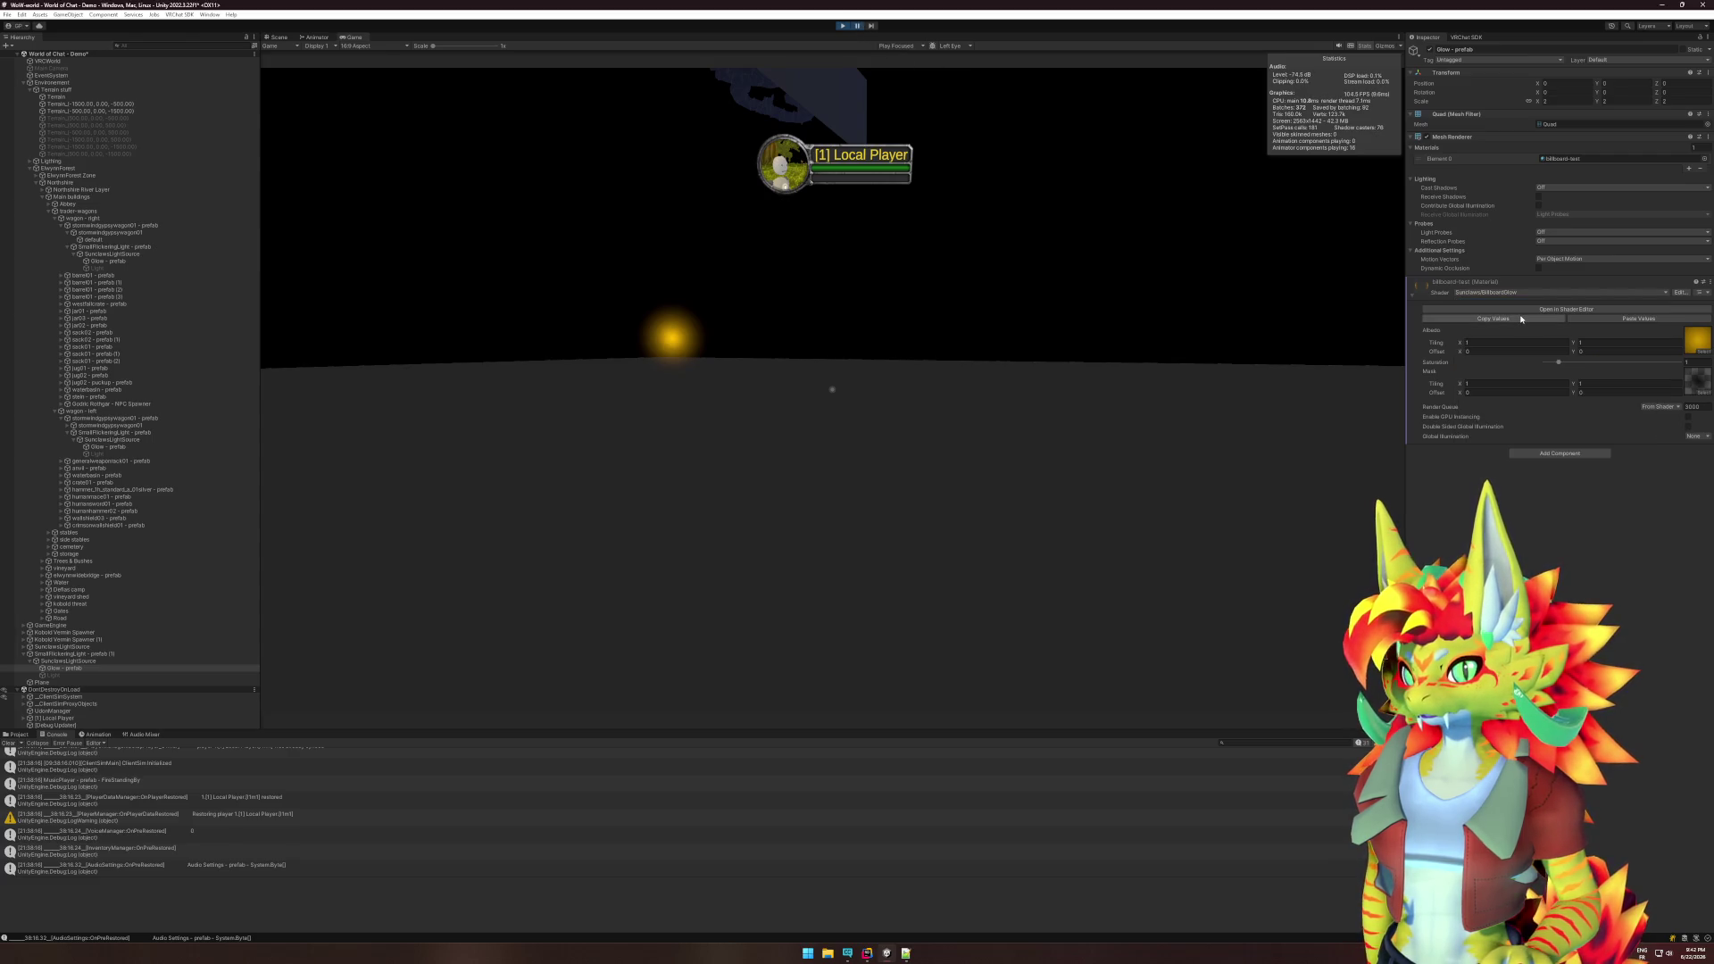
{"action": "left_click", "coordinate": [1521, 310]}
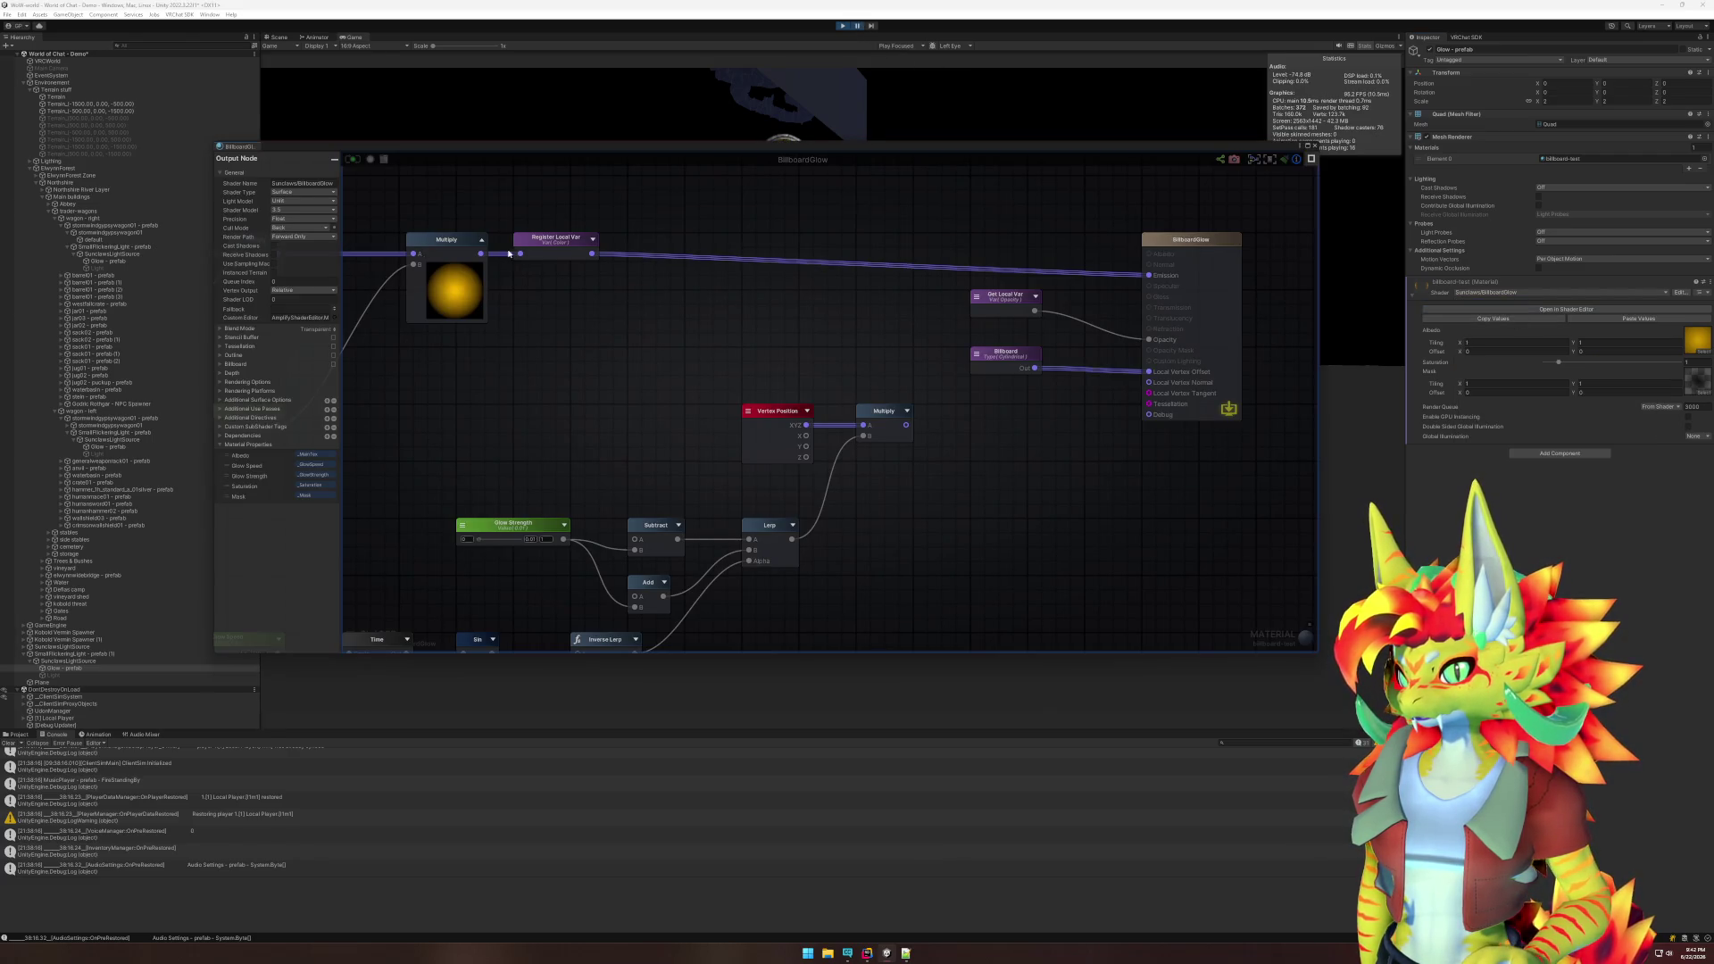
- Select the Billboard node, save the BillboardGlow graph, and close the Amplify Shader Editor
{"action": "left_click", "coordinate": [991, 354]}
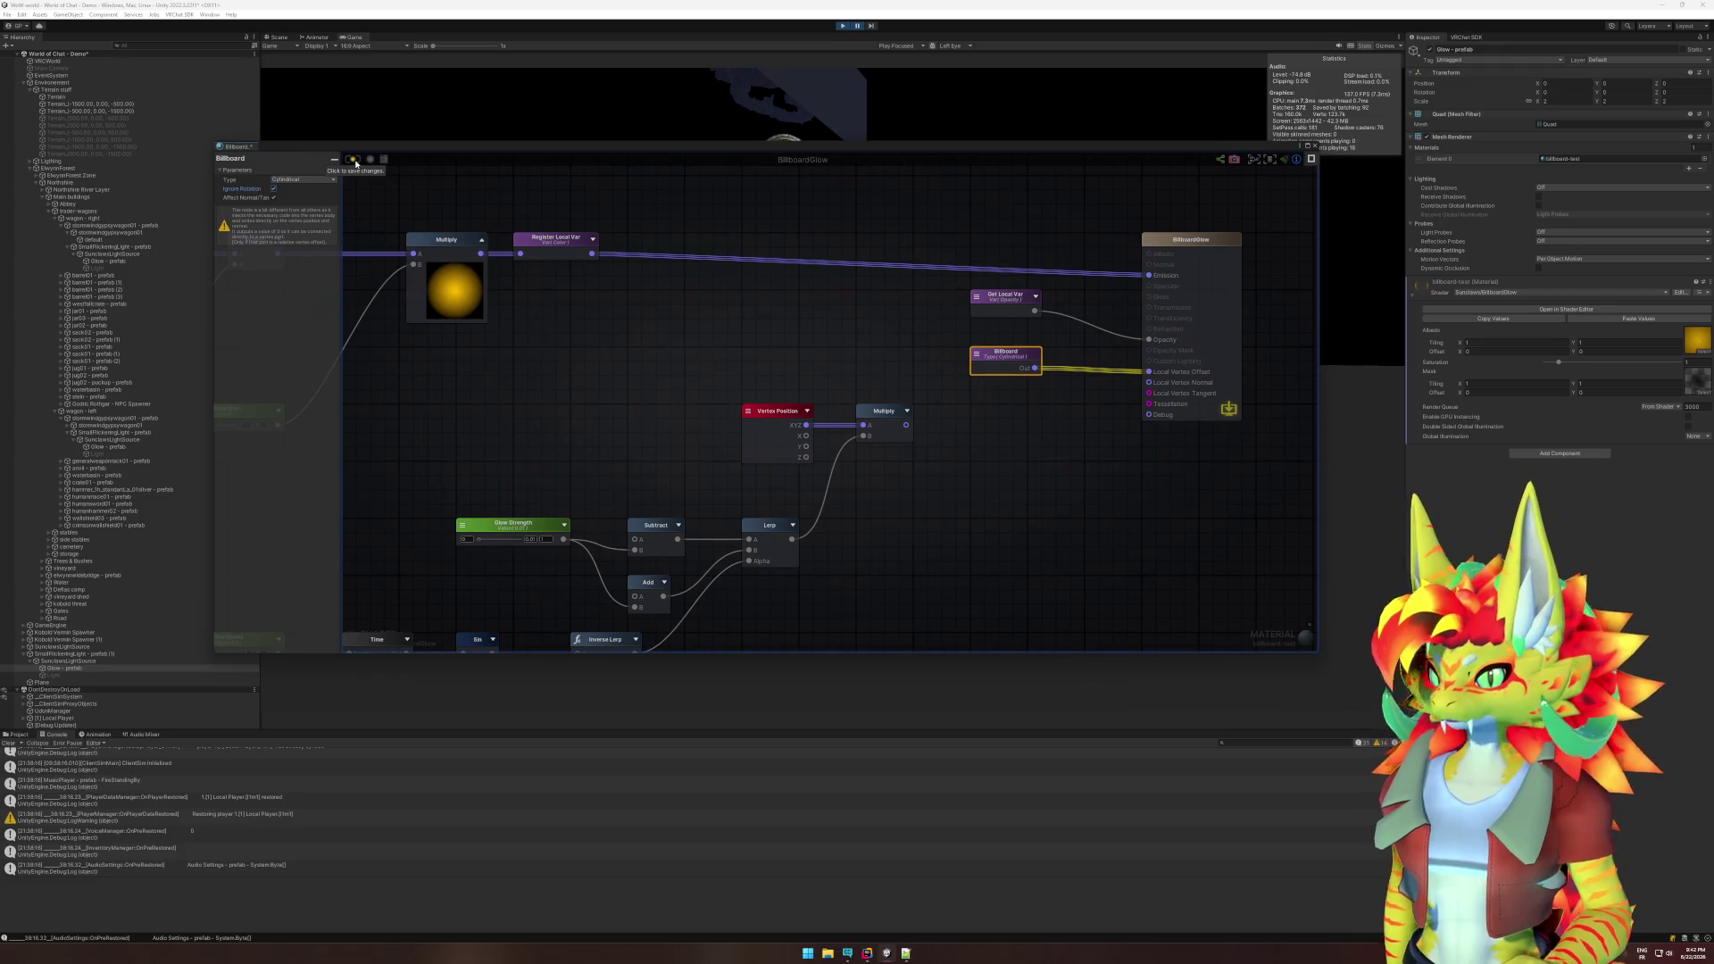
{"action": "left_click", "coordinate": [355, 160]}
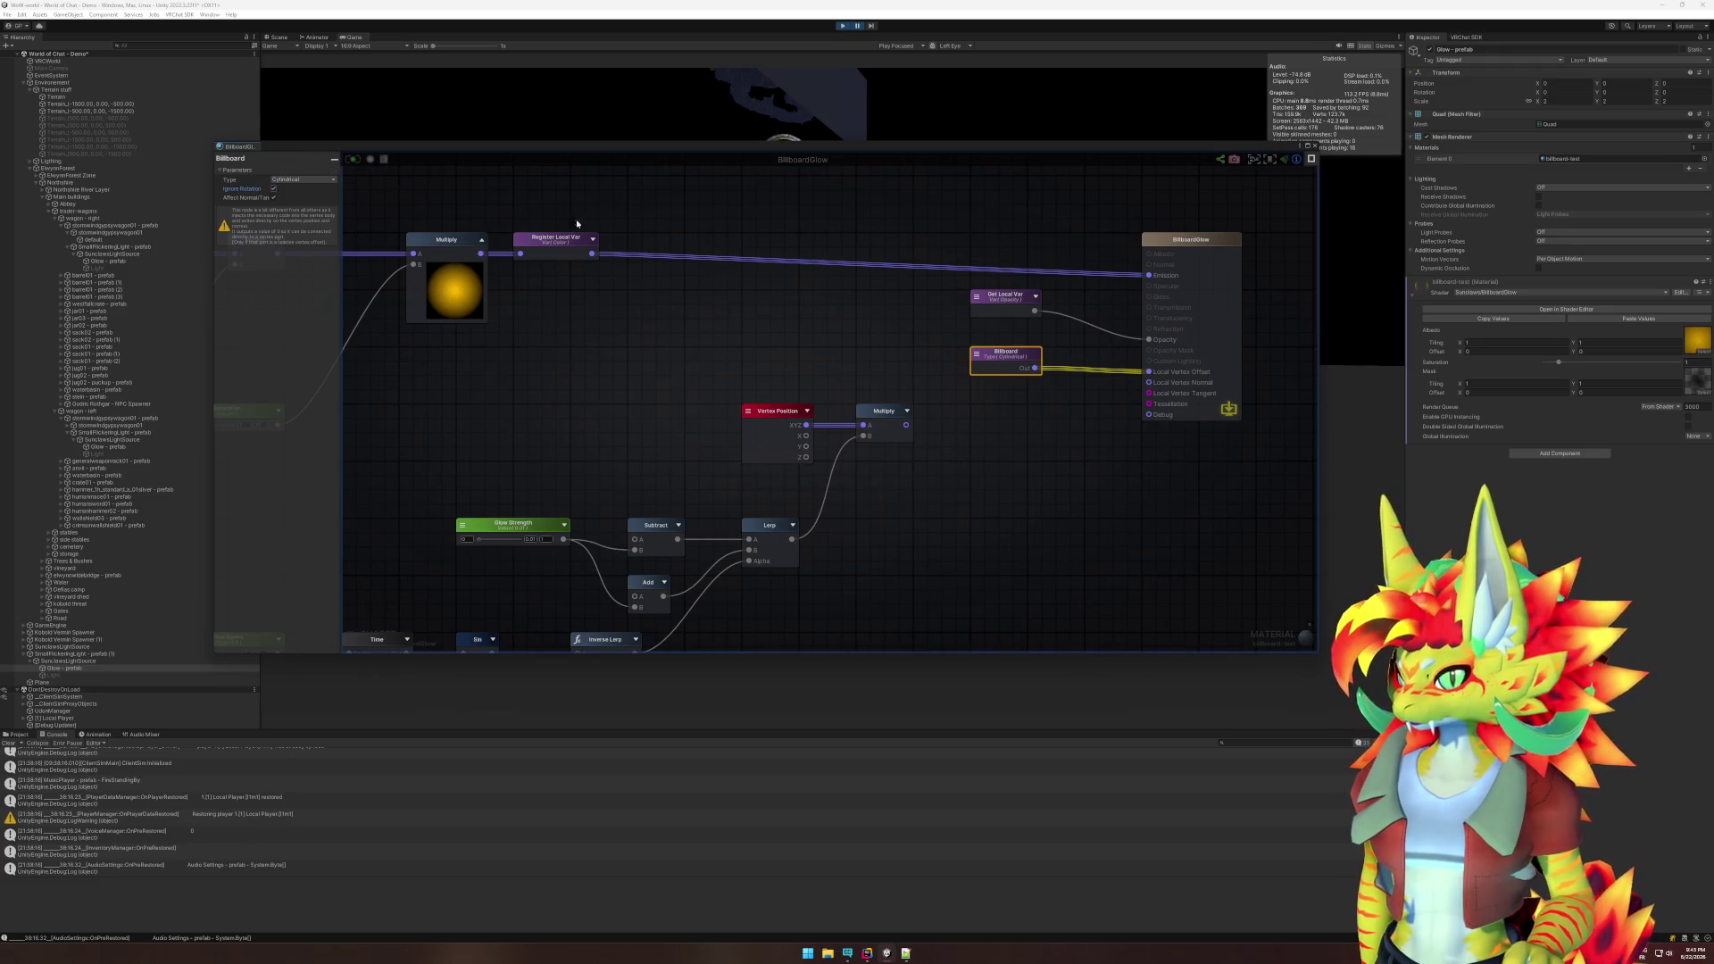
{"action": "left_click", "coordinate": [1315, 147]}
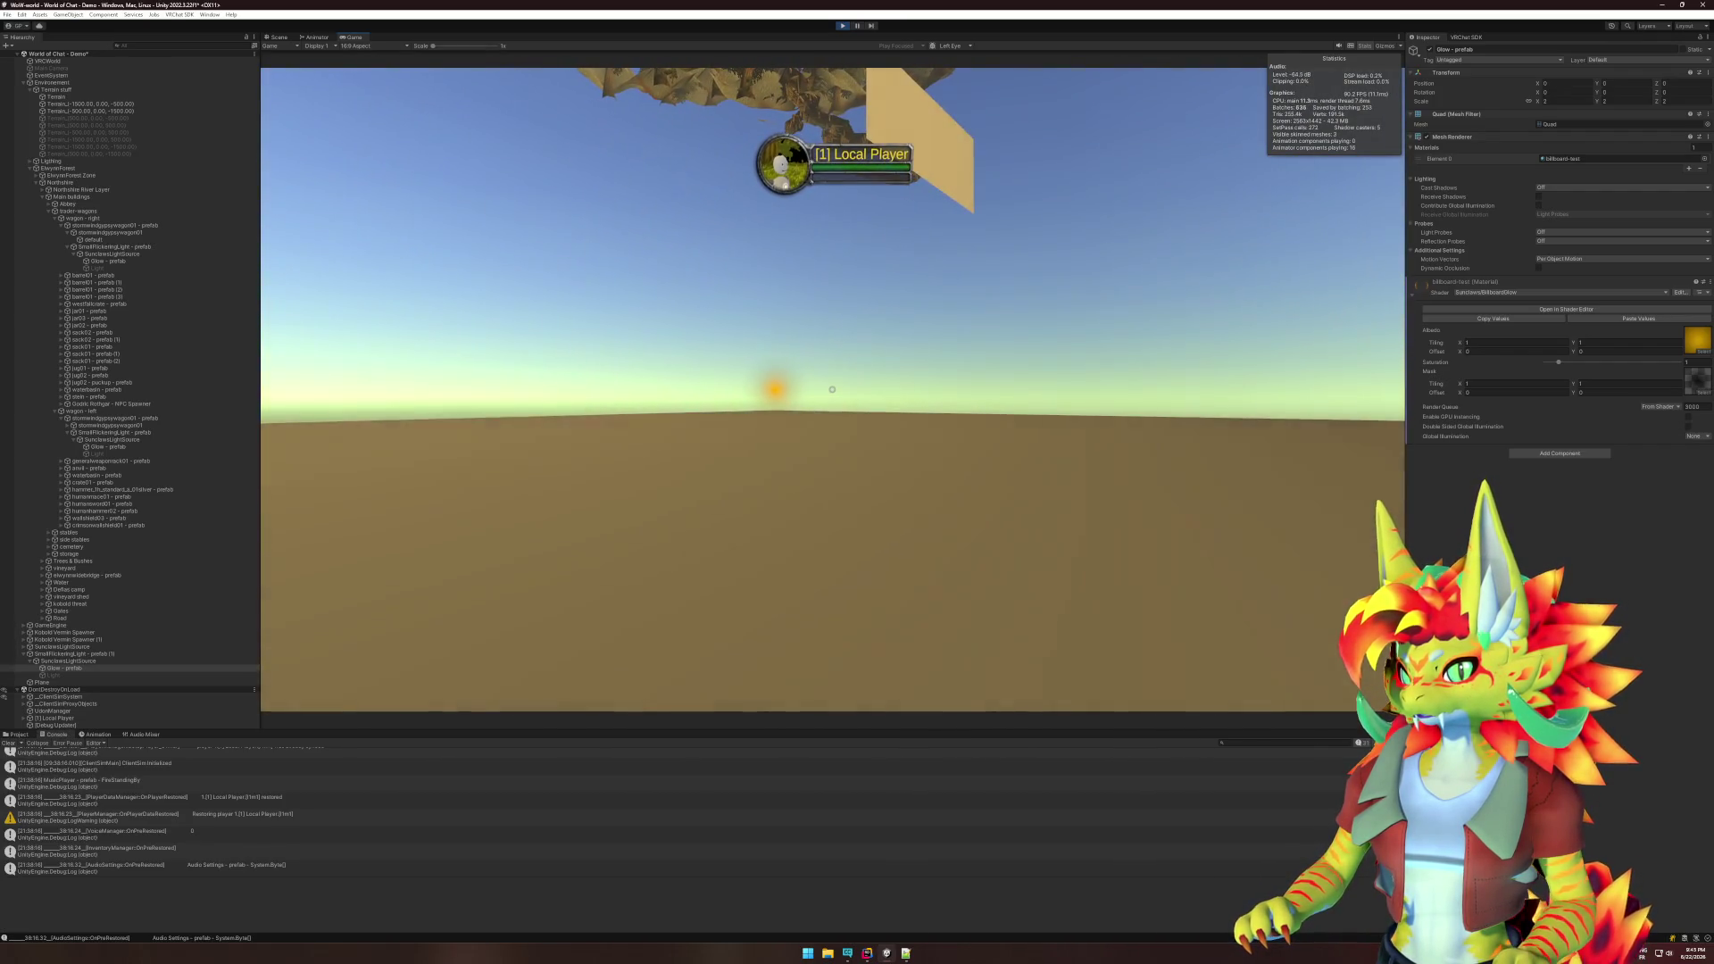
- Stop the play test and switch the Glow material to Custom/VR_Billboard_Flame
{"action": "key", "text": "super"}
{"action": "key", "text": "super"}
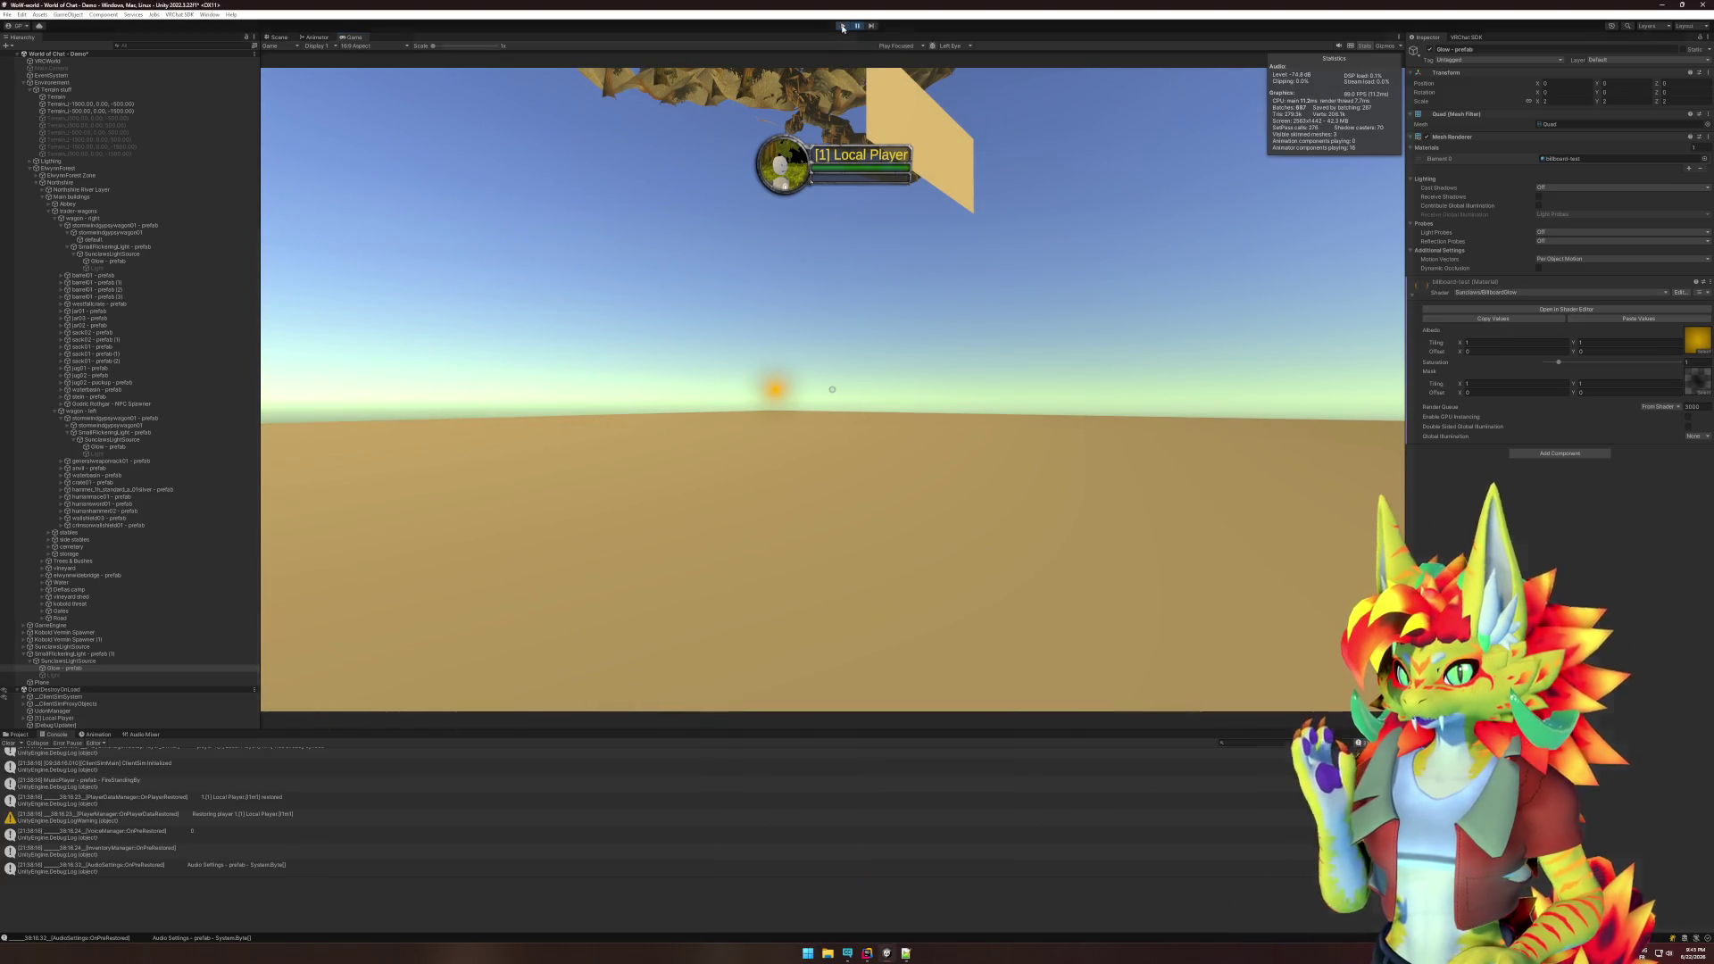
{"action": "left_click", "coordinate": [842, 27]}
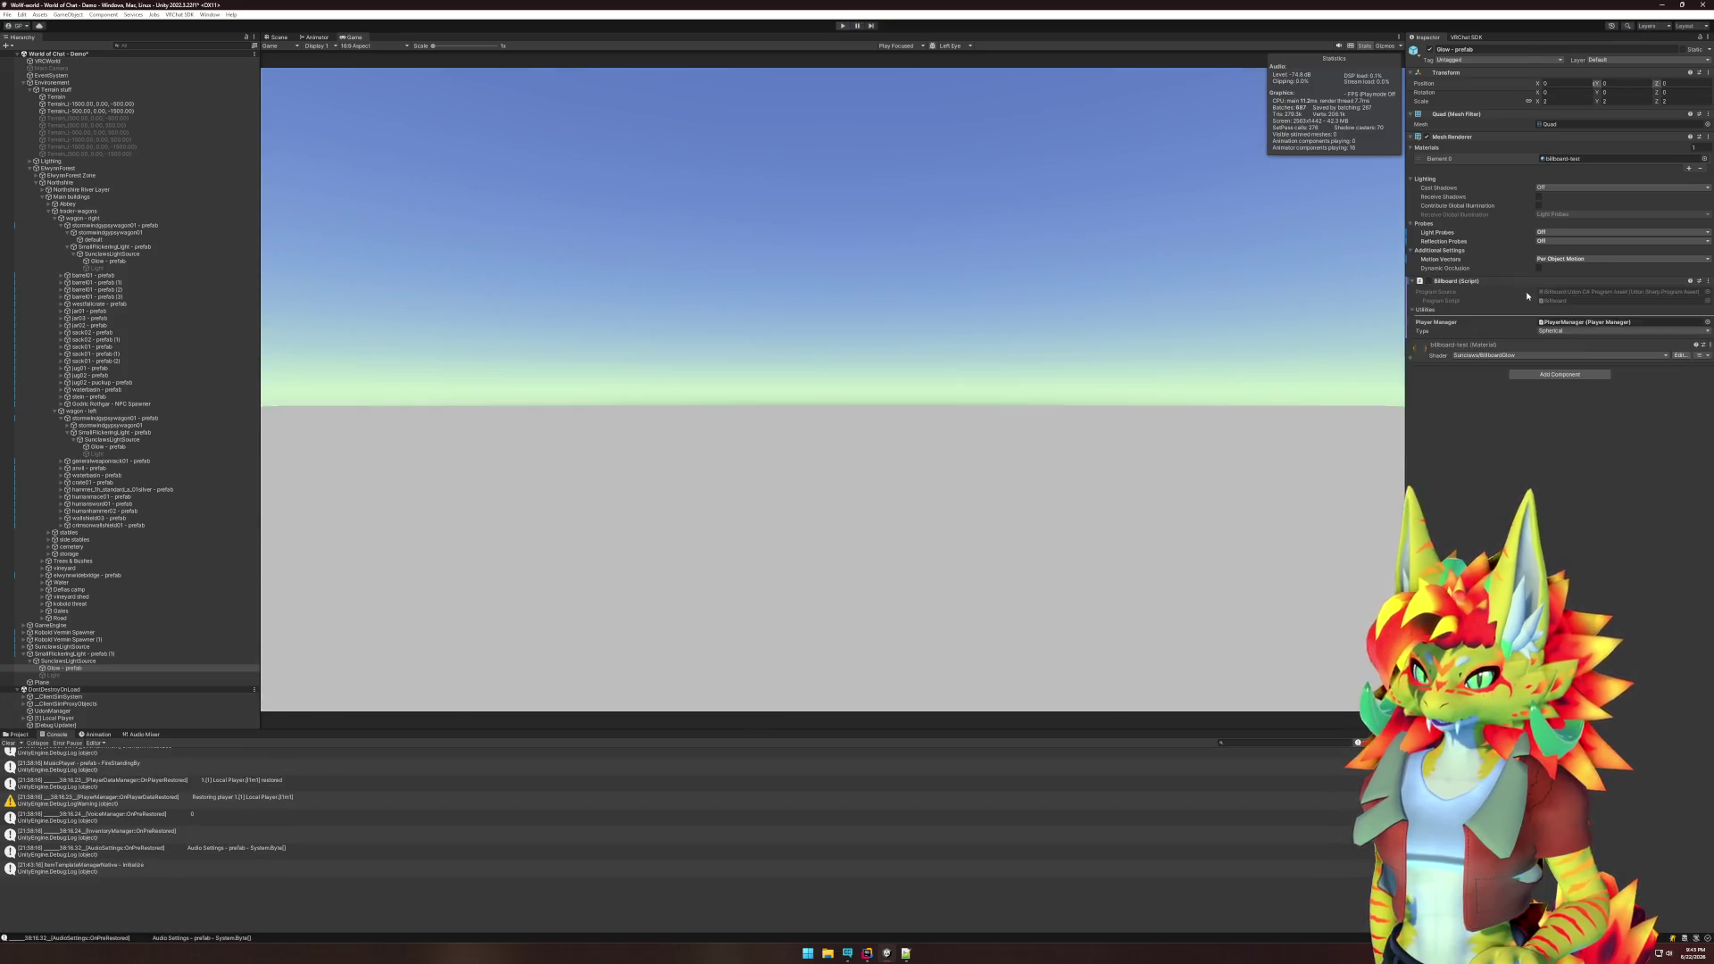
{"action": "left_click", "coordinate": [1542, 379]}
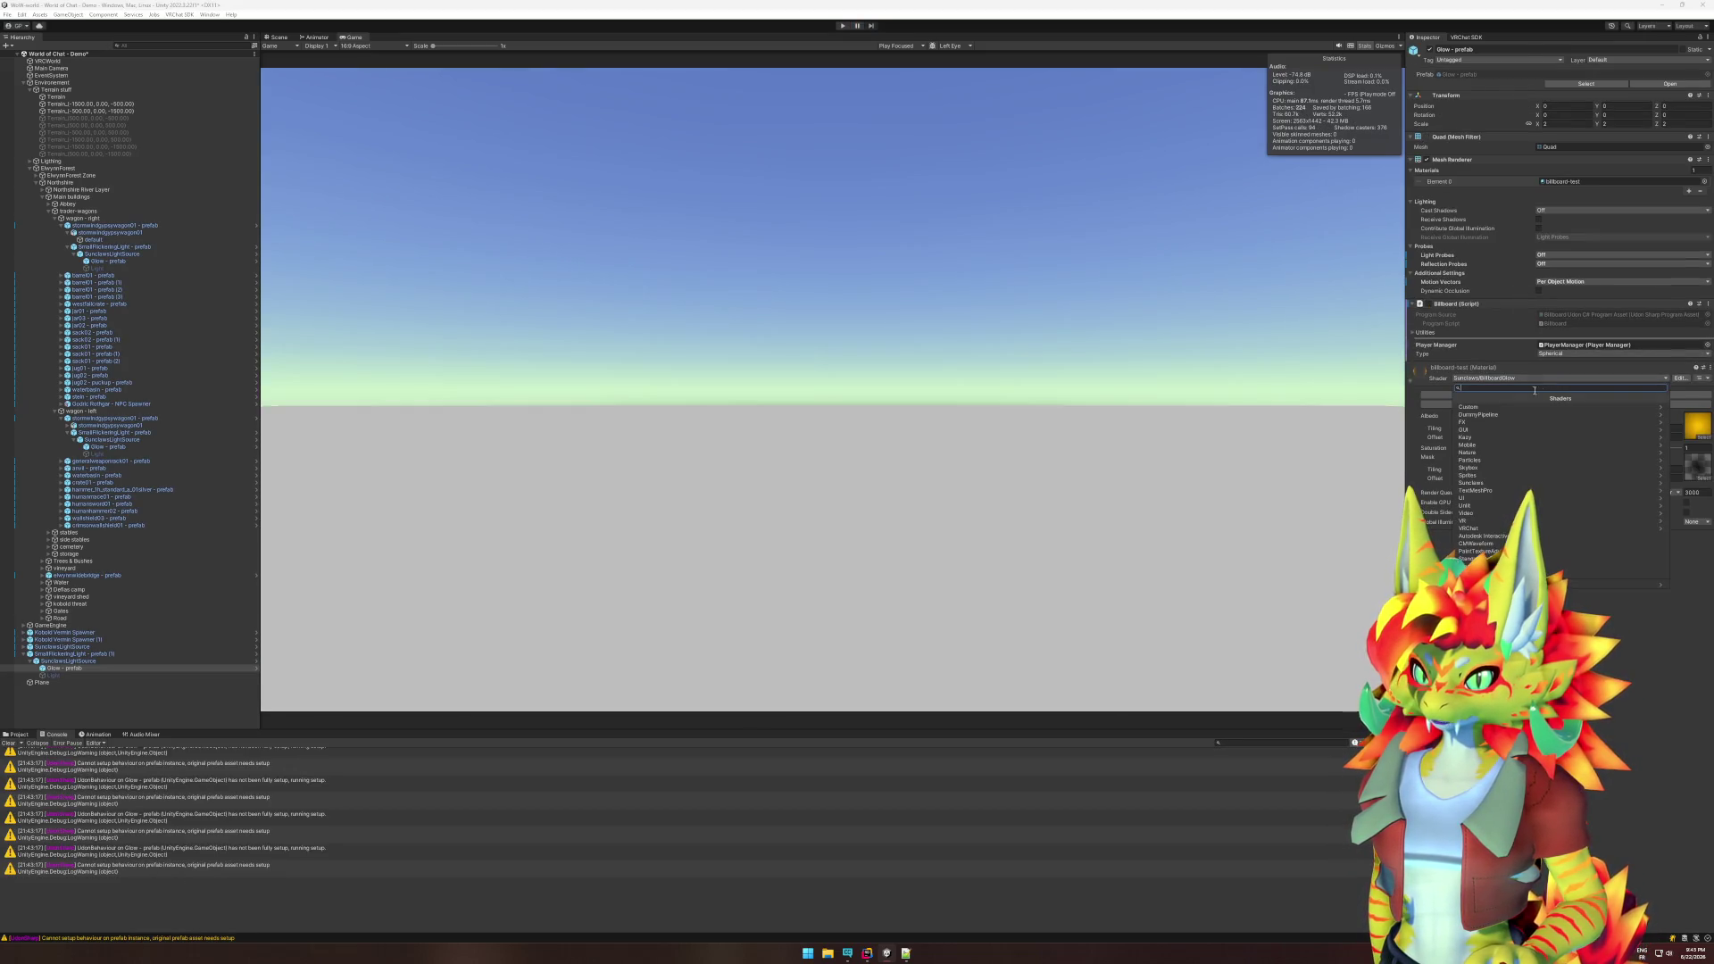
{"action": "left_click", "coordinate": [1521, 413]}
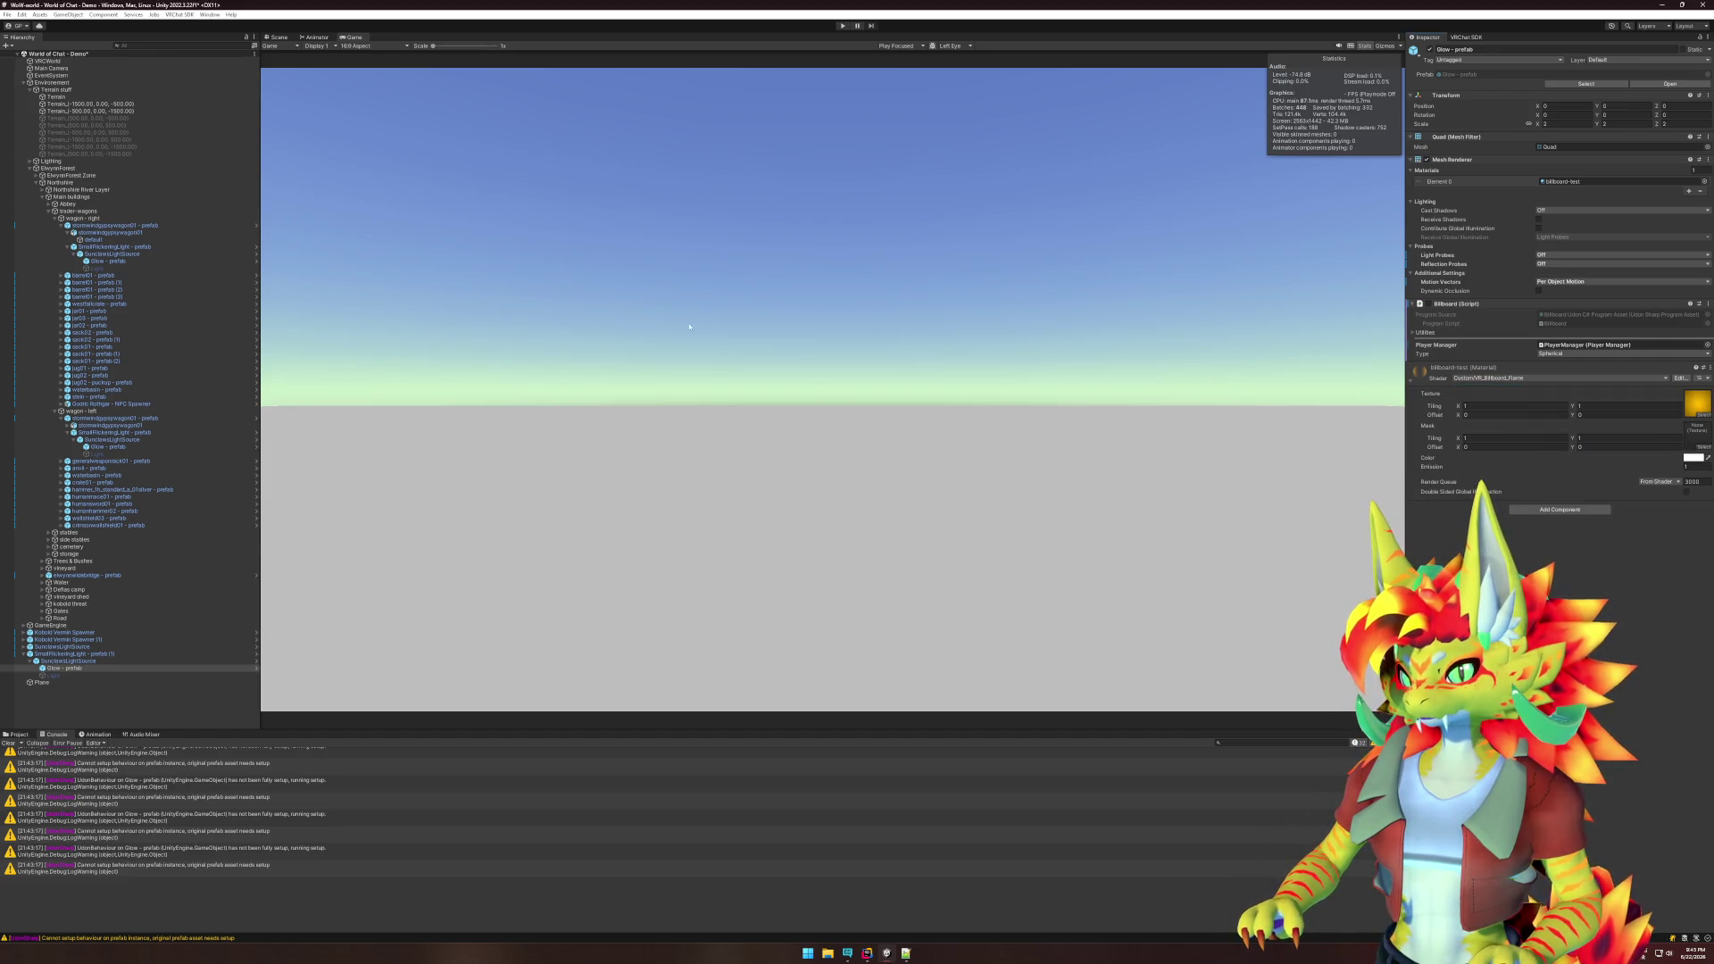
- Move the Glow object in the Hierarchy, dismiss the prefab warning, and view it in the Scene
{"action": "left_click_drag", "start_coordinate": [68, 660], "coordinate": [152, 665]}
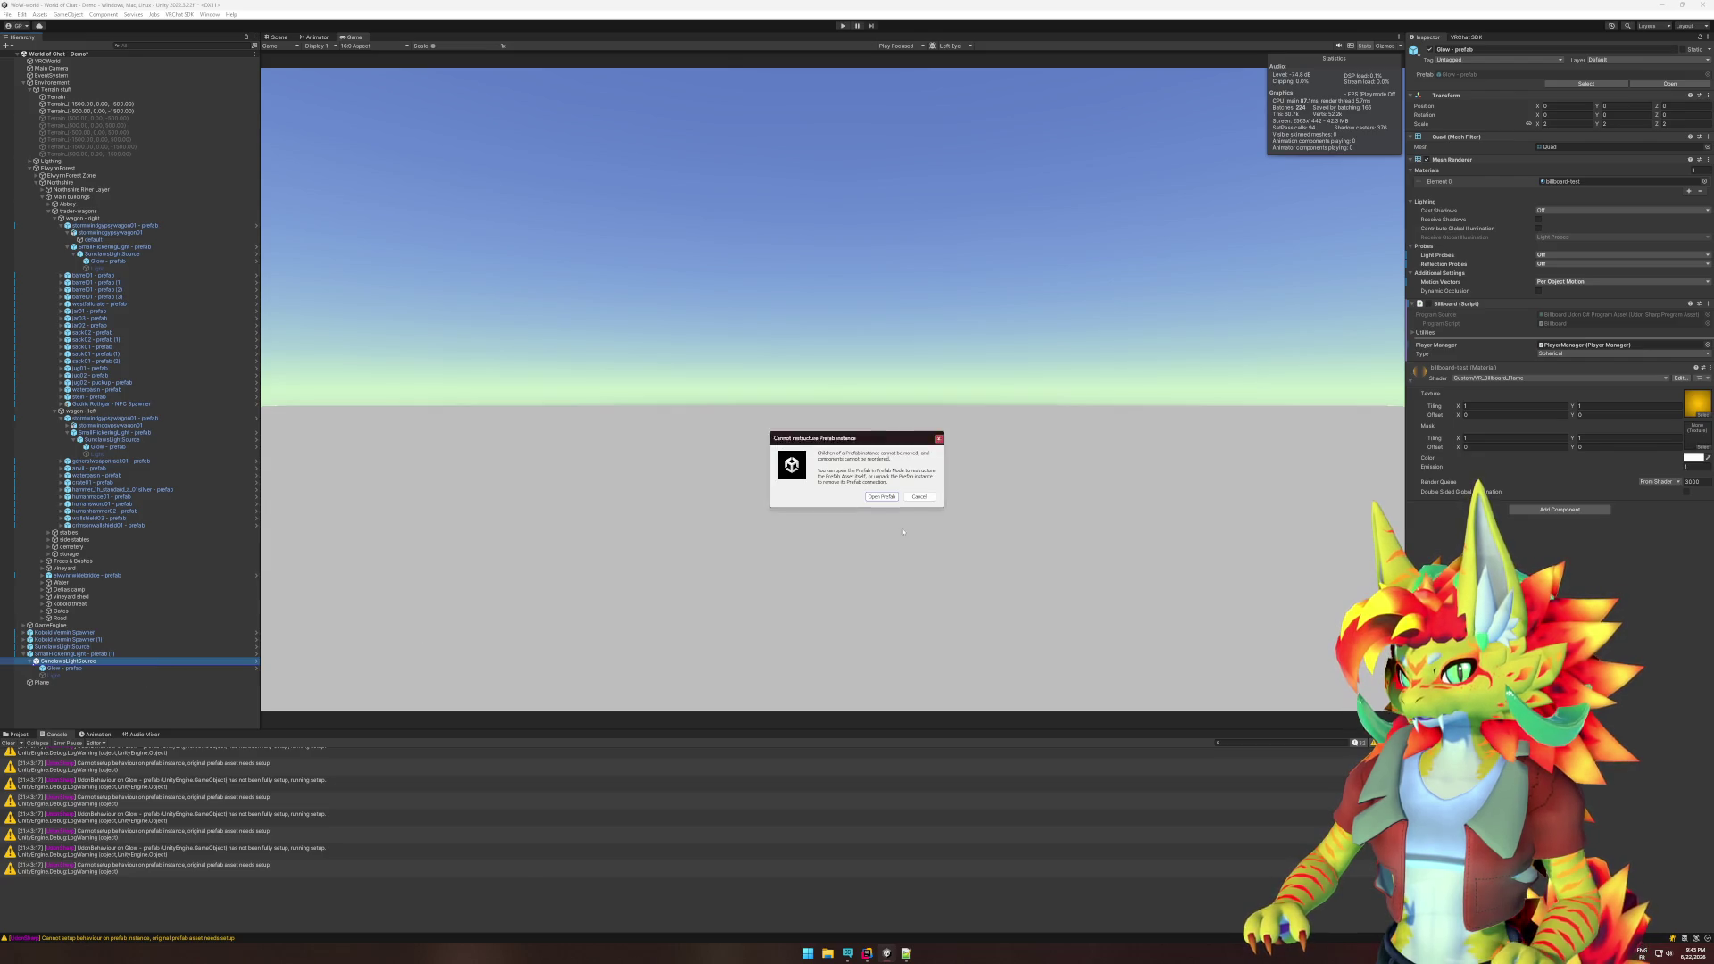
{"action": "left_click", "coordinate": [919, 498]}
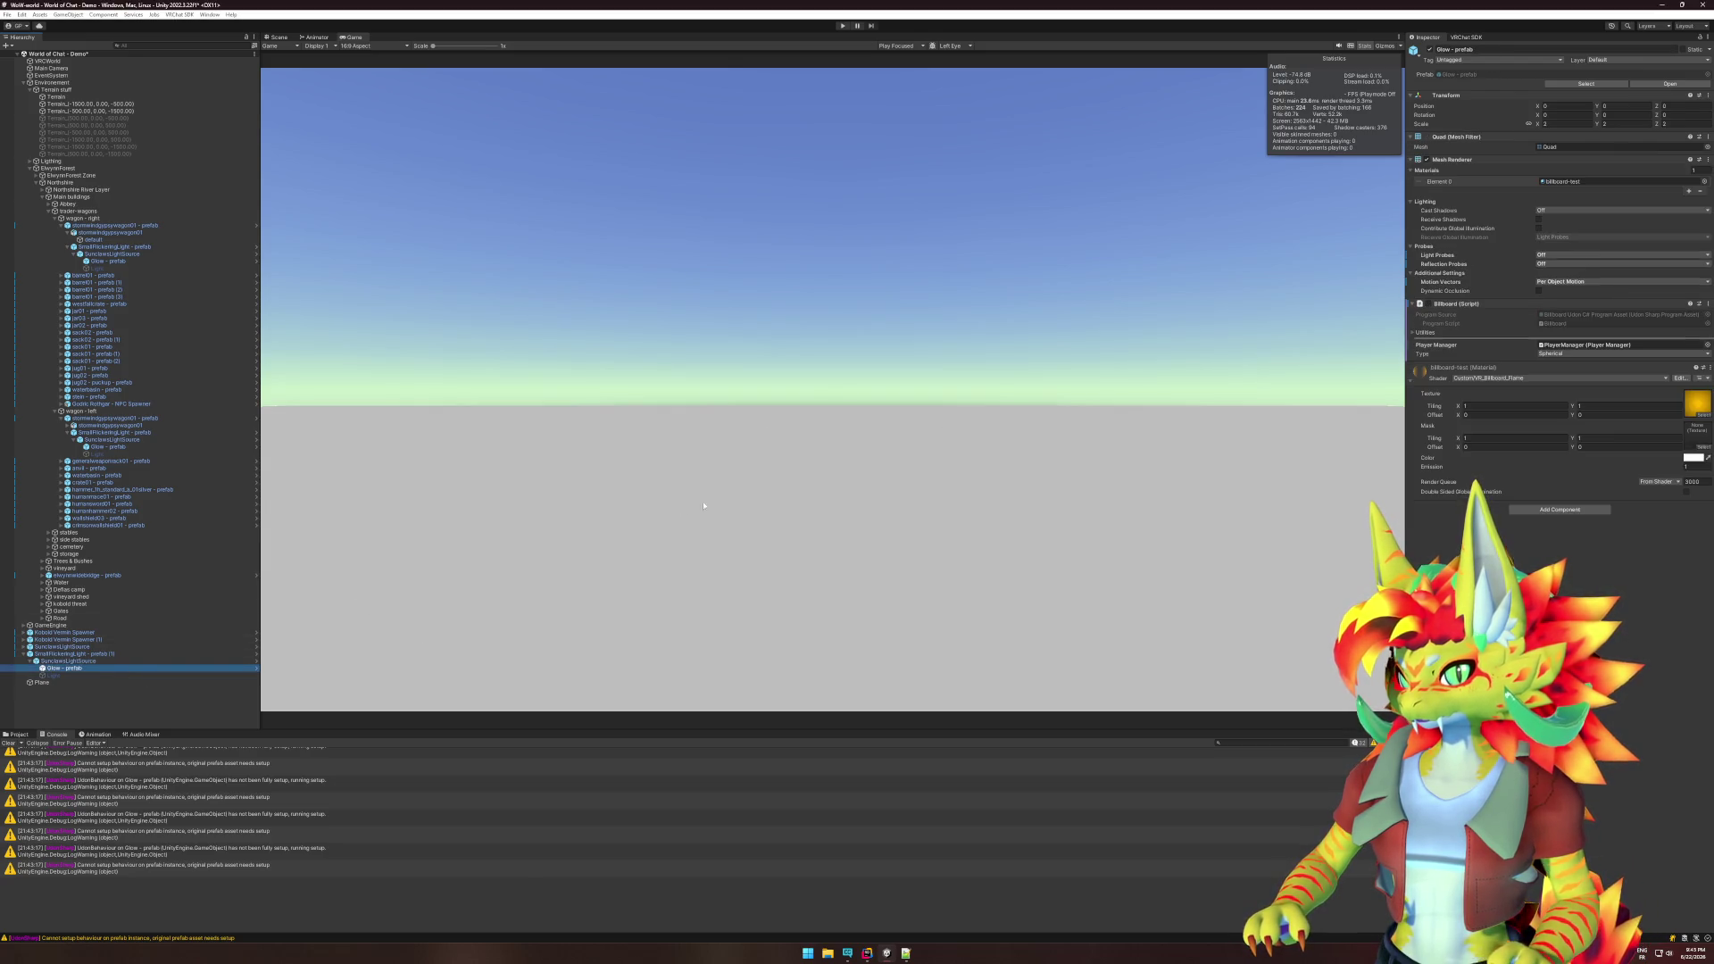
{"action": "left_click", "coordinate": [878, 479]}
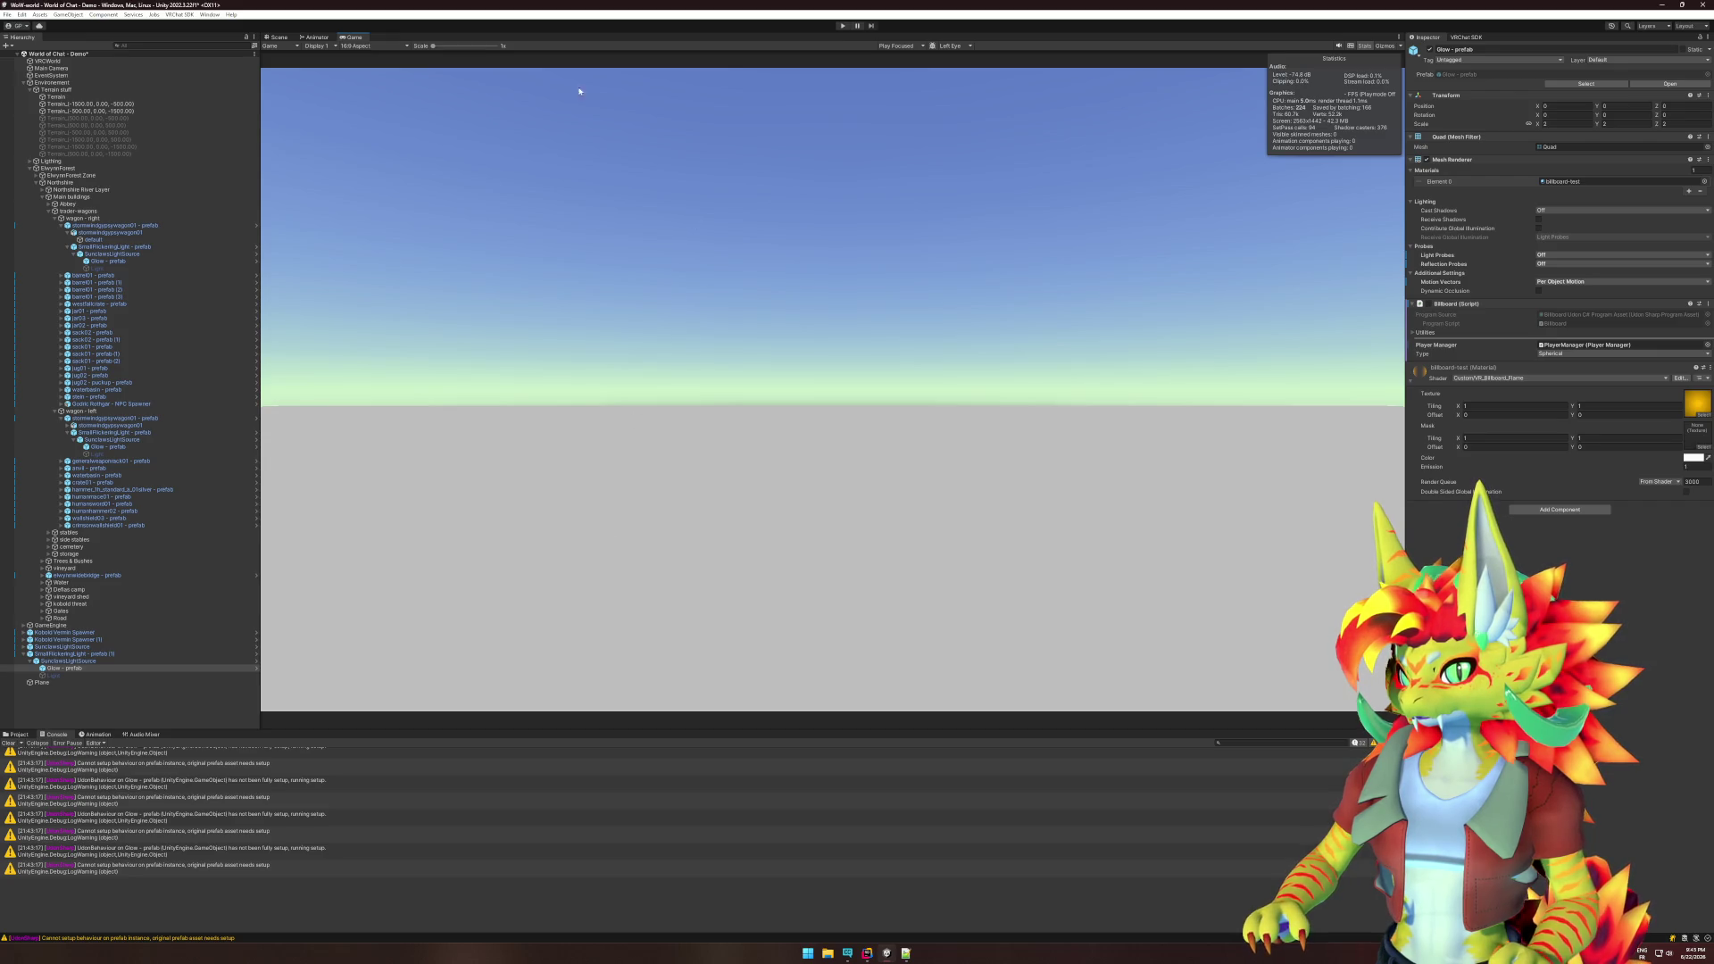
{"action": "left_click", "coordinate": [278, 36]}
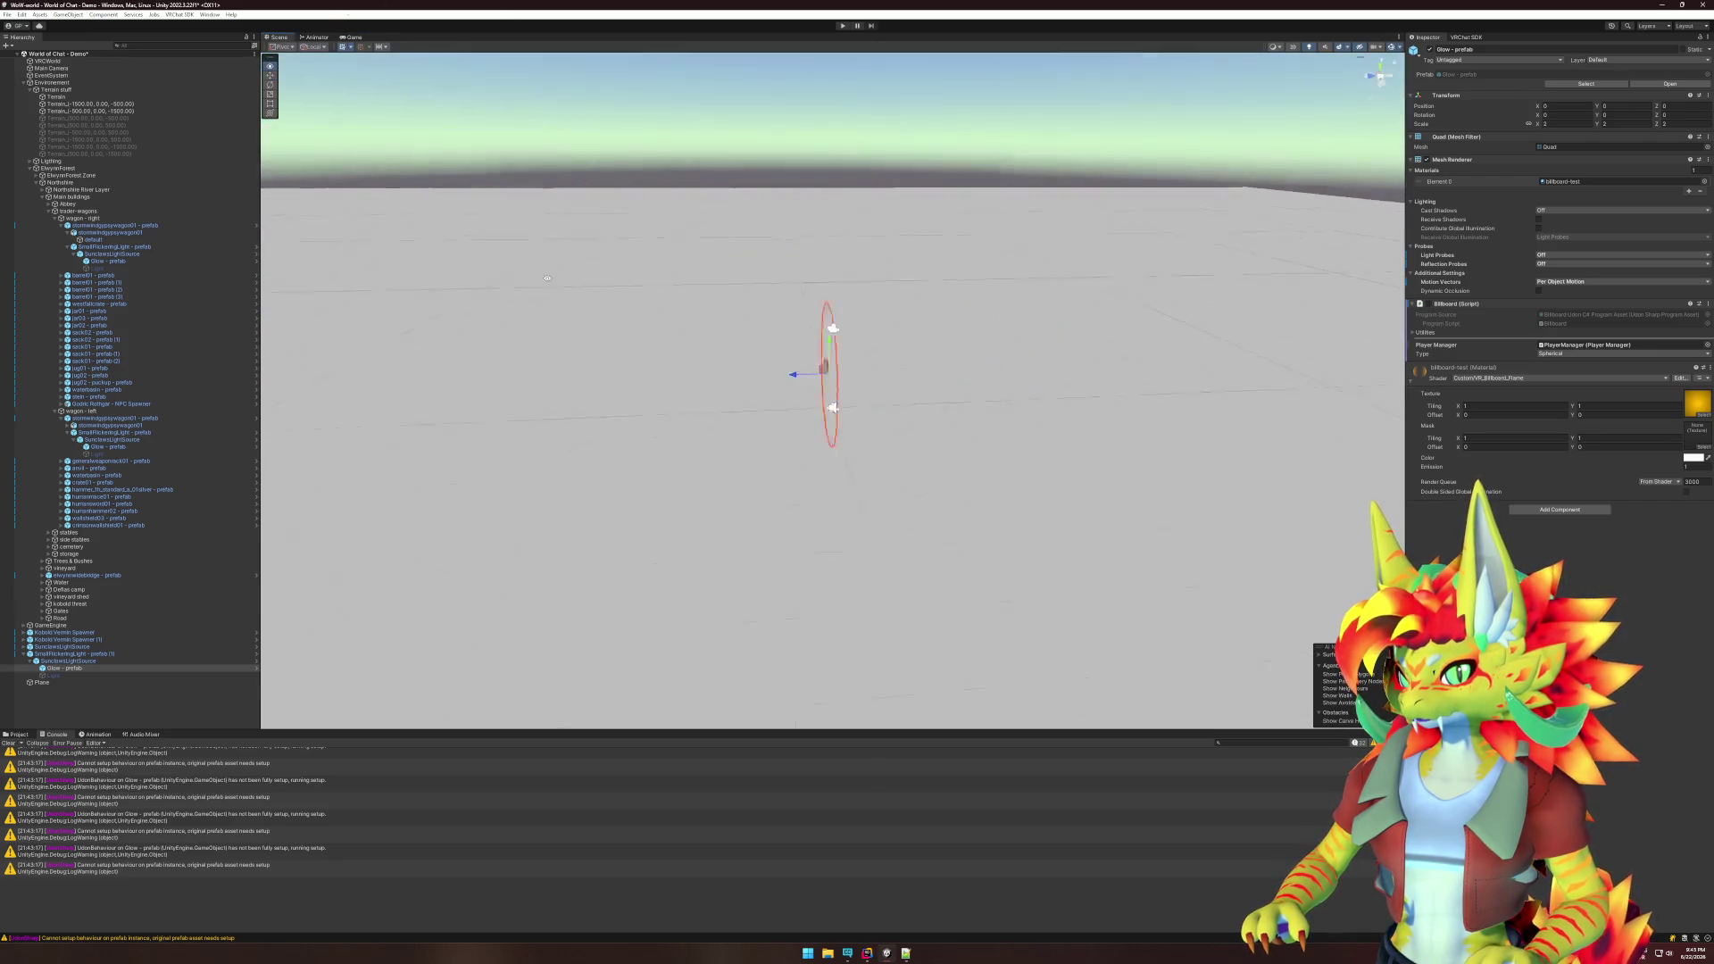
{"action": "left_click_drag", "start_coordinate": [419, 275], "coordinate": [634, 299]}
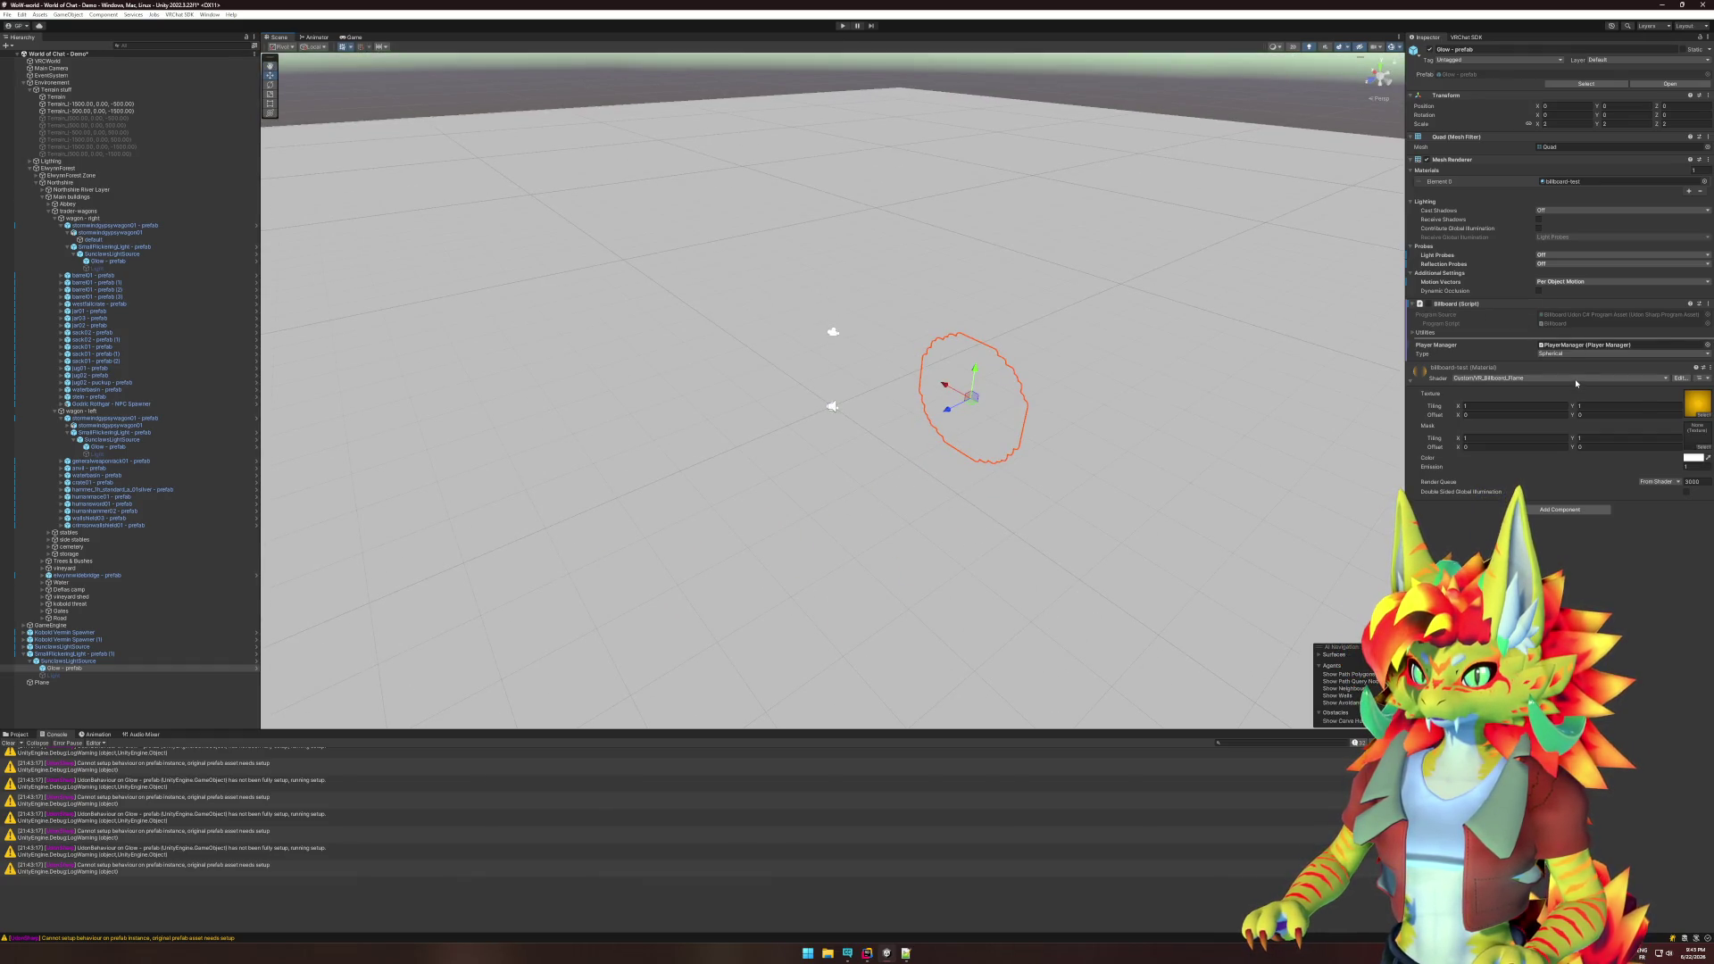
- Assign a mask texture to the material's Mask slot
{"action": "left_click", "coordinate": [1705, 451]}
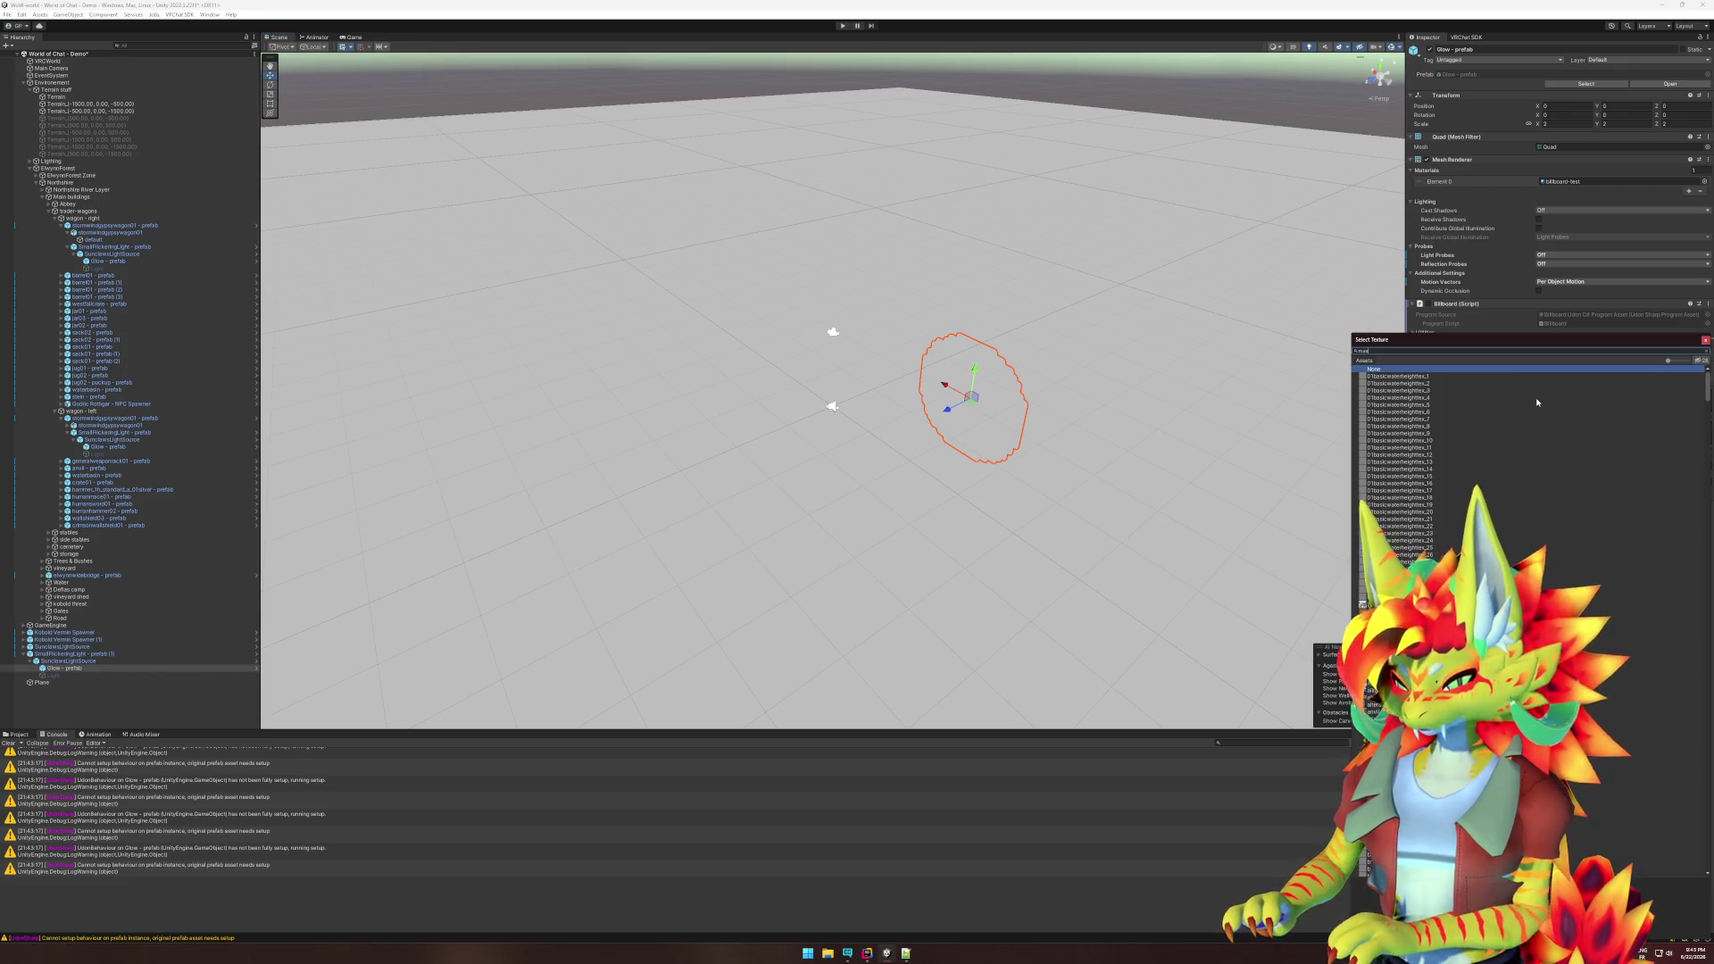
{"action": "type", "text": "k"}
{"action": "key", "text": "Down"}
{"action": "key", "text": "Return"}
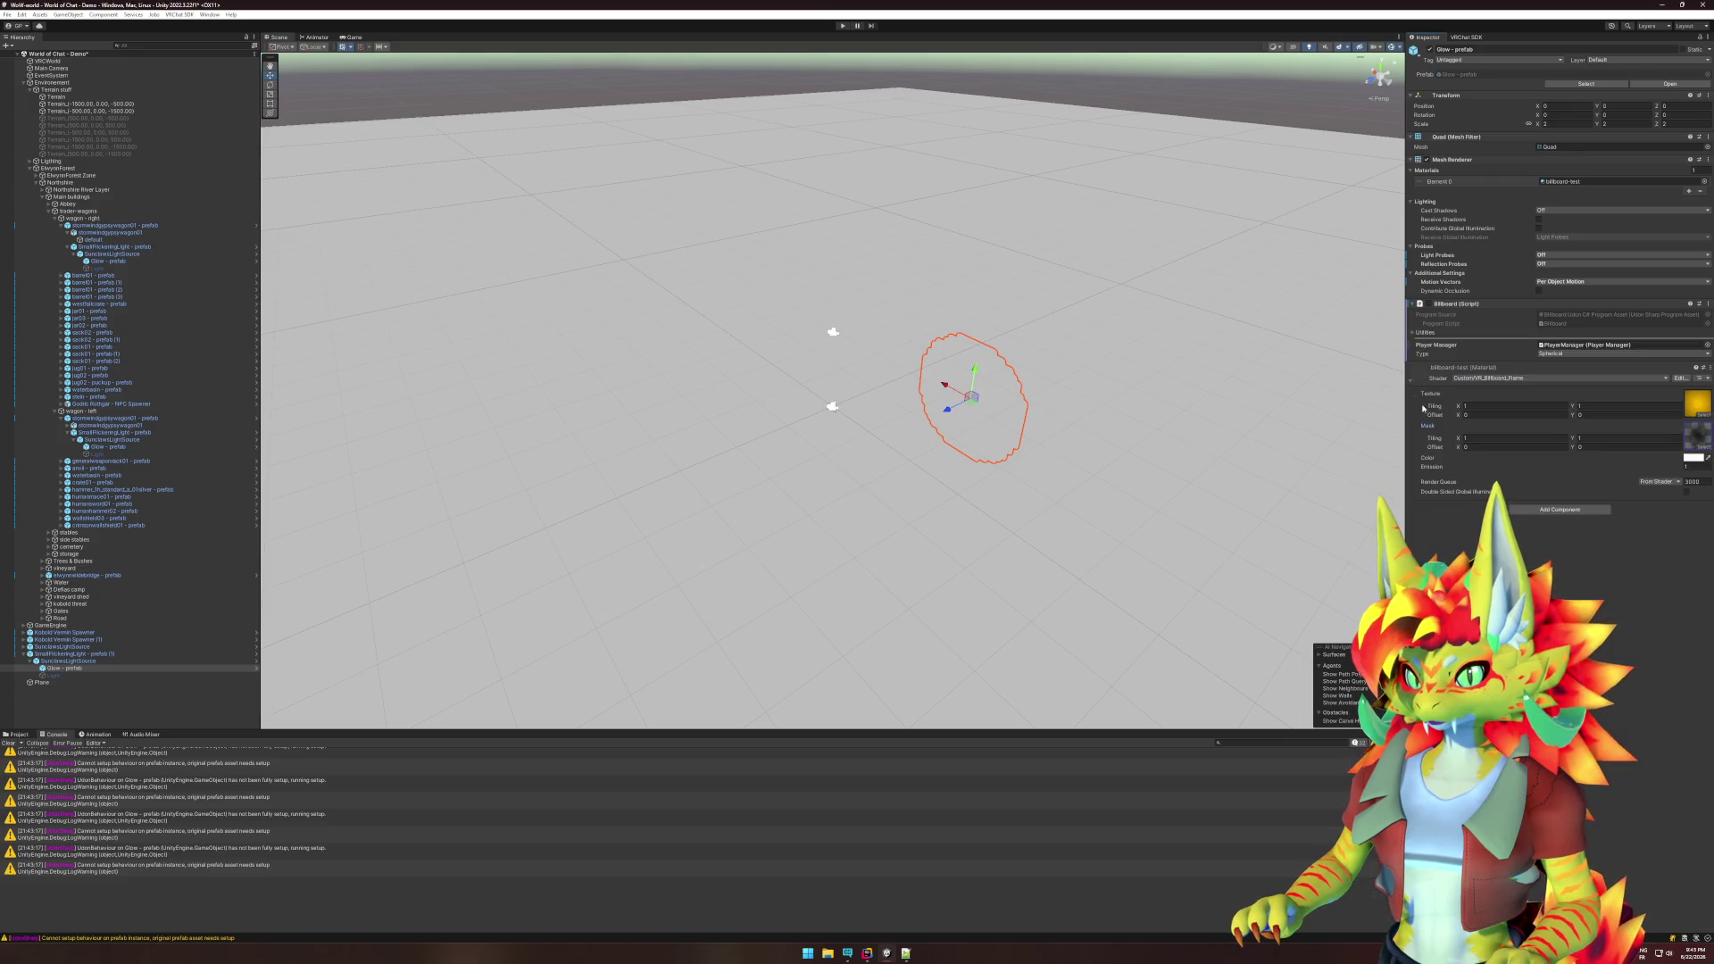
{"action": "mouse_move", "coordinate": [1161, 410]}
{"action": "left_mouse_down"}
{"action": "mouse_move", "coordinate": [1125, 407]}
{"action": "mouse_move", "coordinate": [1094, 357]}
{"action": "mouse_move", "coordinate": [1084, 395]}
{"action": "left_mouse_up"}
- Frame the Glow billboard from below and open its shader in the code editor
{"action": "key", "text": "alt+f"}
{"action": "left_click", "coordinate": [990, 405]}
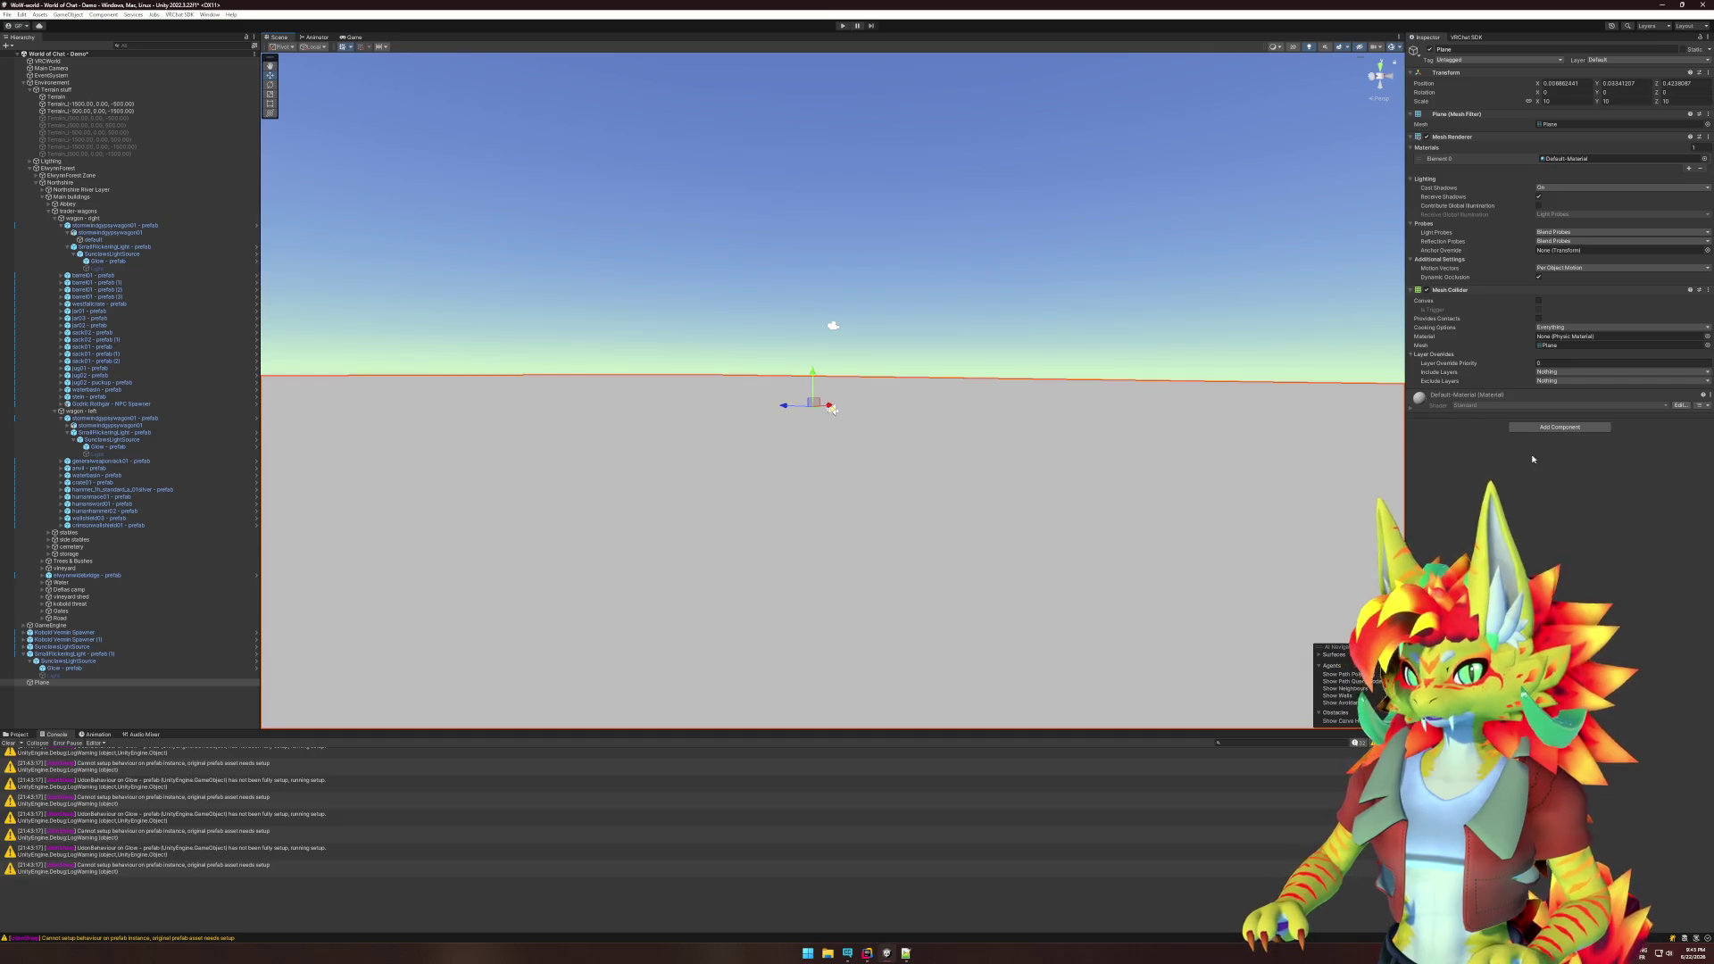
{"action": "left_click", "coordinate": [84, 668]}
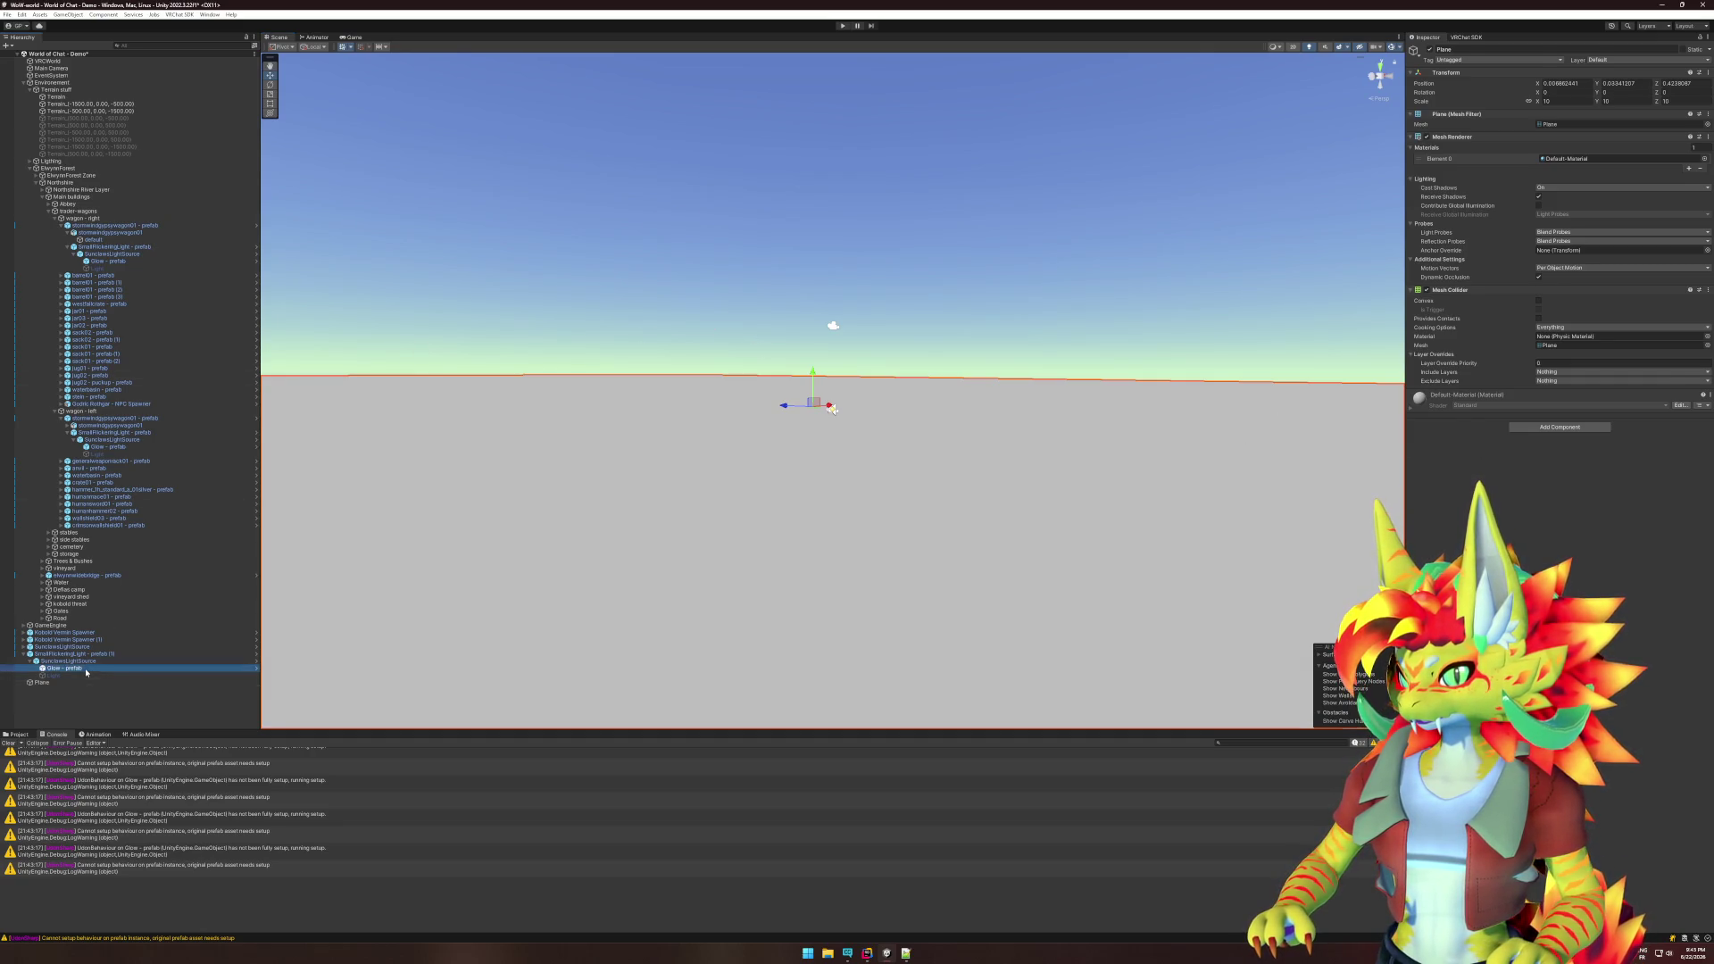
{"action": "key", "text": "f"}
{"action": "mouse_move", "coordinate": [1112, 477]}
{"action": "left_mouse_down"}
{"action": "mouse_move", "coordinate": [1263, 467]}
{"action": "mouse_move", "coordinate": [1292, 409]}
{"action": "left_mouse_up"}
{"action": "left_click_drag", "start_coordinate": [1481, 407], "coordinate": [1531, 368]}
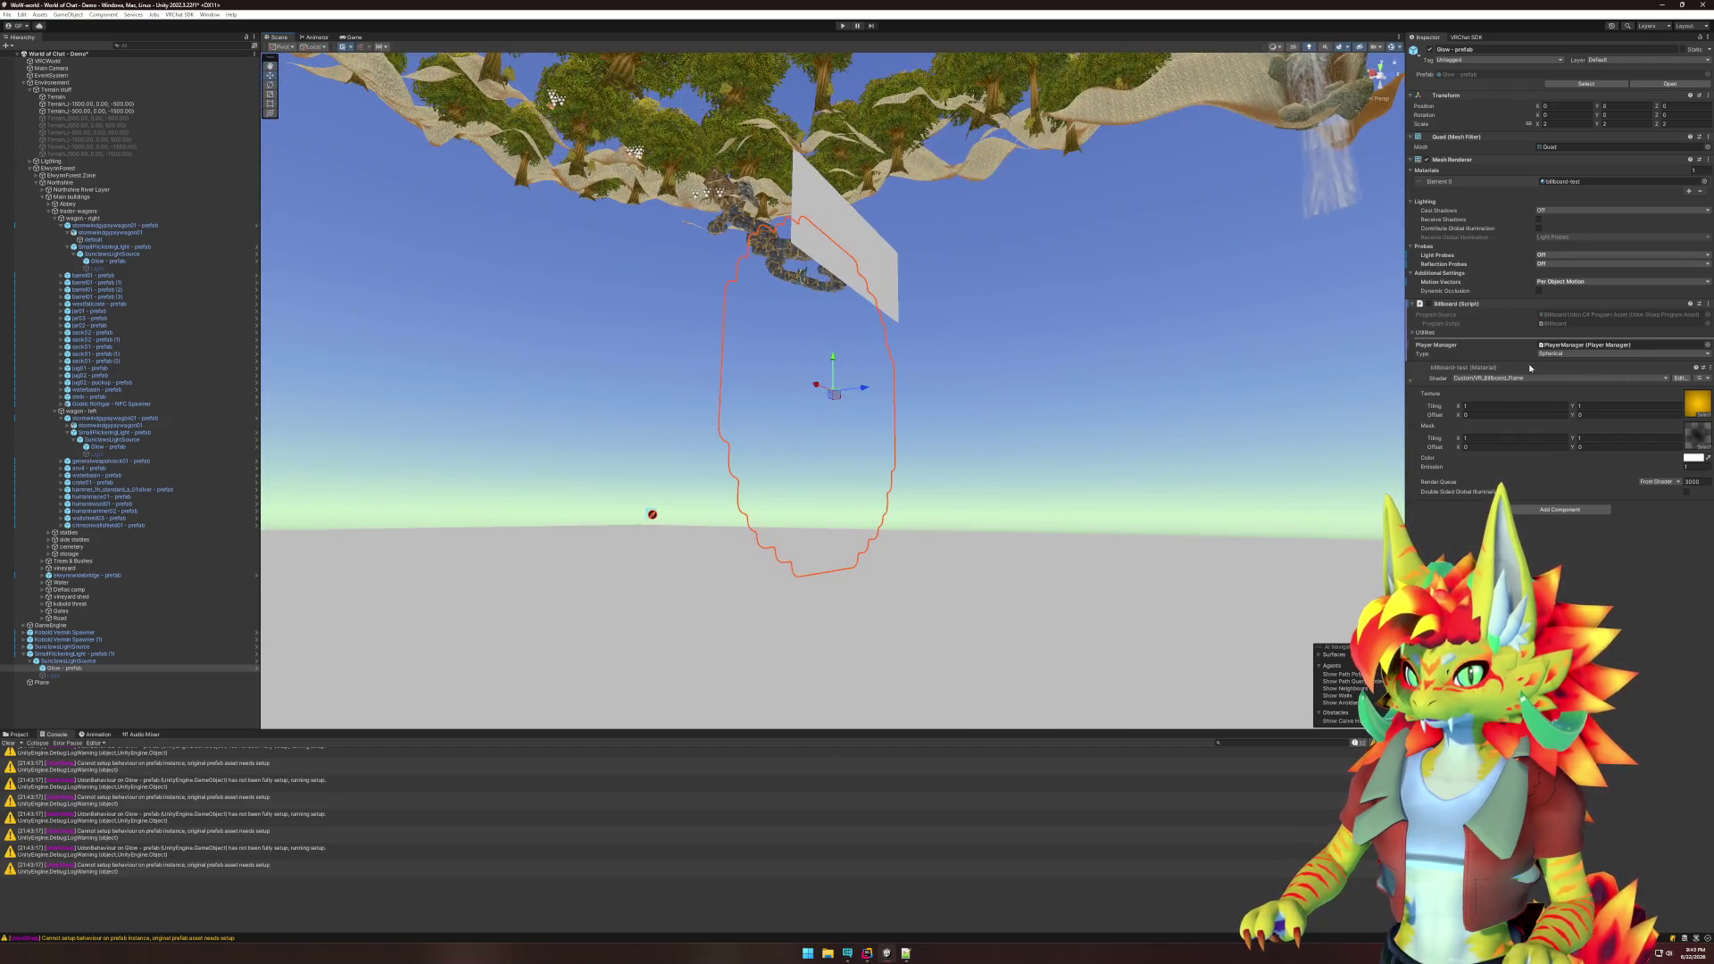
{"action": "double_click", "coordinate": [1503, 377]}
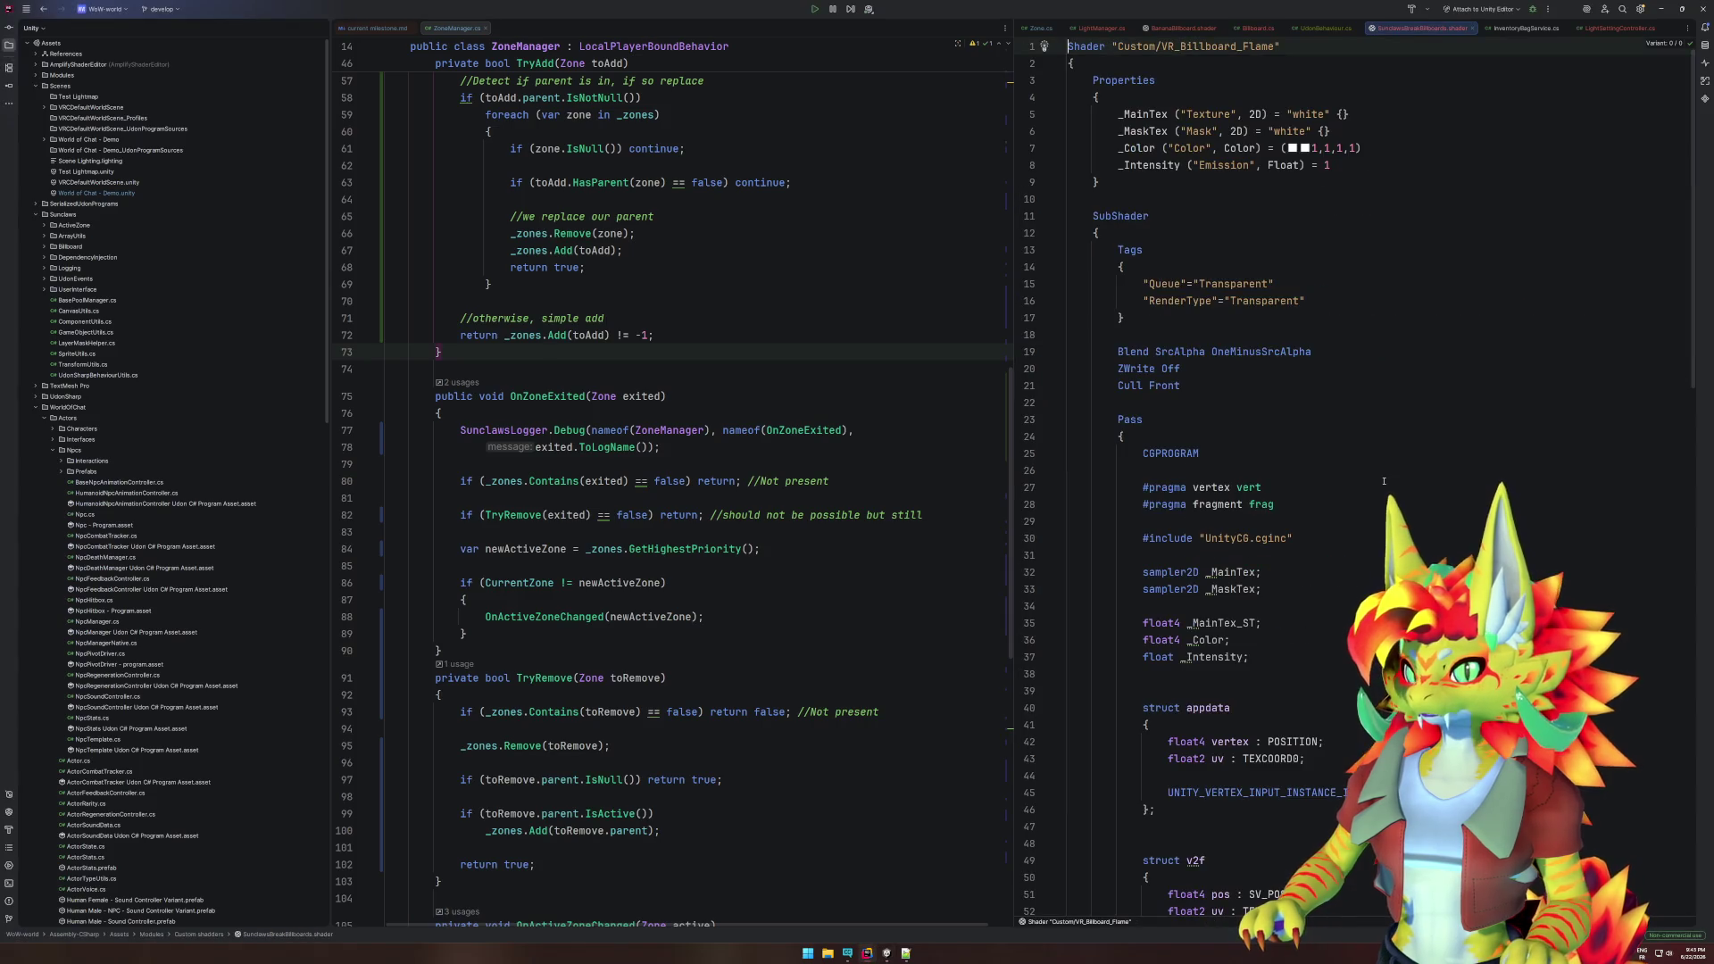
- Change 'Cull Front' to 'Cull Off' on line 21 and switch back to Unity
{"action": "left_click", "coordinate": [1179, 369]}
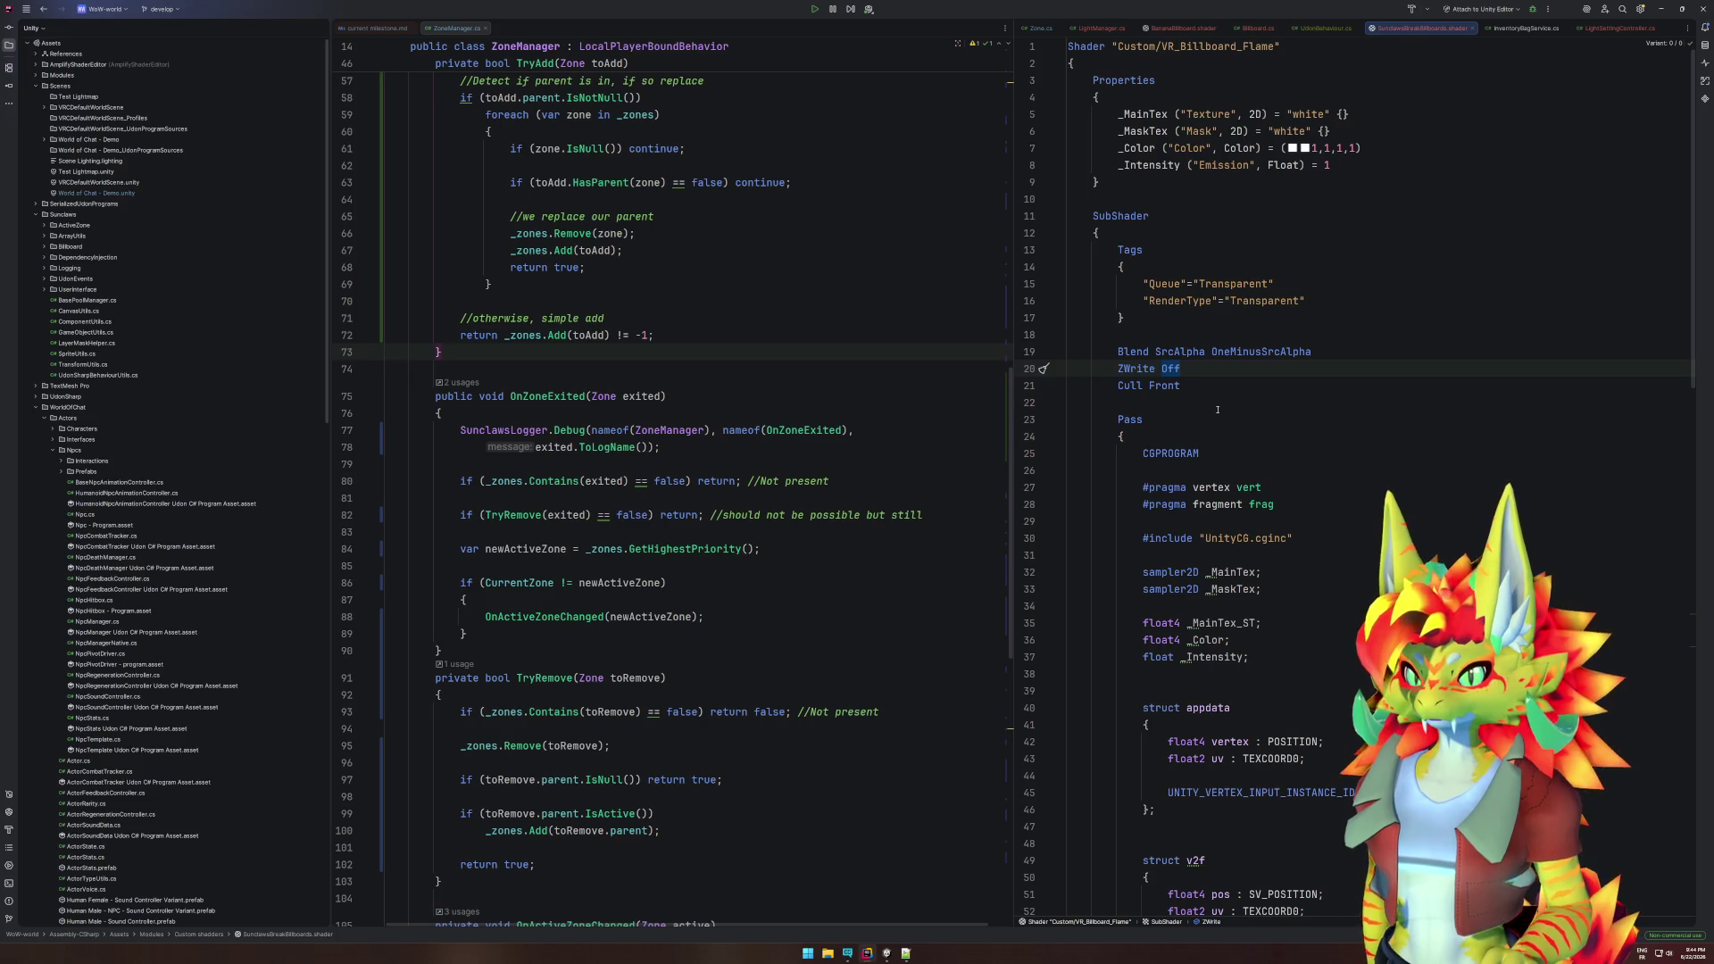
{"action": "left_click", "coordinate": [1162, 386]}
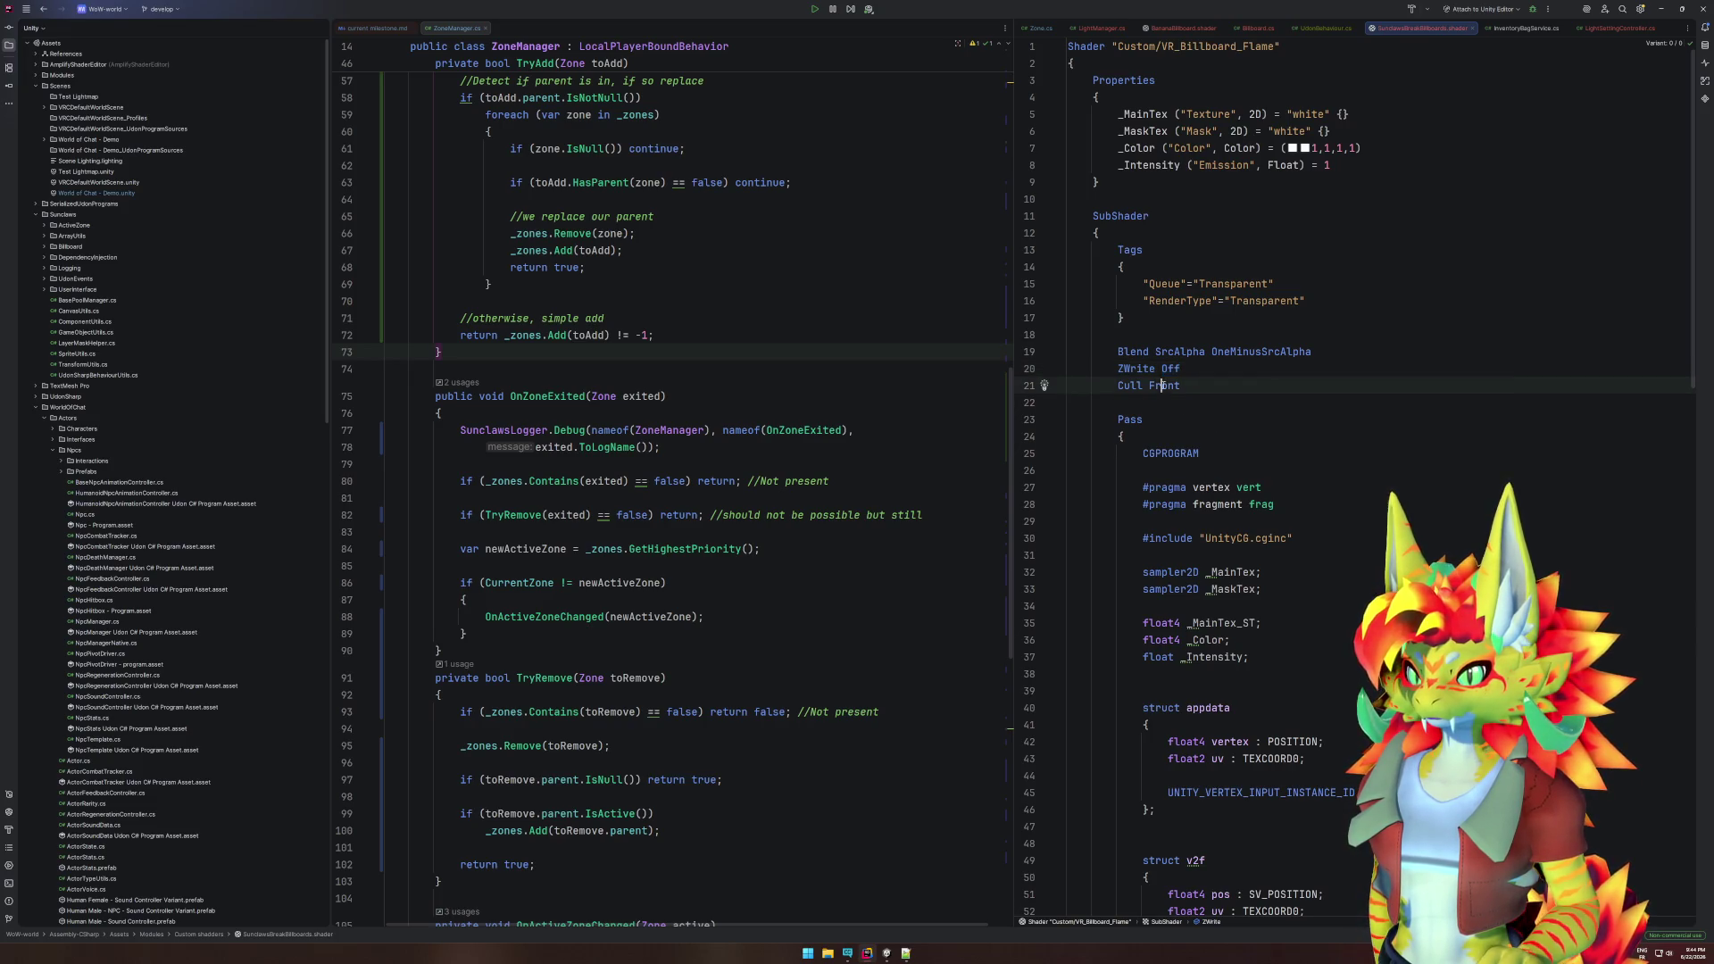
{"action": "type", "text": "Cull Off"}
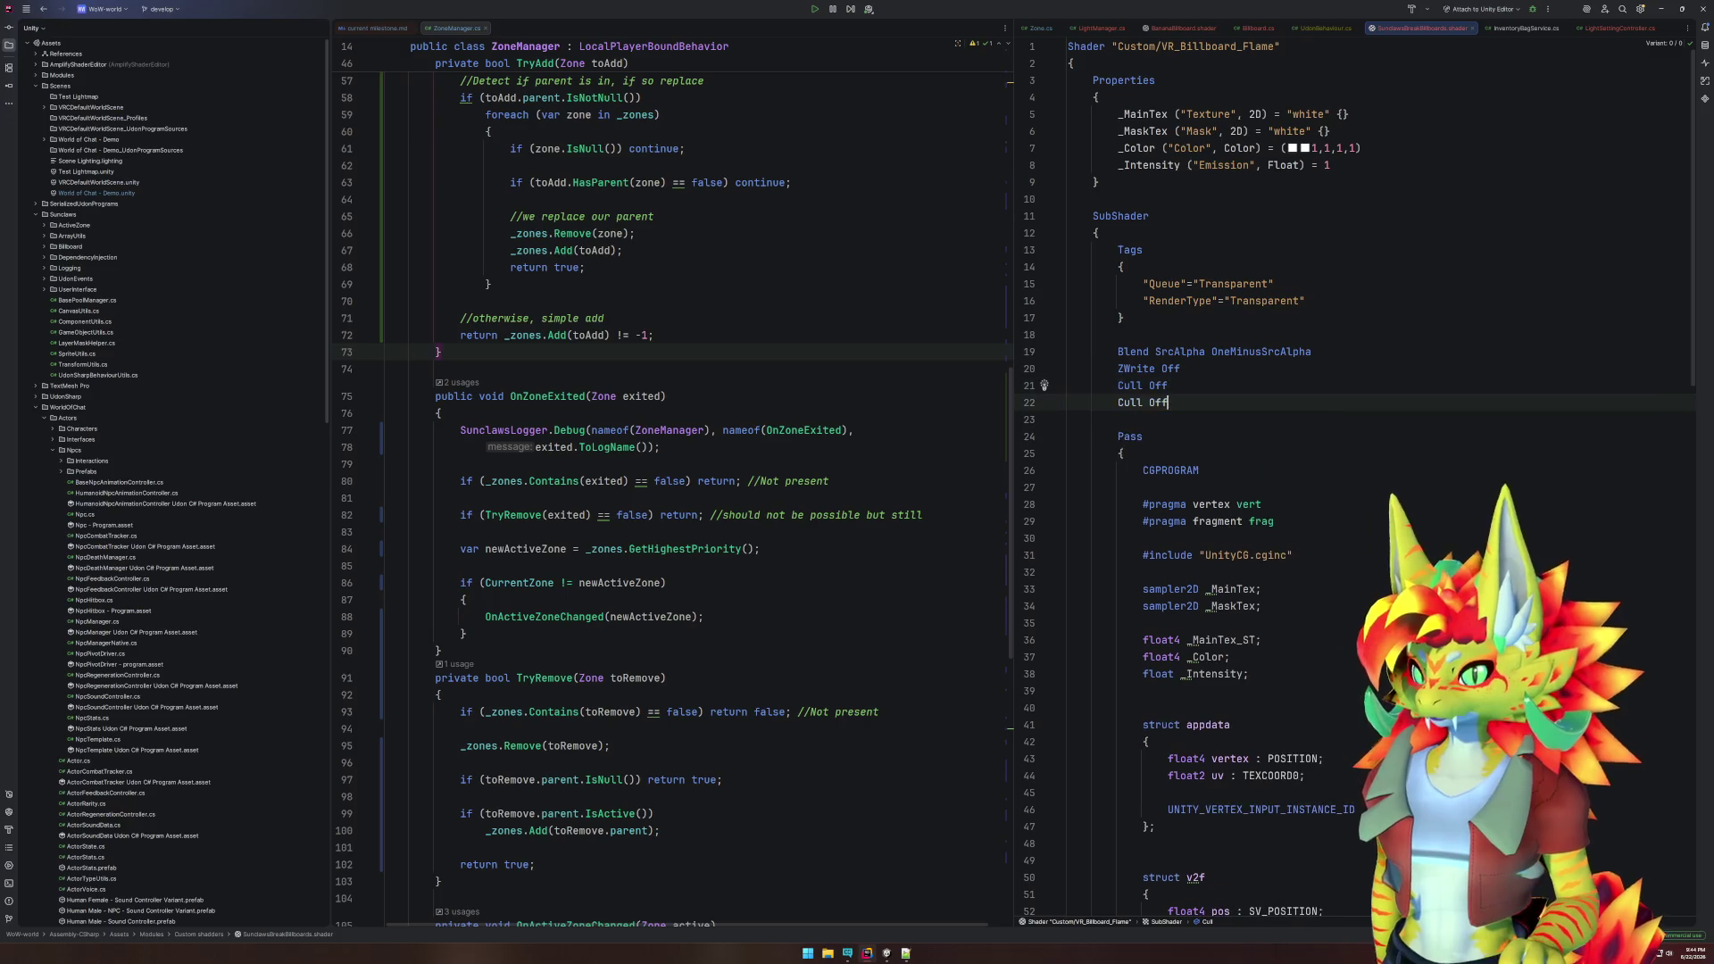
{"action": "scroll", "coordinate": [1327, 440], "scroll_direction": "down", "scroll_amount": 20}
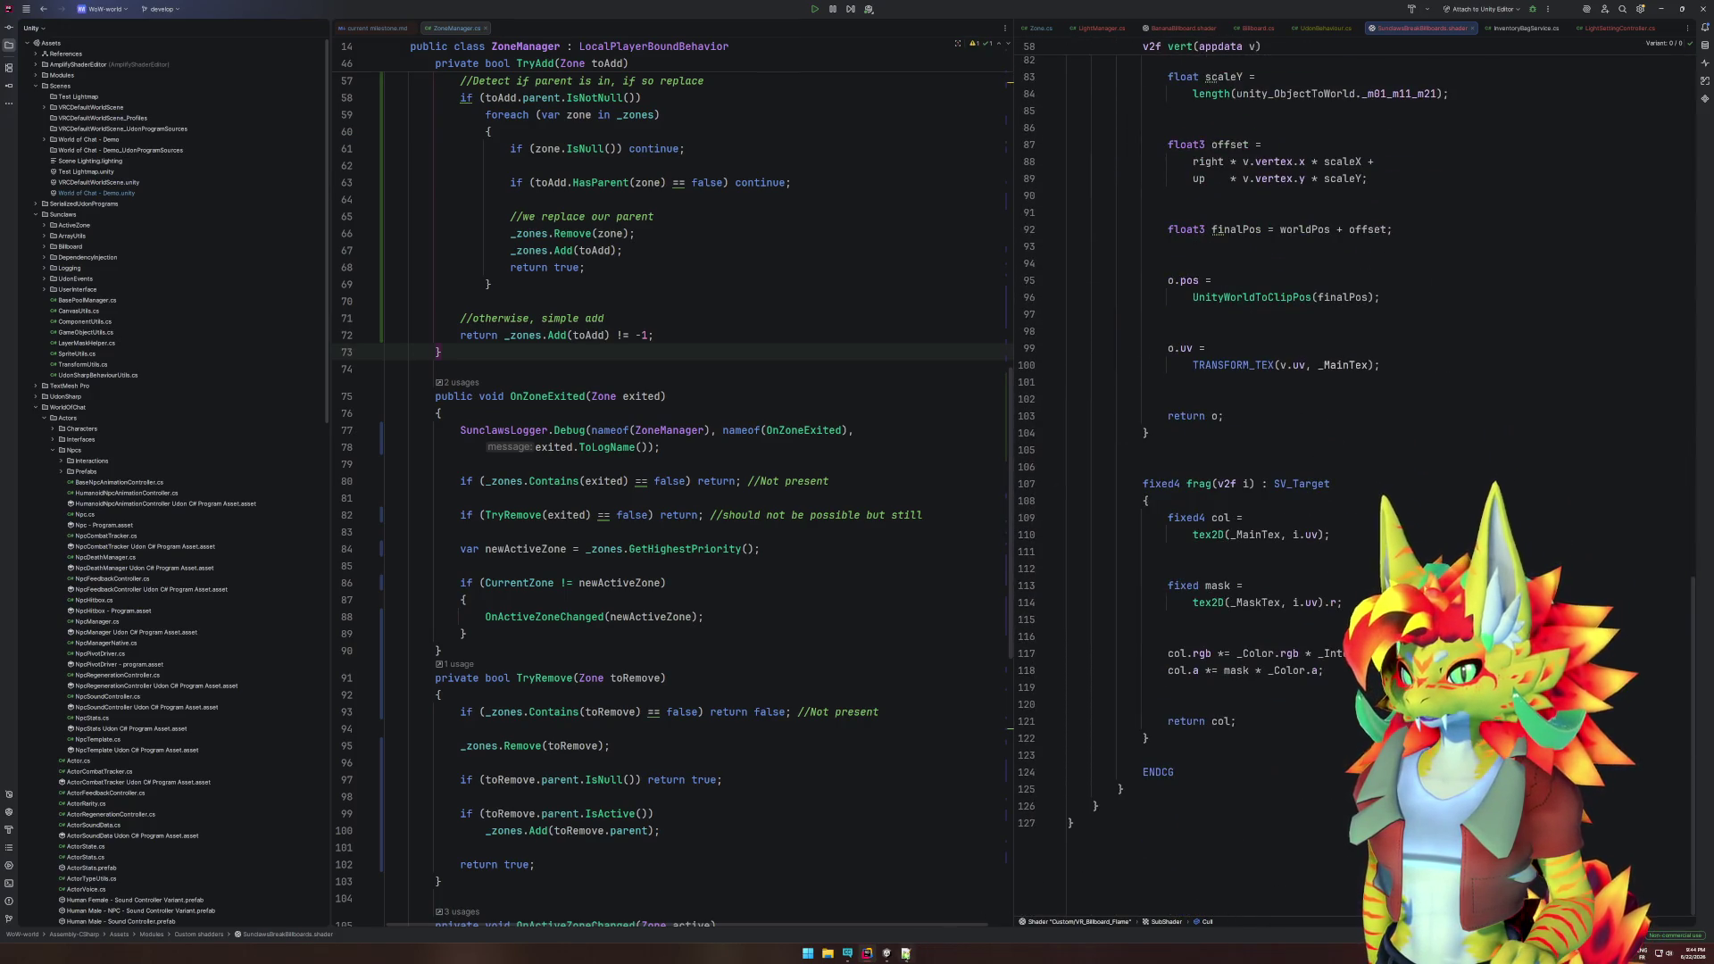
{"action": "key", "text": "alt+Tab"}
{"action": "scroll", "coordinate": [59, 785], "scroll_direction": "up", "scroll_amount": 15}
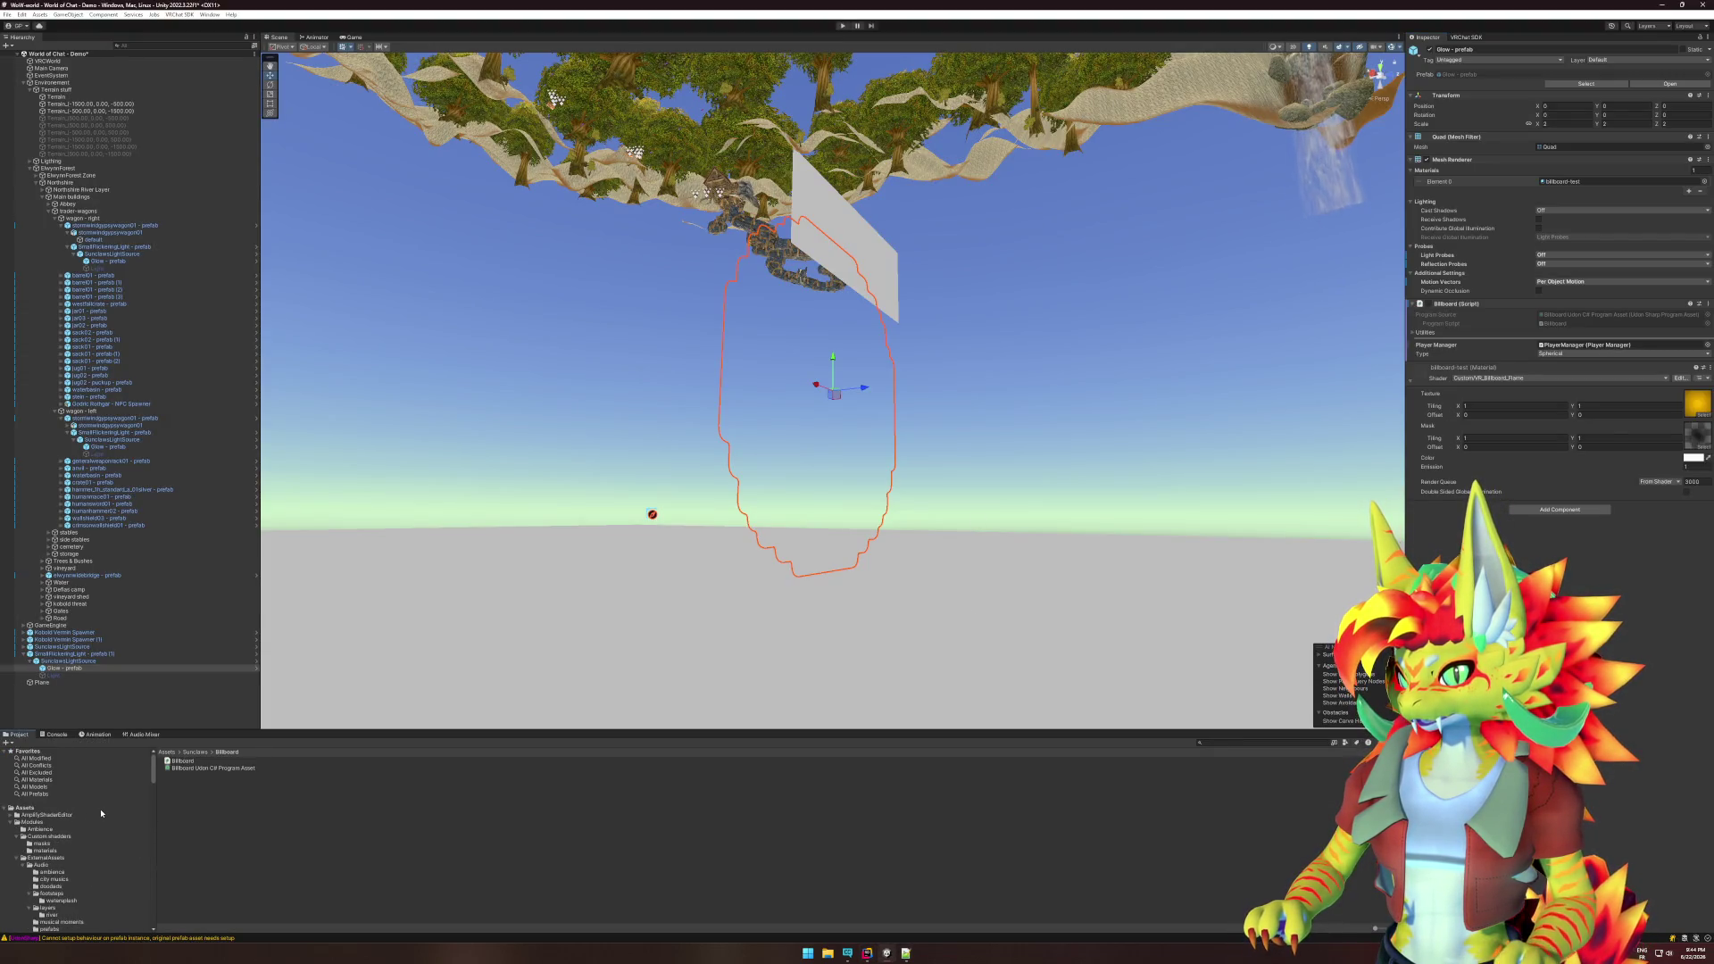
- Reimport the Custom shadders folder so the culling change takes effect
{"action": "right_click", "coordinate": [55, 846]}
{"action": "right_click", "coordinate": [47, 839]}
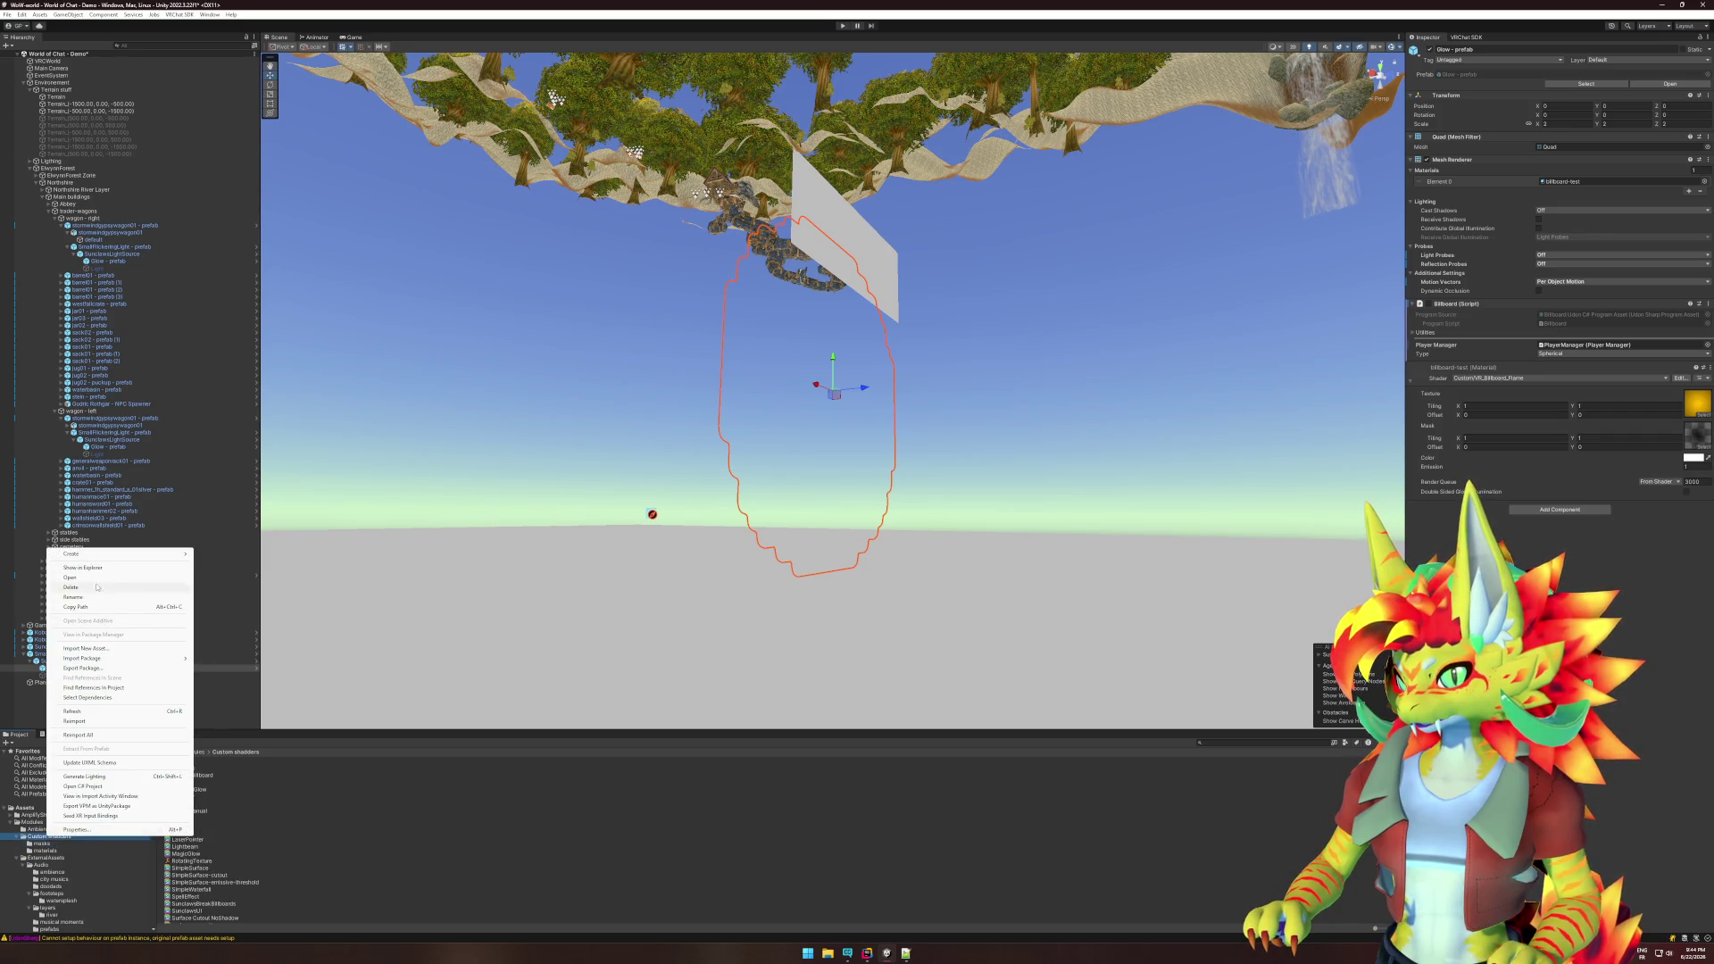
{"action": "left_click", "coordinate": [76, 720]}
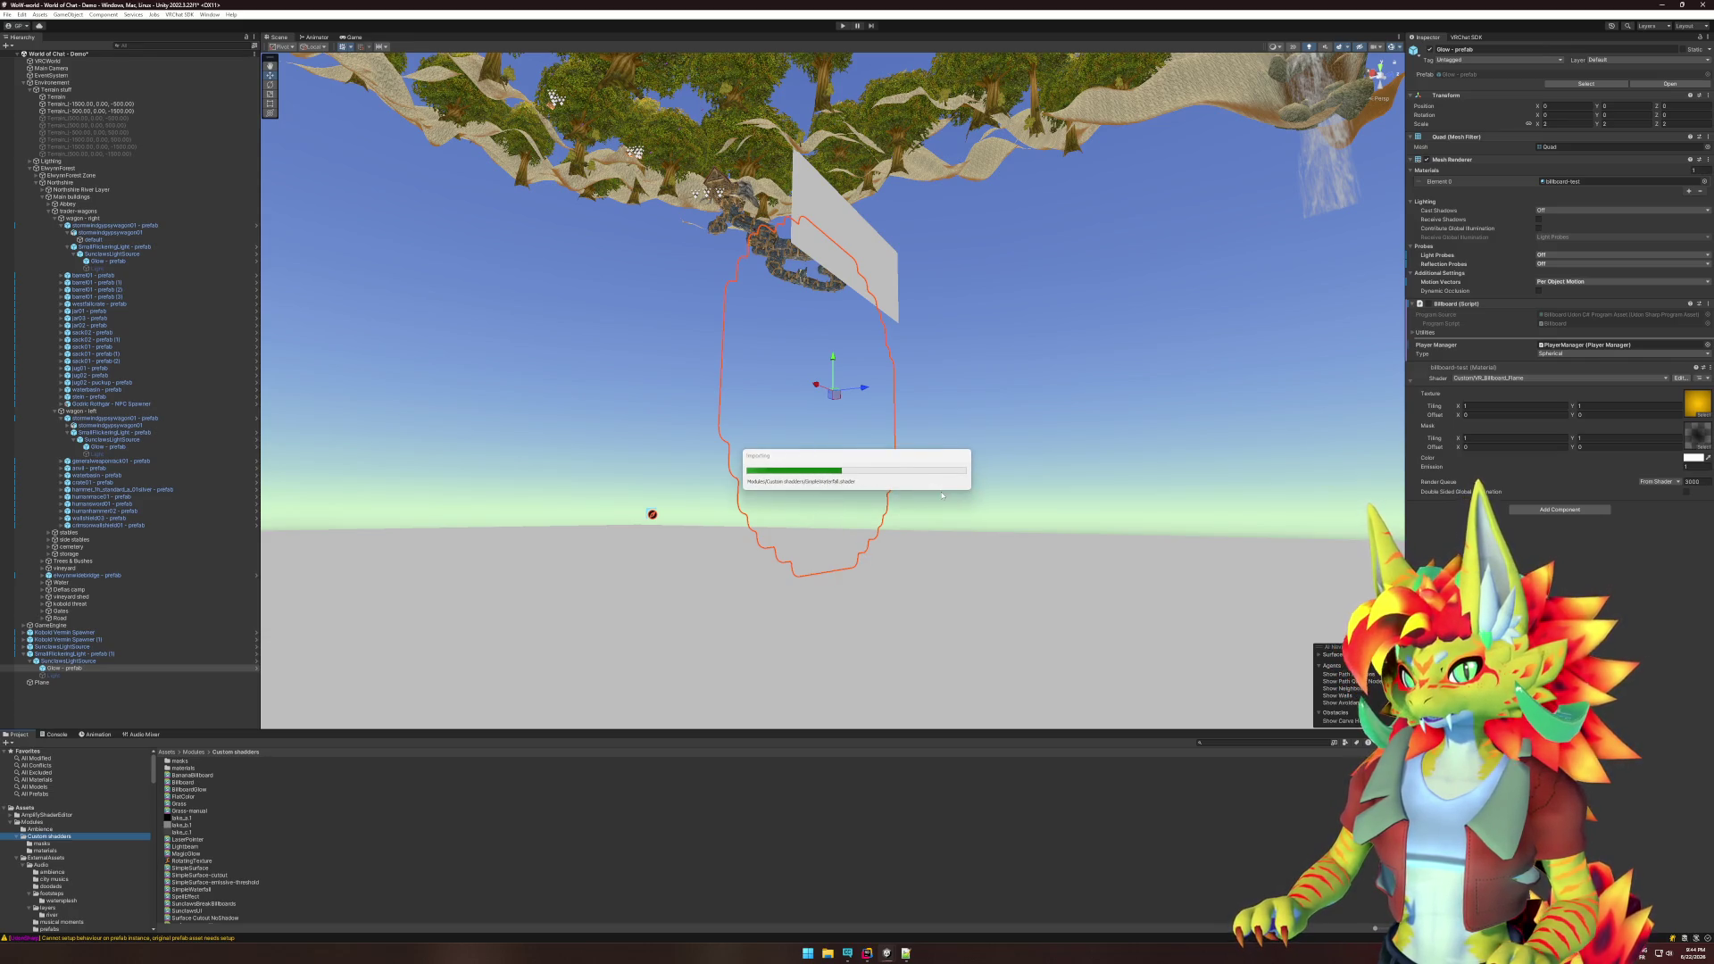
- Check the glow billboard from the front, behind and above, then return to Rider
{"action": "mouse_move", "coordinate": [948, 493]}
{"action": "left_mouse_down"}
{"action": "mouse_move", "coordinate": [1023, 500]}
{"action": "mouse_move", "coordinate": [814, 599]}
{"action": "left_mouse_up"}
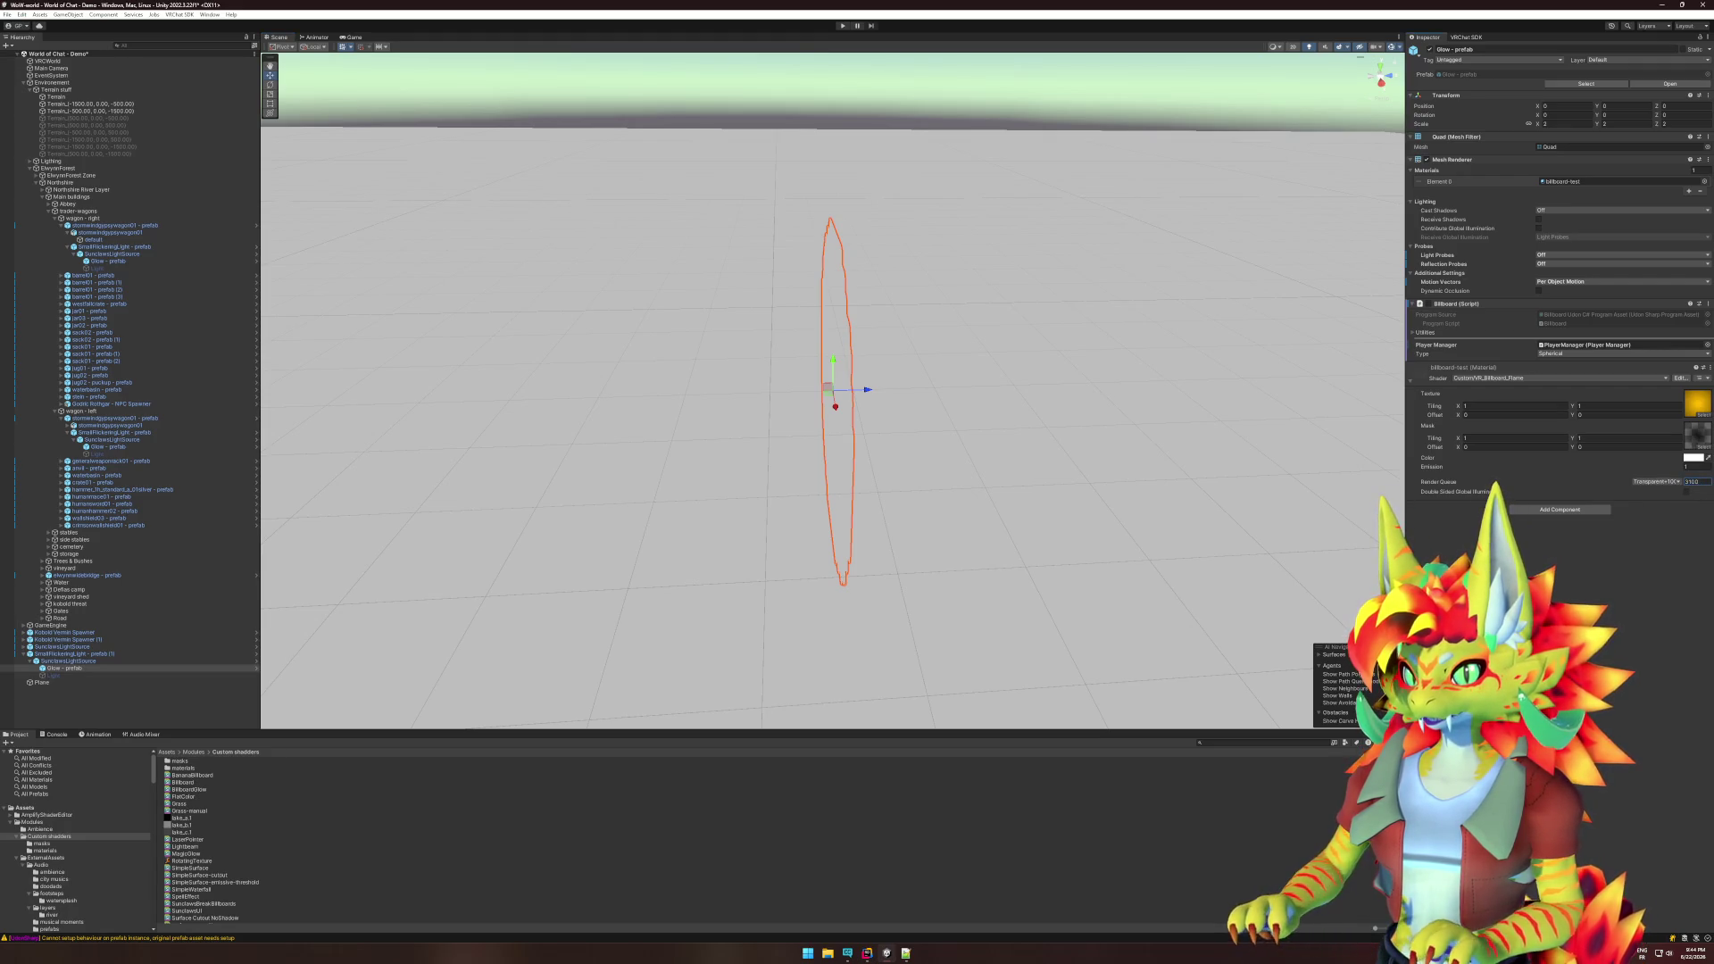
{"action": "left_click_drag", "start_coordinate": [814, 599], "coordinate": [600, 372]}
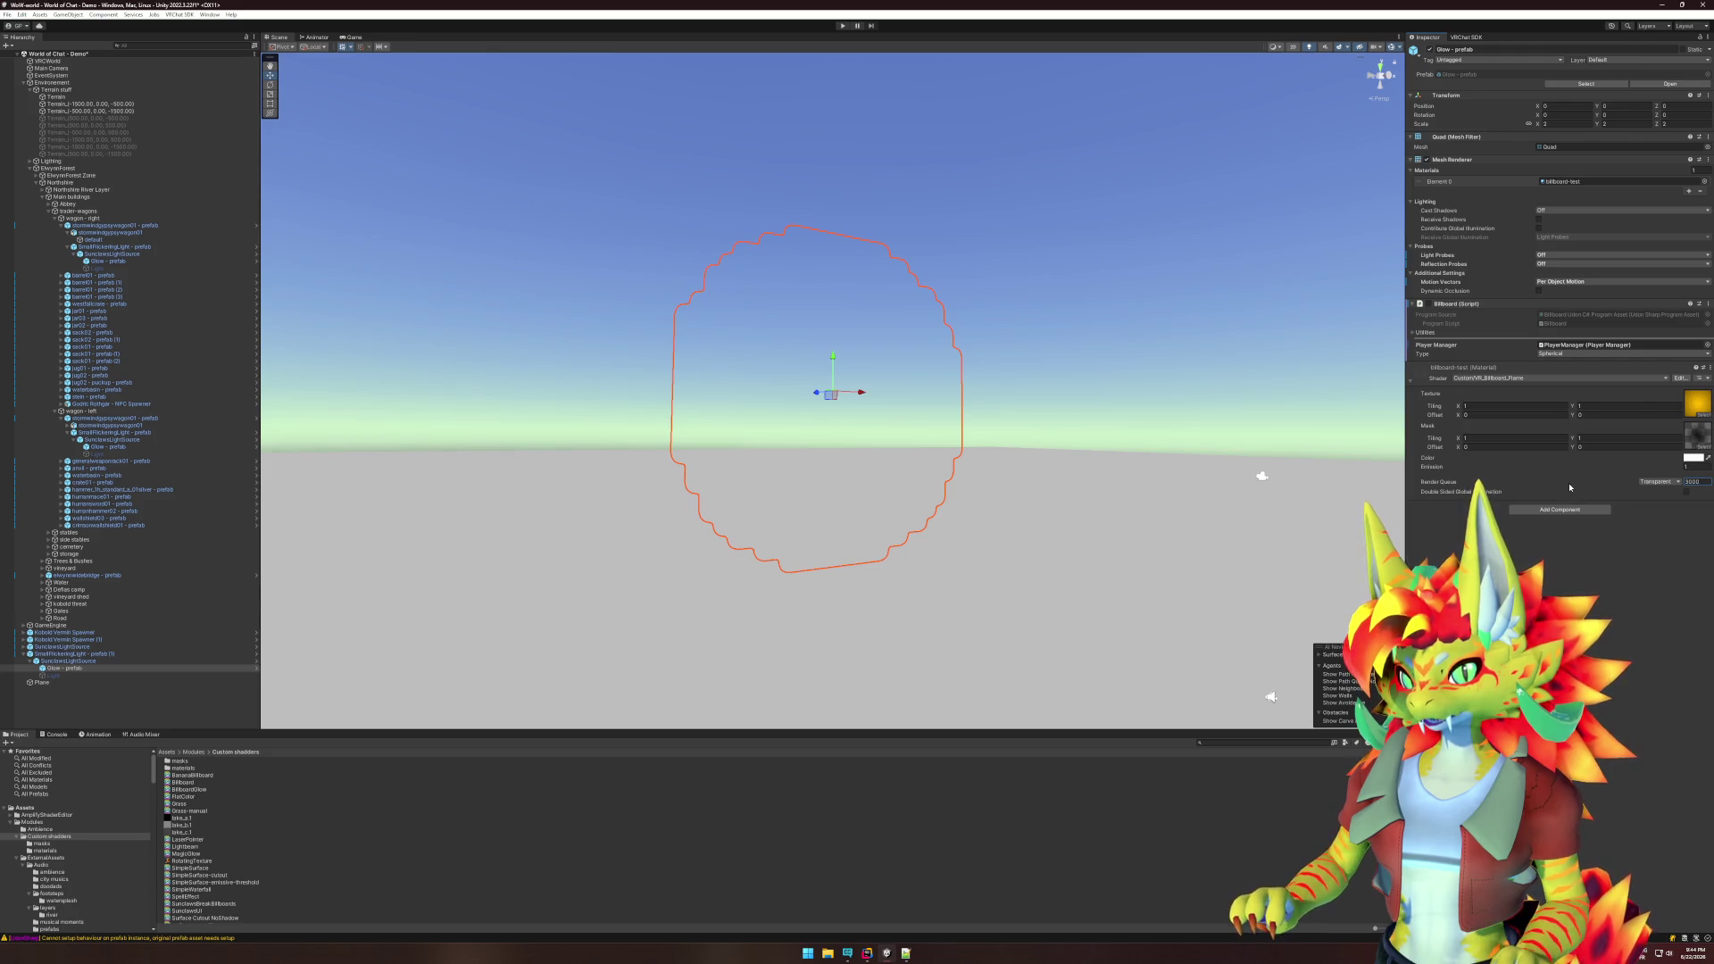
{"action": "left_click_drag", "start_coordinate": [1062, 420], "coordinate": [1023, 360]}
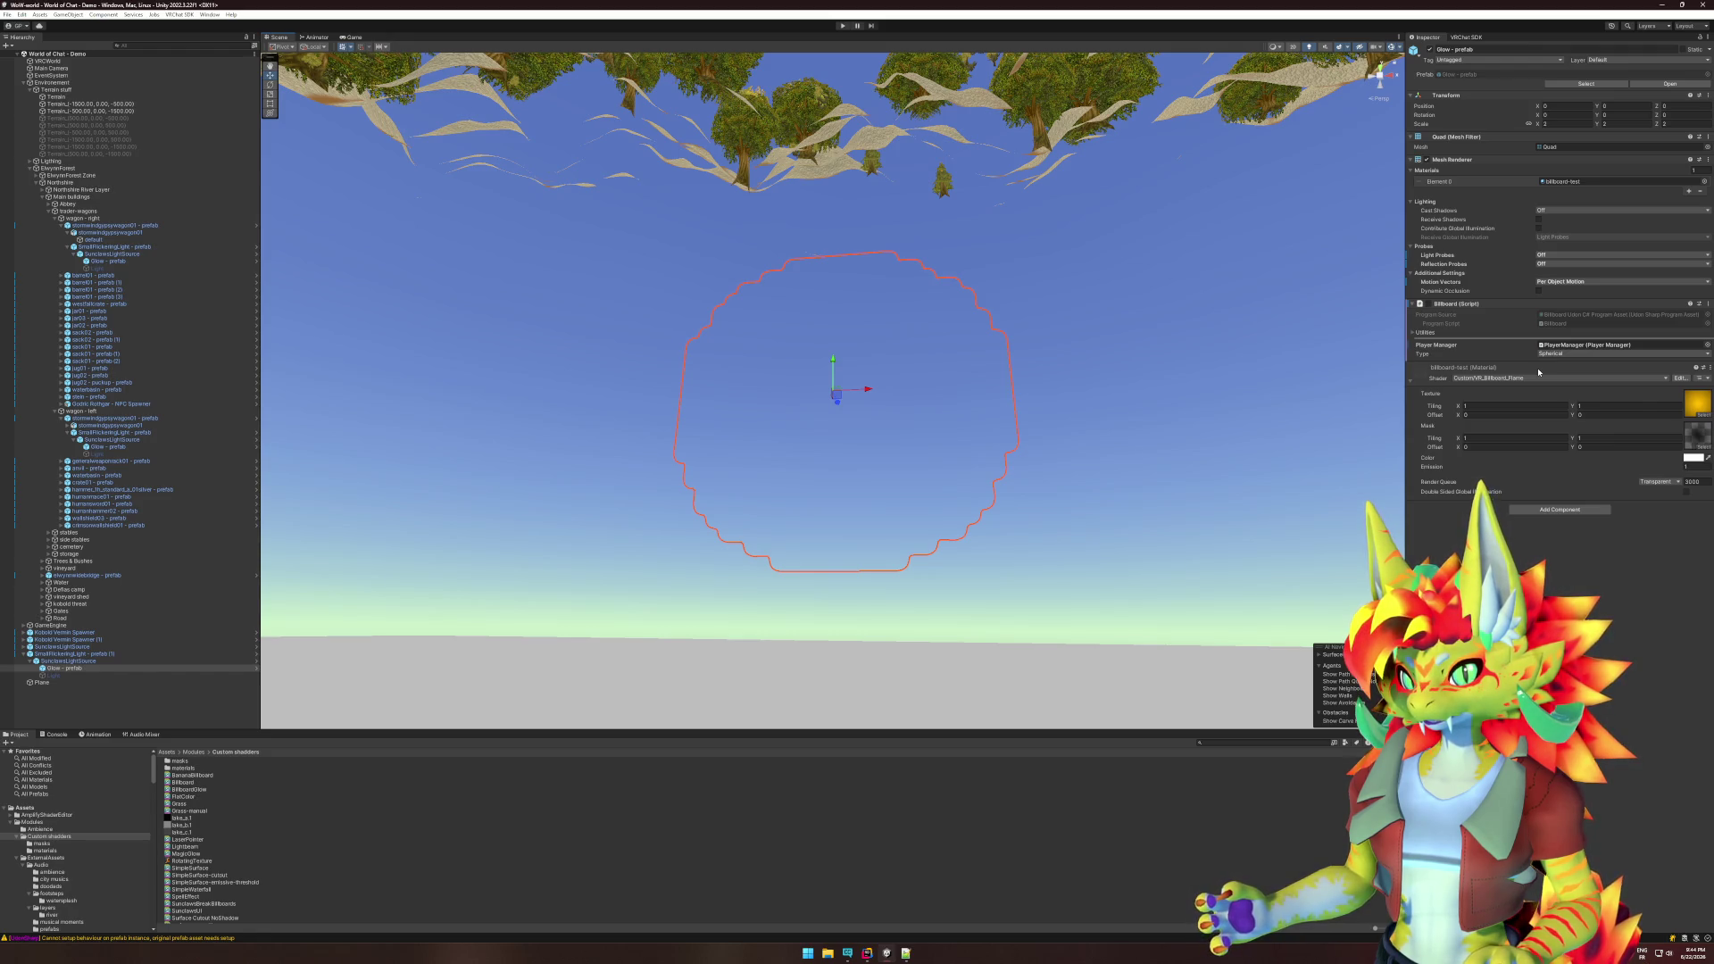
{"action": "key", "text": "alt+Tab"}
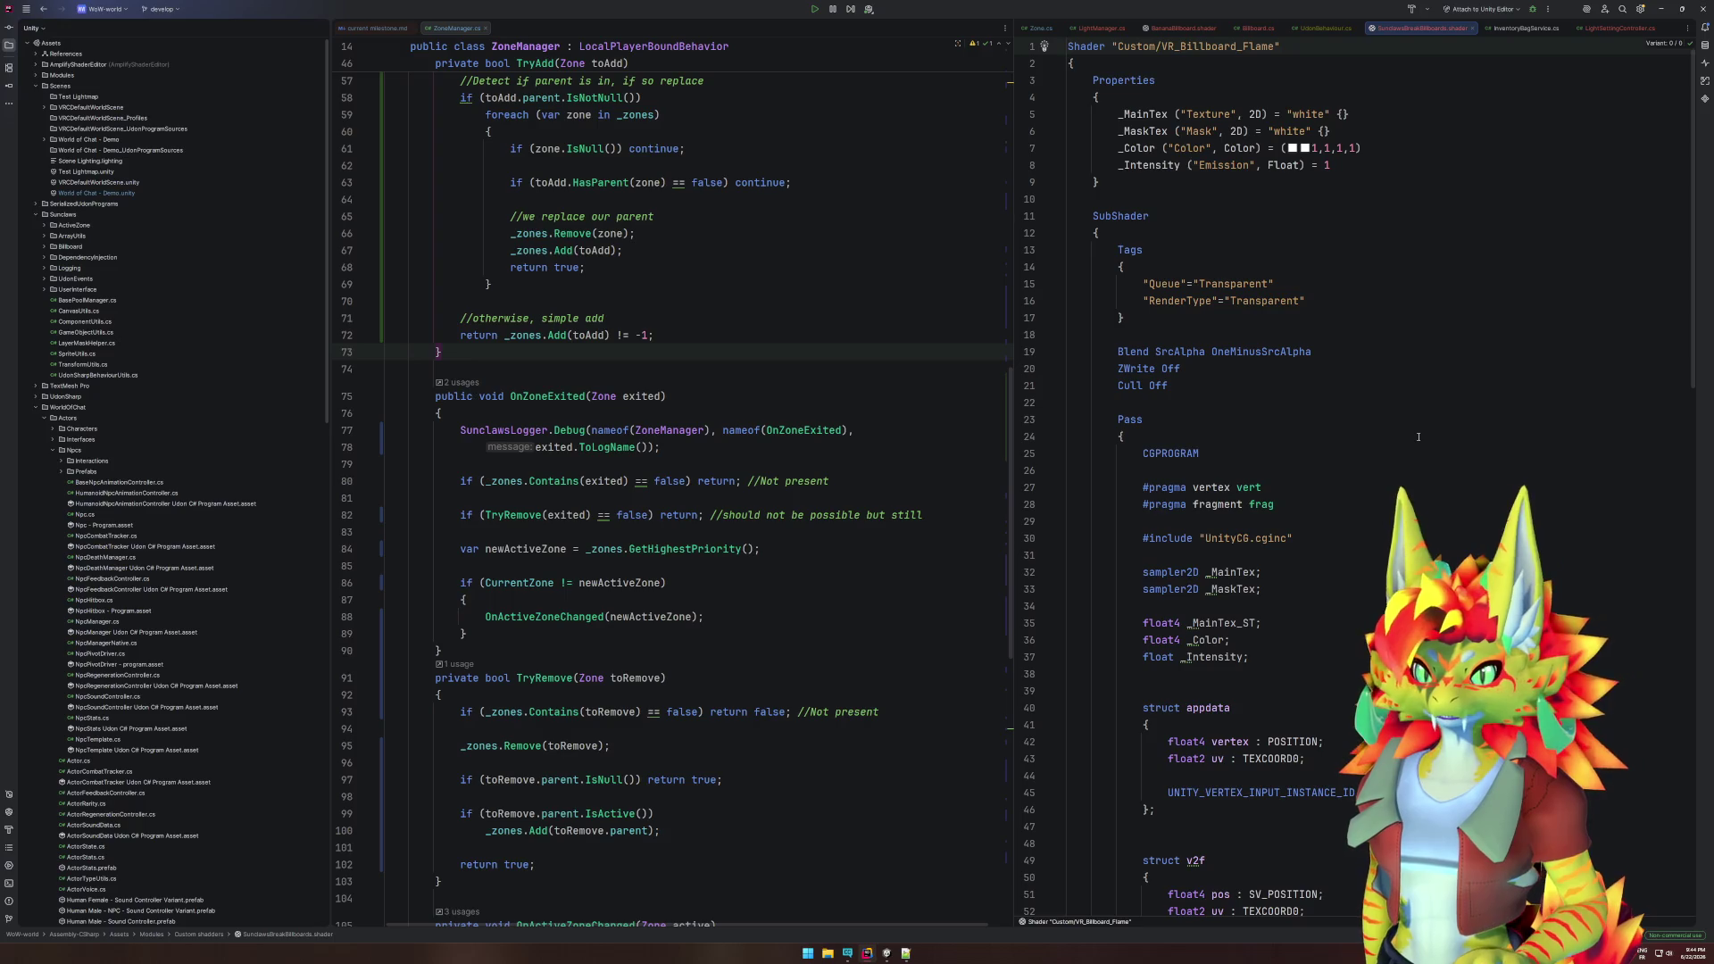
- Review the VR_Billboard_Flame shader's vertex and fragment code to its end, then return to Unity
{"action": "scroll", "coordinate": [1419, 493], "scroll_direction": "down", "scroll_amount": 10}
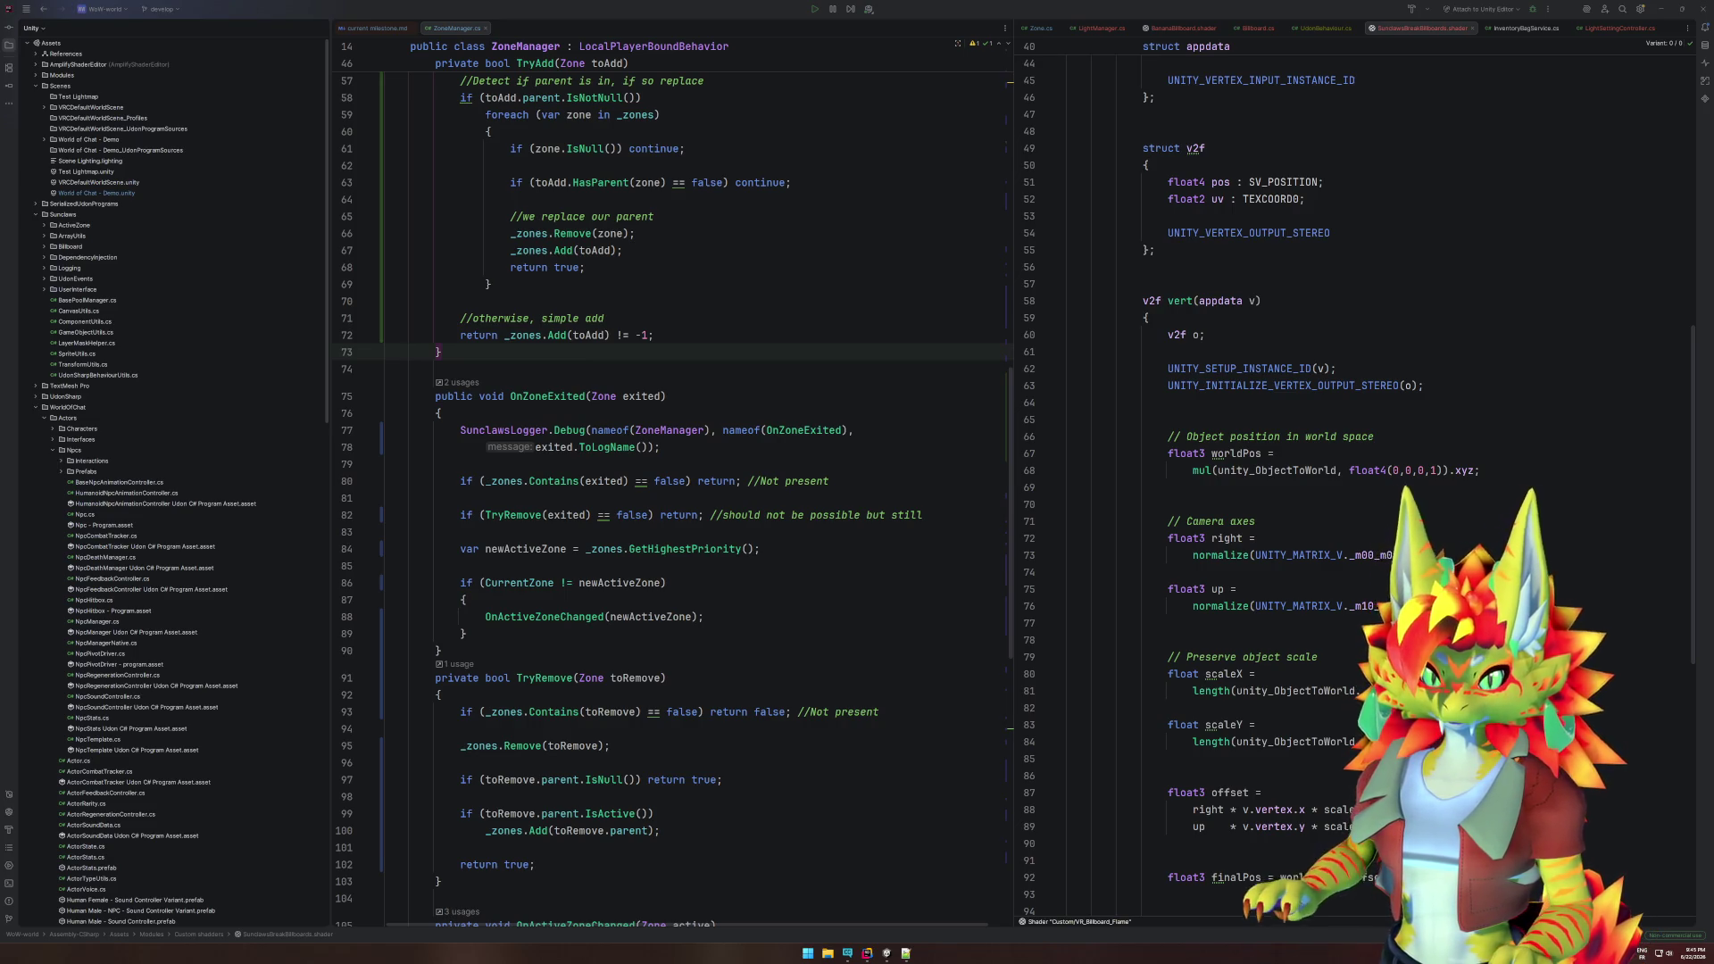
{"action": "left_click", "coordinate": [1339, 371]}
{"action": "key", "text": "ctrl+a"}
{"action": "key", "text": "ctrl+End"}
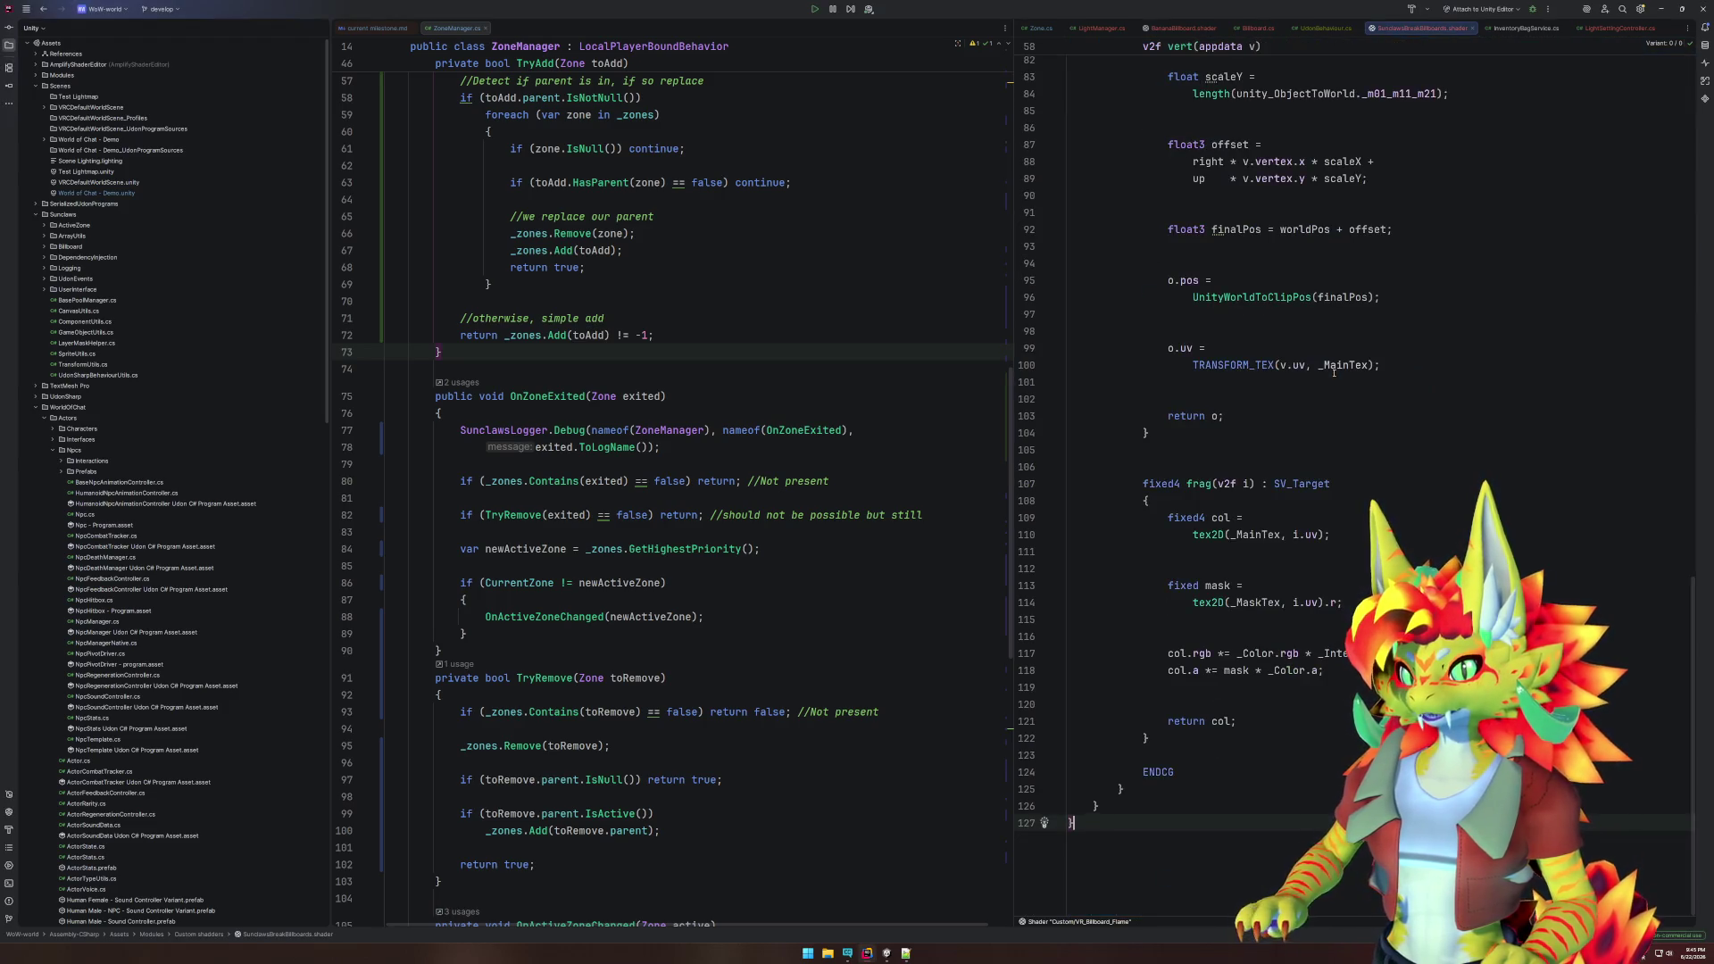
{"action": "left_click", "coordinate": [886, 957]}
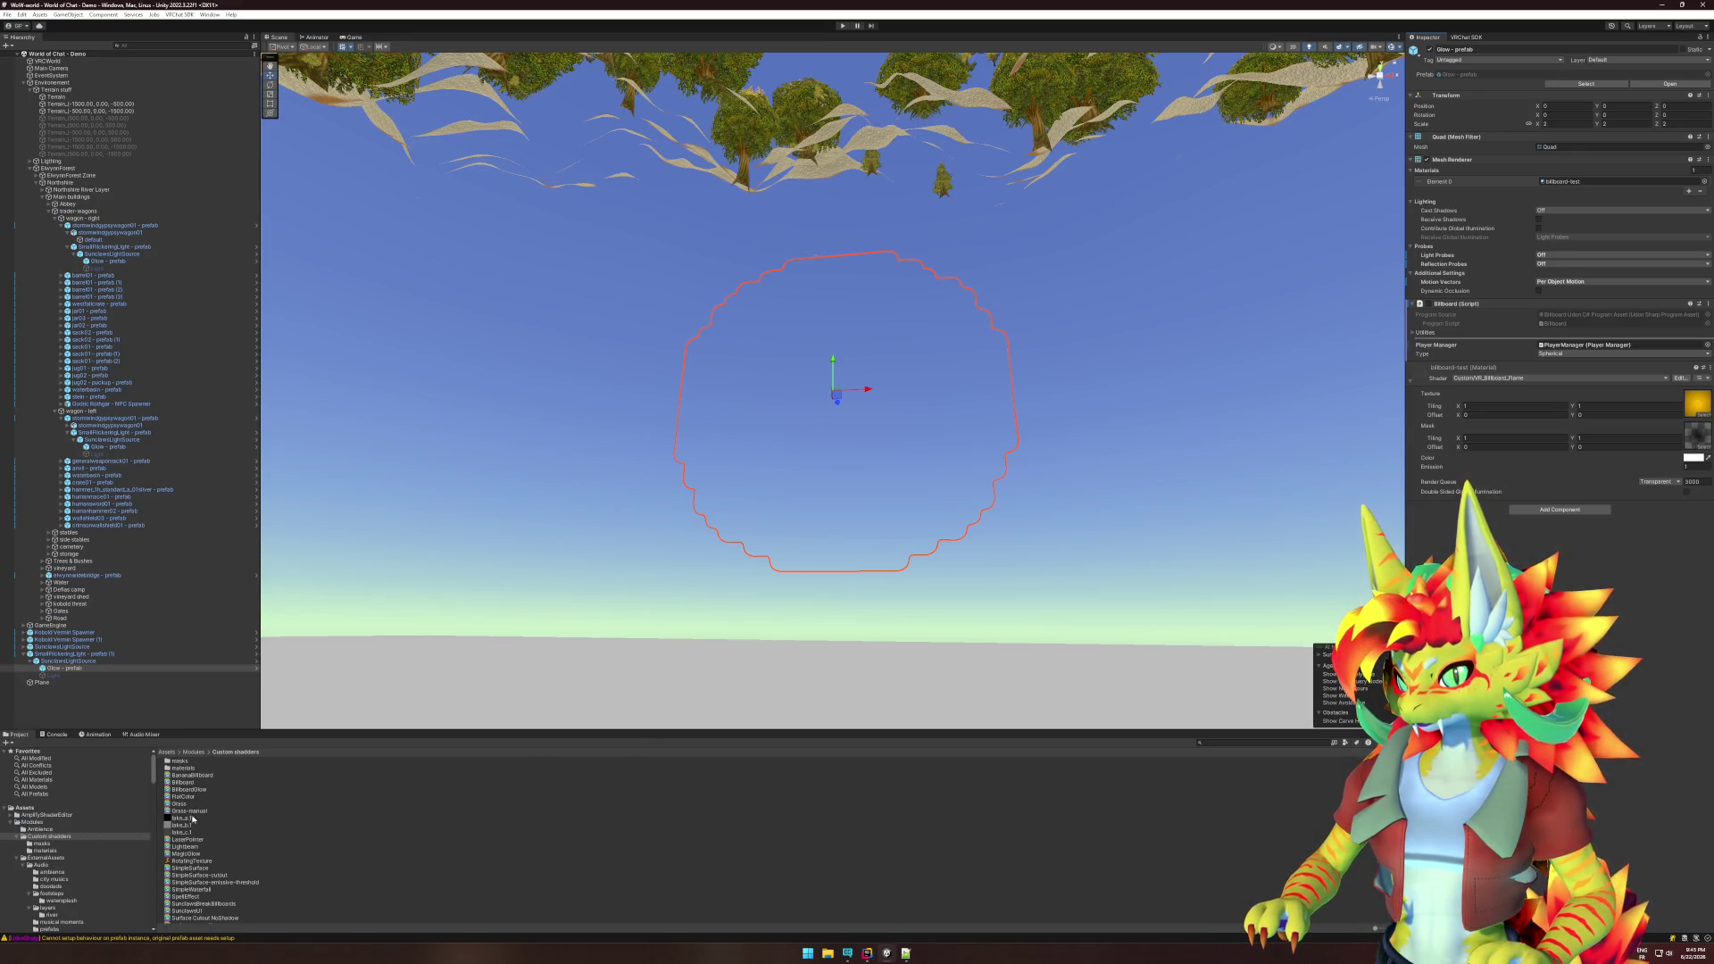
- Reimport the billboard shader file in the Project panel
{"action": "scroll", "coordinate": [207, 879], "scroll_direction": "down", "scroll_amount": 3}
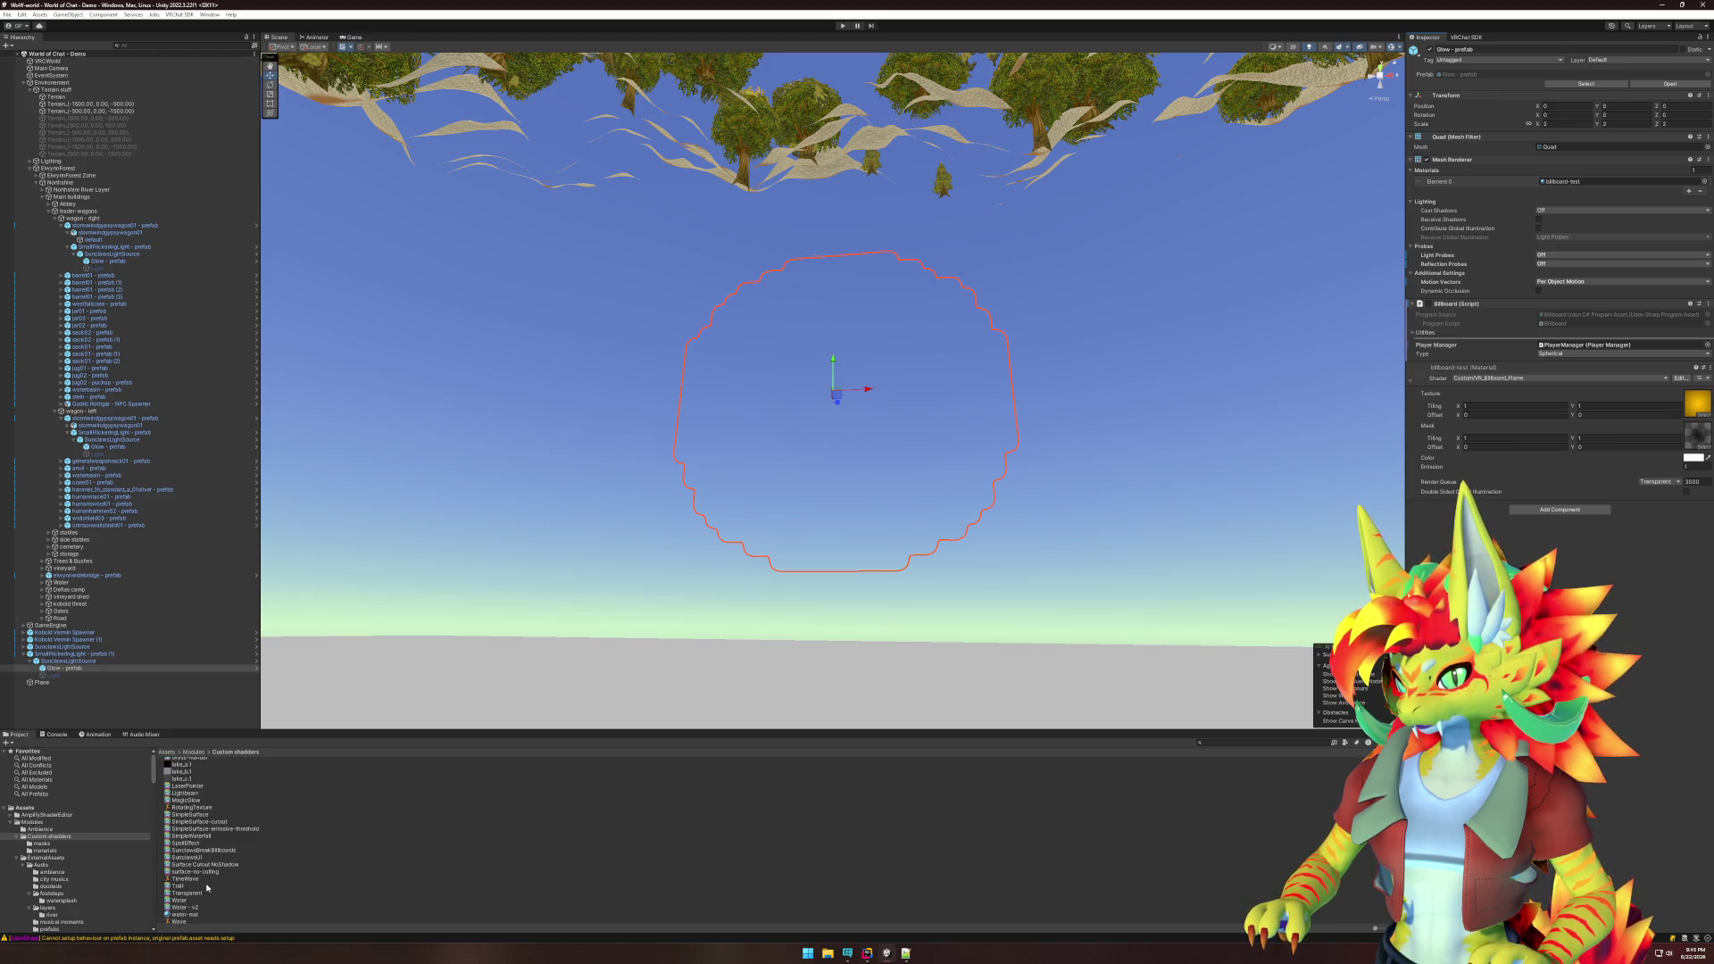
{"action": "right_click", "coordinate": [205, 852]}
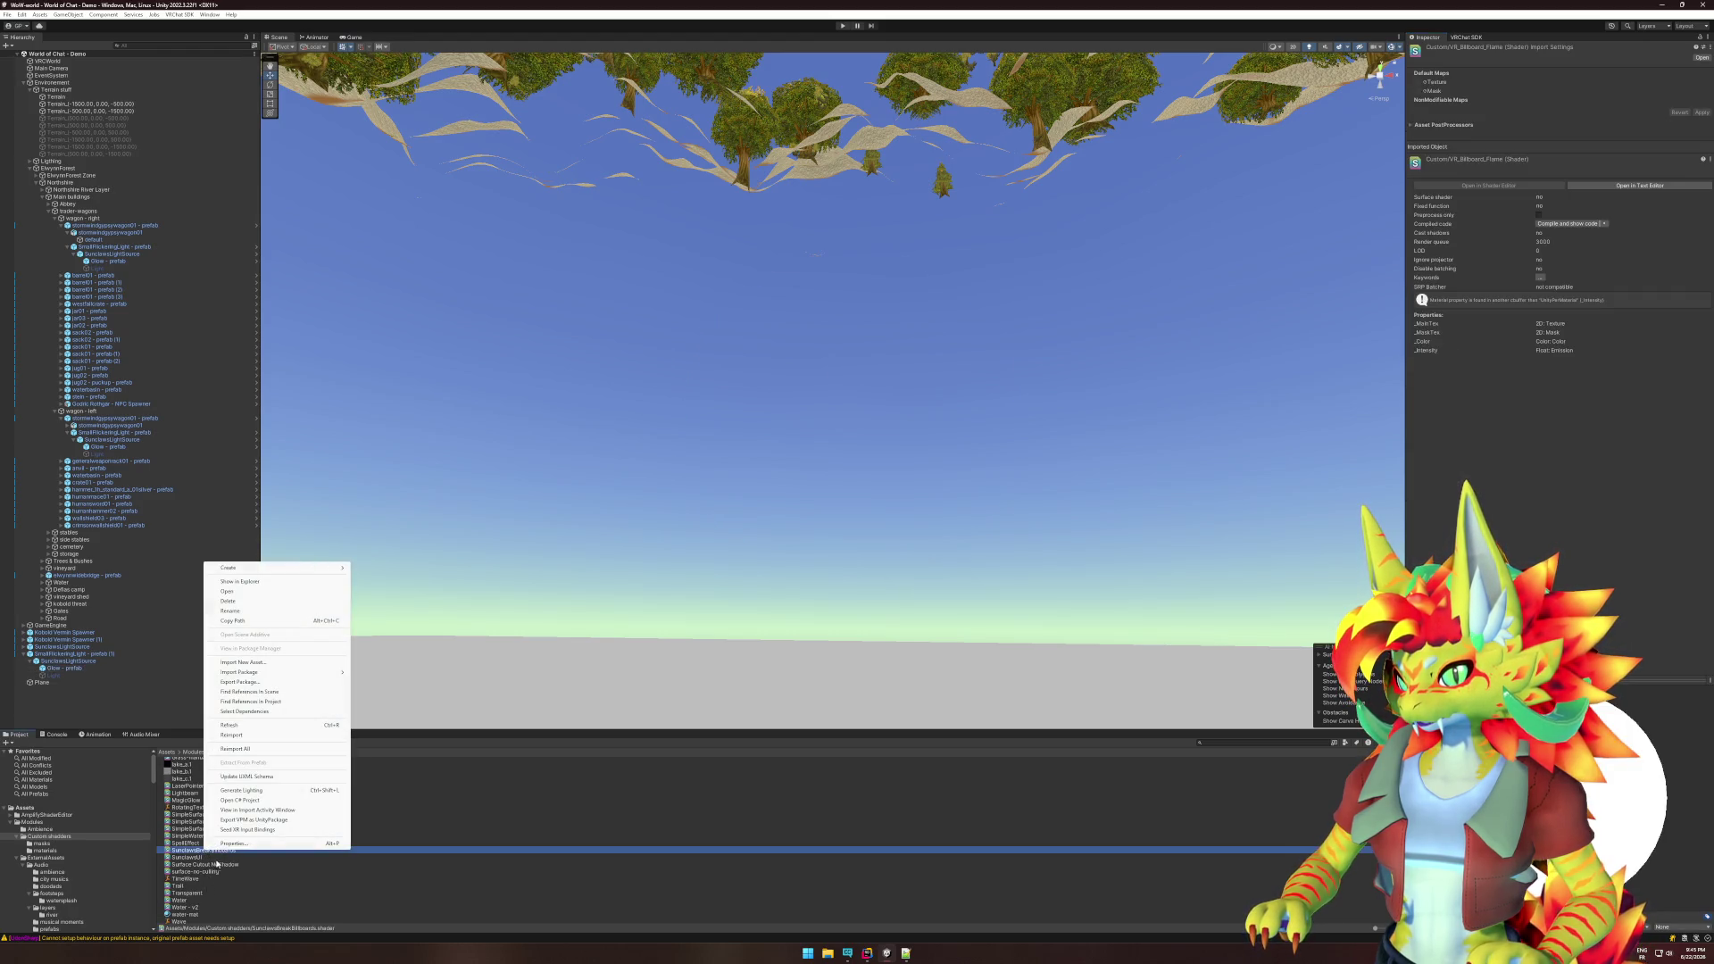
{"action": "left_click", "coordinate": [232, 734]}
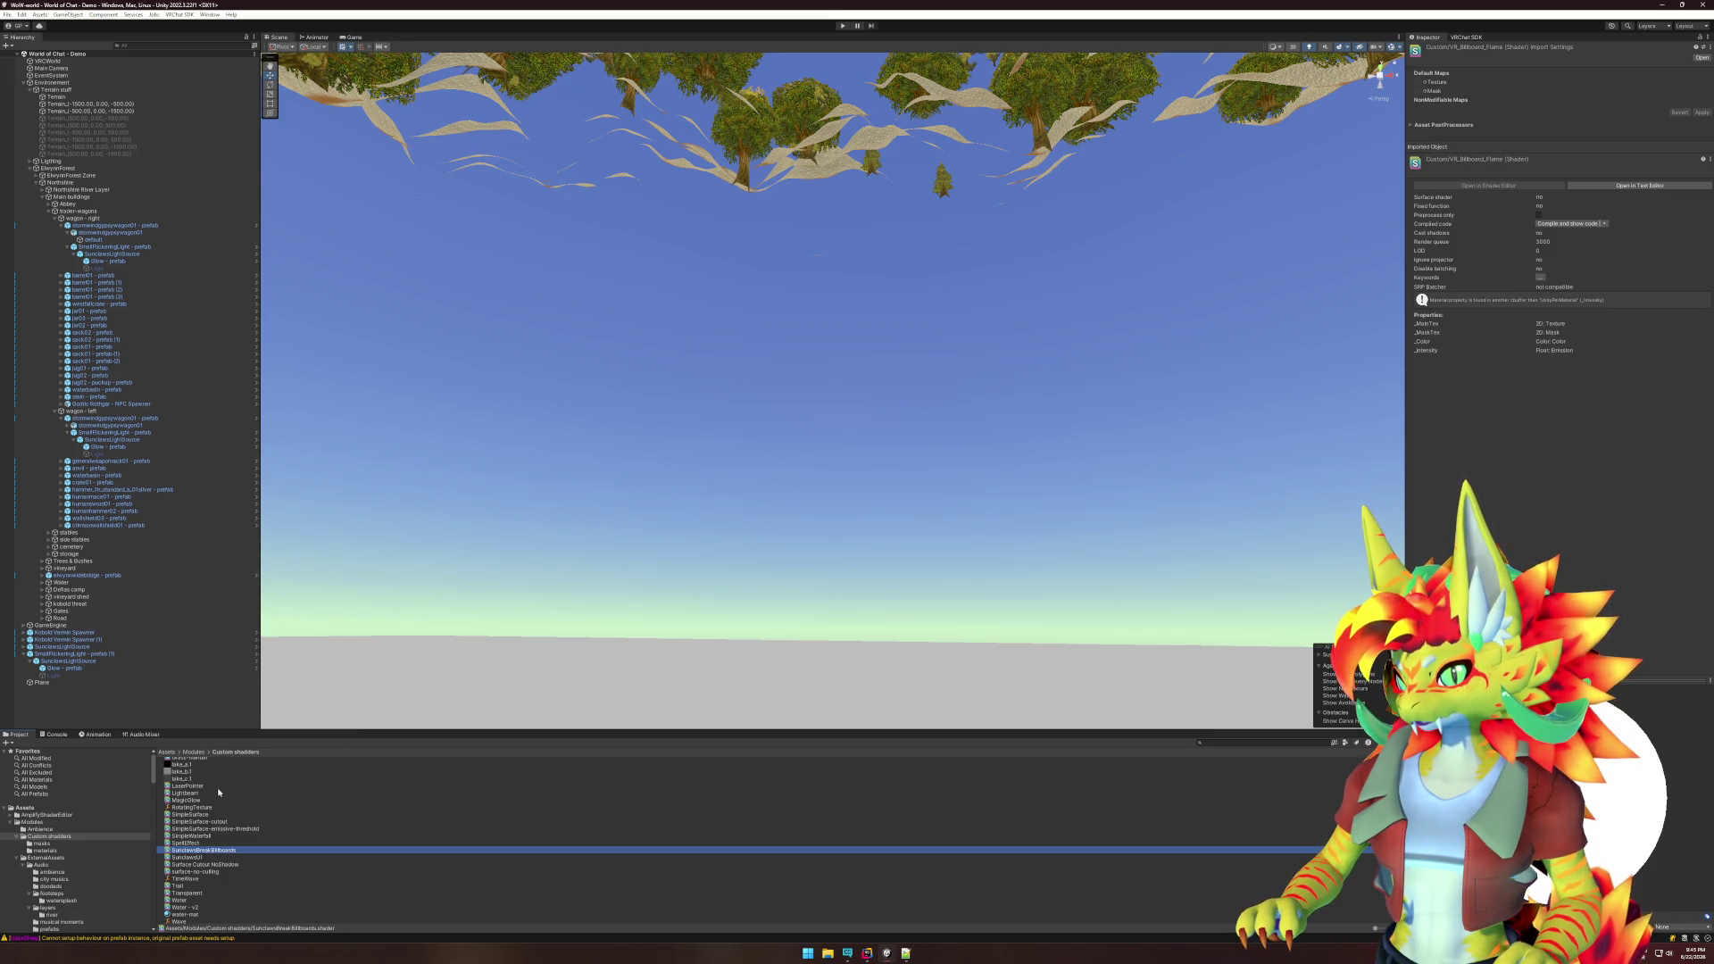
- Frame SmallFlickeringLight (1) and look down over the town and forest
{"action": "left_click", "coordinate": [789, 392]}
{"action": "key", "text": "f"}
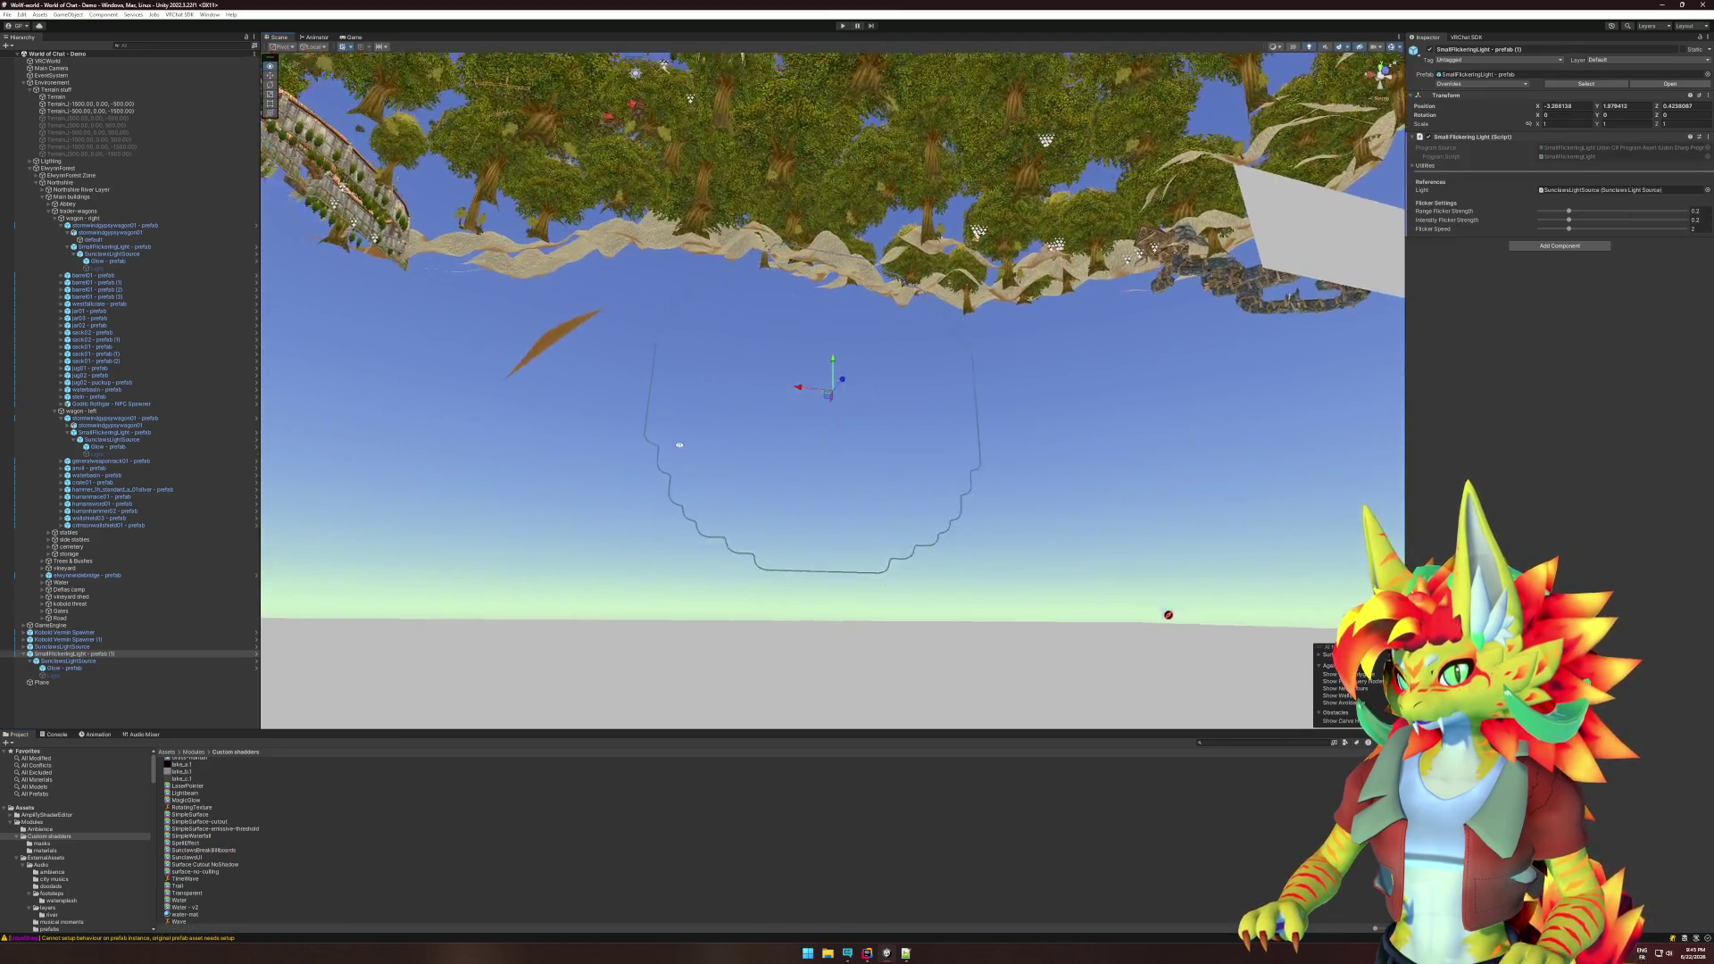
{"action": "left_click_drag", "start_coordinate": [679, 445], "coordinate": [663, 371]}
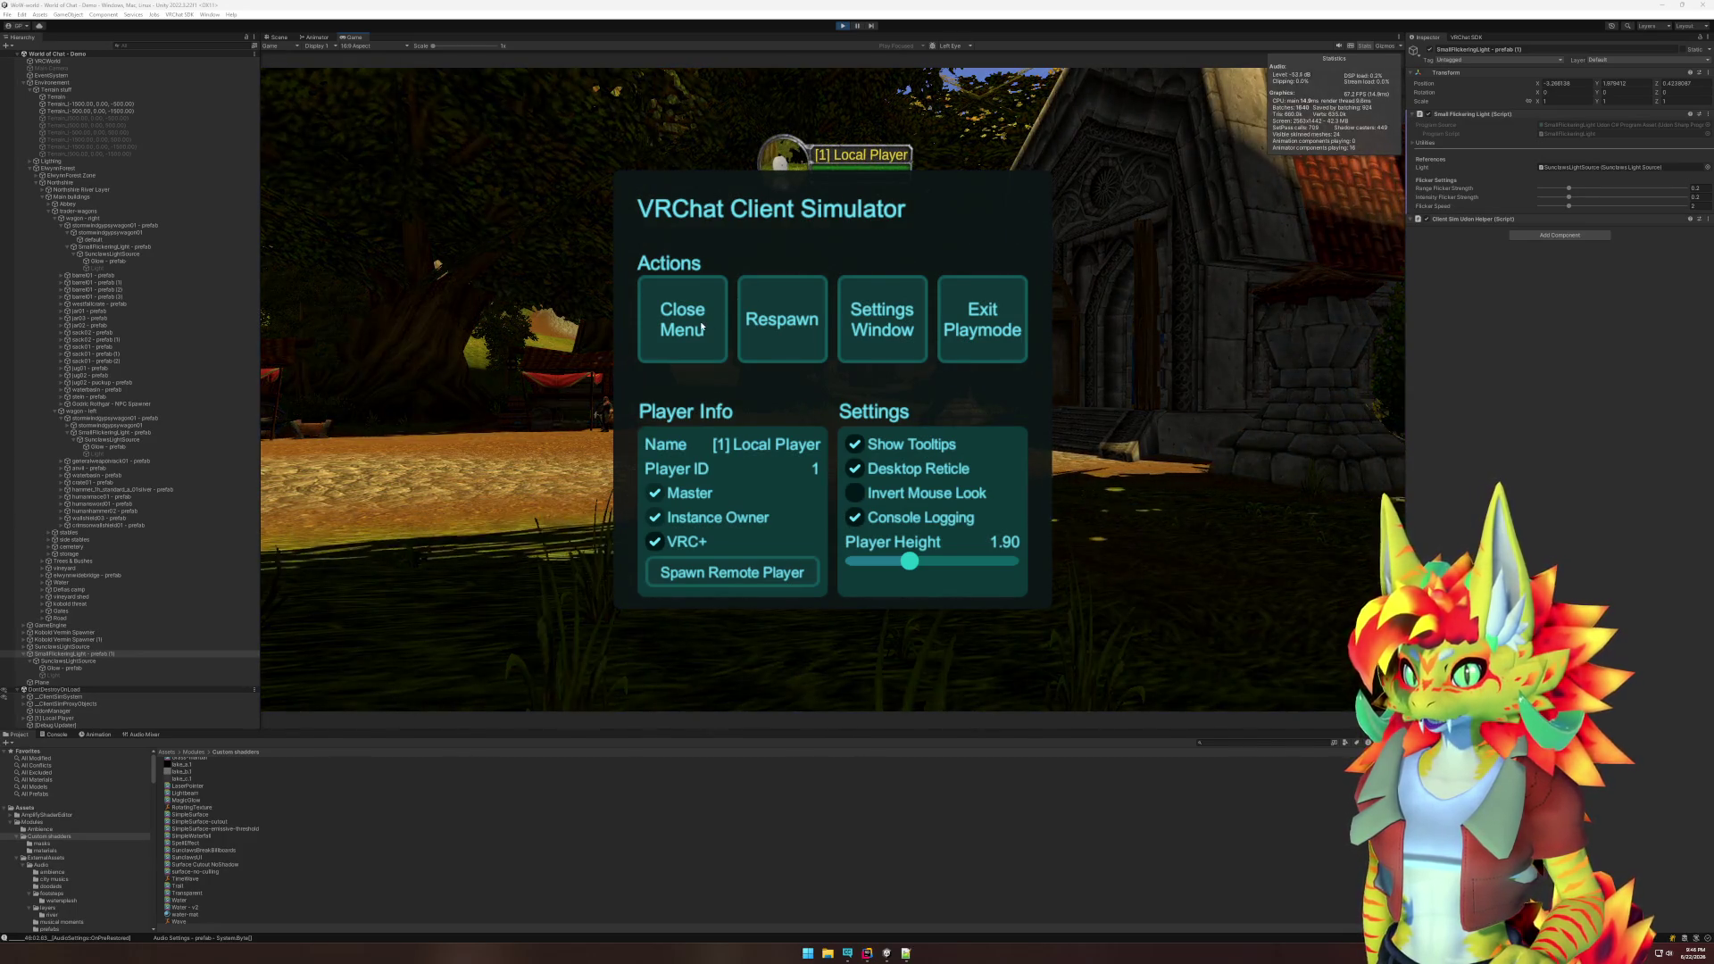
- Close the VRChat Client Simulator menu and switch to the Scene view
{"action": "left_click", "coordinate": [796, 281]}
{"action": "key", "text": "super"}
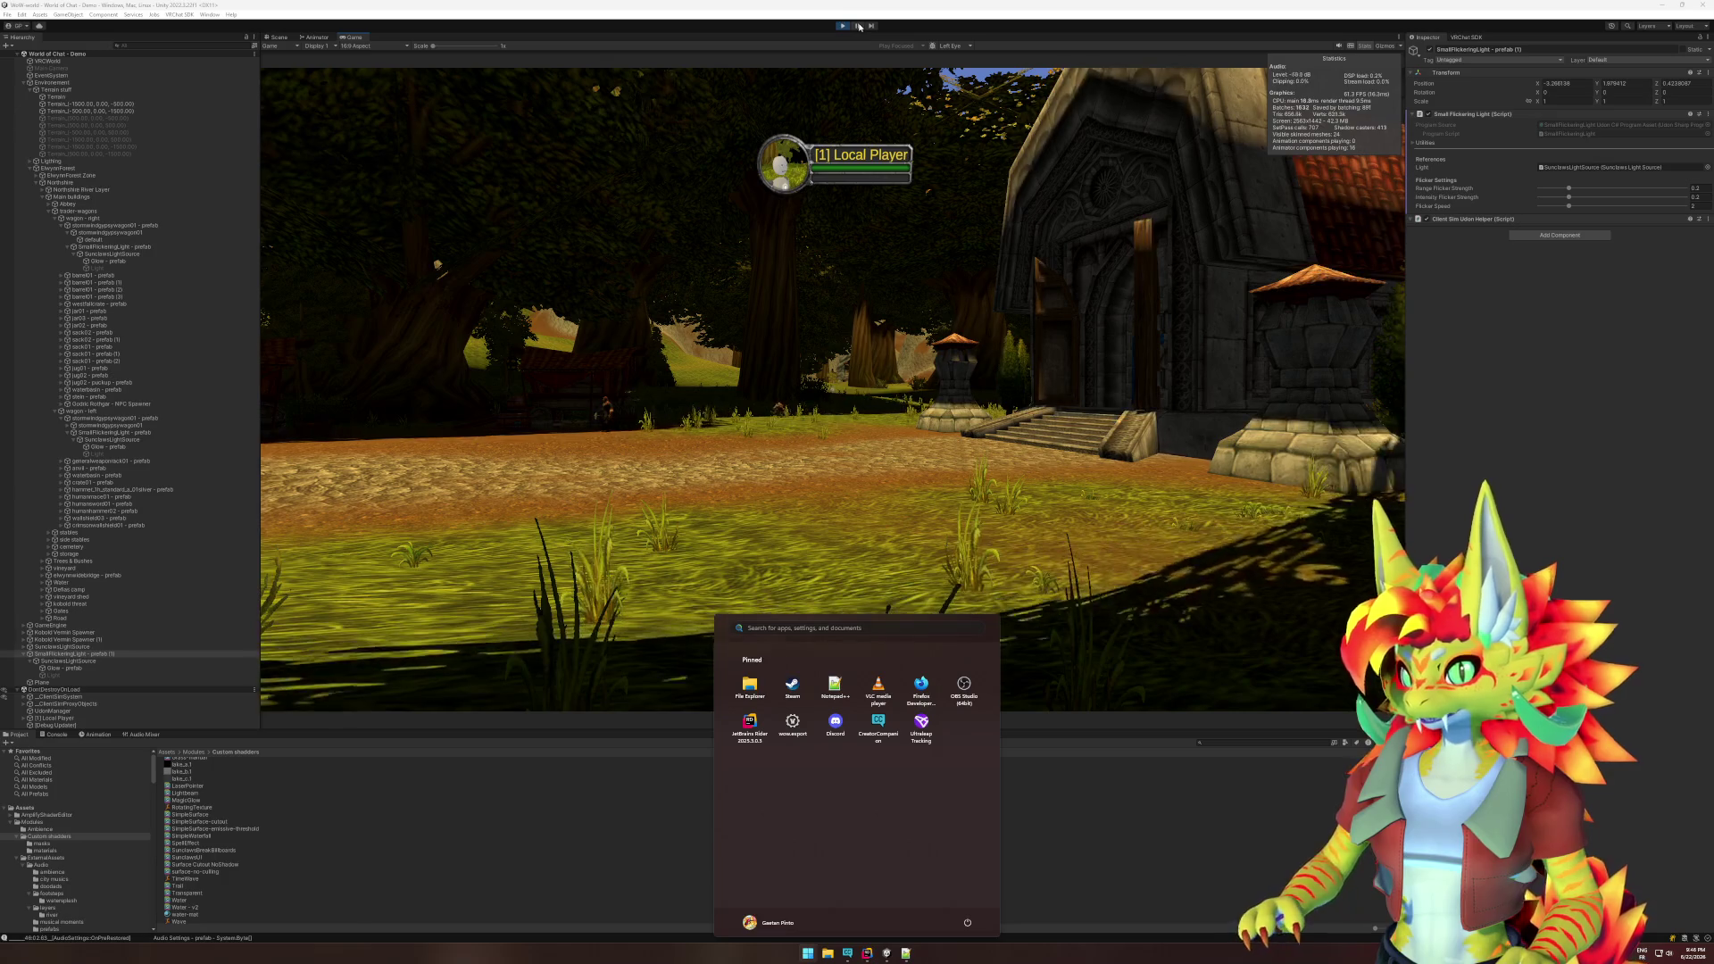
{"action": "key", "text": "super"}
{"action": "left_click", "coordinate": [276, 36]}
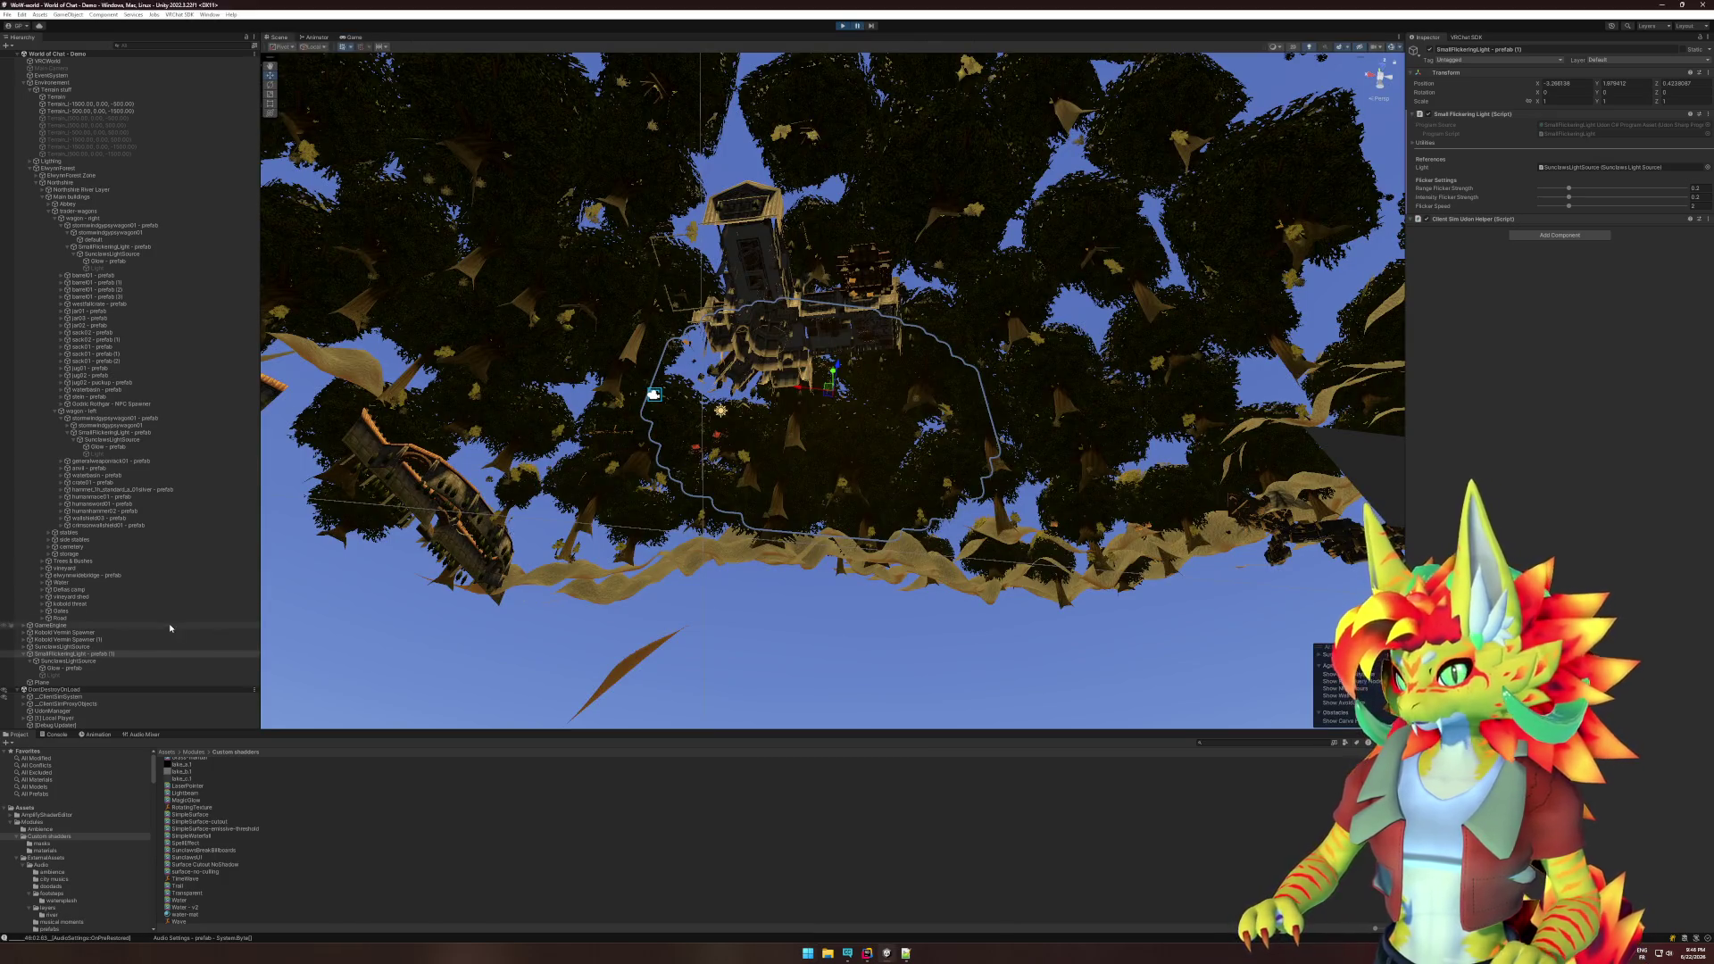
- Move the local player to position 0, 0 and frame the view on it
{"action": "left_click", "coordinate": [67, 719]}
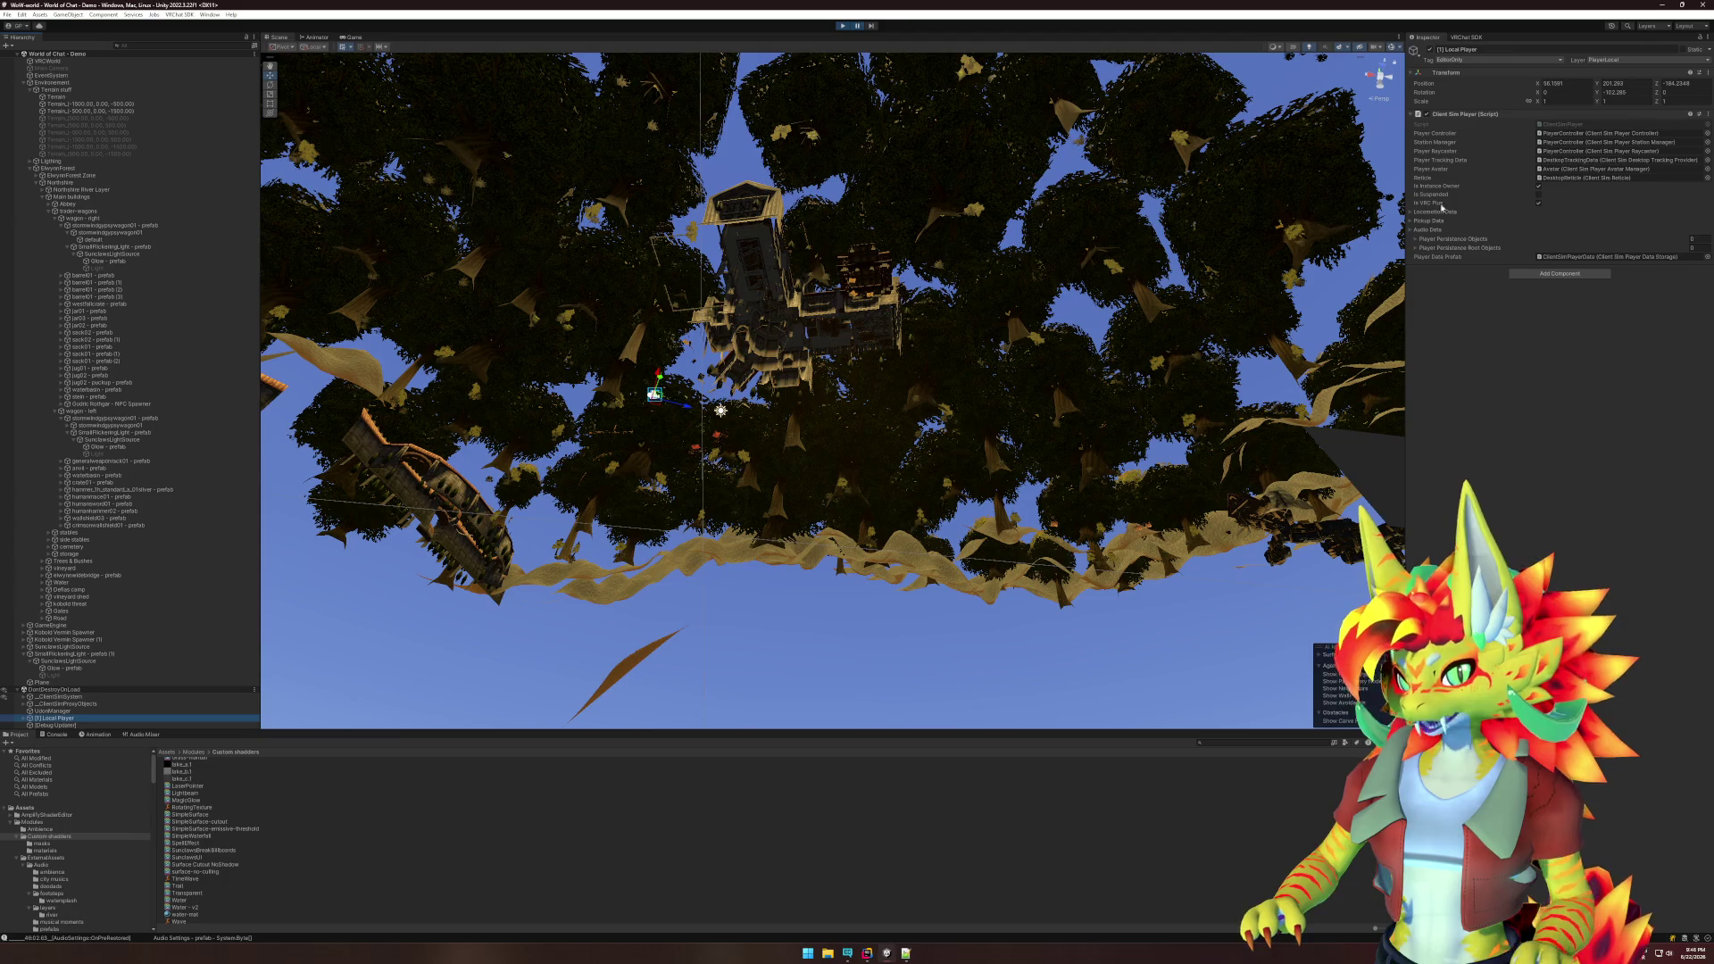
{"action": "left_click", "coordinate": [1572, 83]}
{"action": "type", "text": "0"}
{"action": "key", "text": "Tab"}
{"action": "type", "text": "0"}
{"action": "key", "text": "Tab"}
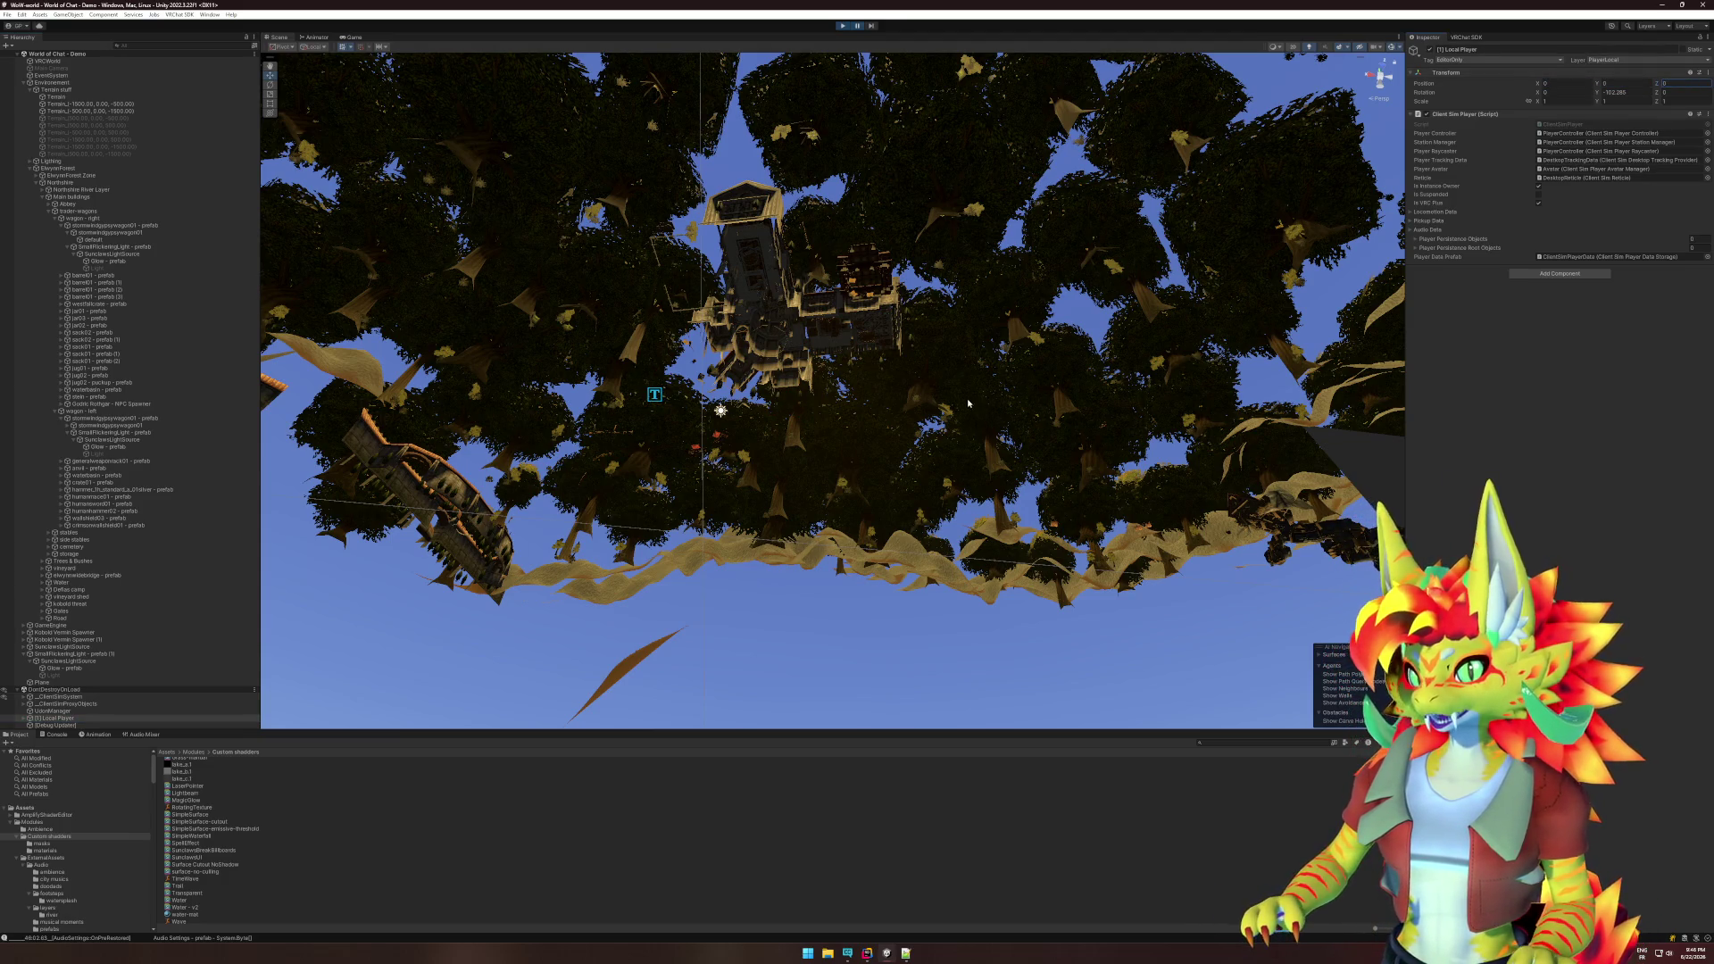
{"action": "key", "text": "f"}
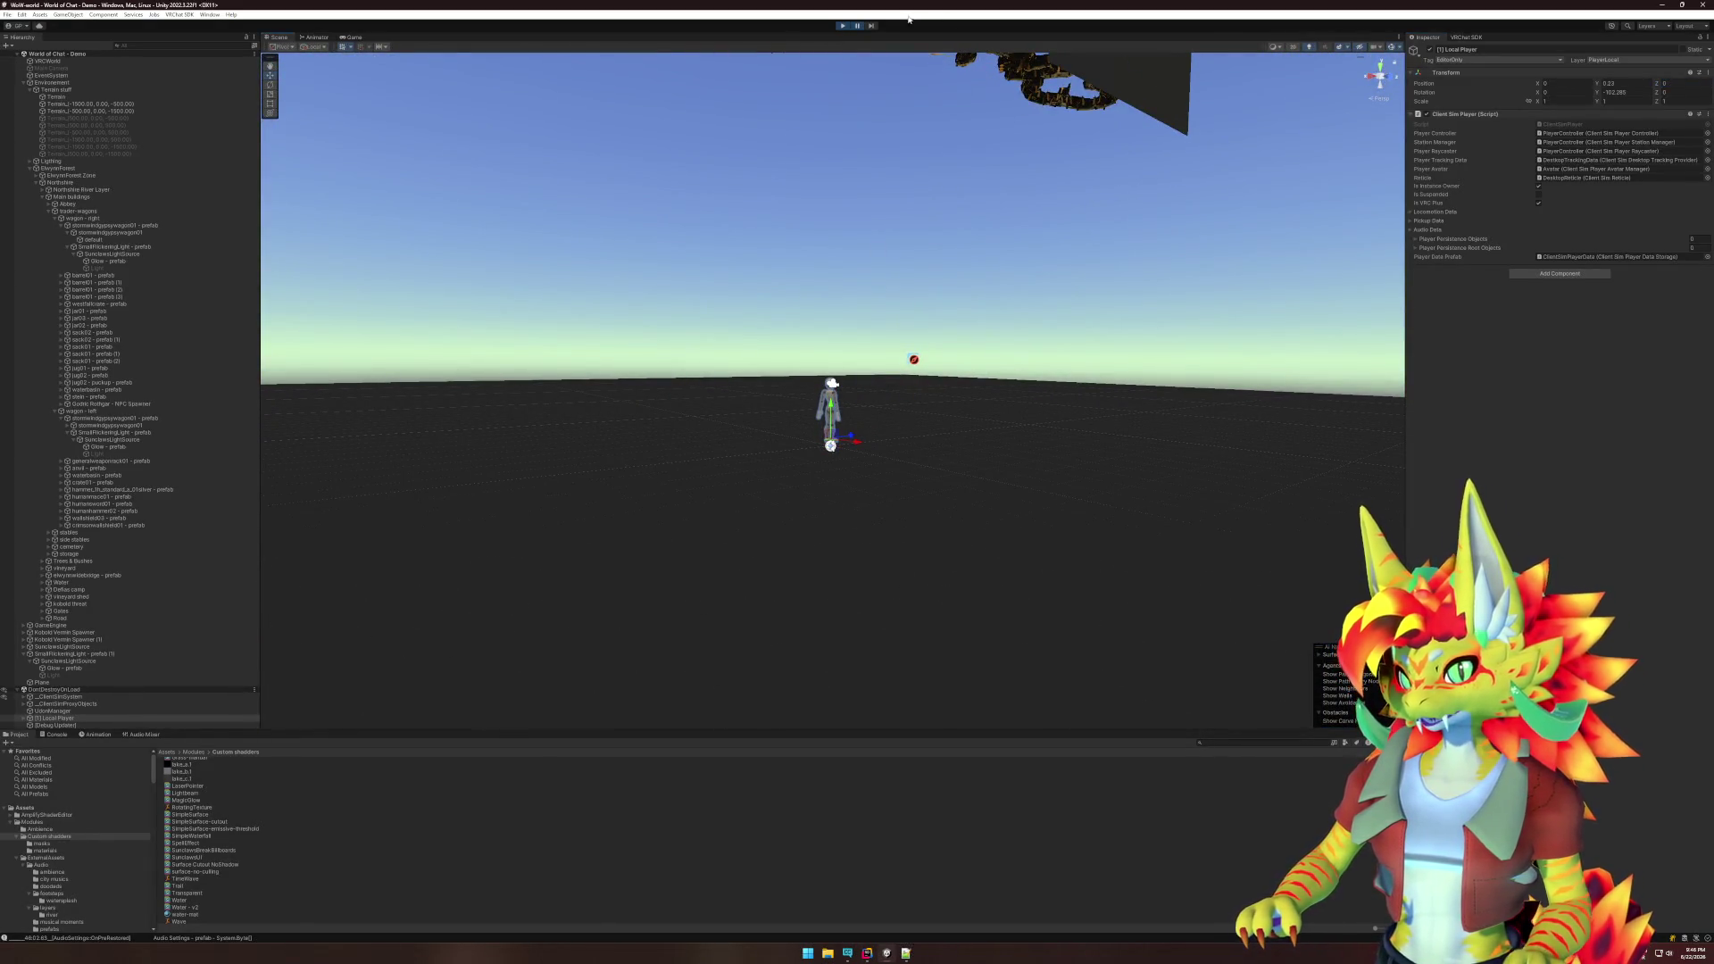
{"action": "key", "text": "super"}
{"action": "key", "text": "Escape"}
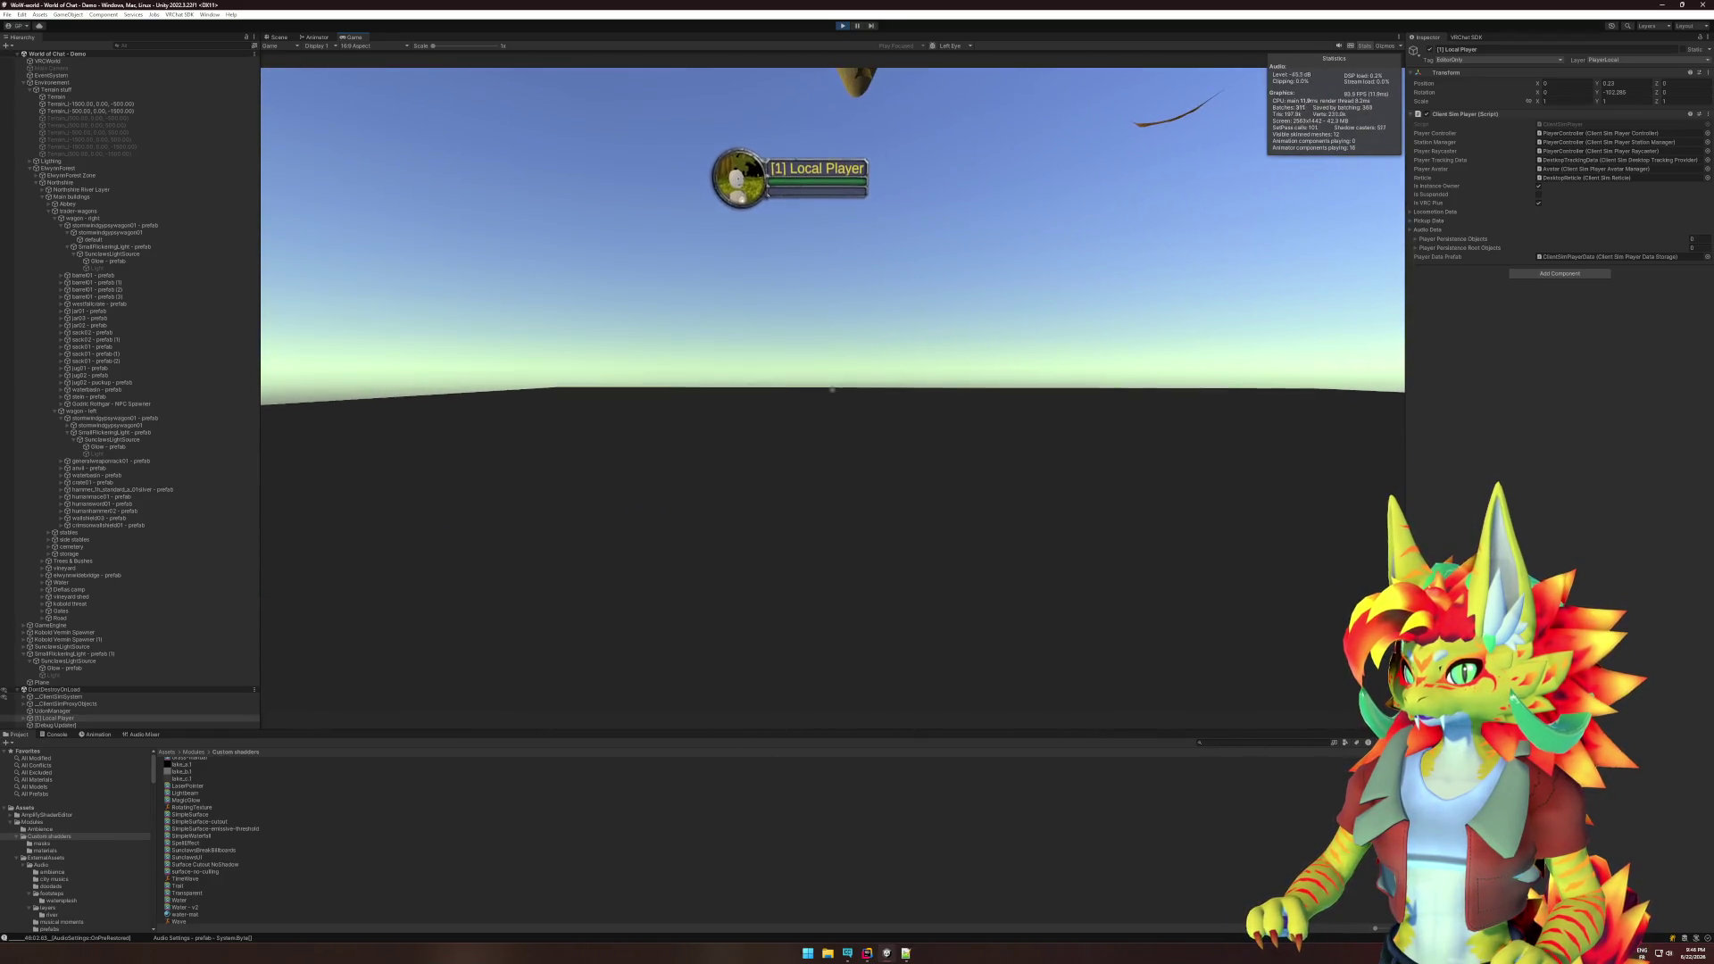
- Set the Glow lantern's material shader to Sunclaws > BillboardGlow
{"action": "key", "text": "super"}
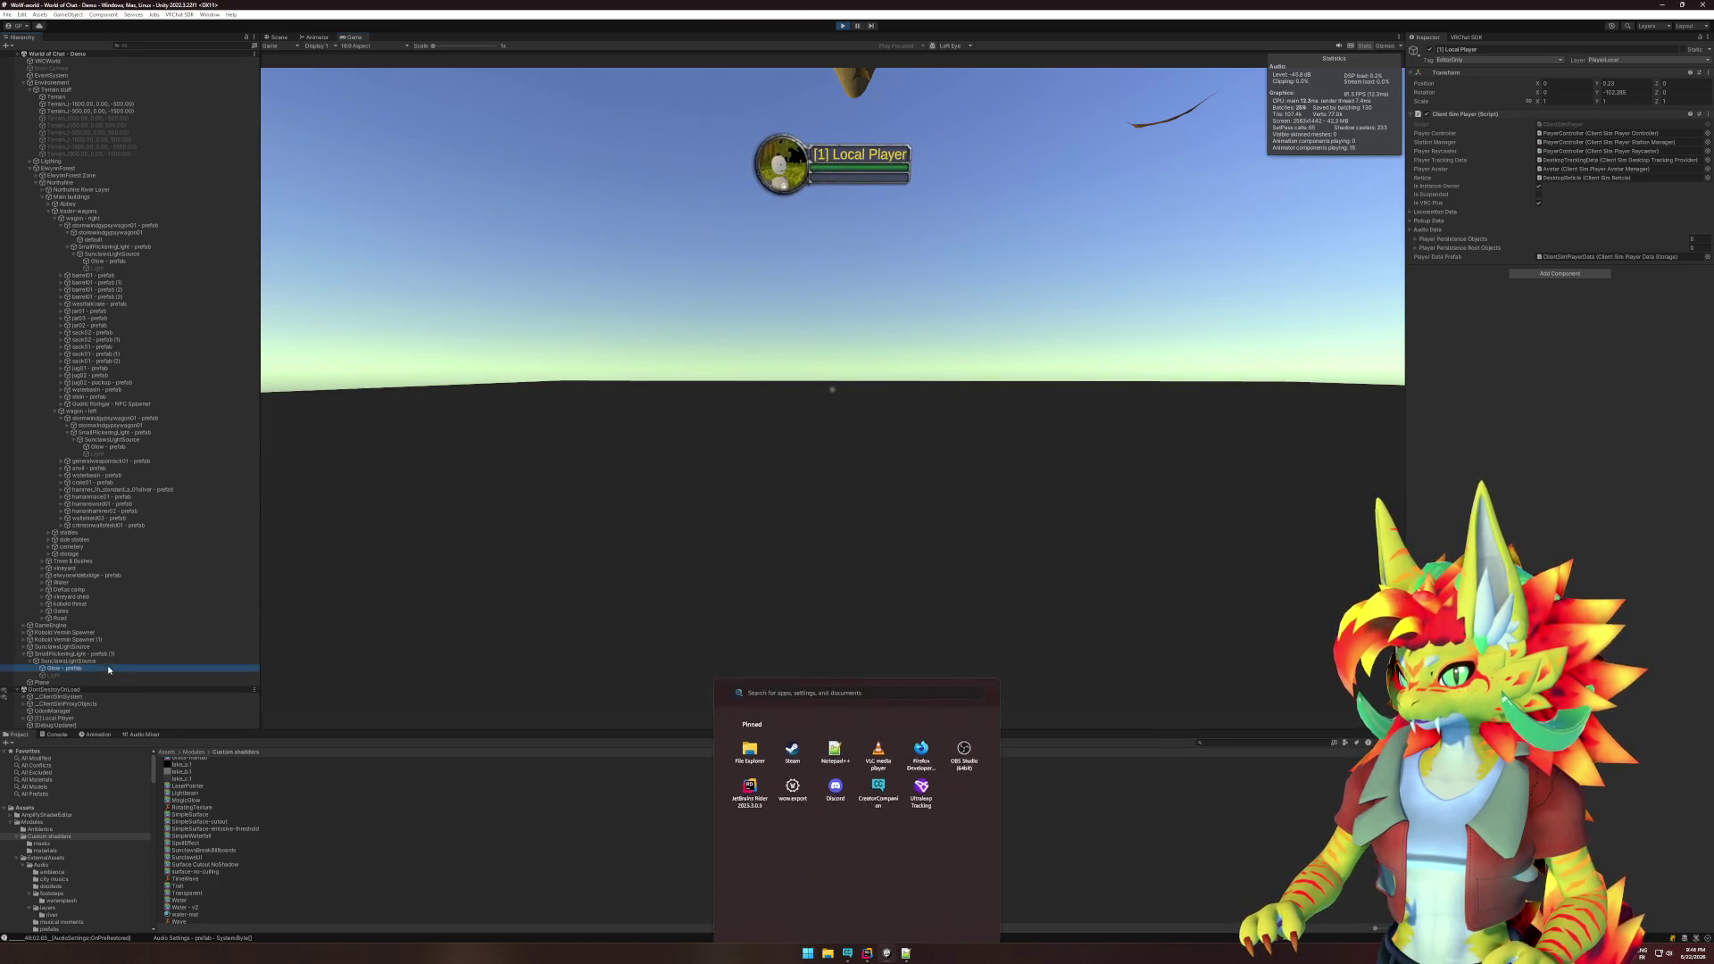
{"action": "left_click", "coordinate": [109, 670]}
{"action": "left_click", "coordinate": [1543, 405]}
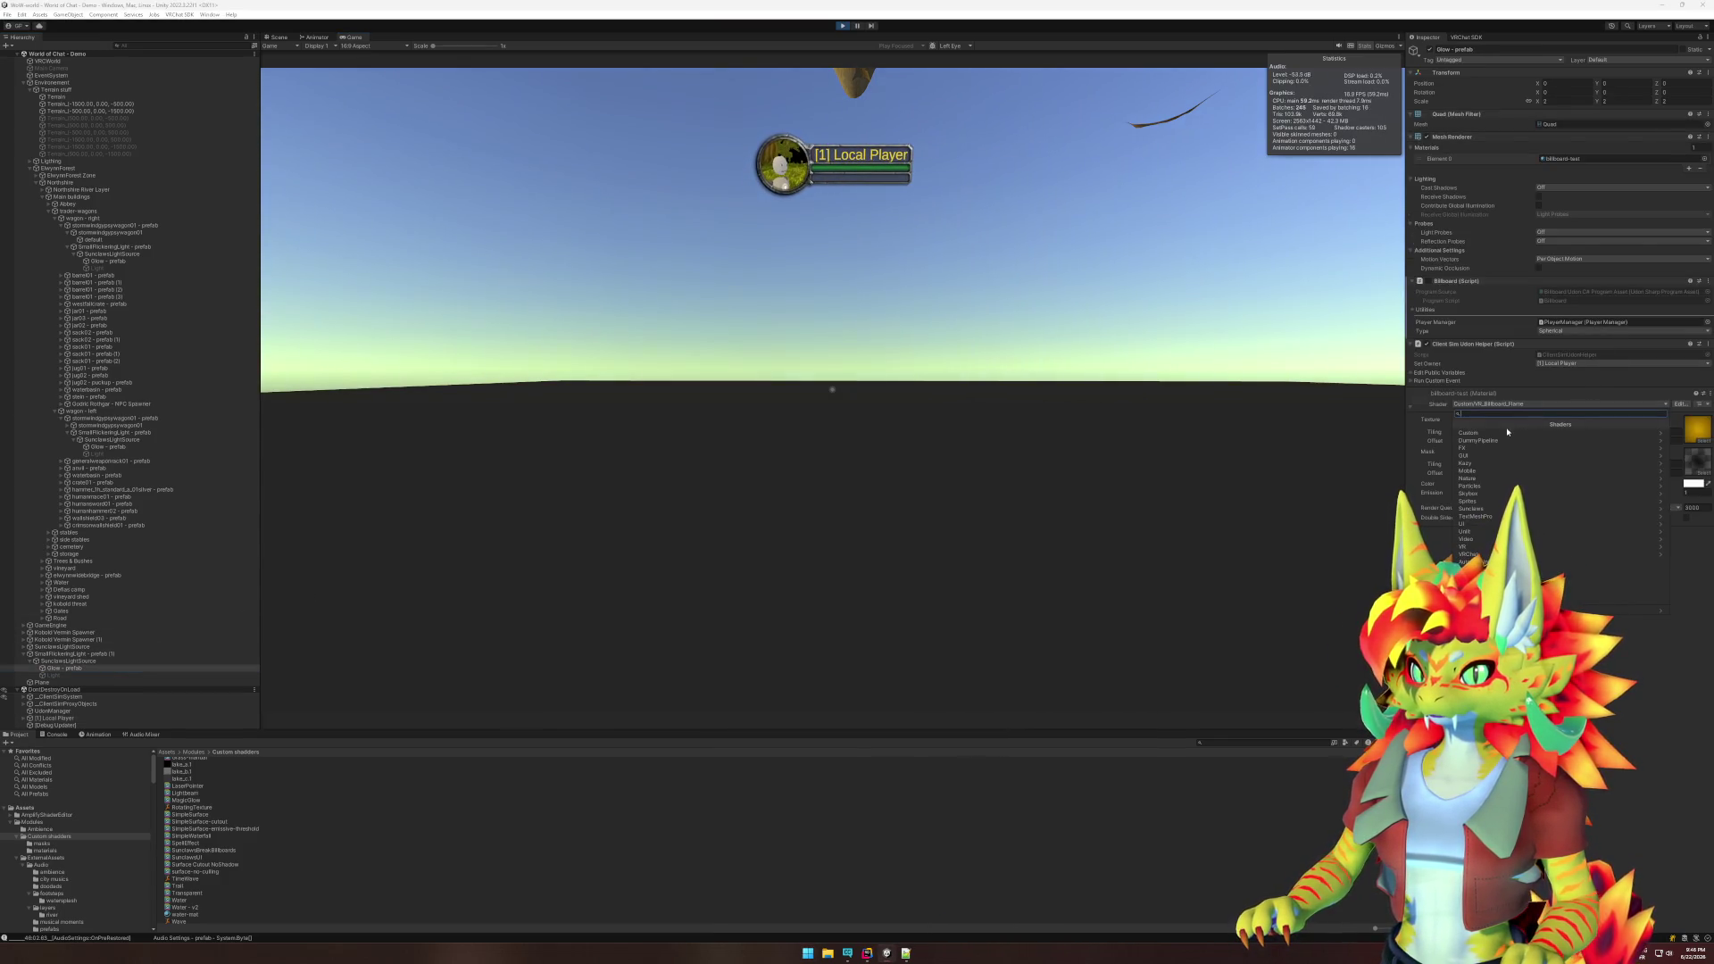
{"action": "left_click", "coordinate": [1500, 508]}
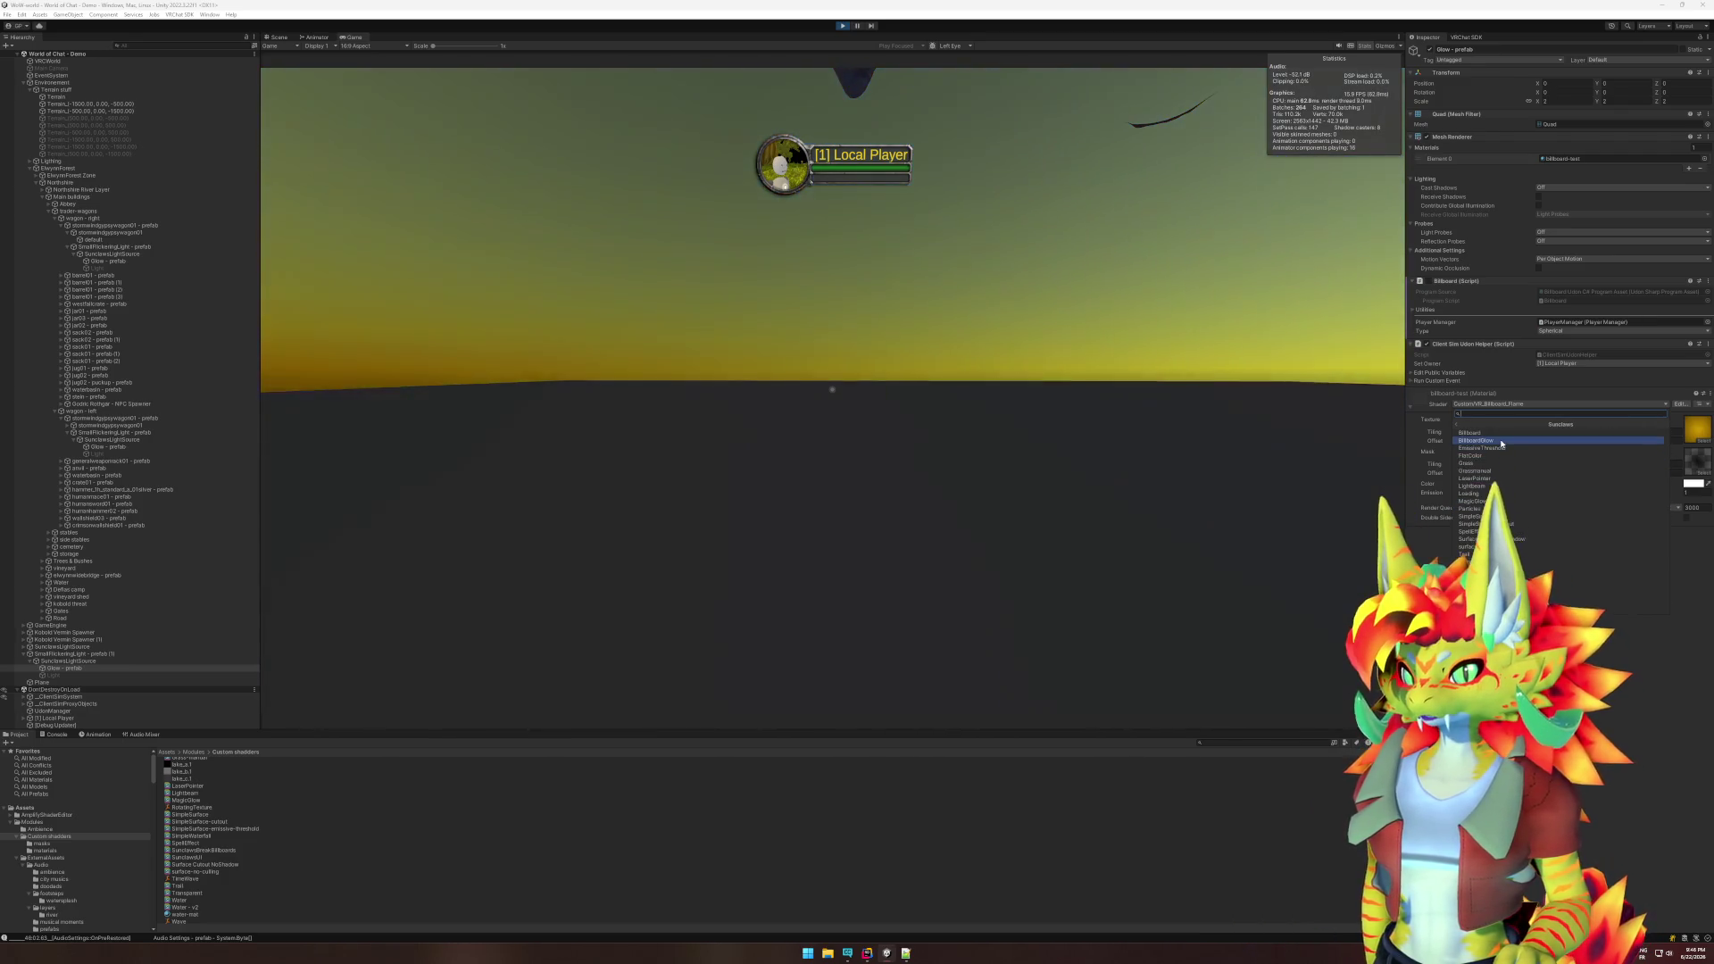
{"action": "left_click", "coordinate": [1502, 441]}
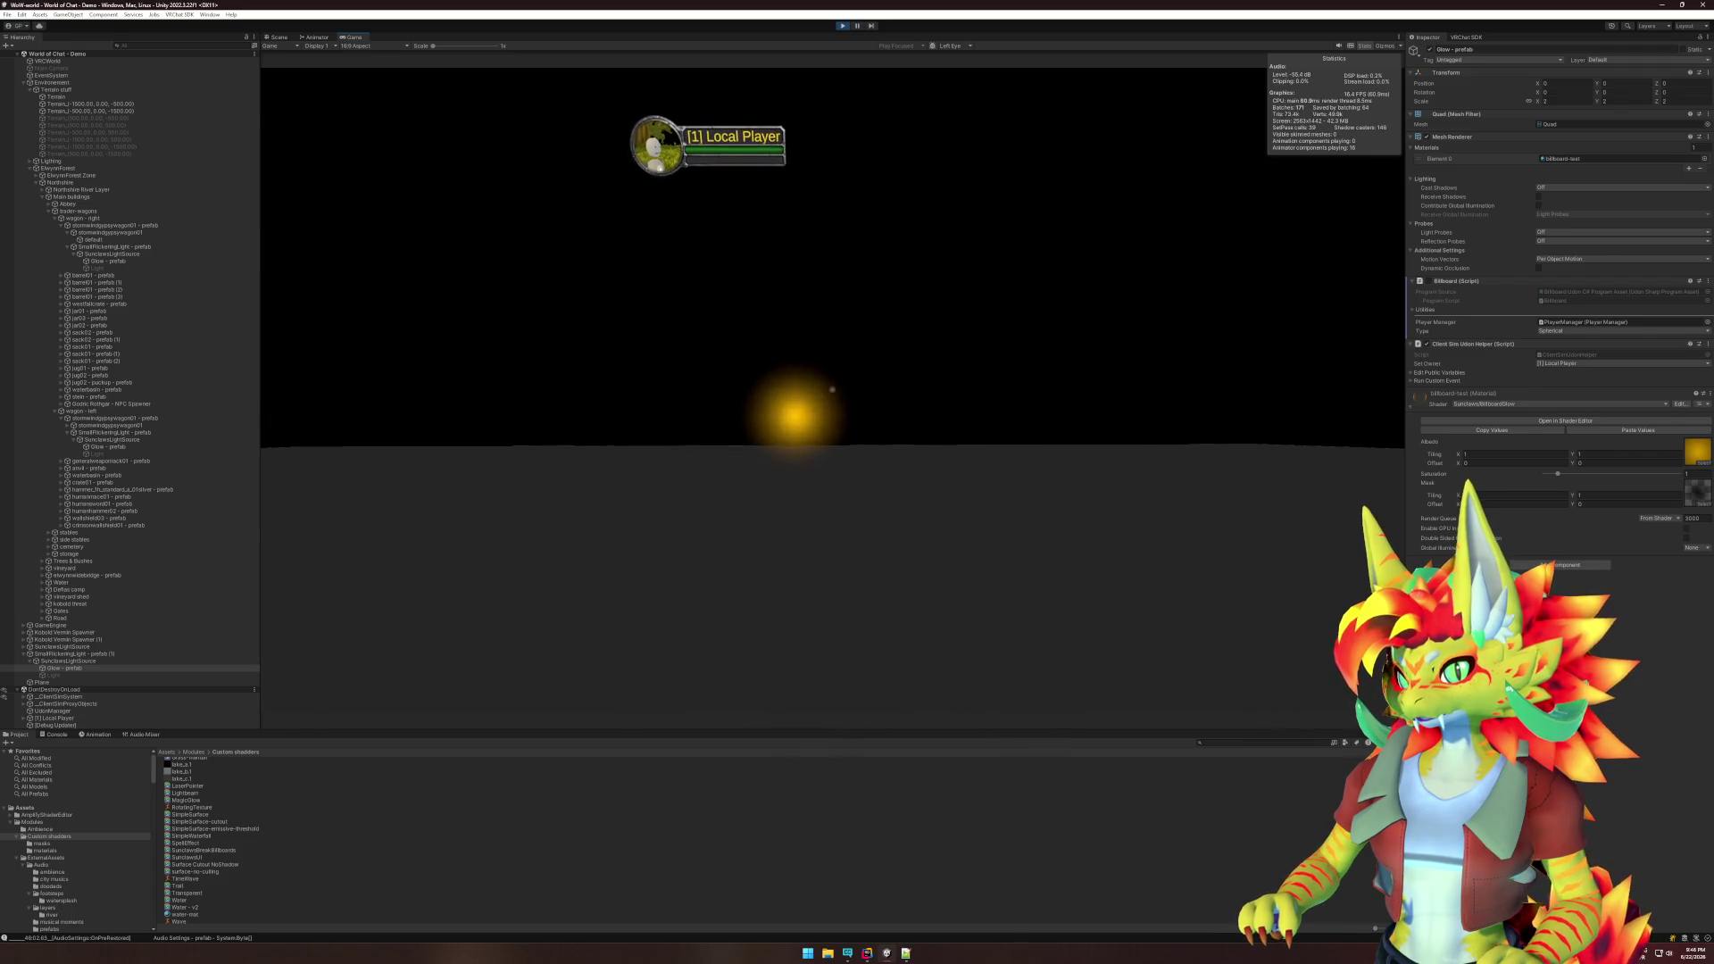
{"action": "key", "text": "super"}
{"action": "key", "text": "Escape"}
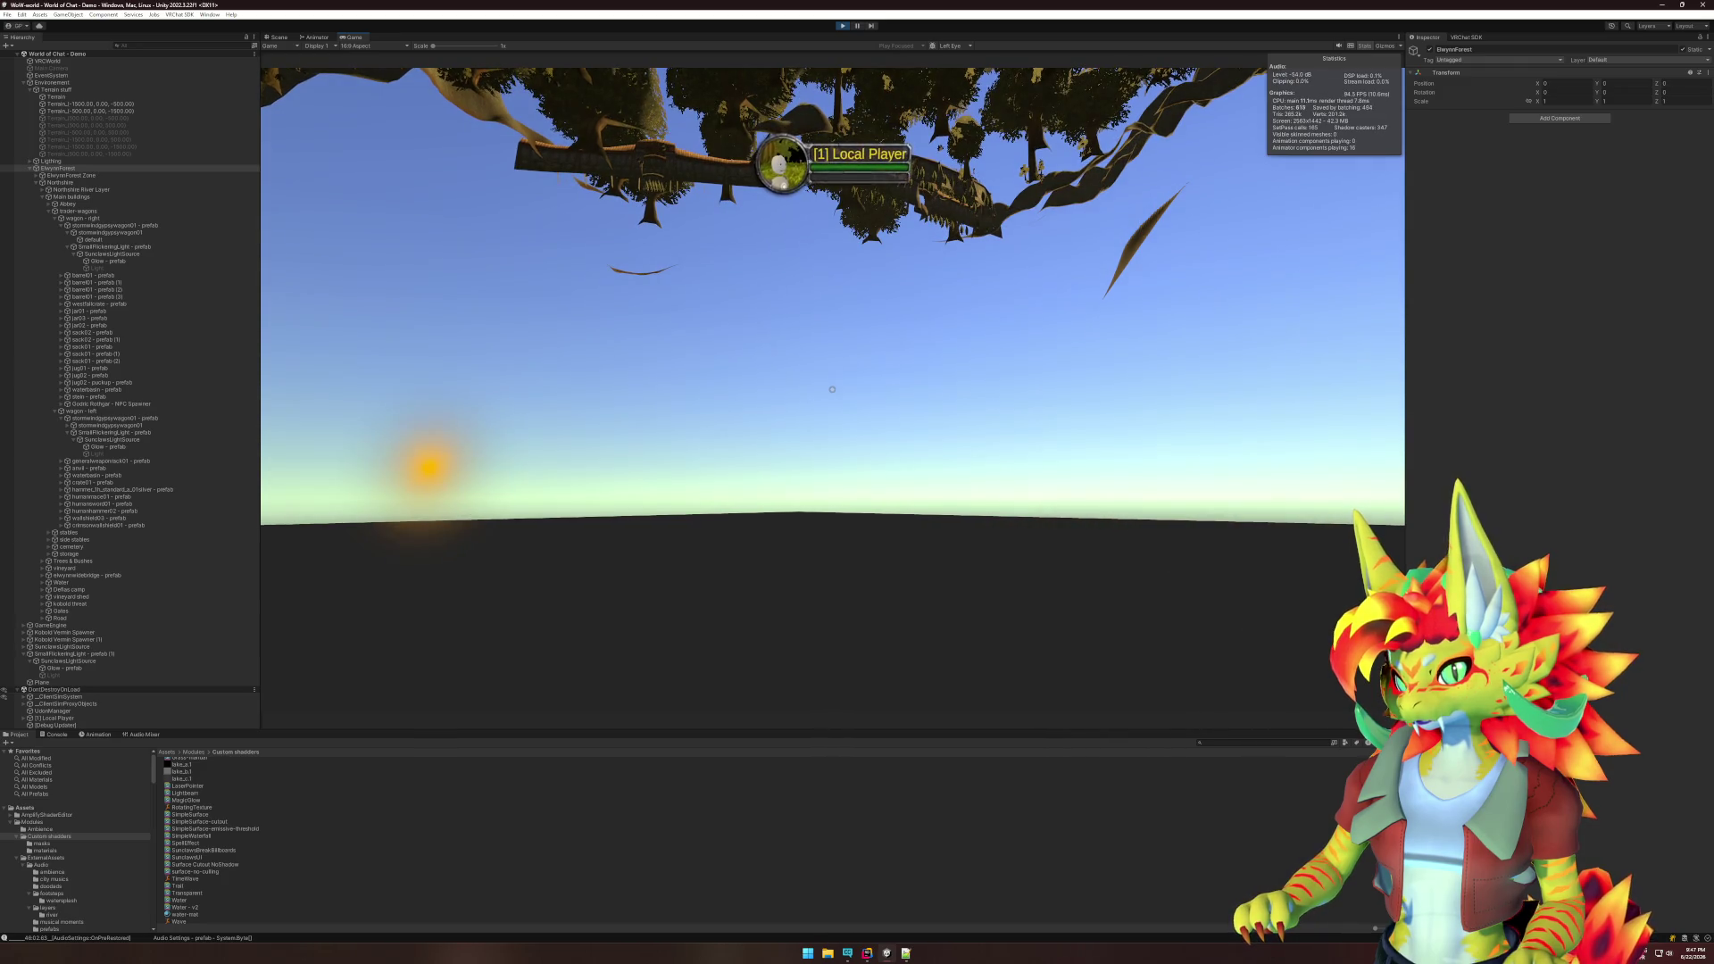
- Inspect the Glow lantern in both the Scene and Game views, then bring up Rider
{"action": "key", "text": "super"}
{"action": "left_click", "coordinate": [116, 669]}
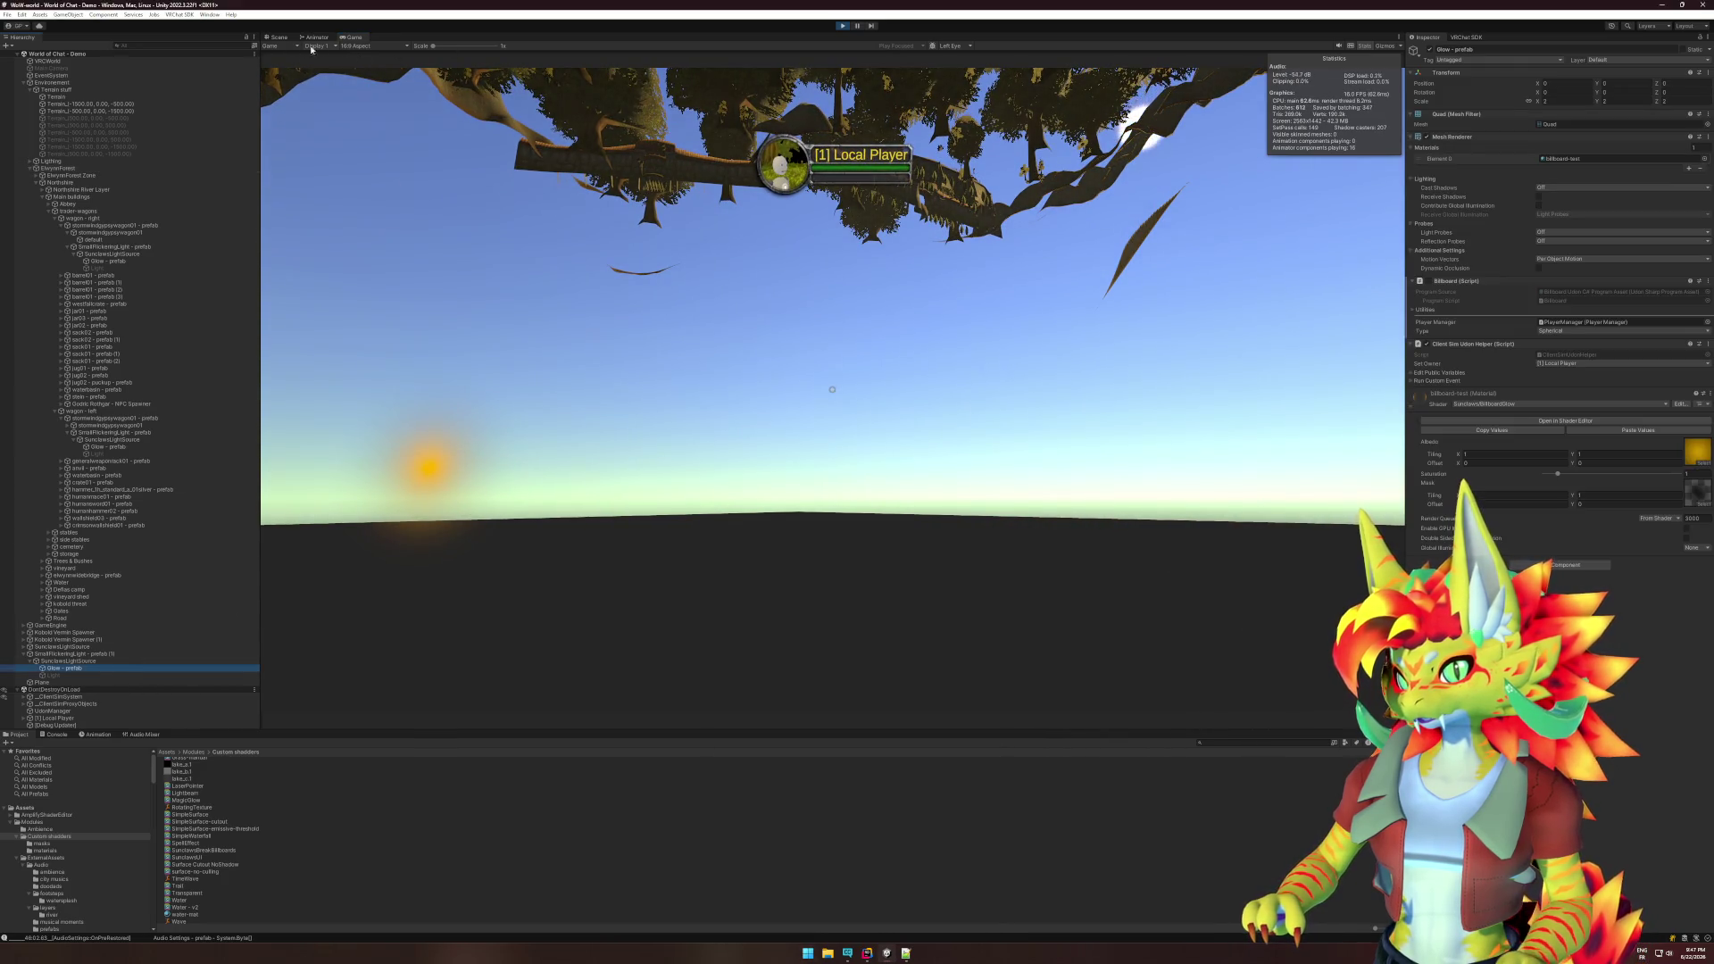
{"action": "left_click", "coordinate": [276, 39]}
{"action": "mouse_move", "coordinate": [564, 252]}
{"action": "left_mouse_down"}
{"action": "mouse_move", "coordinate": [750, 321]}
{"action": "mouse_move", "coordinate": [567, 352]}
{"action": "mouse_move", "coordinate": [567, 334]}
{"action": "mouse_move", "coordinate": [735, 429]}
{"action": "mouse_move", "coordinate": [712, 402]}
{"action": "mouse_move", "coordinate": [741, 357]}
{"action": "left_mouse_up"}
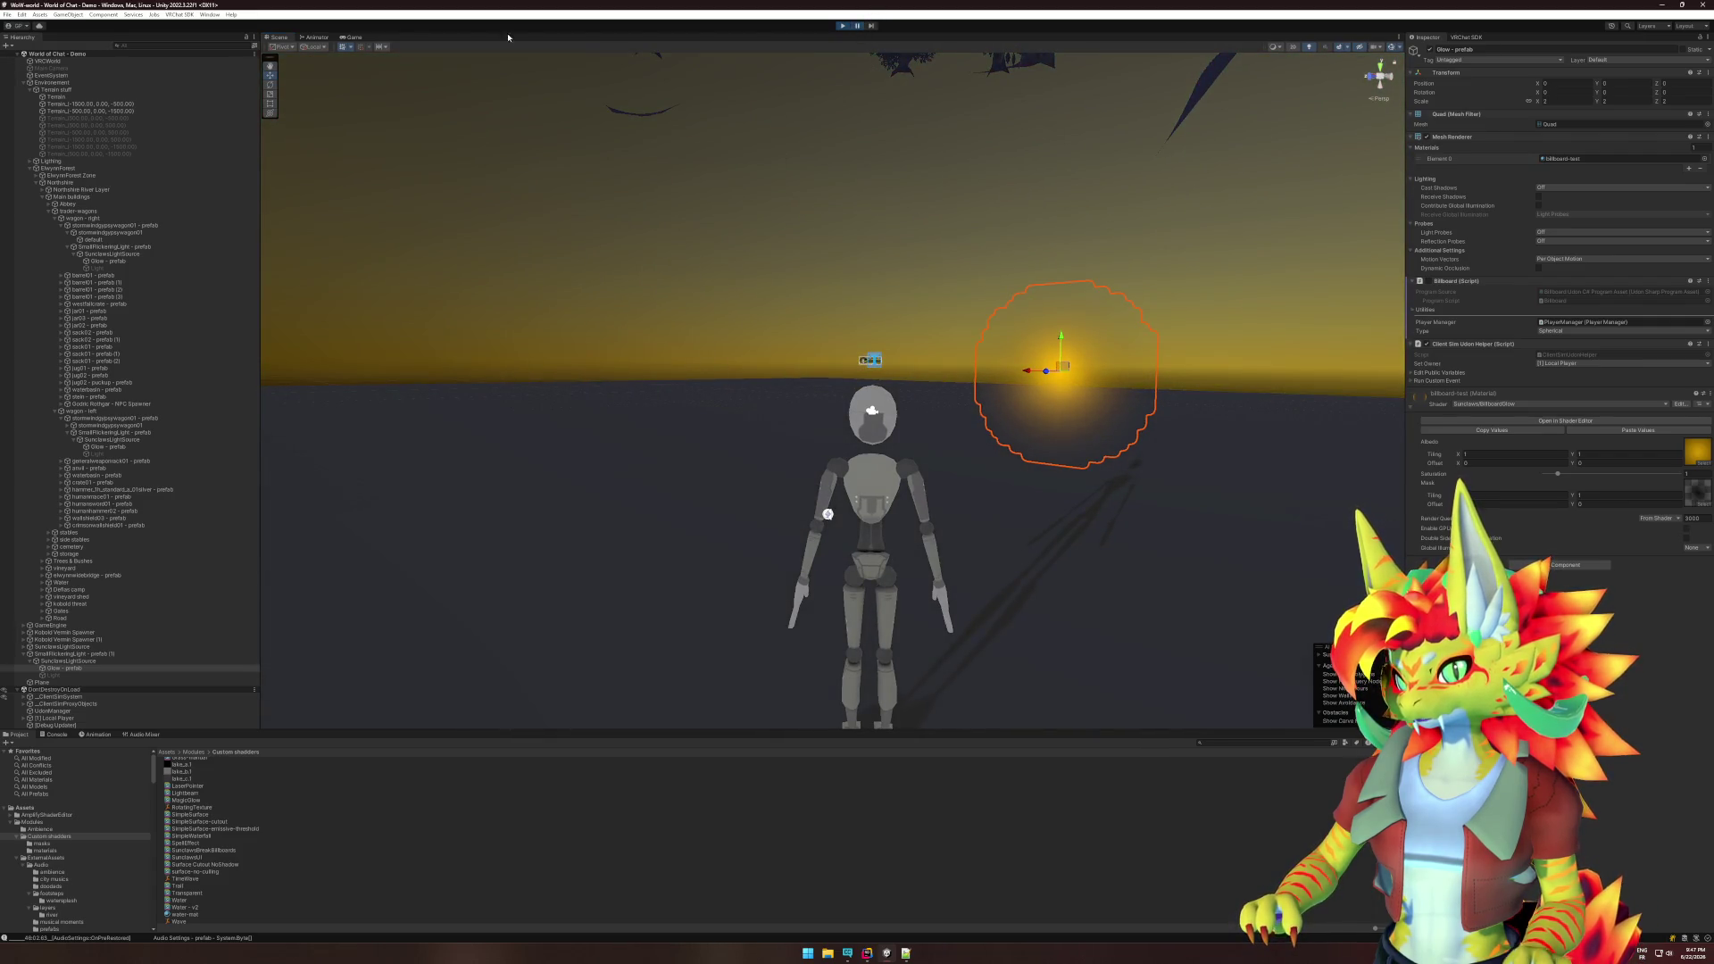
{"action": "left_click", "coordinate": [353, 38]}
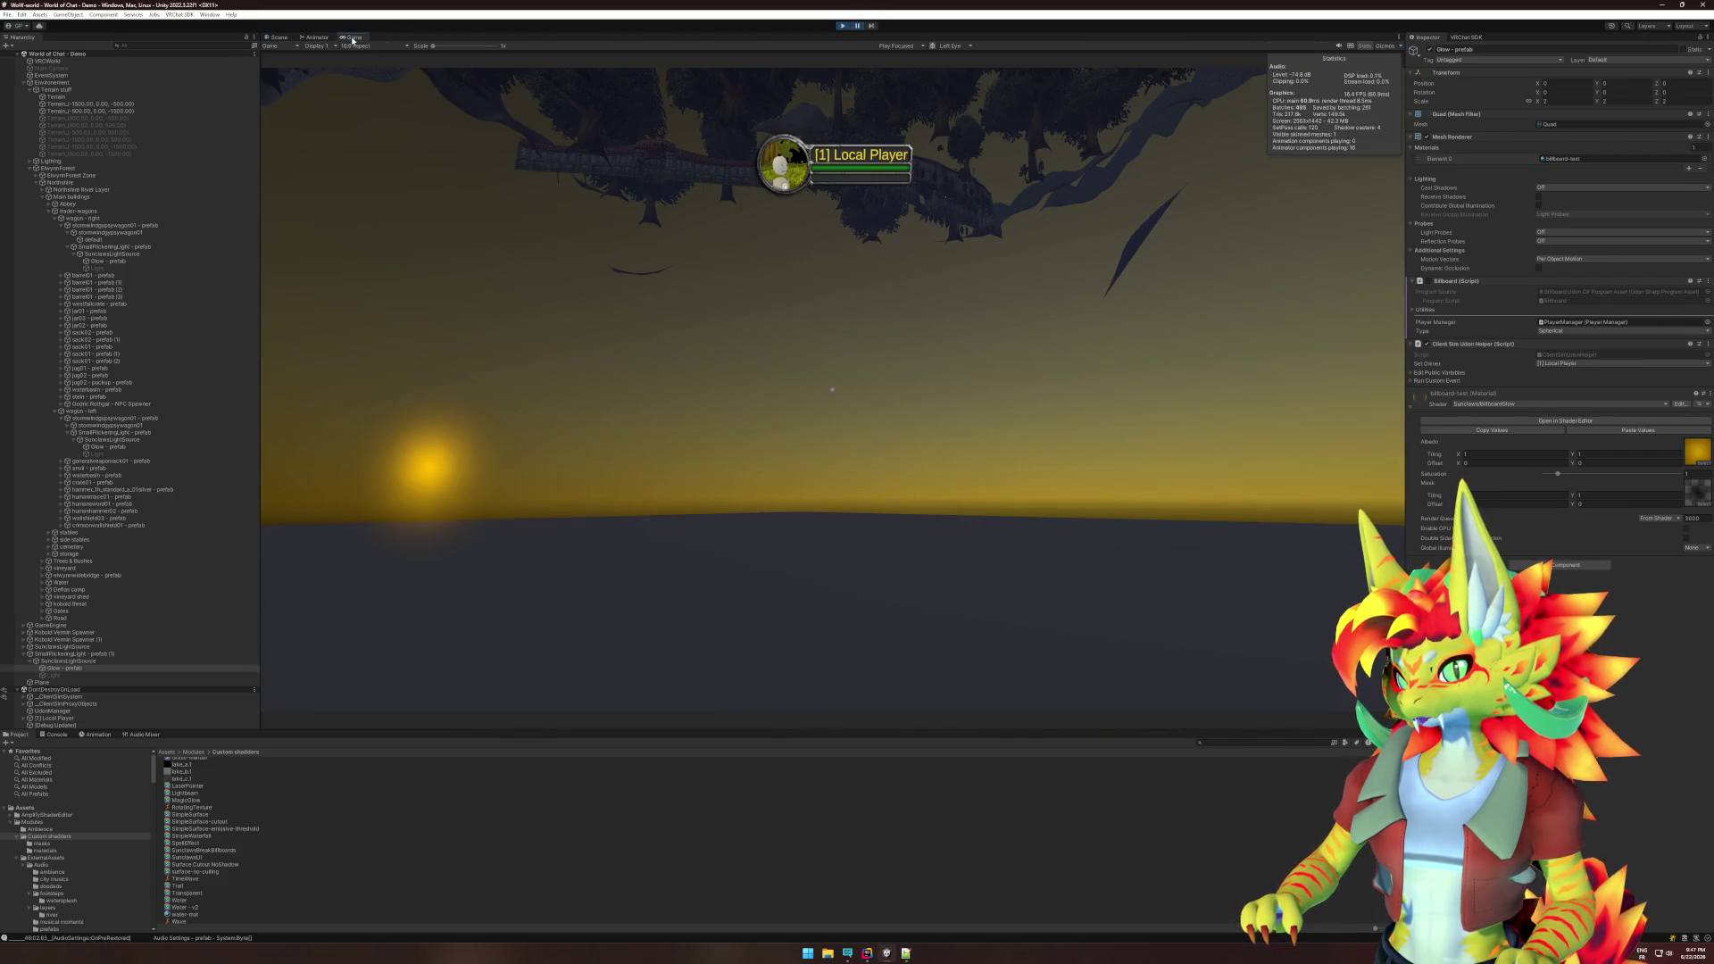
{"action": "left_click", "coordinate": [278, 37]}
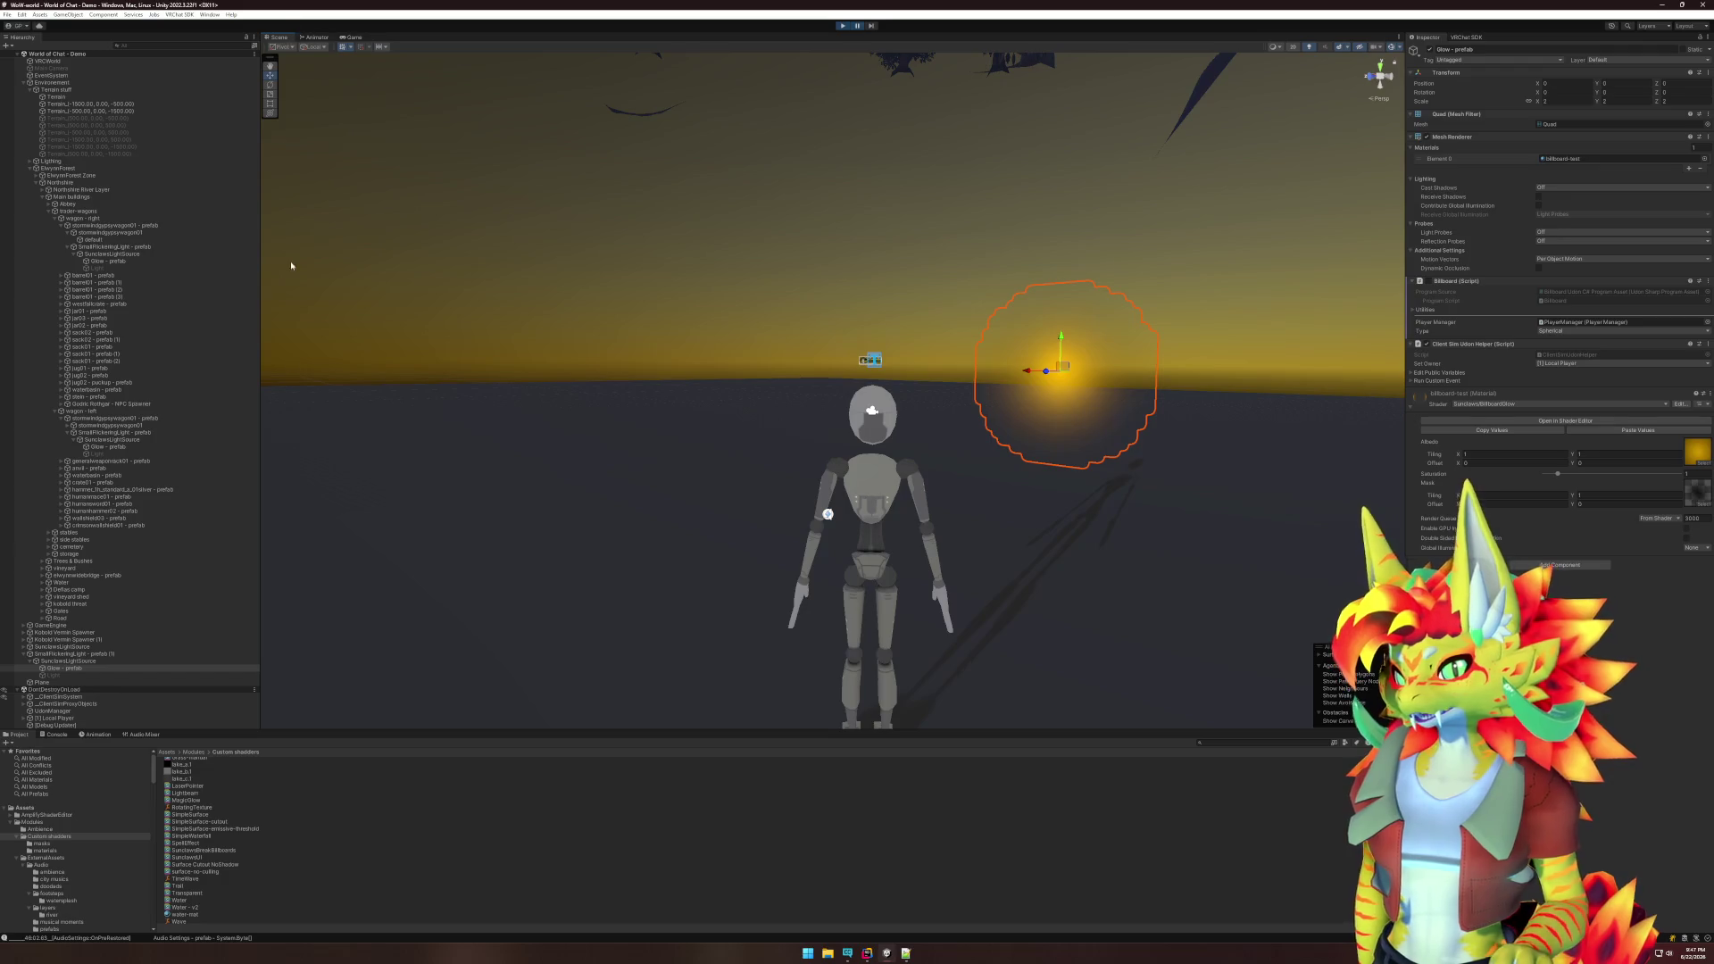
{"action": "left_click", "coordinate": [862, 958]}
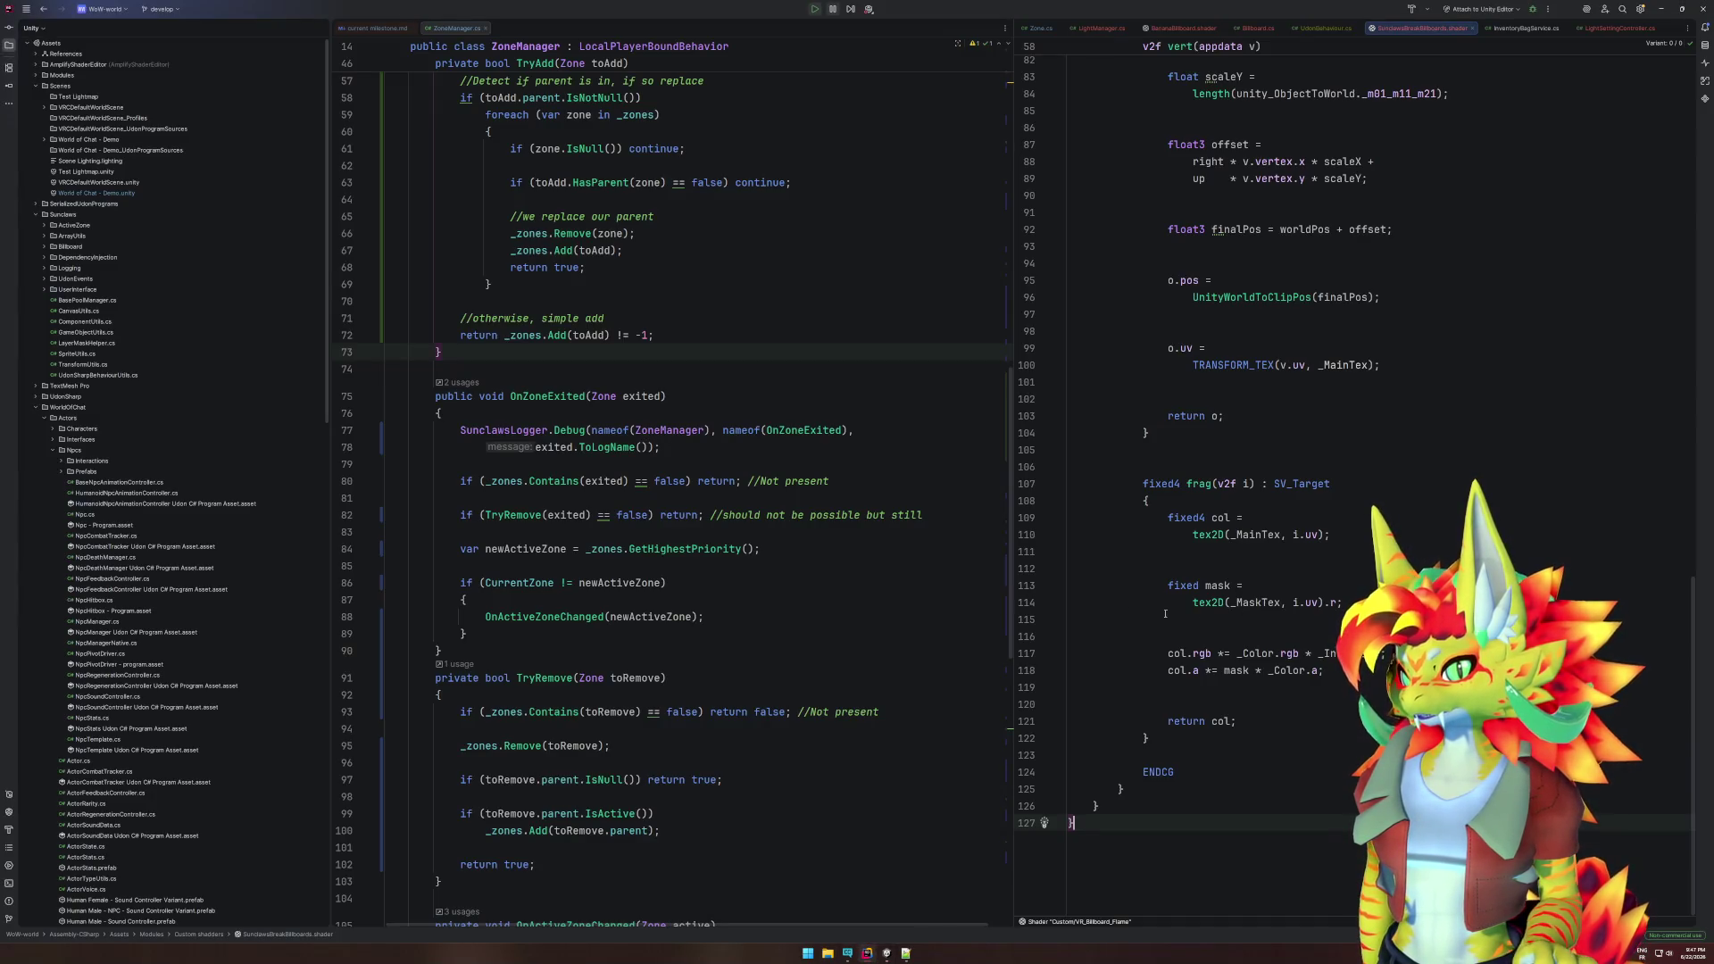
- Back in Unity, review the Billboard node's parameters in BillboardGlow, then close the graph
{"action": "left_click", "coordinate": [889, 955]}
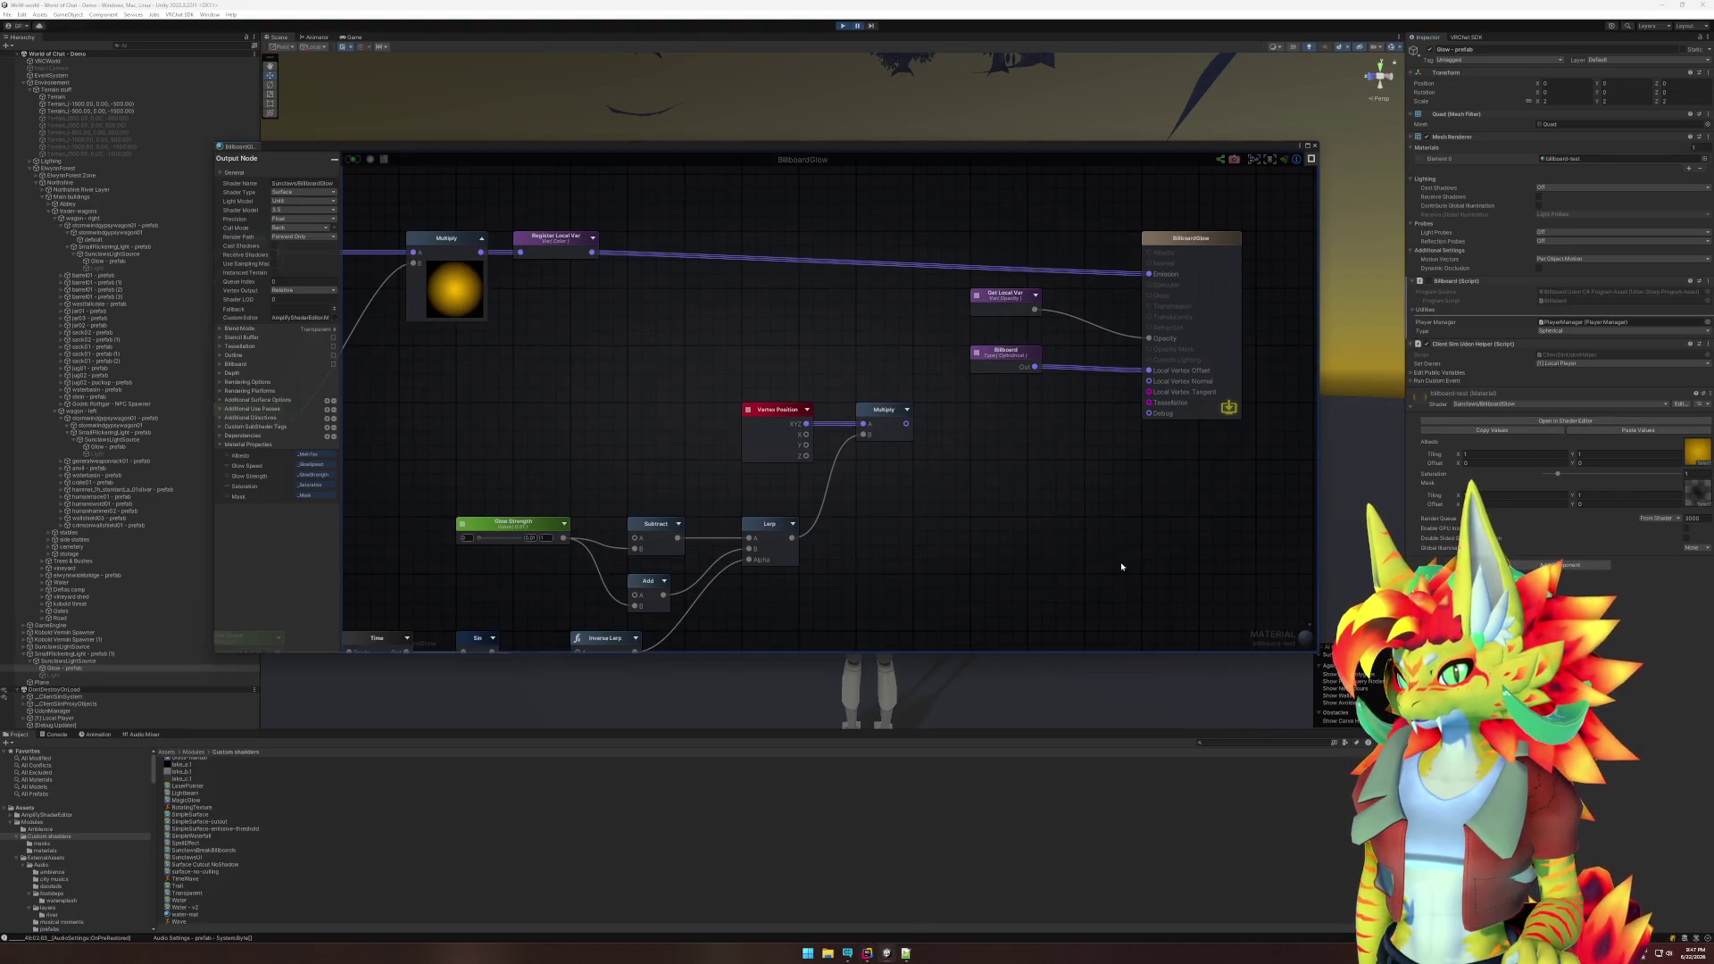
{"action": "left_click", "coordinate": [1019, 356]}
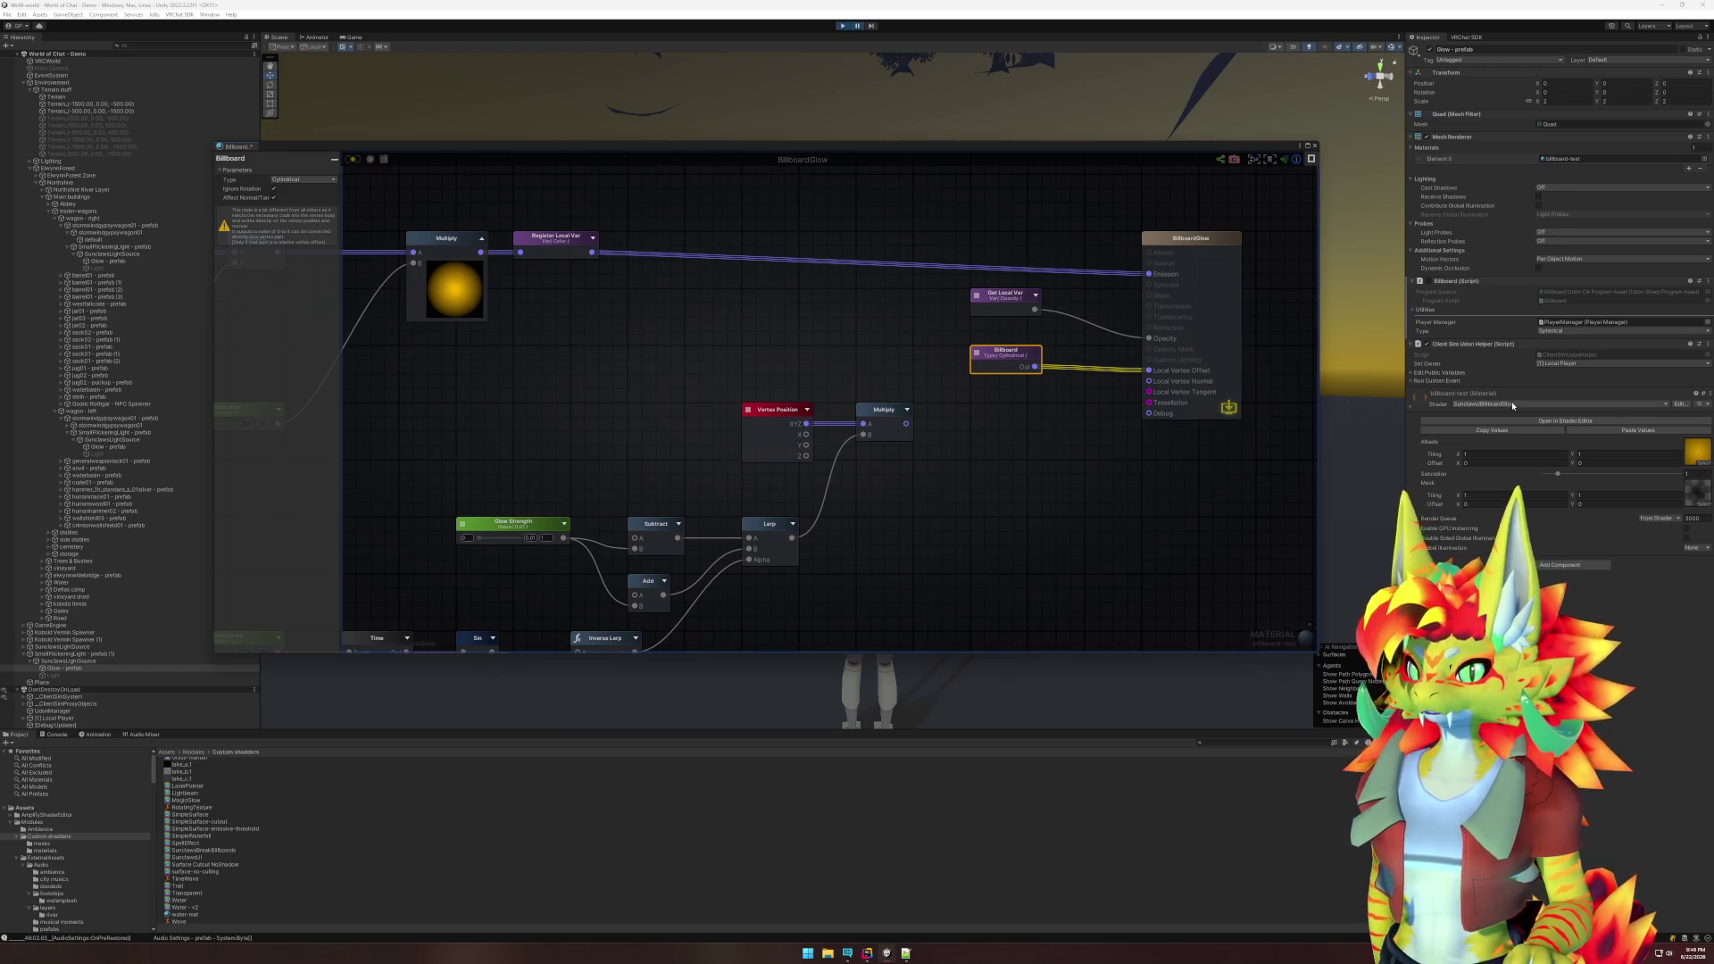
{"action": "left_click", "coordinate": [1313, 146]}
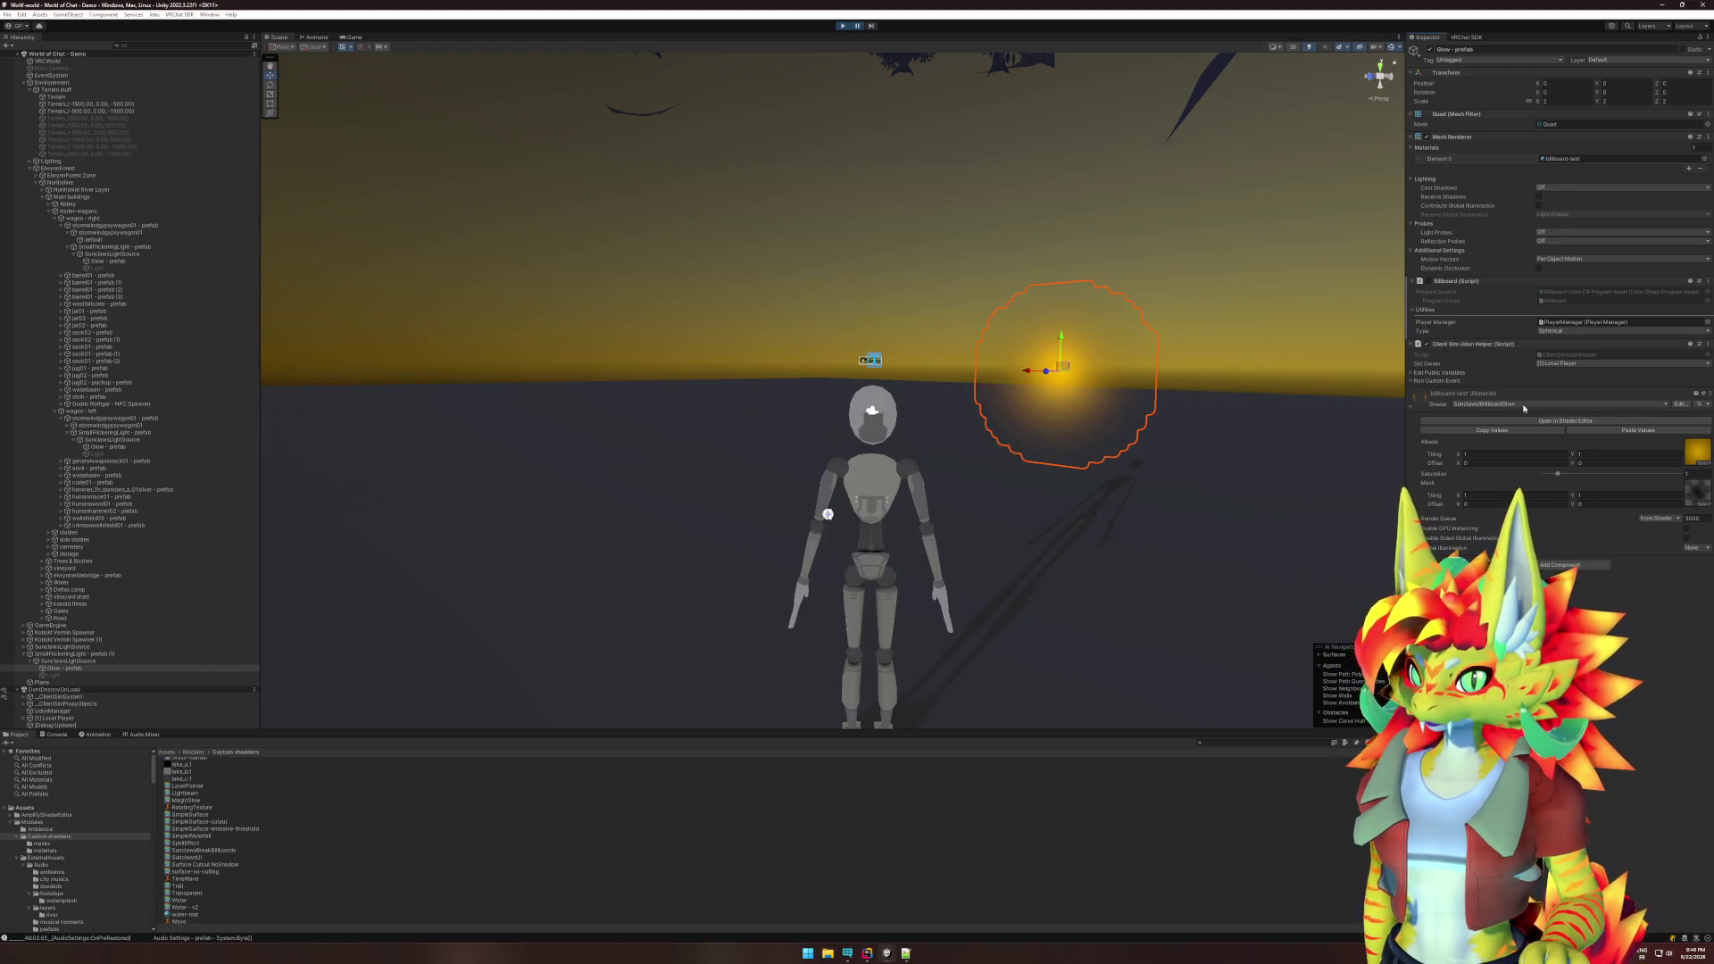
- Switch the Glow material's shader to Custom > VR_Billboard_Flare
{"action": "left_click", "coordinate": [1518, 403]}
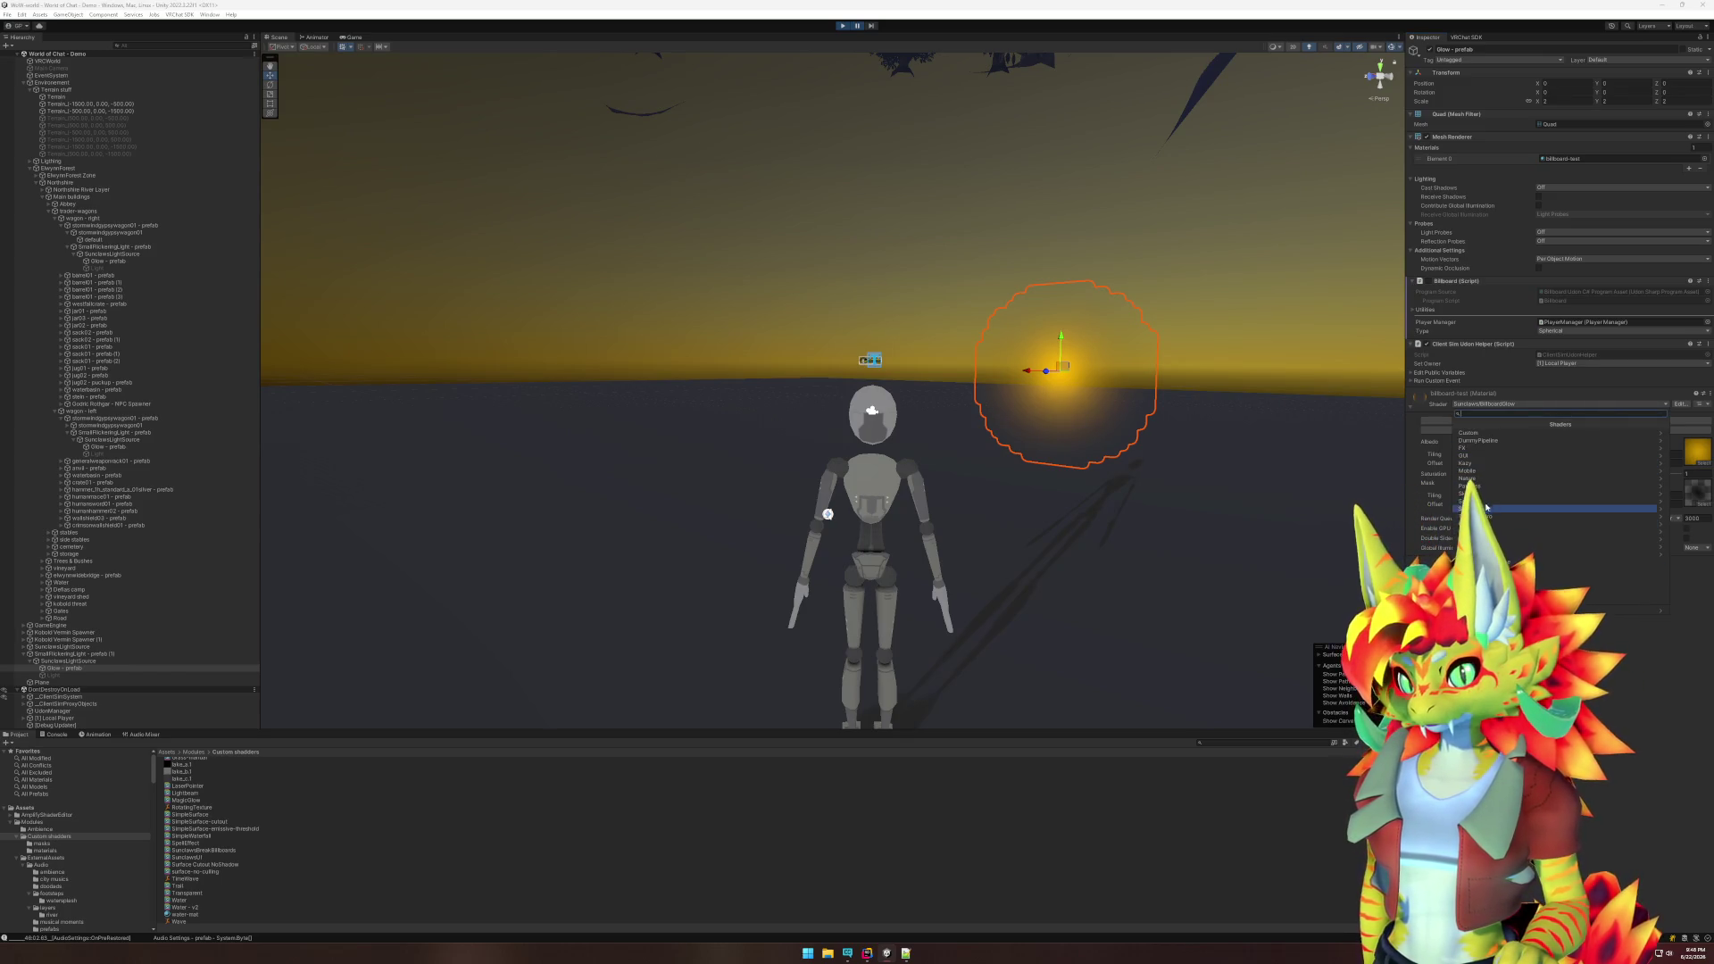
{"action": "left_click", "coordinate": [1500, 433]}
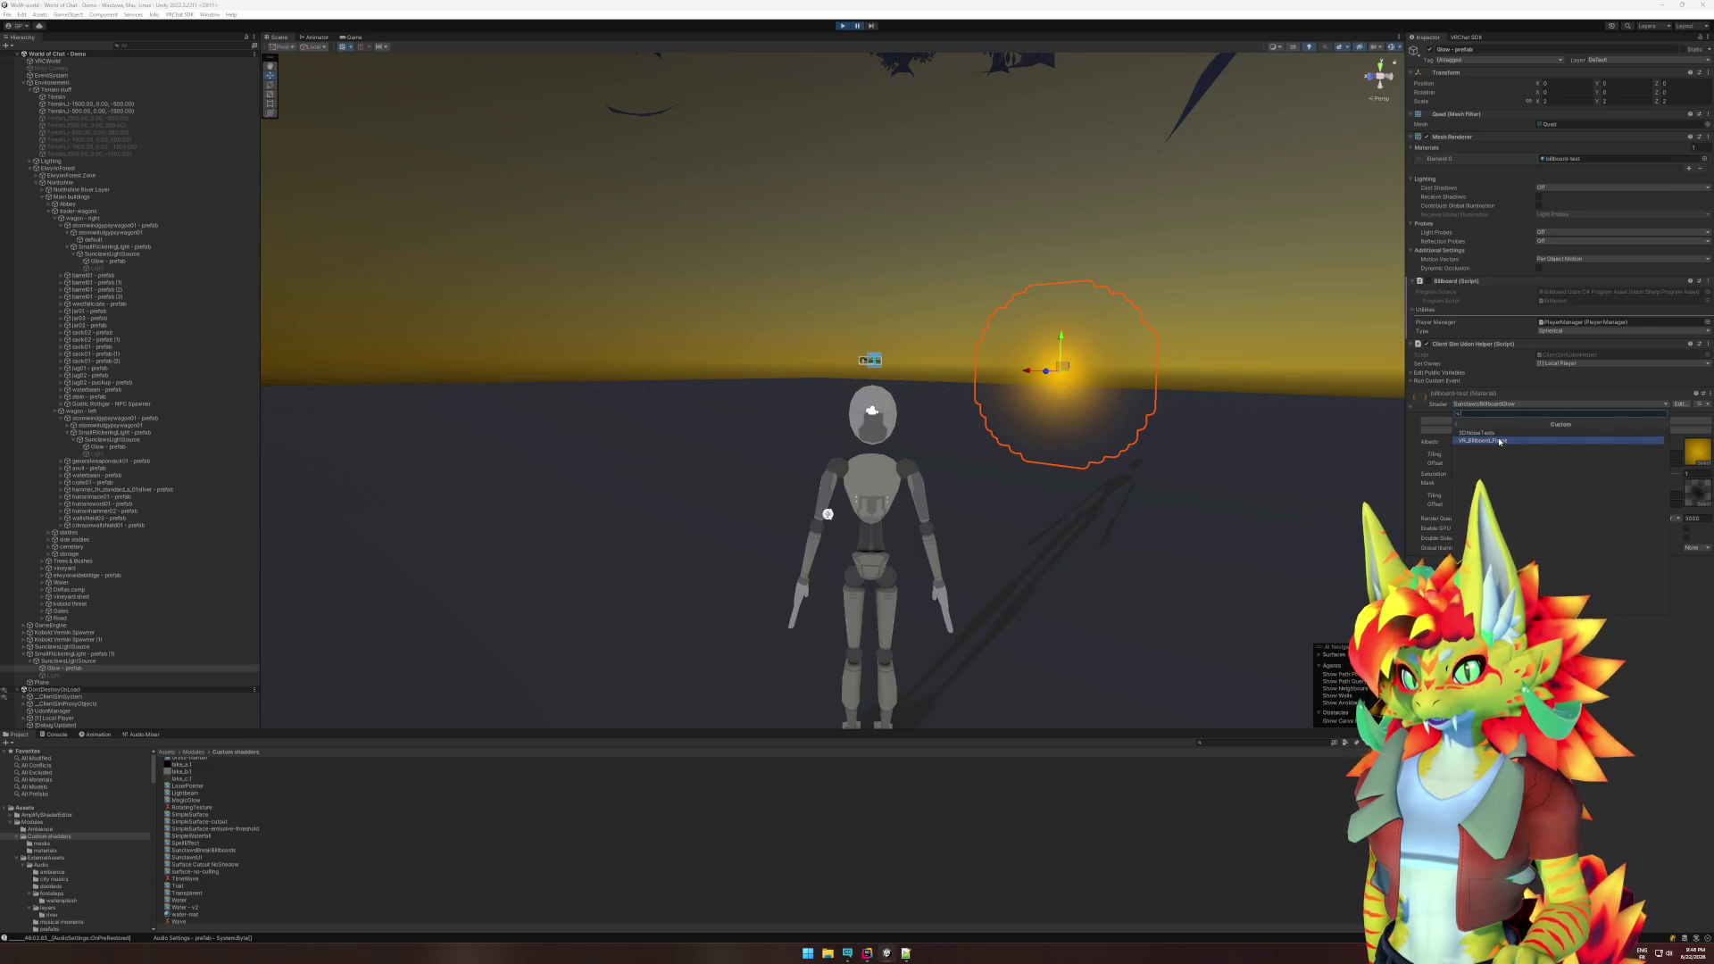
{"action": "left_click", "coordinate": [1501, 441]}
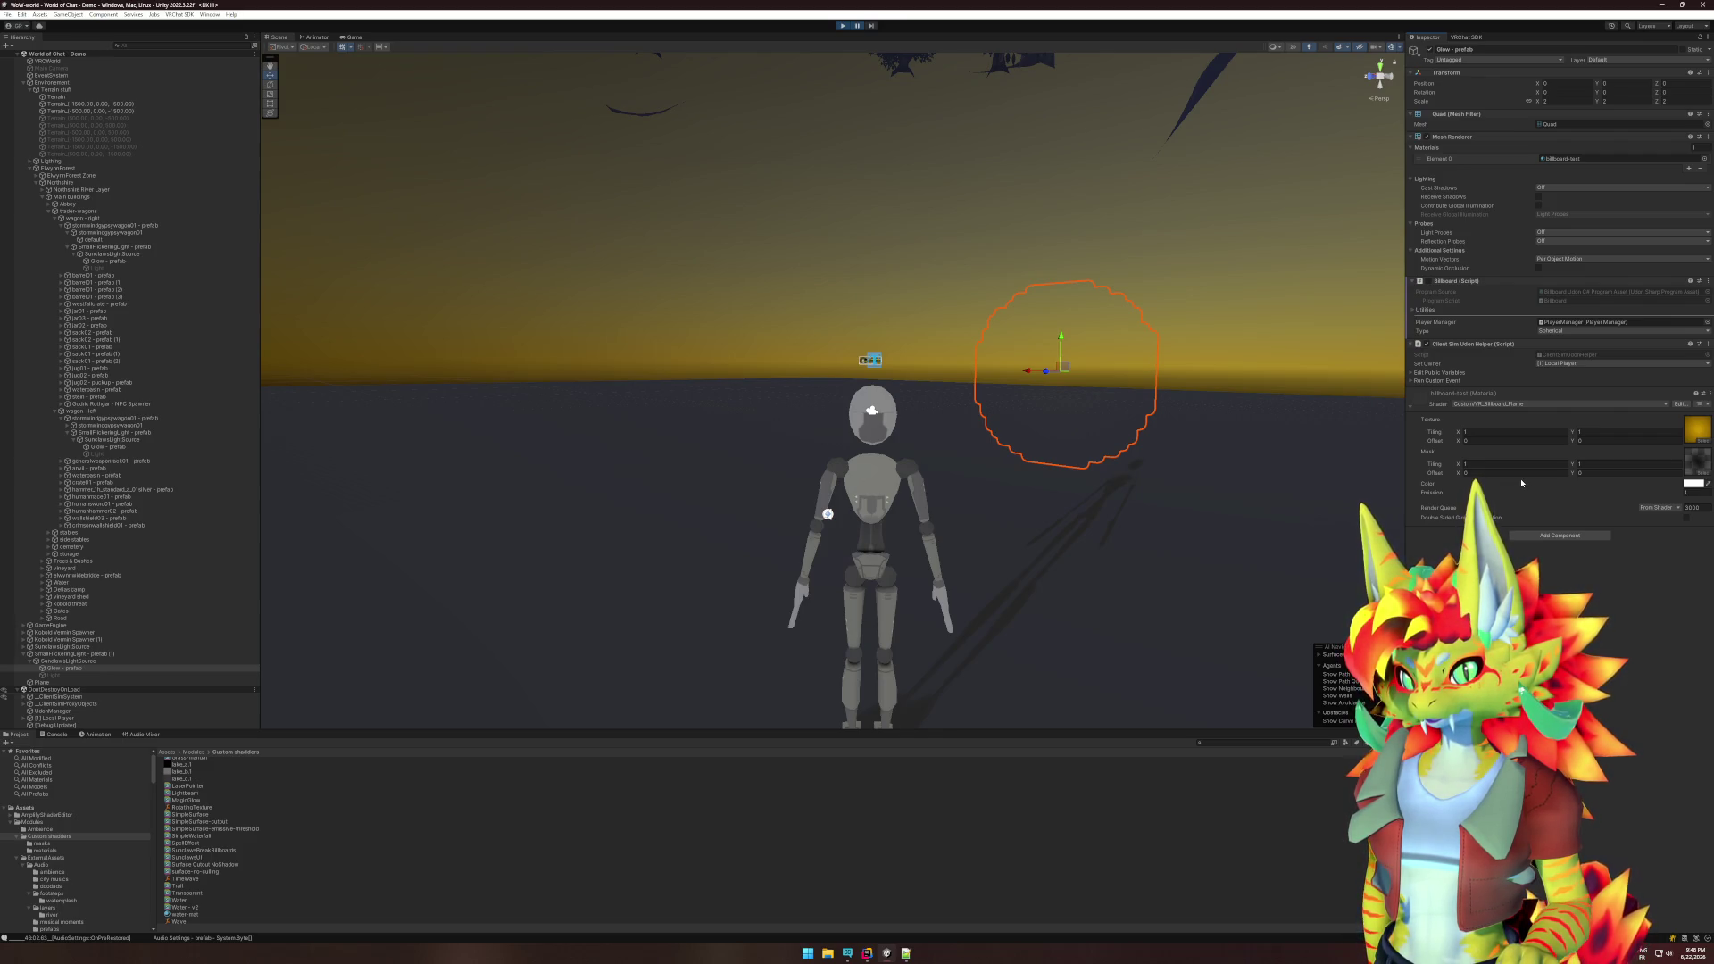
{"action": "left_click", "coordinate": [1693, 484]}
{"action": "left_click", "coordinate": [1706, 477]}
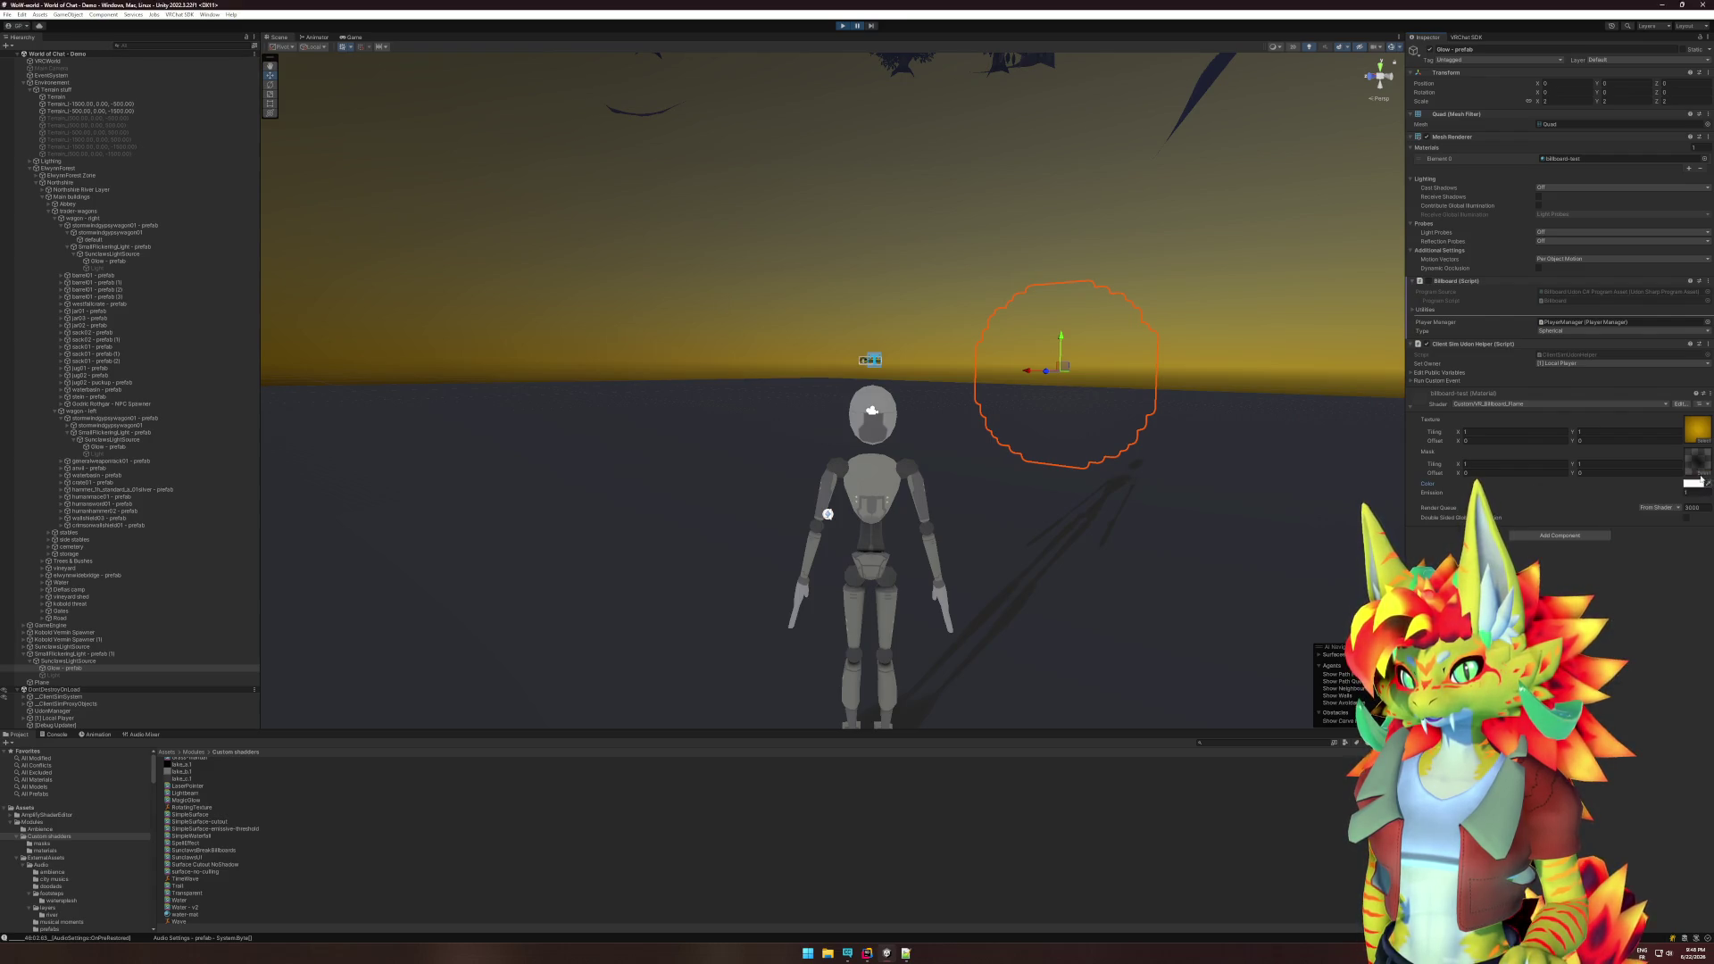
- Preview leka_b1, leka_c1, lightbeam and lead01 textures, then assign a glowing one as the Mask
{"action": "left_click", "coordinate": [1701, 469]}
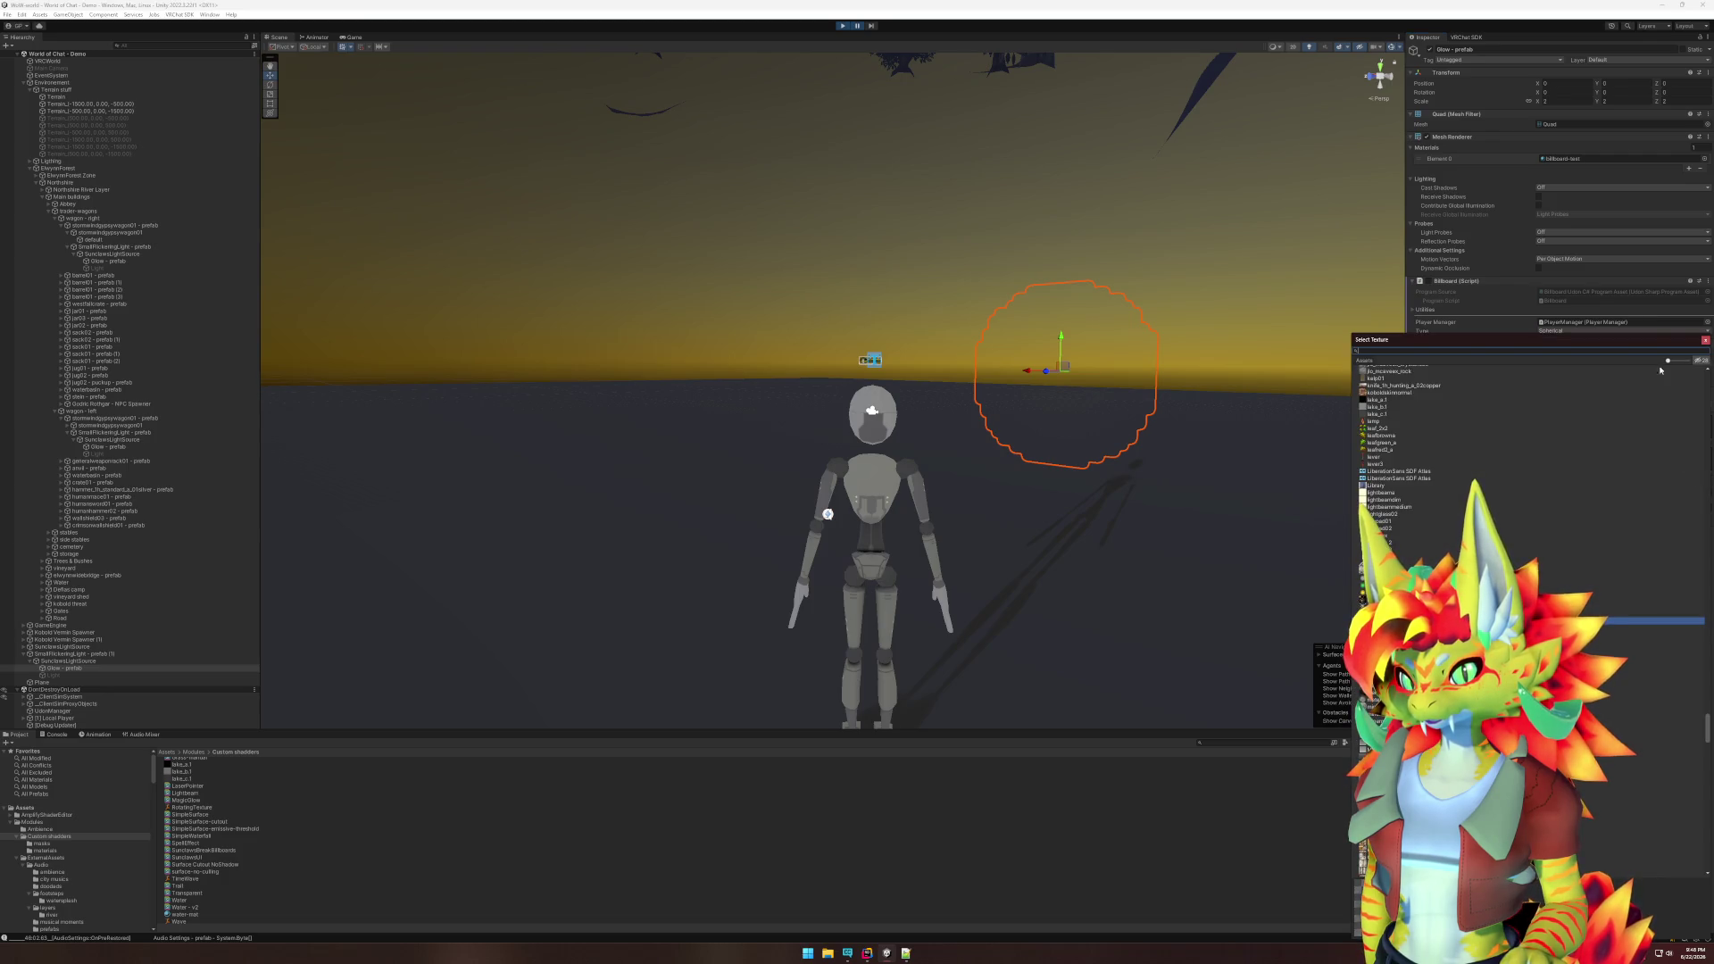
{"action": "left_click", "coordinate": [1415, 408]}
{"action": "left_click", "coordinate": [1417, 416]}
{"action": "left_click", "coordinate": [1415, 407]}
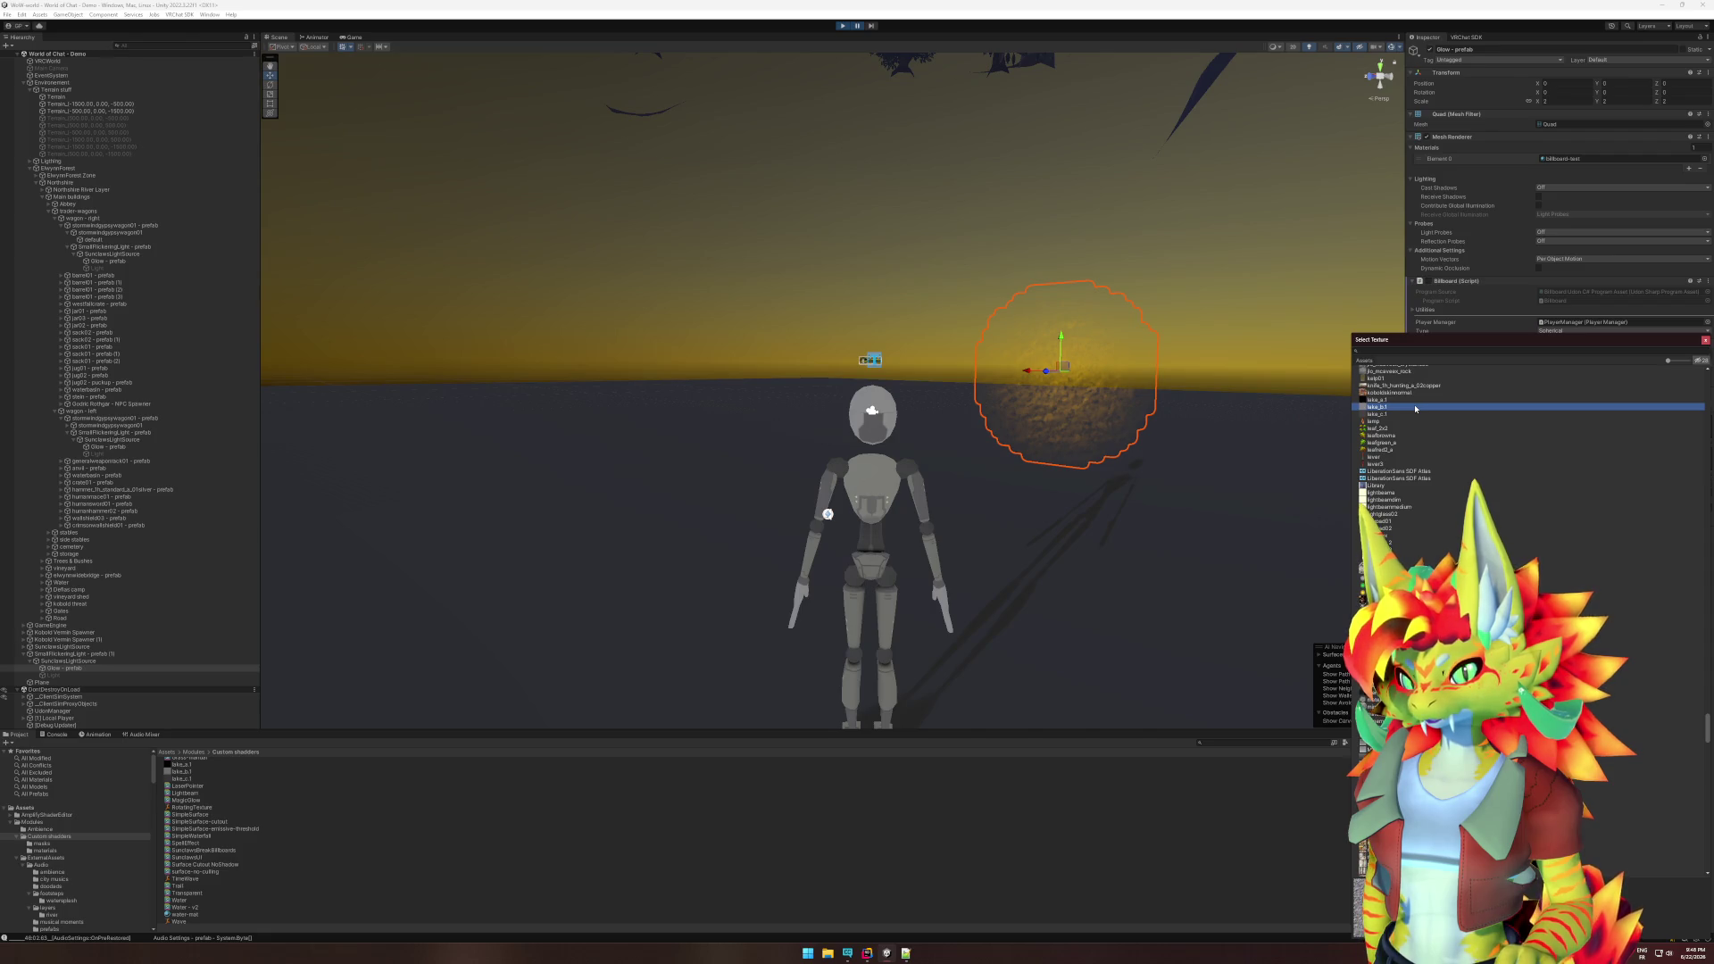
{"action": "left_click", "coordinate": [1399, 493]}
{"action": "left_click", "coordinate": [1400, 501]}
{"action": "left_click", "coordinate": [1402, 507]}
{"action": "left_click", "coordinate": [1404, 522]}
{"action": "key", "text": "Down"}
{"action": "key", "text": "Down"}
{"action": "key", "text": "Down"}
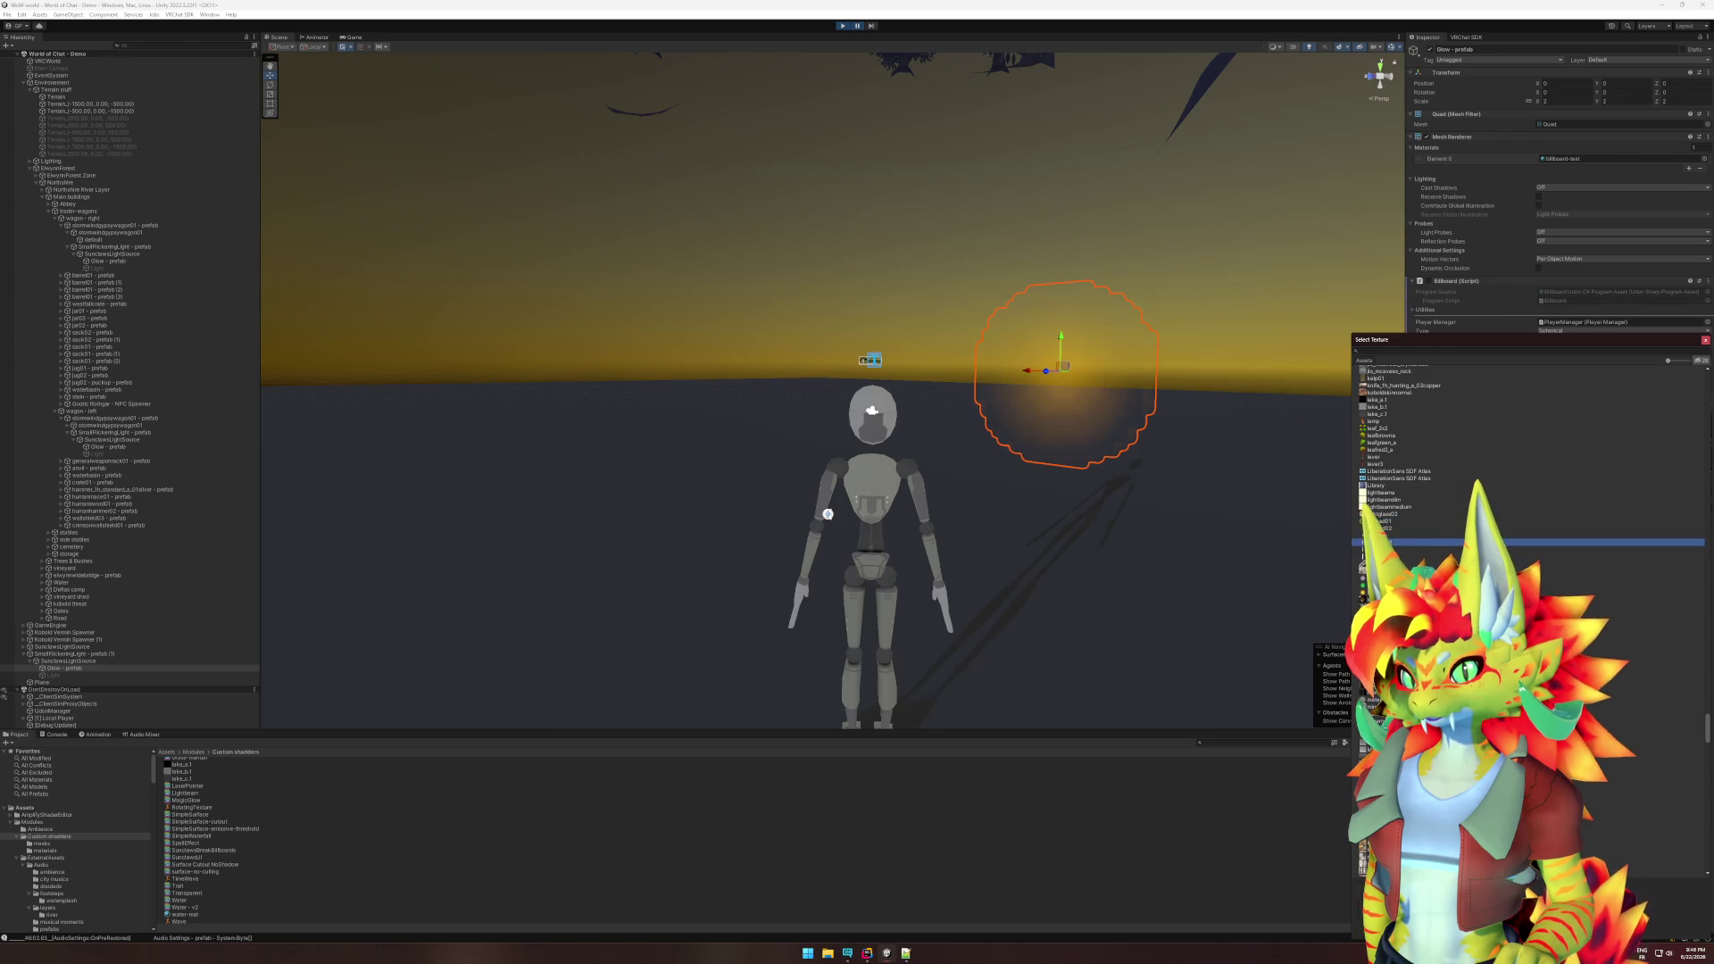
{"action": "scroll", "coordinate": [1449, 518], "scroll_direction": "up", "scroll_amount": 10}
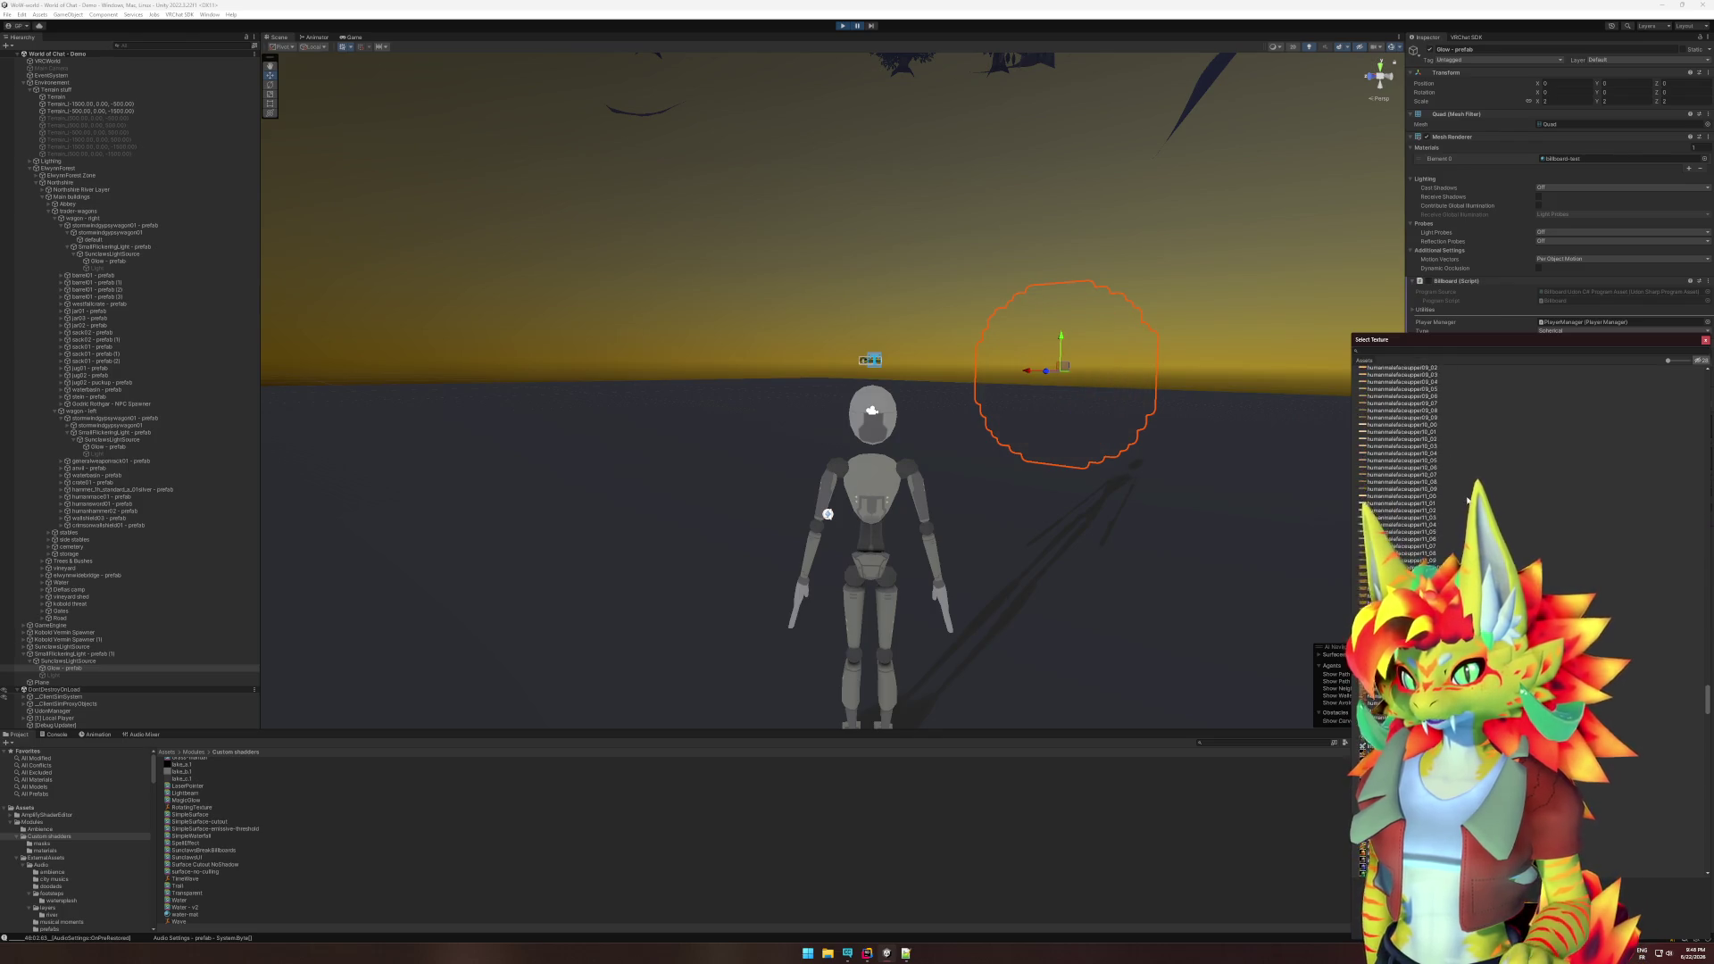
{"action": "left_click", "coordinate": [1450, 510]}
{"action": "double_click", "coordinate": [1448, 514]}
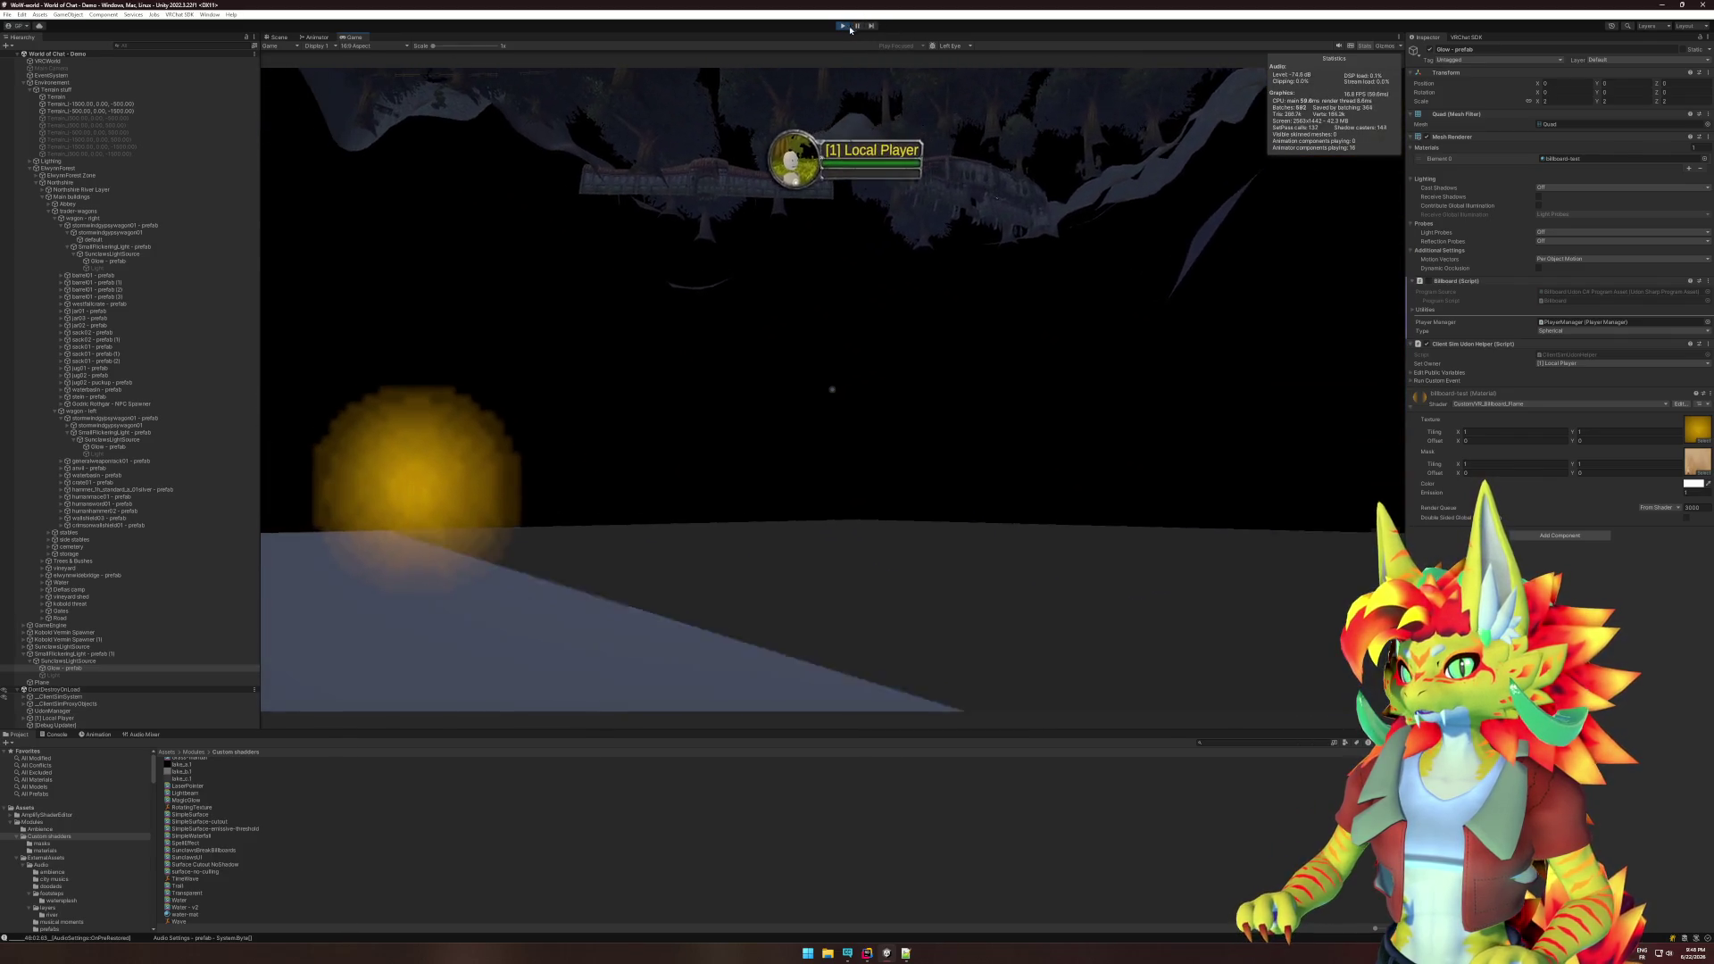
- Pause the running world and bring Rider's shader code to the front
{"action": "key", "text": "super"}
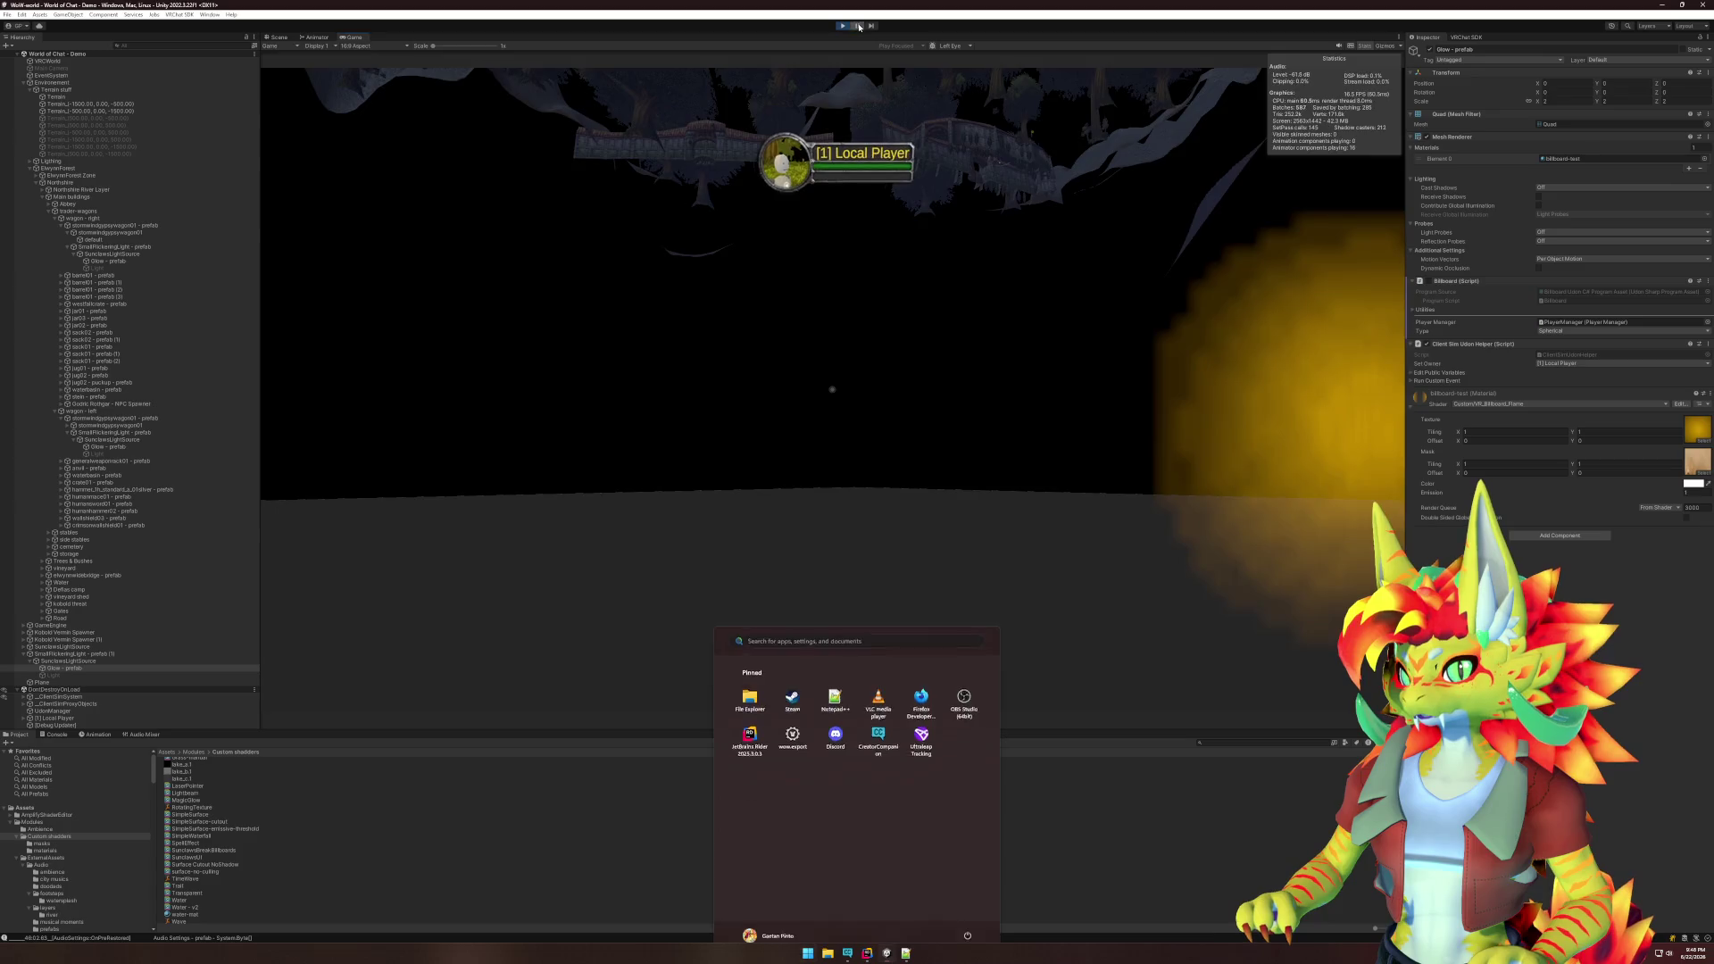
{"action": "left_click", "coordinate": [859, 26]}
{"action": "left_click", "coordinate": [867, 953]}
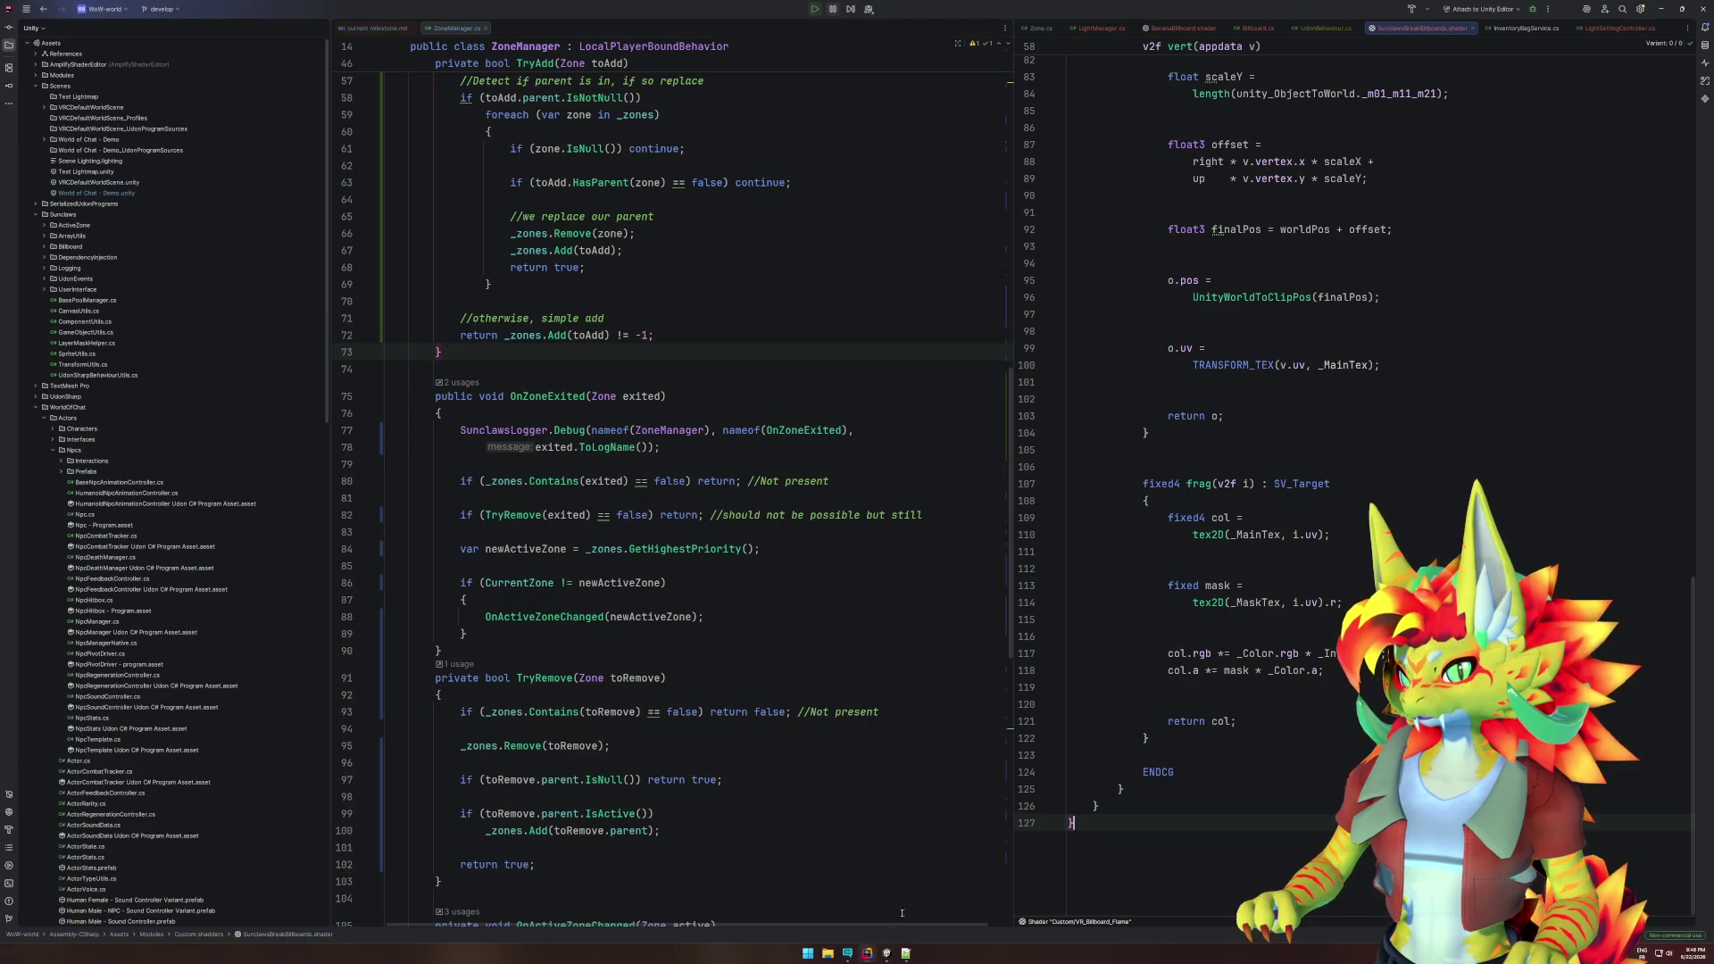
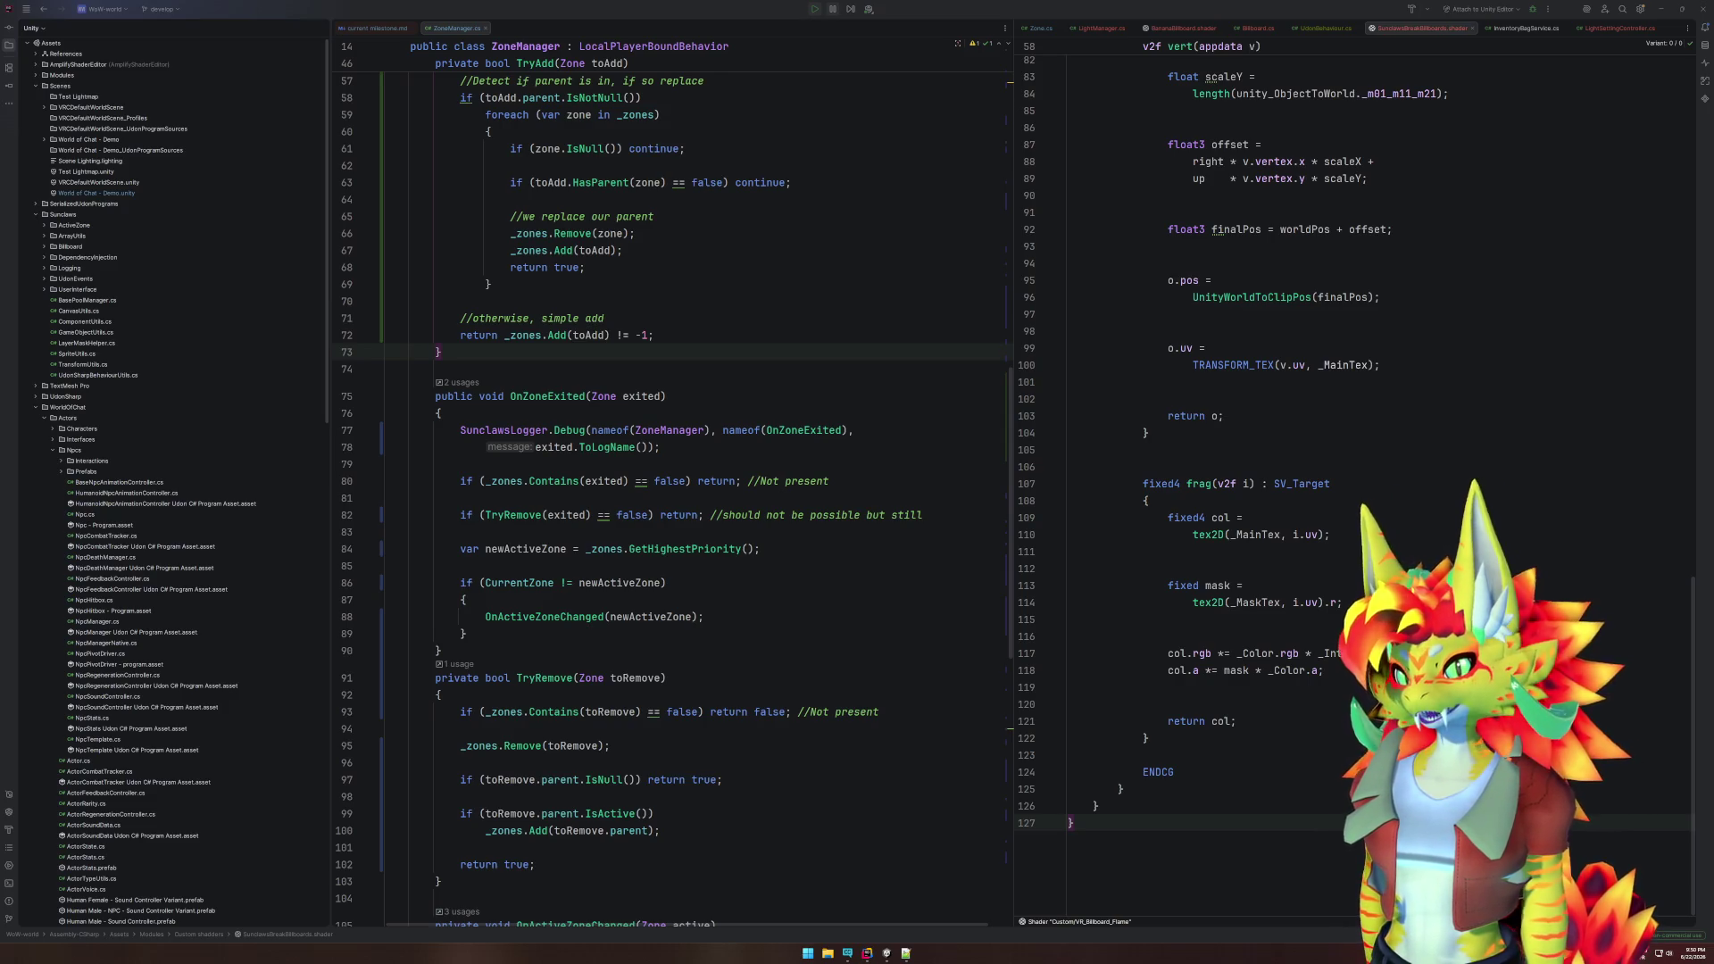
- Select Glow - prefab under the flickering light and set its Transform Scale to 1
{"action": "scroll", "coordinate": [1338, 389], "scroll_direction": "up", "scroll_amount": 5}
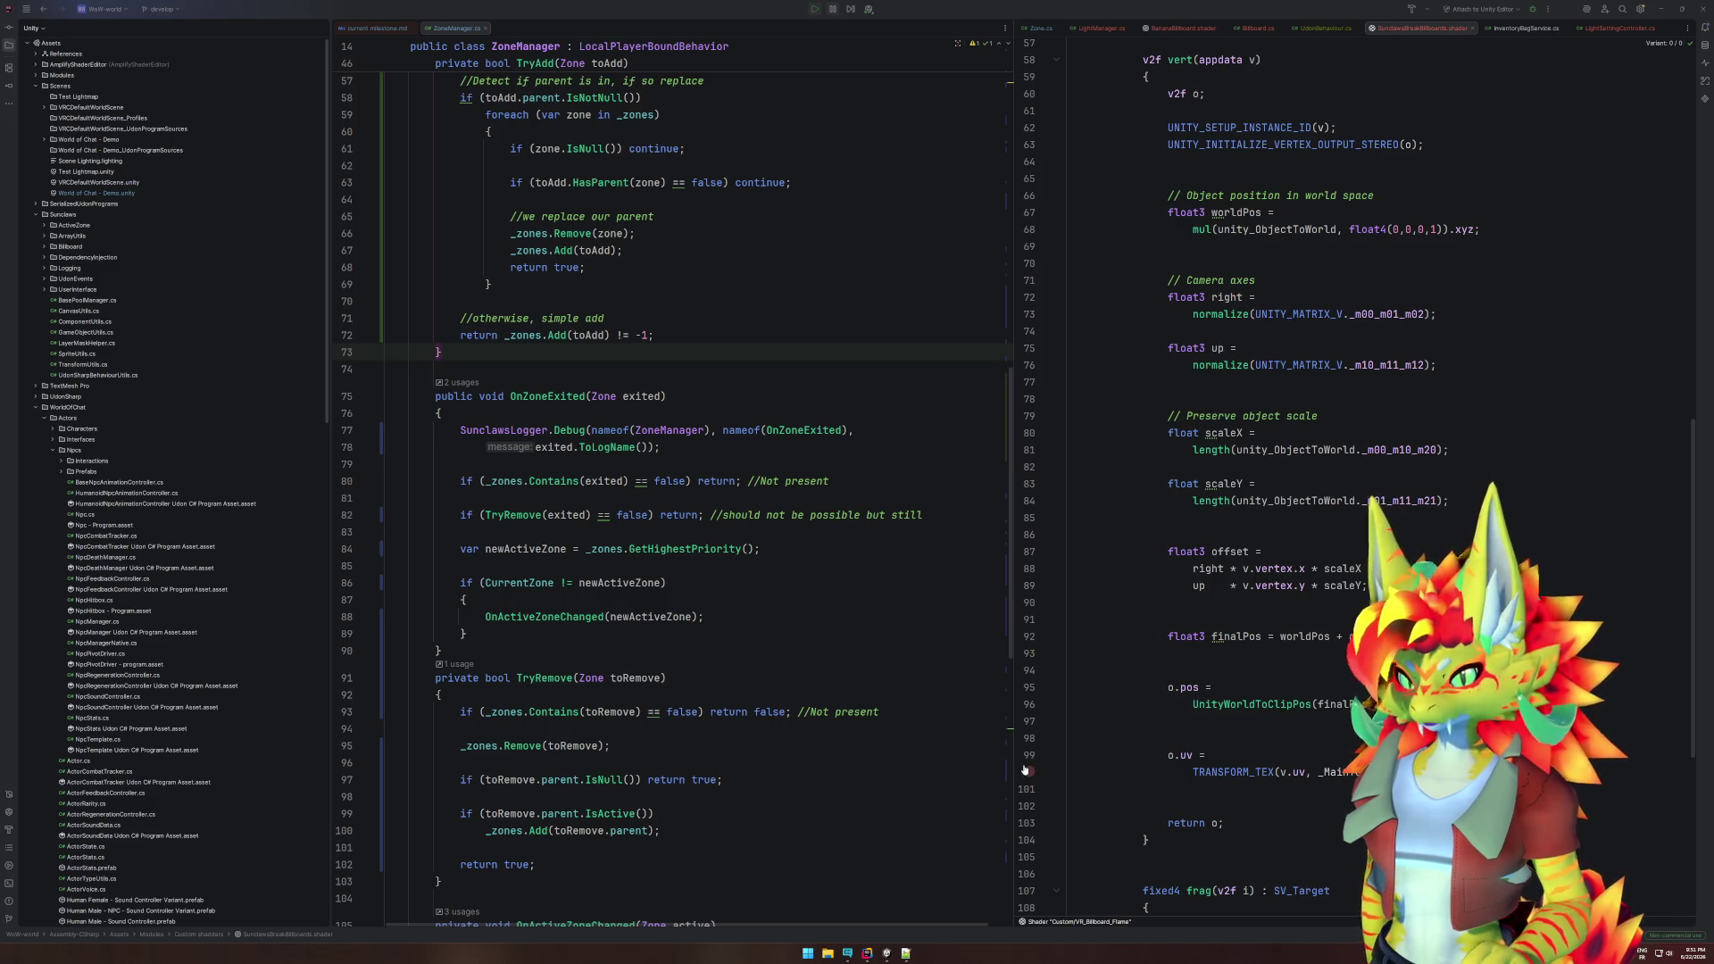
{"action": "left_click", "coordinate": [885, 952]}
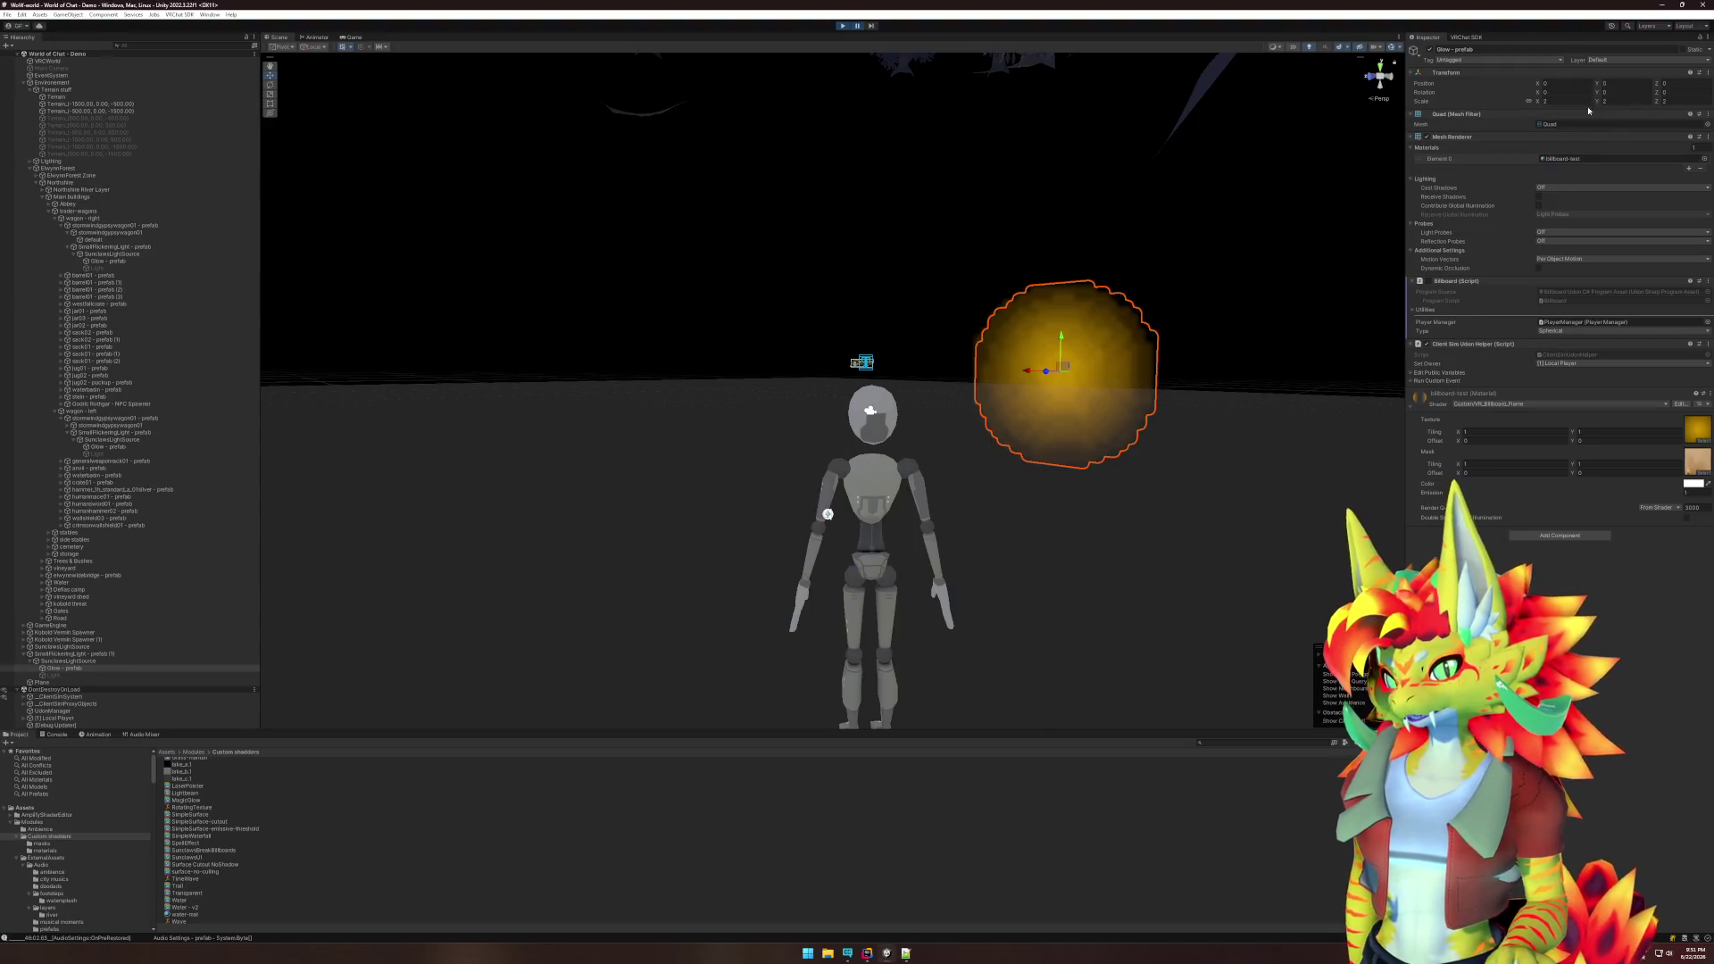
{"action": "left_click", "coordinate": [114, 665]}
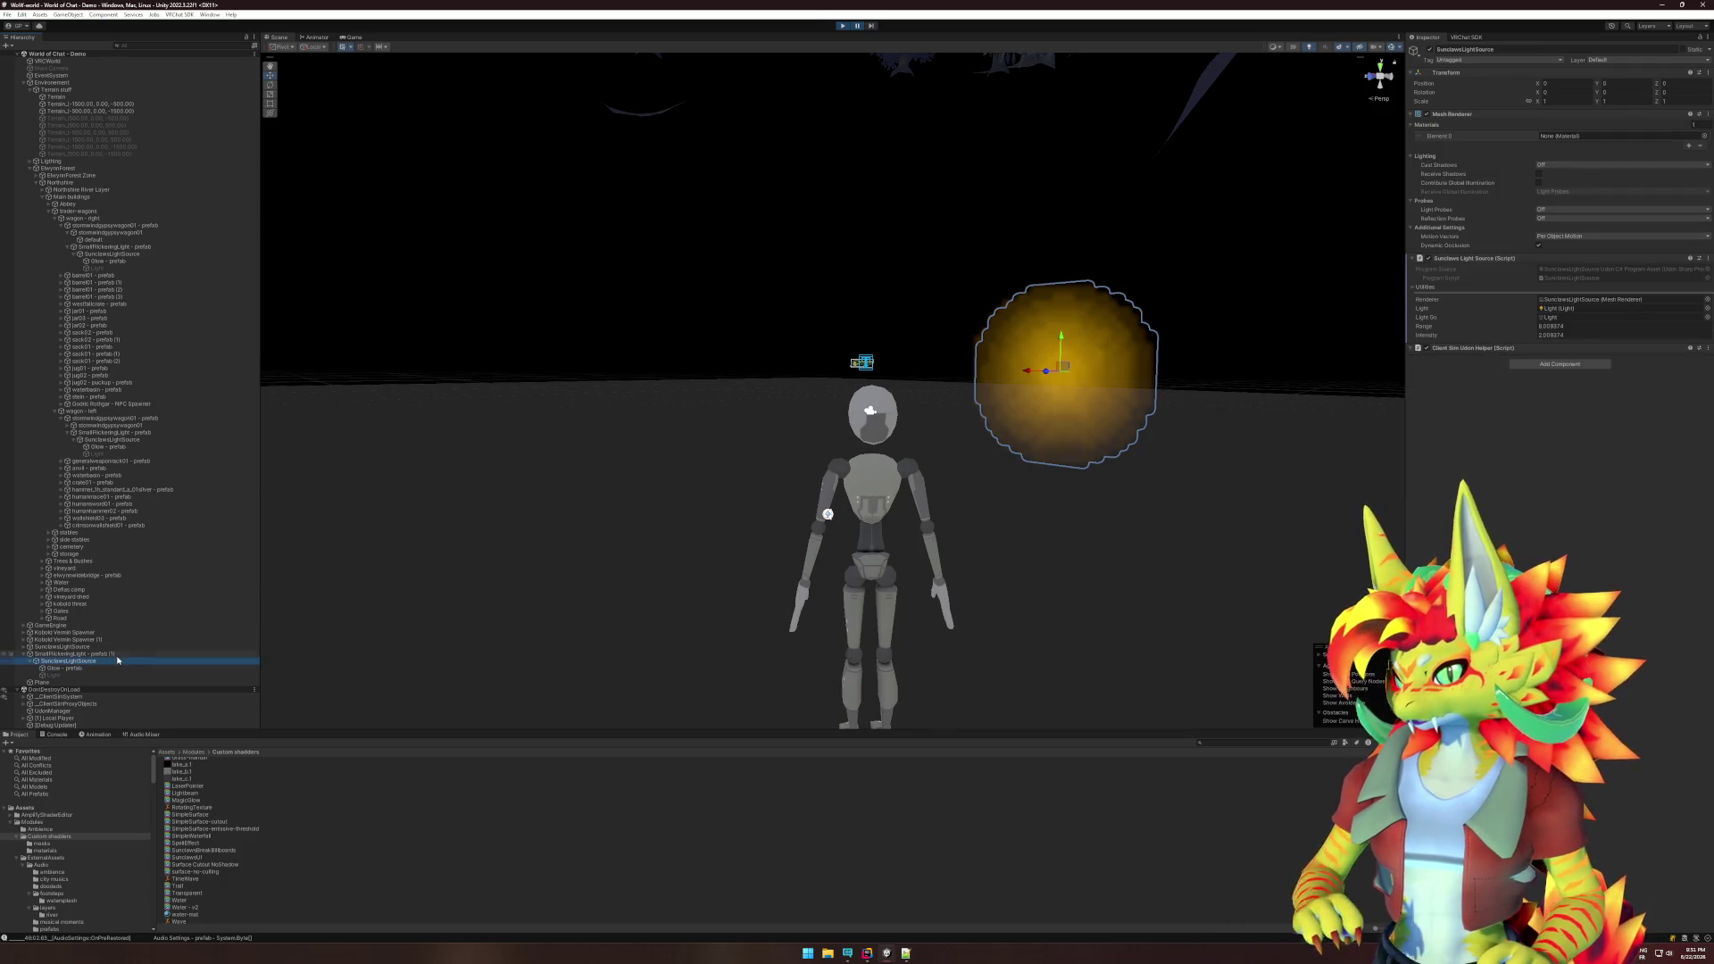
{"action": "left_click", "coordinate": [121, 654]}
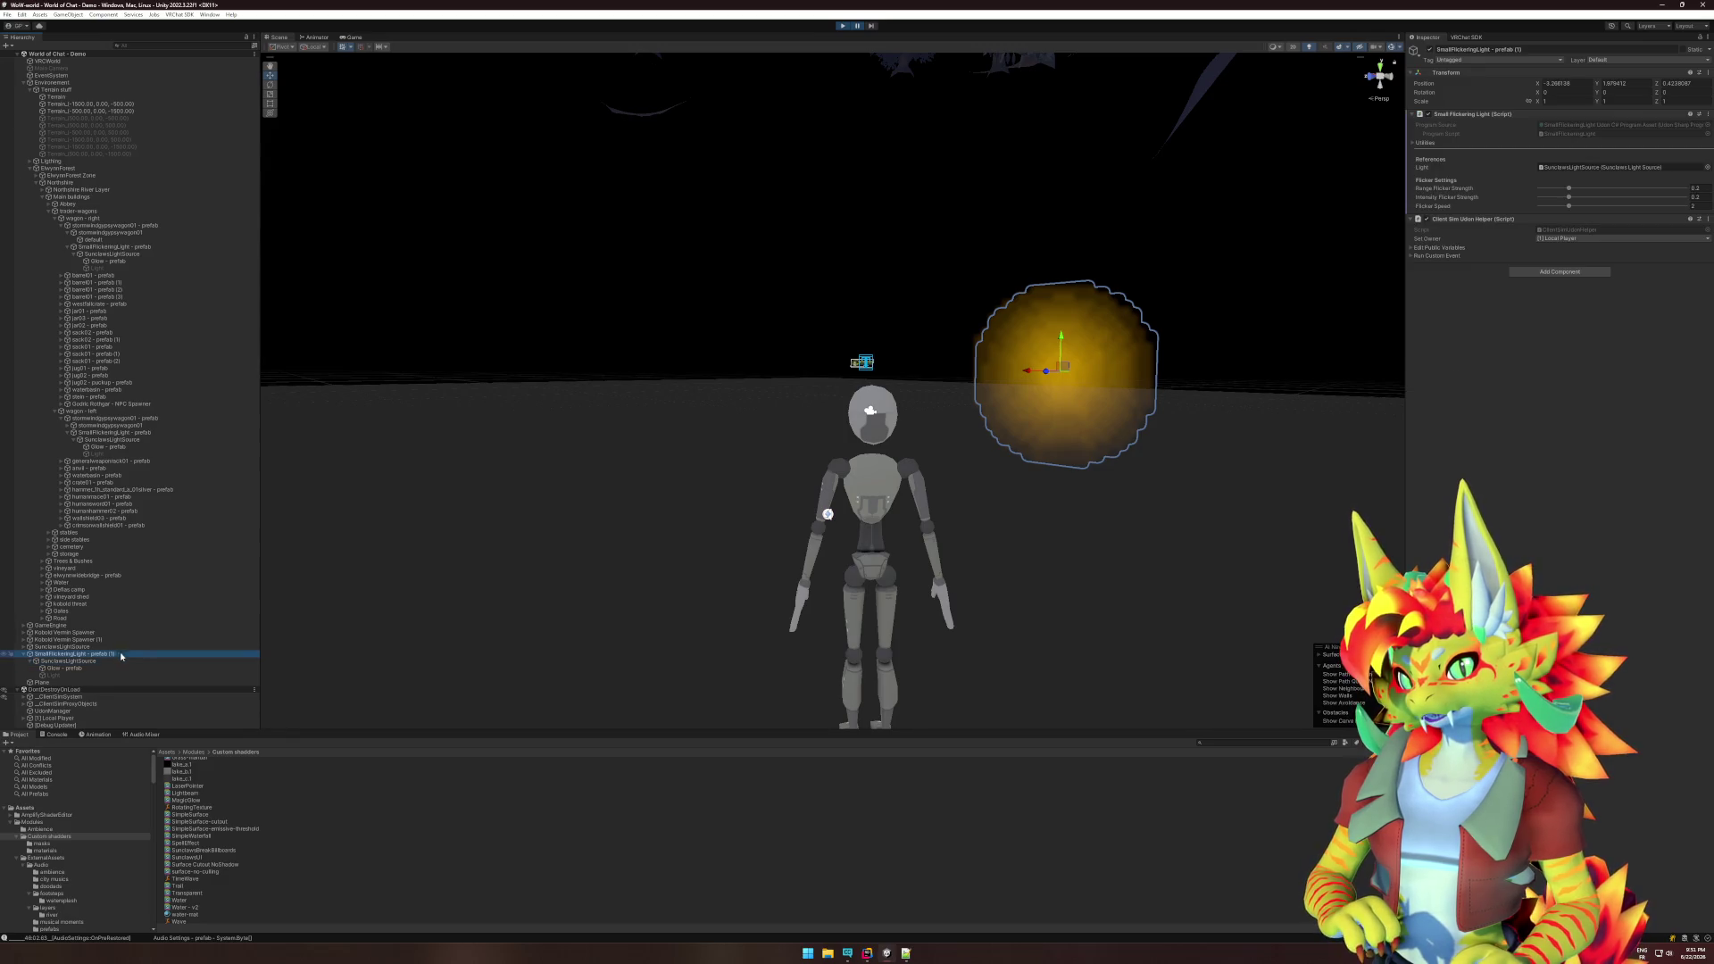
{"action": "key", "text": "Down"}
{"action": "key", "text": "Down"}
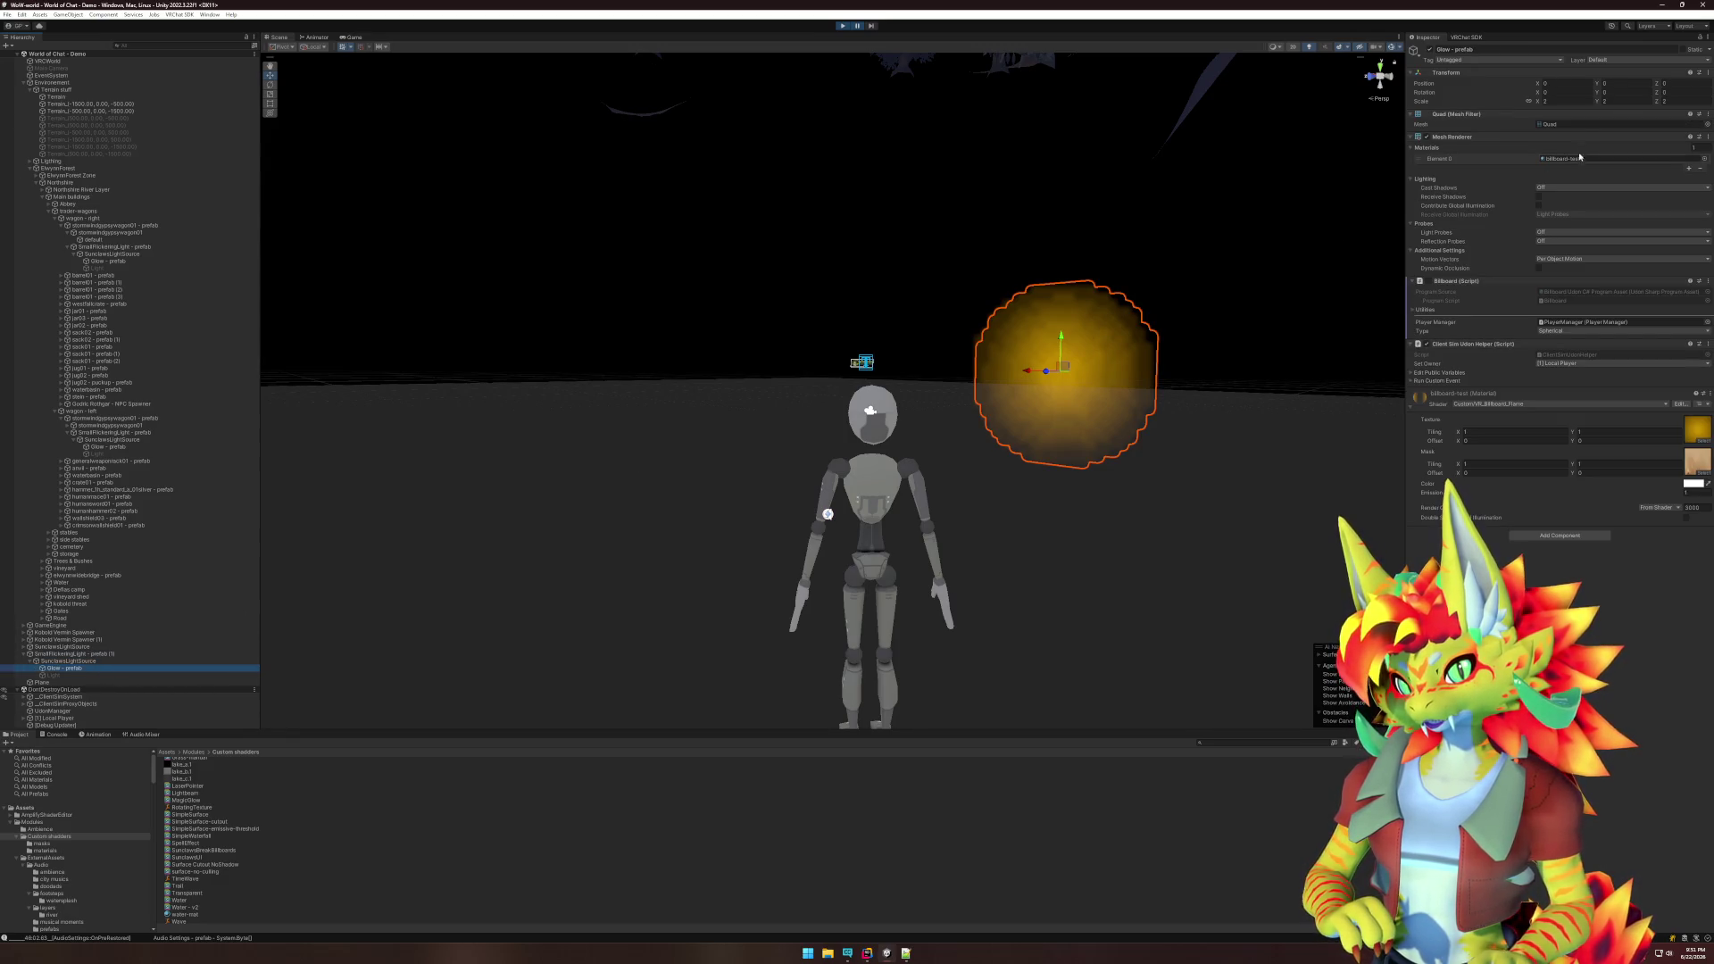
{"action": "type", "text": "1"}
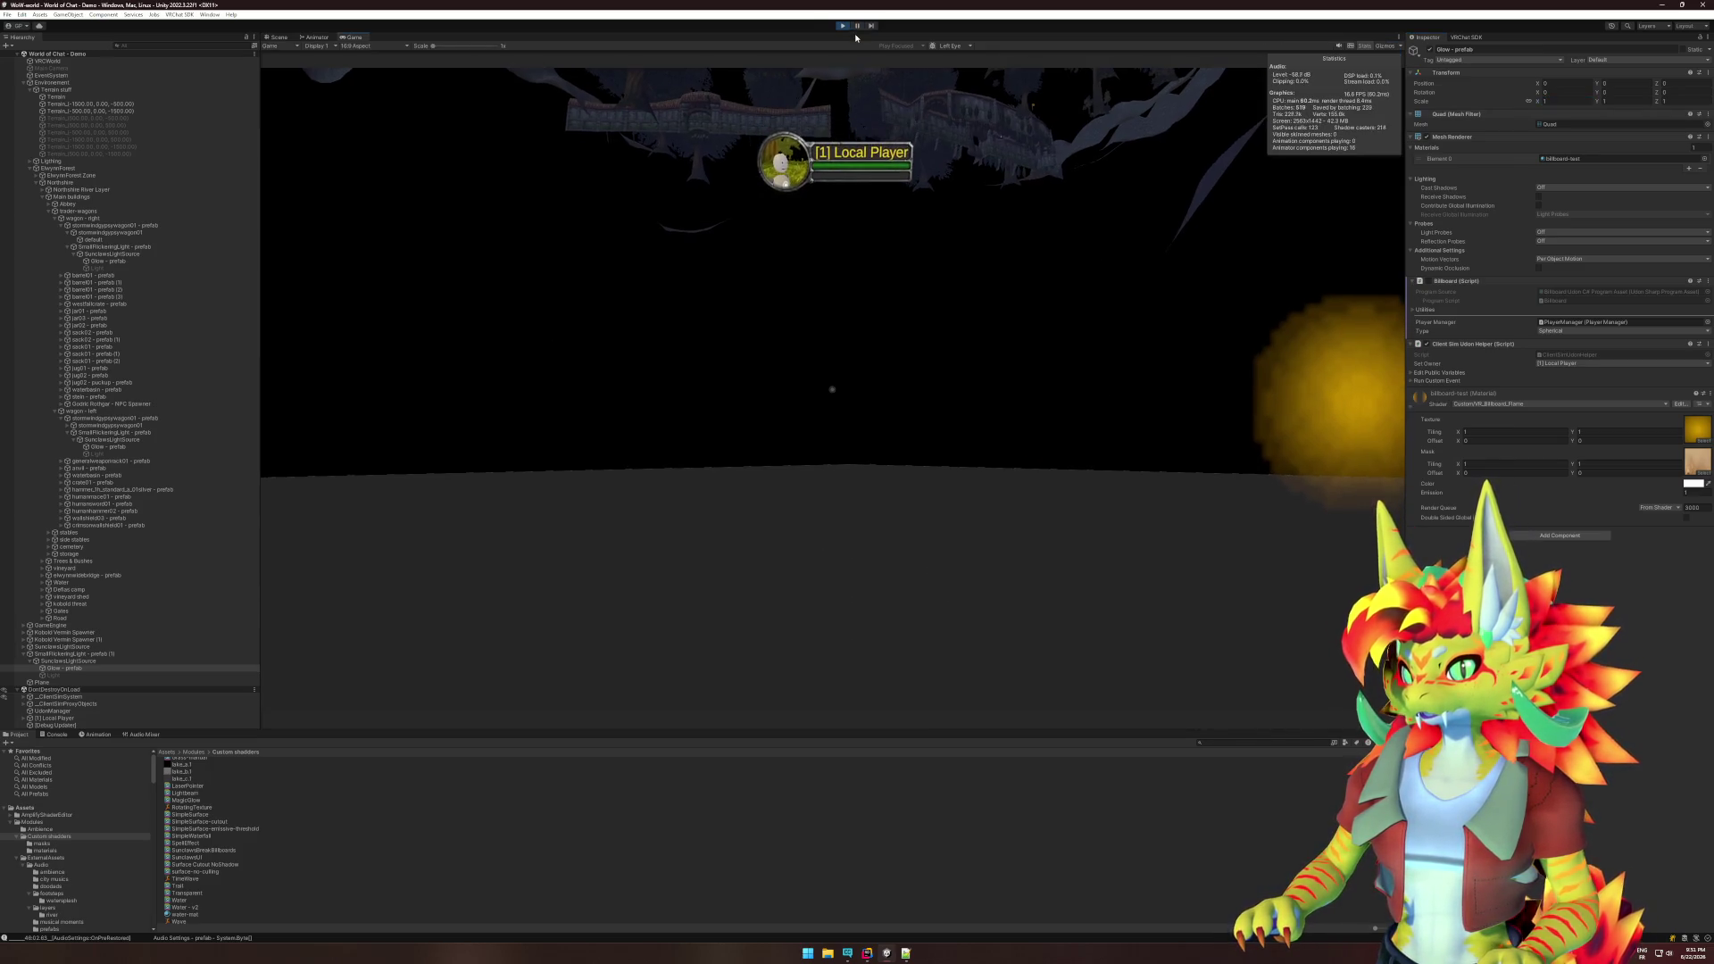
- Briefly play-test the world, then stop and orbit the scene to look down on the grid
{"action": "key", "text": "super"}
{"action": "key", "text": "super"}
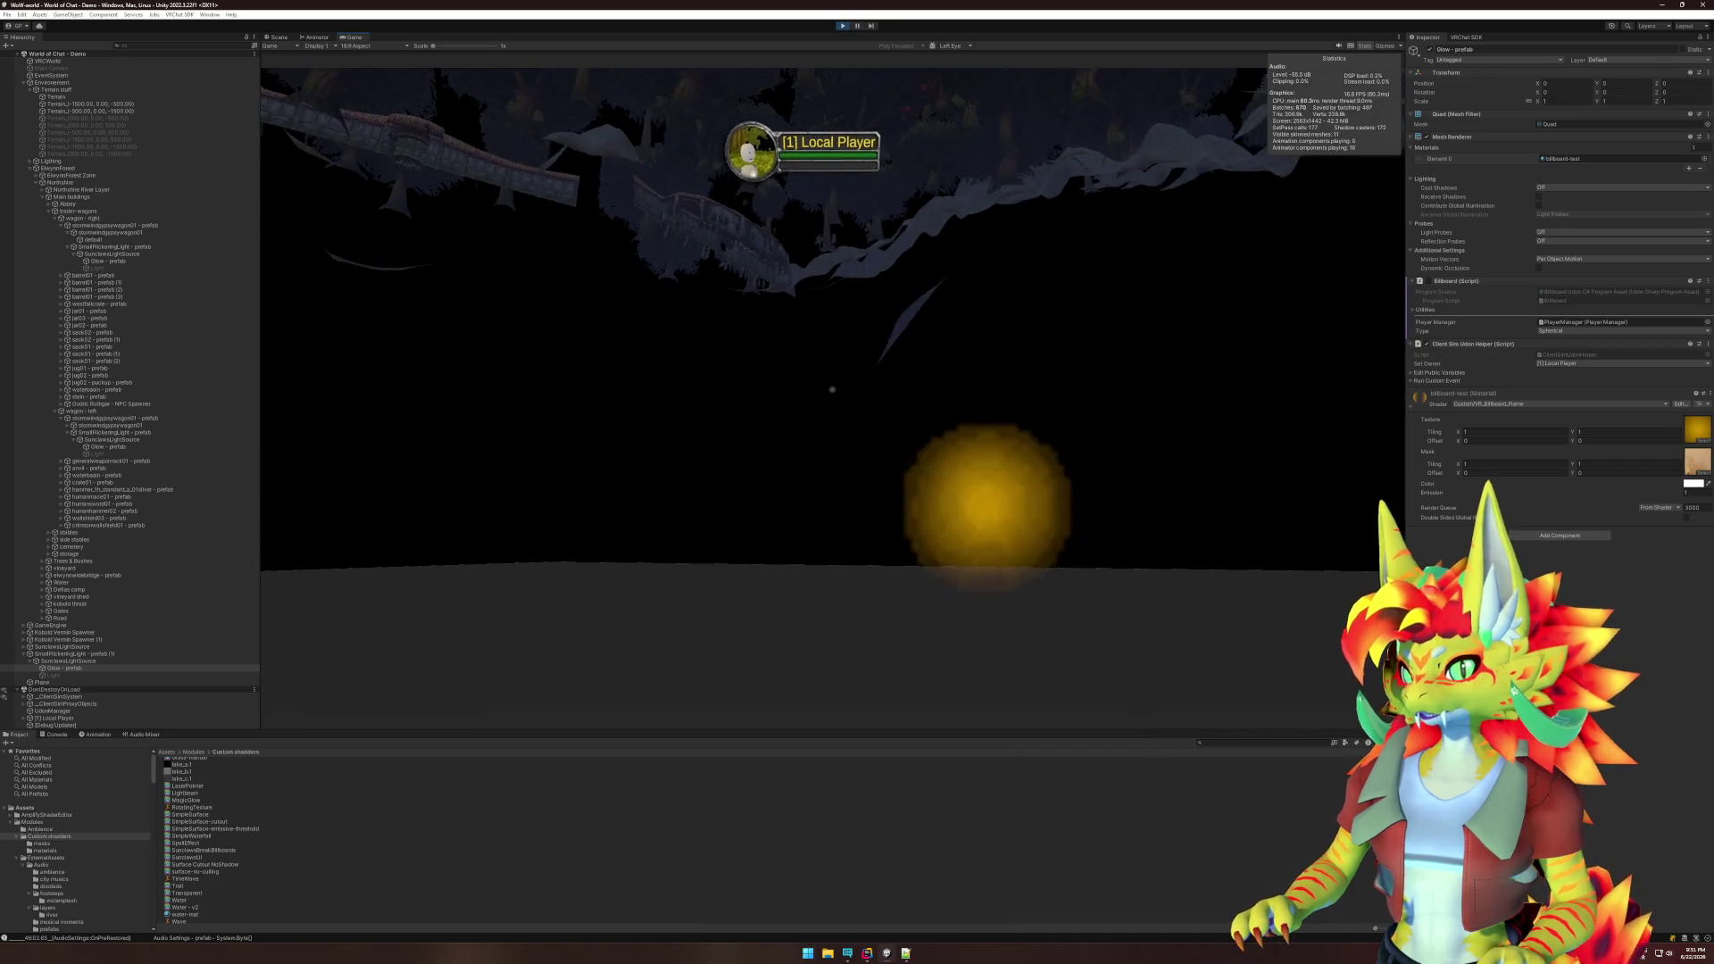
{"action": "key", "text": "super"}
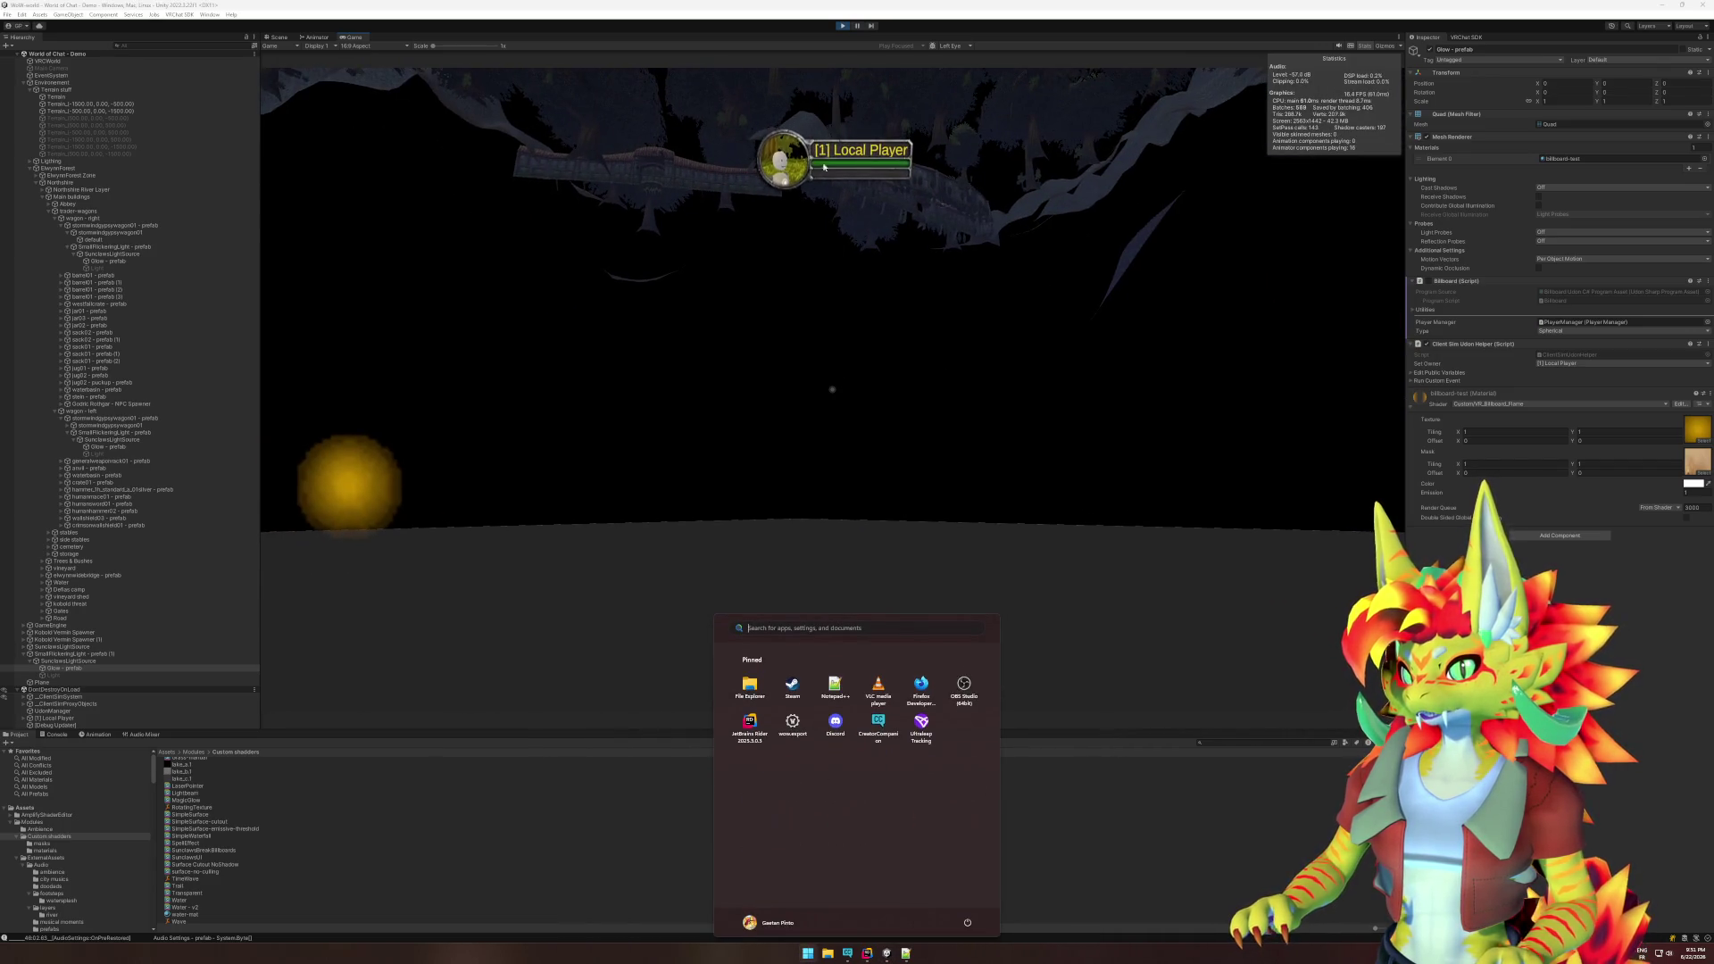
{"action": "key", "text": "super"}
{"action": "key", "text": "ctrl+1"}
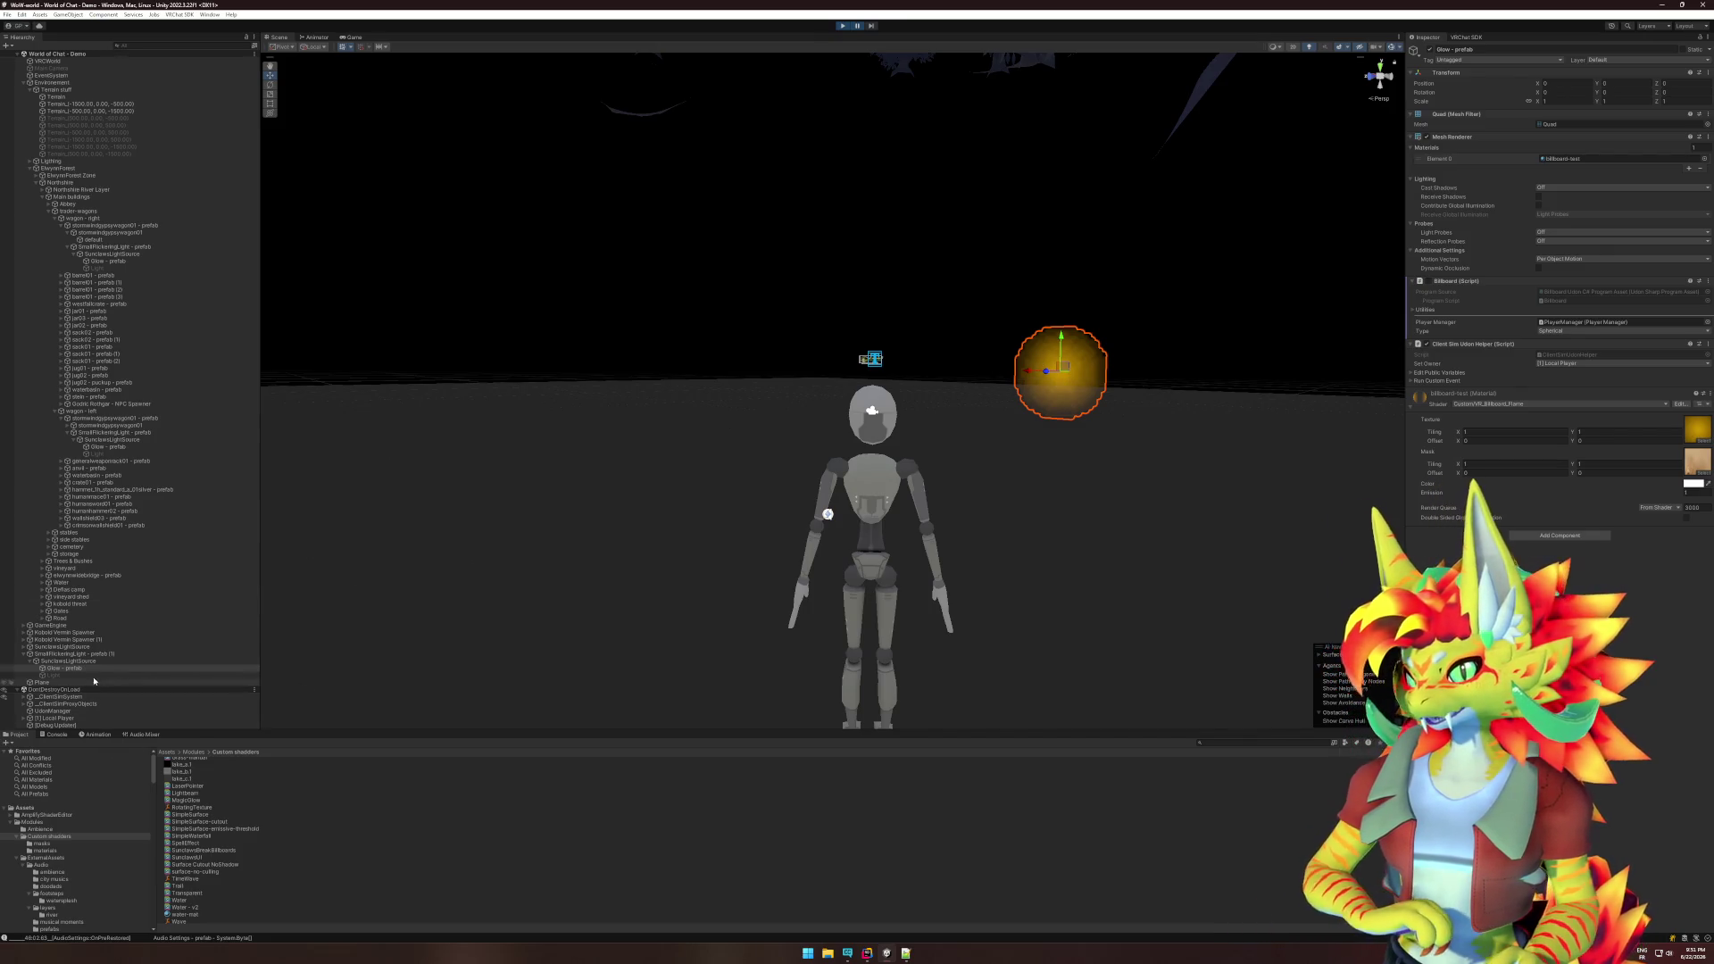
{"action": "mouse_move", "coordinate": [996, 475]}
{"action": "left_mouse_down"}
{"action": "mouse_move", "coordinate": [827, 498]}
{"action": "mouse_move", "coordinate": [902, 517]}
{"action": "mouse_move", "coordinate": [876, 526]}
{"action": "mouse_move", "coordinate": [637, 507]}
{"action": "left_mouse_up"}
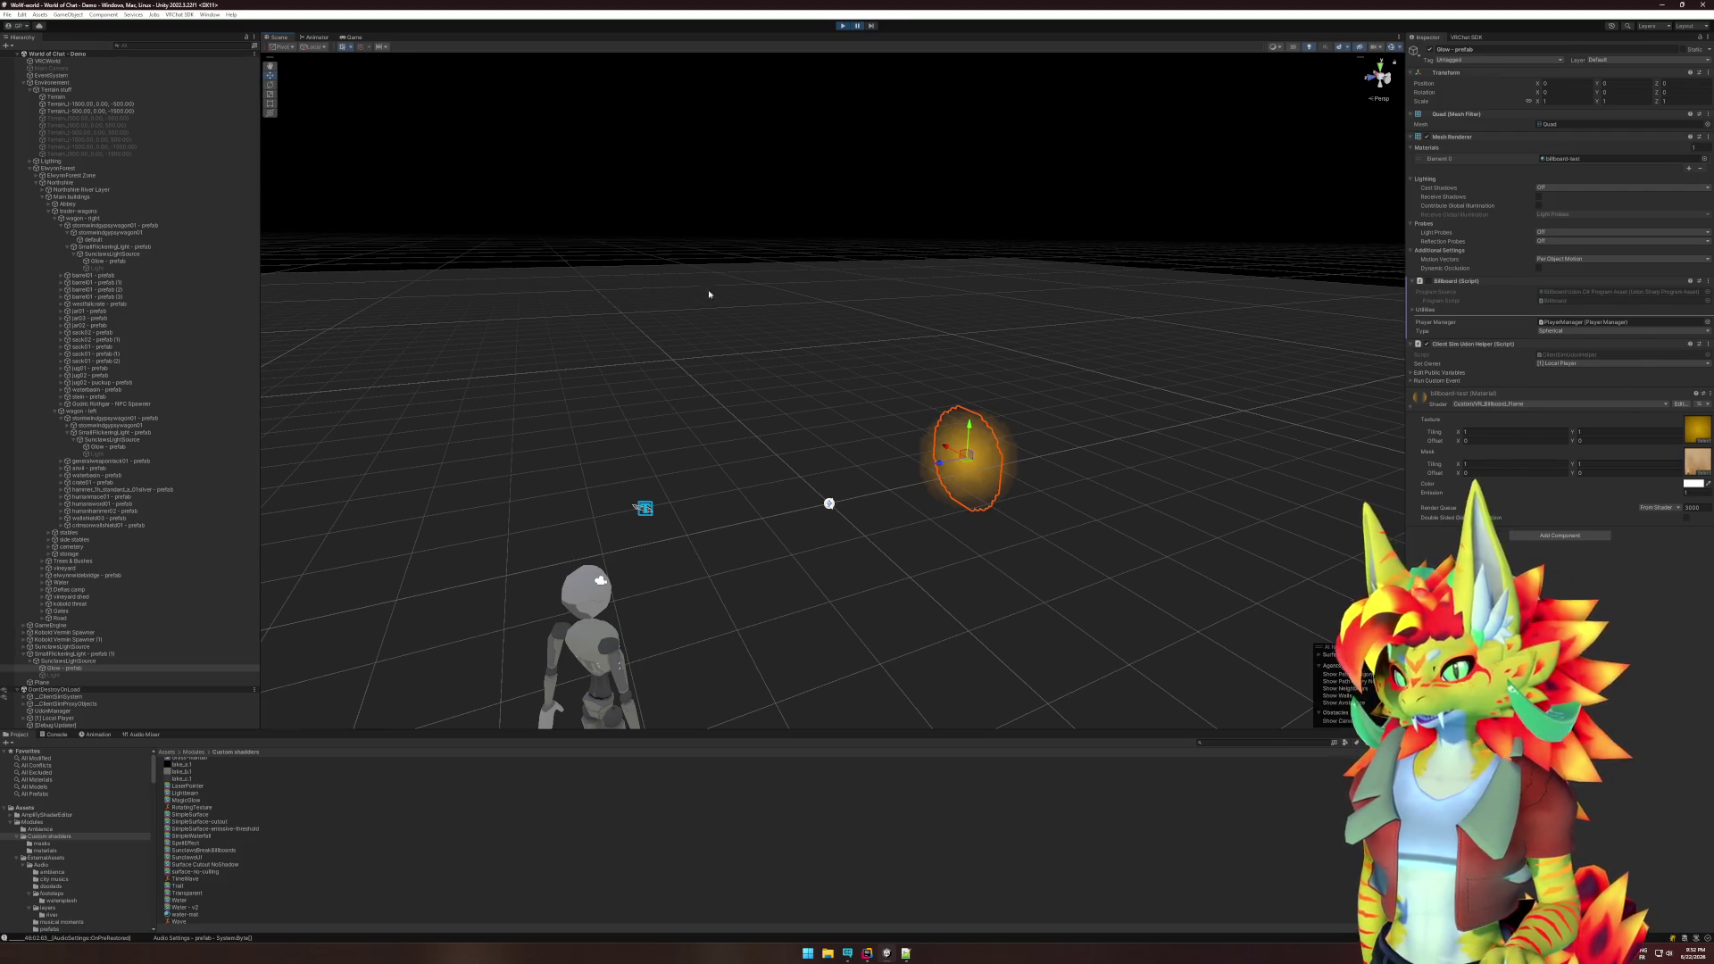
- Move Glow - prefab to the Hierarchy root and delete the leftover SmallFlickeringLight (1)
{"action": "left_click_drag", "start_coordinate": [51, 656], "coordinate": [52, 657]}
{"action": "left_click", "coordinate": [55, 660]}
{"action": "key", "text": "Delete"}
- Set the Glow position to 0, 0, 0 and lower the Plane to about Y -0.98
{"action": "left_click", "coordinate": [61, 657]}
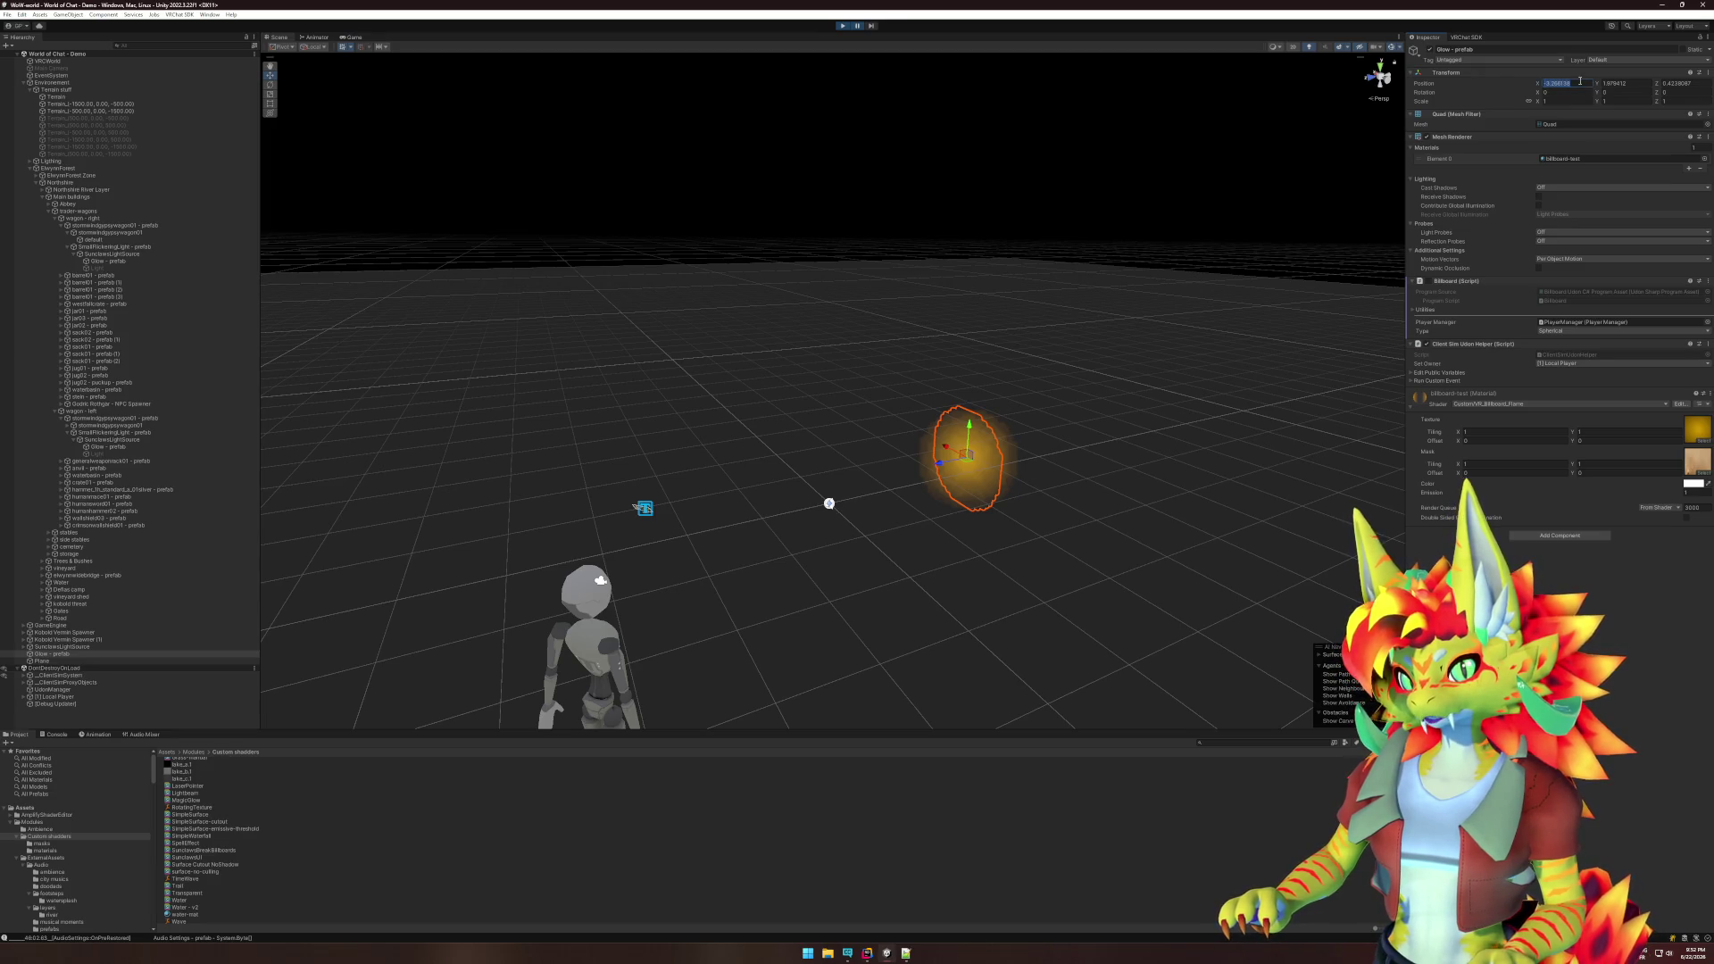
{"action": "type", "text": "0"}
{"action": "key", "text": "Tab"}
{"action": "type", "text": "0"}
{"action": "key", "text": "Tab"}
{"action": "type", "text": "0"}
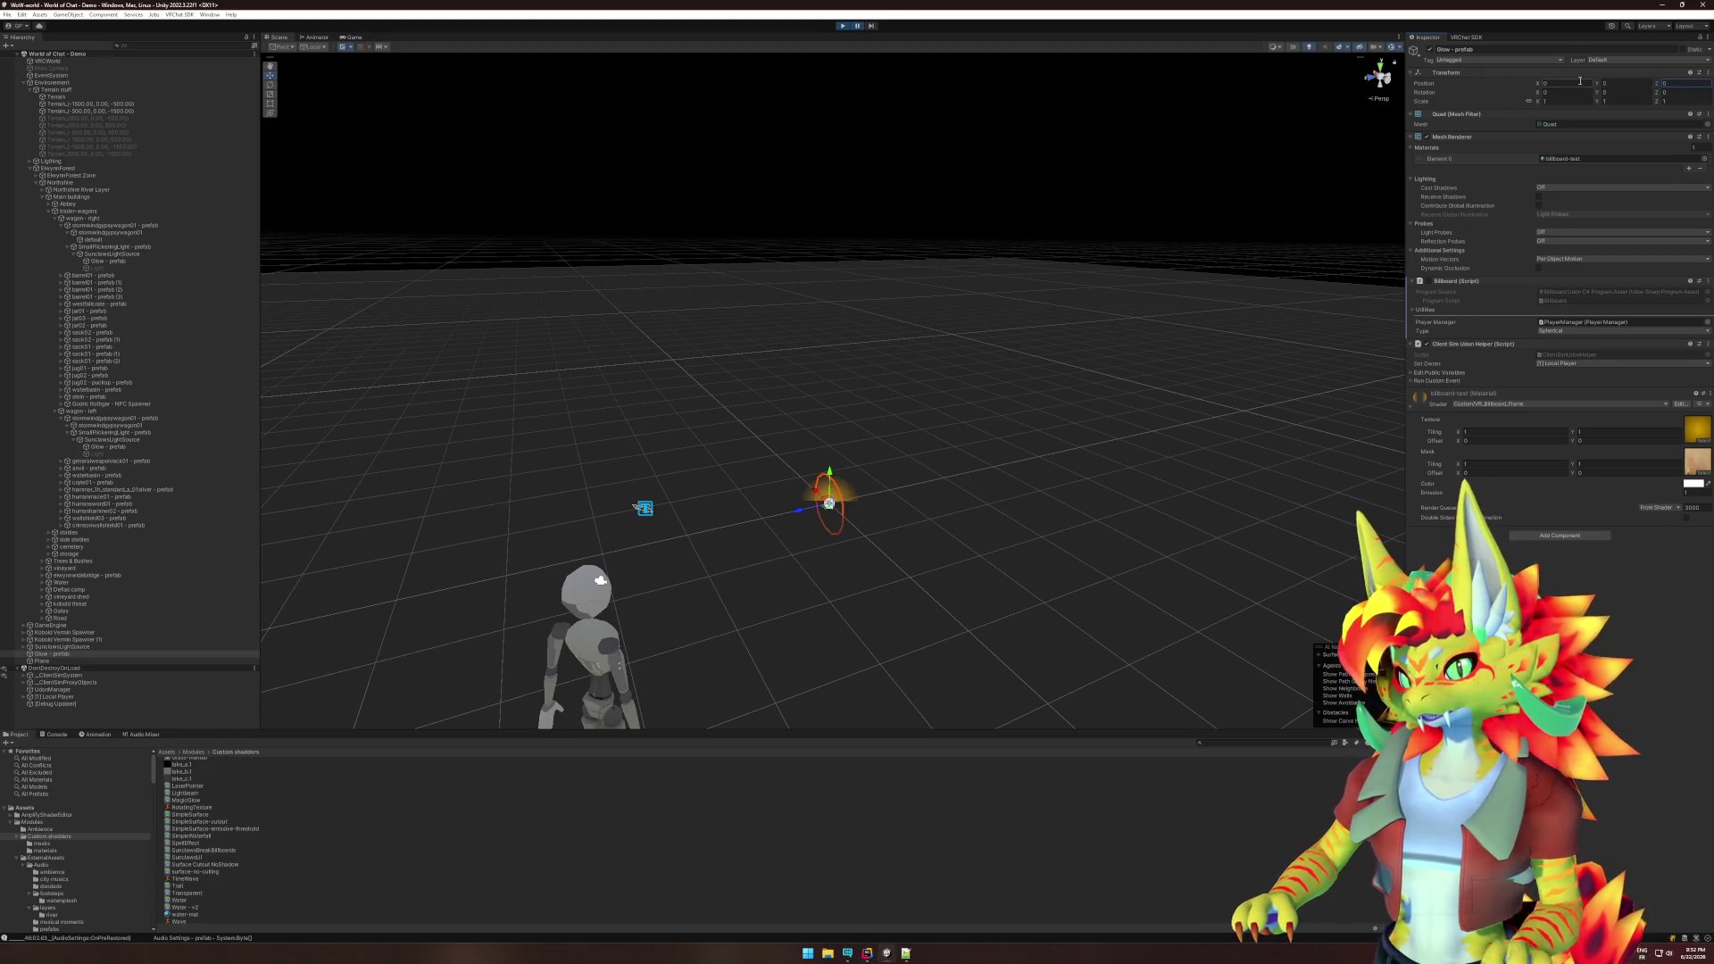
{"action": "left_click", "coordinate": [89, 662]}
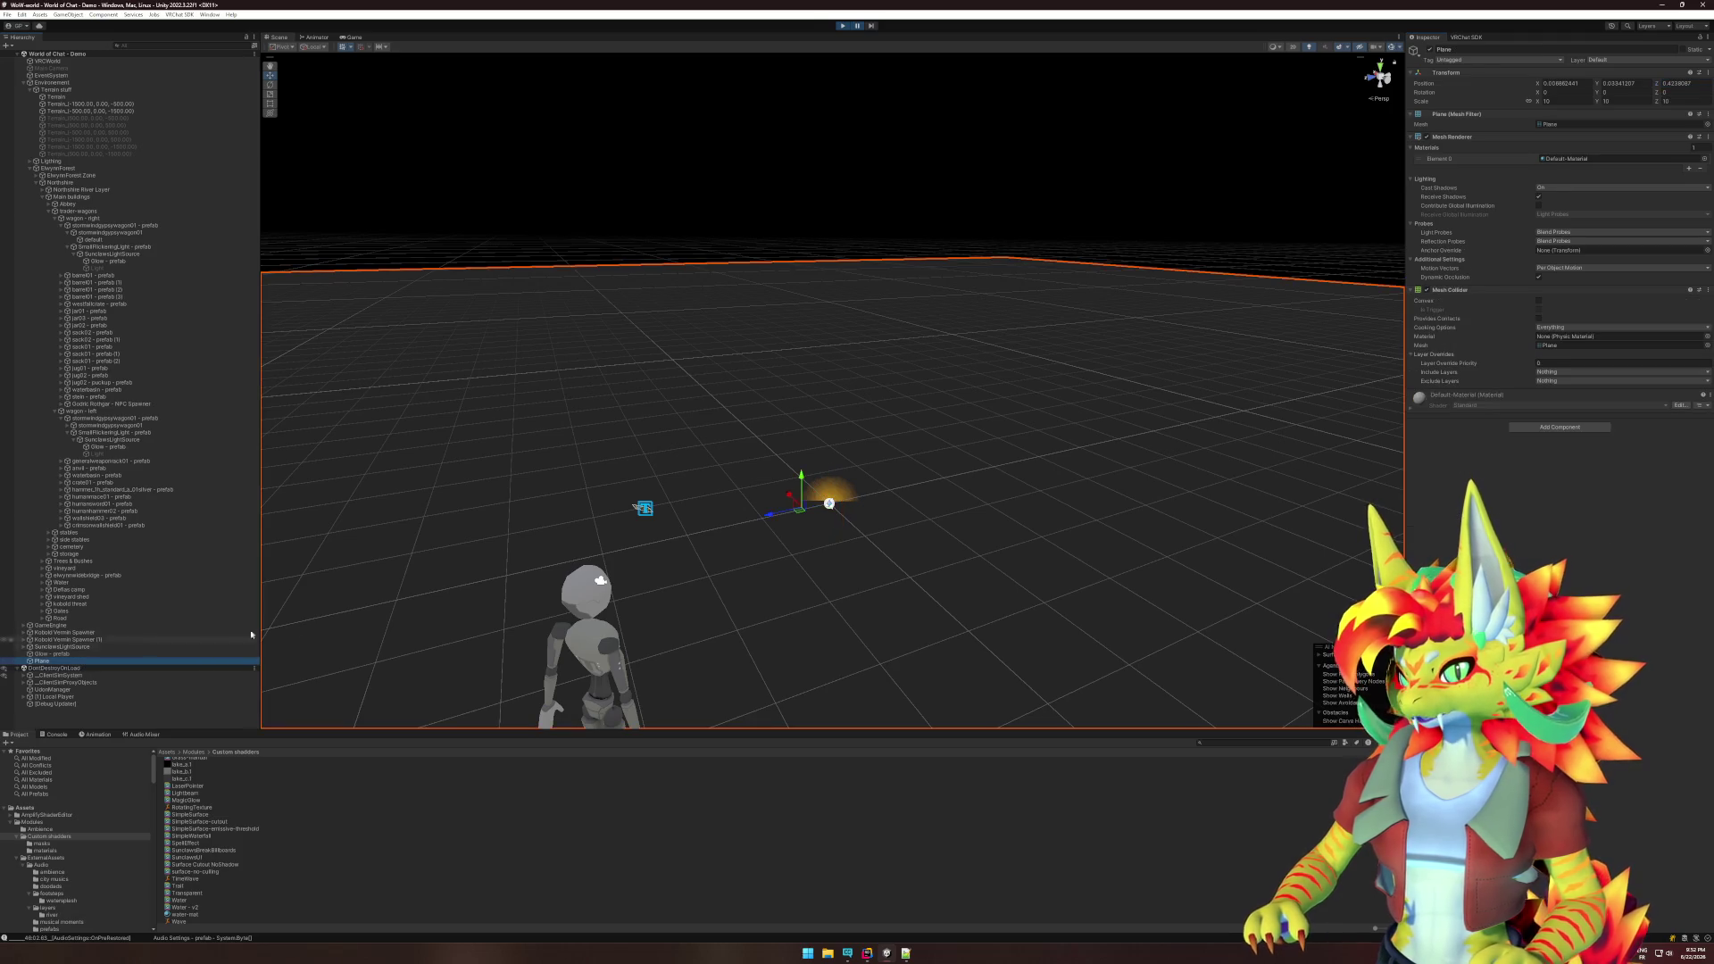
{"action": "left_click_drag", "start_coordinate": [802, 480], "coordinate": [786, 545]}
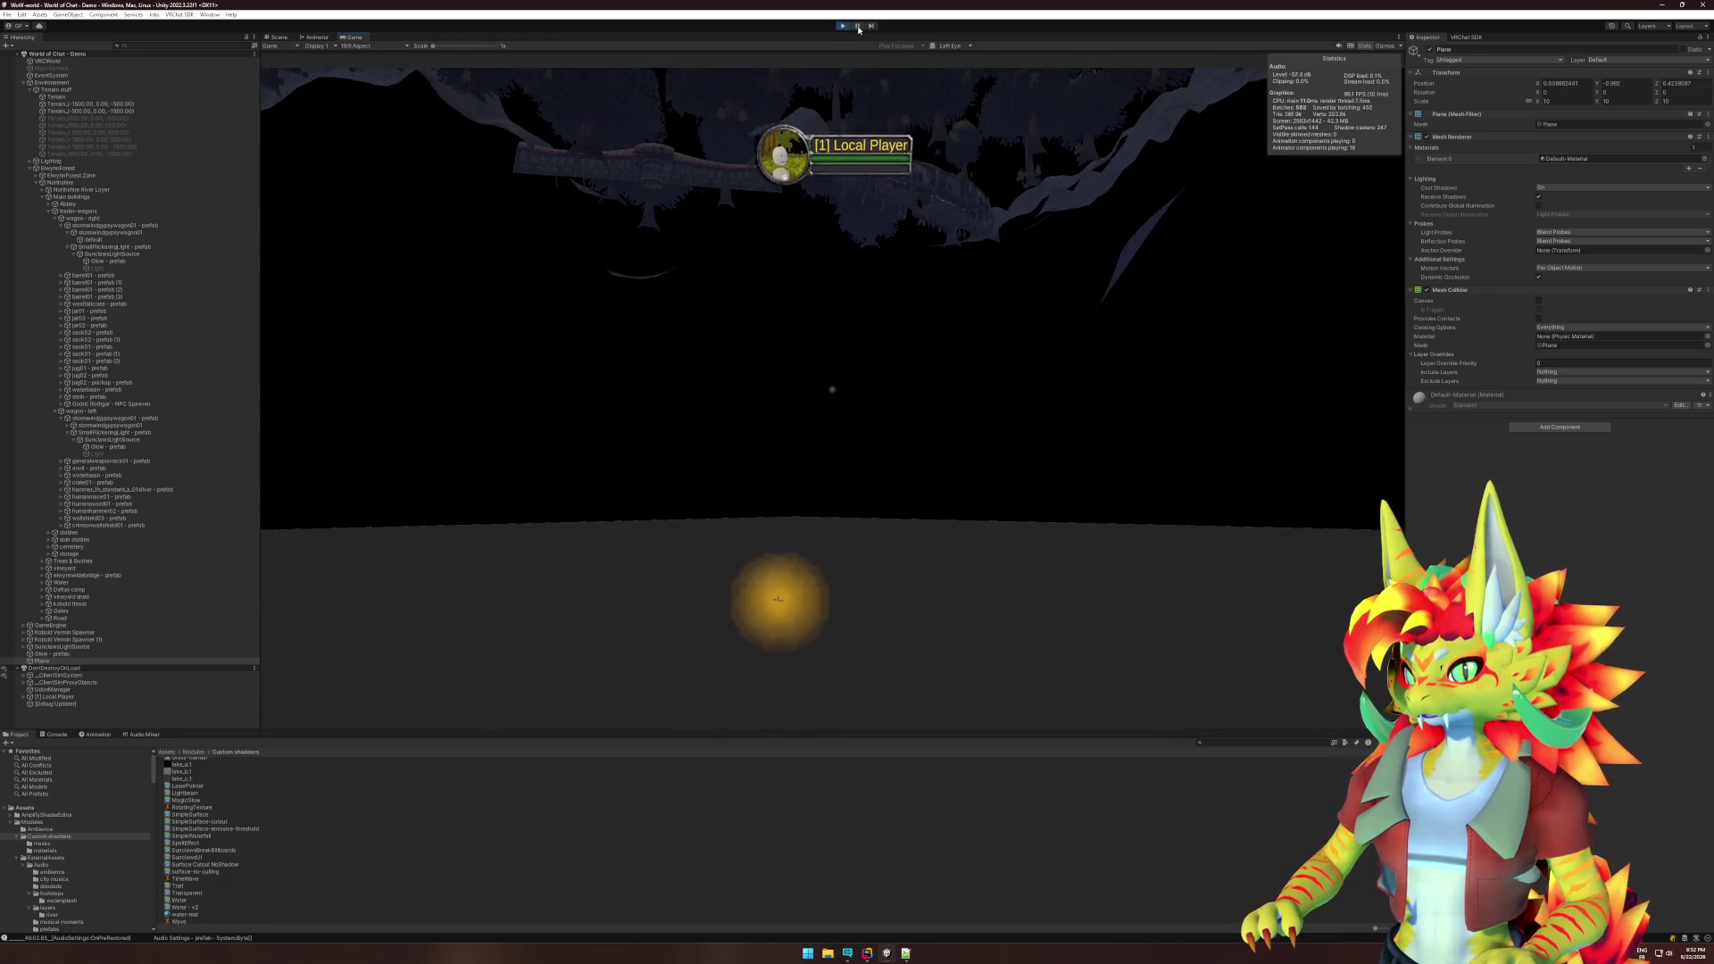
- Enter play mode, then select Glow - prefab and inspect it in the Scene view
{"action": "key", "text": "super"}
{"action": "key", "text": "super"}
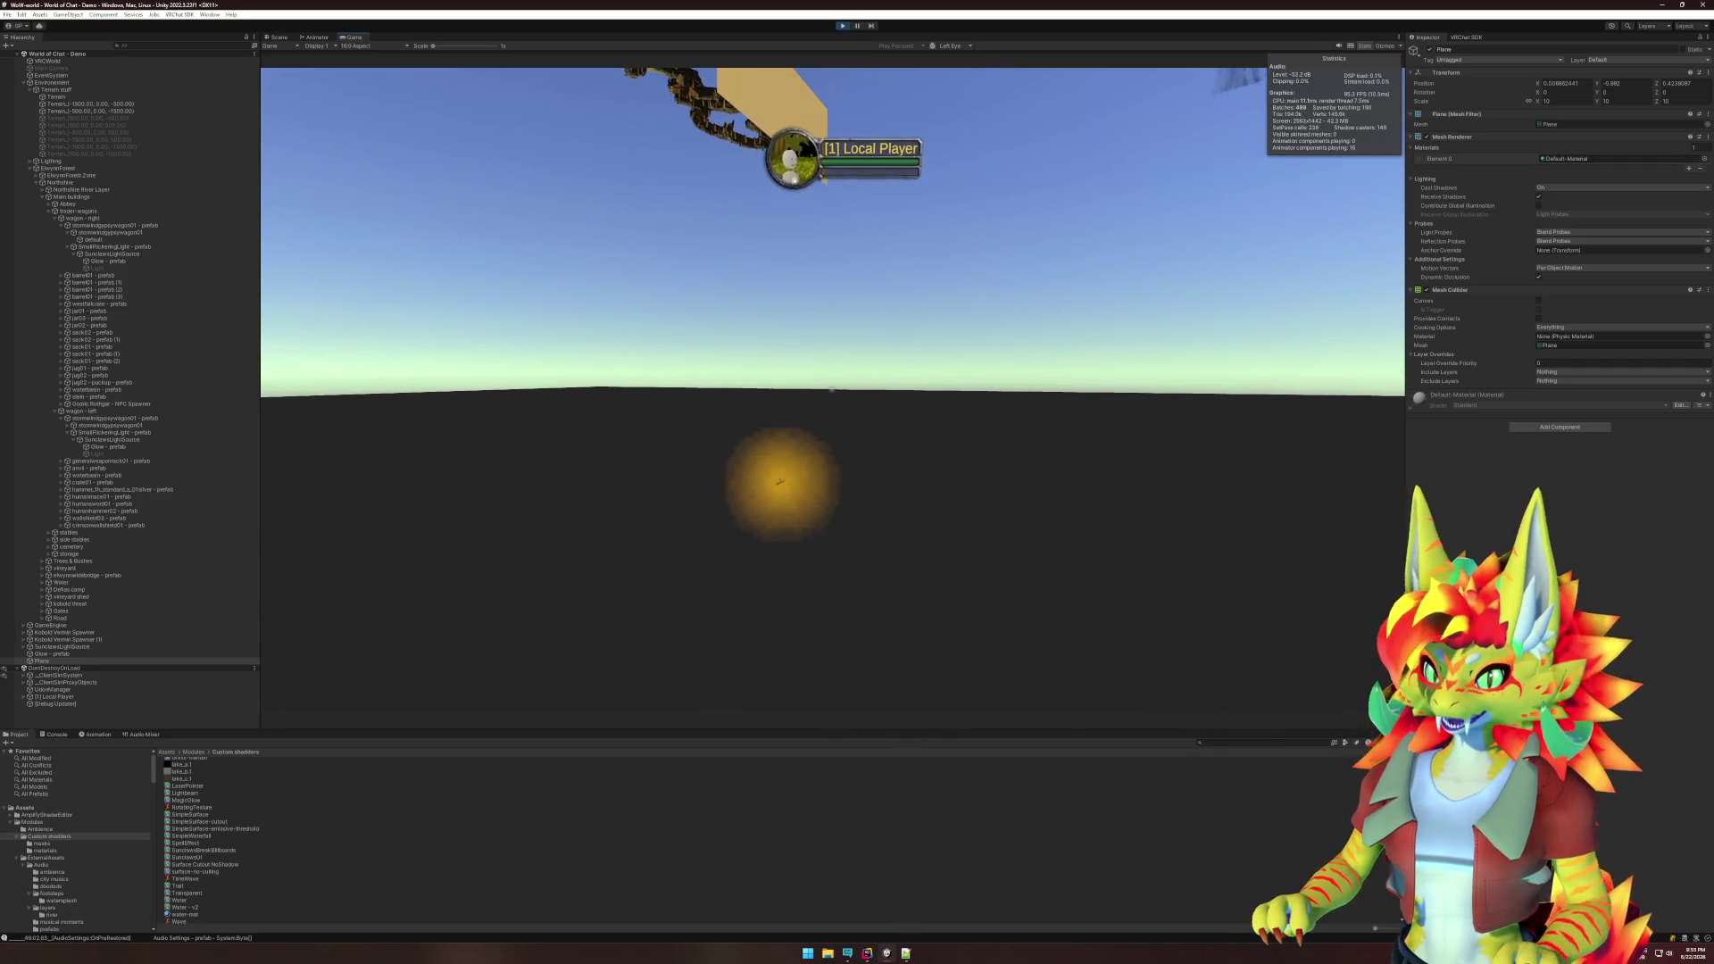
{"action": "key", "text": "super"}
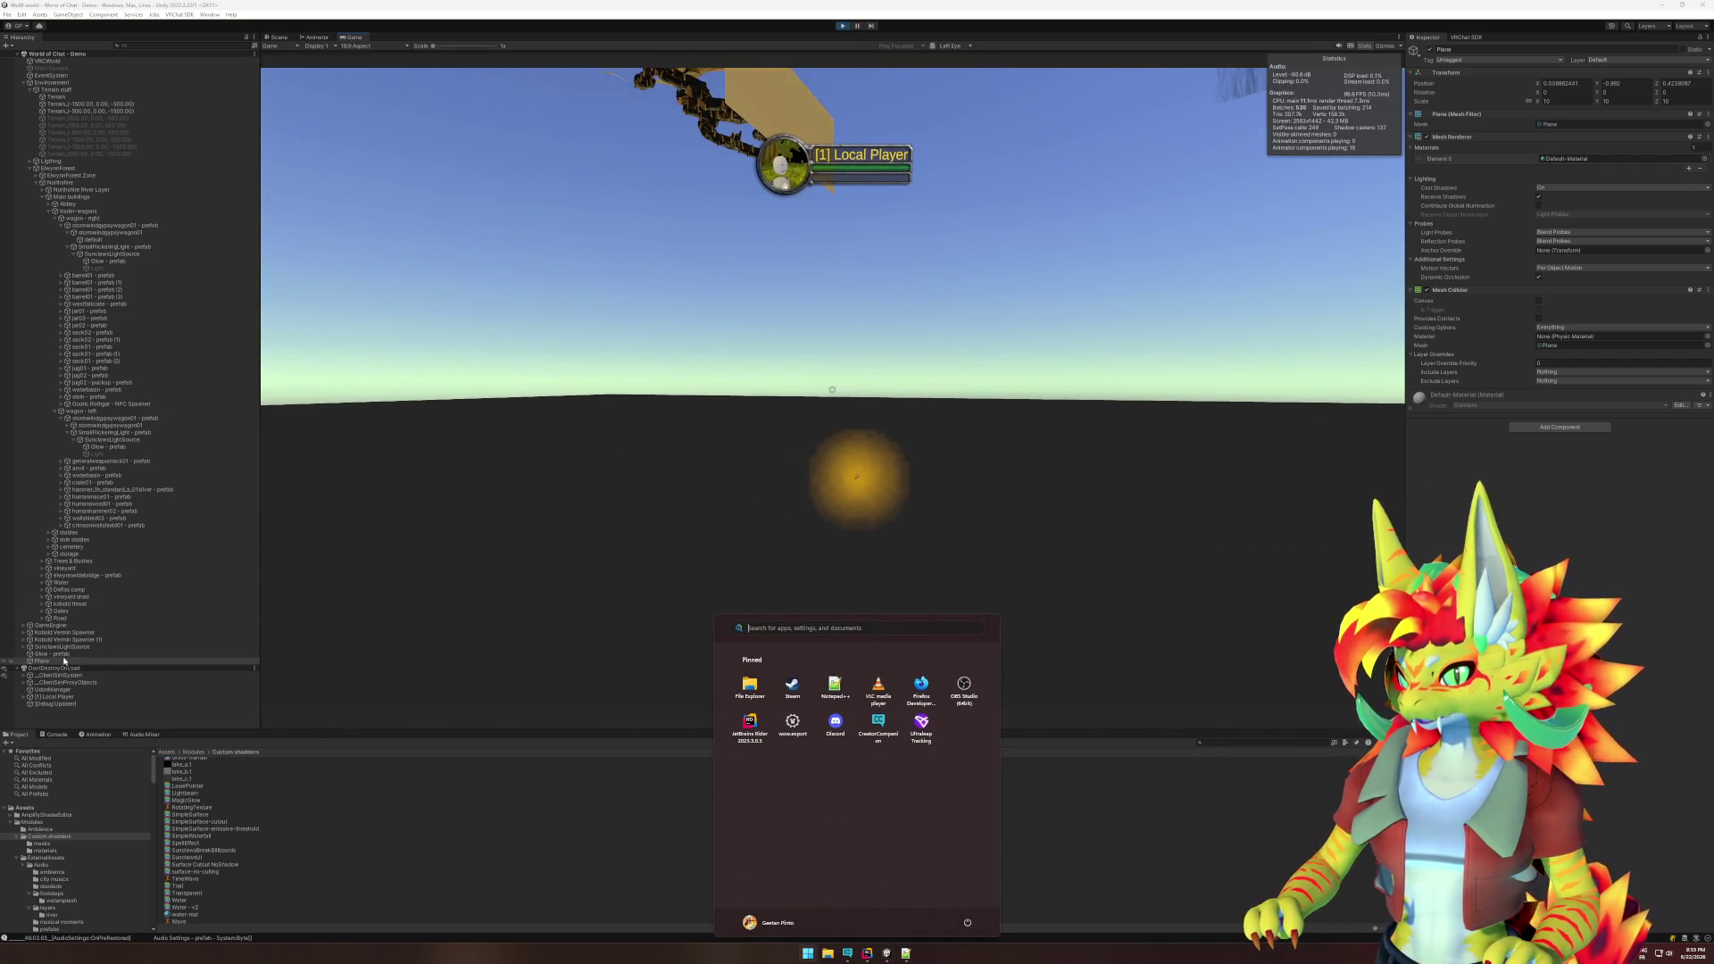
{"action": "left_click", "coordinate": [65, 655]}
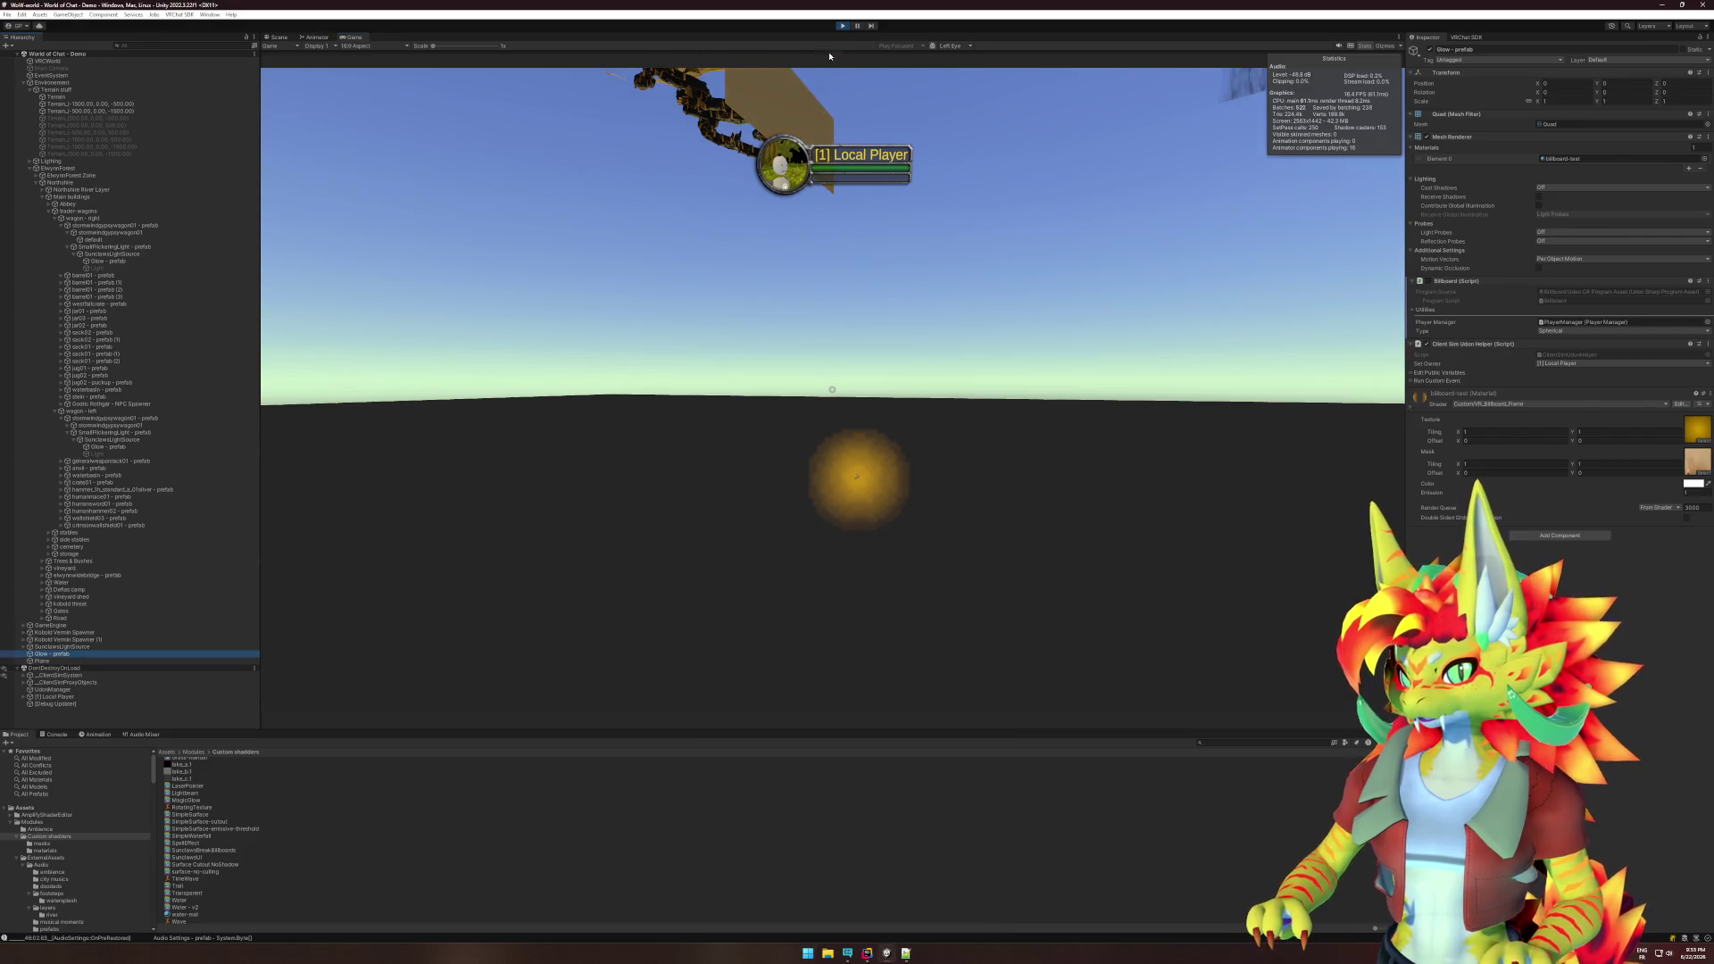
{"action": "left_click", "coordinate": [286, 38]}
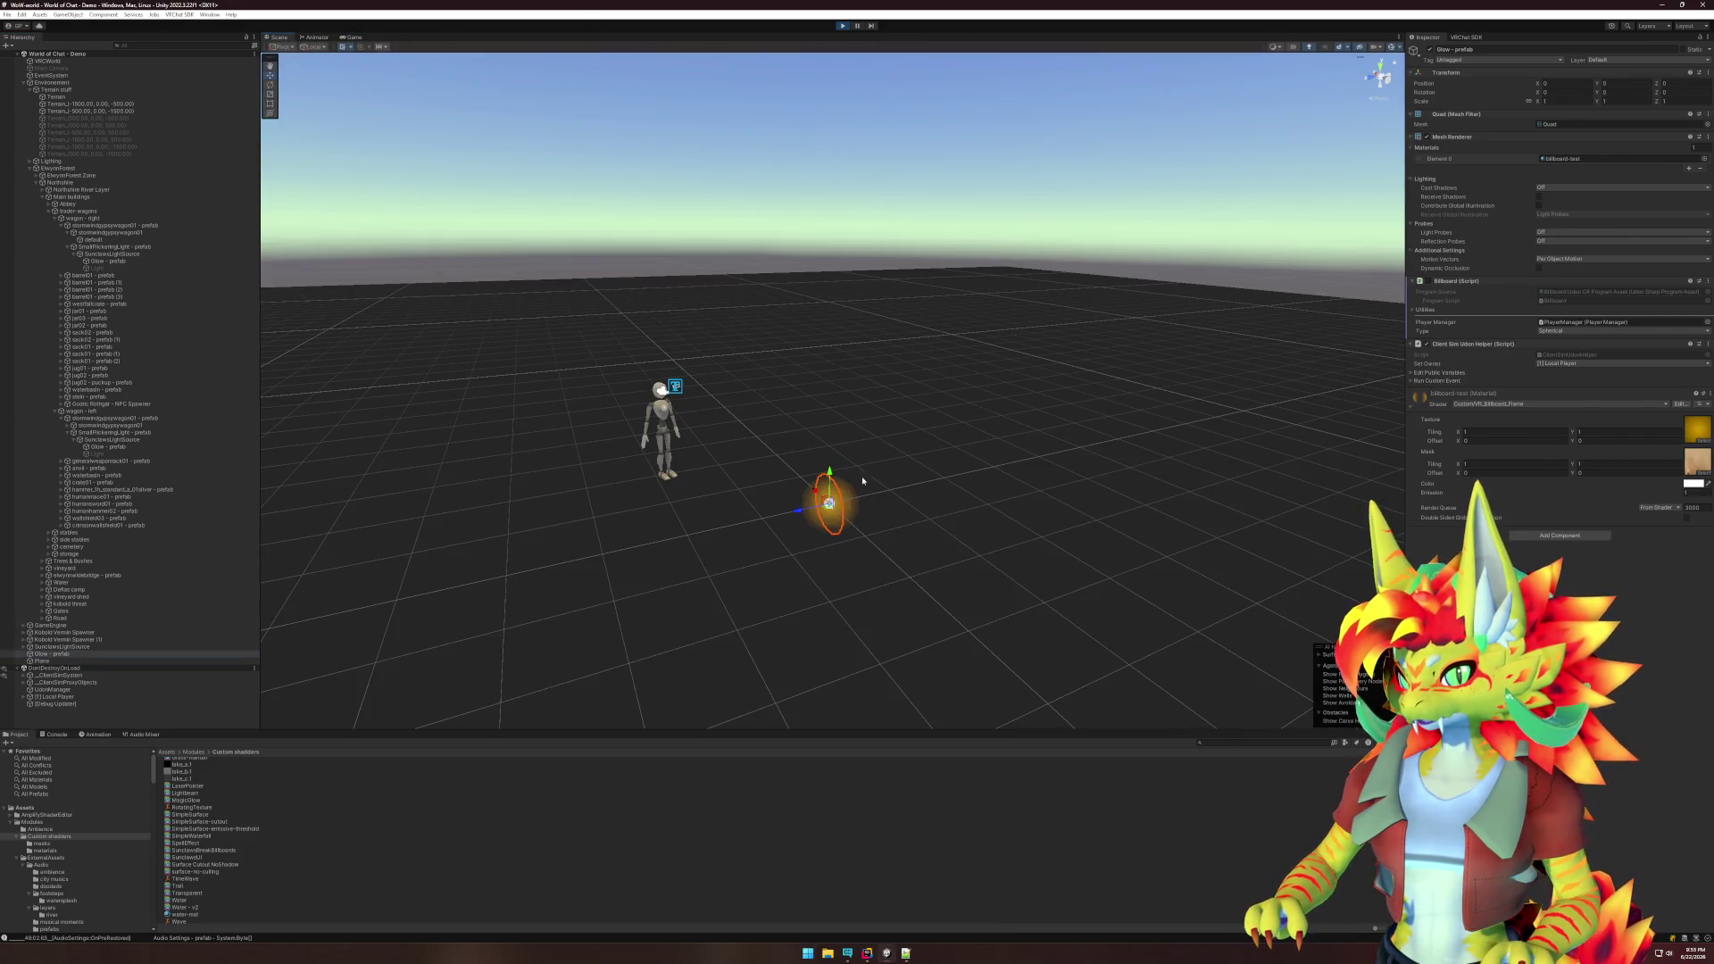
- Raise the glow orb to Y 1.071 and check it in the Game view
{"action": "left_click_drag", "start_coordinate": [831, 480], "coordinate": [840, 407]}
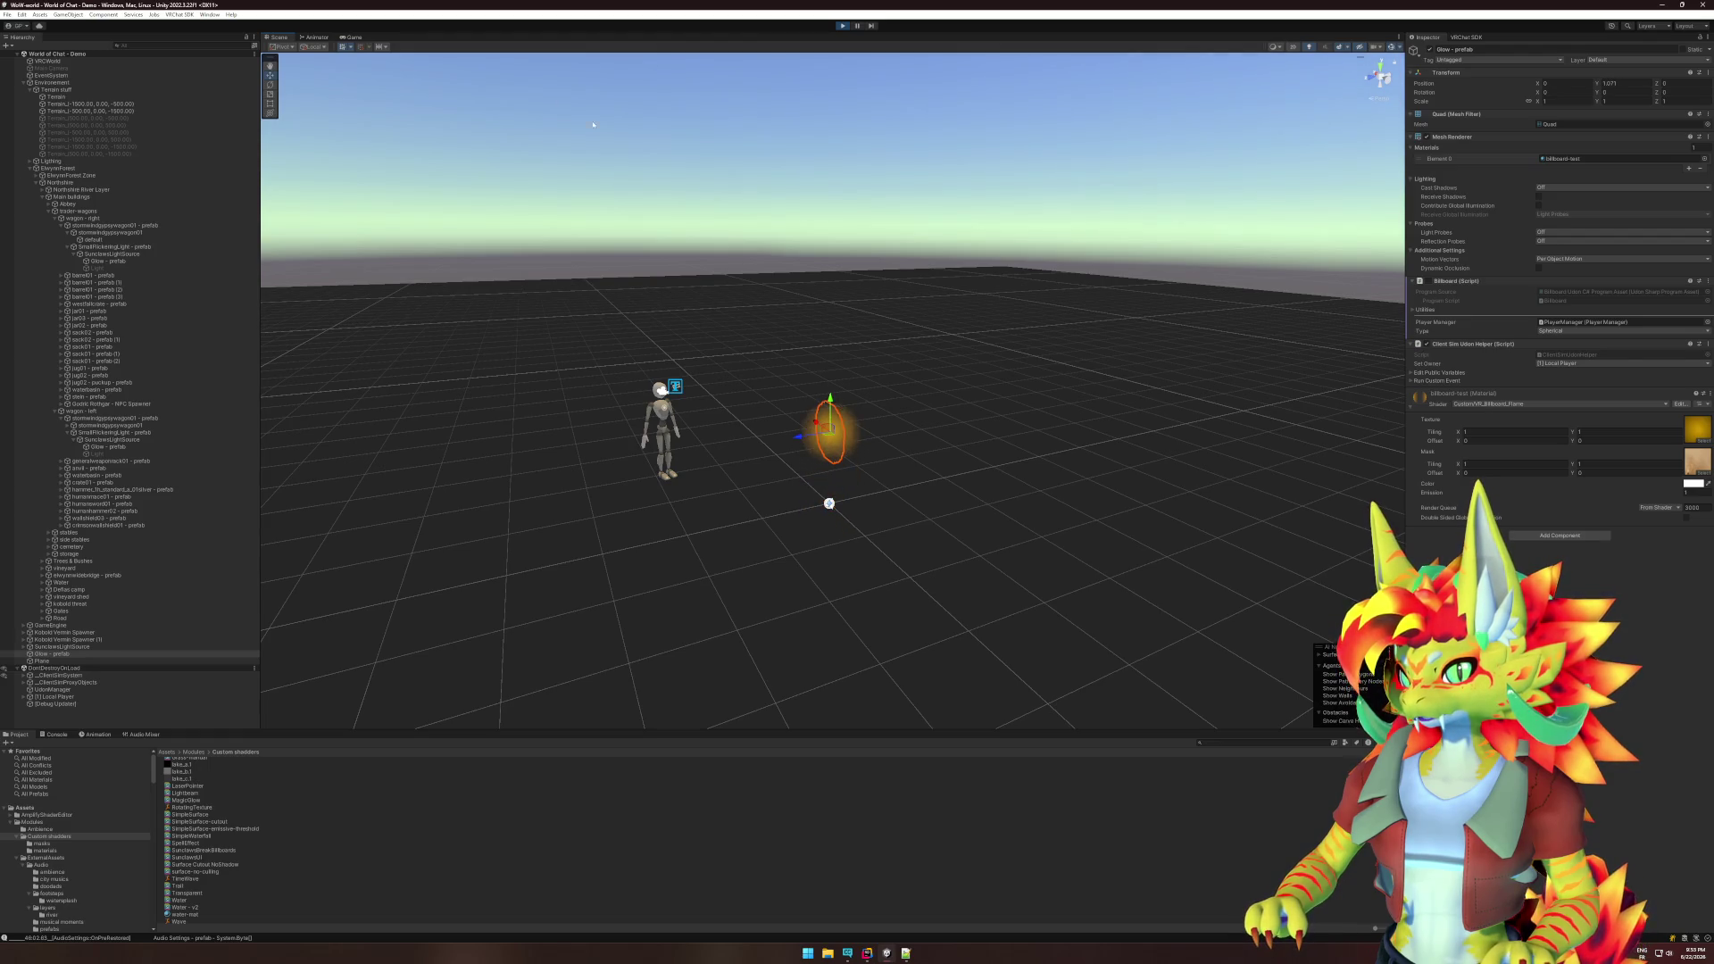
{"action": "left_click", "coordinate": [344, 38]}
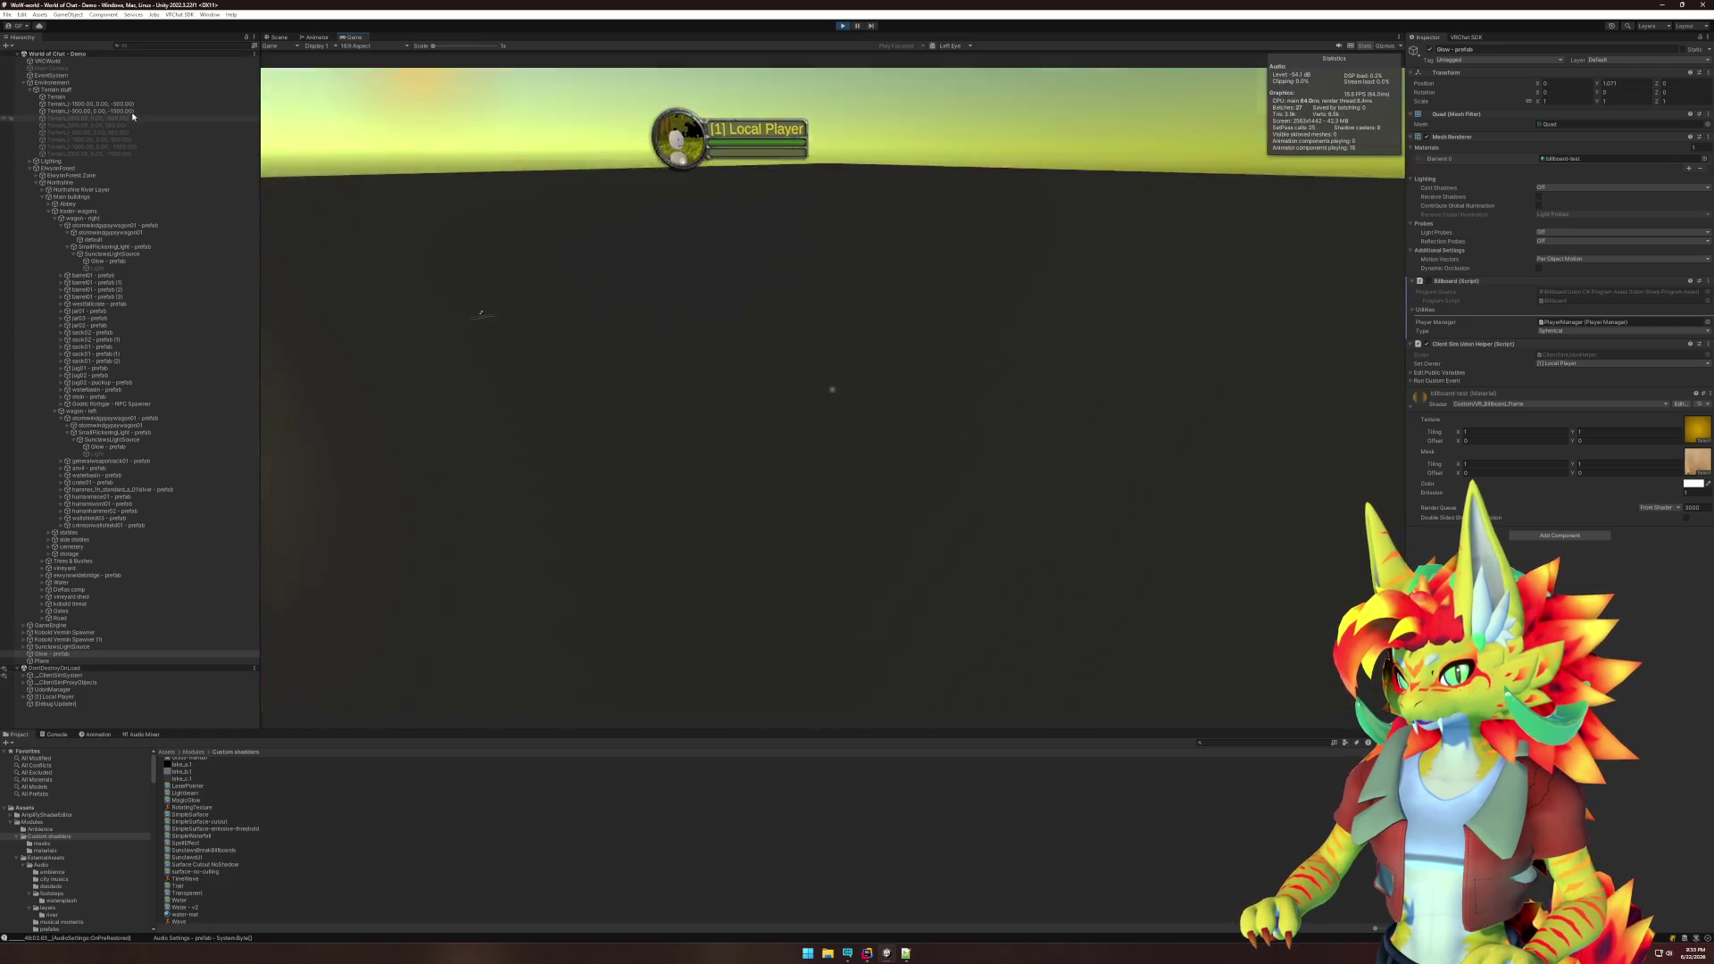
{"action": "key", "text": "super"}
- Pause the game, return to the Scene view, and begin a Hierarchy name search
{"action": "left_click", "coordinate": [125, 162]}
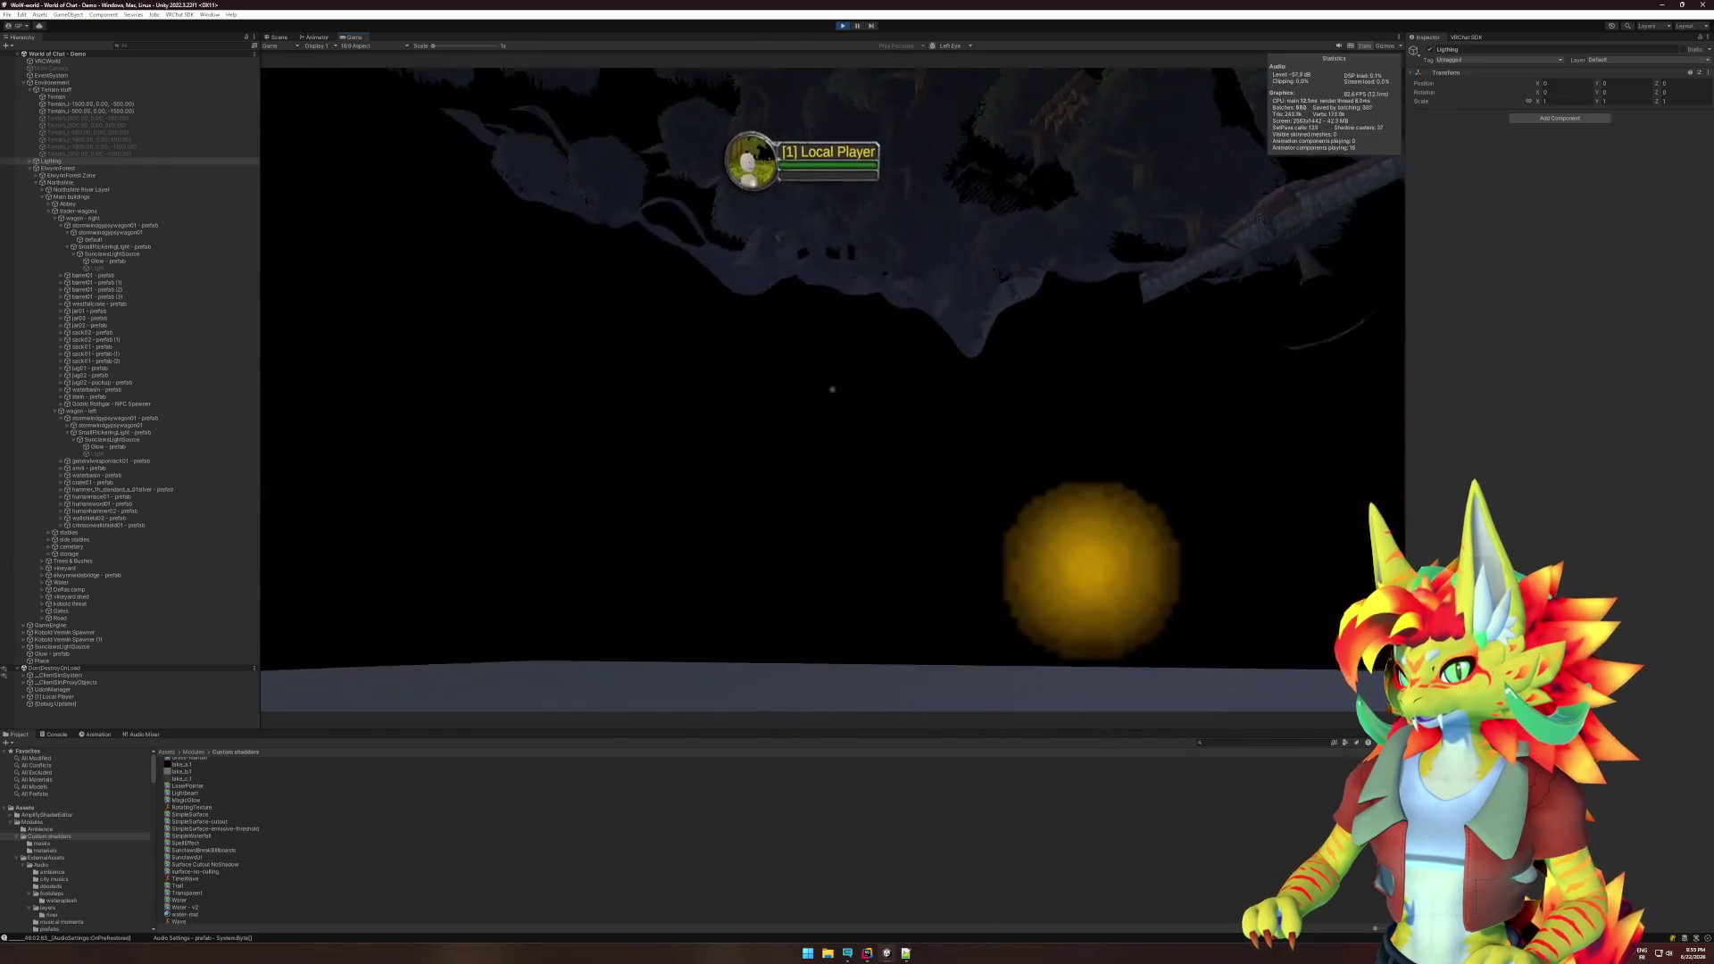
{"action": "key", "text": "super"}
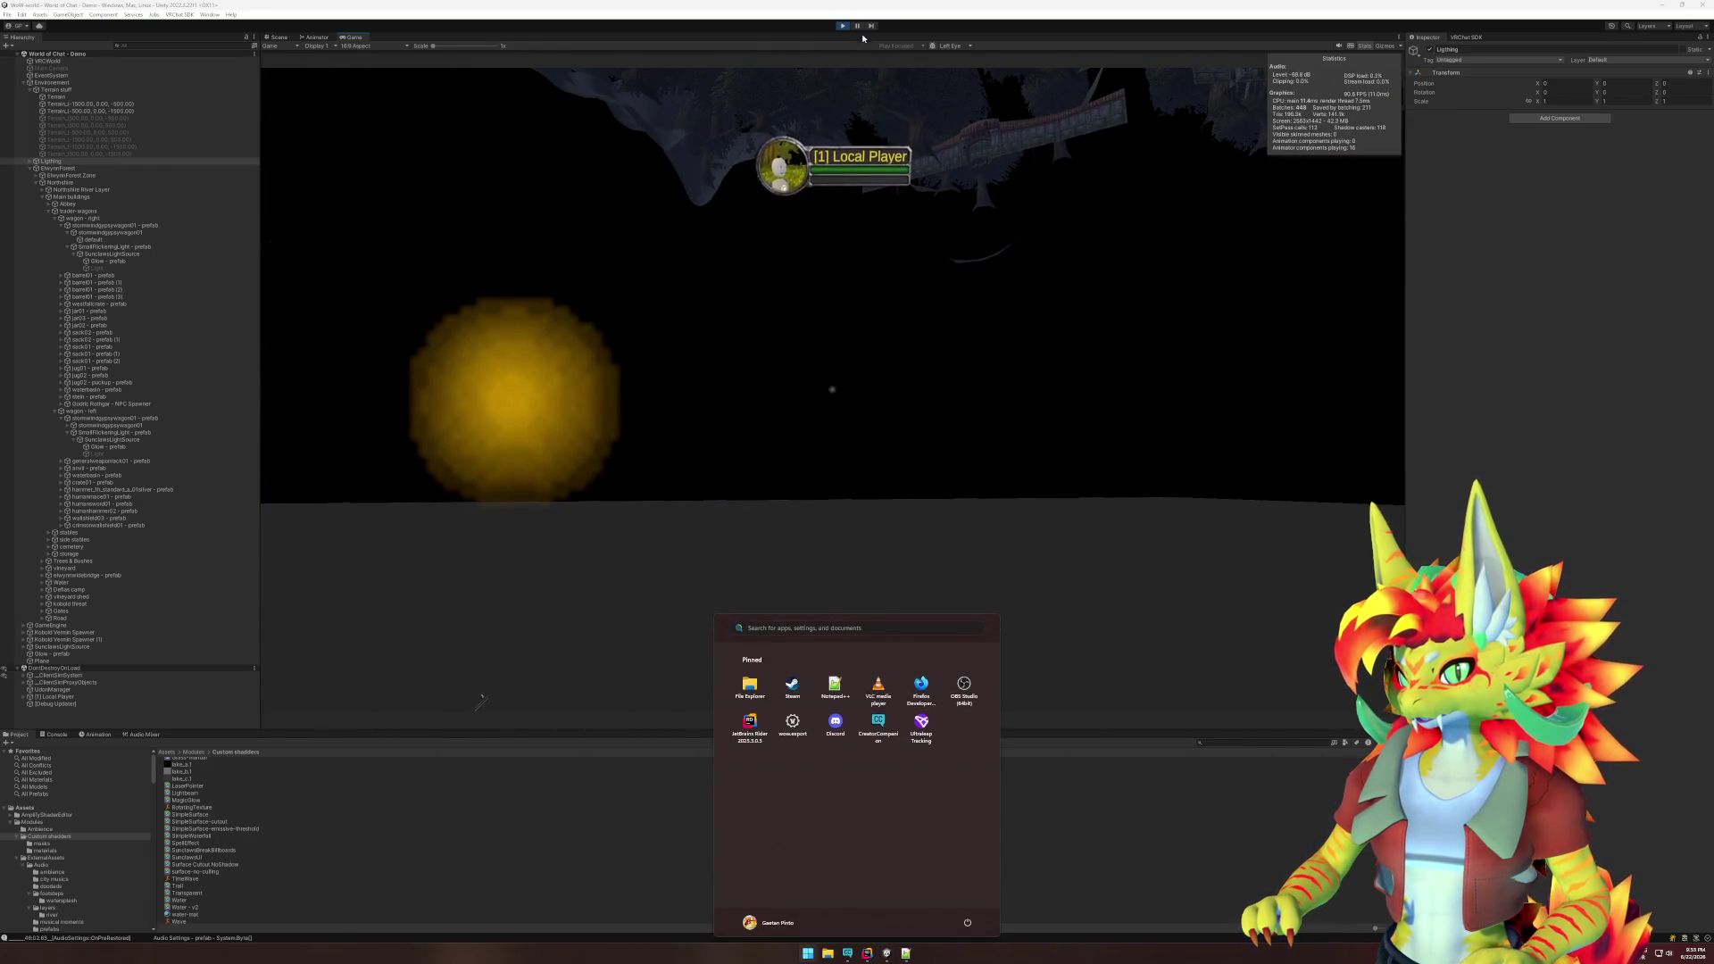
{"action": "left_click", "coordinate": [857, 25]}
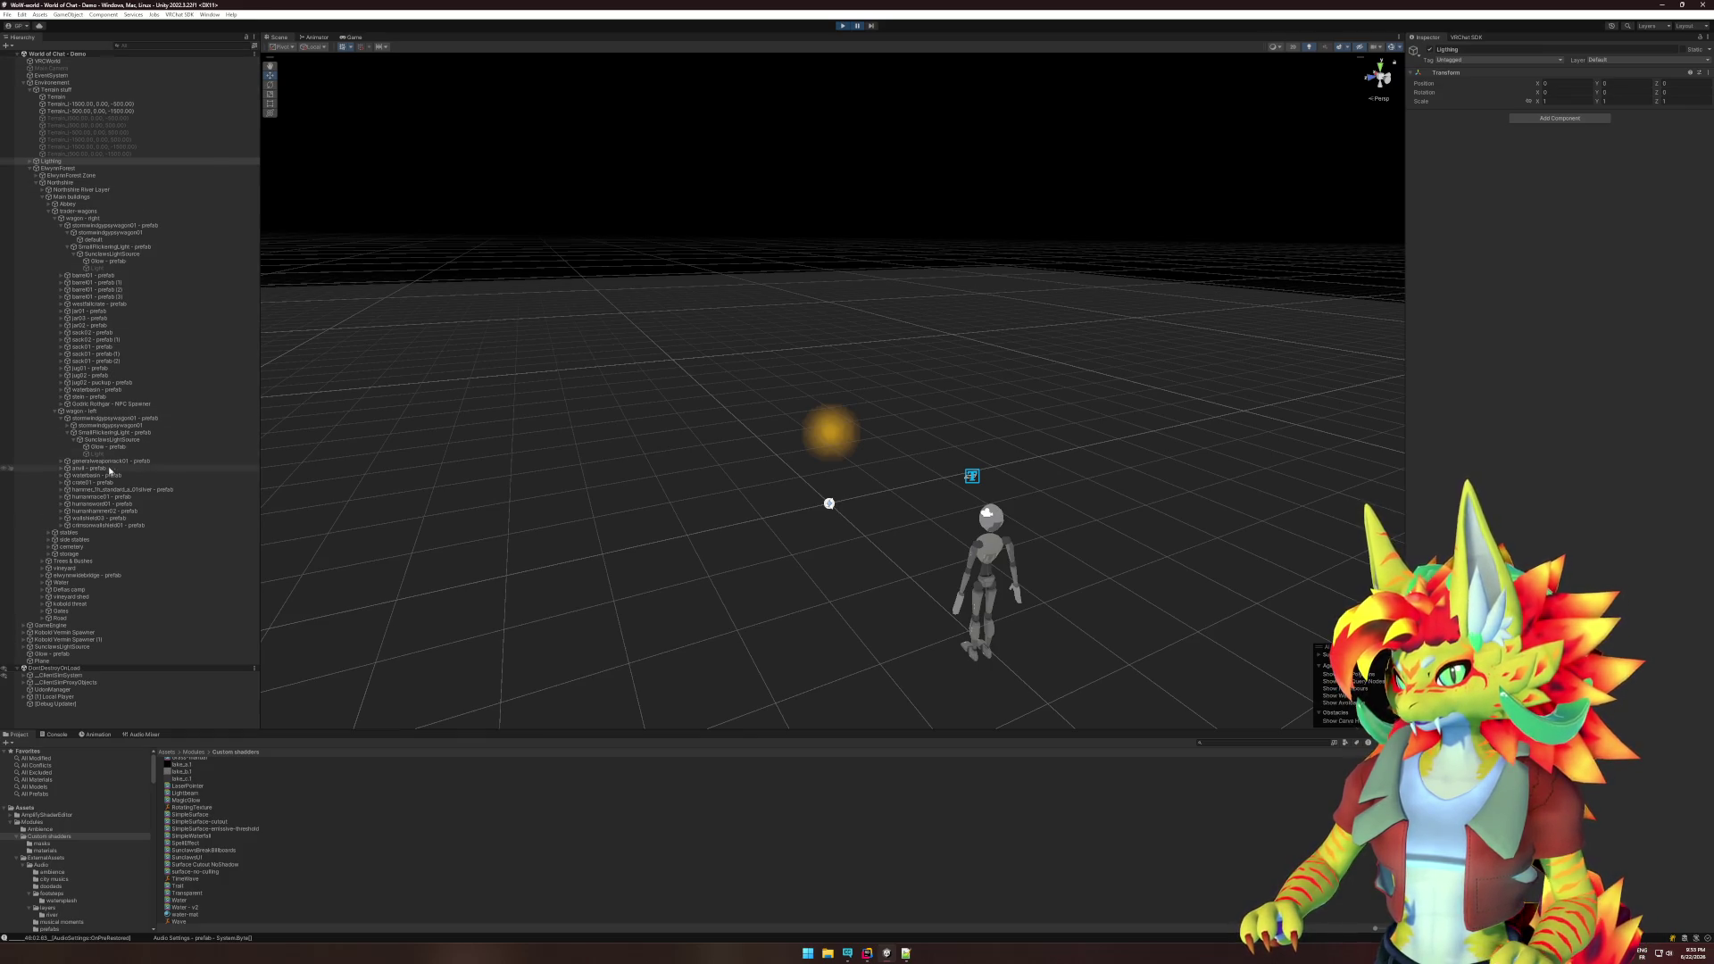
{"action": "left_click", "coordinate": [136, 46]}
- Filter the Hierarchy by 'time' to find TimeTracker, then clear the search
{"action": "type", "text": "time"}
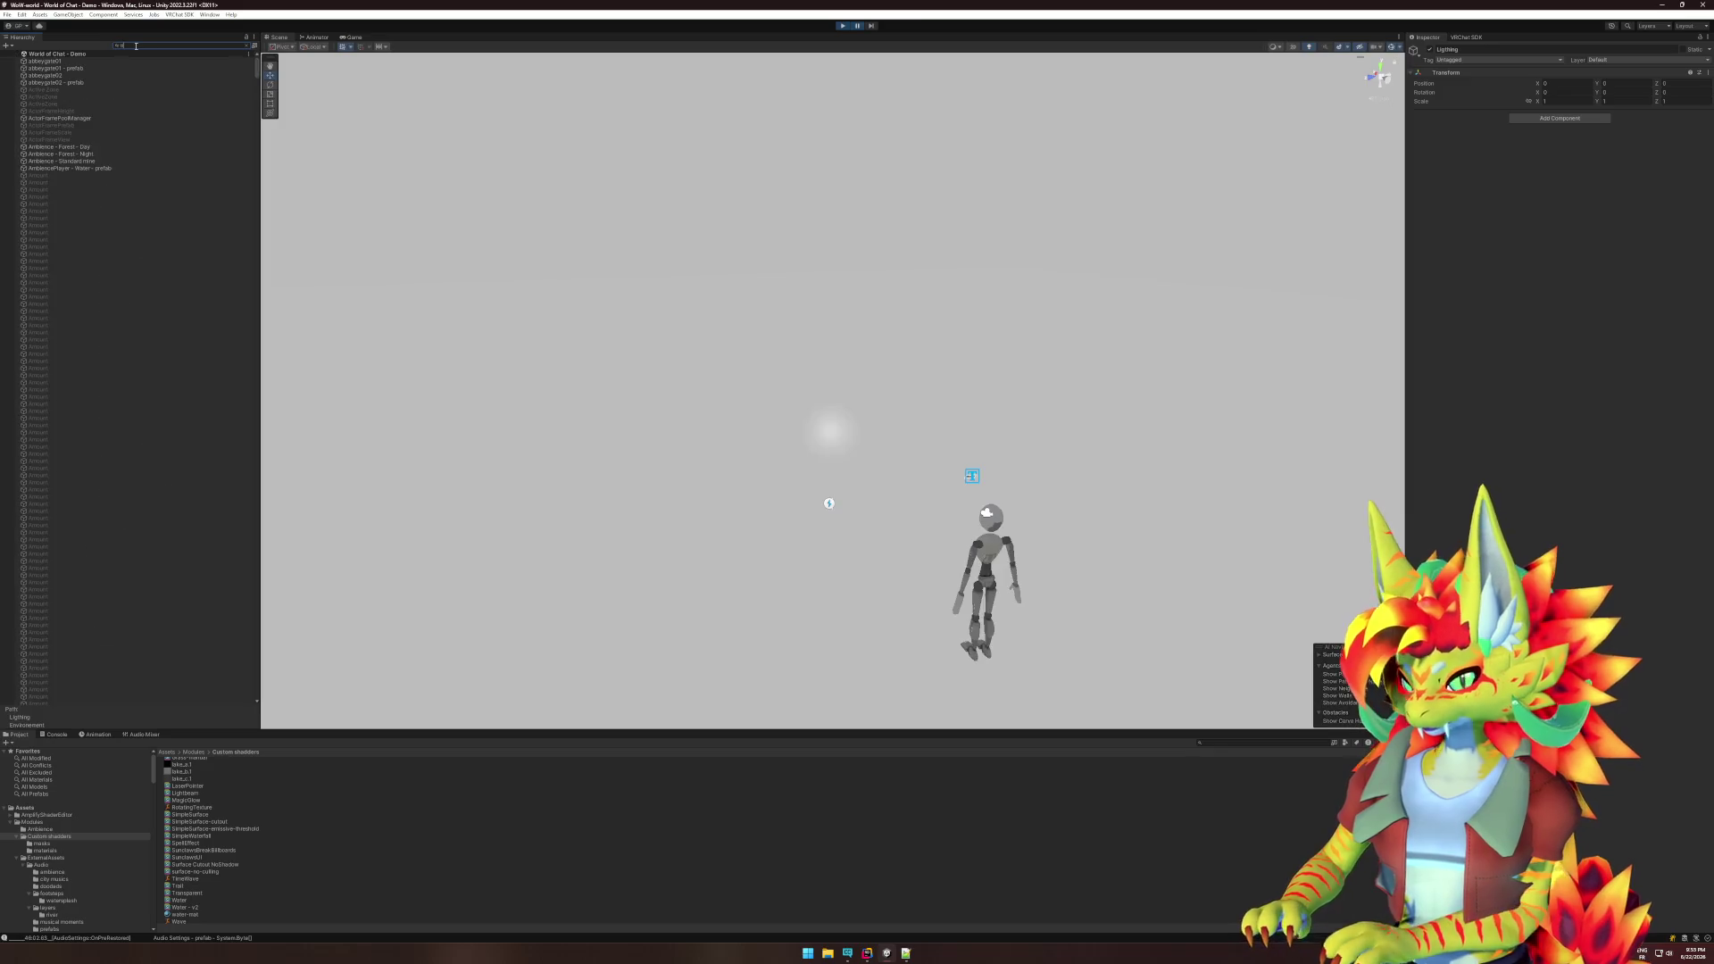
{"action": "key", "text": "Down"}
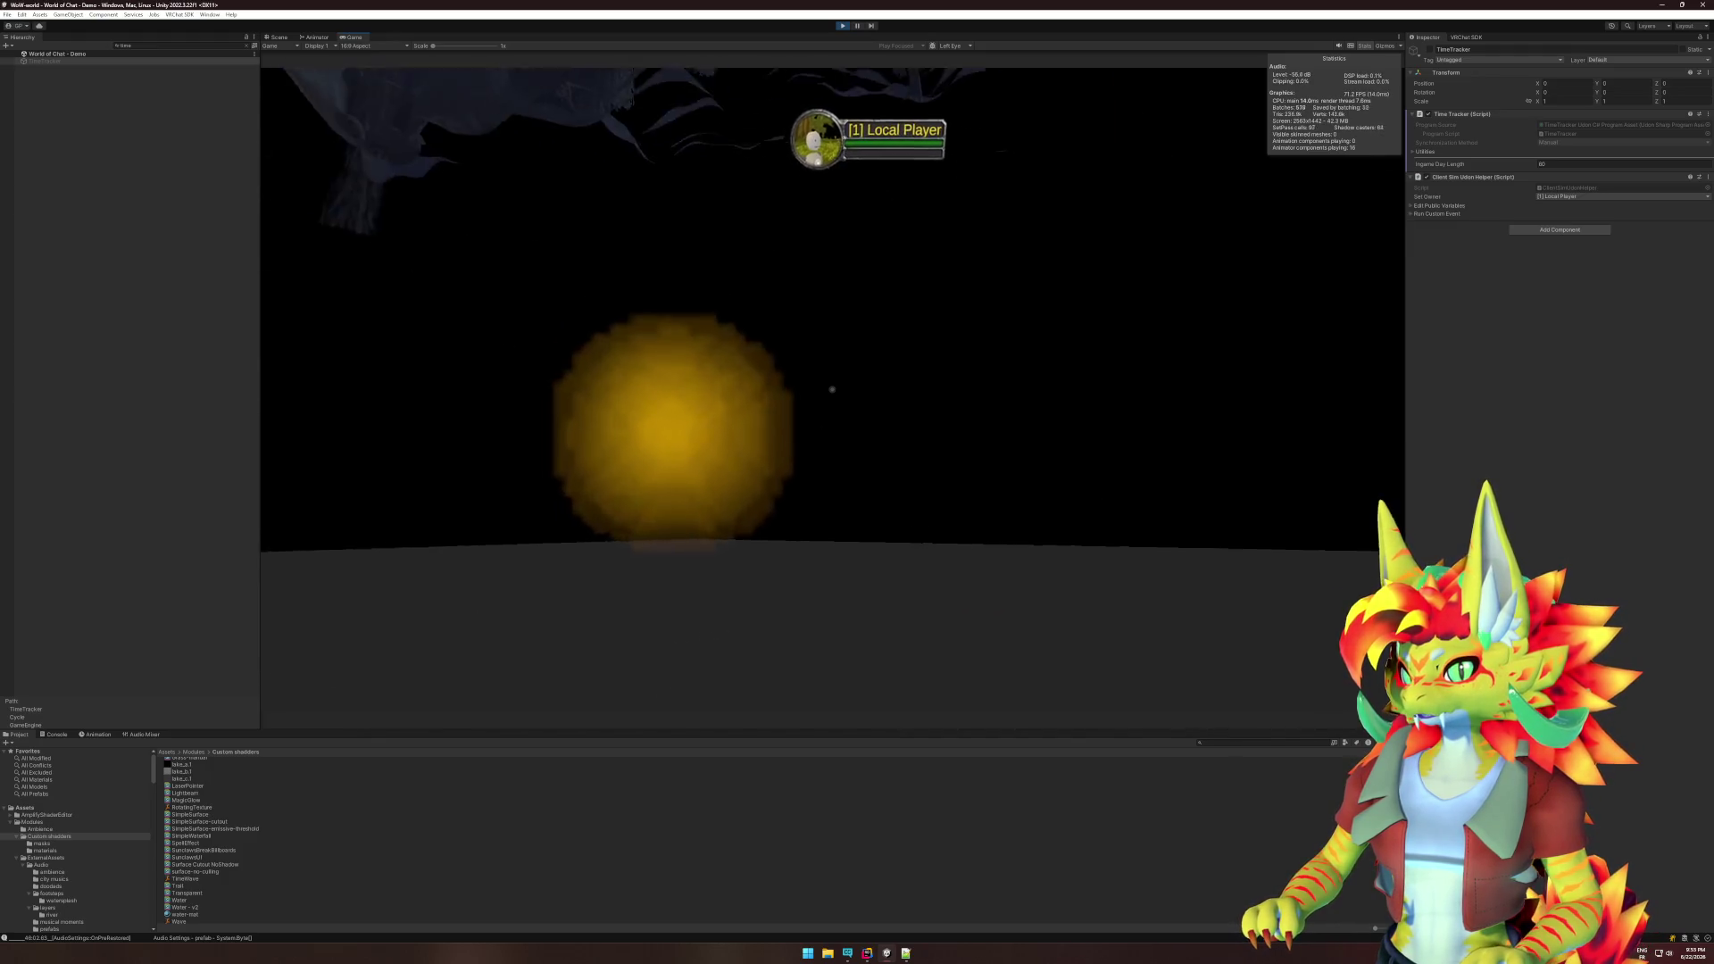
{"action": "key", "text": "super"}
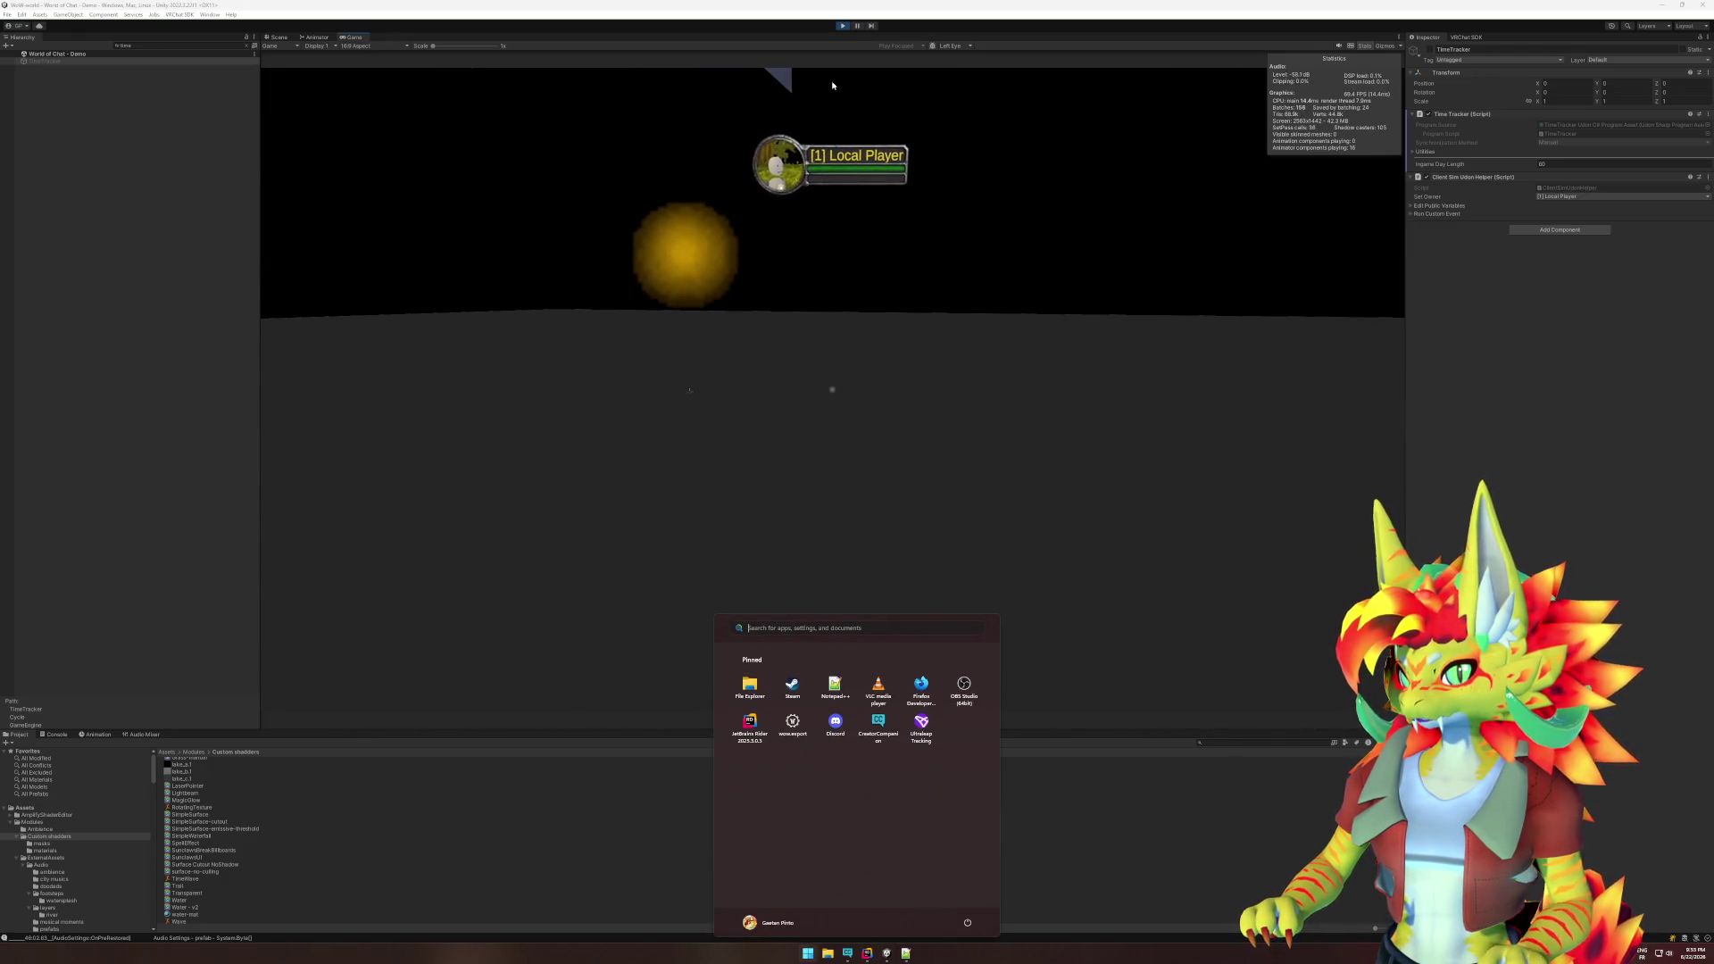
{"action": "left_click", "coordinate": [857, 26]}
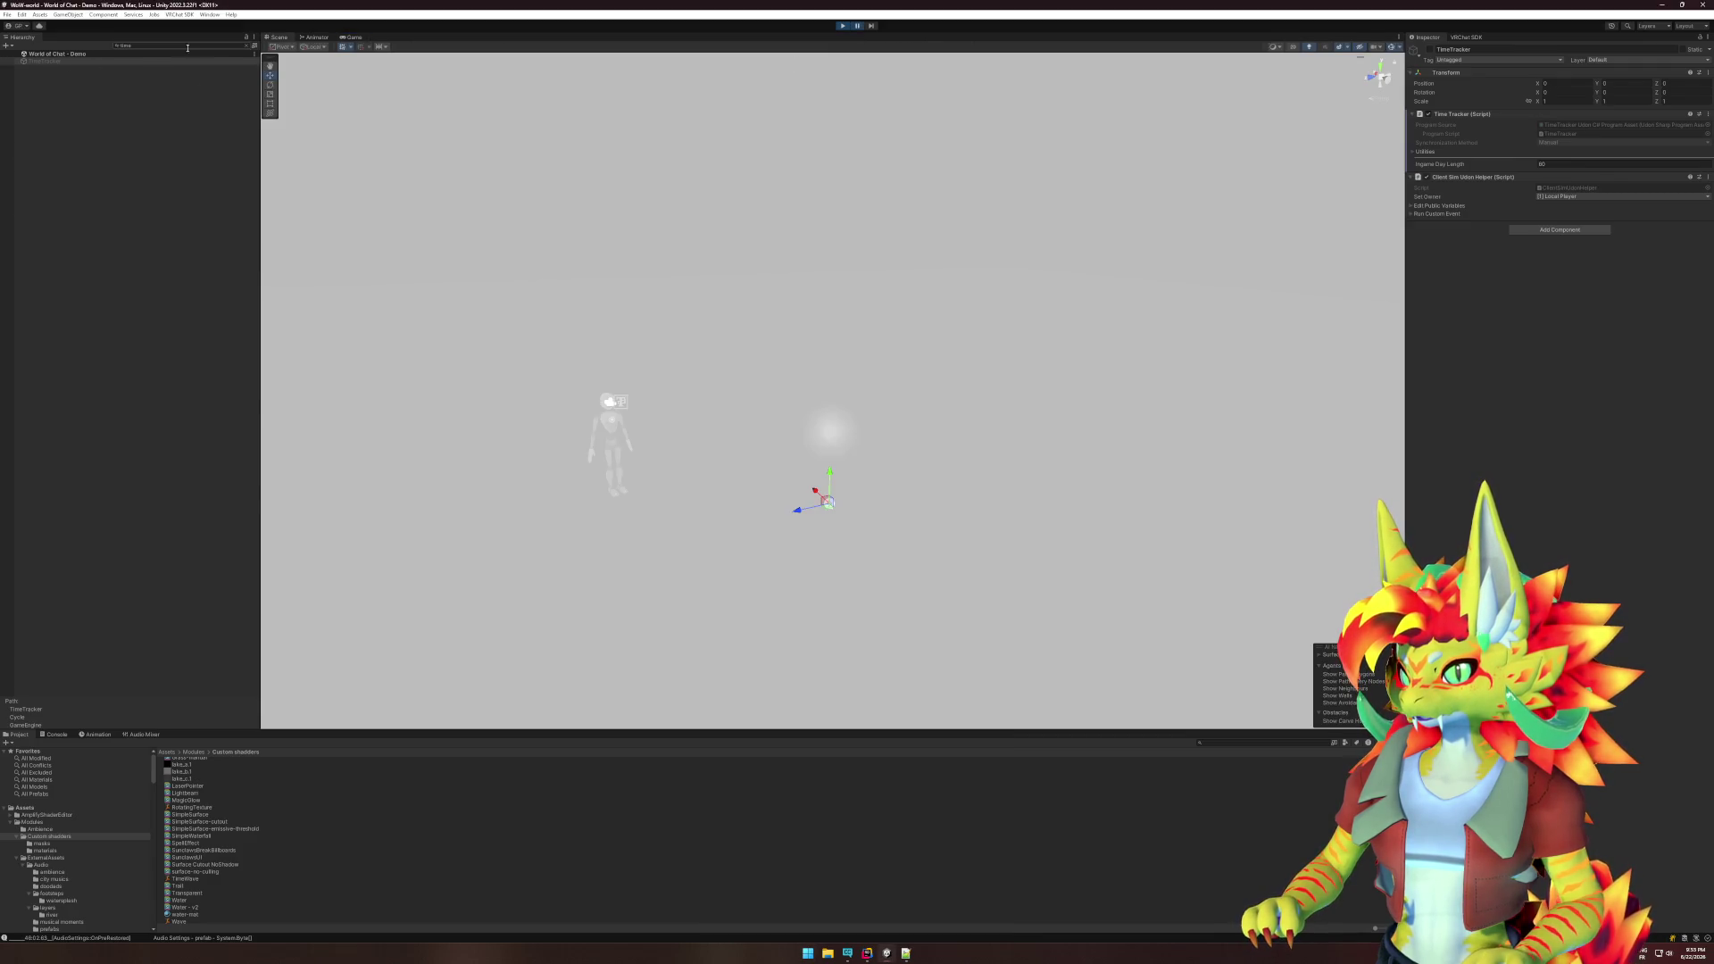
{"action": "left_click", "coordinate": [246, 48]}
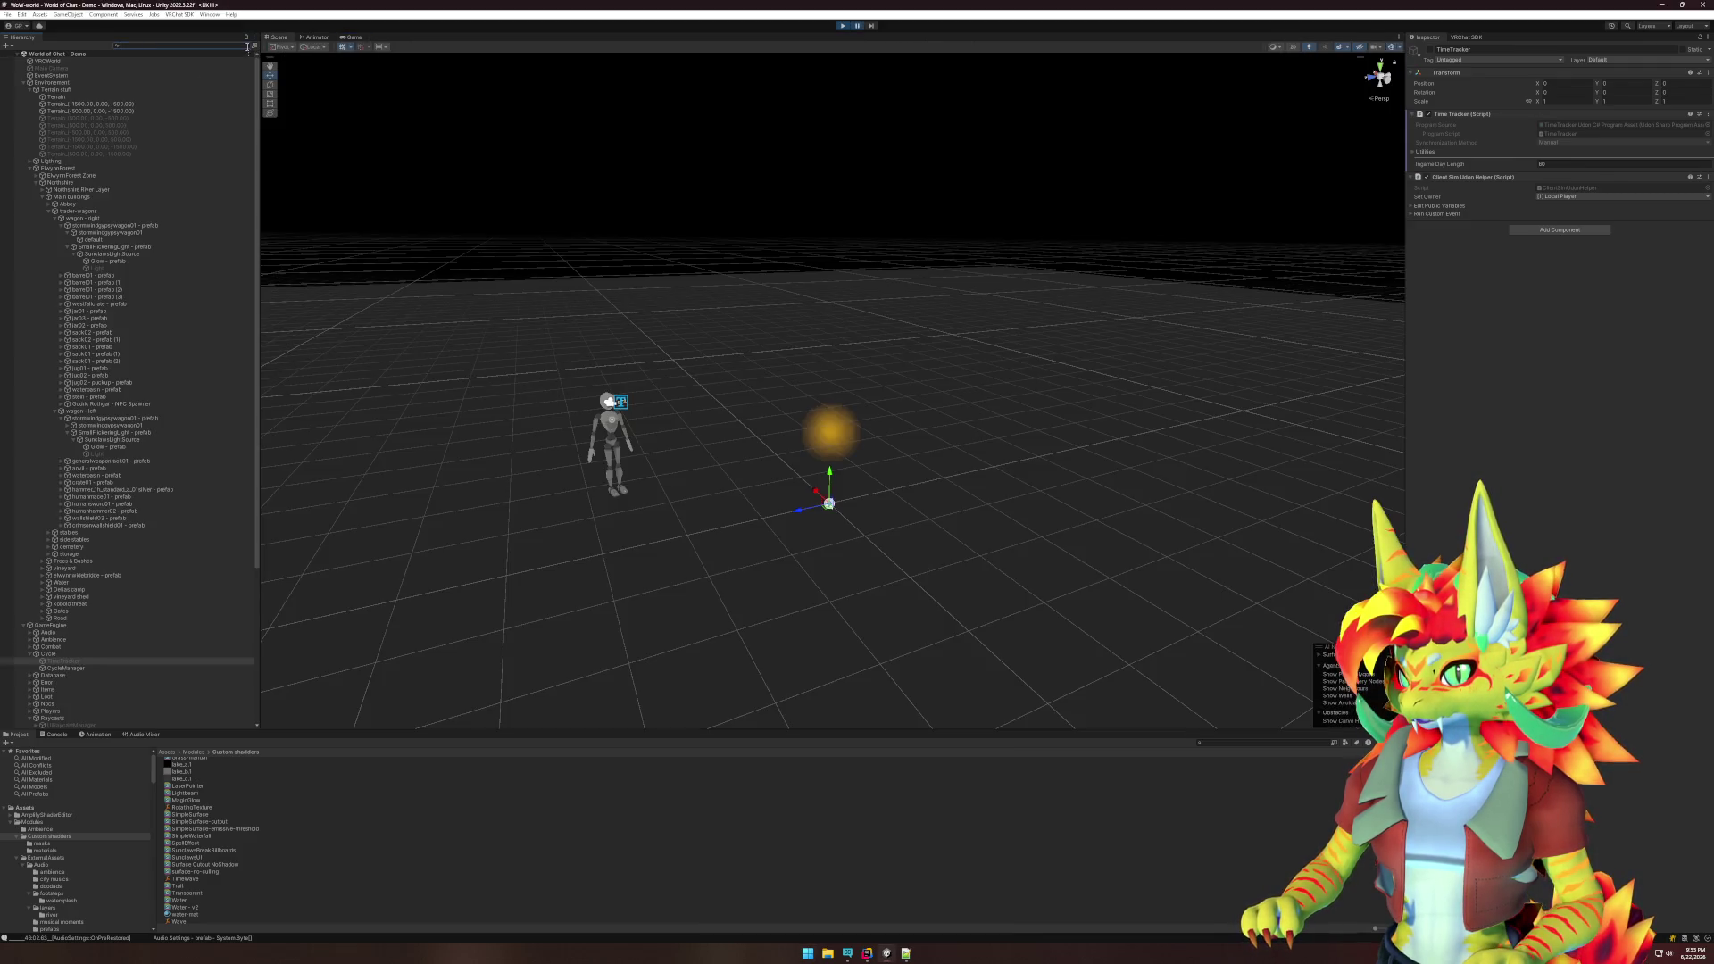
- Slide the glow orb toward the player character and check it in the Game view
{"action": "left_click", "coordinate": [833, 446]}
{"action": "left_click_drag", "start_coordinate": [807, 438], "coordinate": [630, 459]}
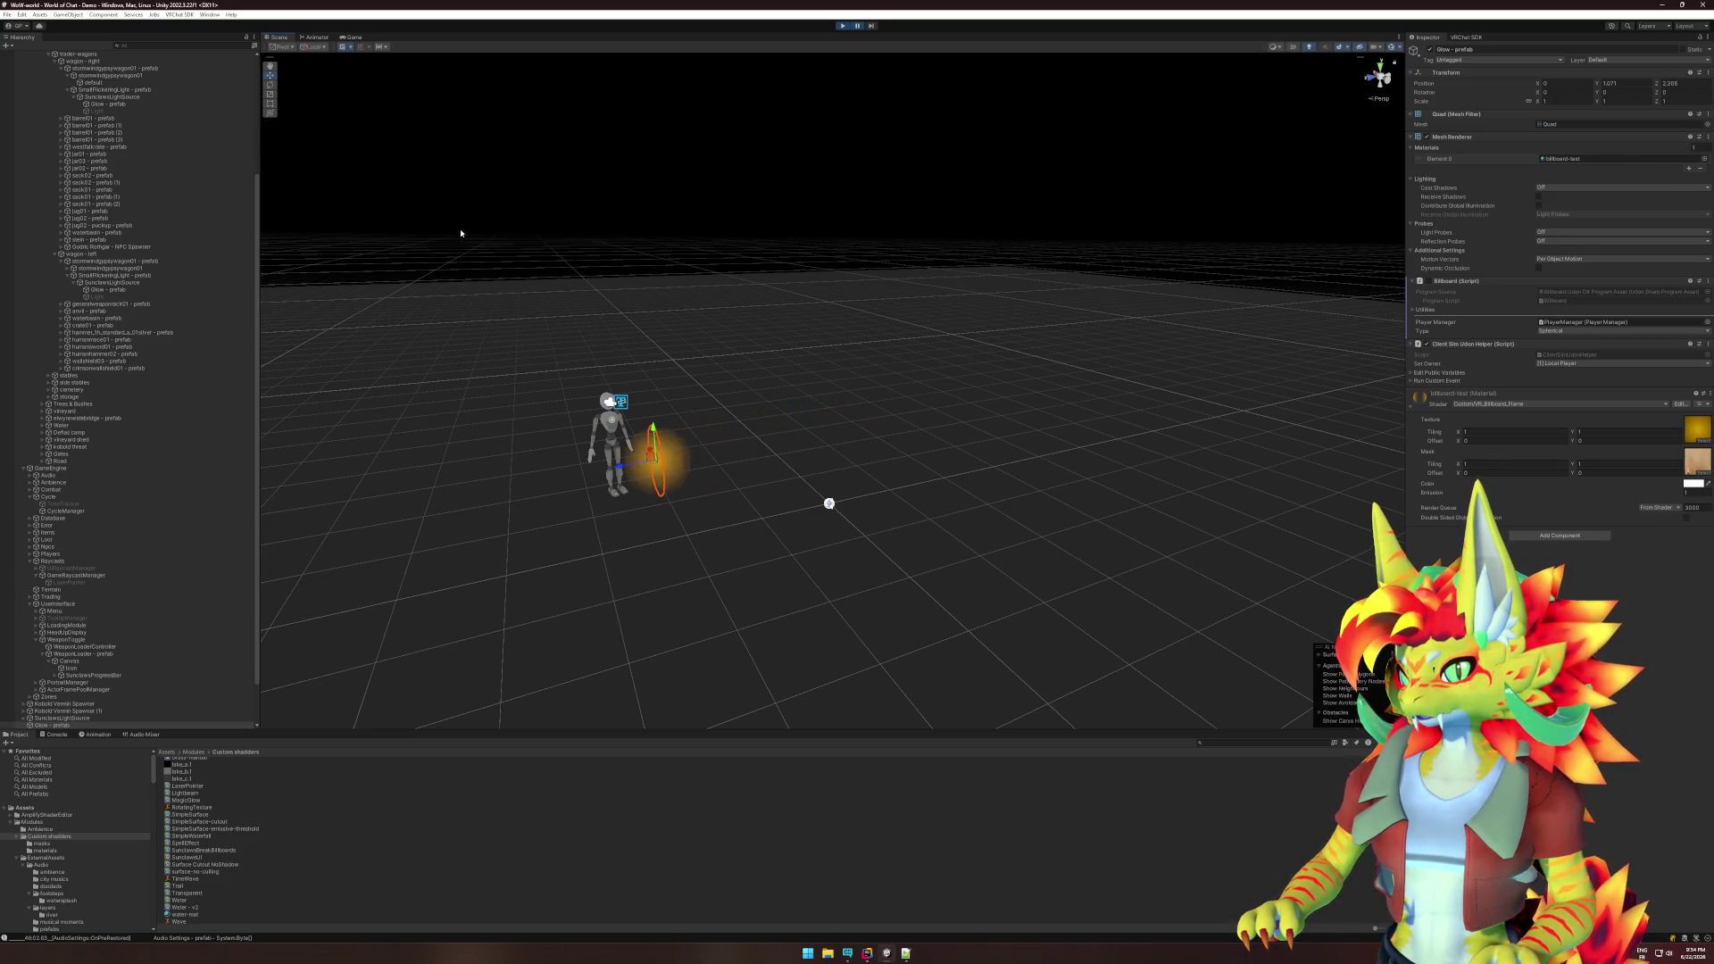
{"action": "left_click", "coordinate": [350, 39]}
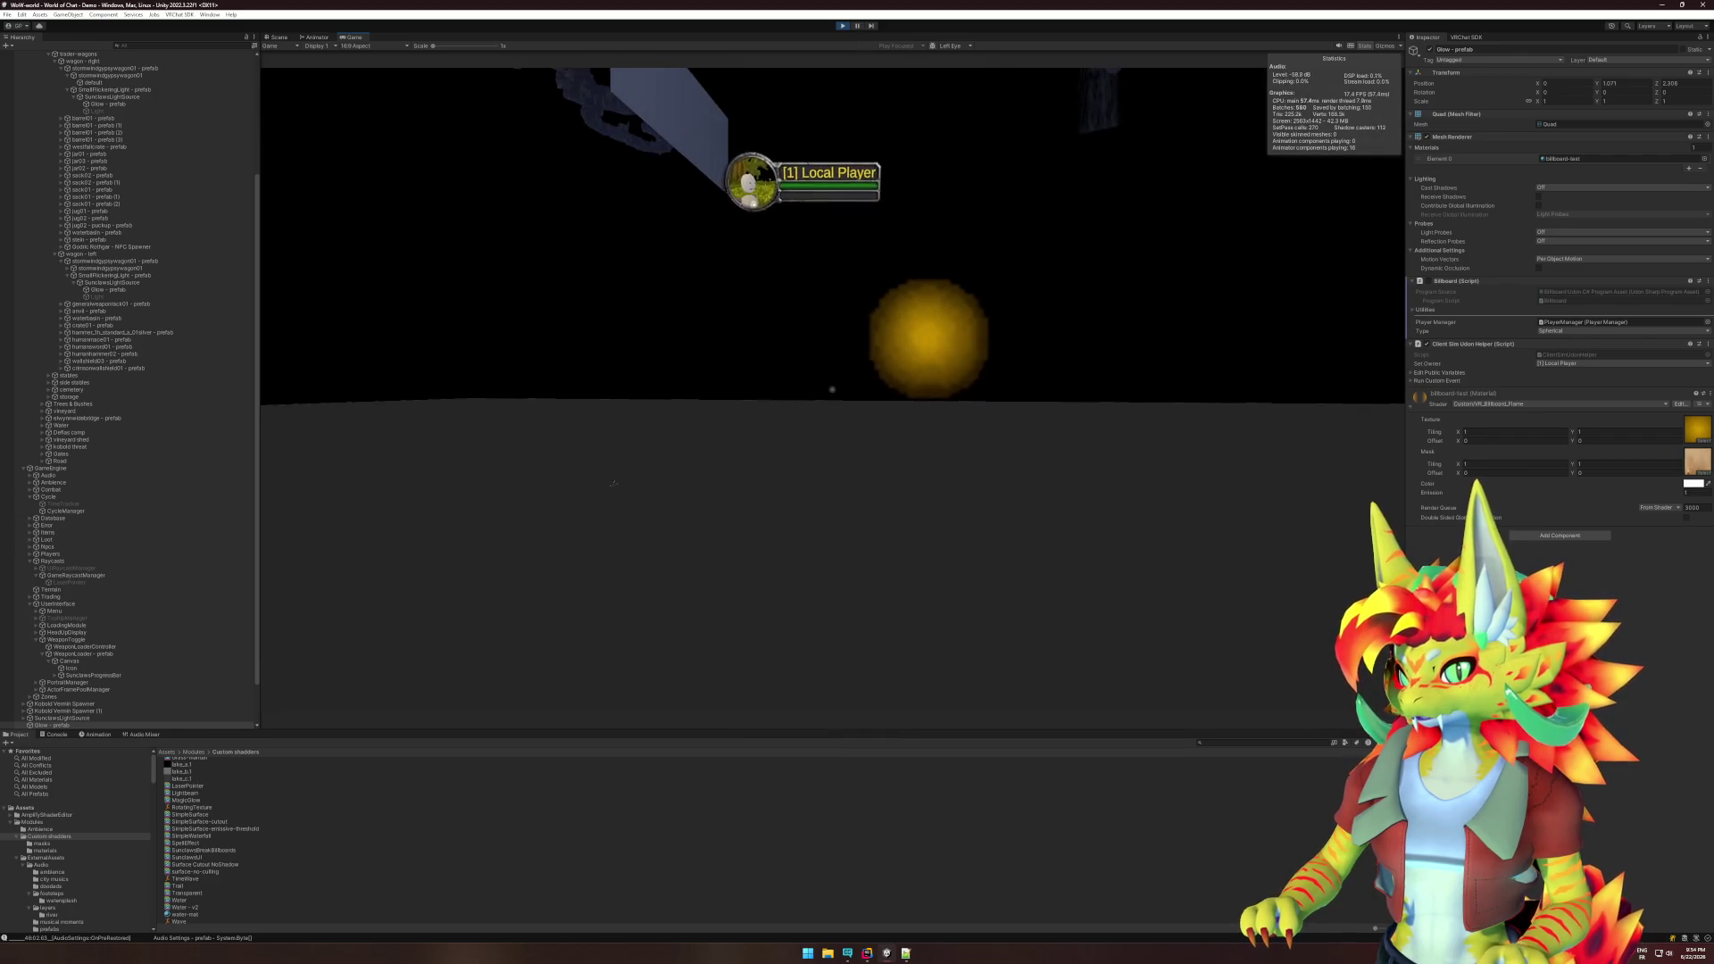
- Select the jug01 prefab, then switch back from the running game to the Scene view
{"action": "key", "text": "super"}
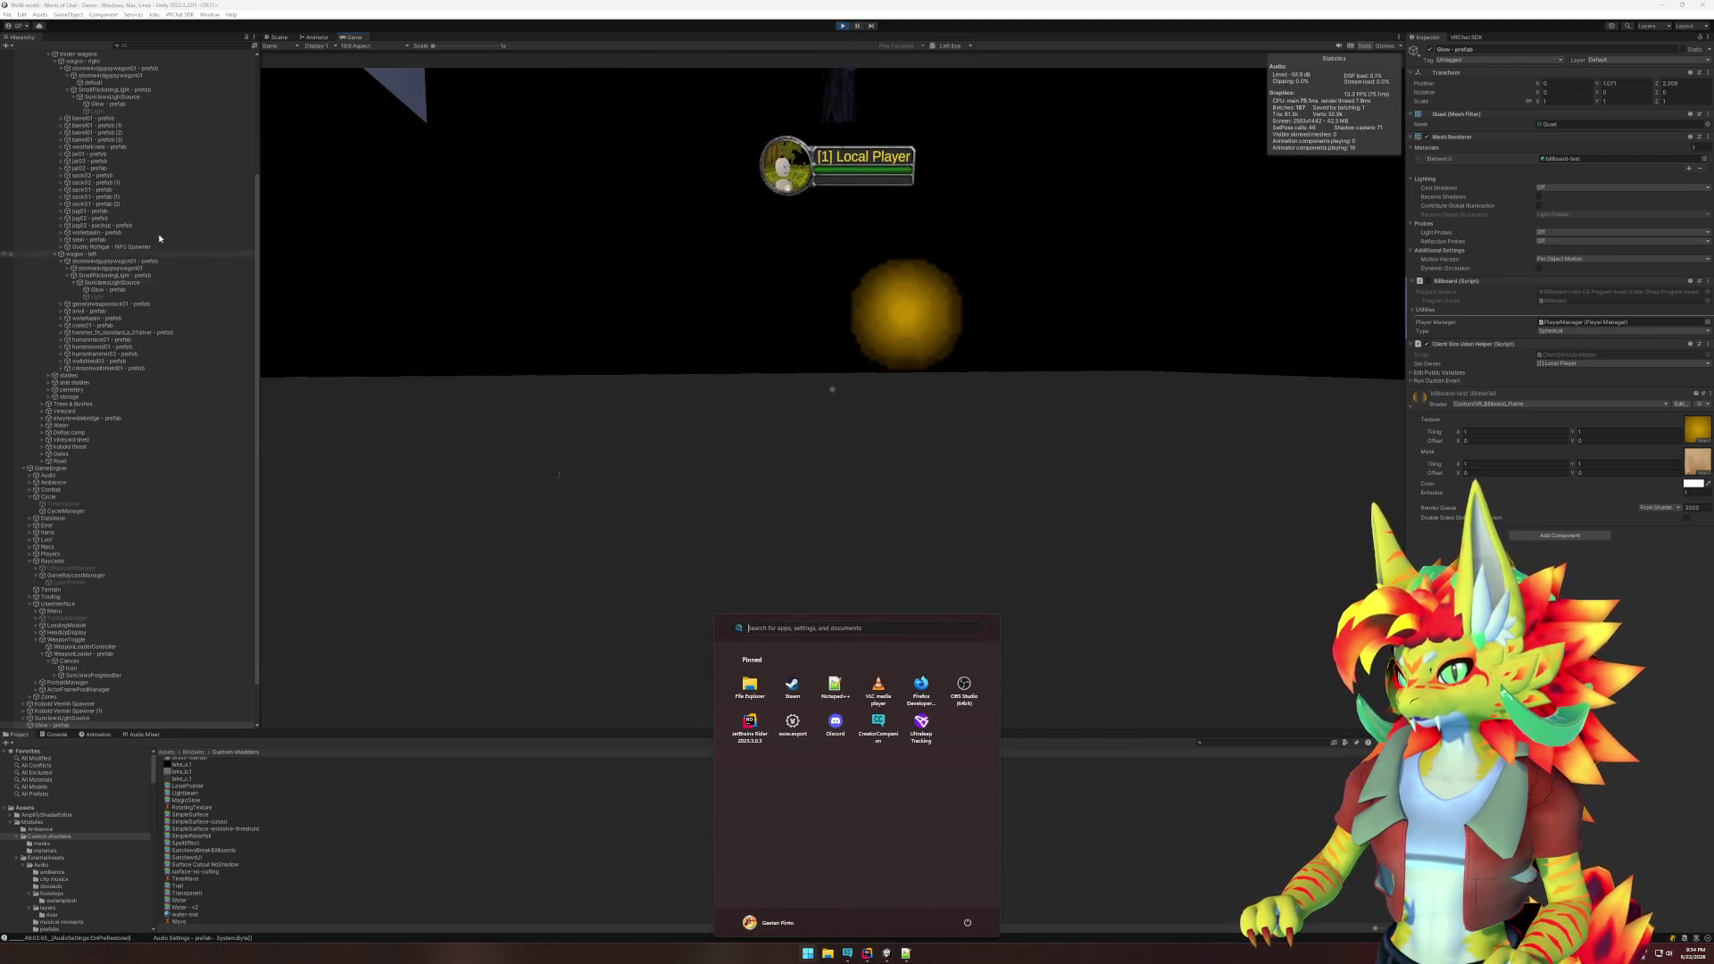
{"action": "left_click", "coordinate": [89, 211]}
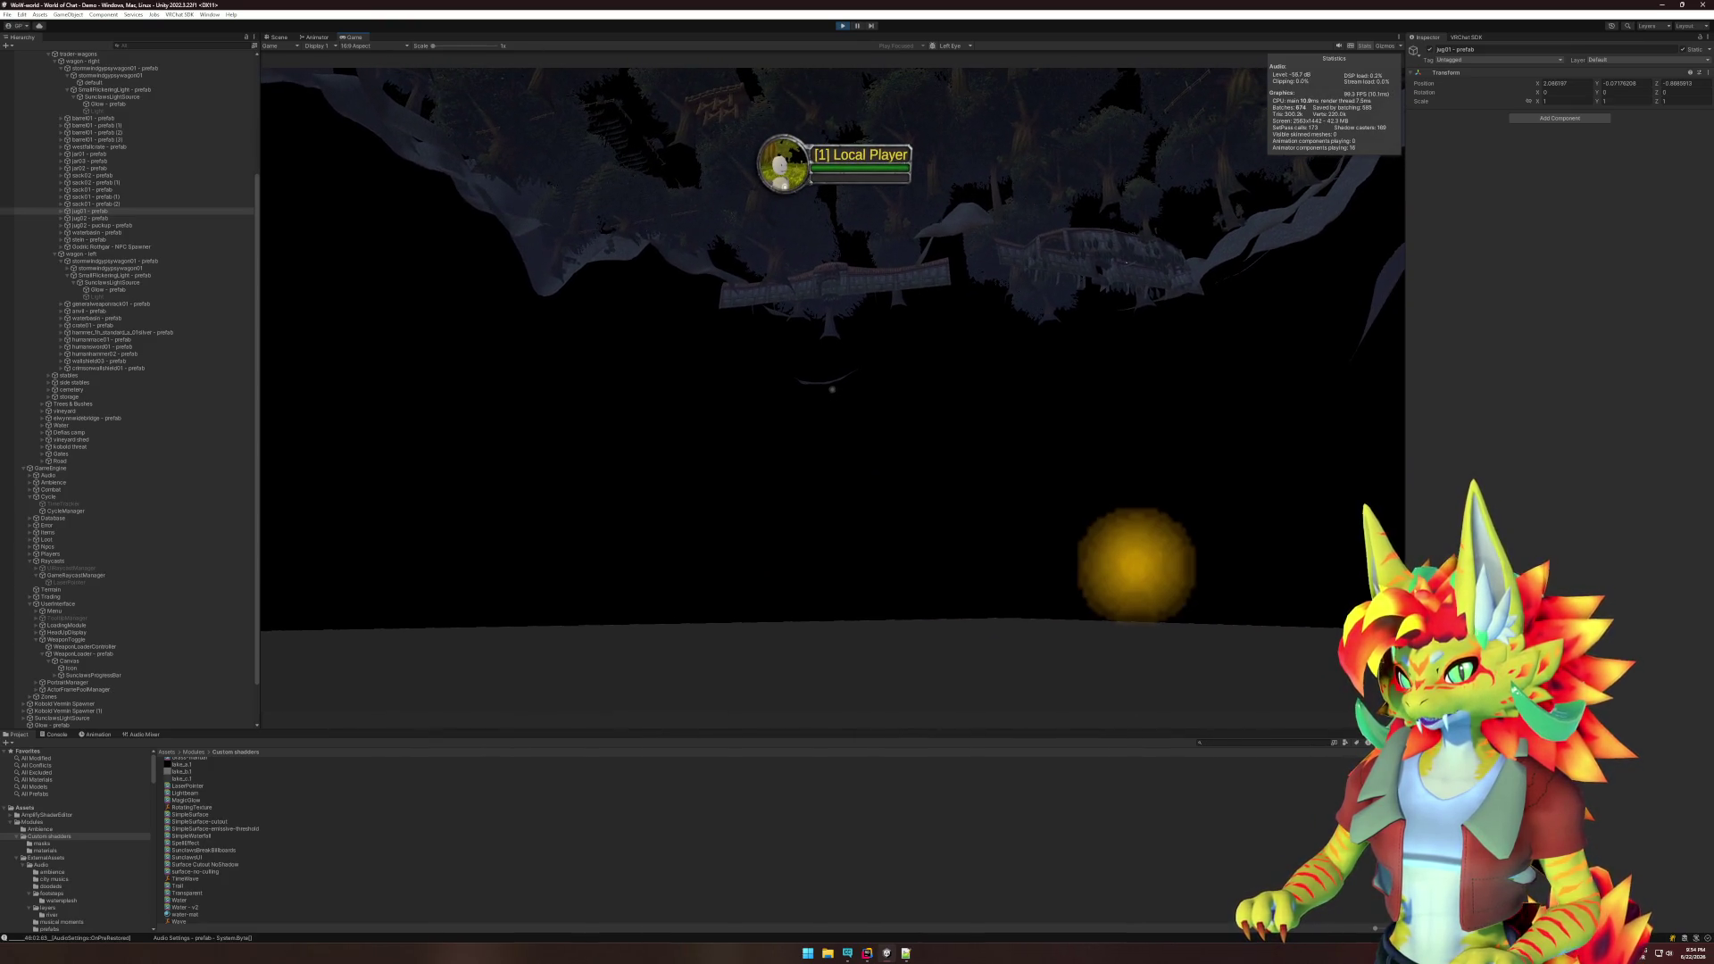
{"action": "key", "text": "super"}
{"action": "key", "text": "Escape"}
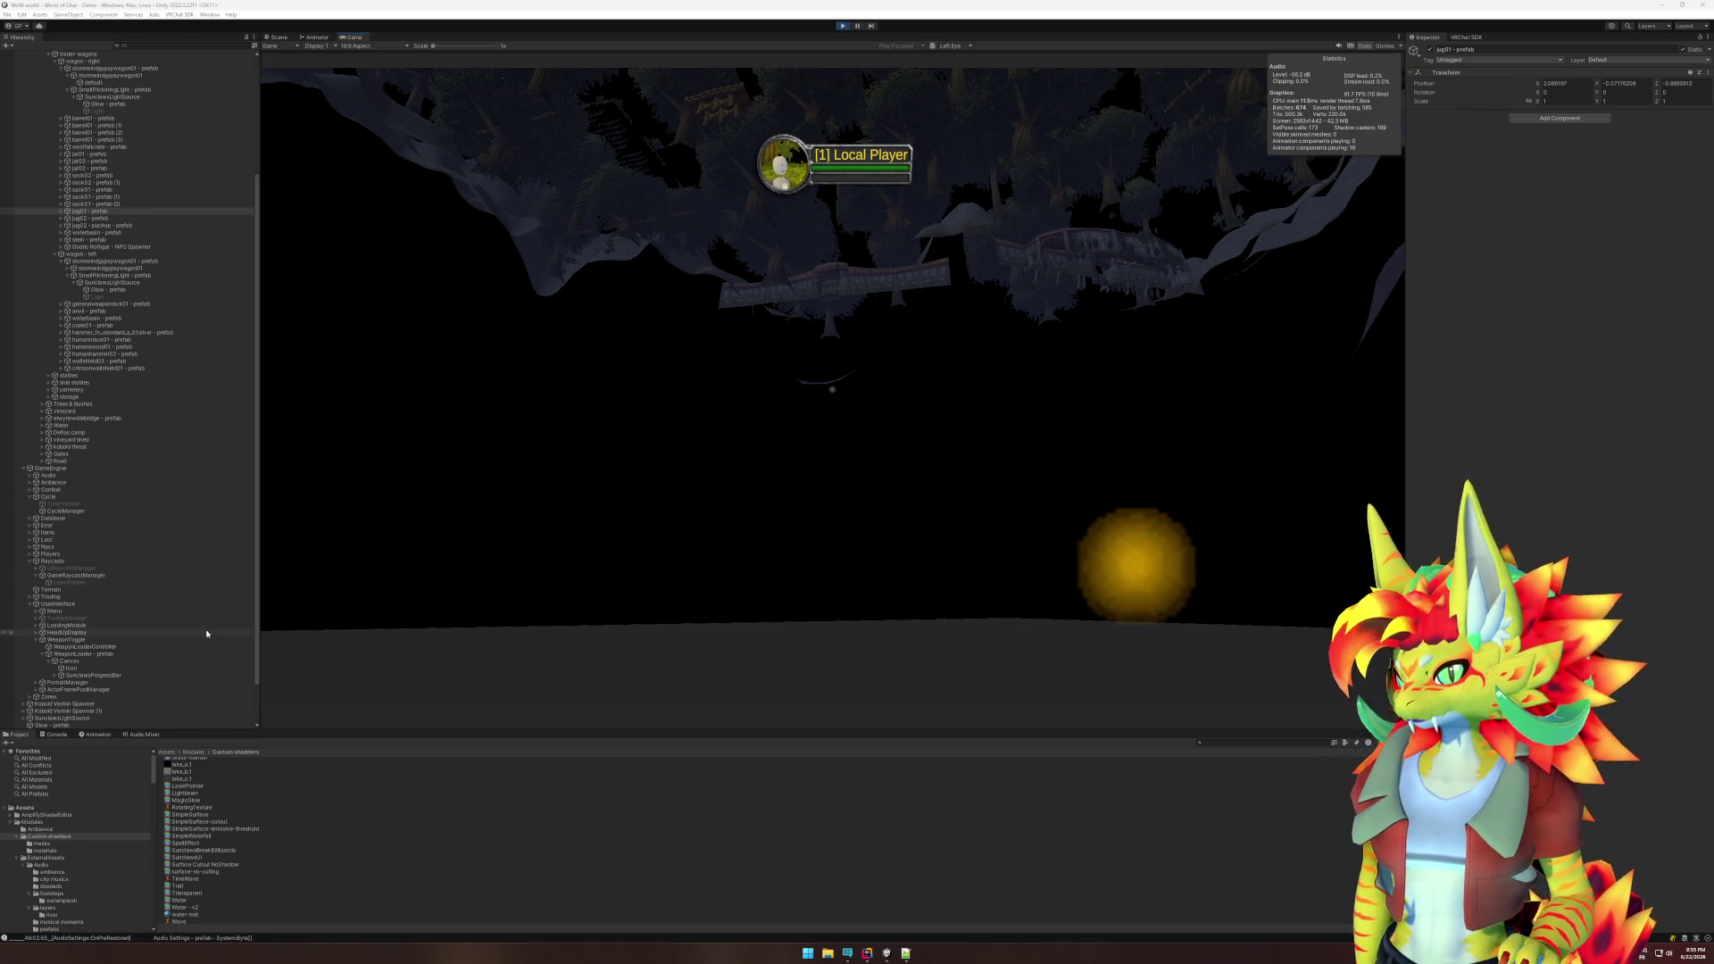
{"action": "key", "text": "super"}
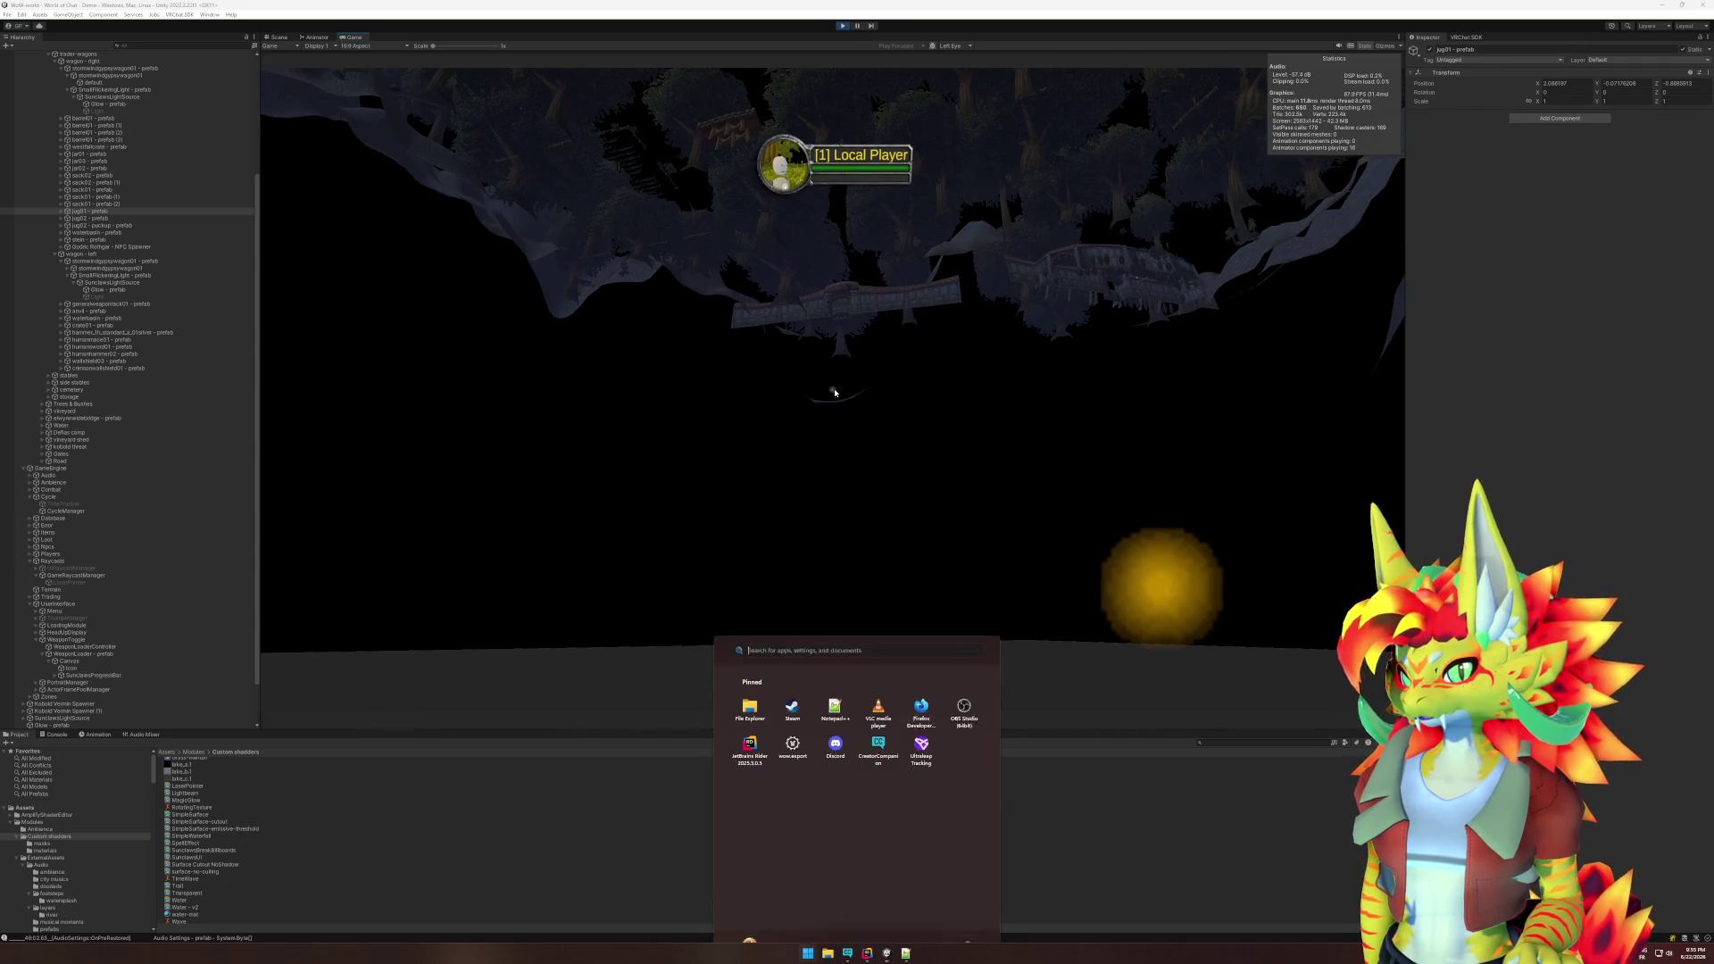
{"action": "left_click", "coordinate": [279, 37]}
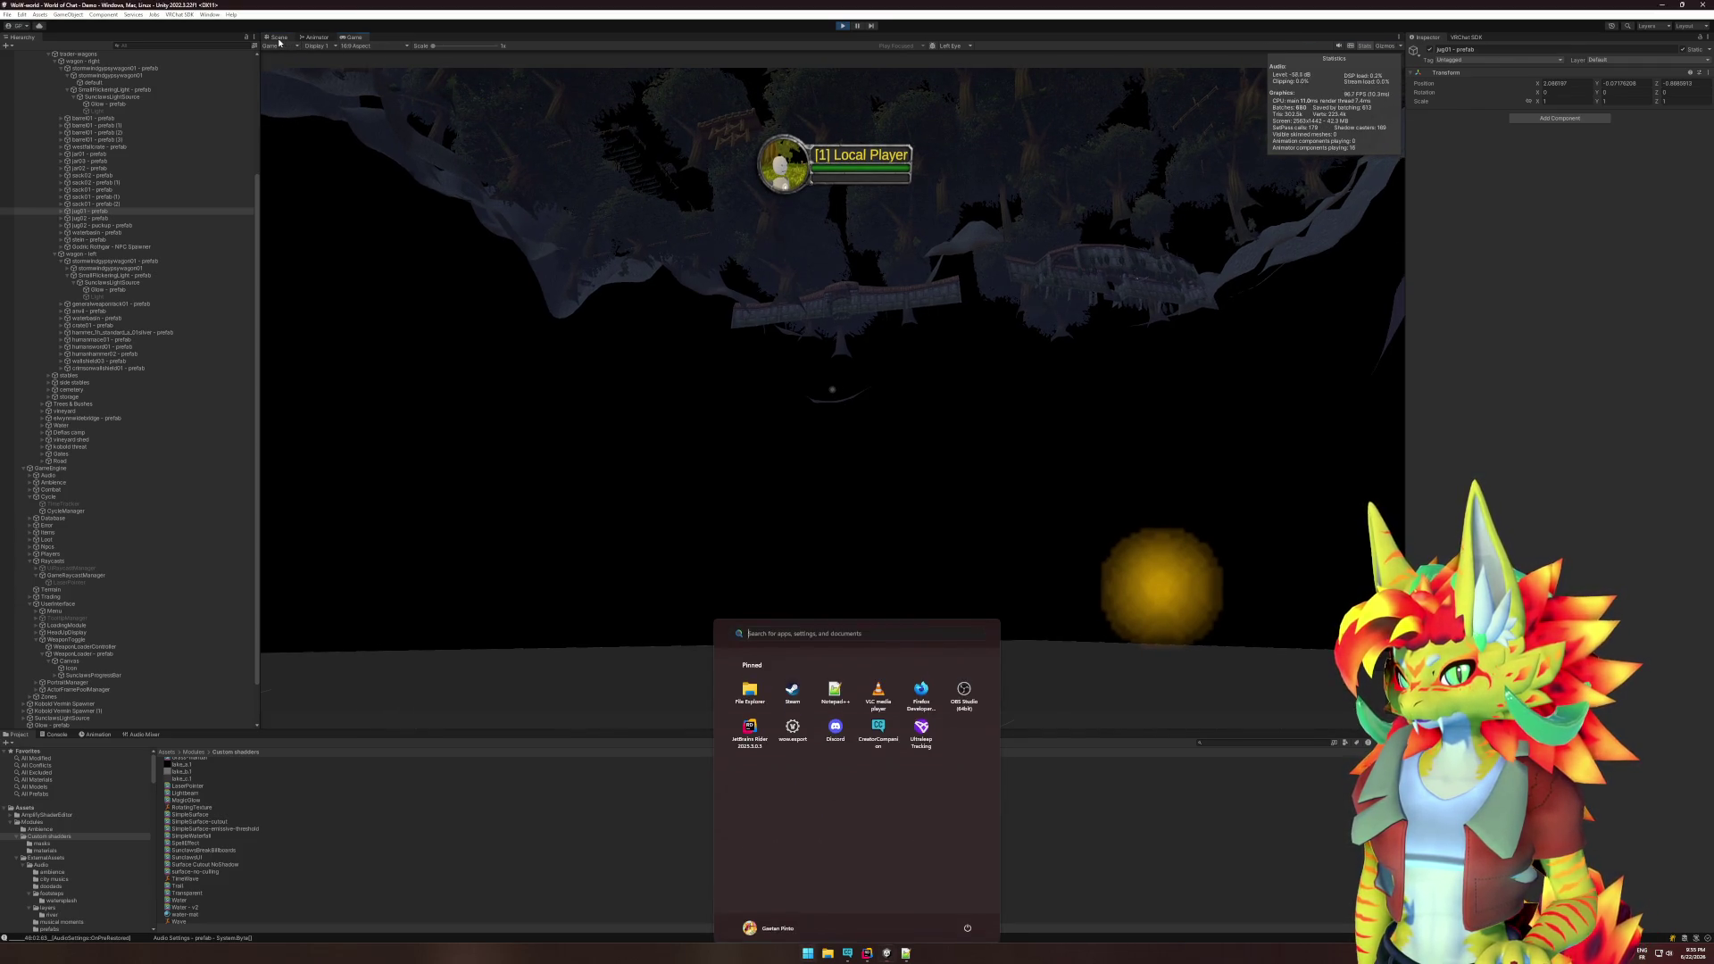
- Select the Glow orb in the Scene view, orbit around it, and open its material's shader list
{"action": "left_click", "coordinate": [354, 38]}
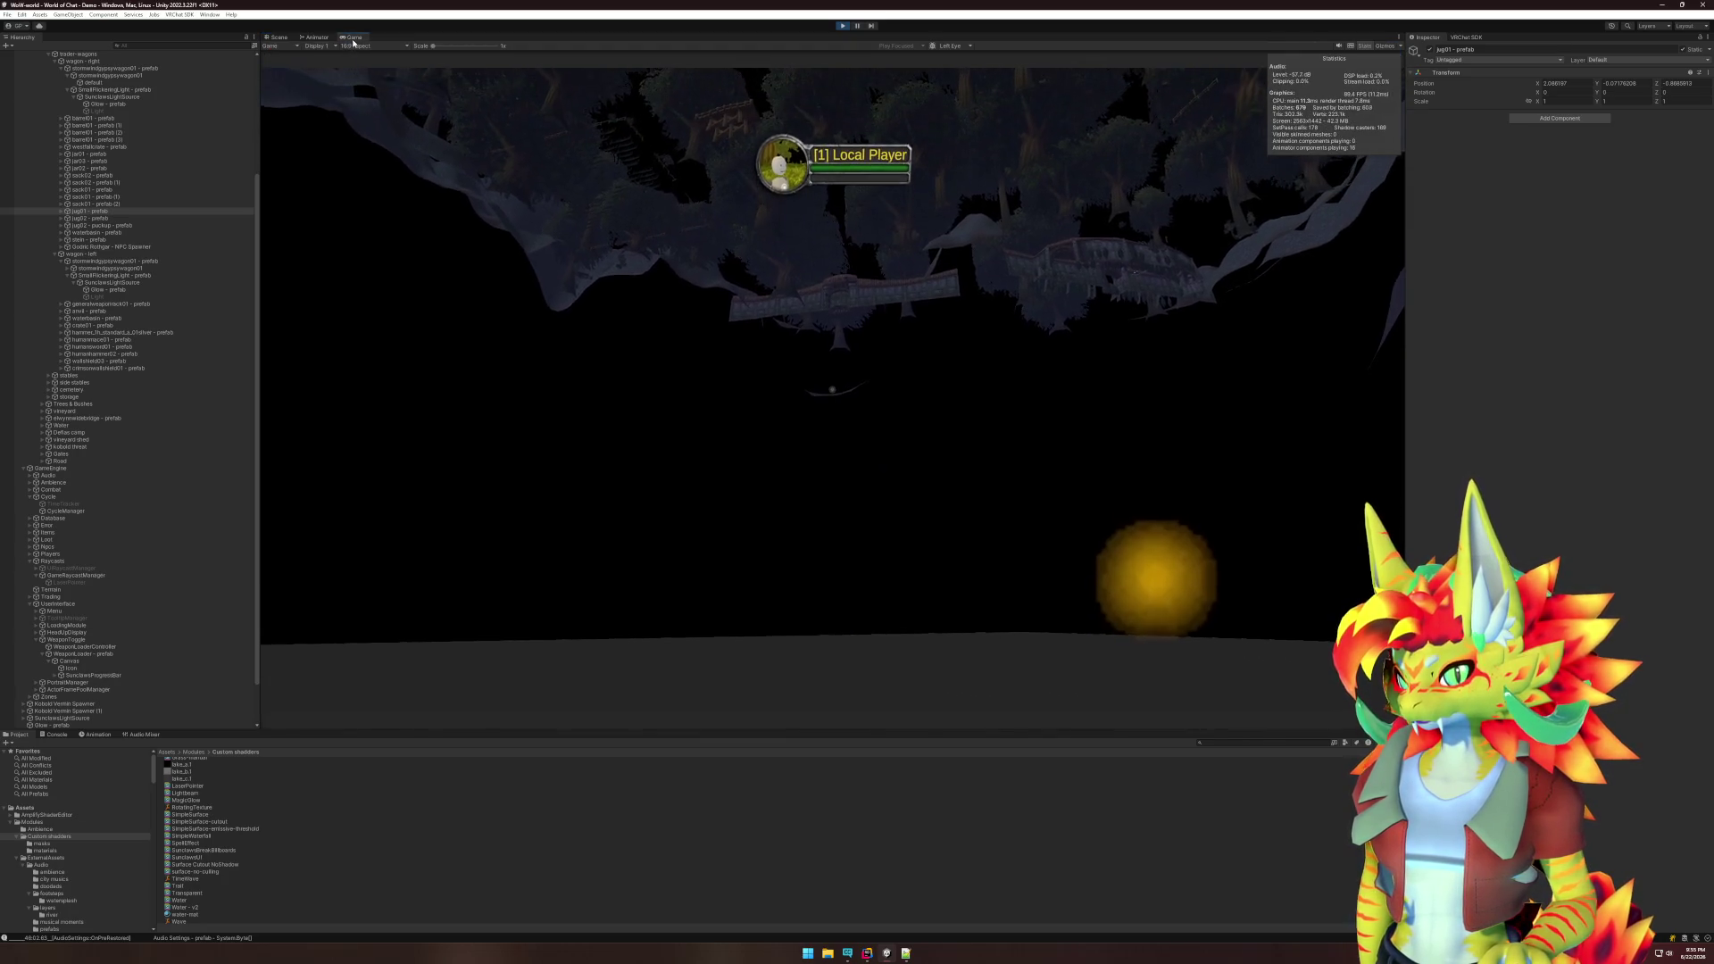
{"action": "key", "text": "super"}
{"action": "left_click", "coordinate": [268, 38]}
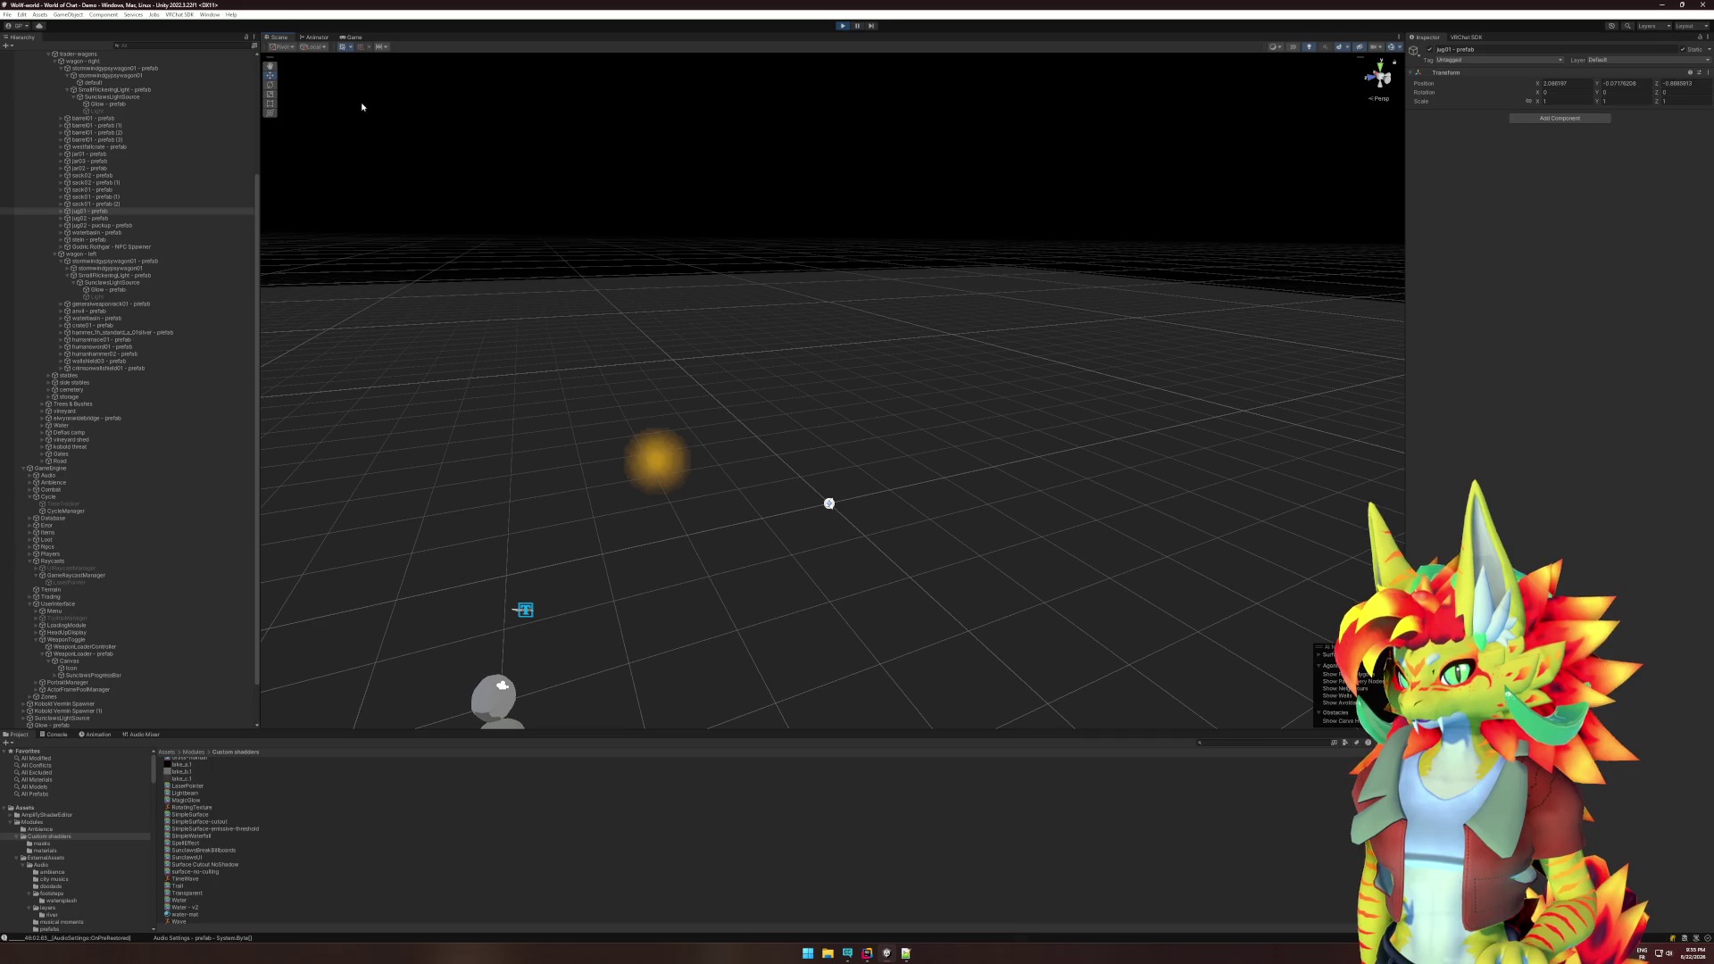
{"action": "left_click", "coordinate": [663, 466]}
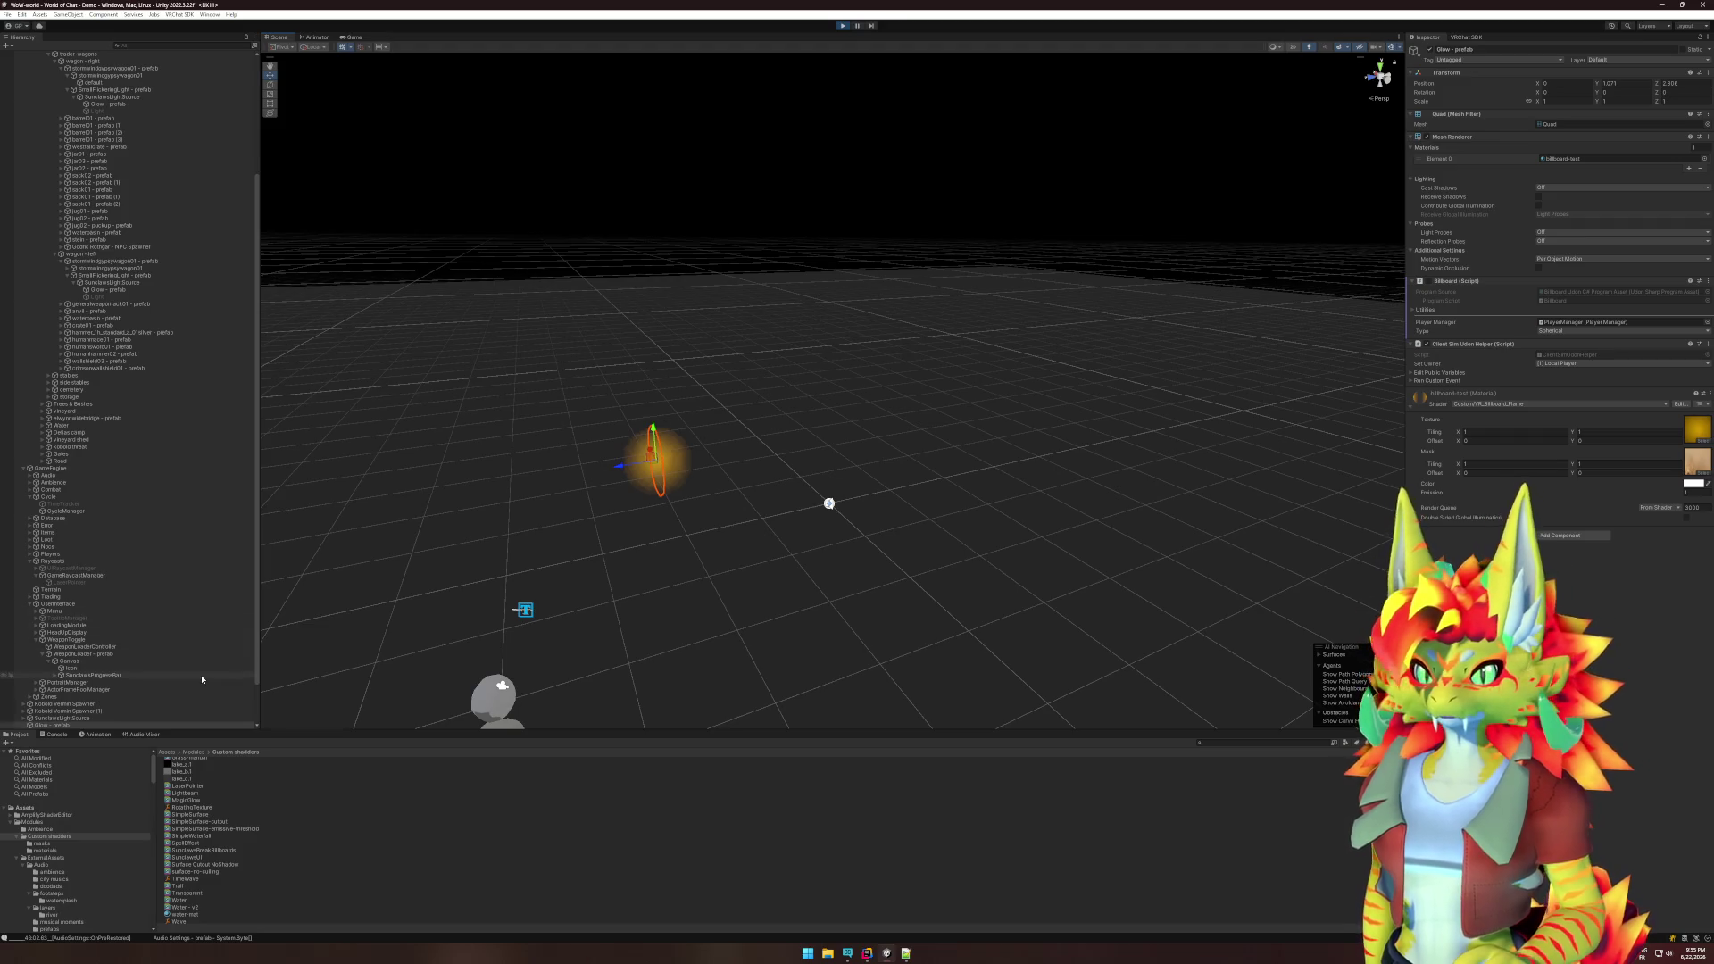
{"action": "scroll", "coordinate": [192, 683], "scroll_direction": "down", "scroll_amount": 3}
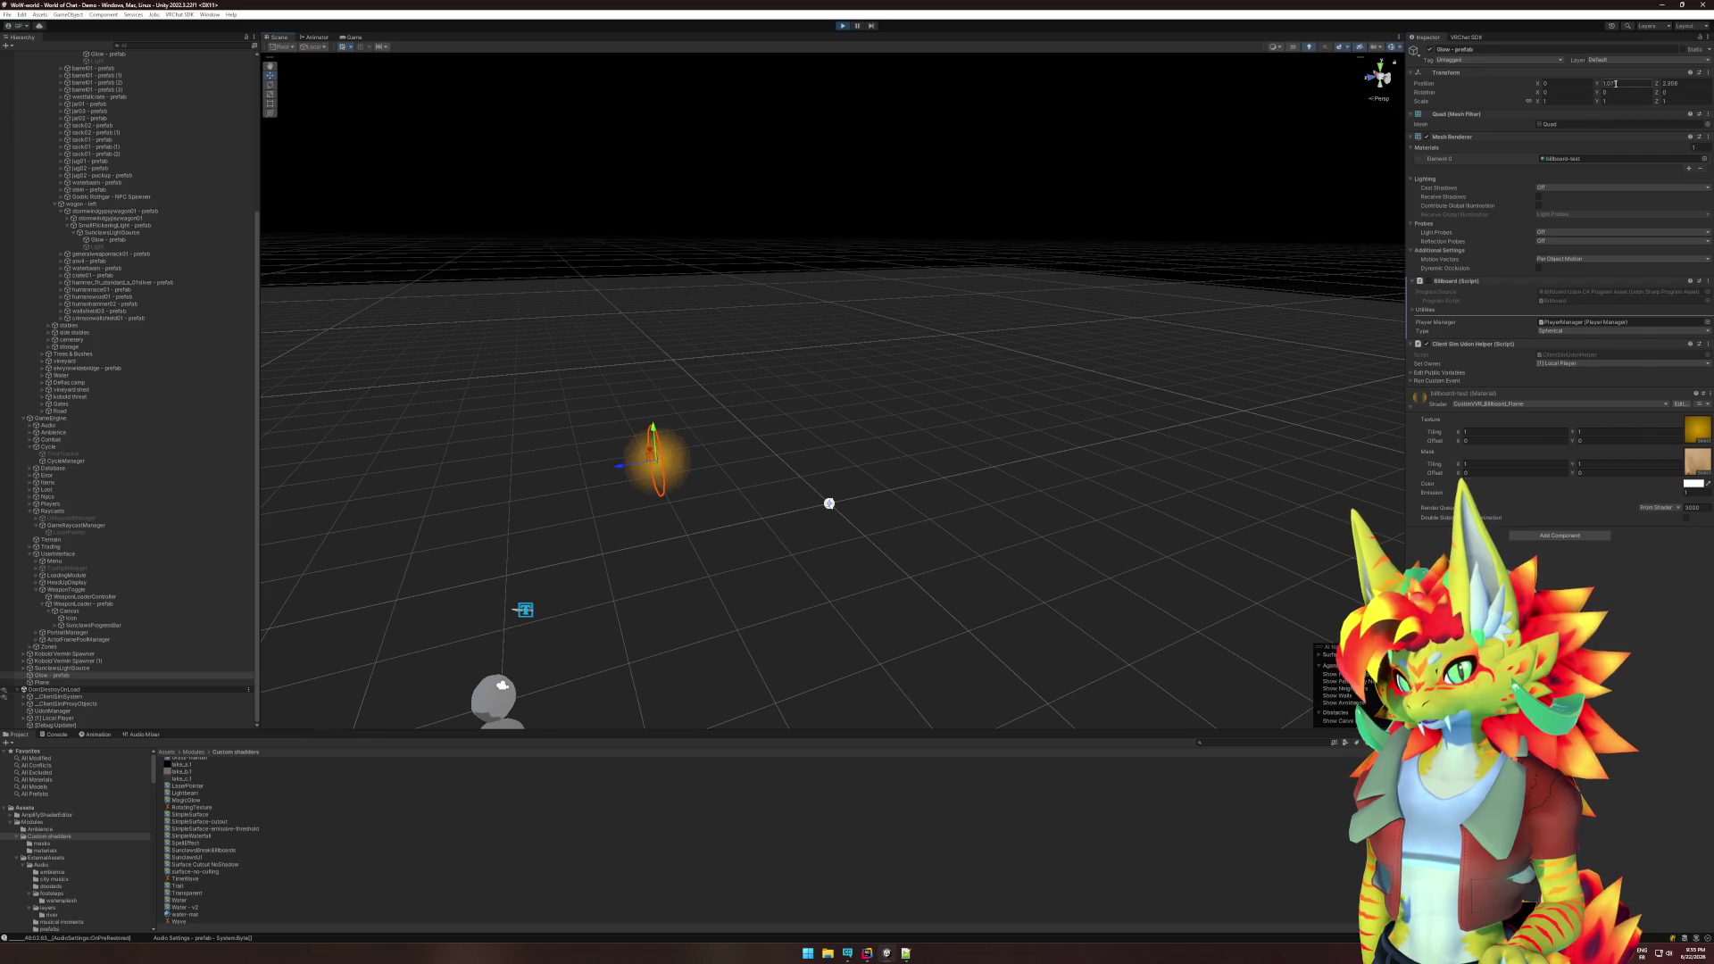
{"action": "mouse_move", "coordinate": [855, 516]}
{"action": "left_mouse_down"}
{"action": "mouse_move", "coordinate": [821, 375]}
{"action": "mouse_move", "coordinate": [829, 517]}
{"action": "left_mouse_up"}
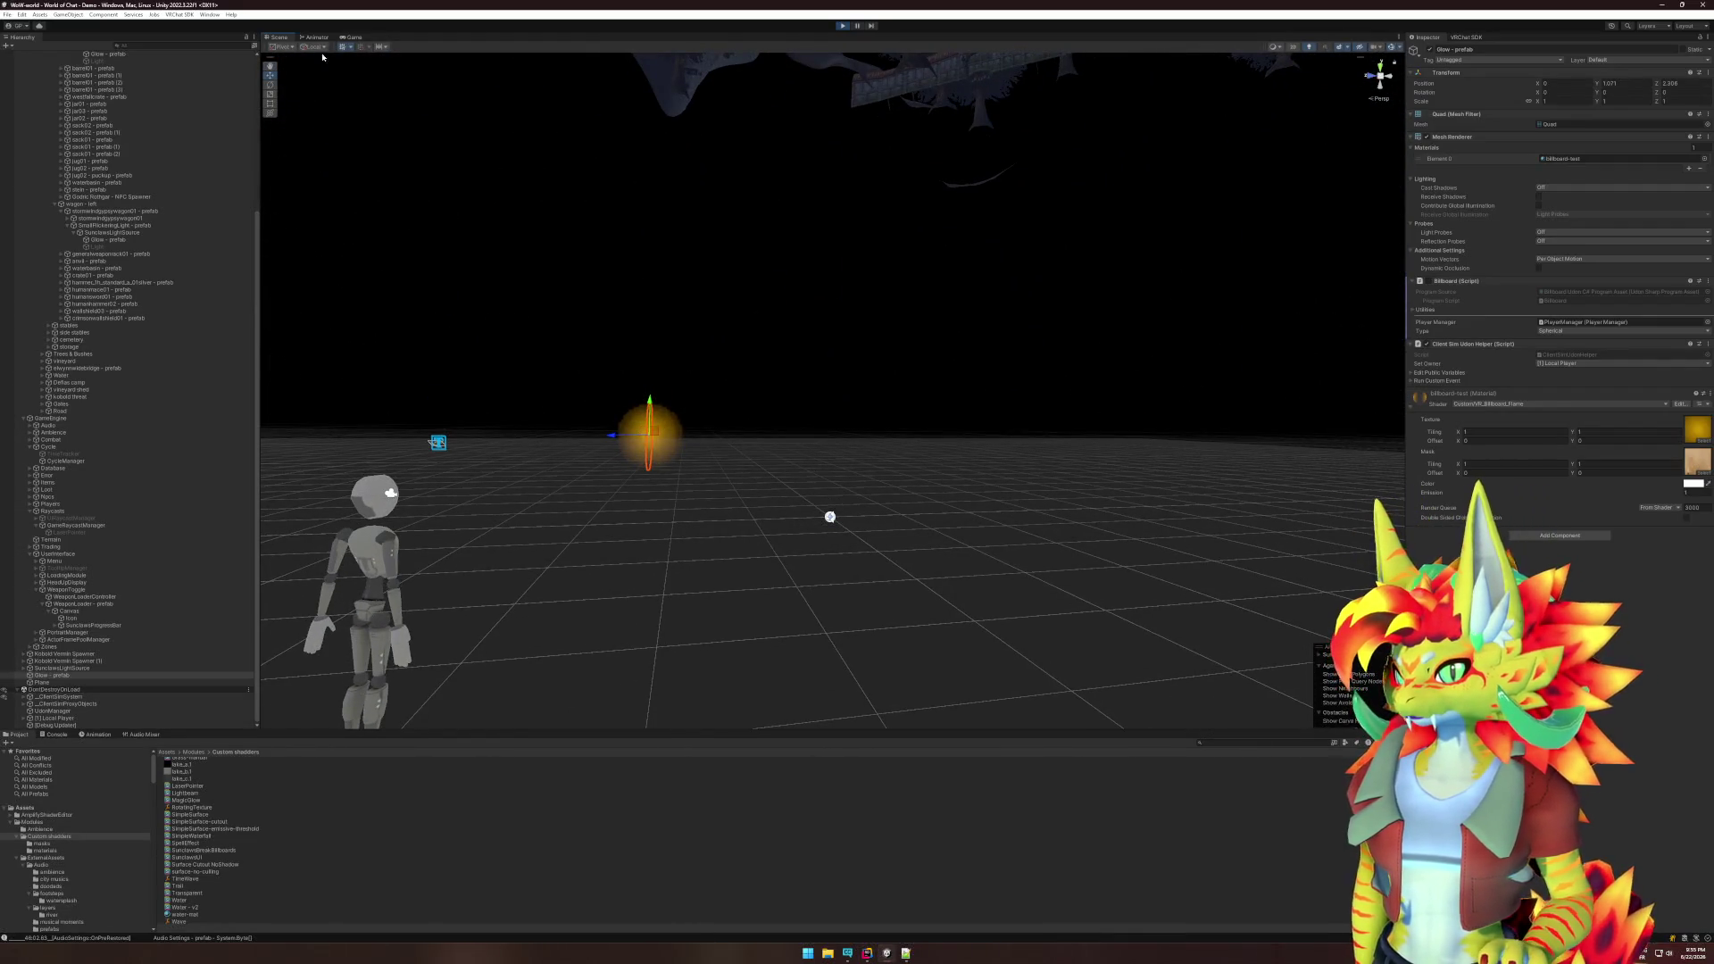
{"action": "mouse_move", "coordinate": [527, 276]}
{"action": "left_mouse_down"}
{"action": "mouse_move", "coordinate": [536, 298]}
{"action": "mouse_move", "coordinate": [671, 317]}
{"action": "left_mouse_up"}
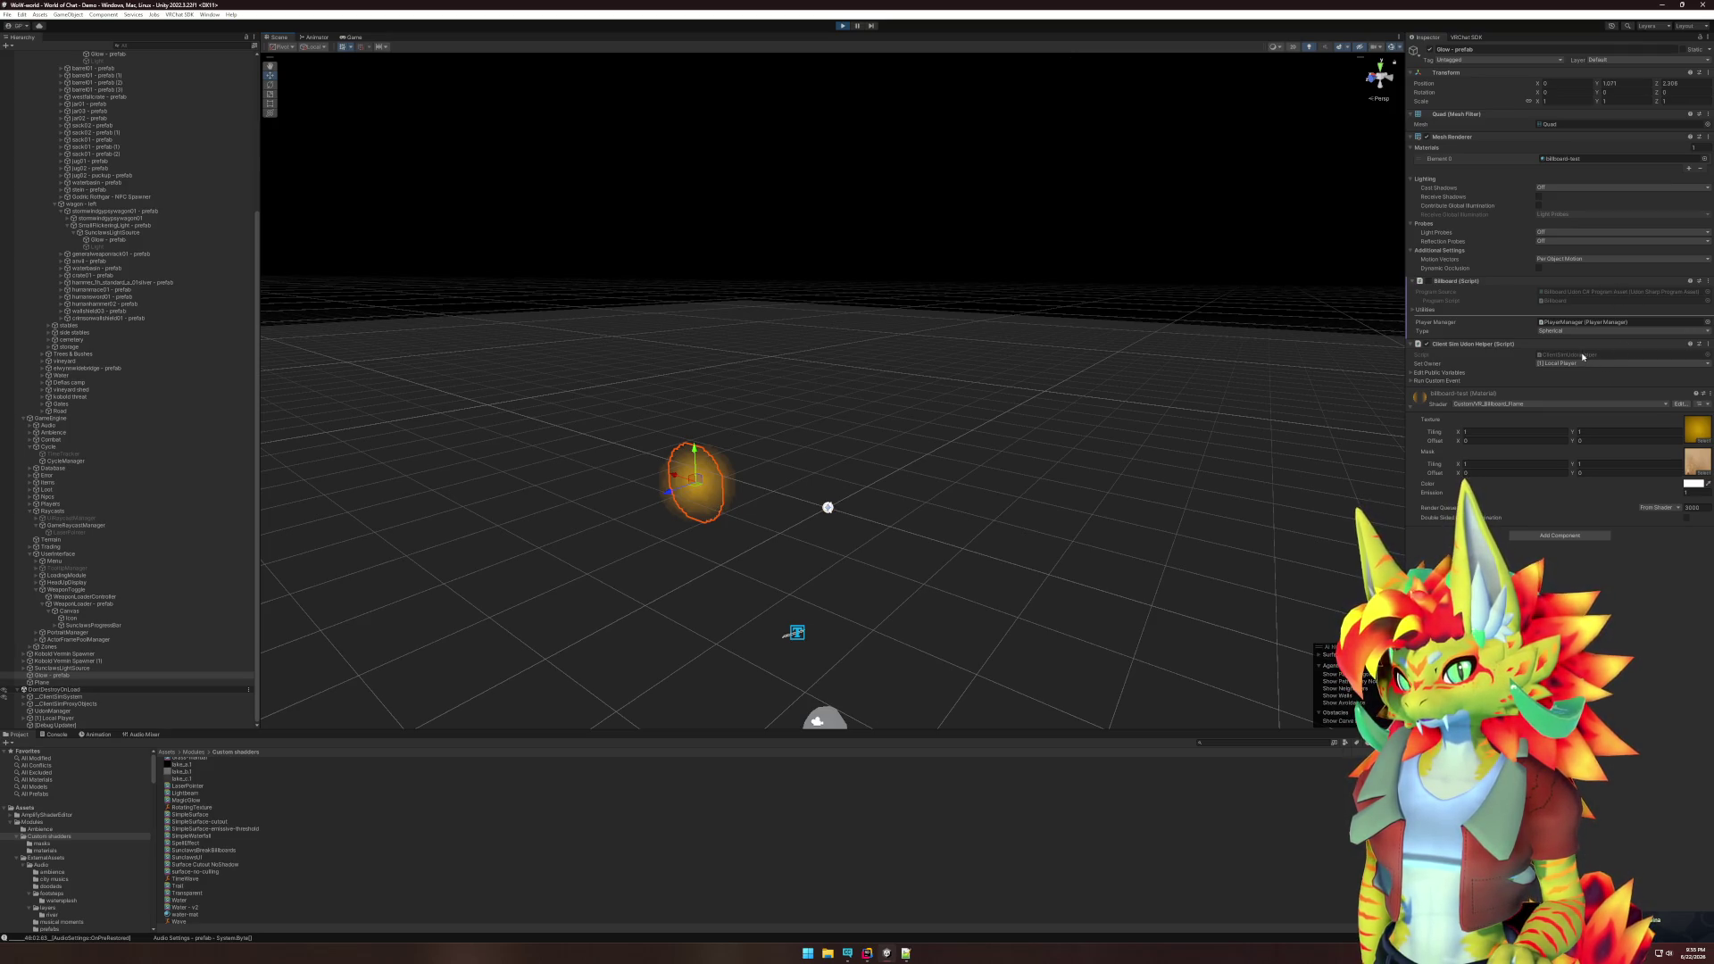
{"action": "left_click", "coordinate": [1550, 404]}
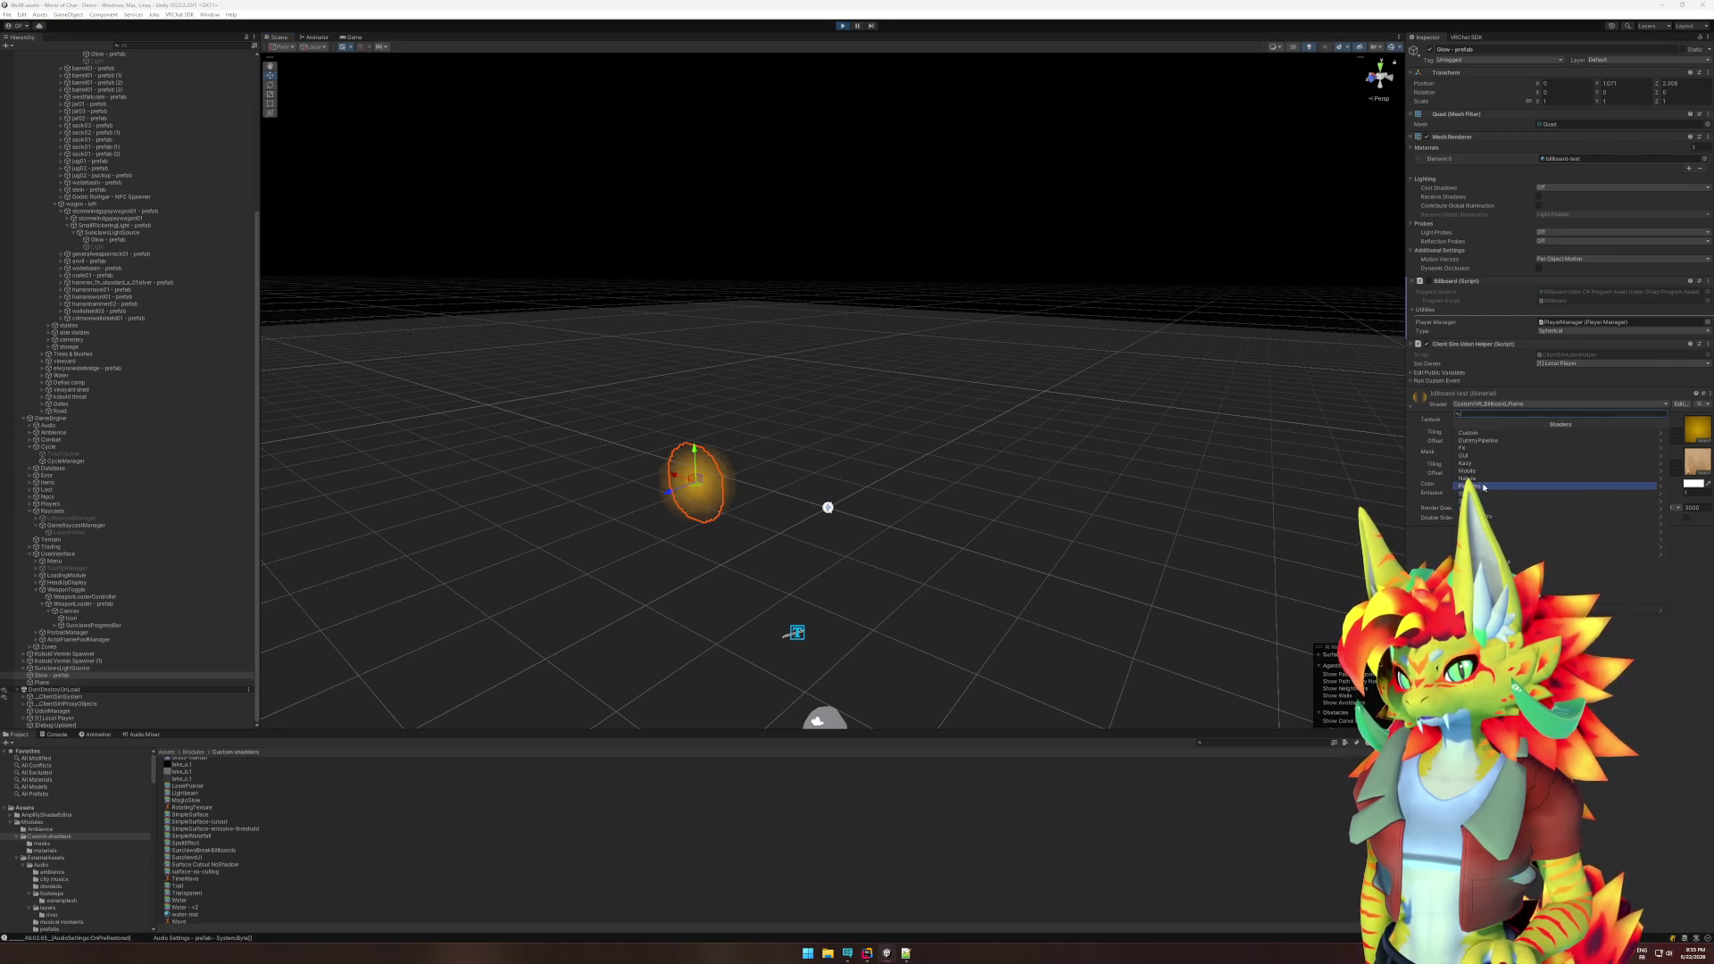
- Switch the orb material to the Standard shader and orbit around the flat quad
{"action": "left_click", "coordinate": [1473, 501]}
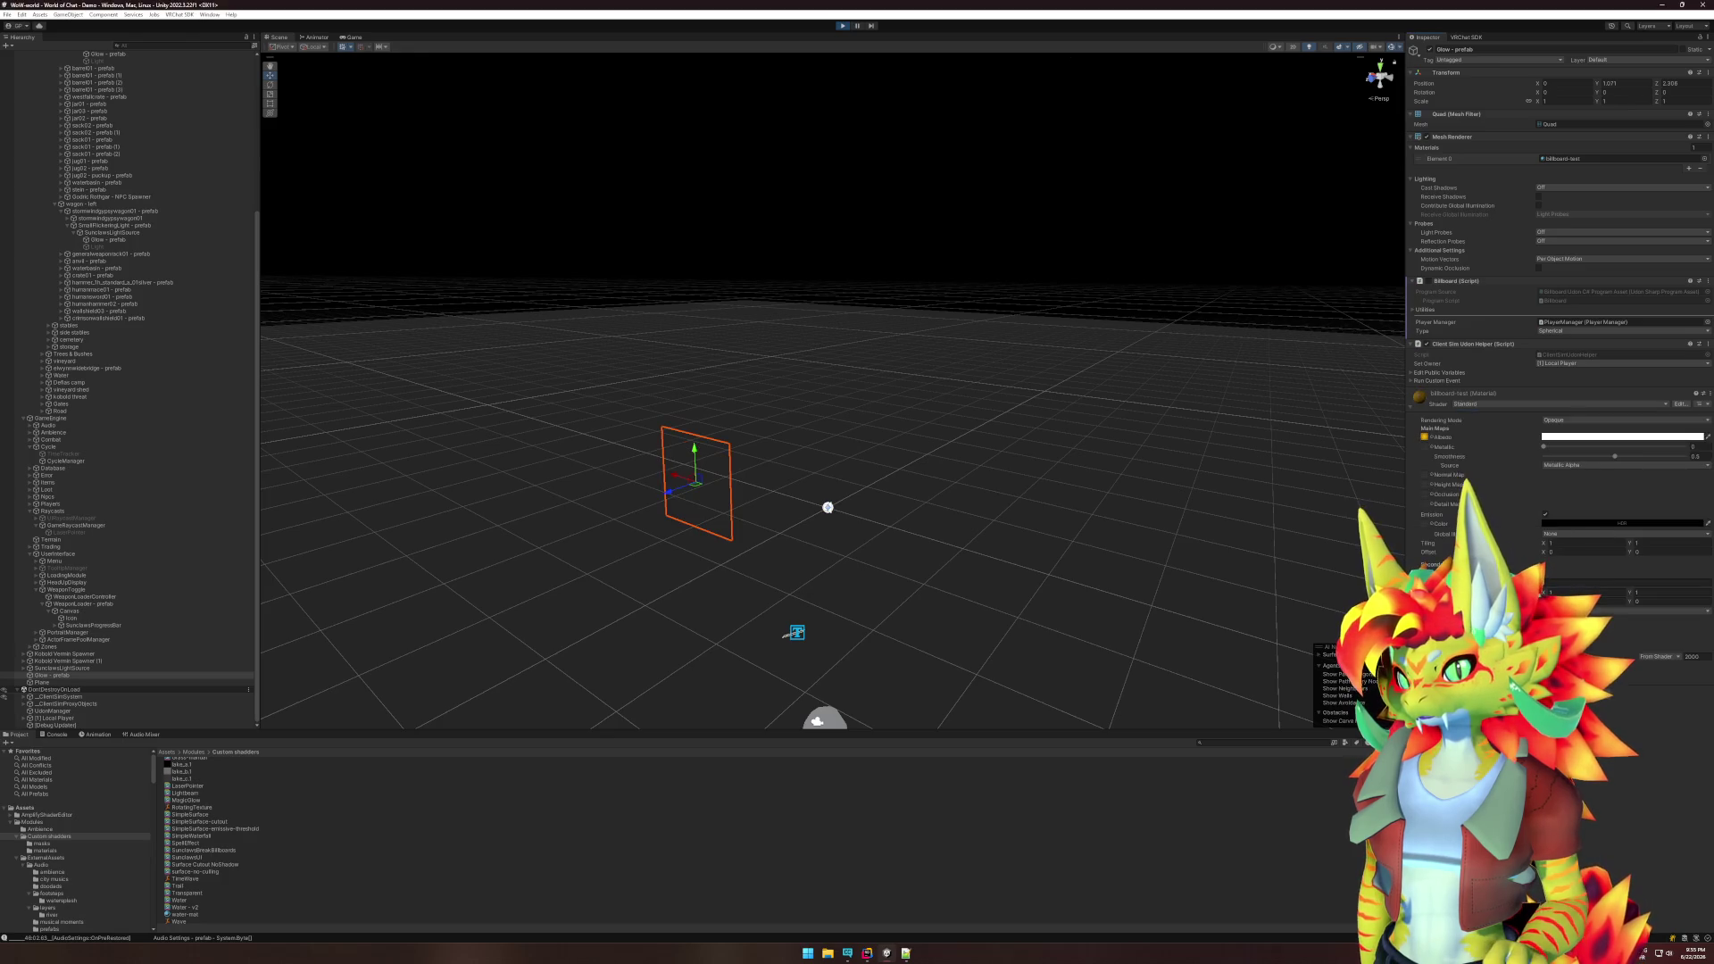
{"action": "mouse_move", "coordinate": [1205, 467]}
{"action": "left_mouse_down"}
{"action": "mouse_move", "coordinate": [968, 432]}
{"action": "mouse_move", "coordinate": [1171, 447]}
{"action": "mouse_move", "coordinate": [969, 438]}
{"action": "left_mouse_up"}
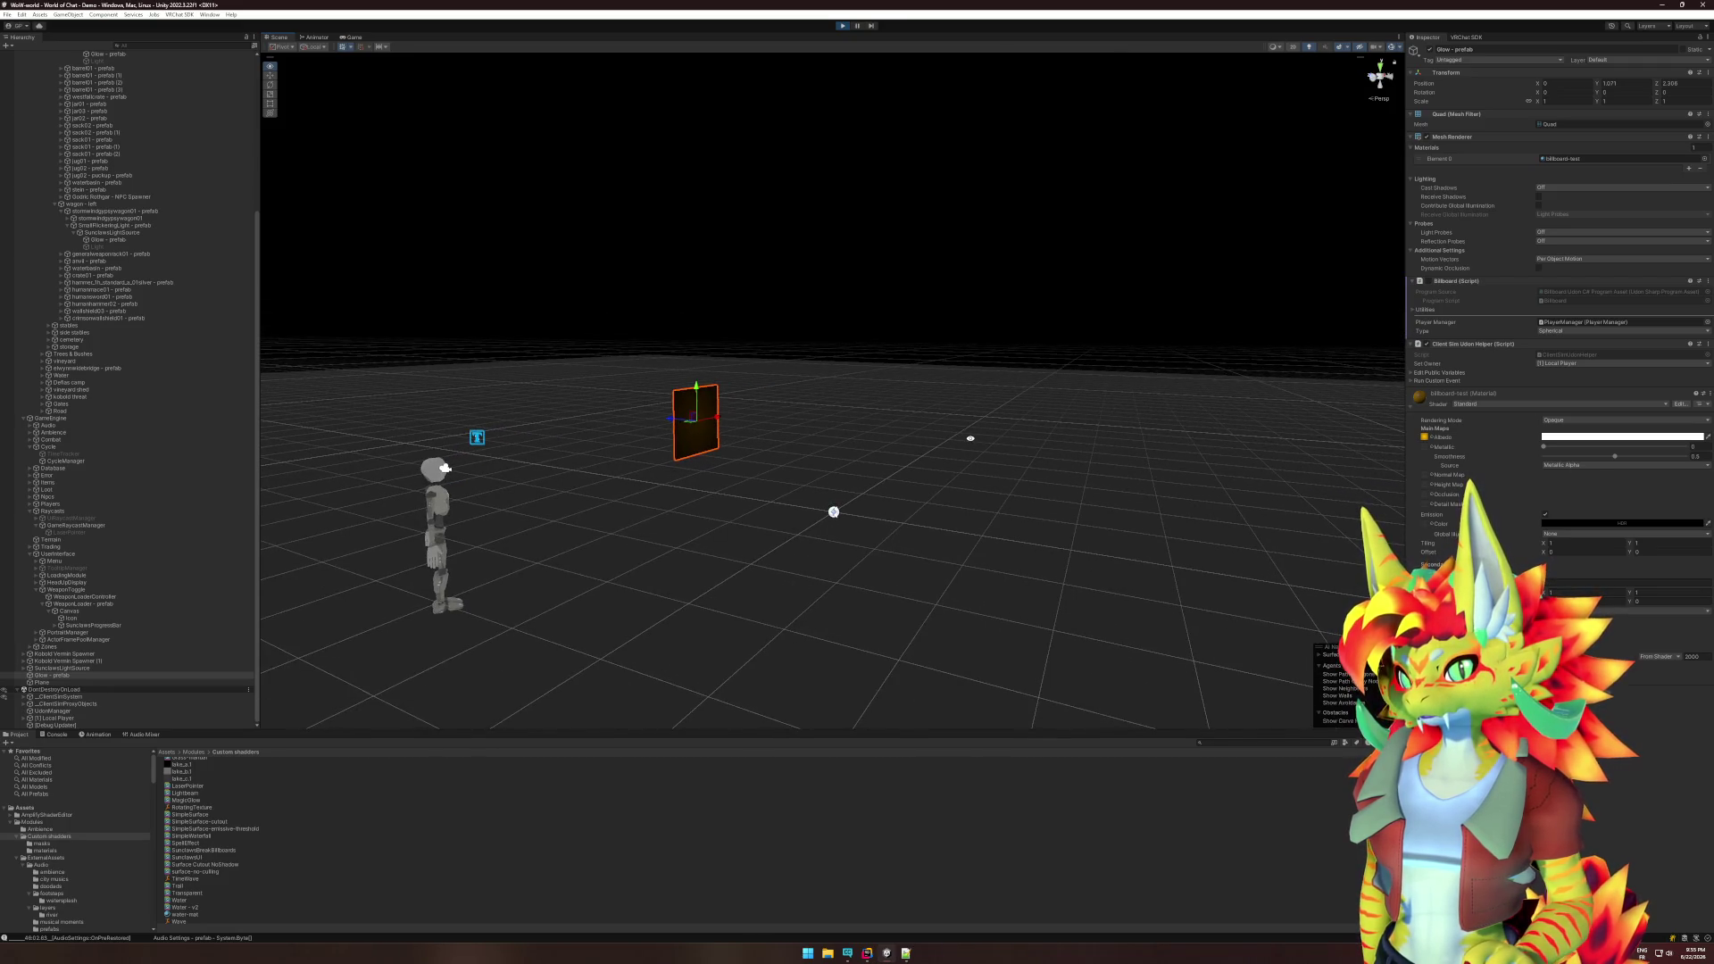
{"action": "left_click_drag", "start_coordinate": [972, 439], "coordinate": [1159, 452]}
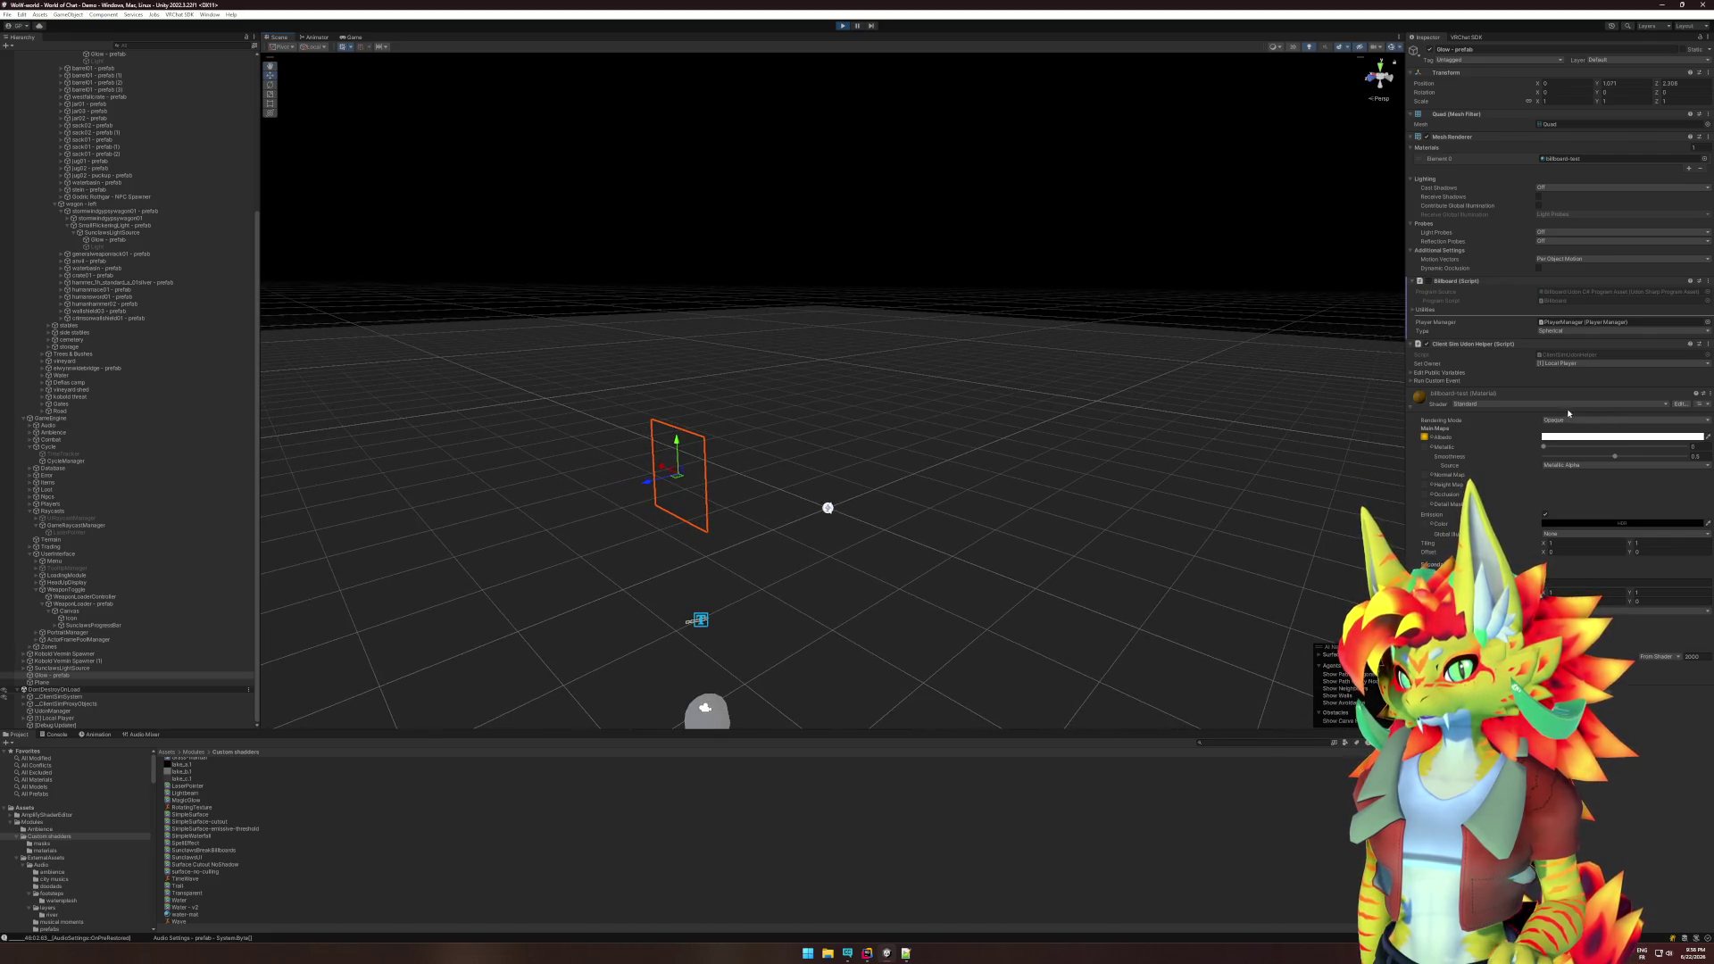
- Apply the Sunclaws/BillboardGlow shader to the orb material and set Rotation Y to 180
{"action": "left_click", "coordinate": [1546, 405]}
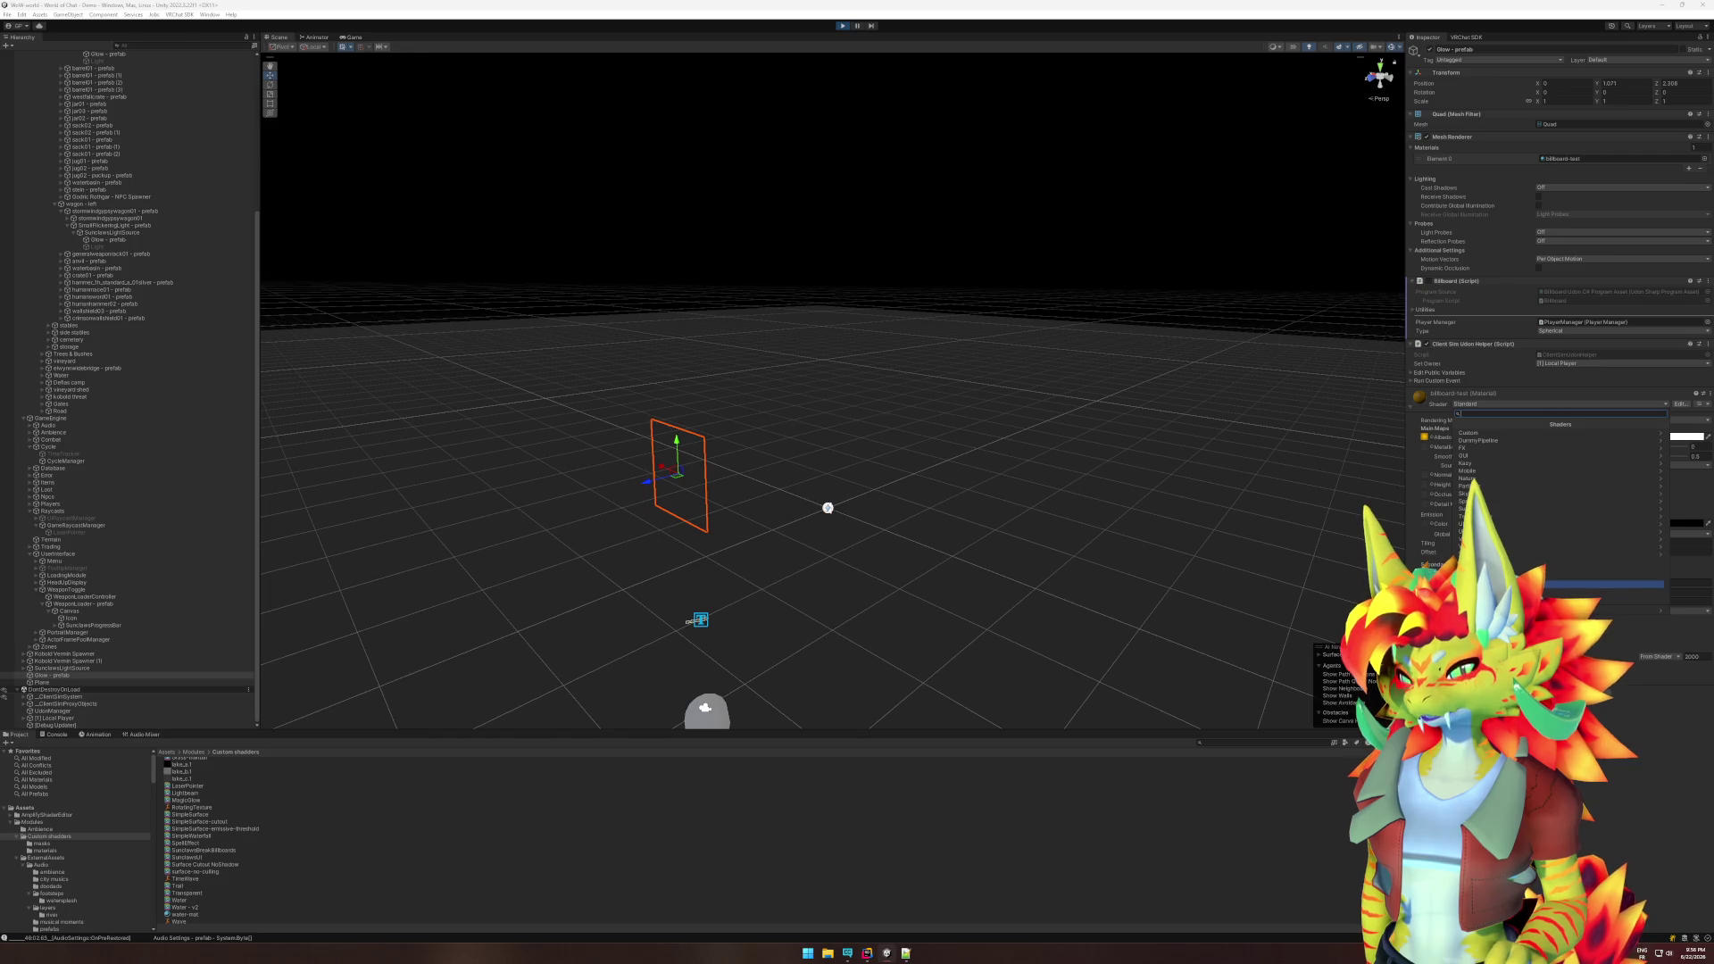
{"action": "left_click", "coordinate": [1484, 508]}
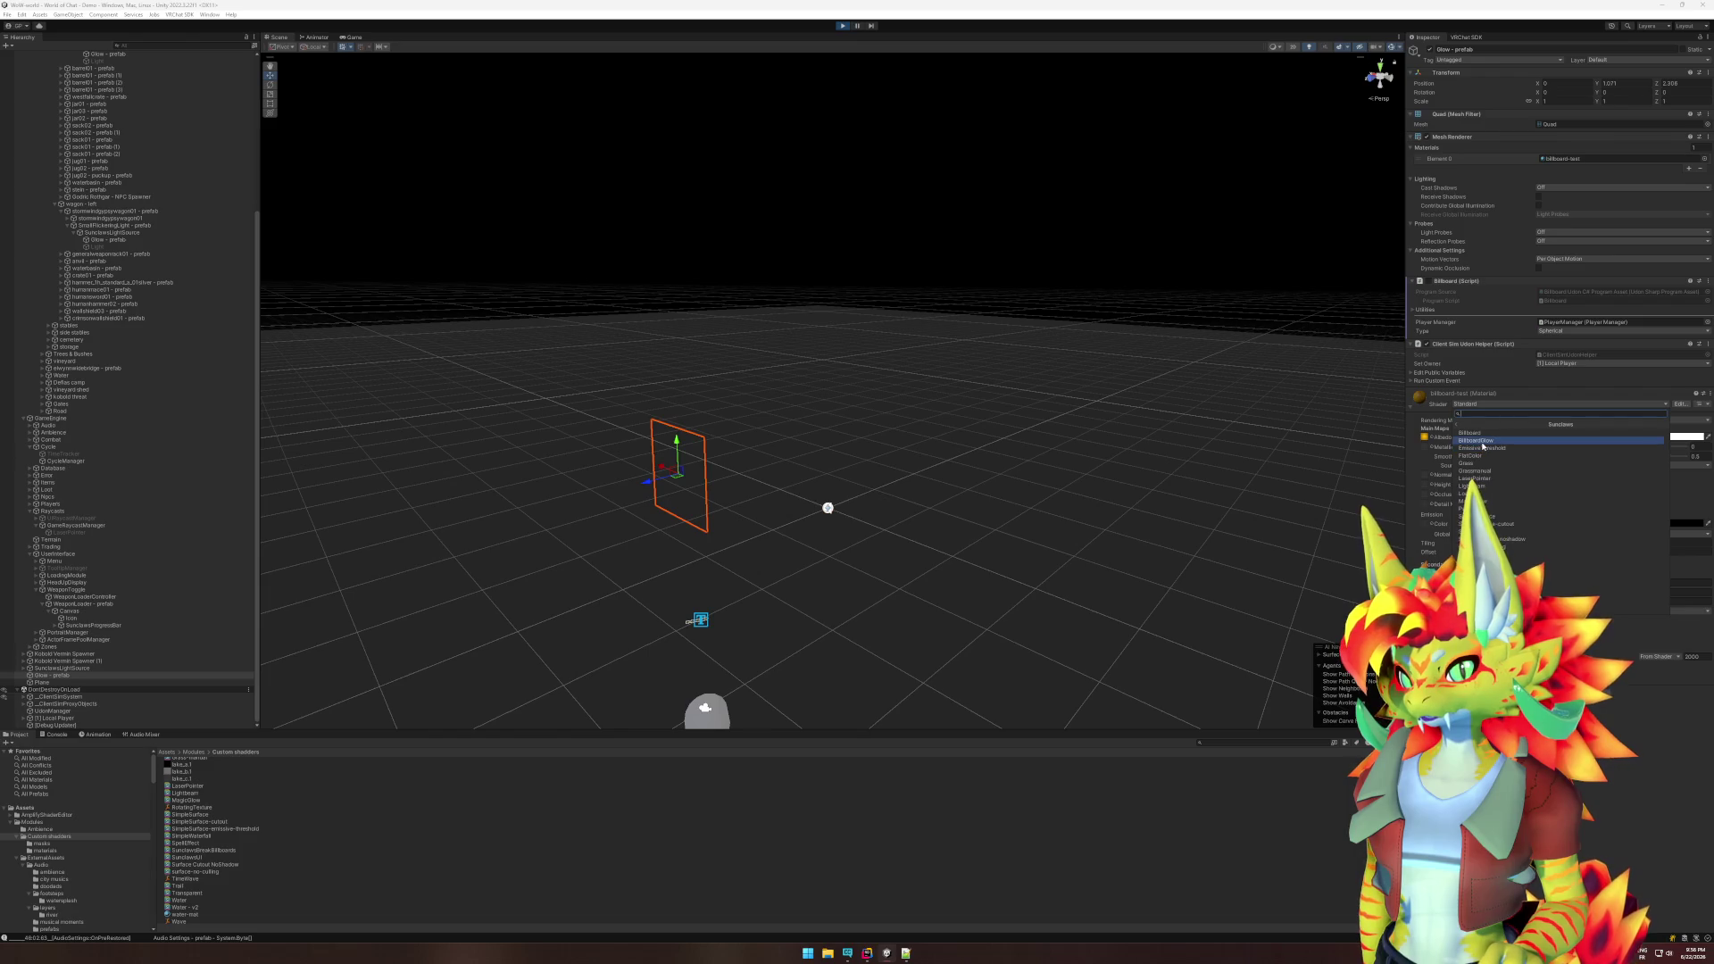
{"action": "left_click", "coordinate": [1482, 443]}
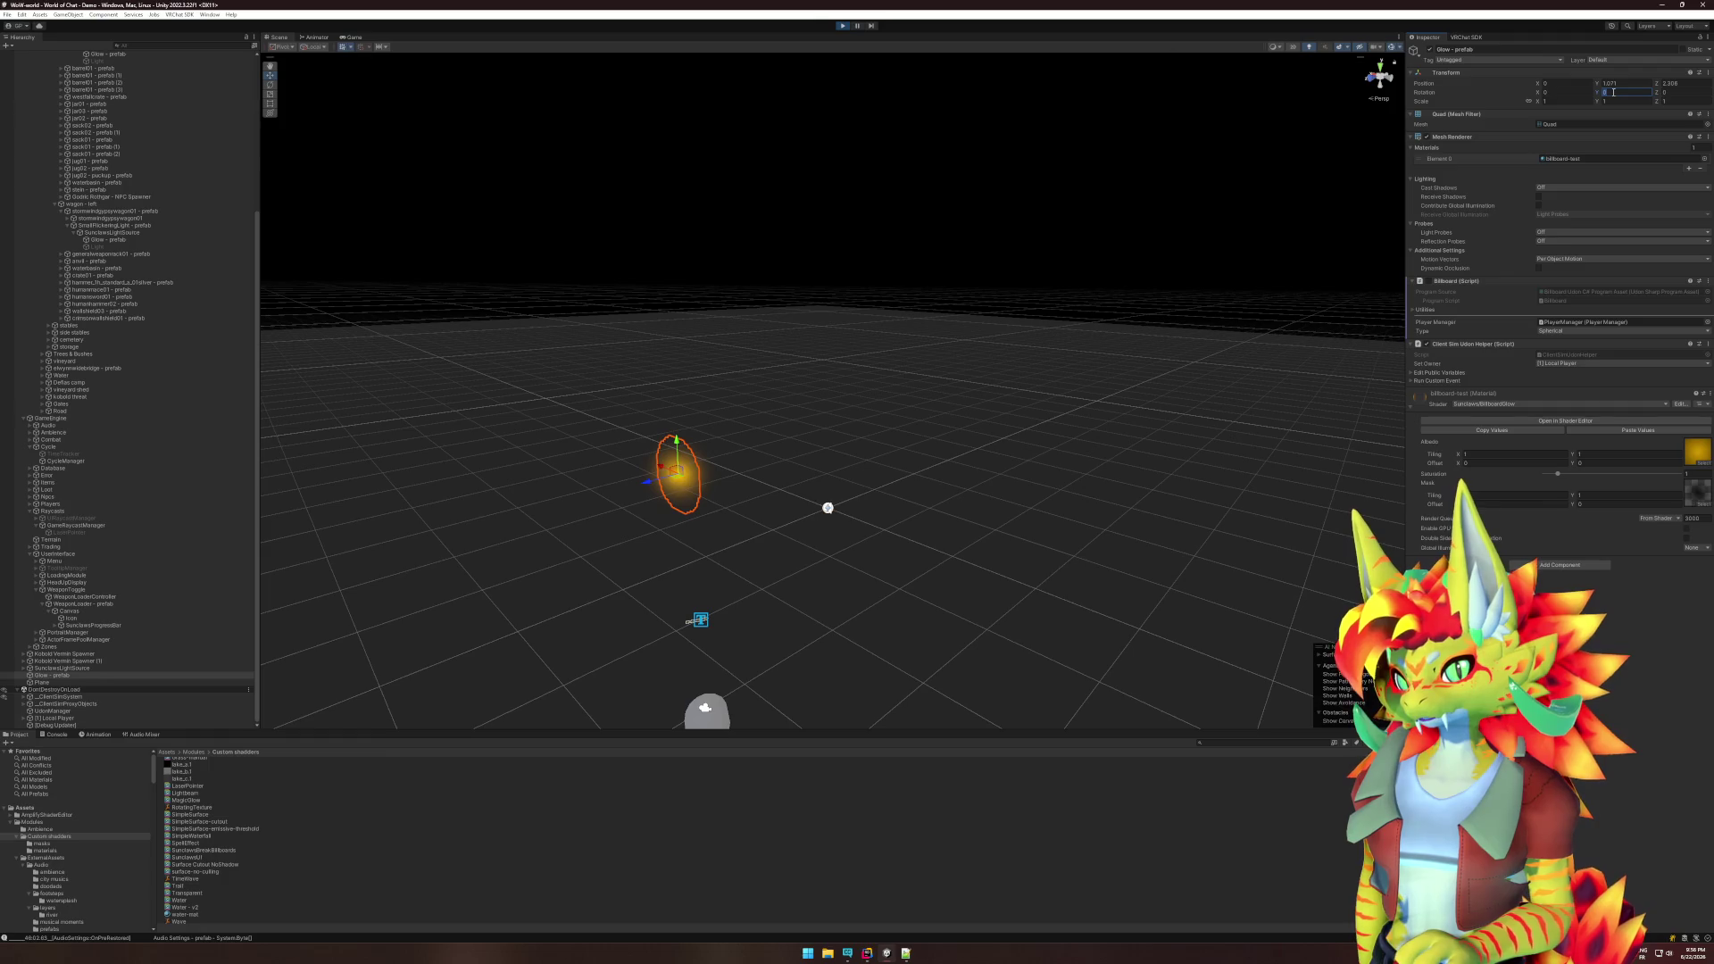
{"action": "type", "text": "180"}
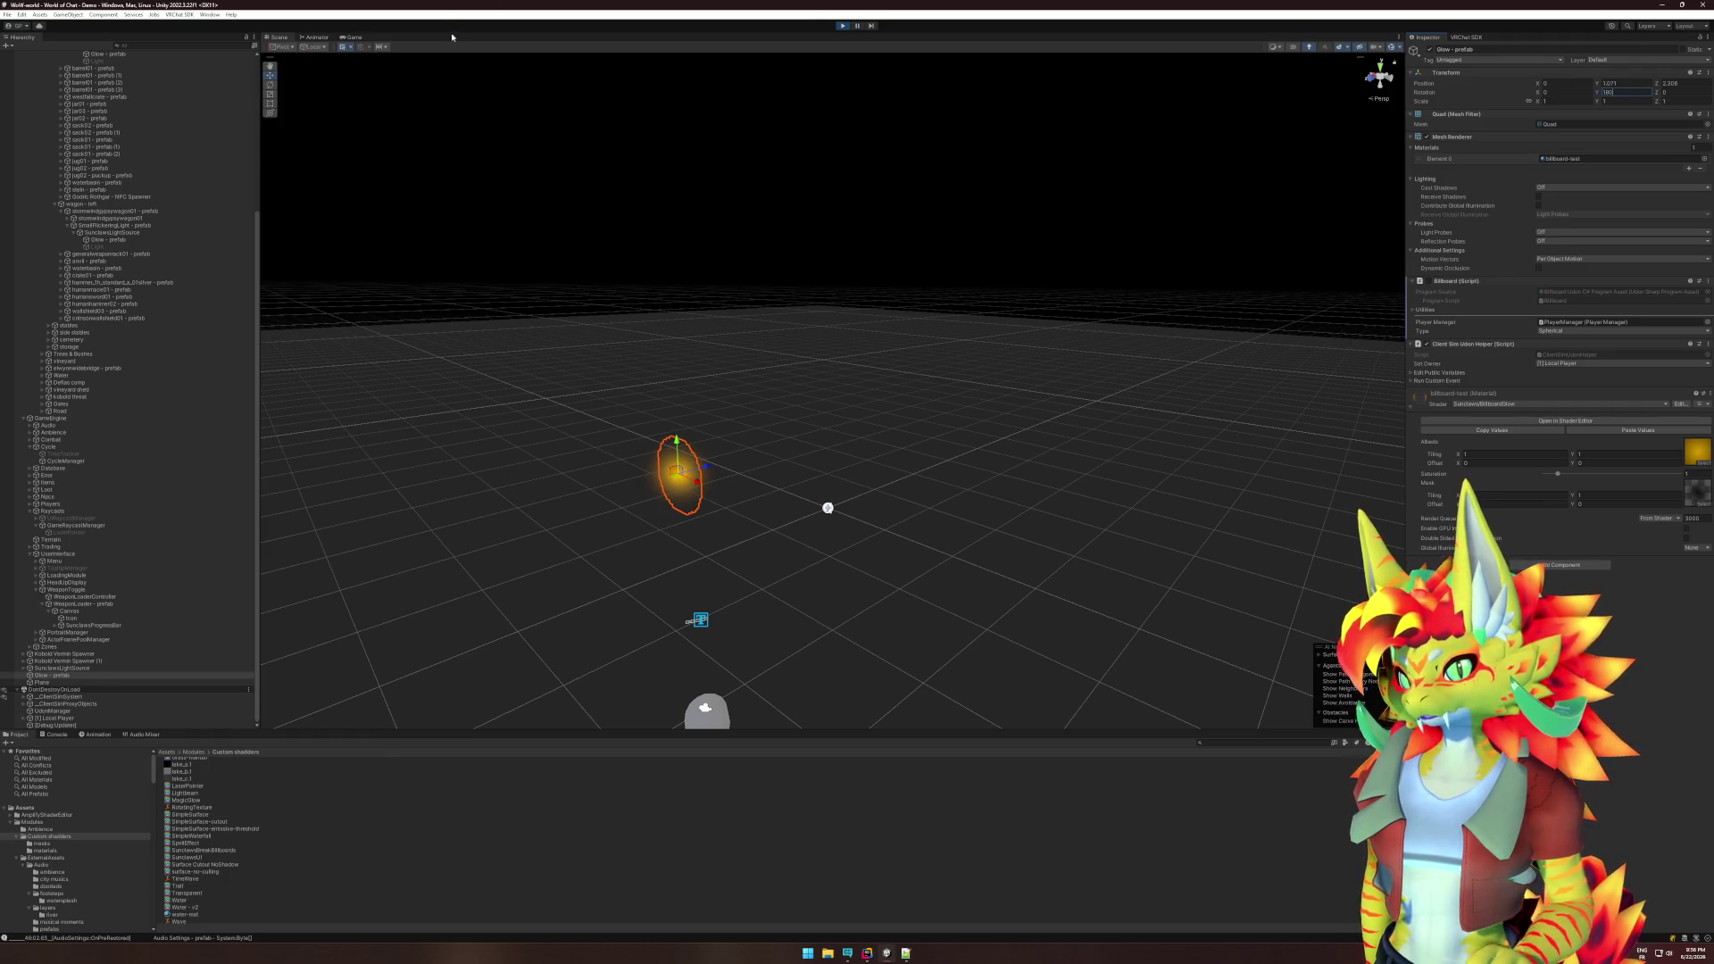
- Check the BillboardGlow orb in the Game view, reset Rotation Y to 0, and return to the Scene view
{"action": "left_click", "coordinate": [353, 38]}
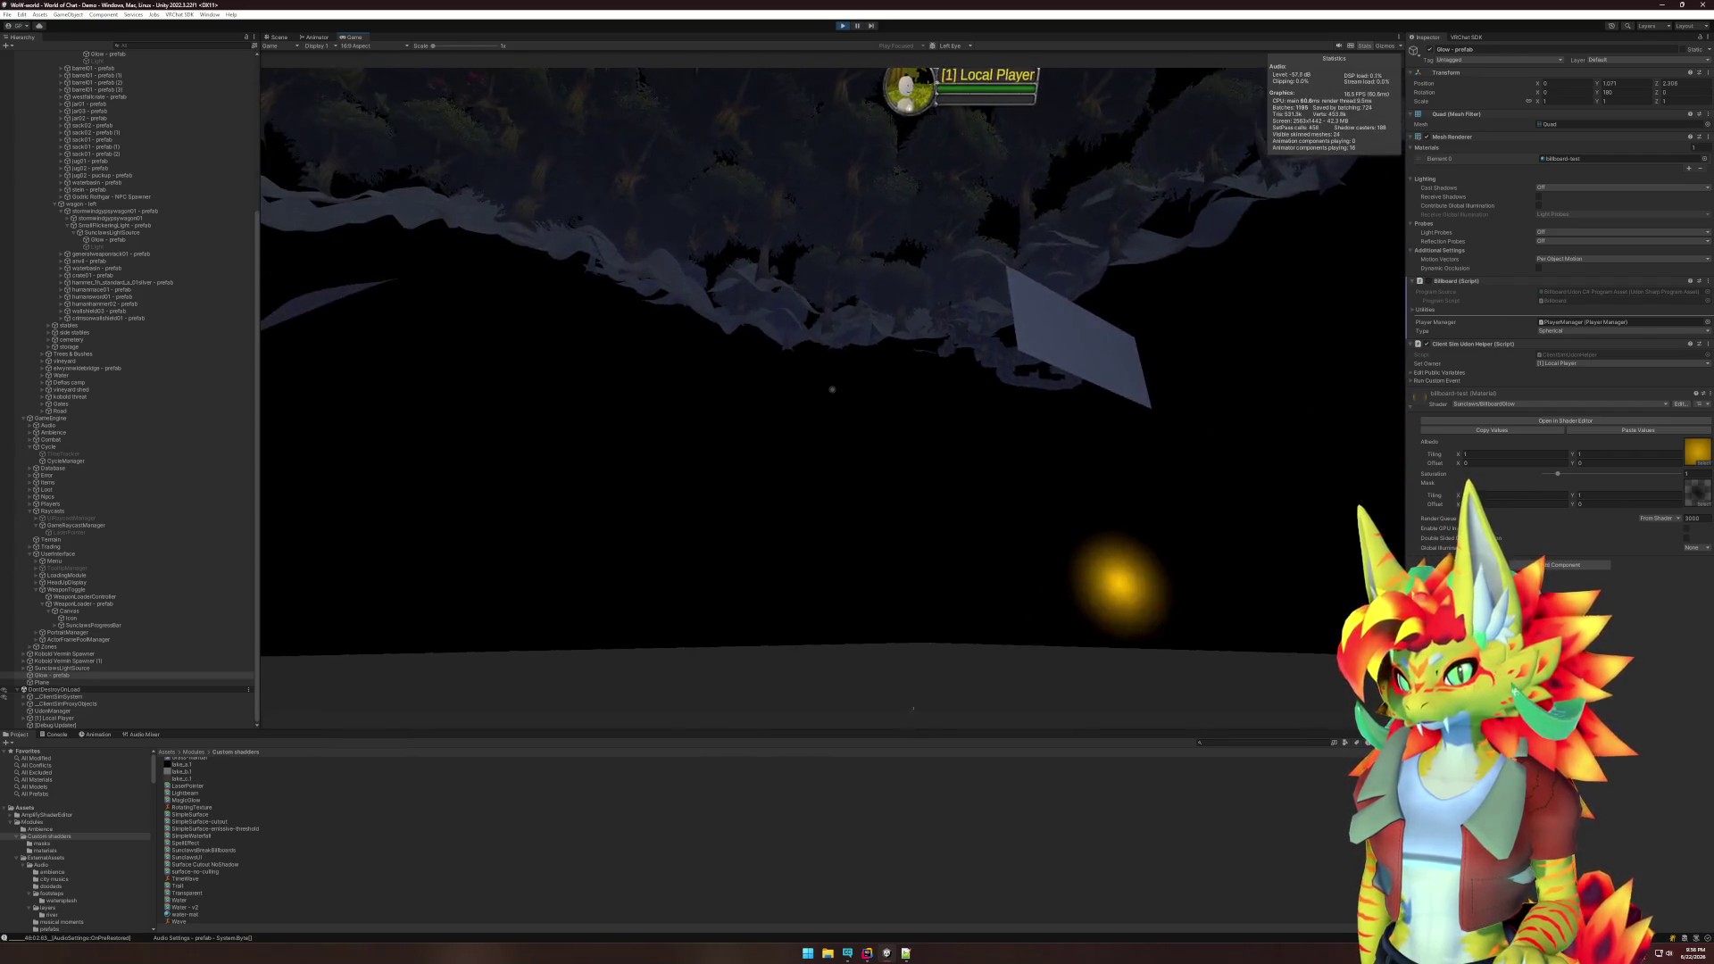
{"action": "key", "text": "super"}
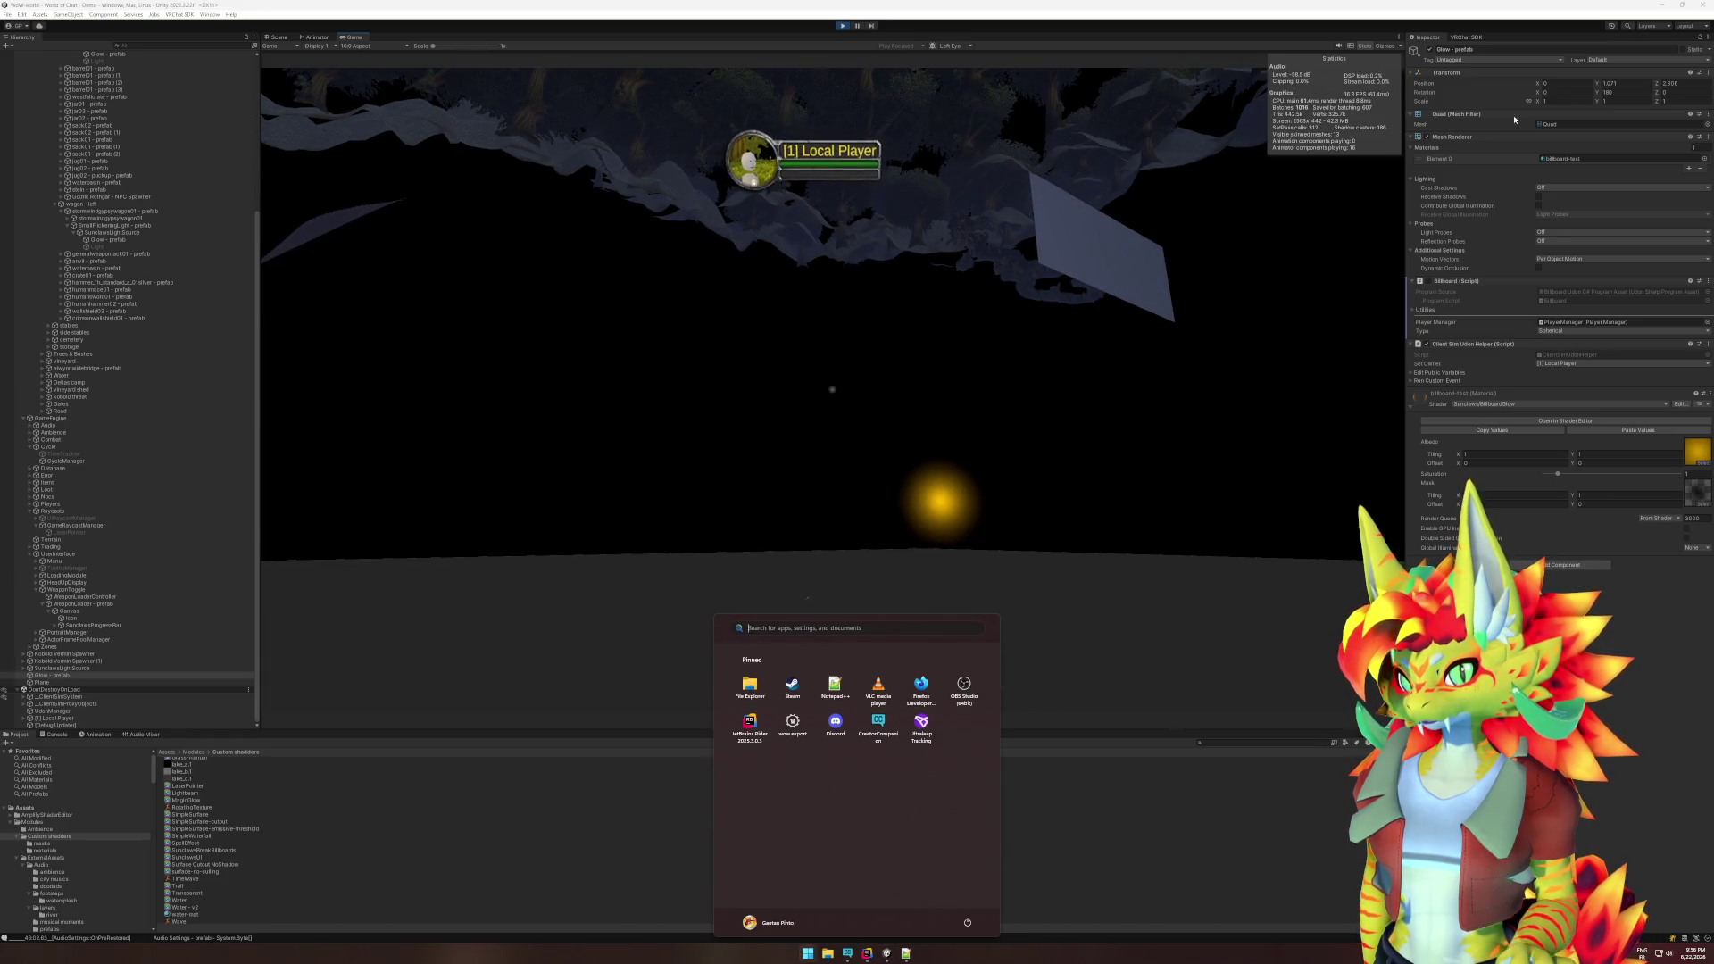
{"action": "left_click", "coordinate": [1619, 94]}
{"action": "key", "text": "Return"}
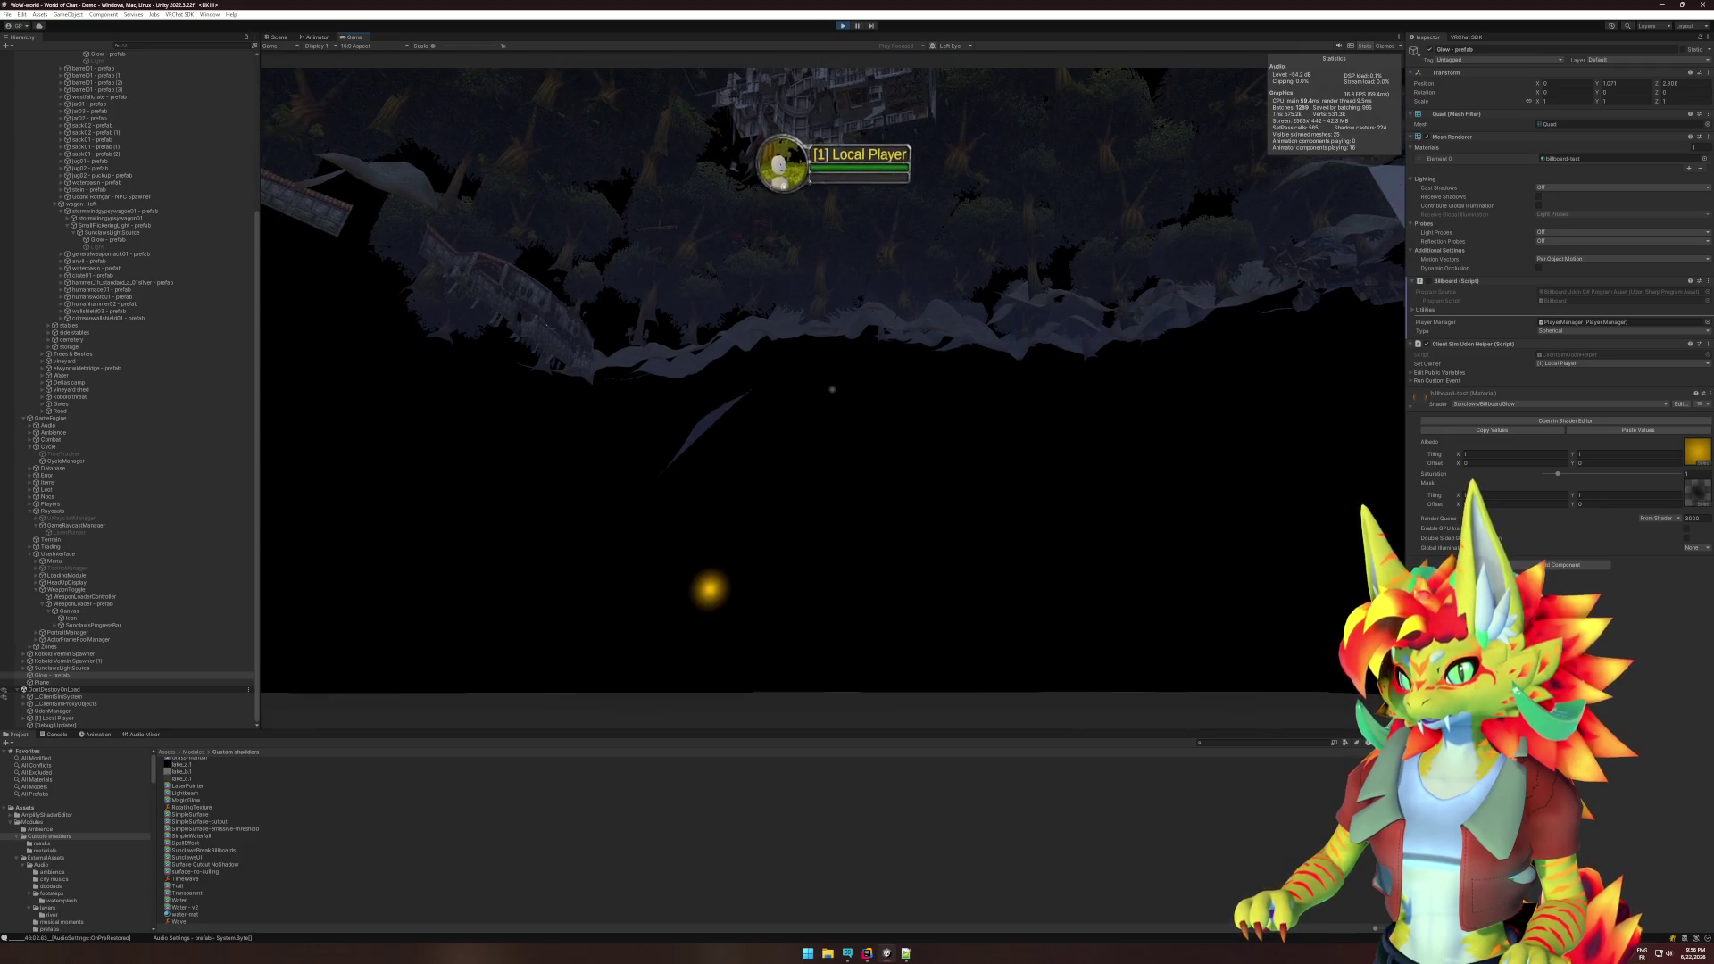
{"action": "key", "text": "super"}
{"action": "key", "text": "super"}
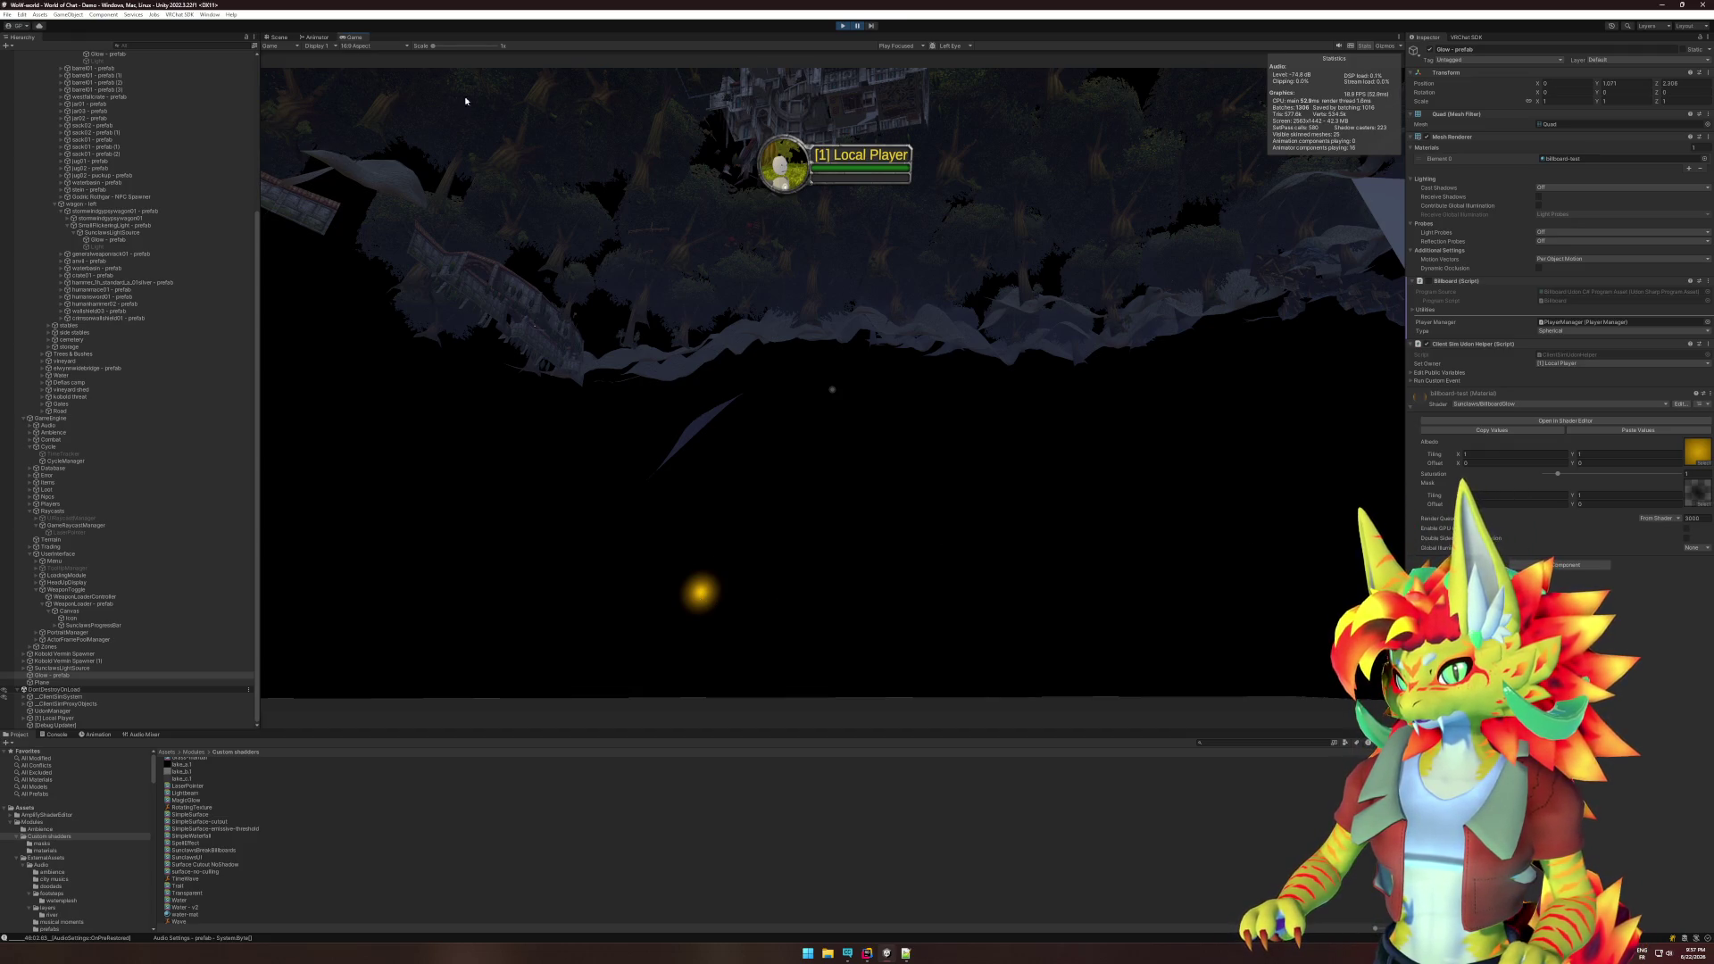
{"action": "key", "text": "ctrl+1"}
- Frame the Glow orb, zoom out, and collapse the Environment and GameEngine groups
{"action": "key", "text": "f"}
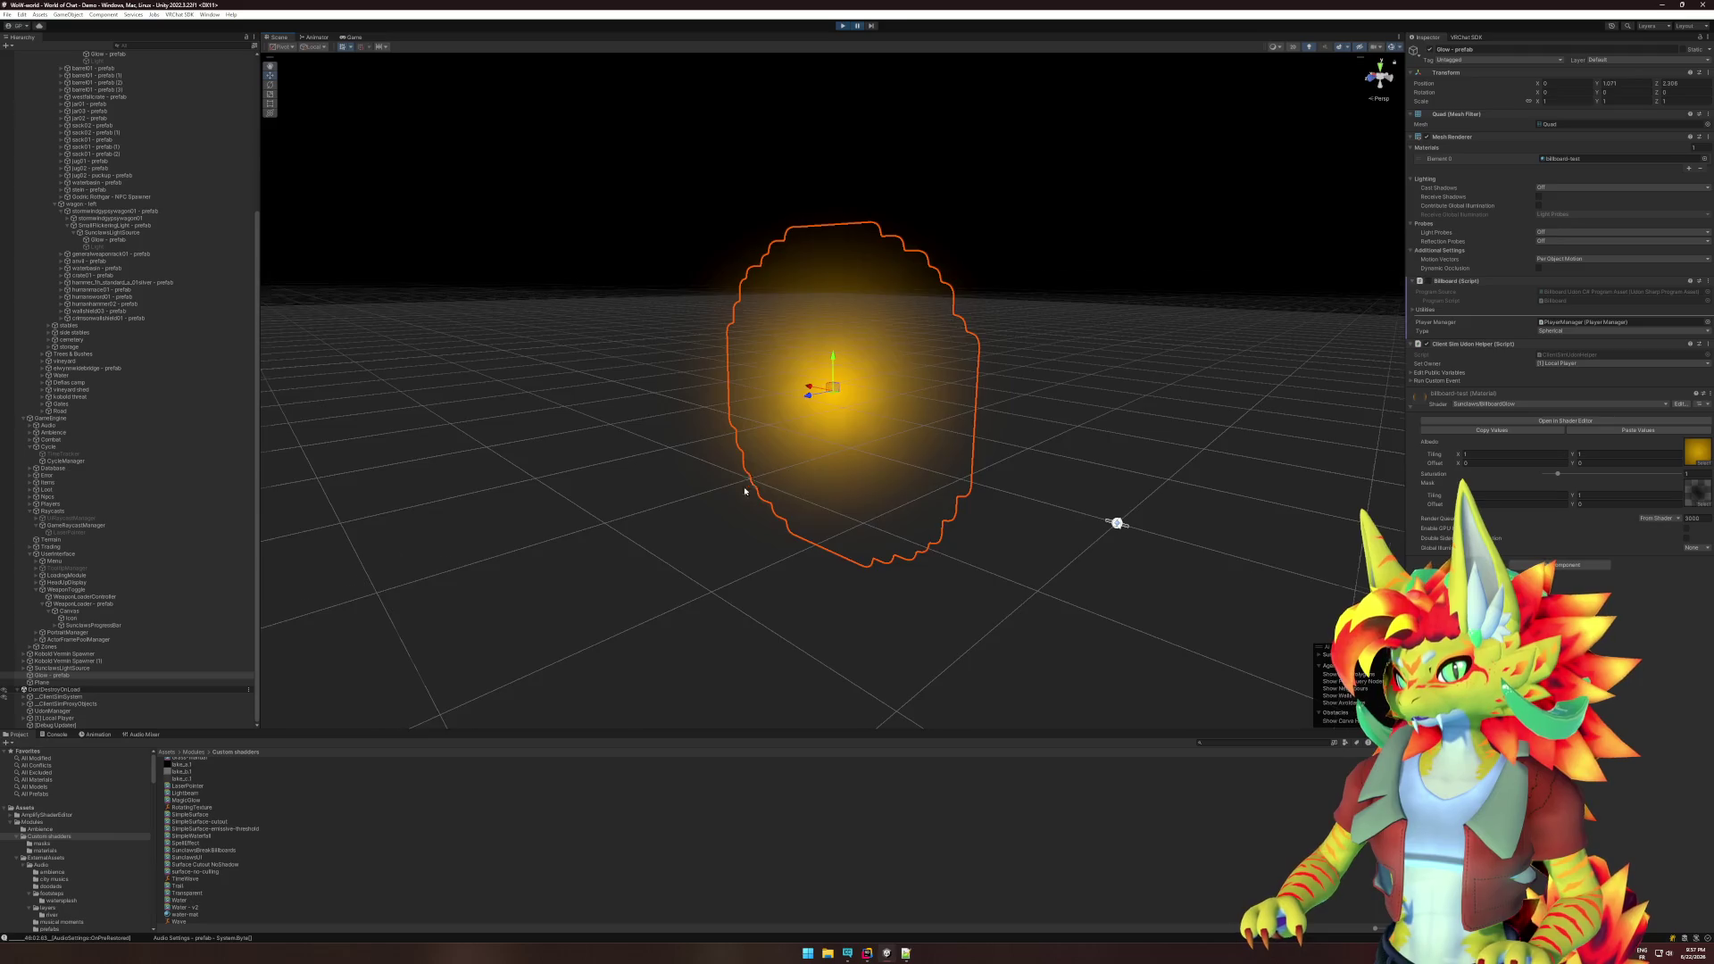
{"action": "scroll", "coordinate": [777, 490], "scroll_direction": "down", "scroll_amount": 6}
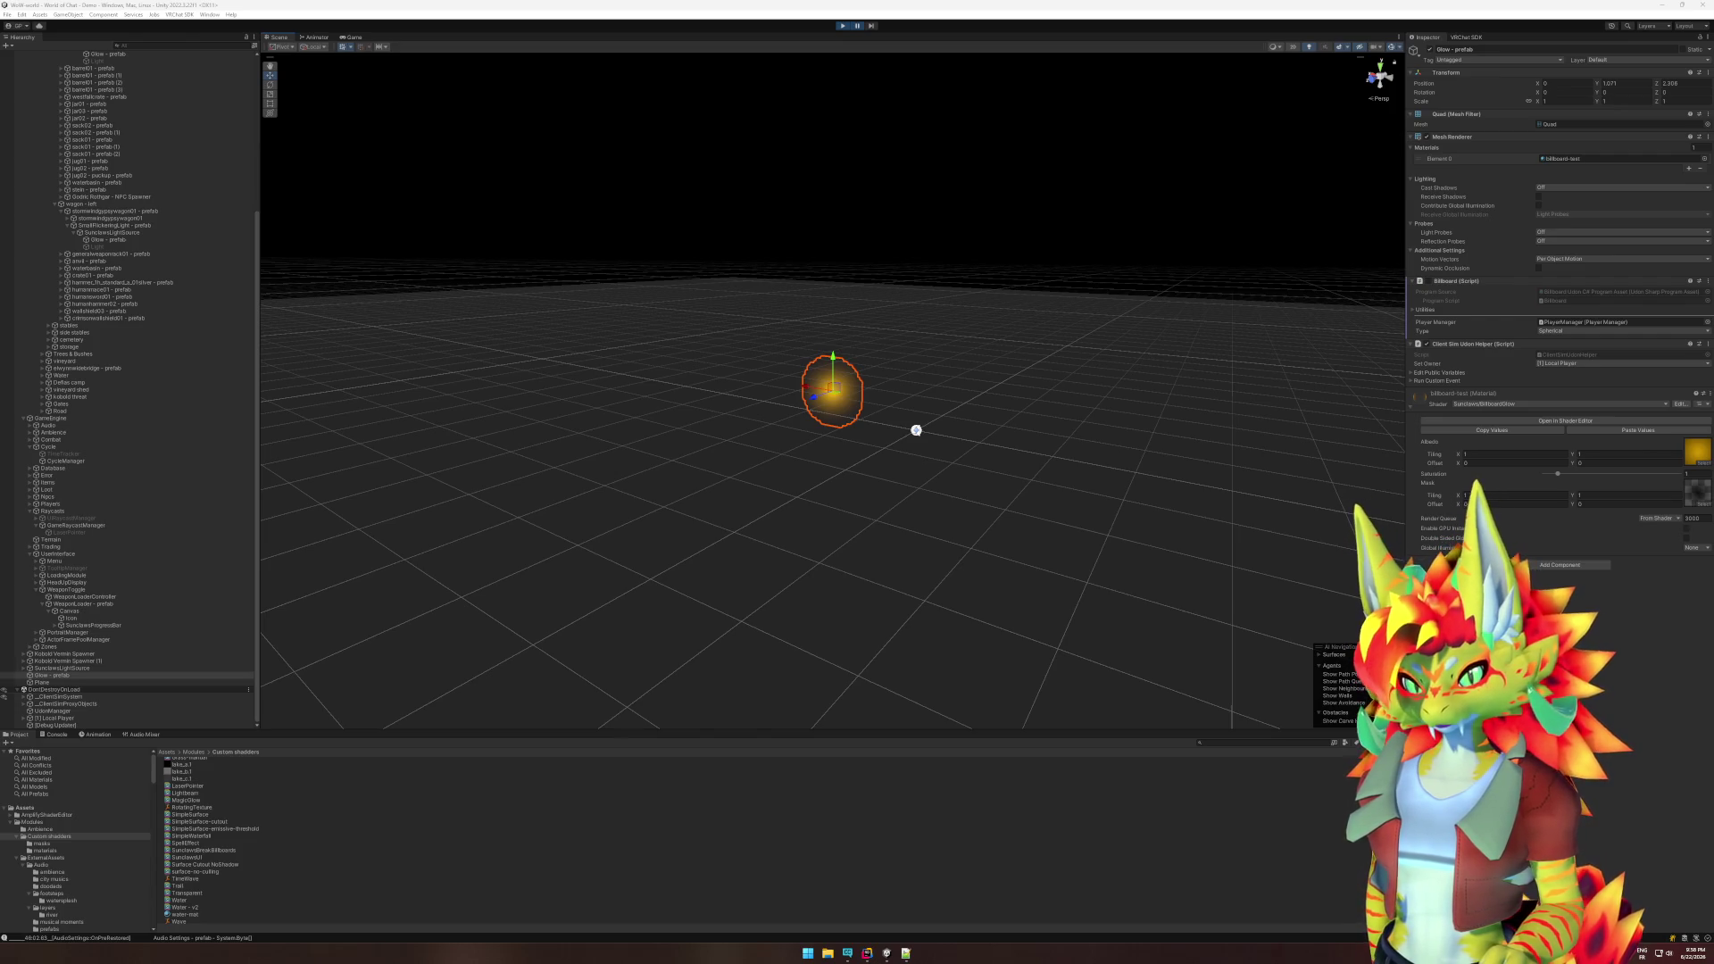
{"action": "scroll", "coordinate": [59, 652], "scroll_direction": "up", "scroll_amount": 5}
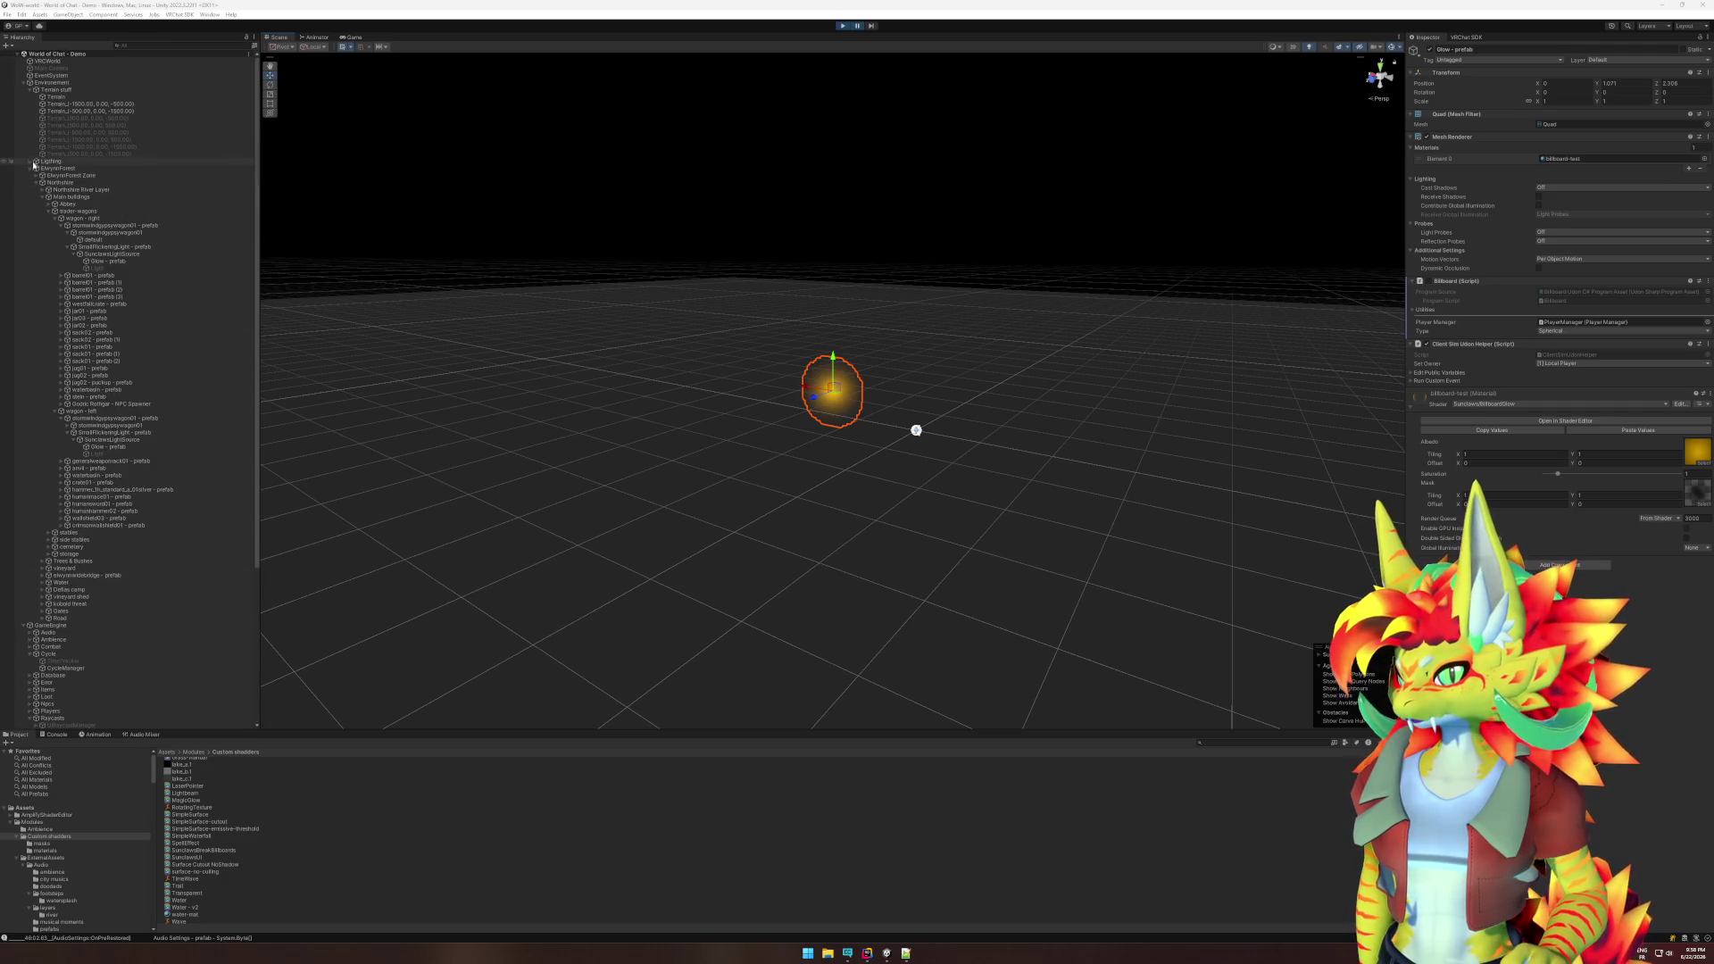
{"action": "left_click", "coordinate": [25, 82]}
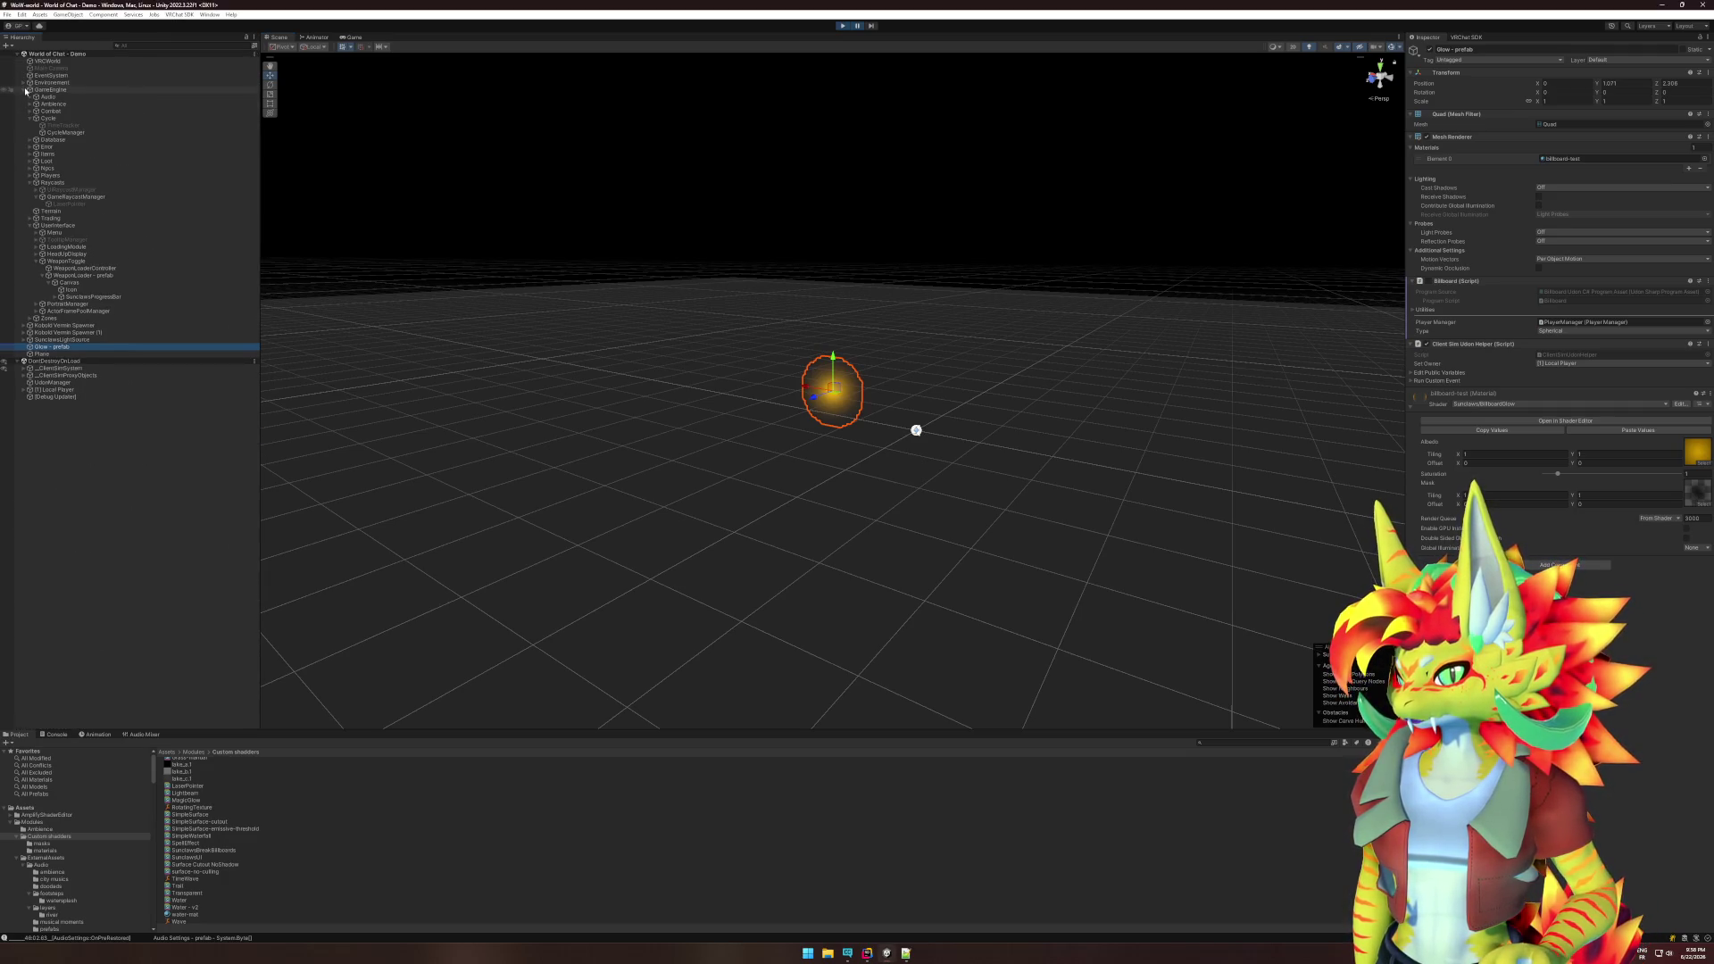
{"action": "left_click", "coordinate": [24, 90]}
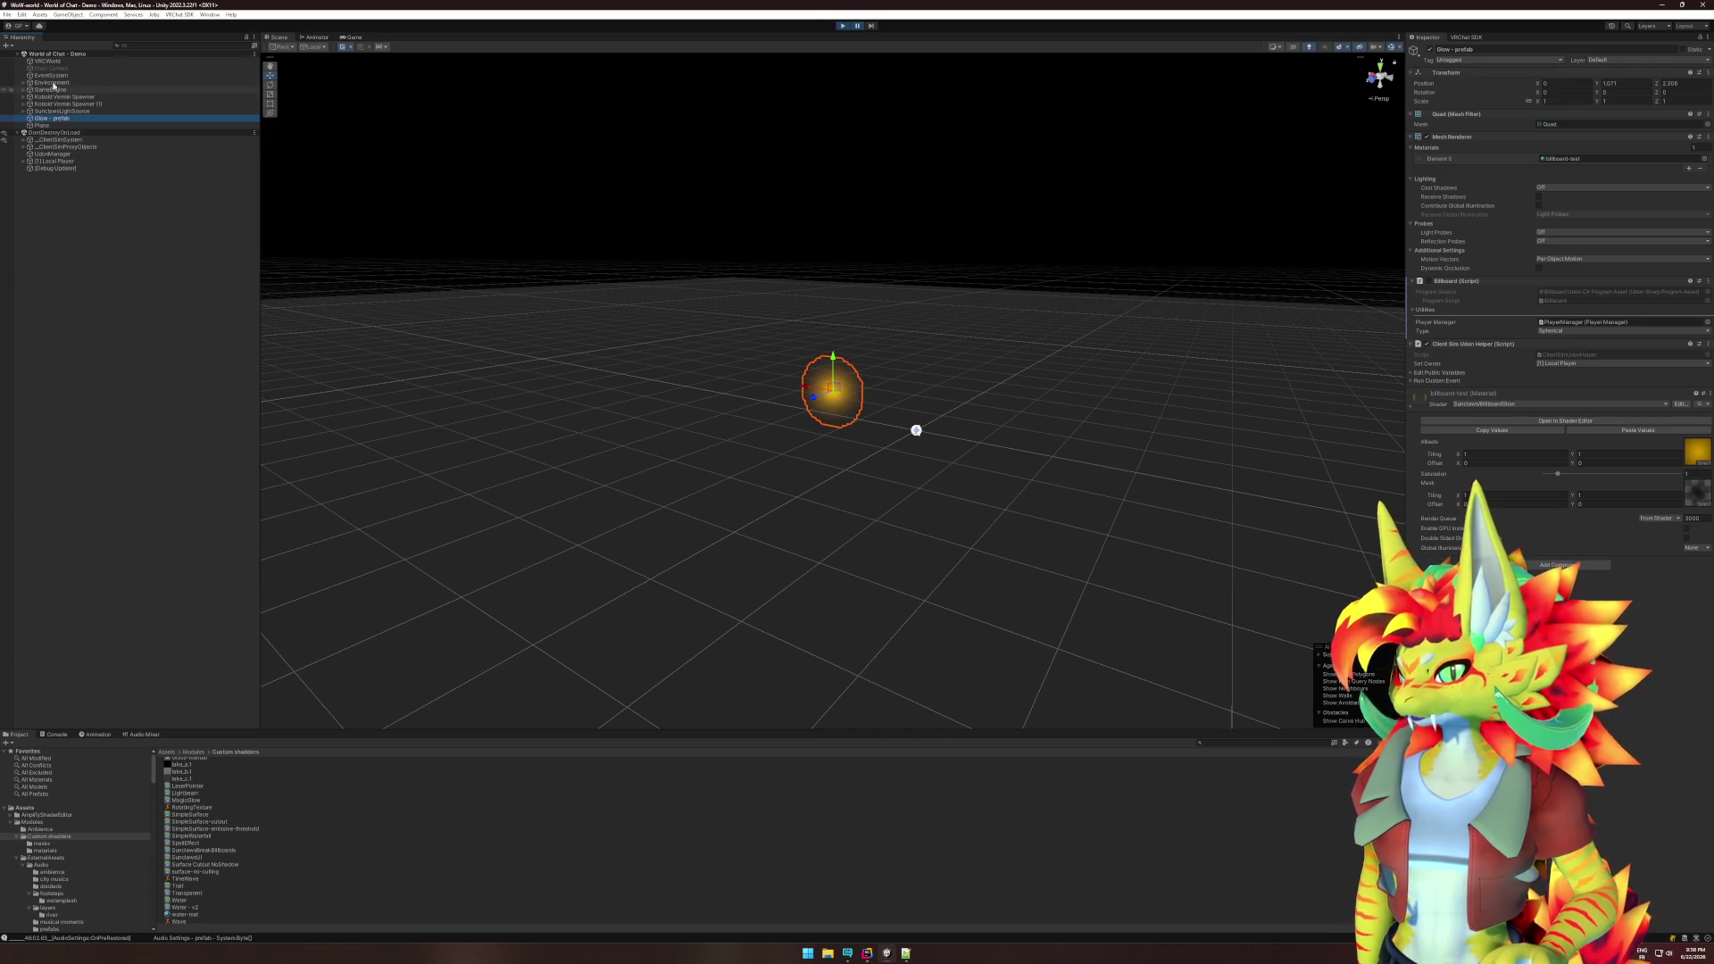